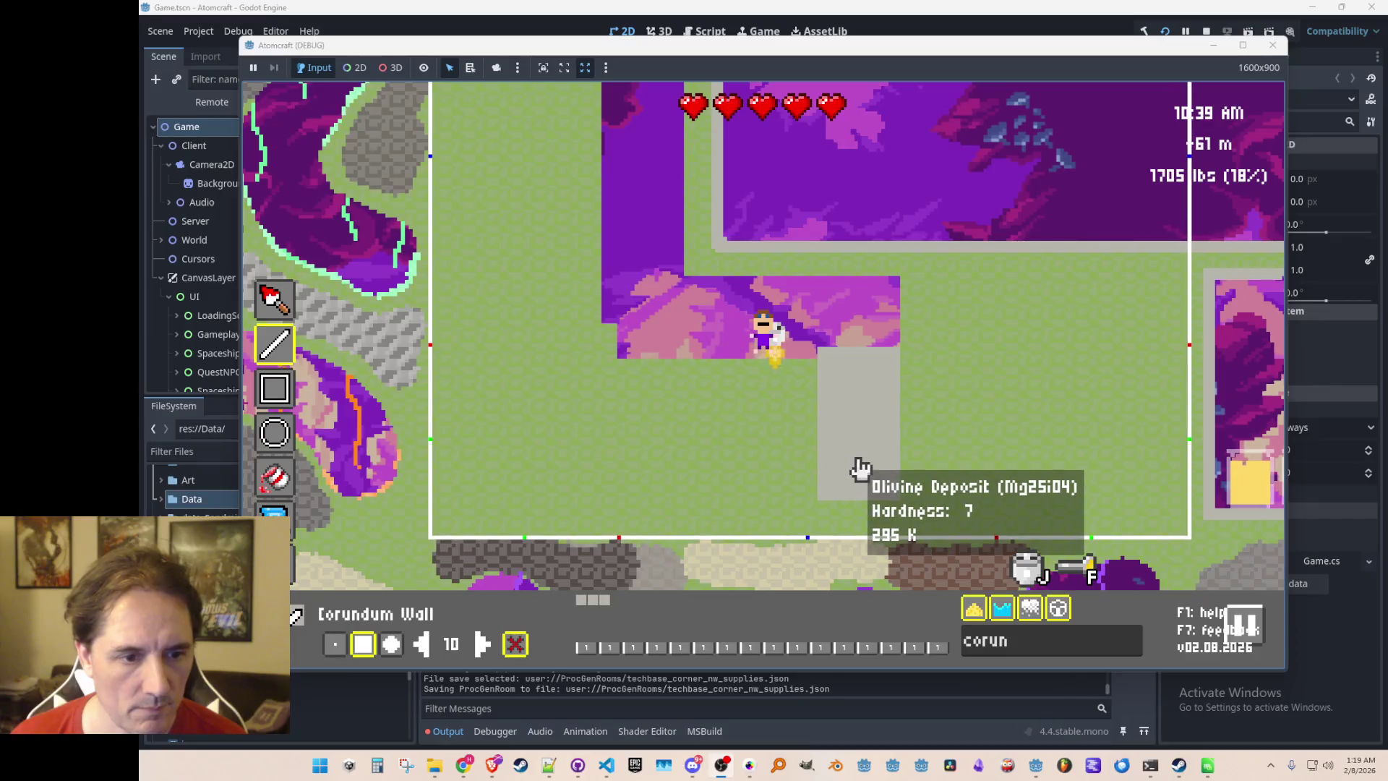
Paint the open green ground beside the starting room with purple deposit rock
{"action": "left_click", "coordinate": [860, 468]}
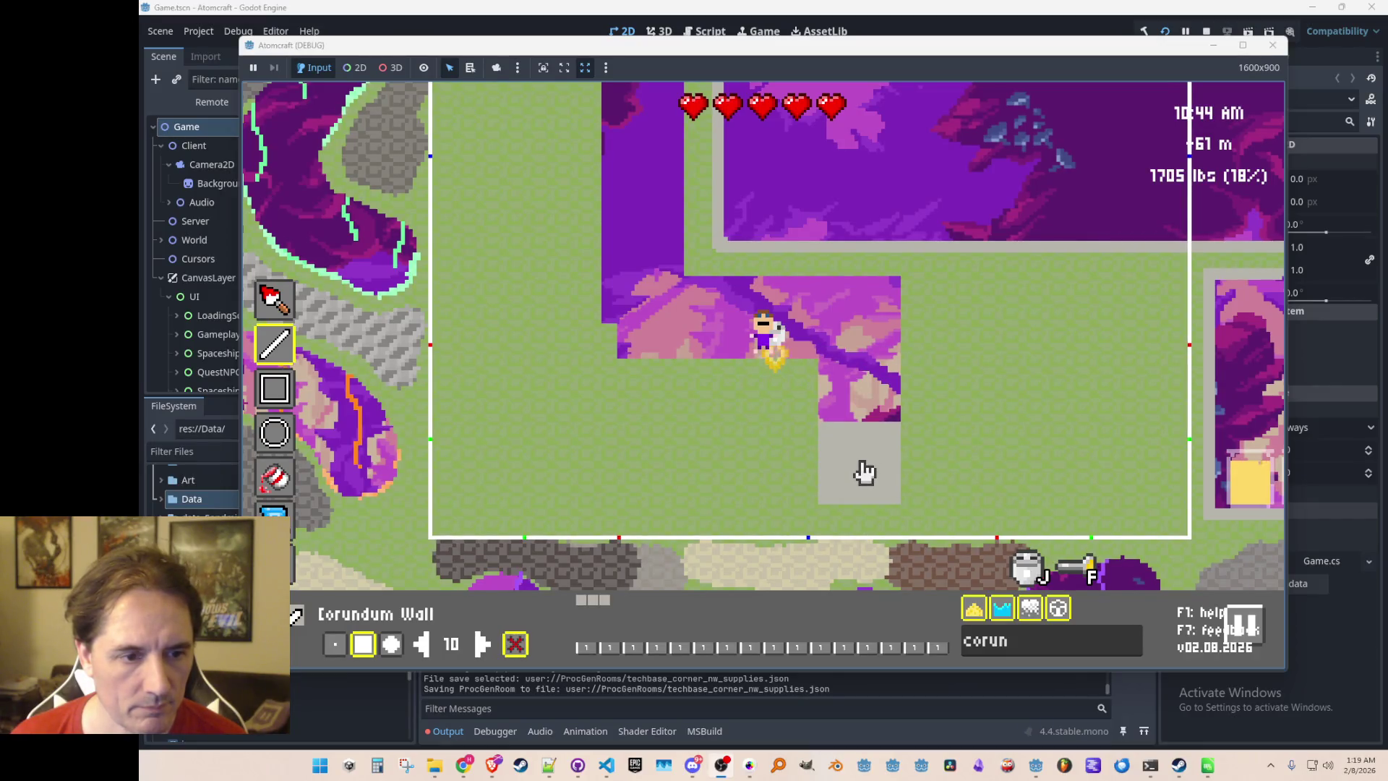
{"action": "mouse_move", "coordinate": [864, 476]}
{"action": "left_mouse_down"}
{"action": "mouse_move", "coordinate": [504, 472]}
{"action": "mouse_move", "coordinate": [508, 181]}
{"action": "left_mouse_up"}
{"action": "left_click_drag", "start_coordinate": [800, 397], "coordinate": [666, 433]}
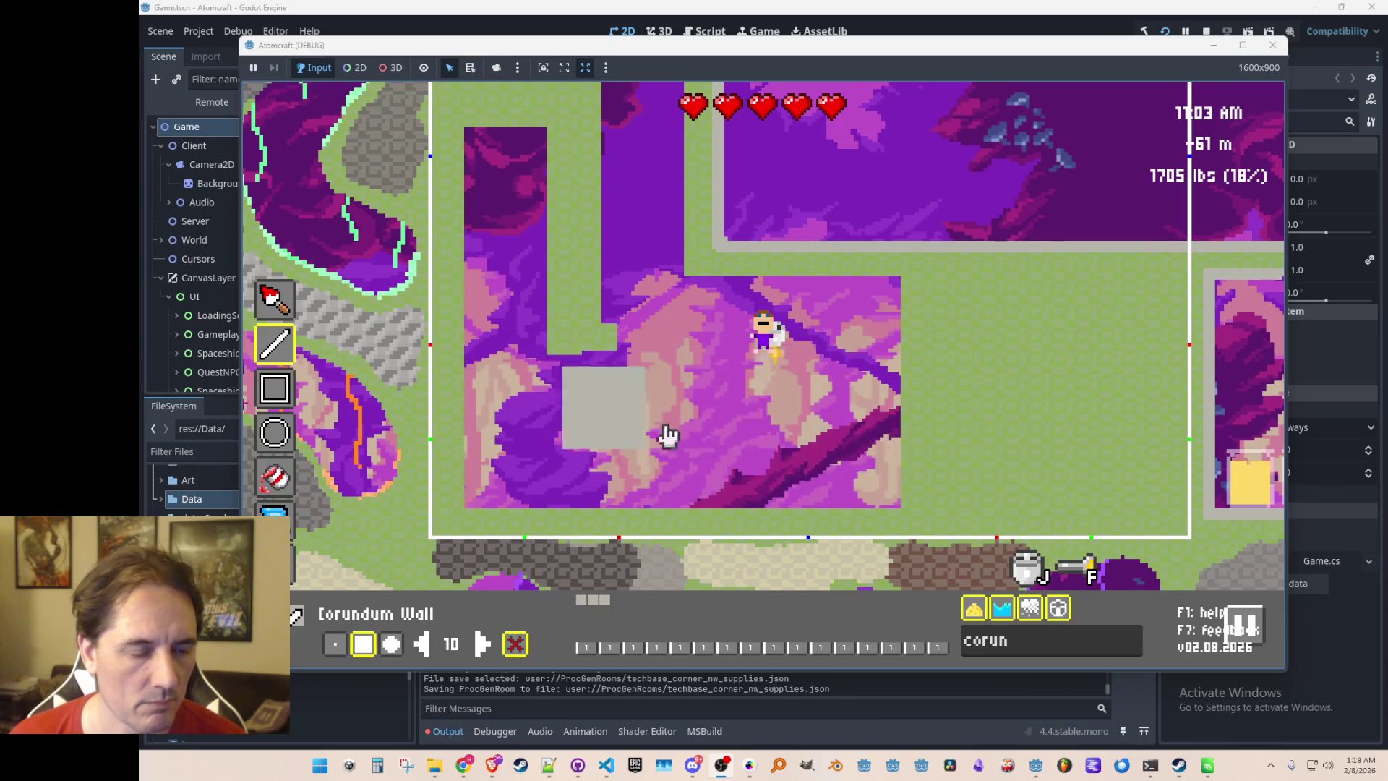
Fly up-left and draw a horizontal line of blocks beside the player
{"action": "key", "text": "w"}
{"action": "key", "text": "a"}
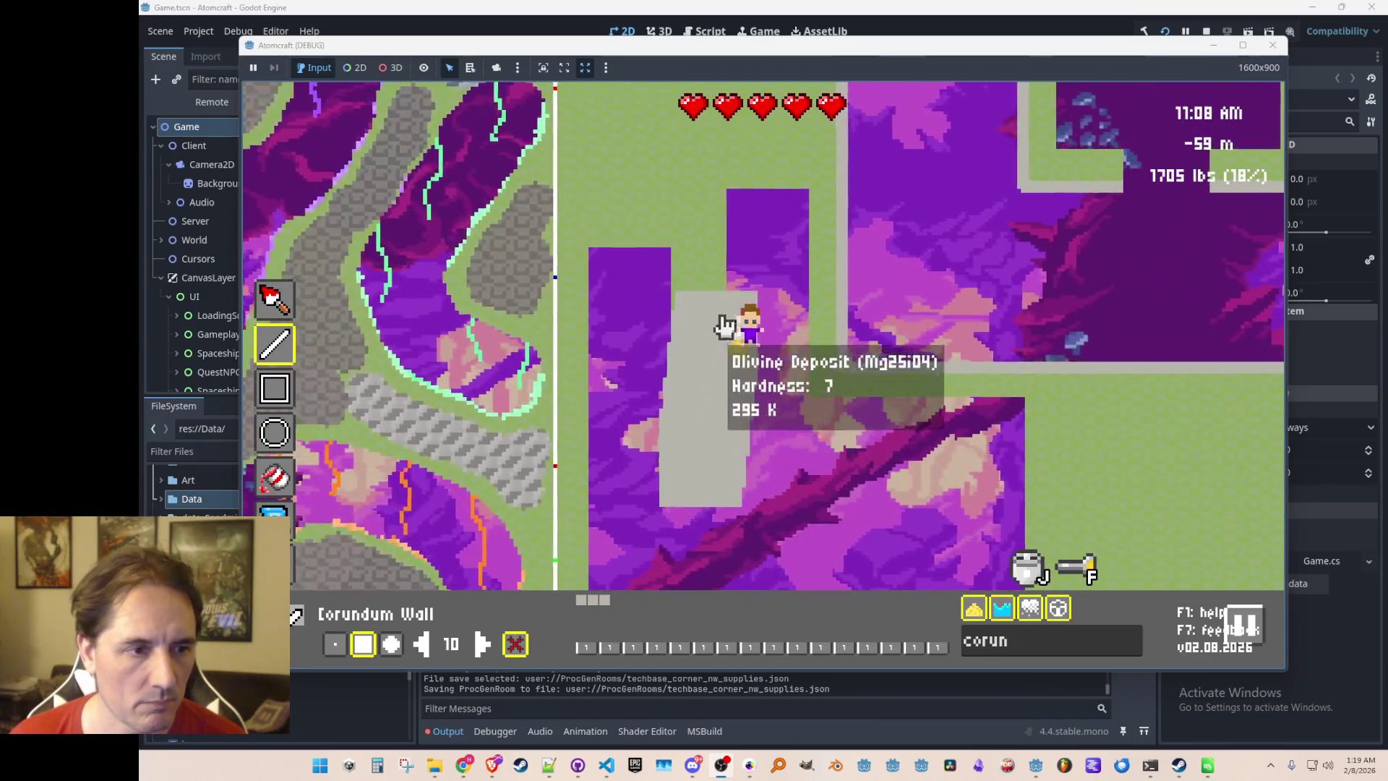
{"action": "left_click_drag", "start_coordinate": [644, 235], "coordinate": [788, 240]}
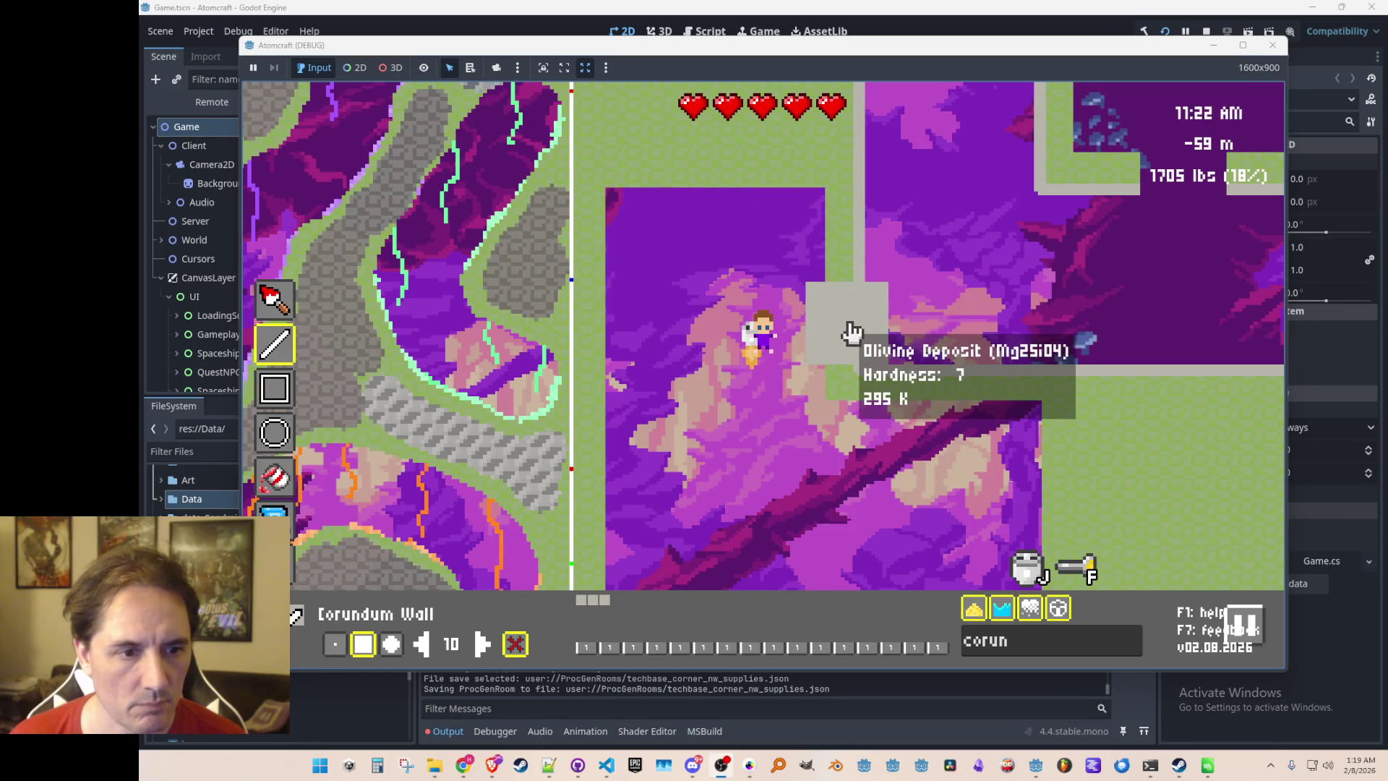
Fly the character up and to the right above the starting room
{"action": "key", "text": "w"}
{"action": "key", "text": "d"}
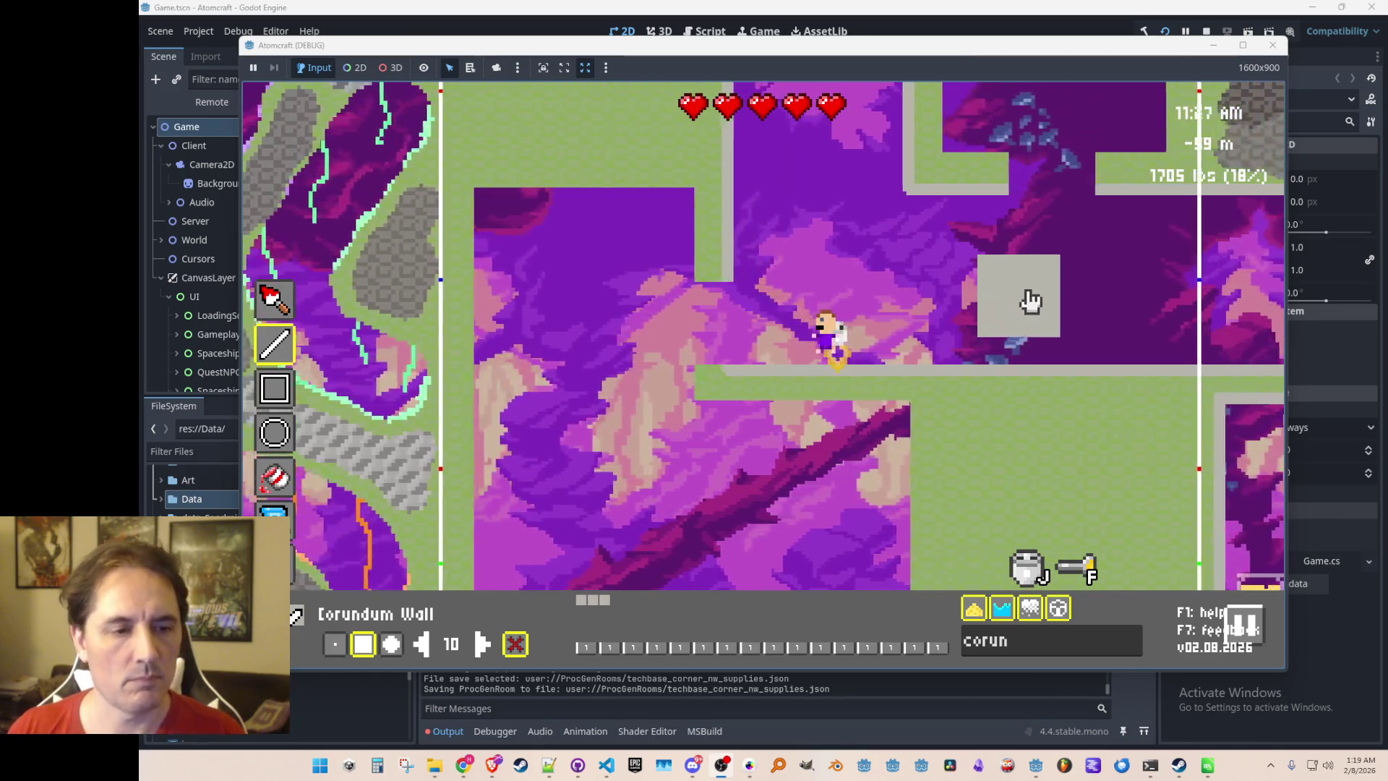
{"action": "key", "text": "s"}
{"action": "key", "text": "a"}
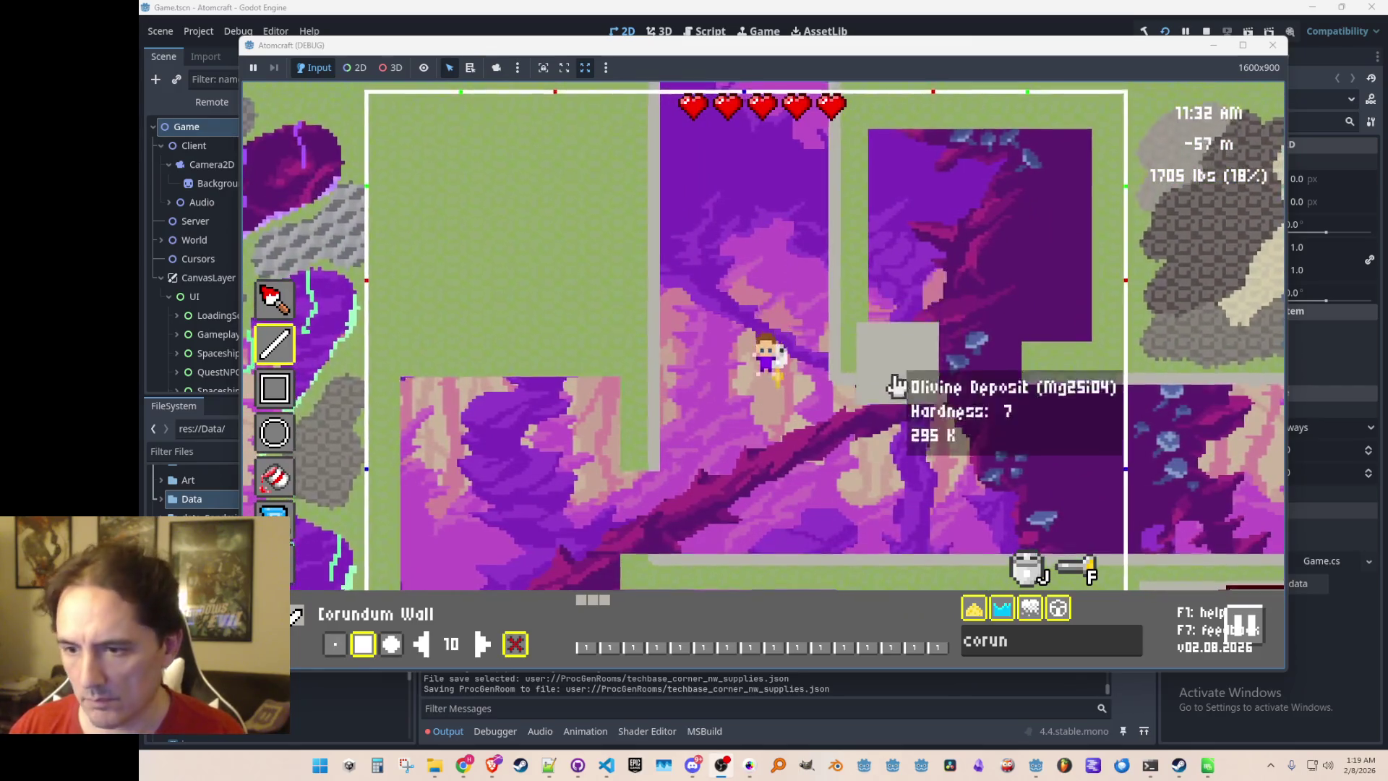
{"action": "key", "text": "w"}
{"action": "key", "text": "d"}
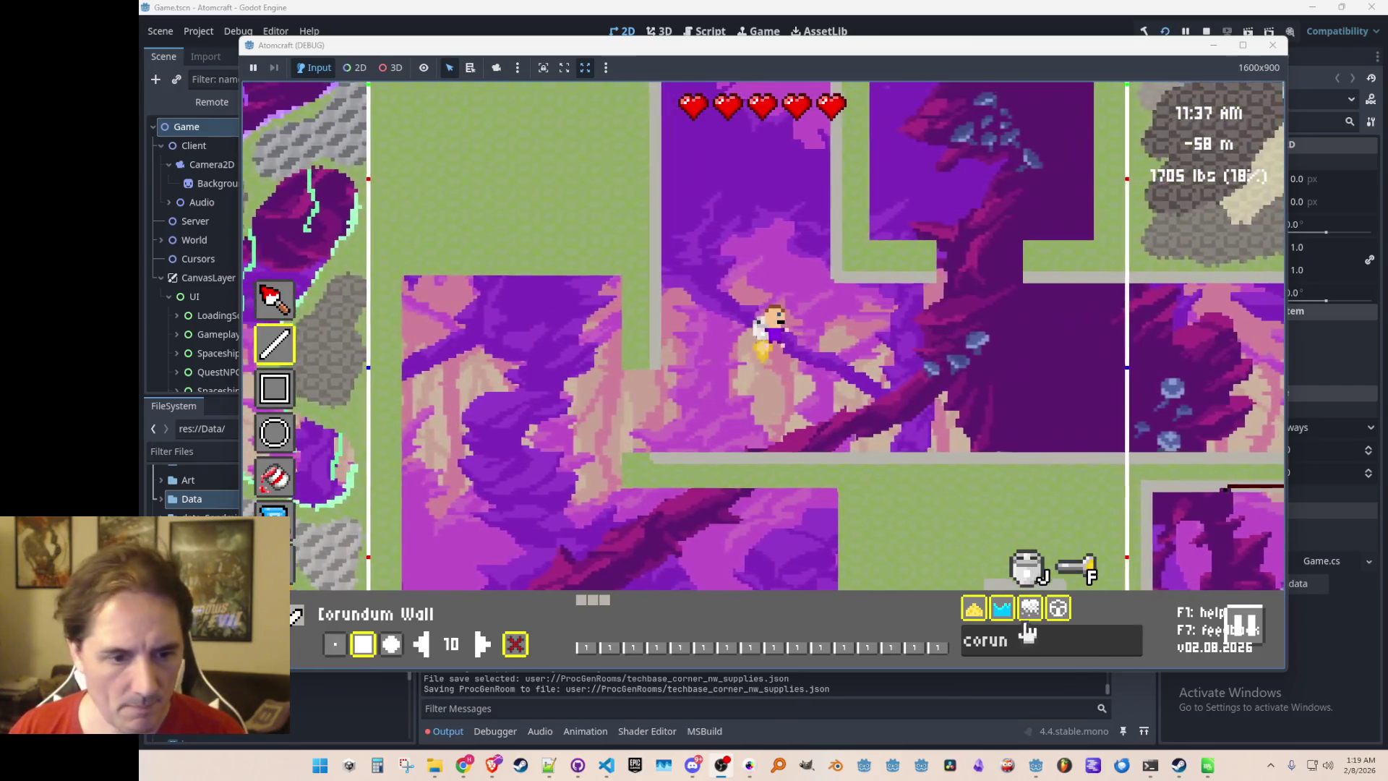
{"action": "key", "text": "w"}
{"action": "key", "text": "d"}
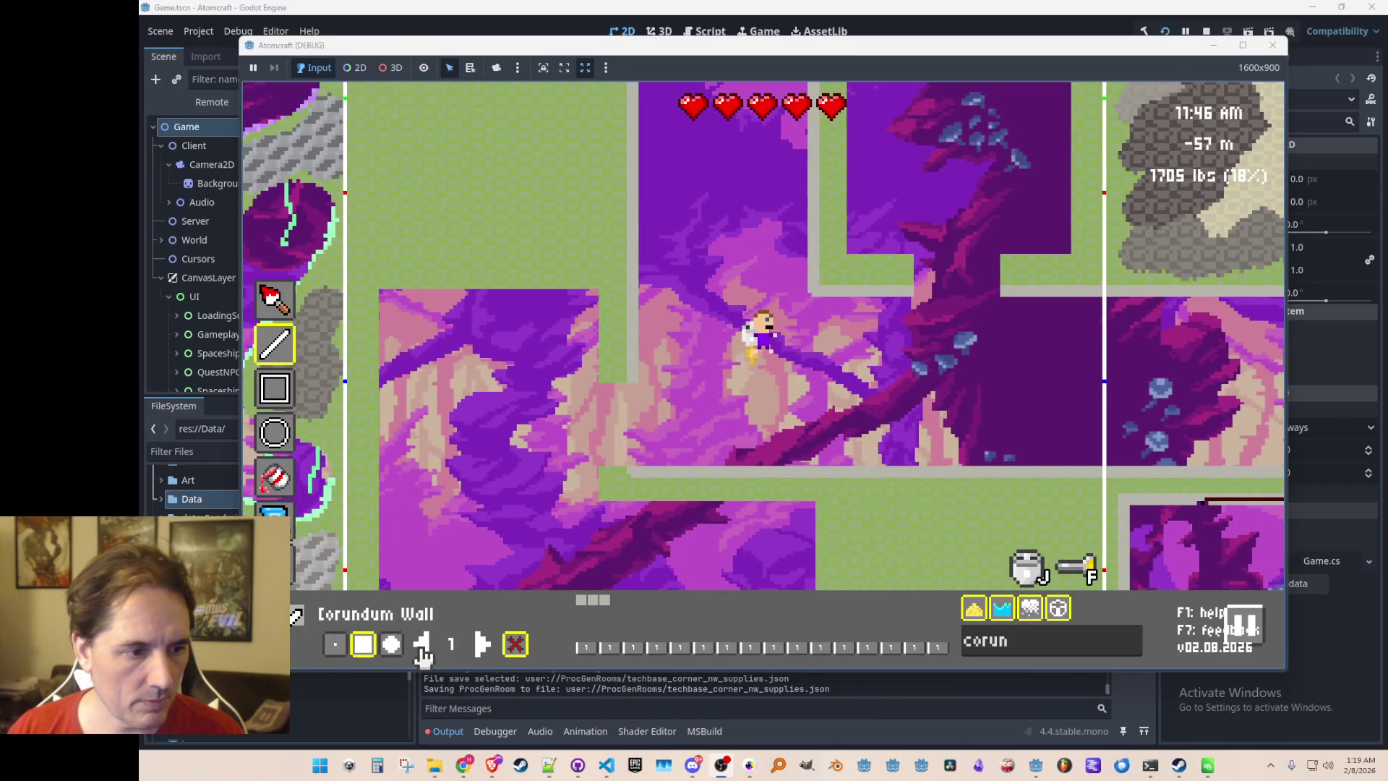
{"action": "key", "text": "w"}
{"action": "key", "text": "d"}
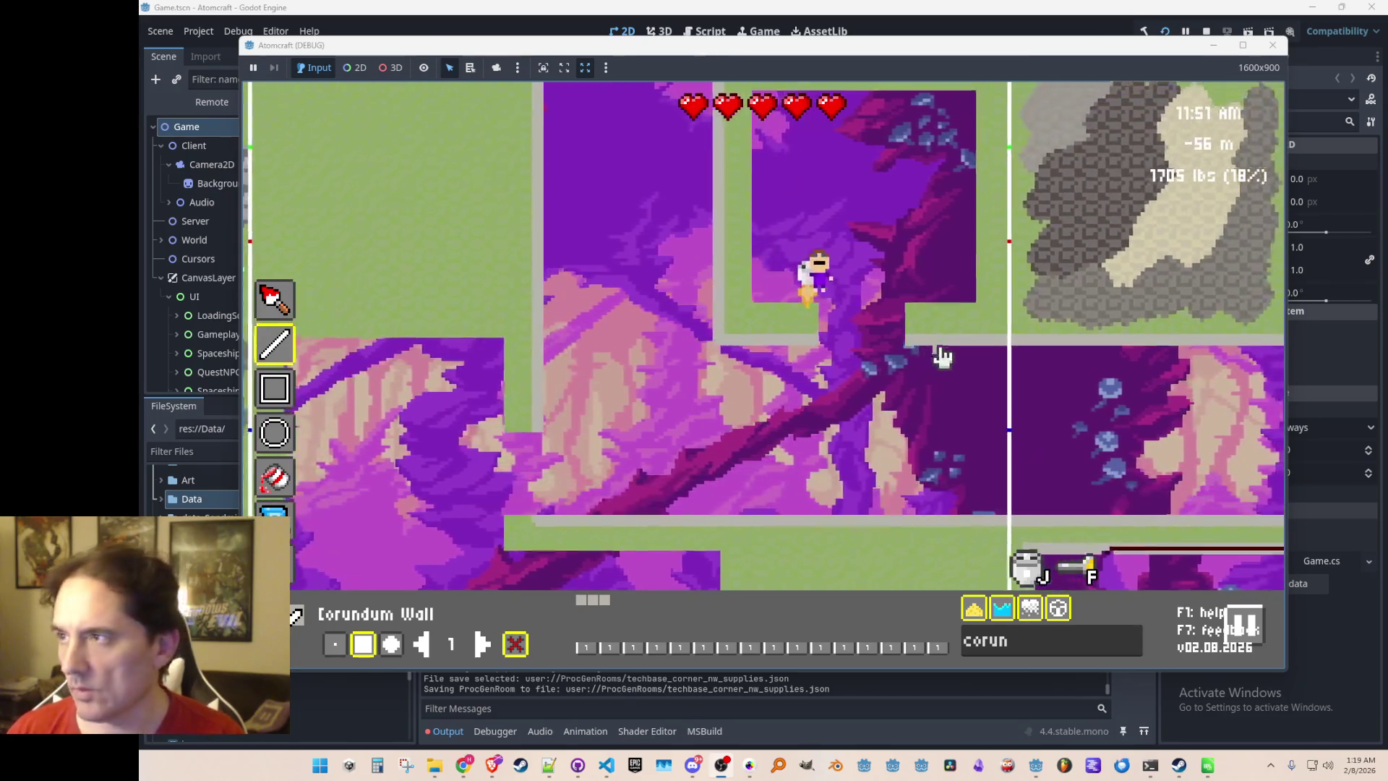
{"action": "key", "text": "a"}
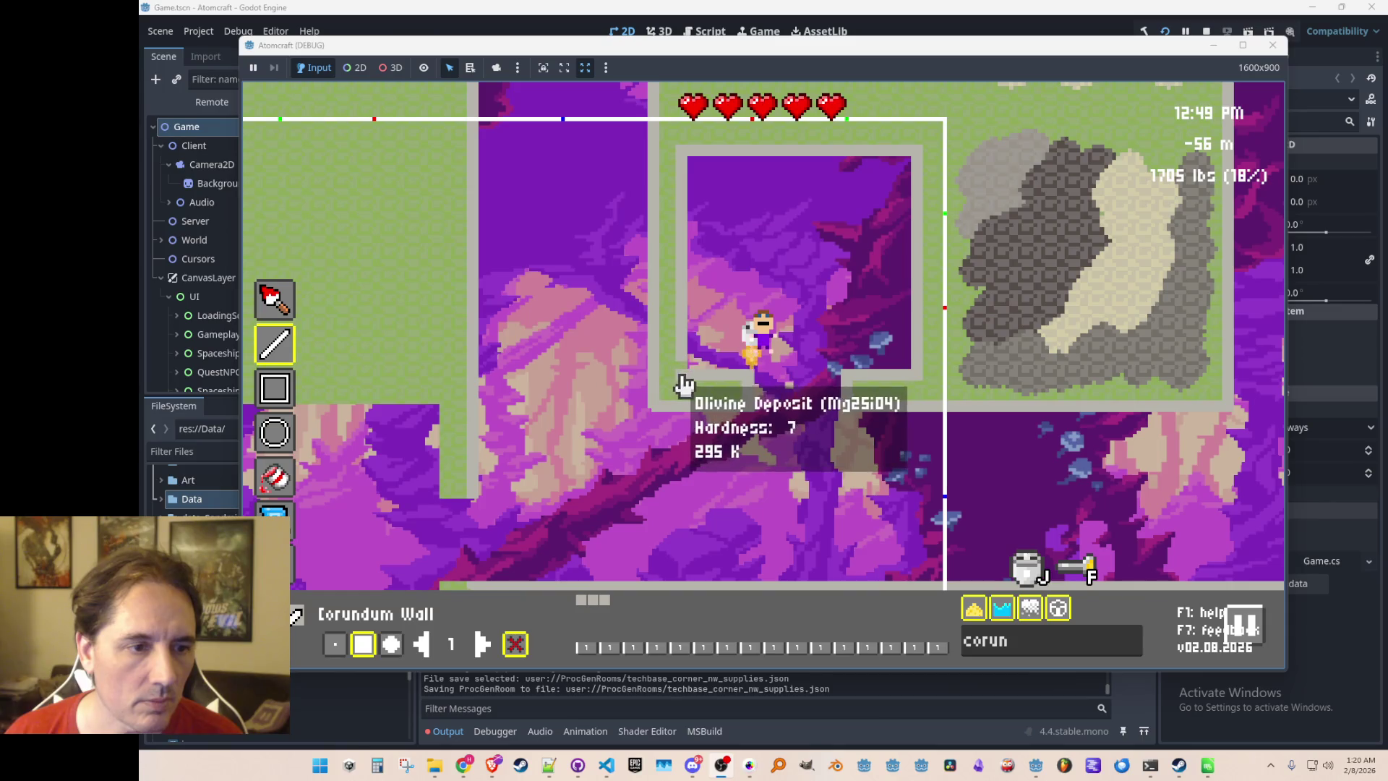
Drop the character through the floor opening and across into the lower room
{"action": "key", "text": "s"}
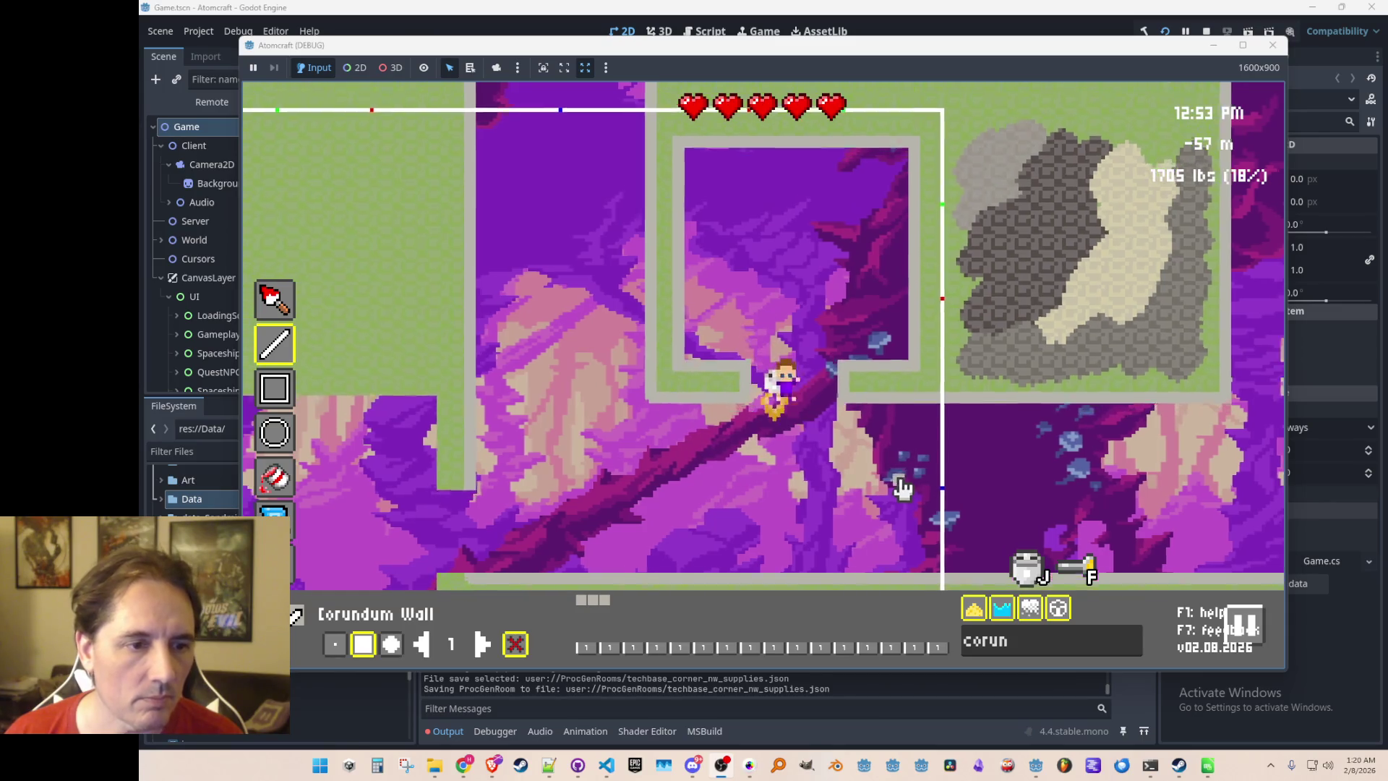
{"action": "key", "text": "d"}
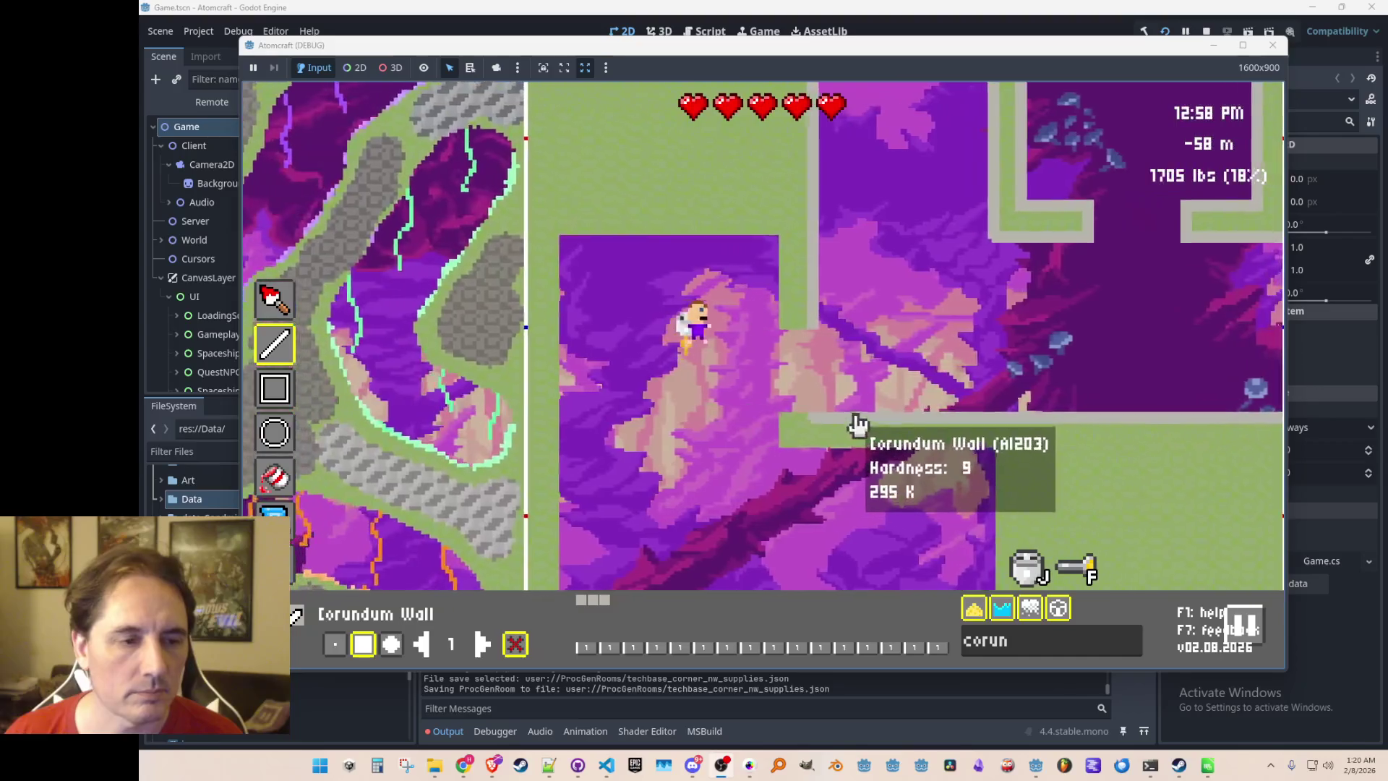
{"action": "key", "text": "a"}
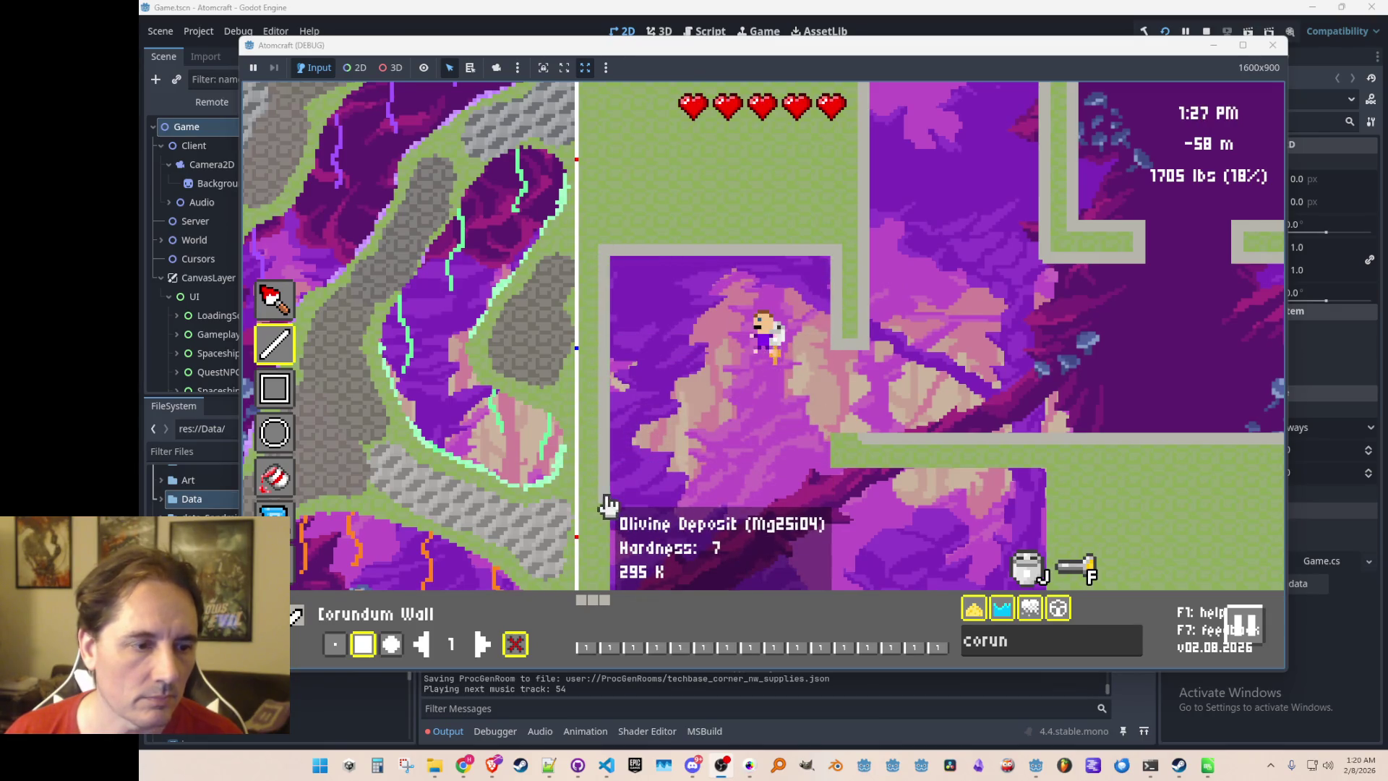
Build Corundum Wall along the room's bottom edge, right side and top
{"action": "key", "text": "s"}
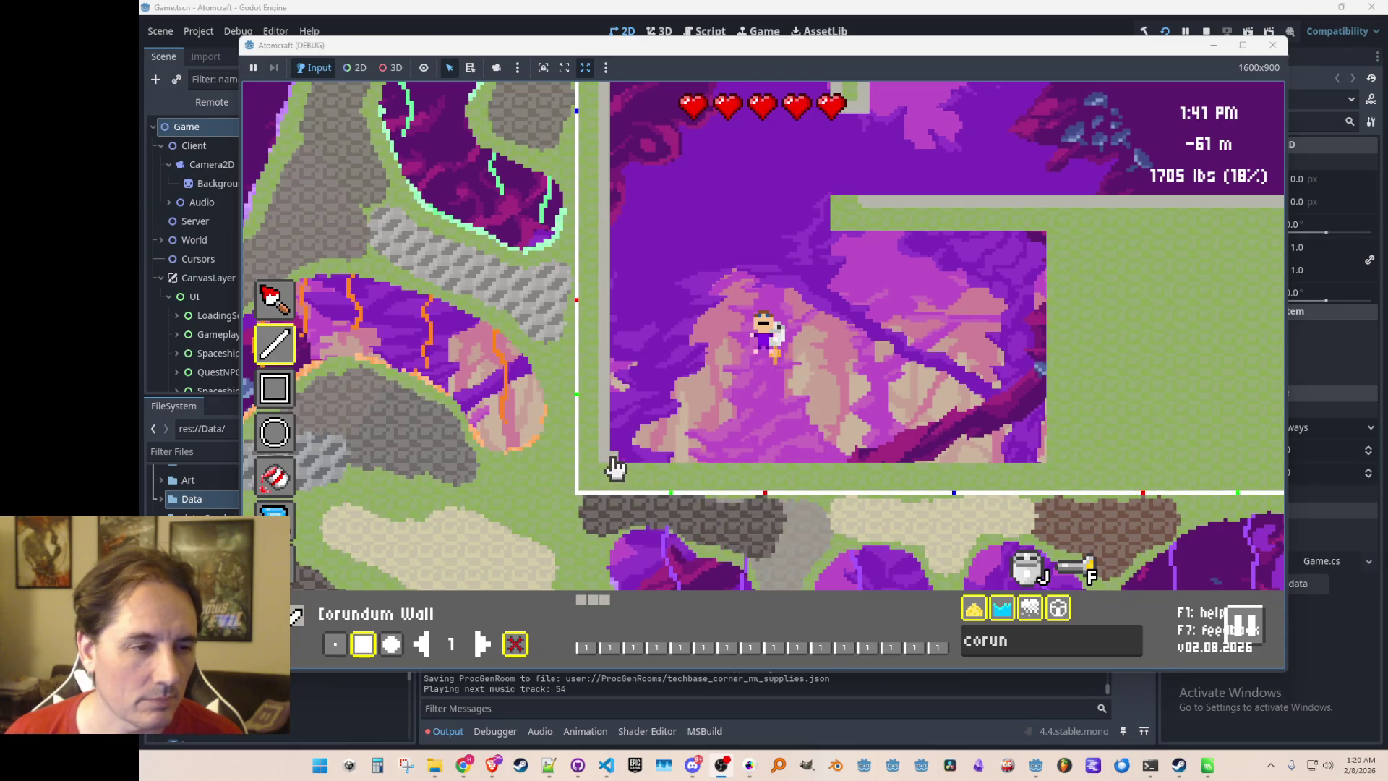
{"action": "mouse_move", "coordinate": [620, 471]}
{"action": "left_mouse_down"}
{"action": "mouse_move", "coordinate": [1046, 471]}
{"action": "mouse_move", "coordinate": [1066, 289]}
{"action": "left_mouse_up"}
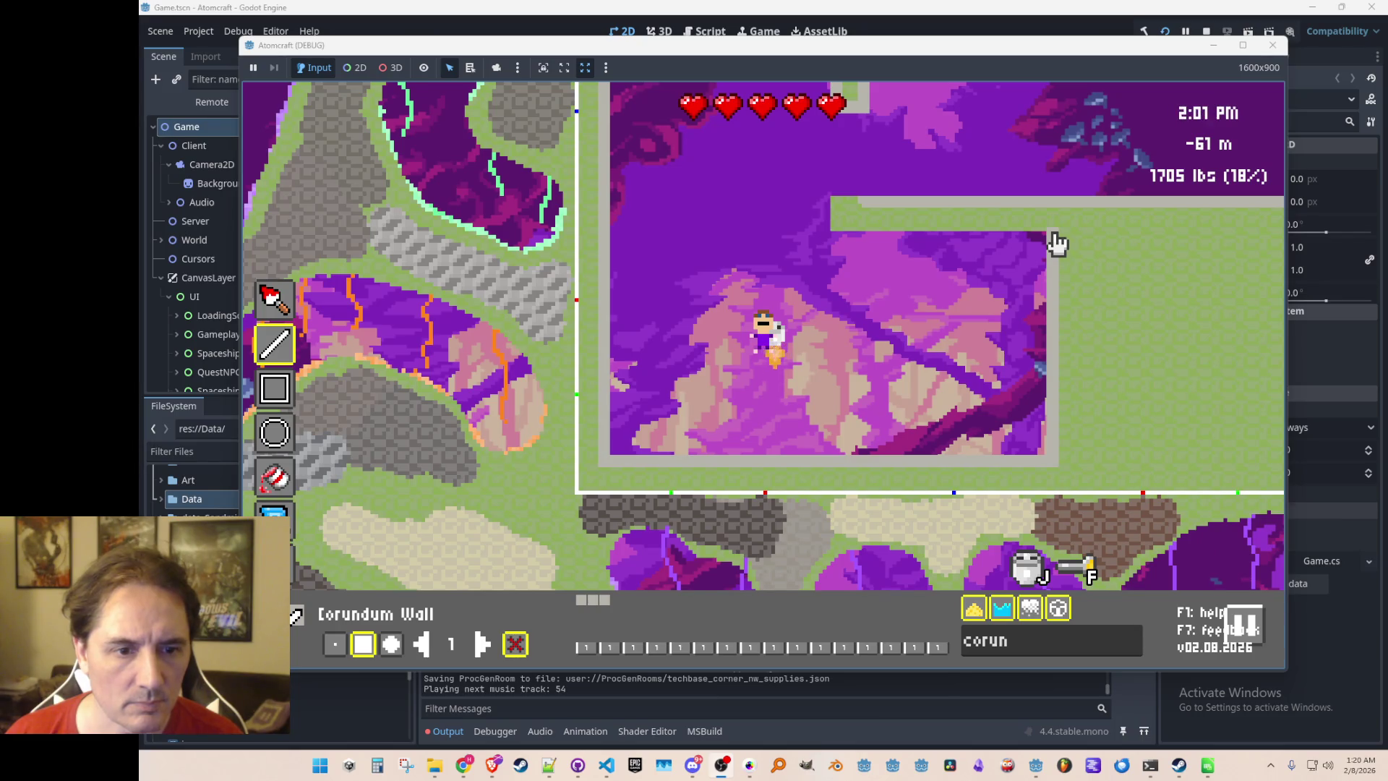
{"action": "left_click_drag", "start_coordinate": [1053, 470], "coordinate": [1059, 297]}
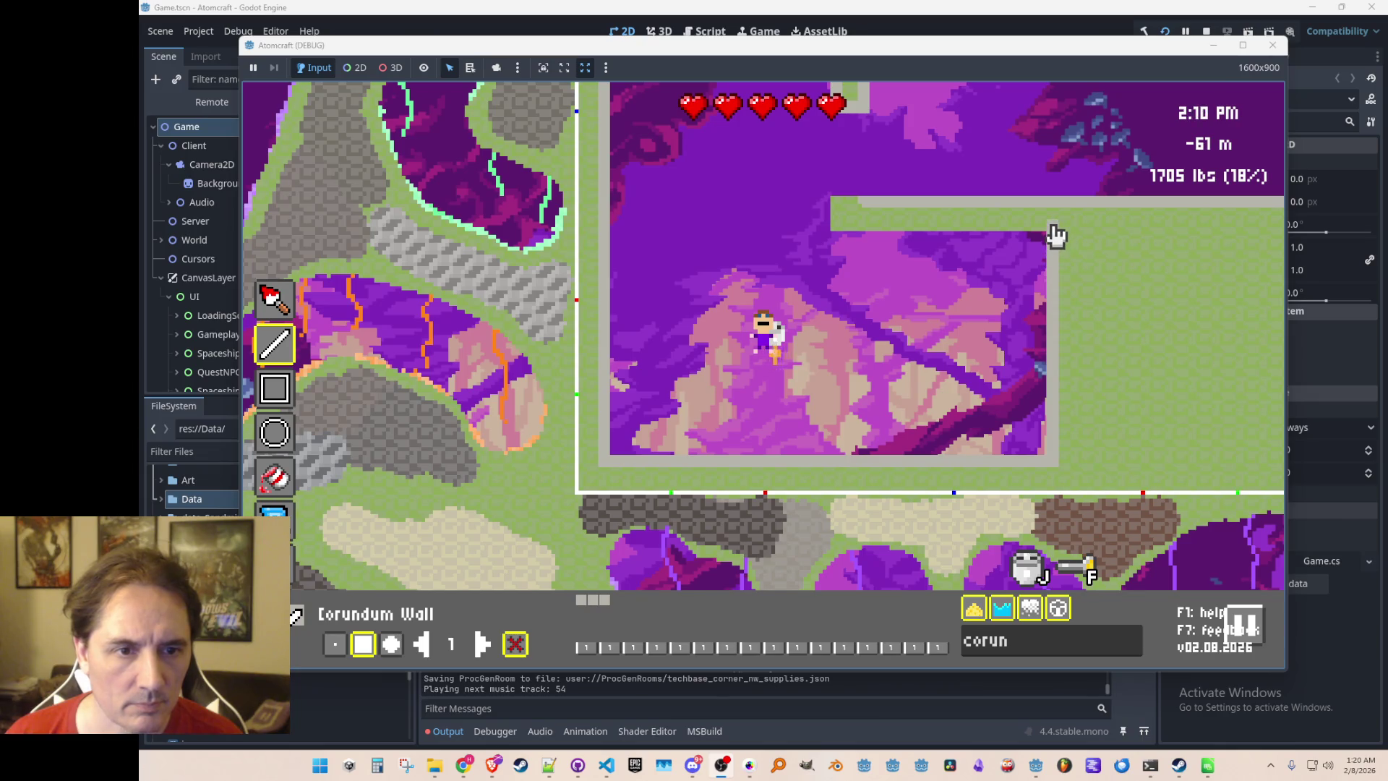
{"action": "left_click_drag", "start_coordinate": [1053, 227], "coordinate": [849, 225]}
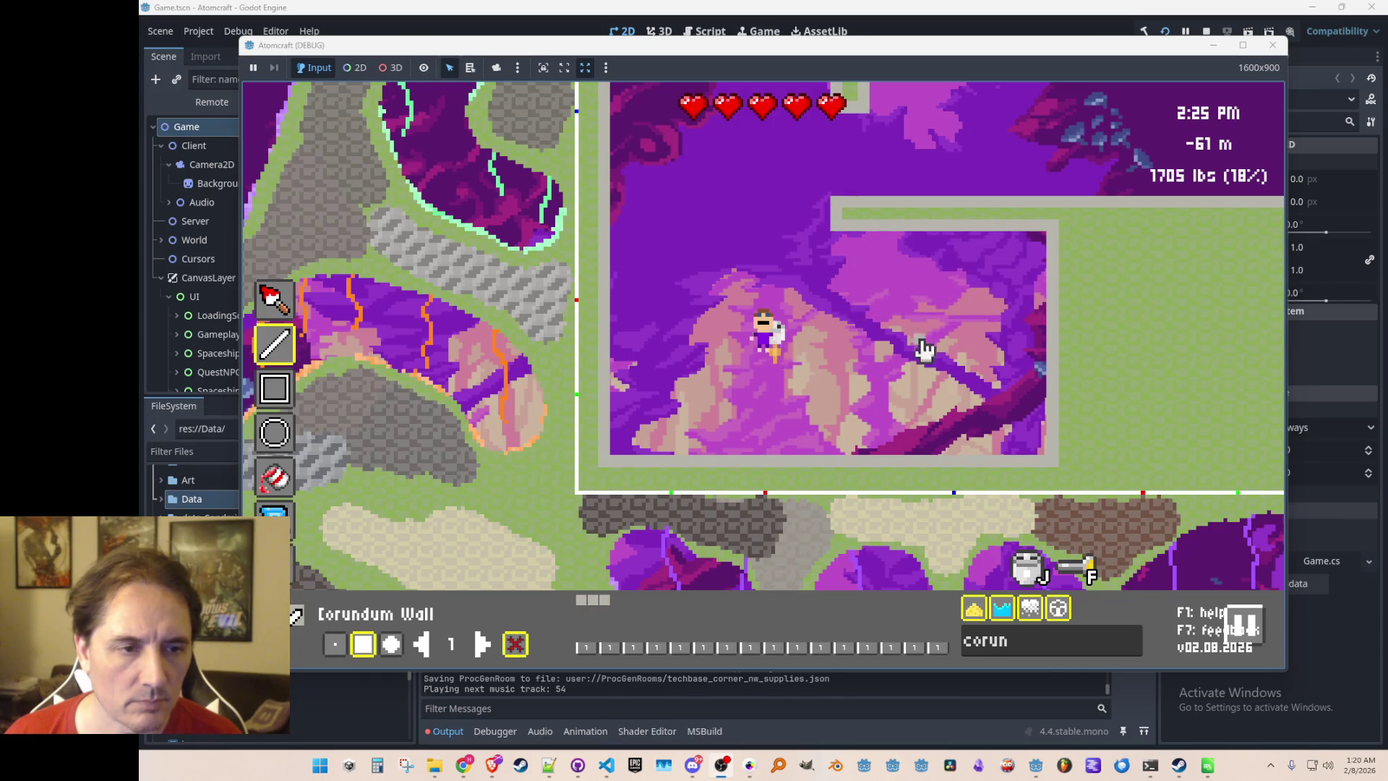
Extend the bottom corridor wall rightward to reach the next room
{"action": "key", "text": "w"}
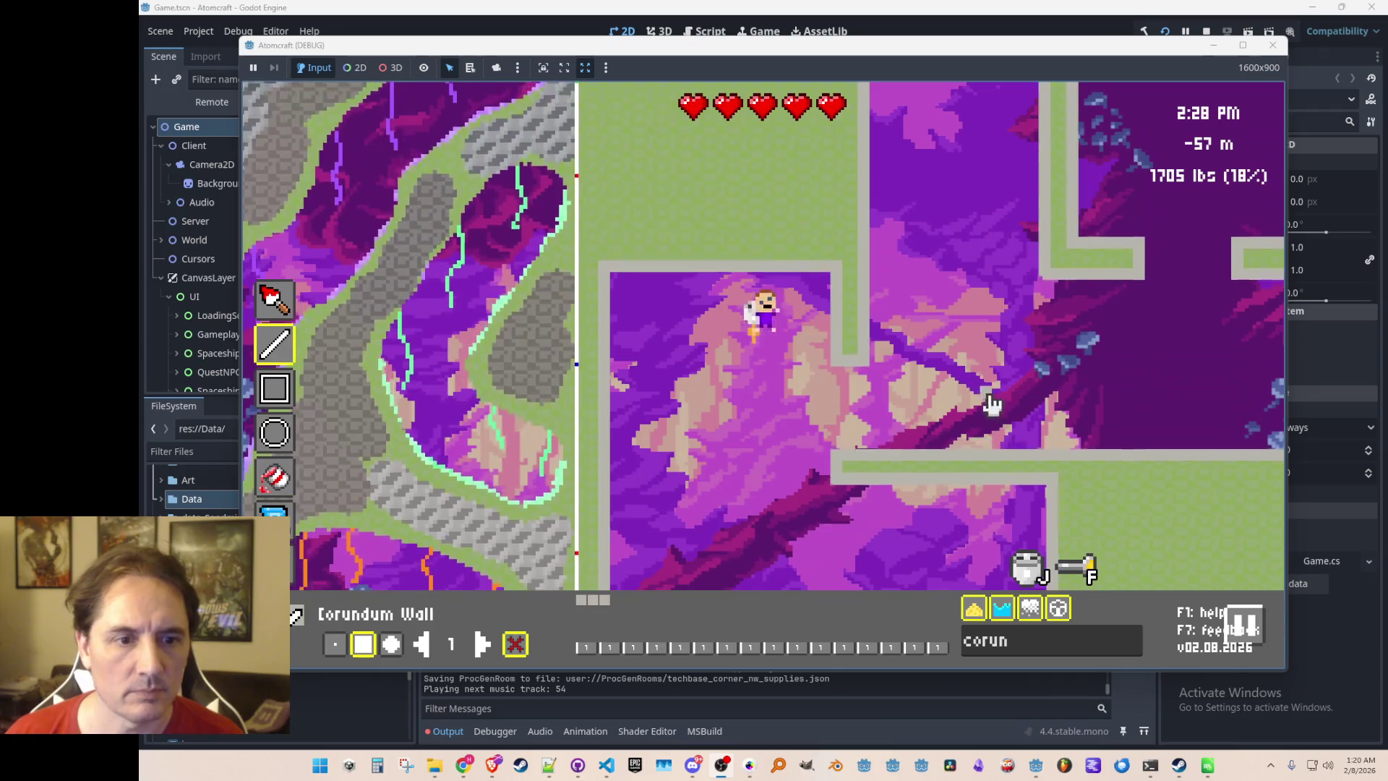
{"action": "key", "text": "d"}
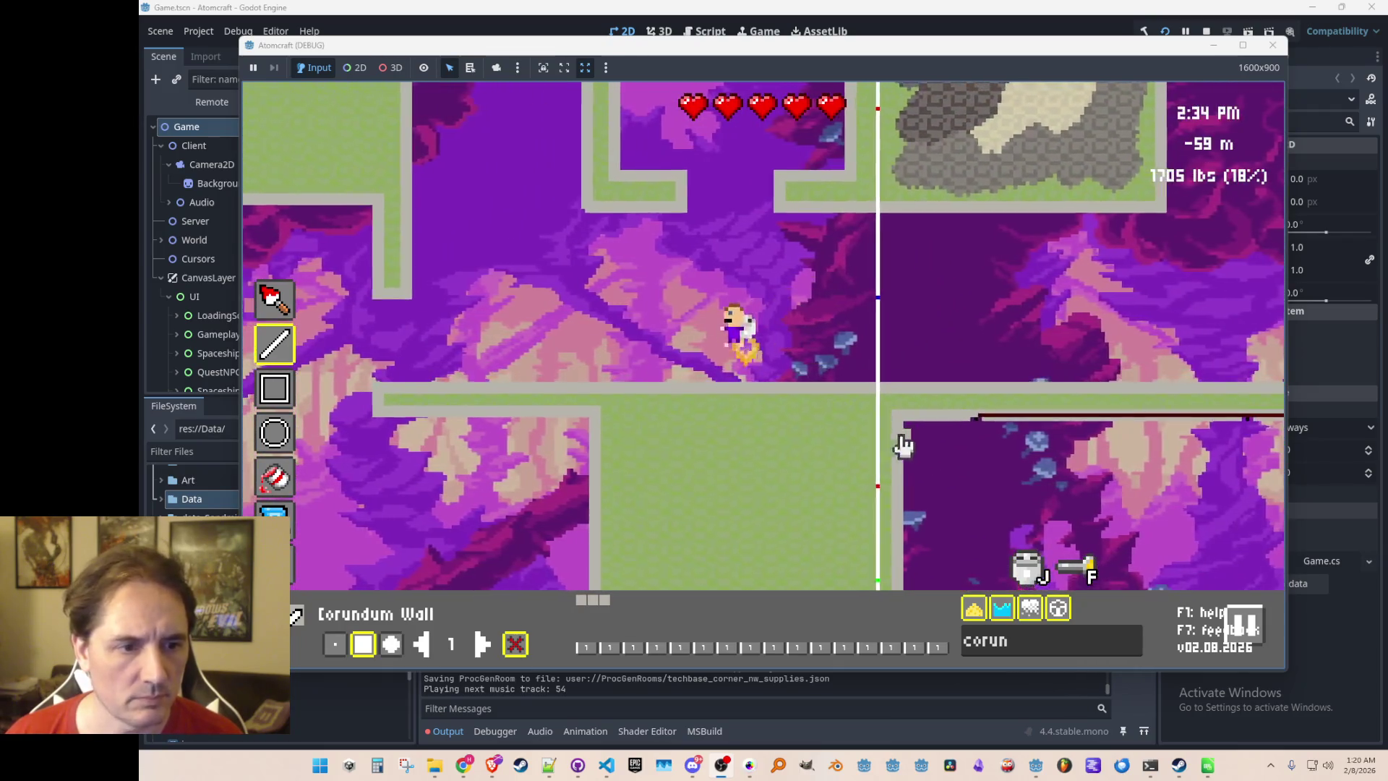
{"action": "key", "text": "a"}
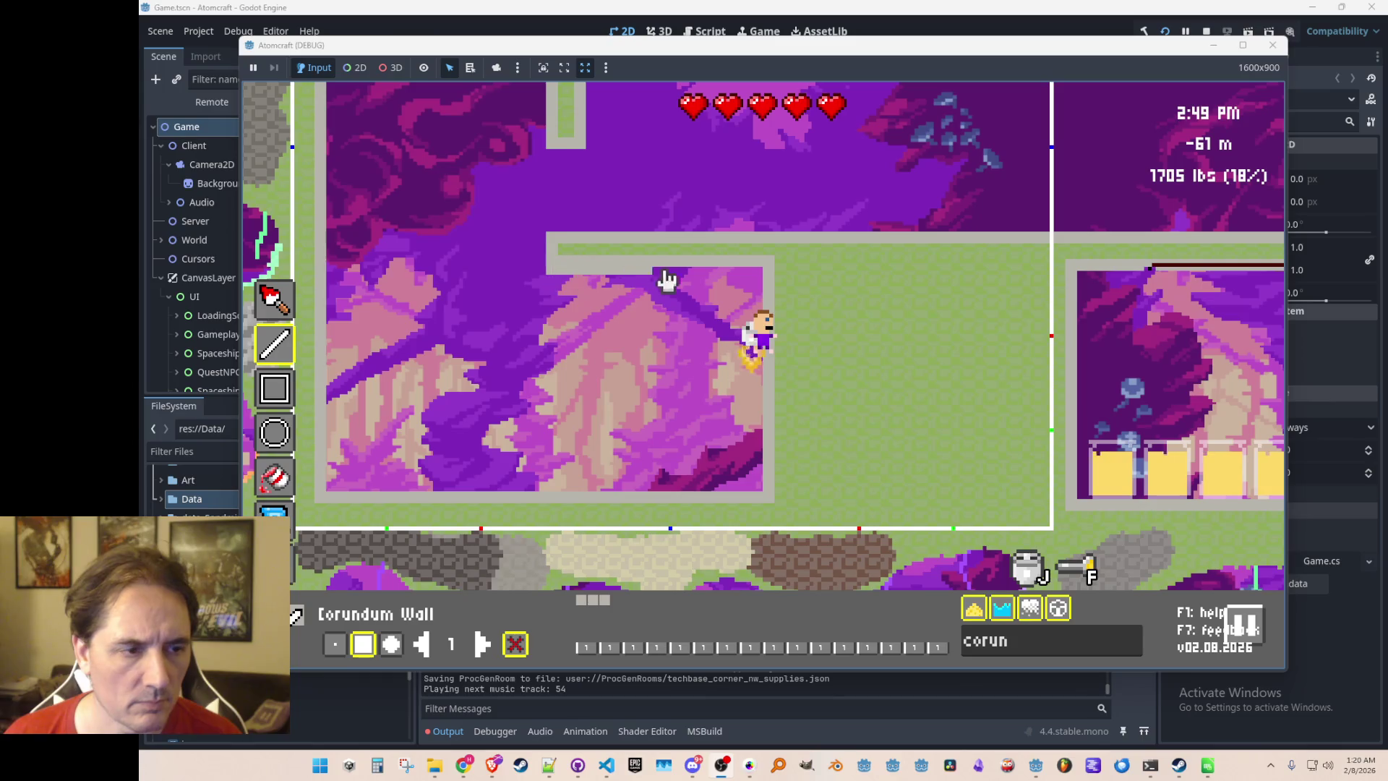
{"action": "left_click_drag", "start_coordinate": [761, 282], "coordinate": [1089, 279]}
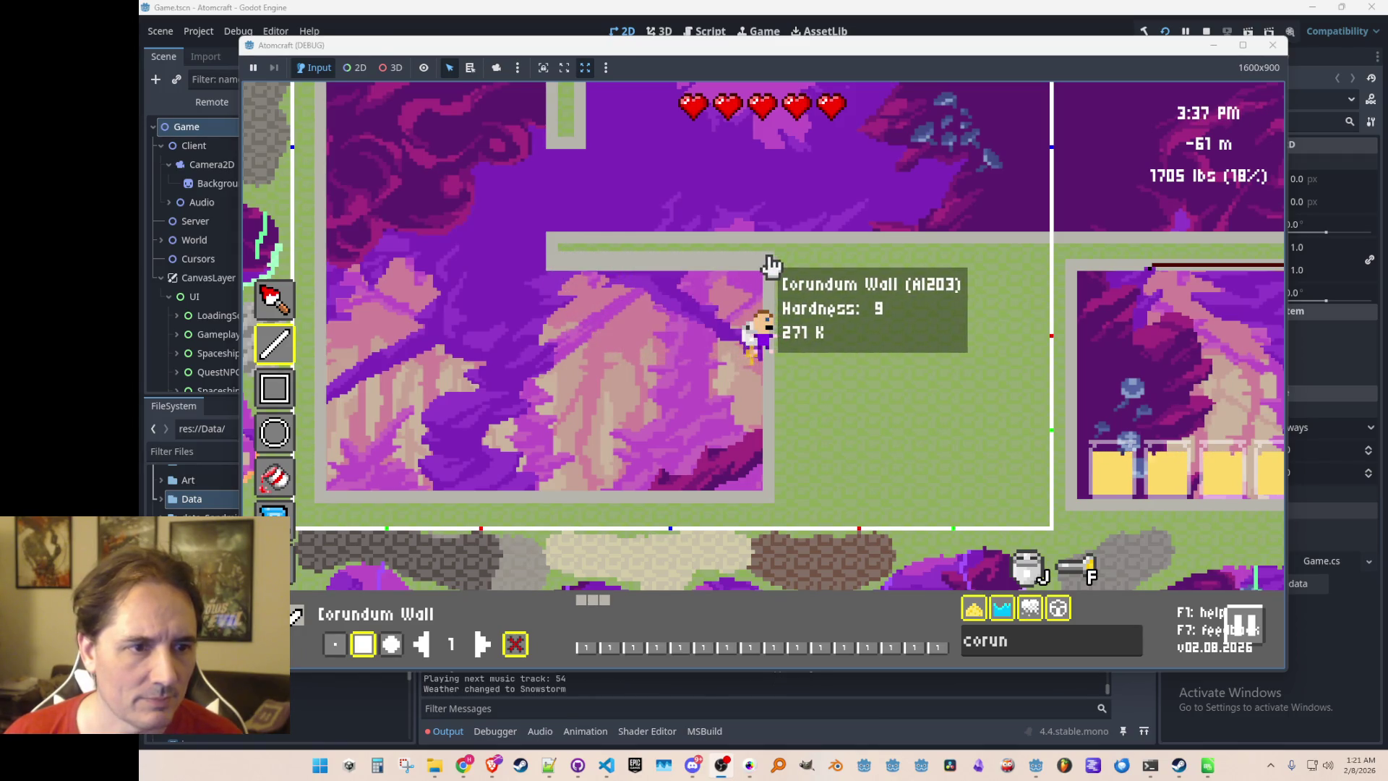
Remove a short stretch of the top Corundum Wall and redraw it in place
{"action": "left_click_drag", "start_coordinate": [770, 266], "coordinate": [751, 278]}
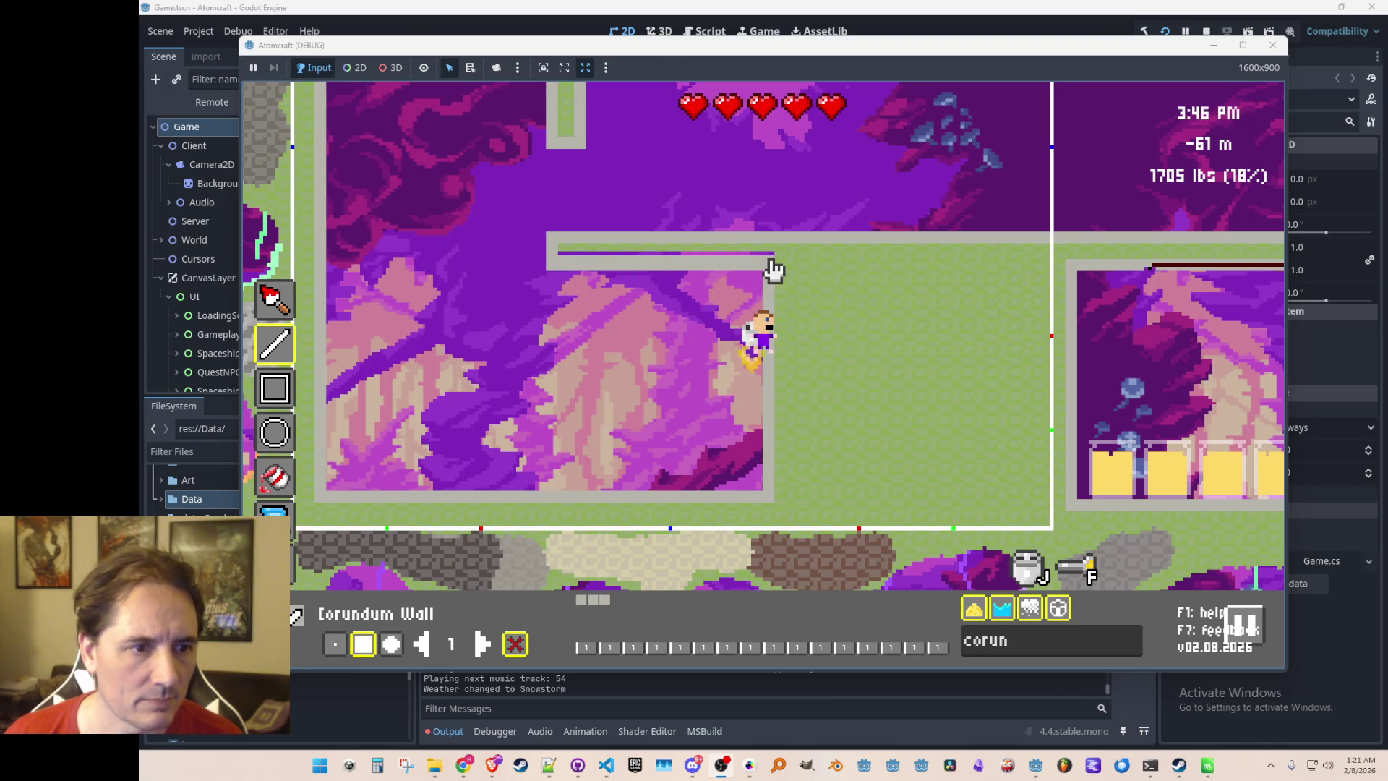
{"action": "mouse_move", "coordinate": [754, 266]}
{"action": "left_mouse_down"}
{"action": "mouse_move", "coordinate": [565, 270]}
{"action": "mouse_move", "coordinate": [763, 271]}
{"action": "left_mouse_up"}
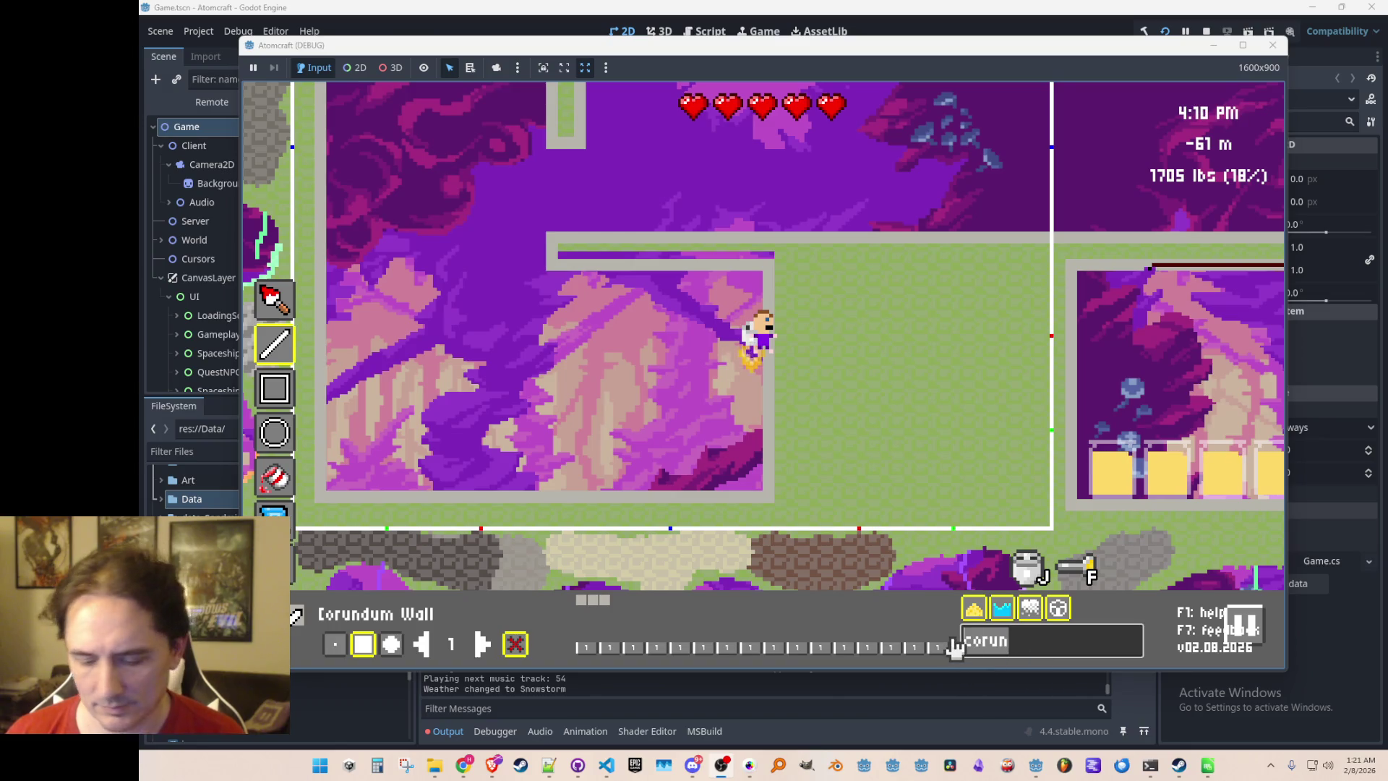
Pick Olivine Deposit from an 'oli' material search and re-enter the block editor
{"action": "type", "text": "oli"}
{"action": "left_click", "coordinate": [786, 607]}
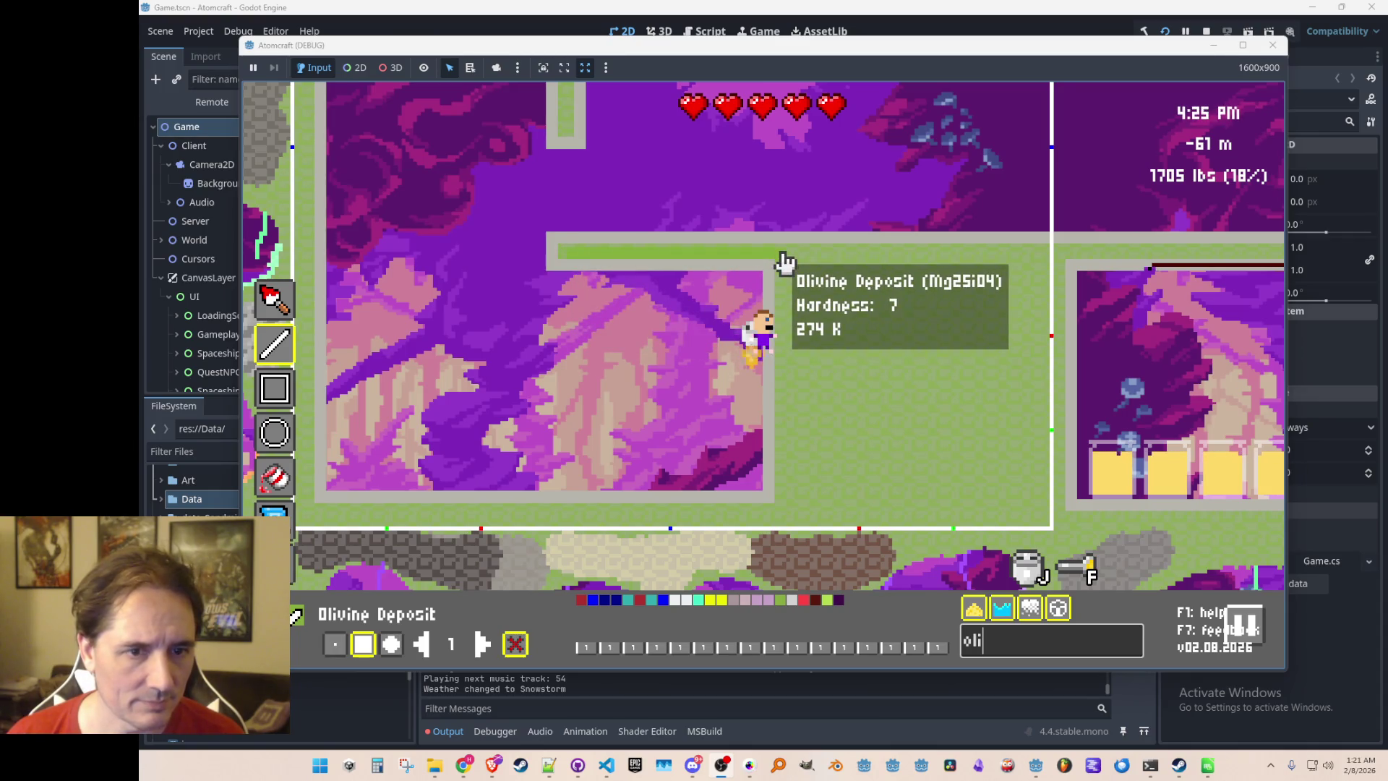
{"action": "key", "text": "Escape"}
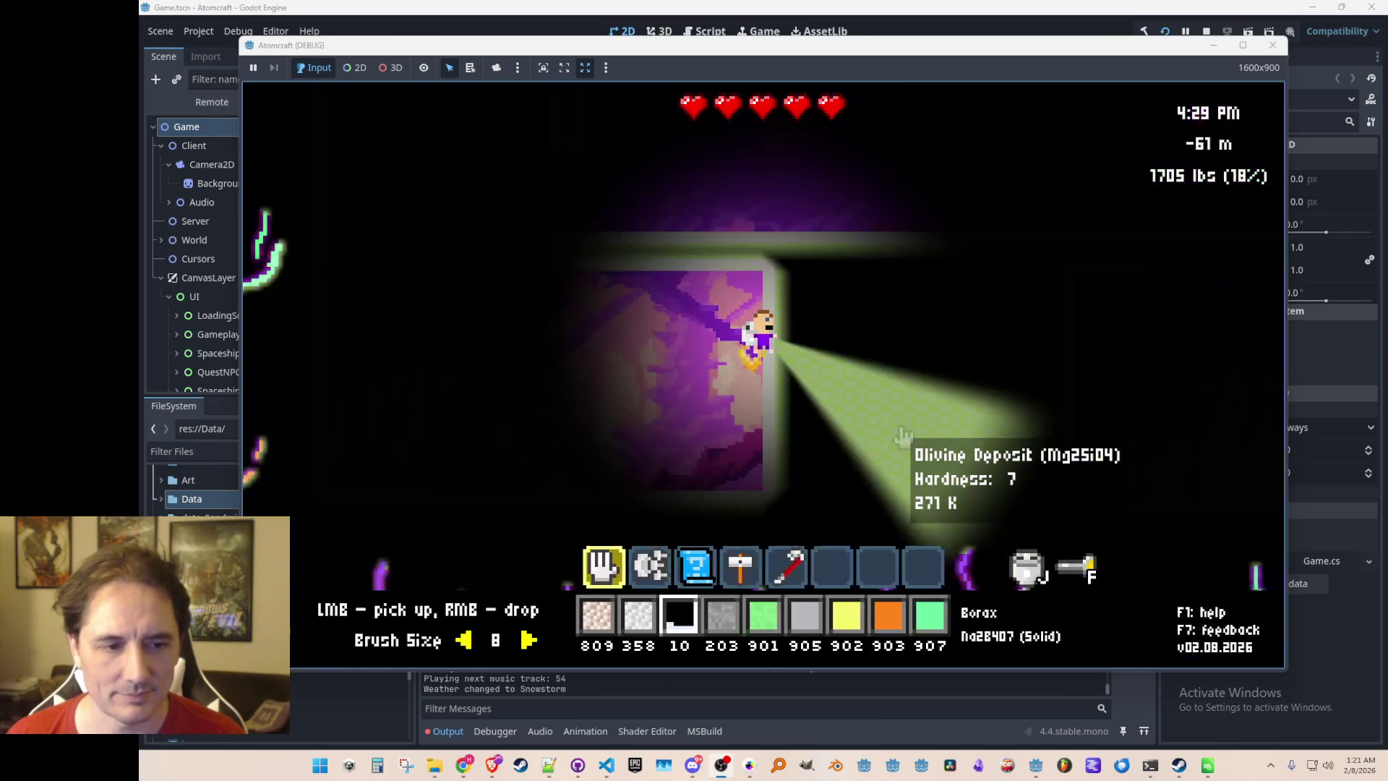
{"action": "key", "text": "e"}
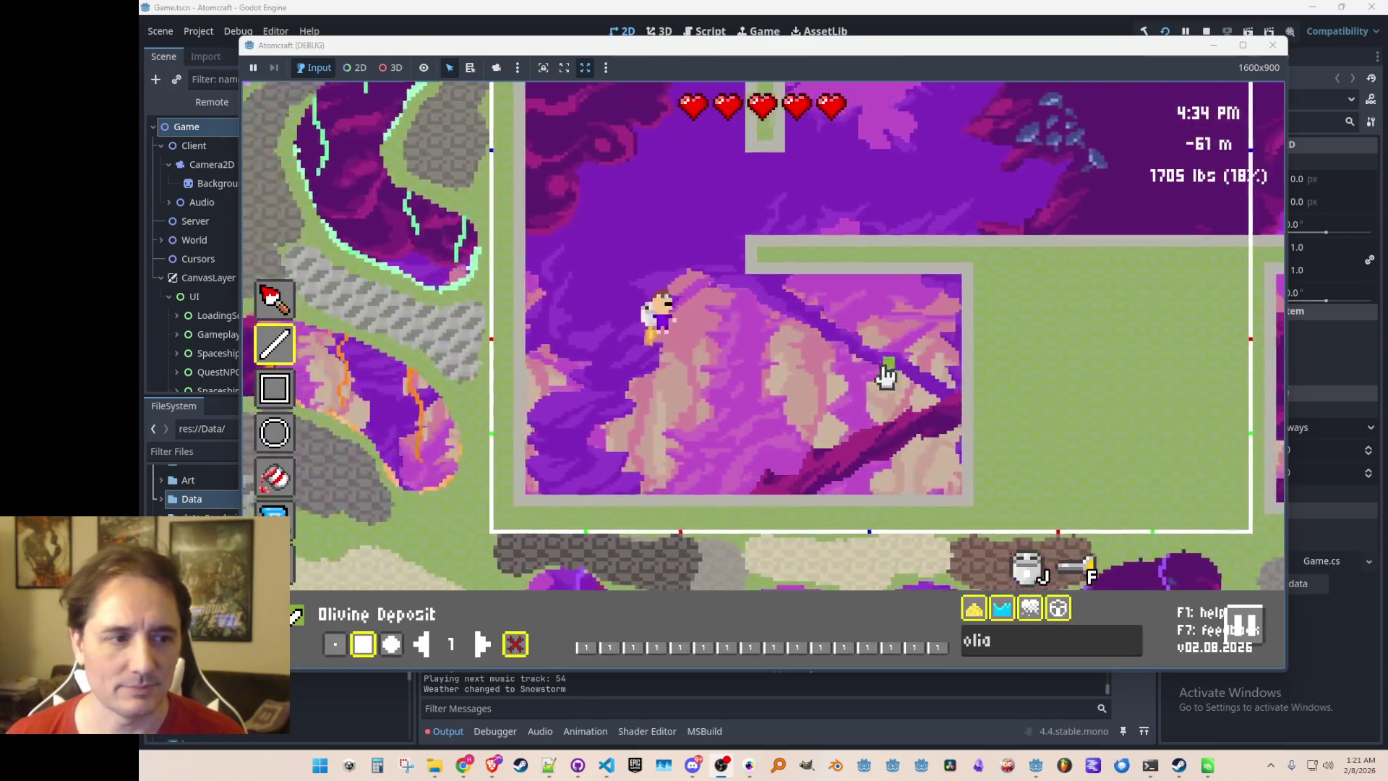
Clear the material search so the full swatch palette shows again
{"action": "key", "text": "w"}
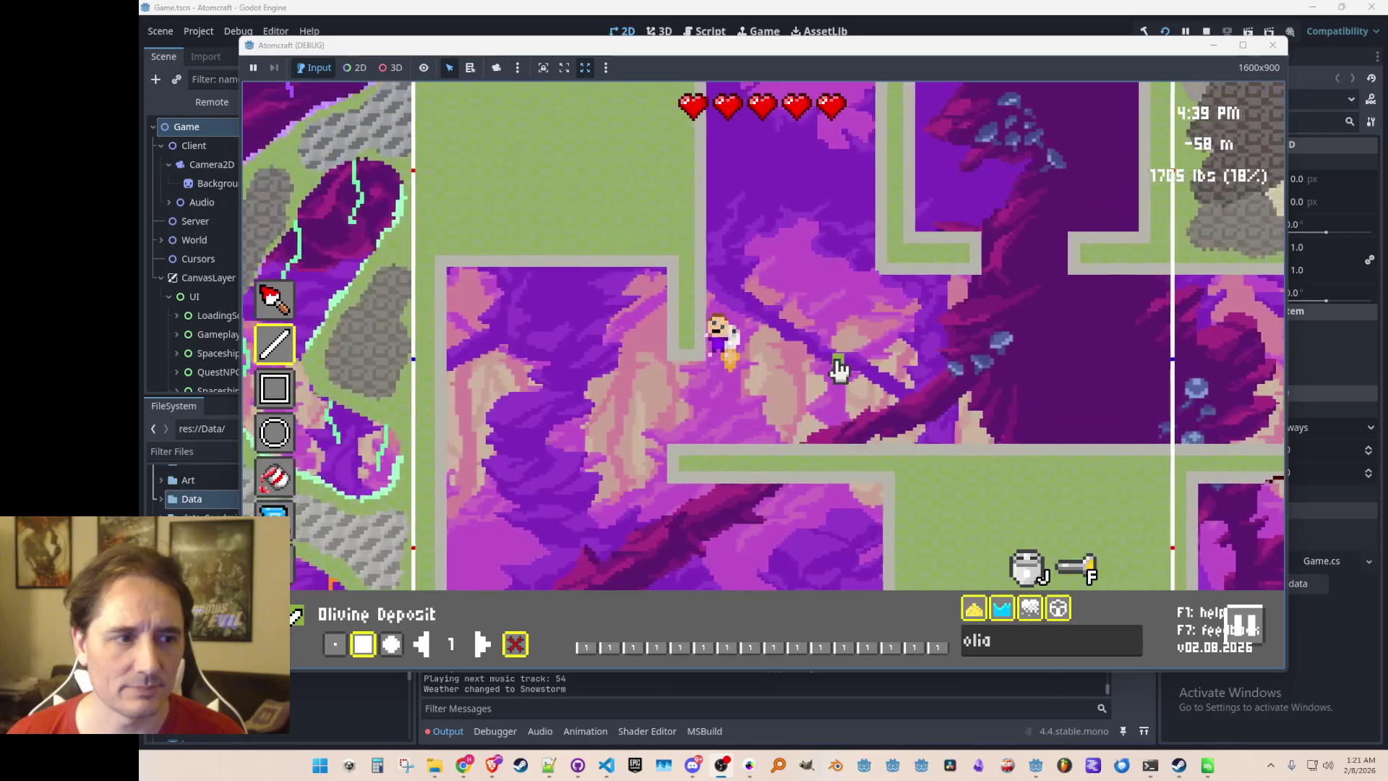
{"action": "key", "text": "s"}
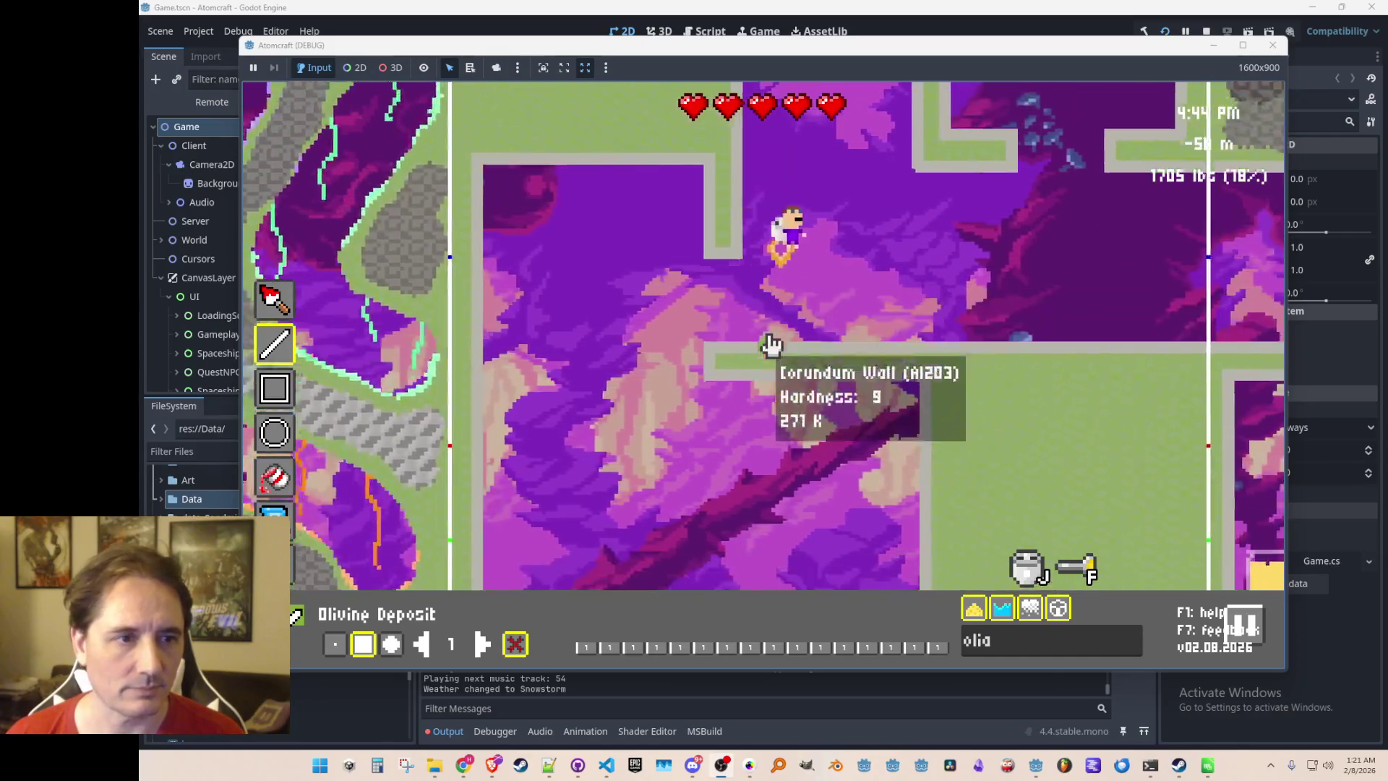
{"action": "key", "text": "w"}
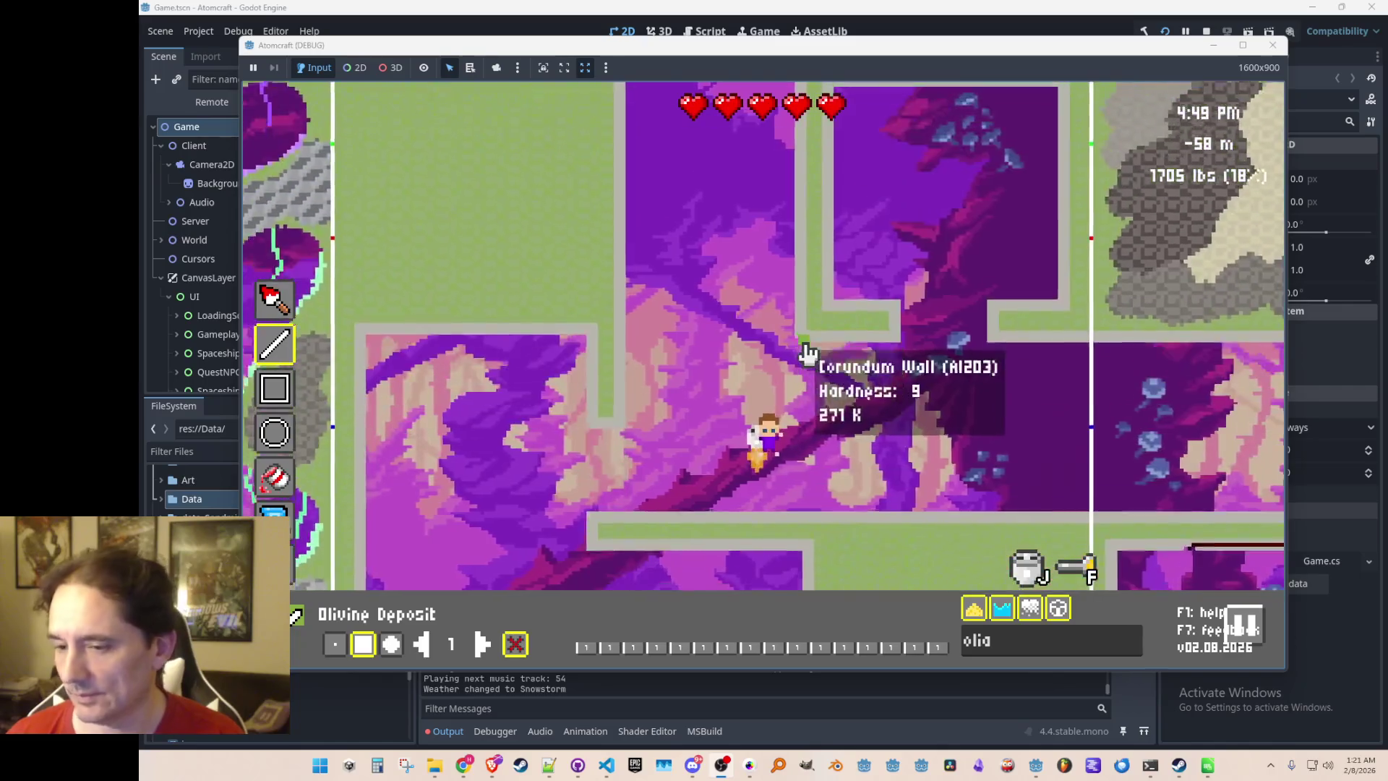
{"action": "key", "text": "s"}
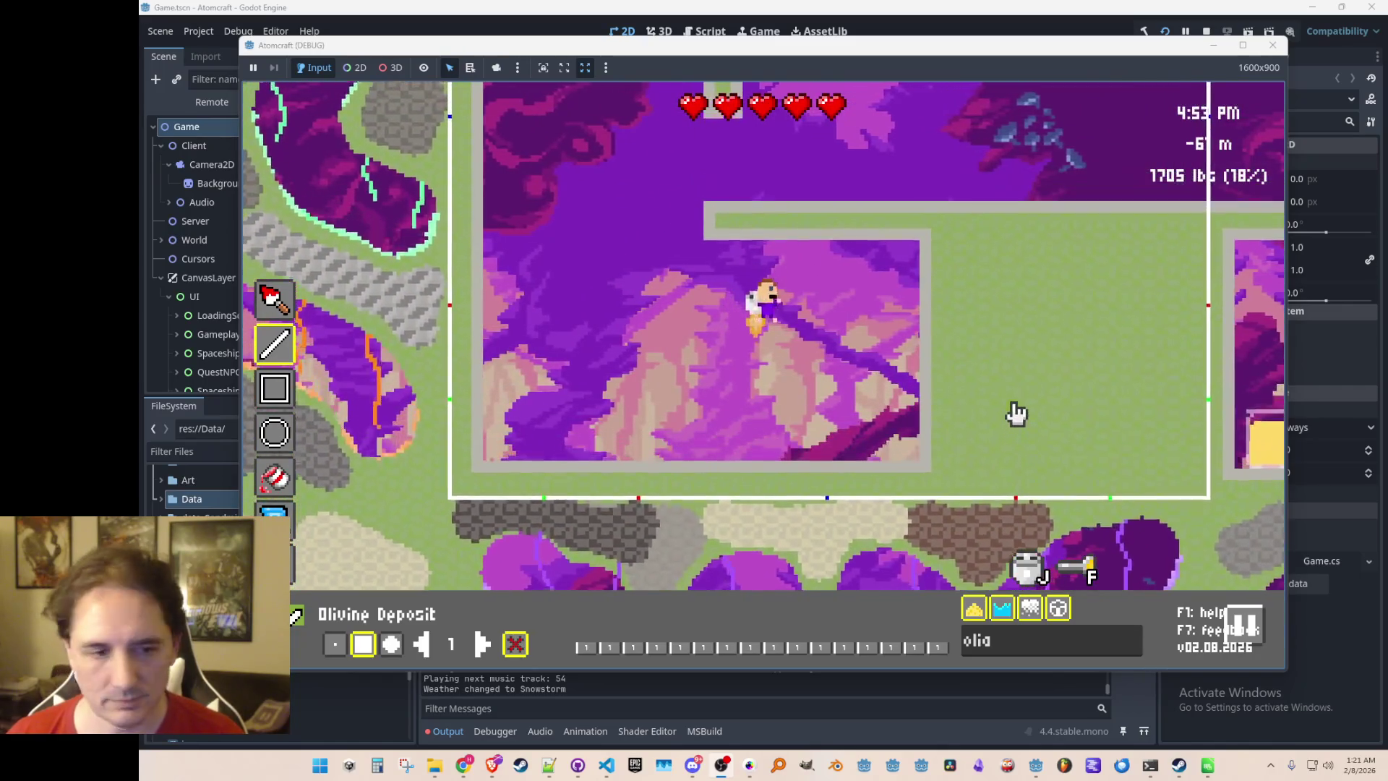
{"action": "key", "text": "a"}
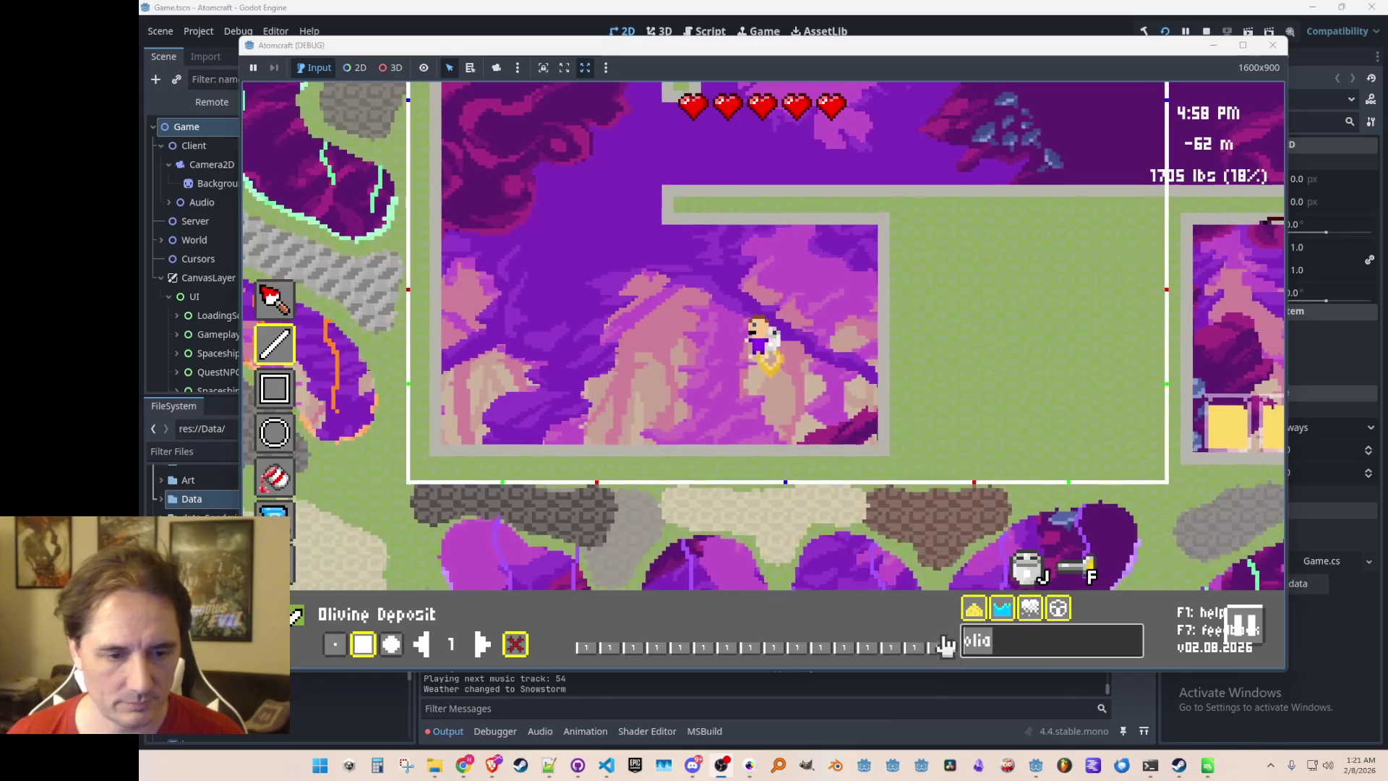
{"action": "key", "text": "BackSpace"}
{"action": "key", "text": "BackSpace"}
{"action": "key", "text": "BackSpace"}
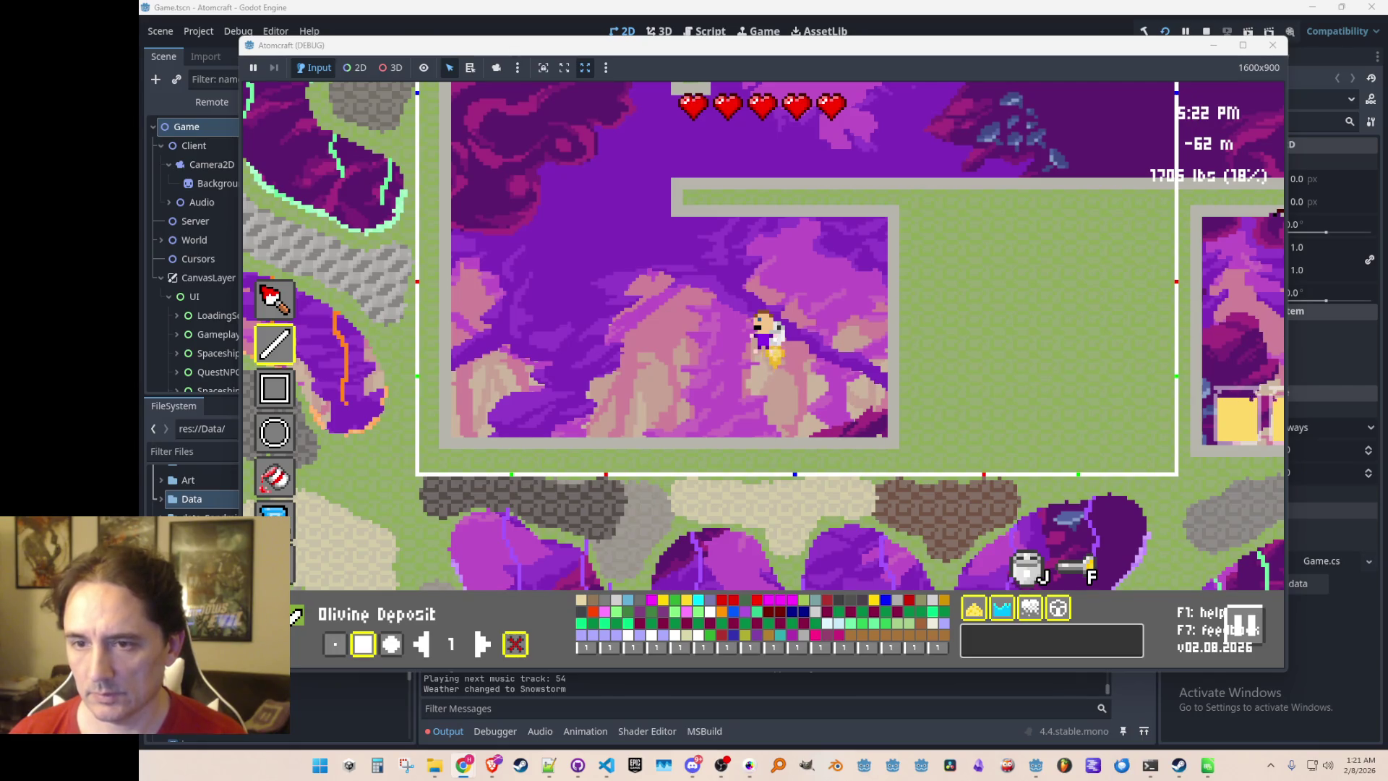
Choose Kotulskite Deposit as the painting material via a 'ko' search
{"action": "type", "text": "kotulsk"}
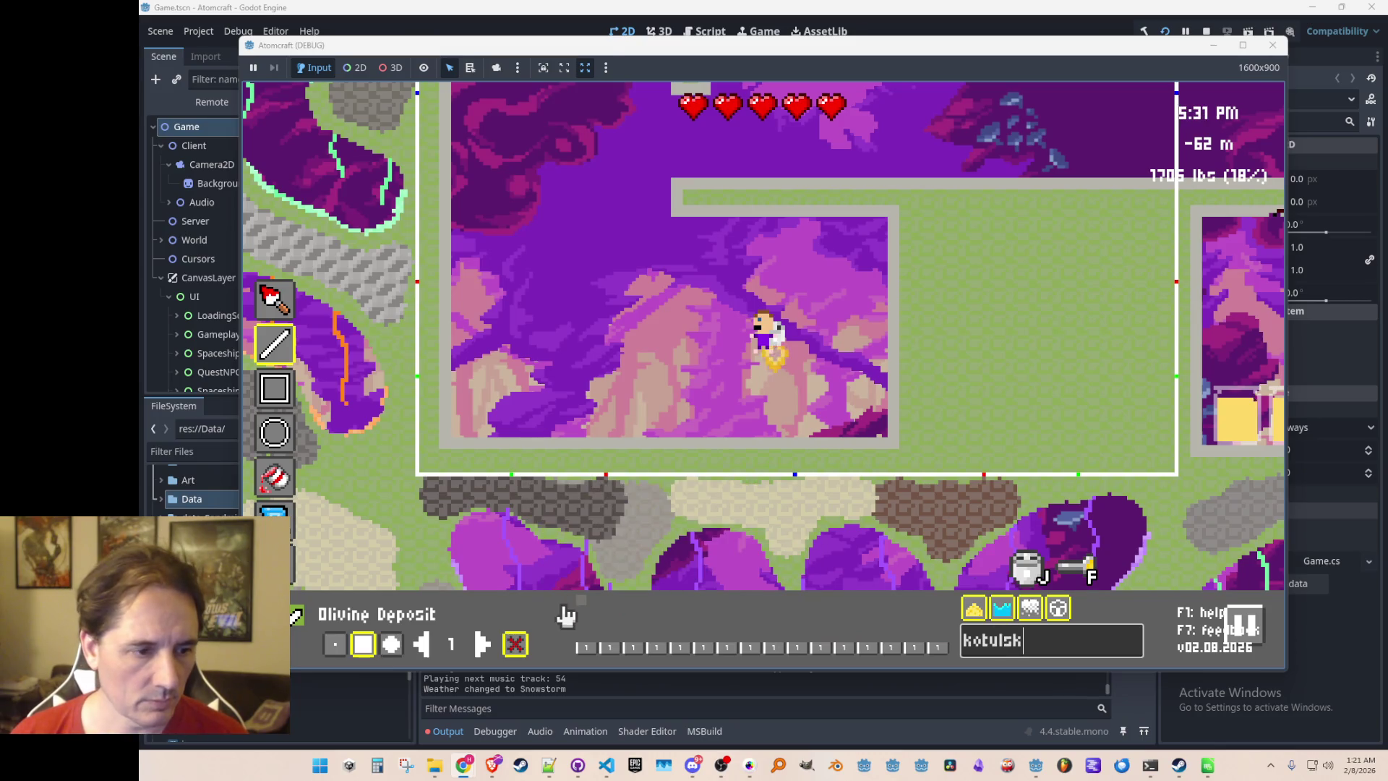
{"action": "left_click", "coordinate": [581, 601]}
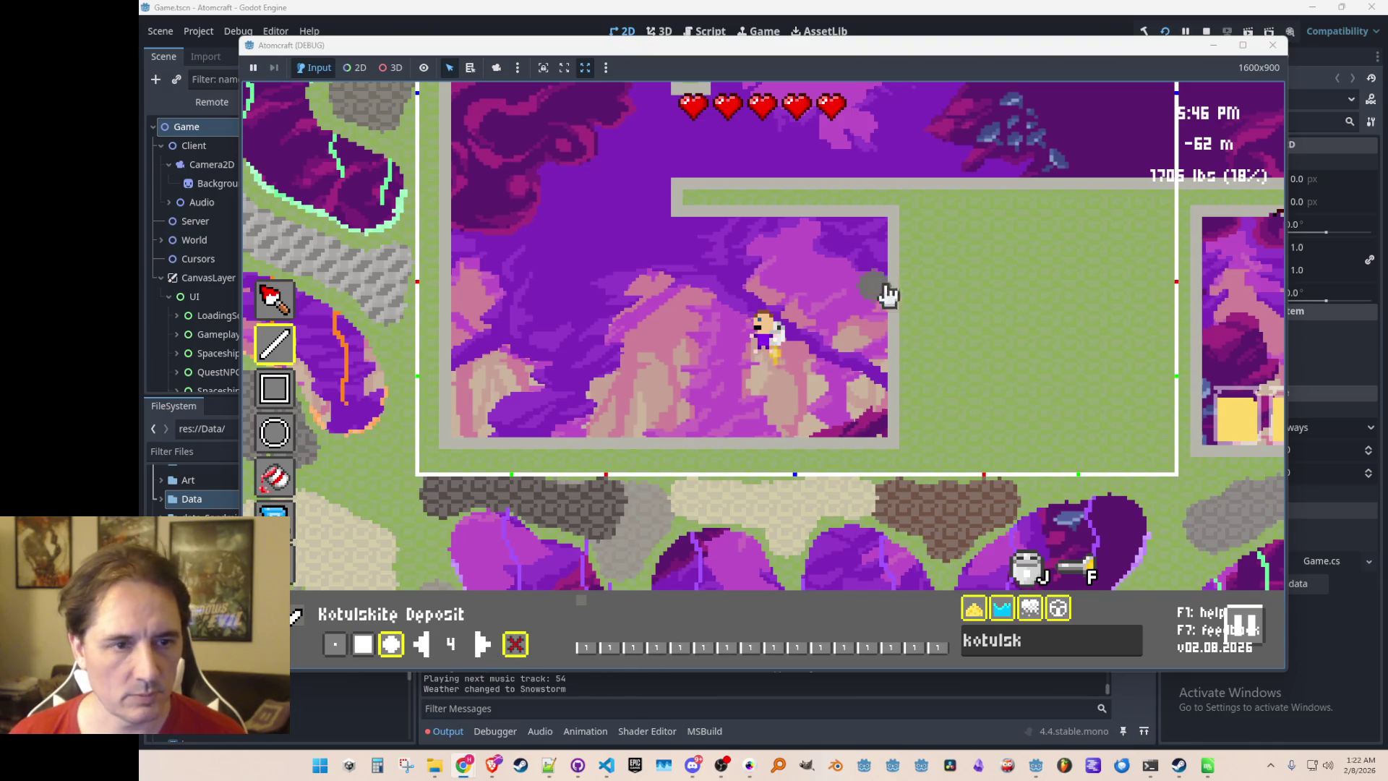
{"action": "mouse_move", "coordinate": [972, 240]}
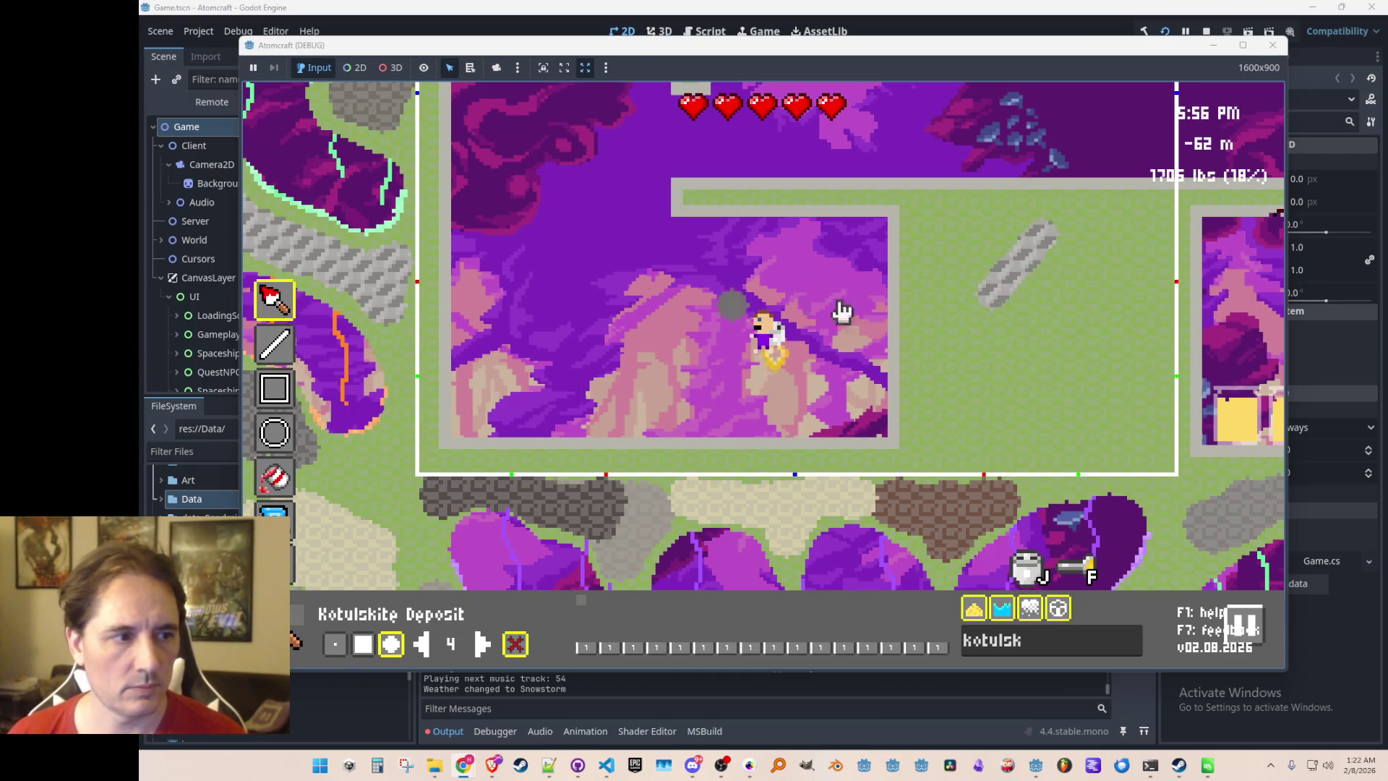
{"action": "mouse_move", "coordinate": [1022, 248]}
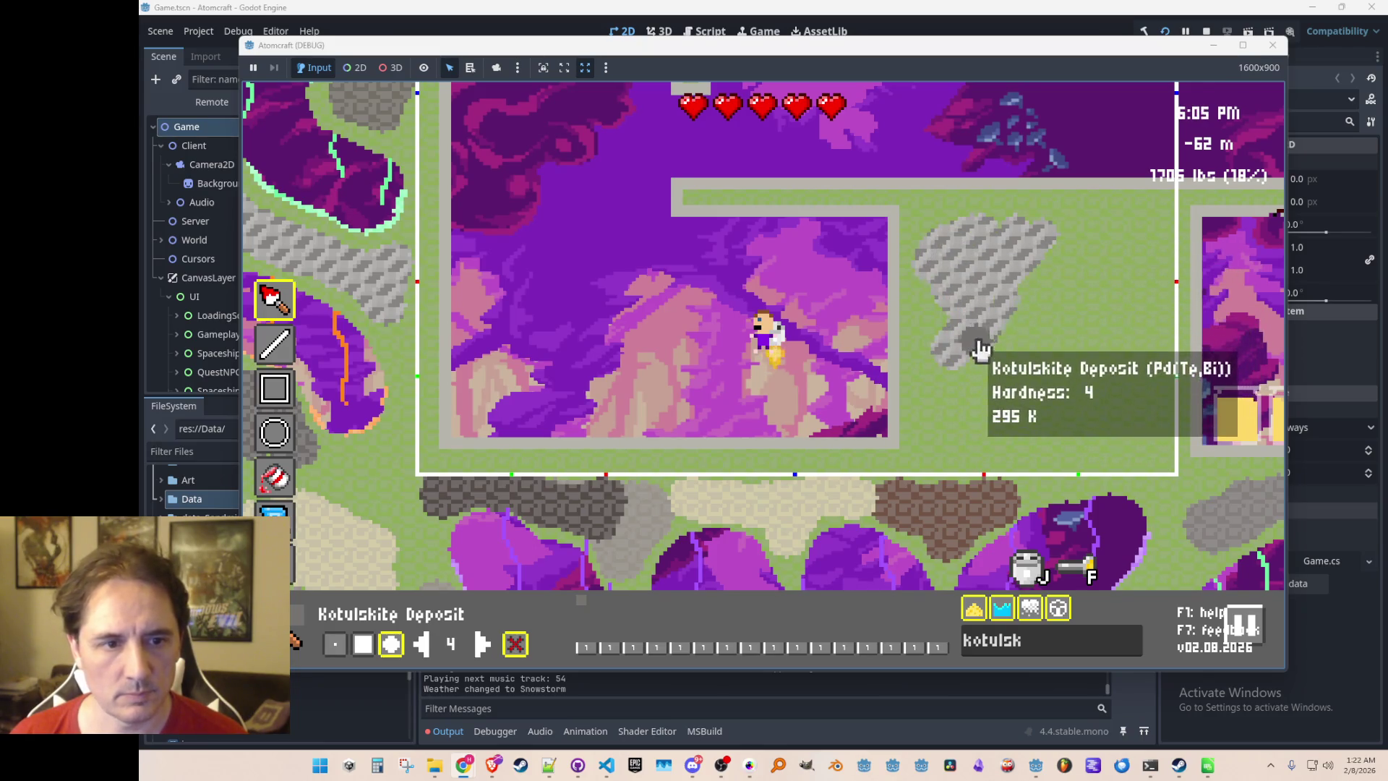
Paint a Kotulskite deposit on the grass up-left, then clear the search
{"action": "key", "text": "w"}
{"action": "key", "text": "a"}
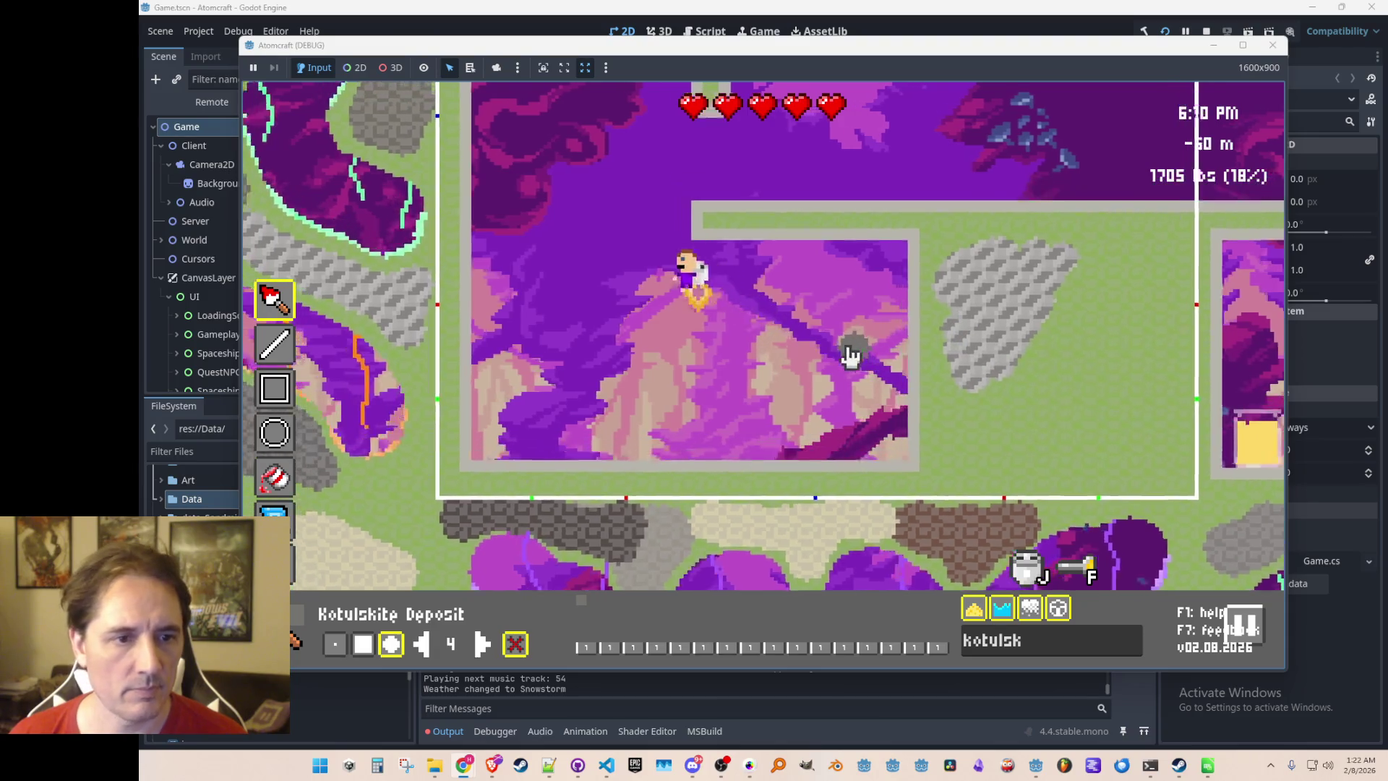
{"action": "key", "text": "w"}
{"action": "key", "text": "a"}
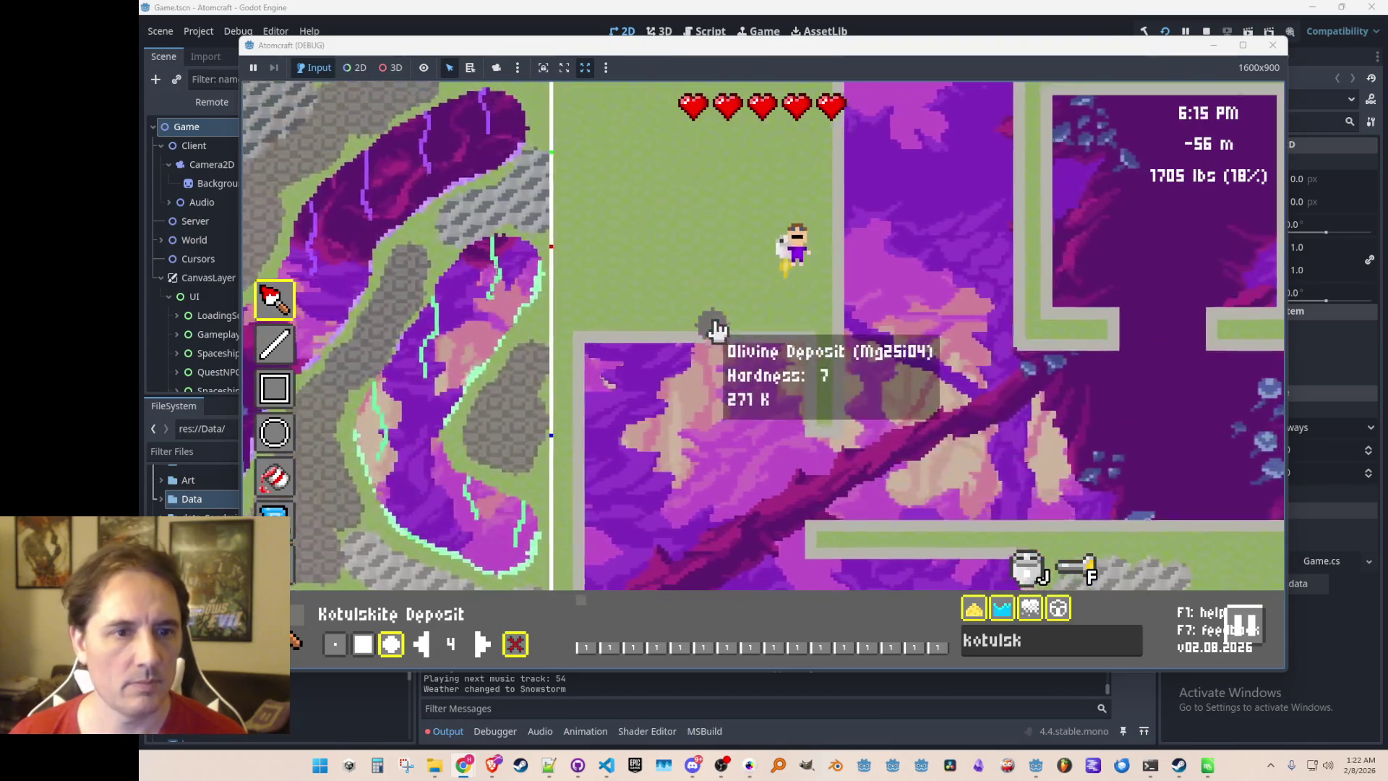
{"action": "key", "text": "w"}
{"action": "key", "text": "a"}
{"action": "mouse_move", "coordinate": [703, 364]}
{"action": "left_mouse_down"}
{"action": "mouse_move", "coordinate": [723, 303]}
{"action": "mouse_move", "coordinate": [709, 383]}
{"action": "mouse_move", "coordinate": [620, 399]}
{"action": "mouse_move", "coordinate": [719, 349]}
{"action": "mouse_move", "coordinate": [737, 289]}
{"action": "left_mouse_up"}
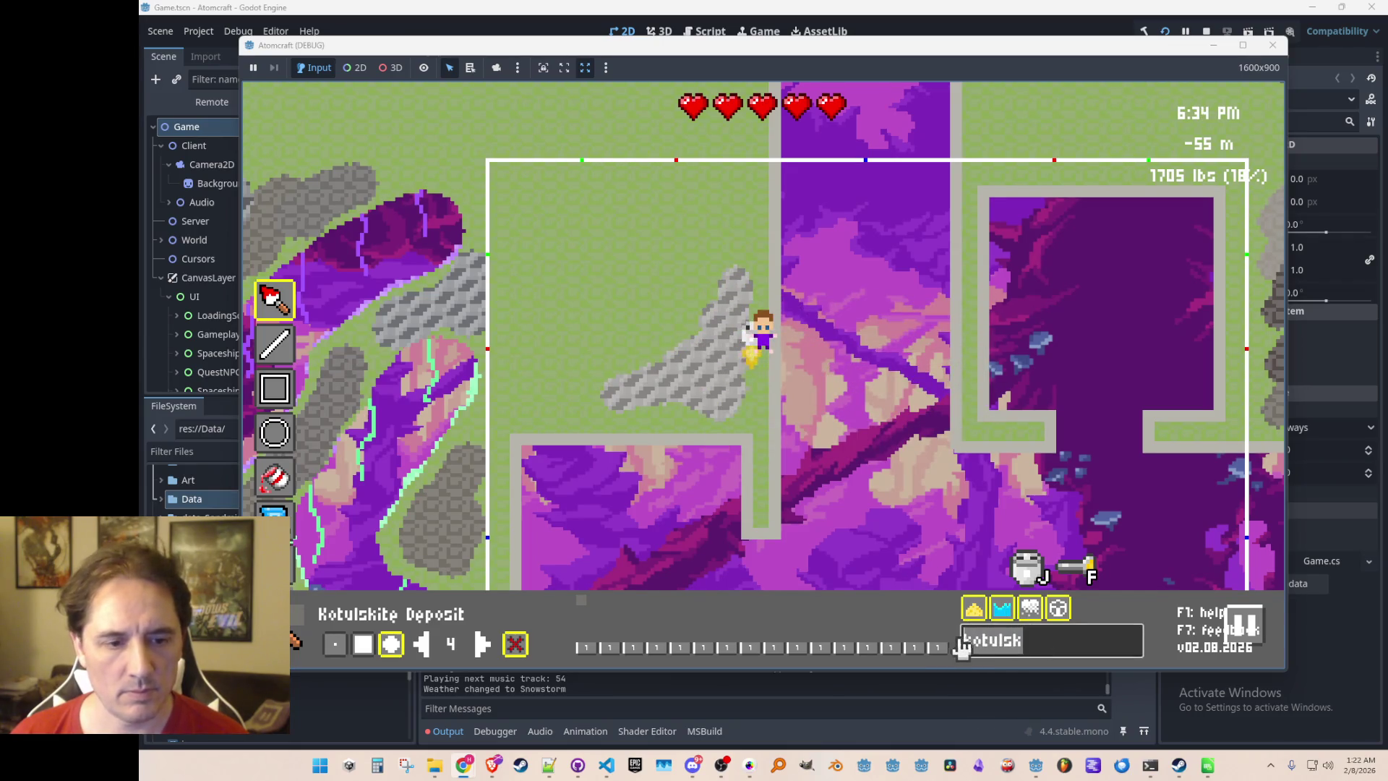
{"action": "key", "text": "BackSpace"}
Pick Erlichmanite Deposit and paint it on the grass left of the player
{"action": "type", "text": "urlich"}
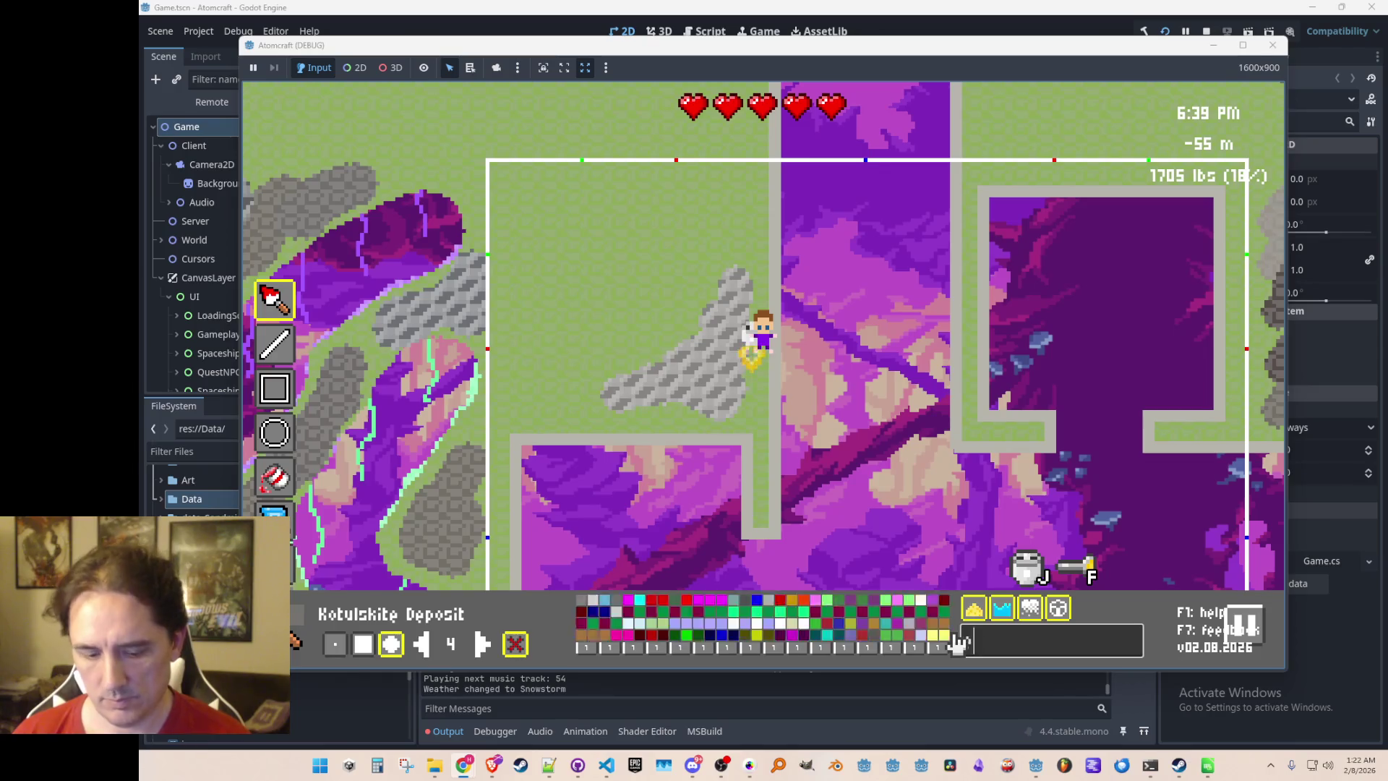
{"action": "left_click", "coordinate": [582, 601]}
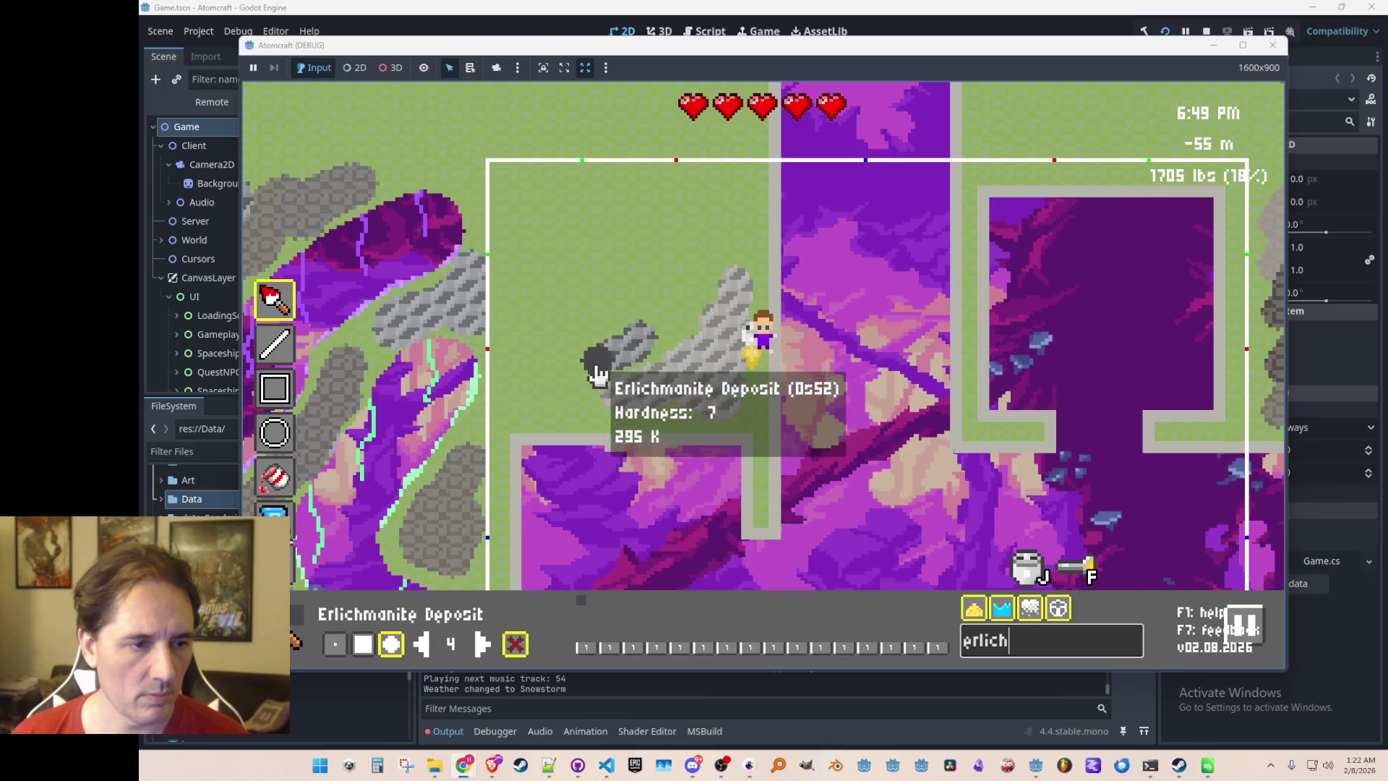
{"action": "mouse_move", "coordinate": [597, 339]}
{"action": "left_mouse_down"}
{"action": "mouse_move", "coordinate": [554, 354]}
{"action": "mouse_move", "coordinate": [602, 307]}
{"action": "mouse_move", "coordinate": [623, 370]}
{"action": "mouse_move", "coordinate": [650, 350]}
{"action": "mouse_move", "coordinate": [628, 383]}
{"action": "left_mouse_up"}
Paint Erlichmanite over the Olivine spot right of the room
{"action": "type", "text": "ds"}
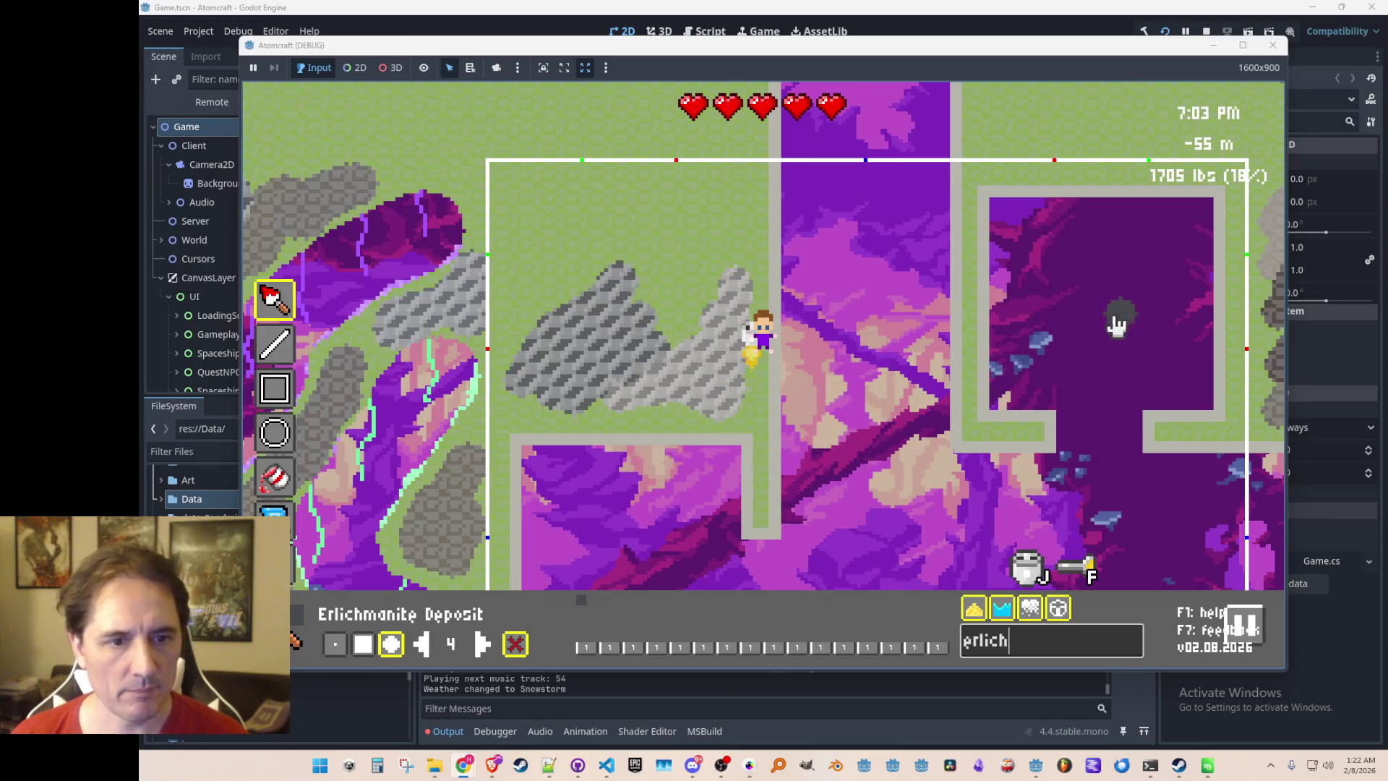
{"action": "key", "text": "F1"}
{"action": "key", "text": "Escape"}
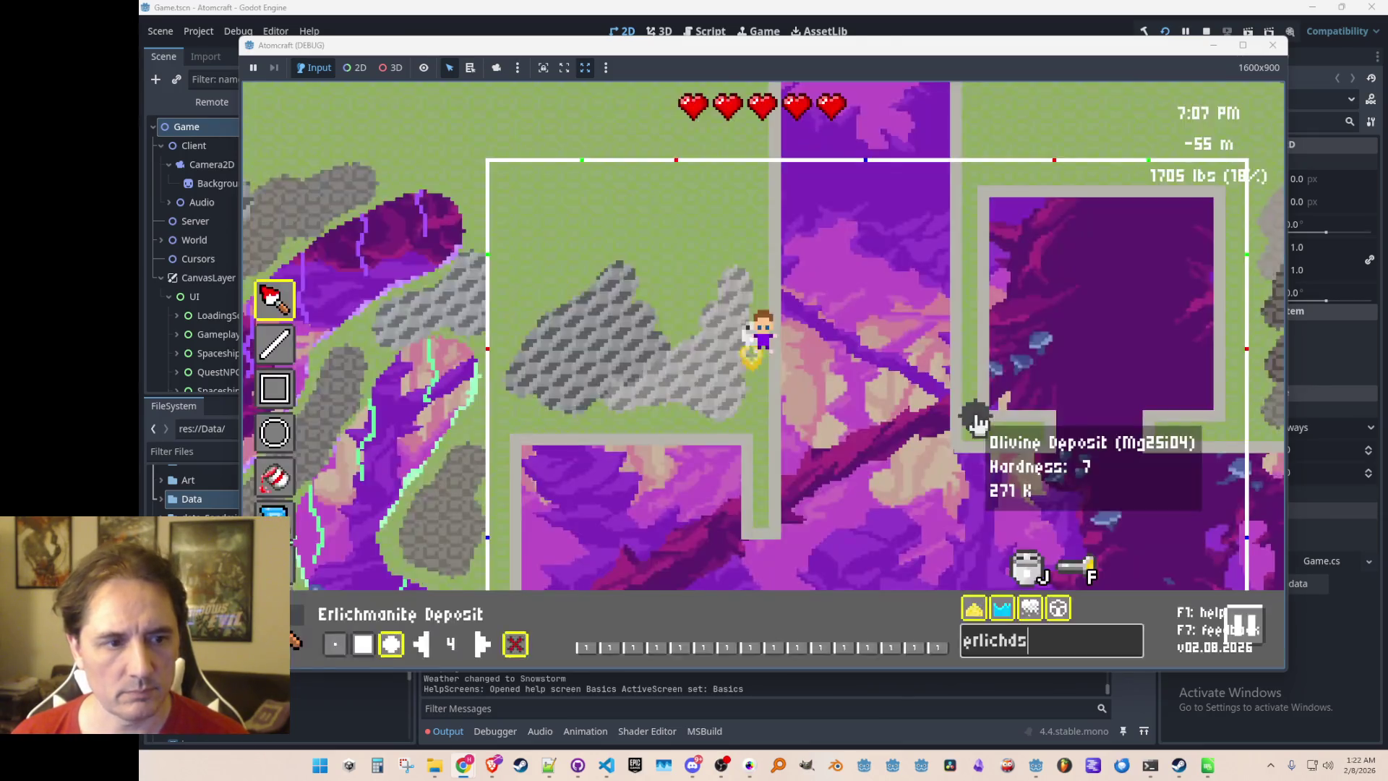
{"action": "key", "text": "d"}
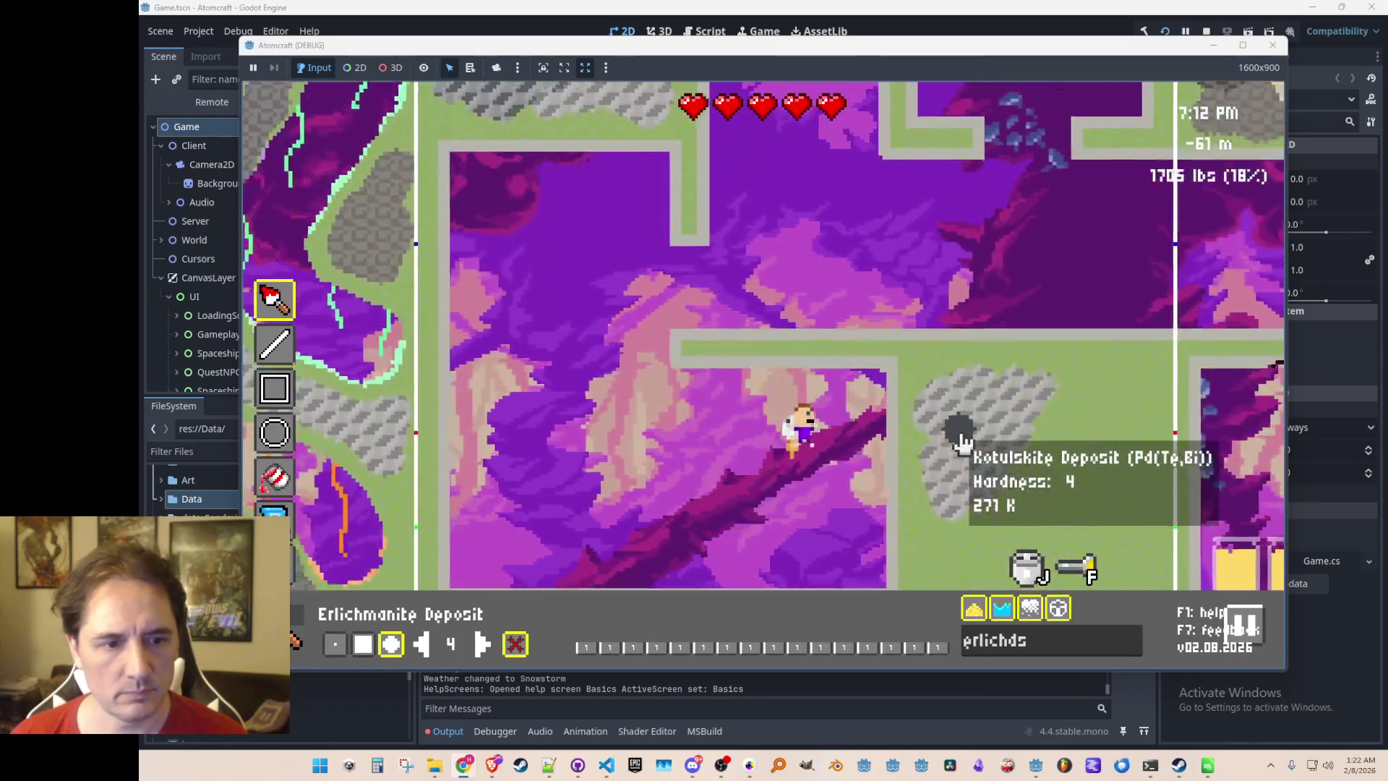
{"action": "key", "text": "a"}
{"action": "mouse_move", "coordinate": [922, 381]}
{"action": "left_mouse_down"}
{"action": "mouse_move", "coordinate": [883, 412]}
{"action": "mouse_move", "coordinate": [925, 433]}
{"action": "mouse_move", "coordinate": [985, 365]}
{"action": "mouse_move", "coordinate": [942, 366]}
{"action": "mouse_move", "coordinate": [947, 350]}
{"action": "mouse_move", "coordinate": [977, 355]}
{"action": "mouse_move", "coordinate": [985, 403]}
{"action": "left_mouse_up"}
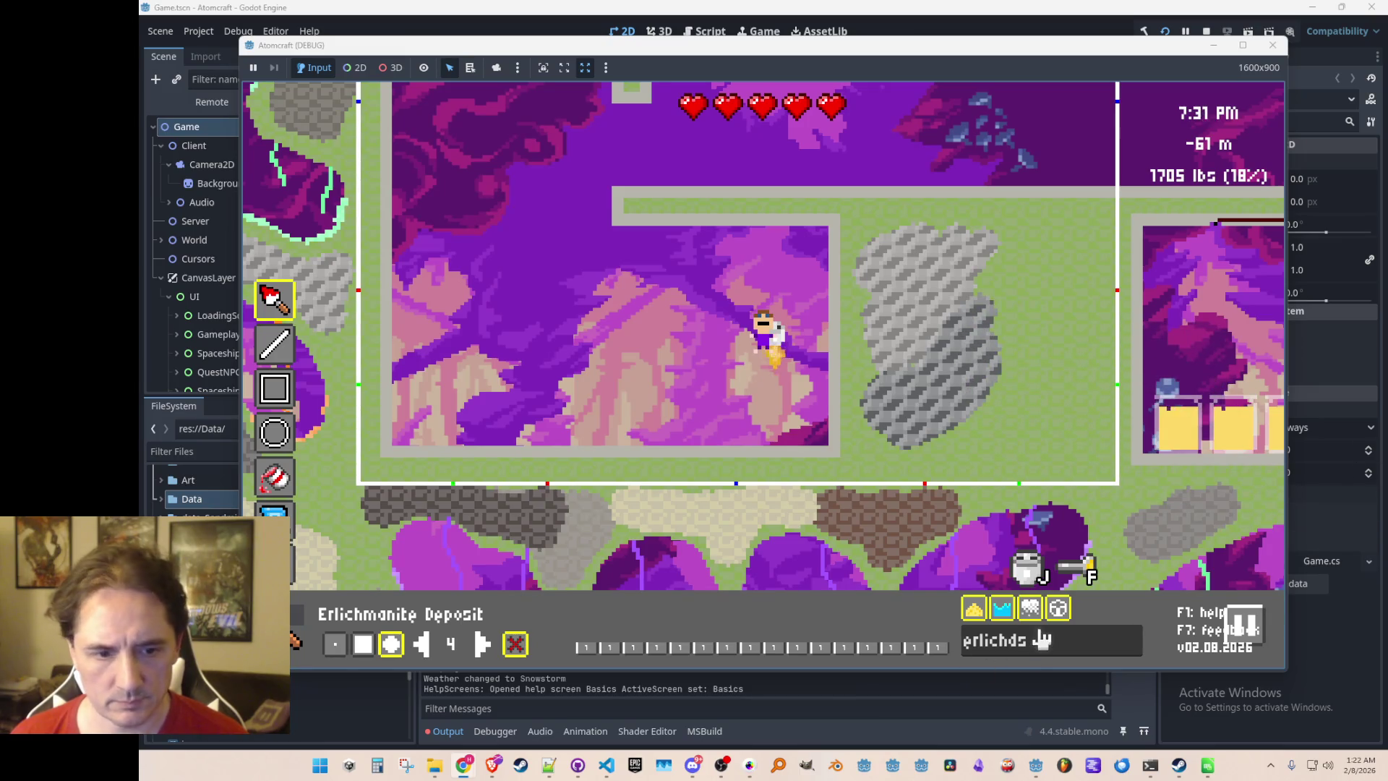
Switch to Laurite Deposit and paint a stripe across the grey deposit
{"action": "mouse_move", "coordinate": [954, 640]}
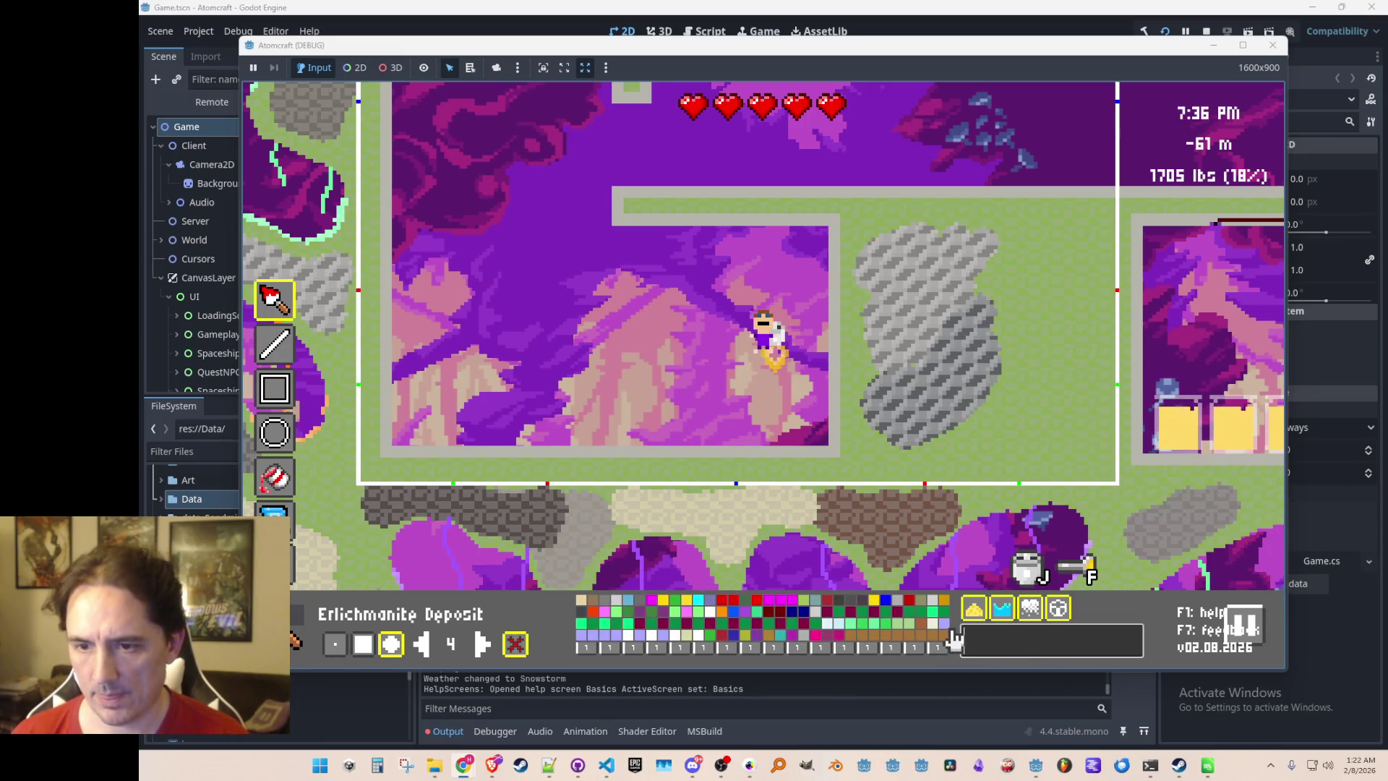
{"action": "type", "text": "way"}
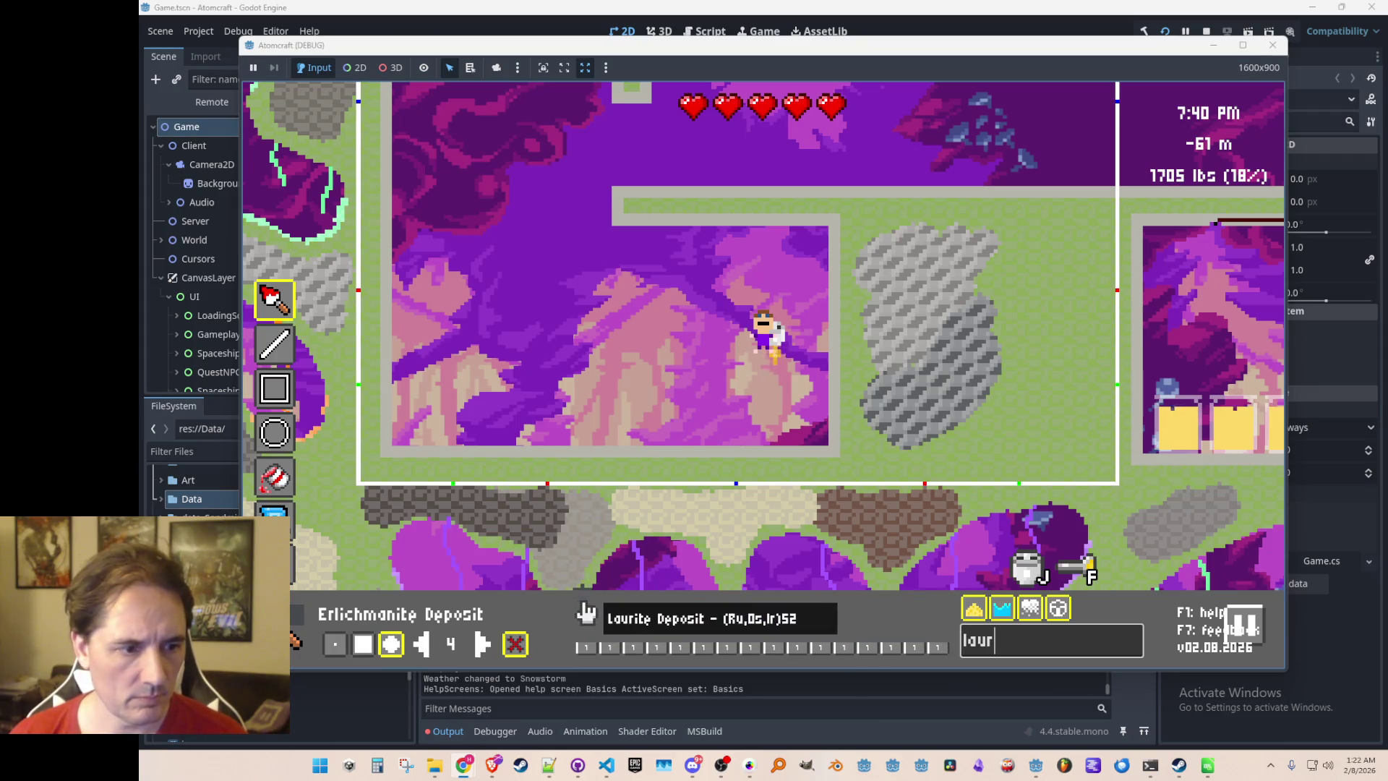
{"action": "left_click", "coordinate": [580, 611]}
{"action": "mouse_move", "coordinate": [978, 285]}
{"action": "left_mouse_down"}
{"action": "mouse_move", "coordinate": [1037, 246]}
{"action": "mouse_move", "coordinate": [991, 297]}
{"action": "mouse_move", "coordinate": [1053, 263]}
{"action": "mouse_move", "coordinate": [1077, 289]}
{"action": "left_mouse_up"}
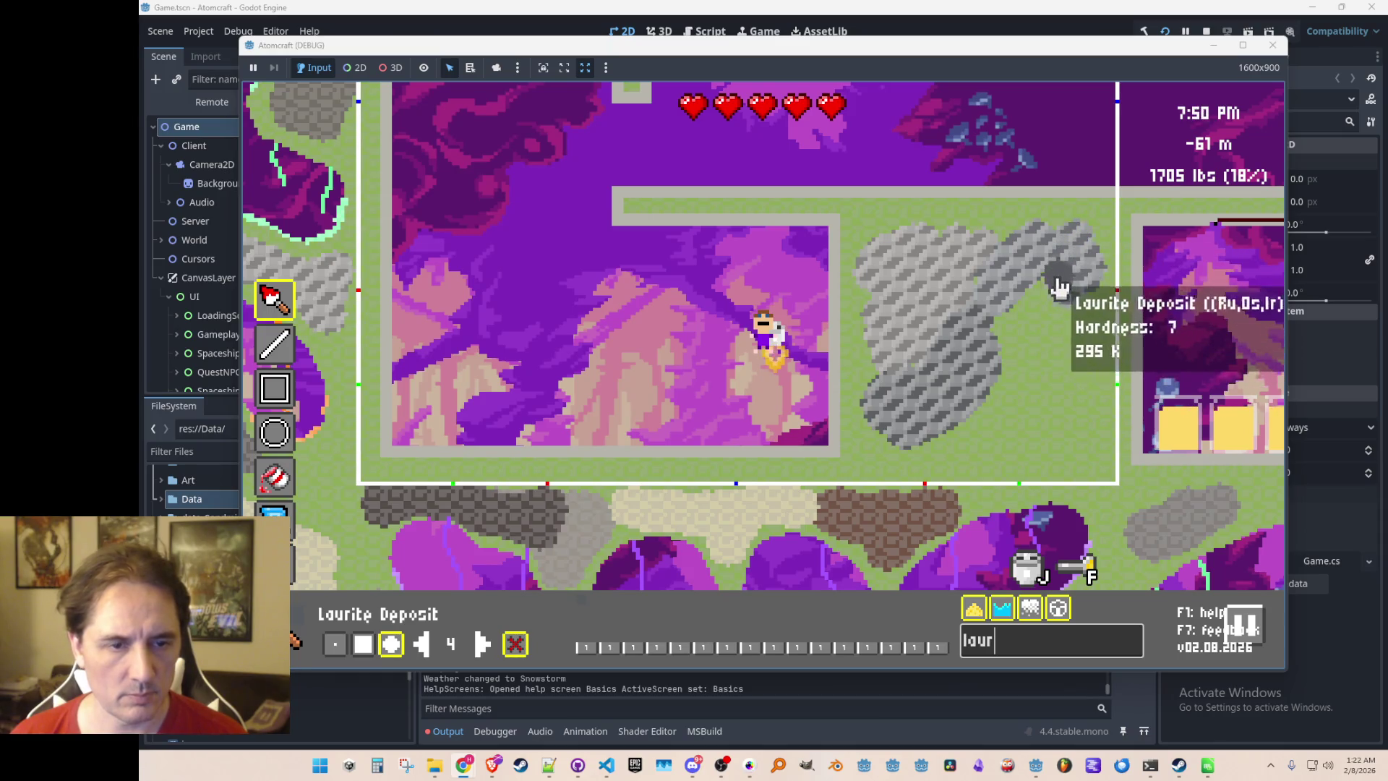
{"action": "key", "text": "Escape"}
{"action": "key", "text": "Escape"}
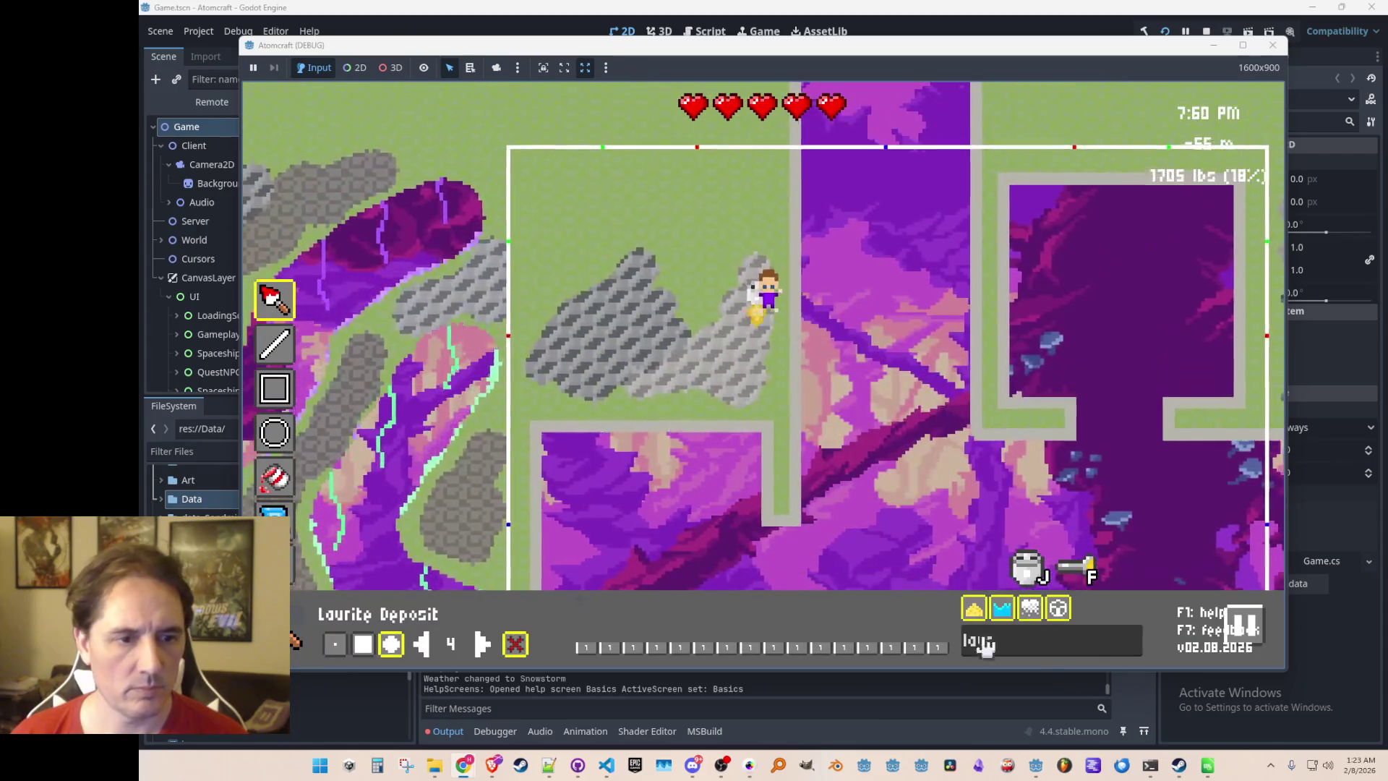
Search 'ira' and paint an Irarsite Deposit patch onto the grass
{"action": "left_click", "coordinate": [1022, 646]}
{"action": "key", "text": "BackSpace"}
{"action": "key", "text": "BackSpace"}
{"action": "key", "text": "BackSpace"}
{"action": "type", "text": "ira"}
{"action": "left_click", "coordinate": [574, 615]}
{"action": "left_click_drag", "start_coordinate": [611, 220], "coordinate": [565, 286]}
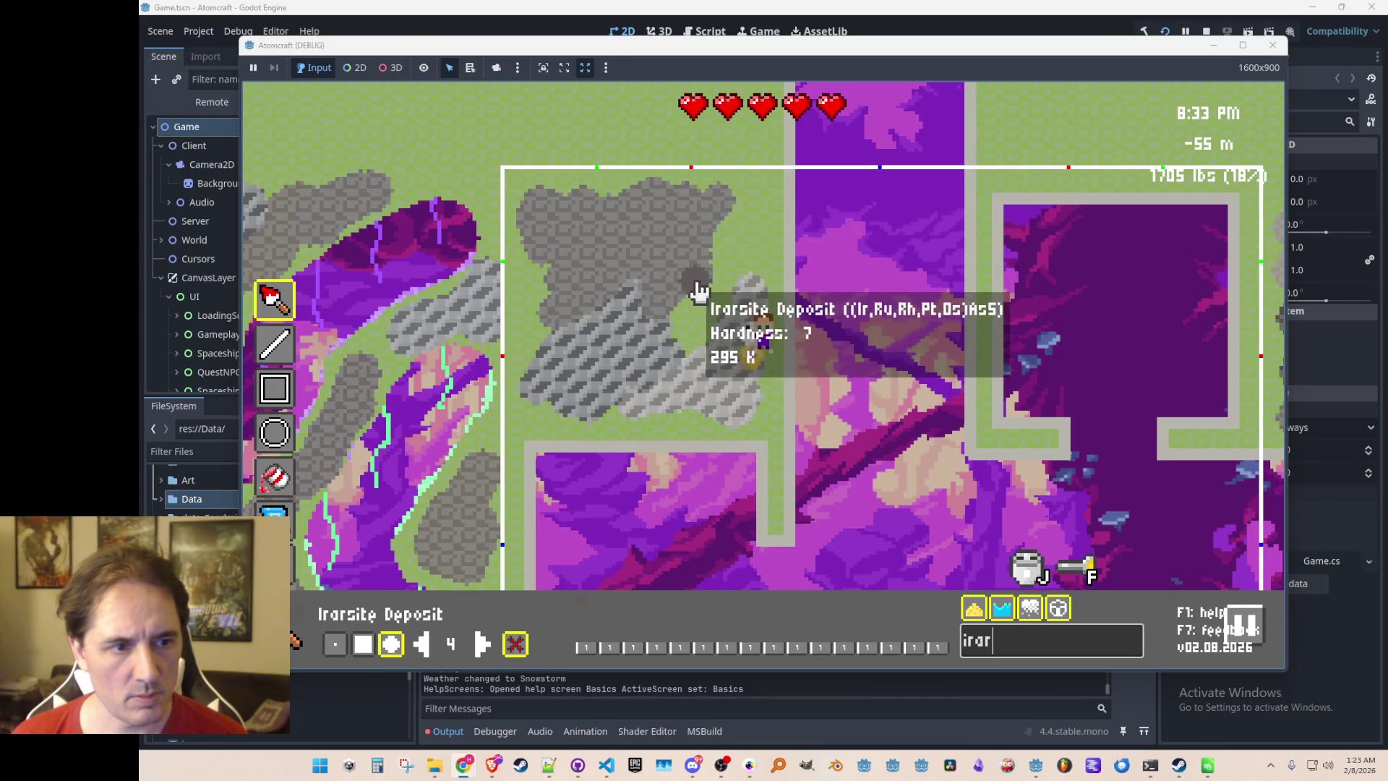
Fly down toward the right-hand room and clear the material search
{"action": "key", "text": "Tab"}
{"action": "key", "text": "Tab"}
{"action": "key", "text": "s"}
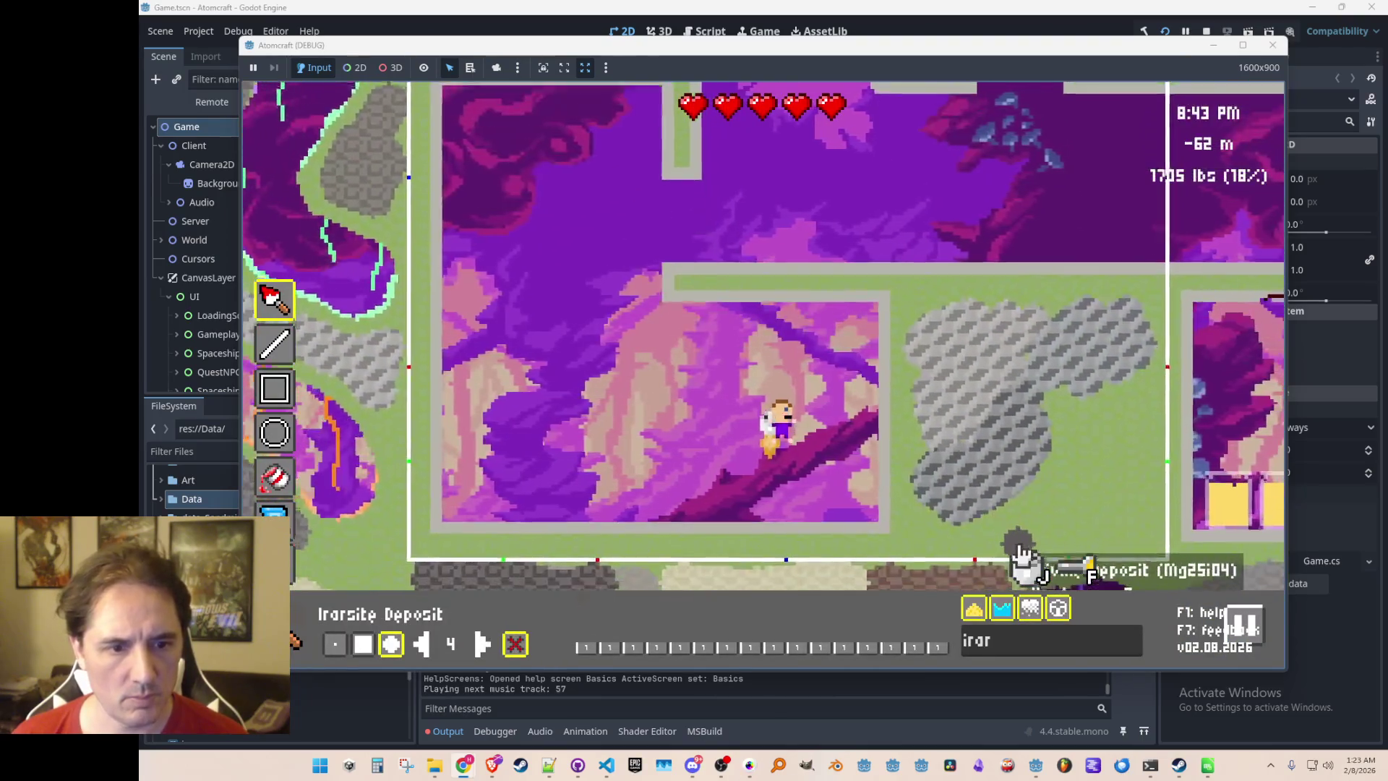
{"action": "key", "text": "a"}
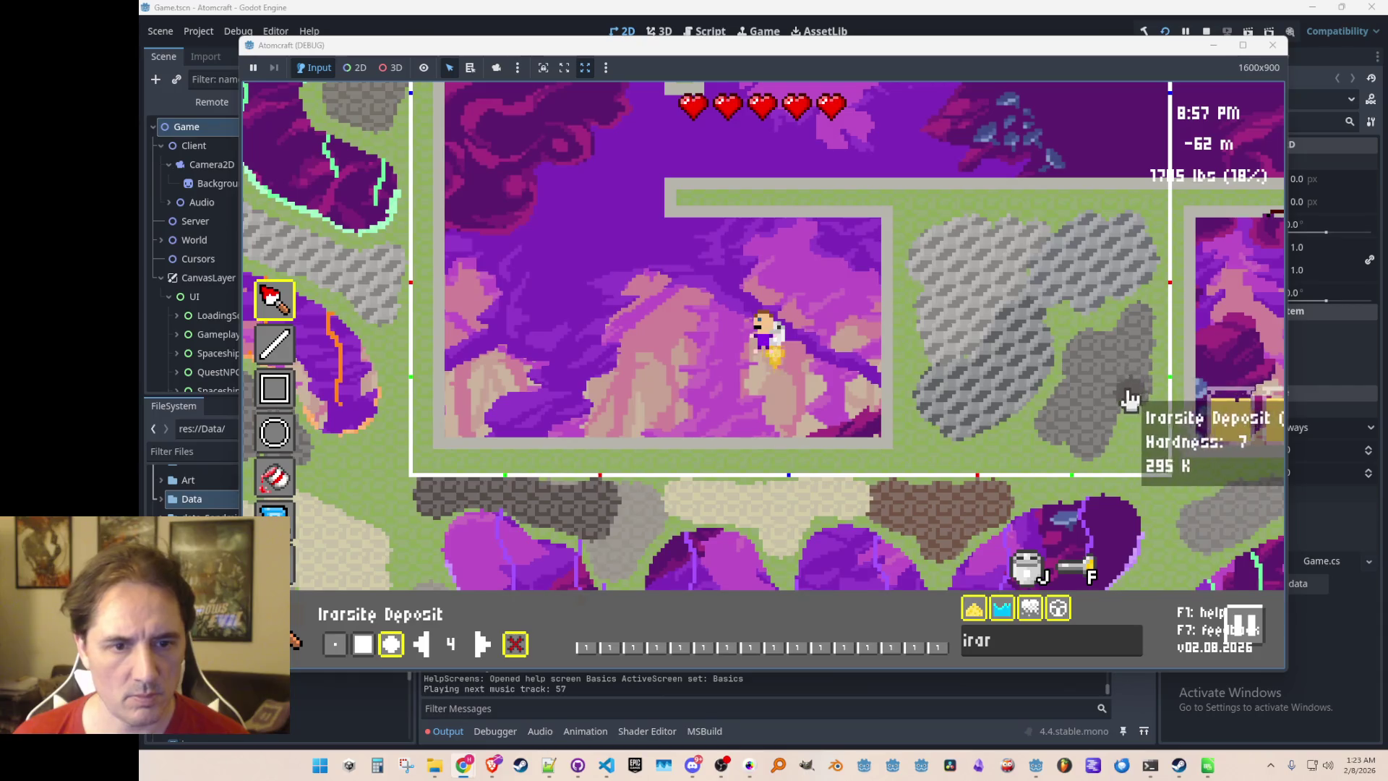
{"action": "left_click", "coordinate": [932, 643]}
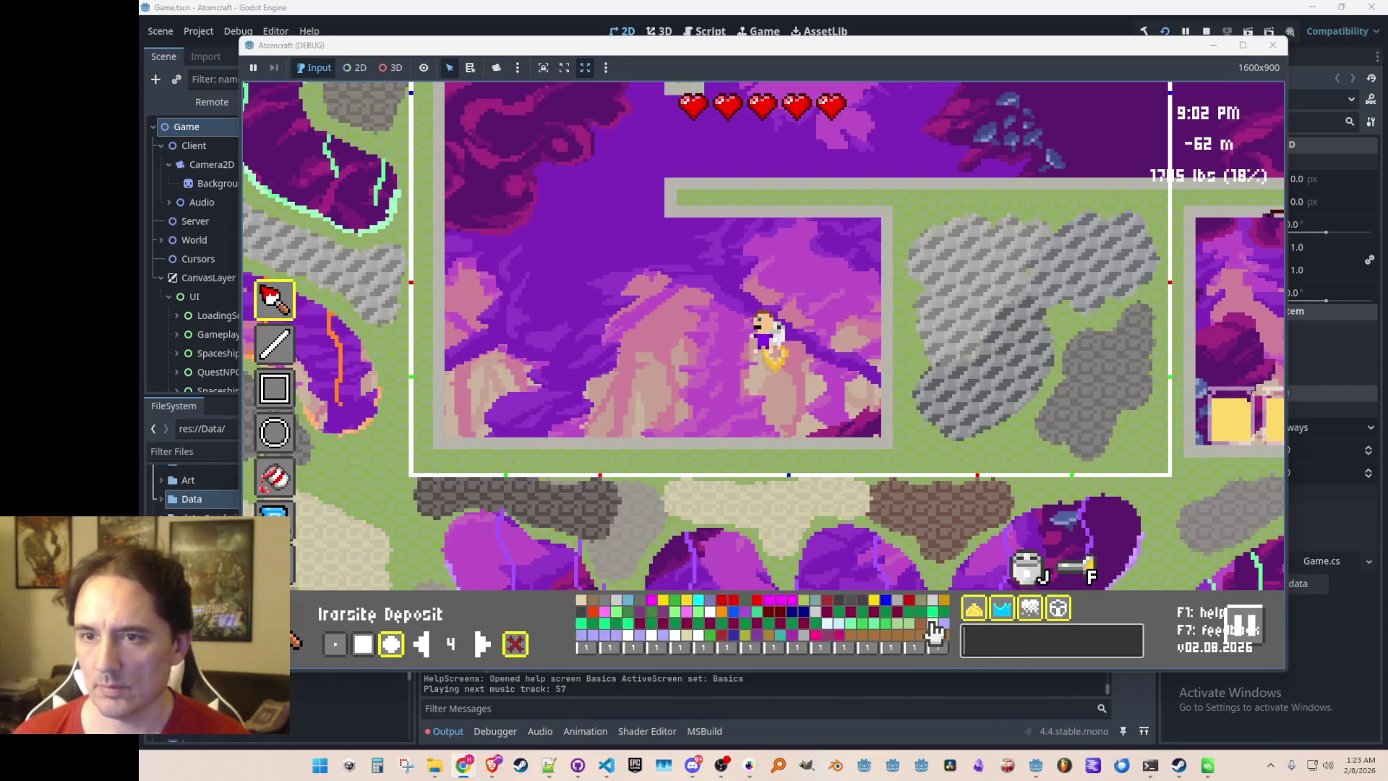
Select Sperrylite Deposit (PtAs2) via a 'spe' search and exit the map editor
{"action": "type", "text": "spe"}
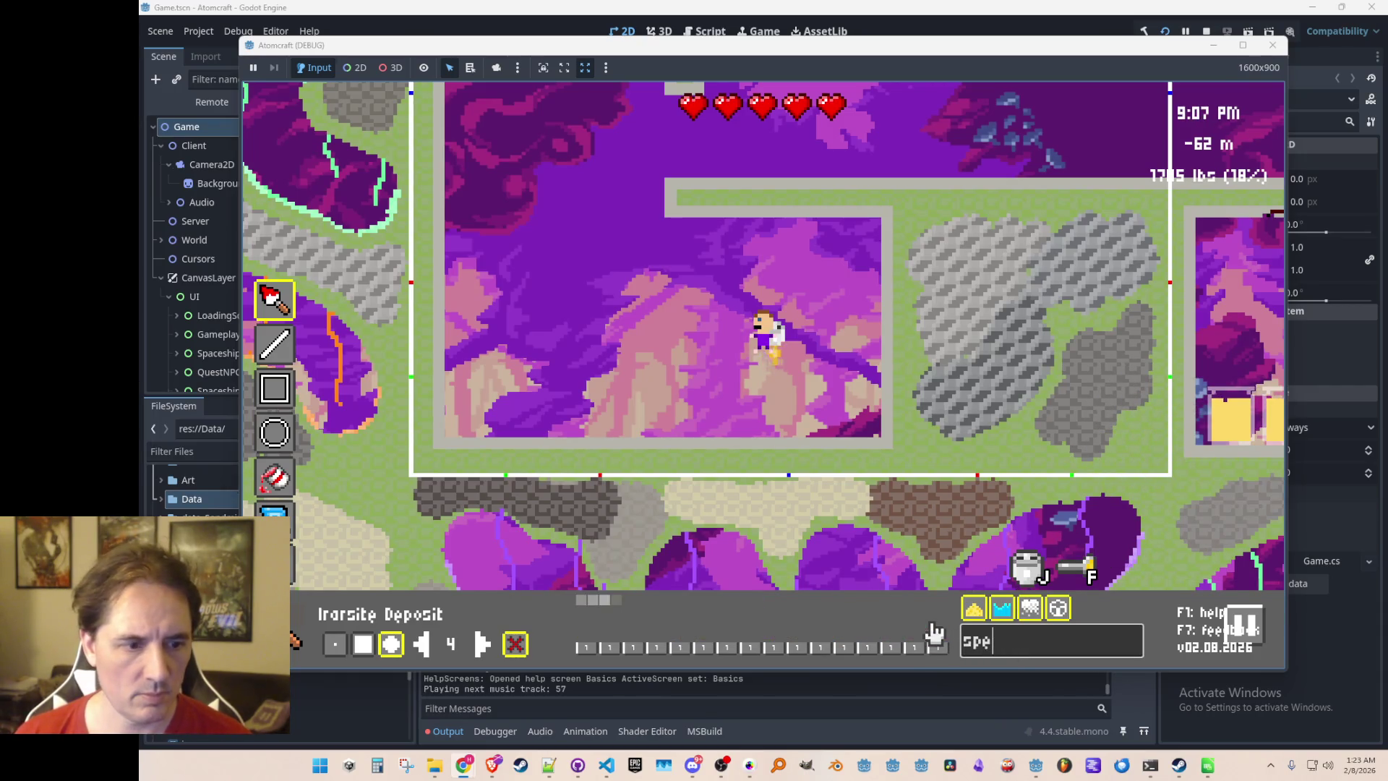
{"action": "left_click", "coordinate": [617, 605]}
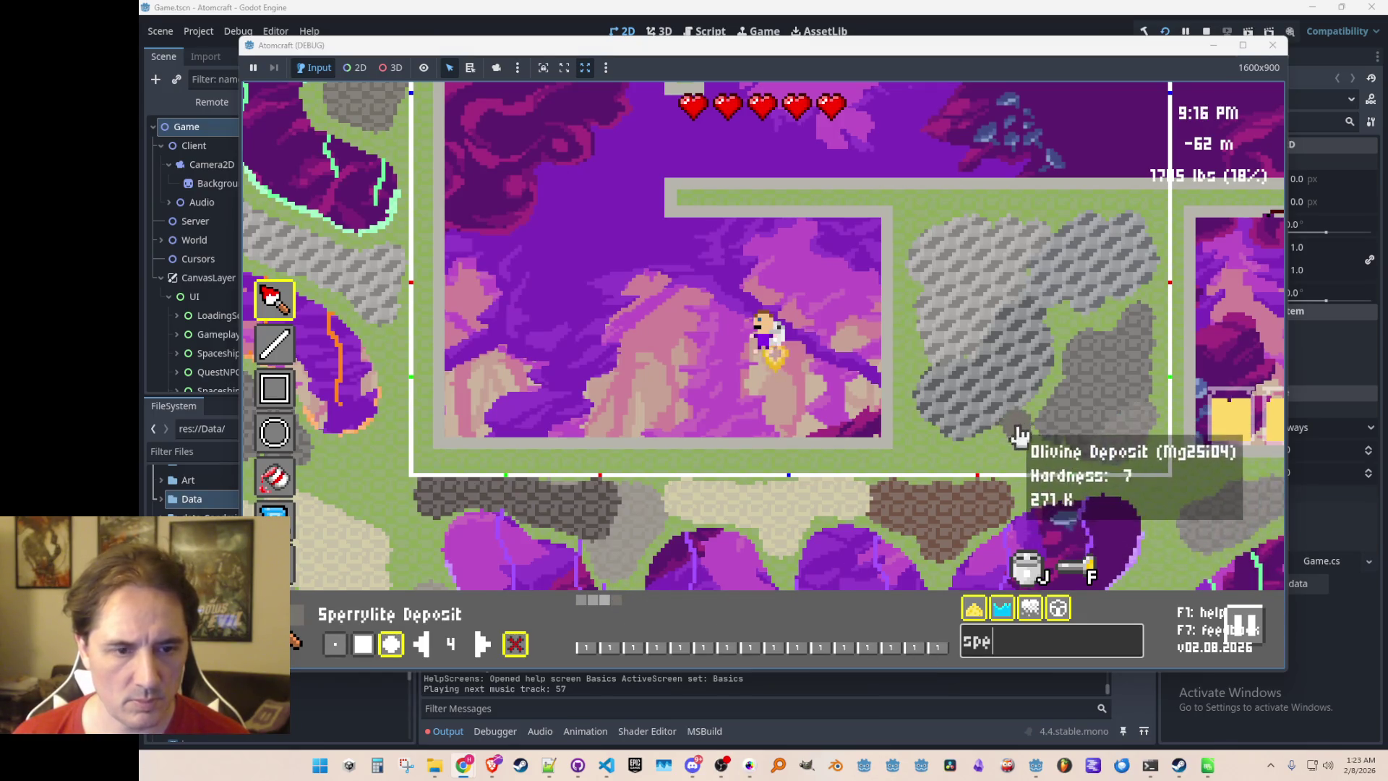
{"action": "type", "text": "wqw"}
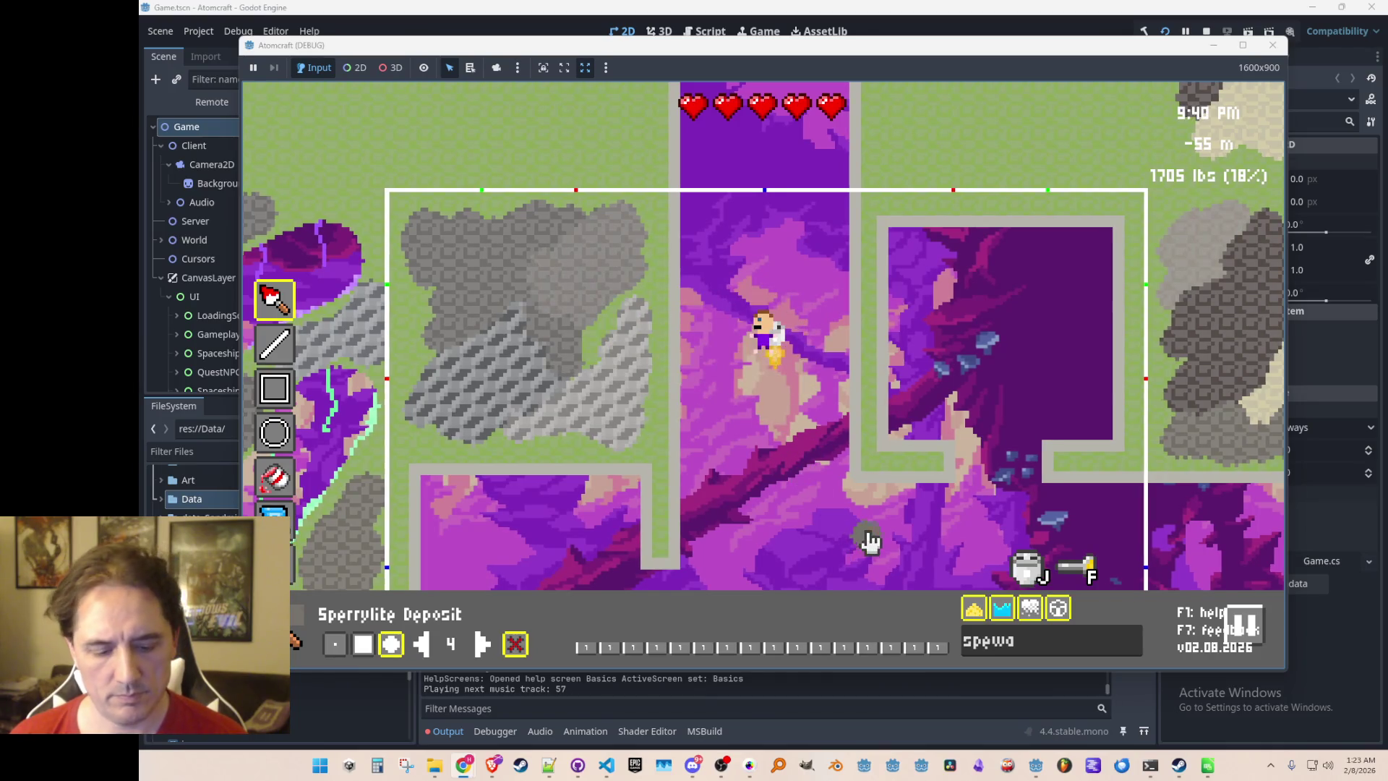
{"action": "key", "text": "Tab"}
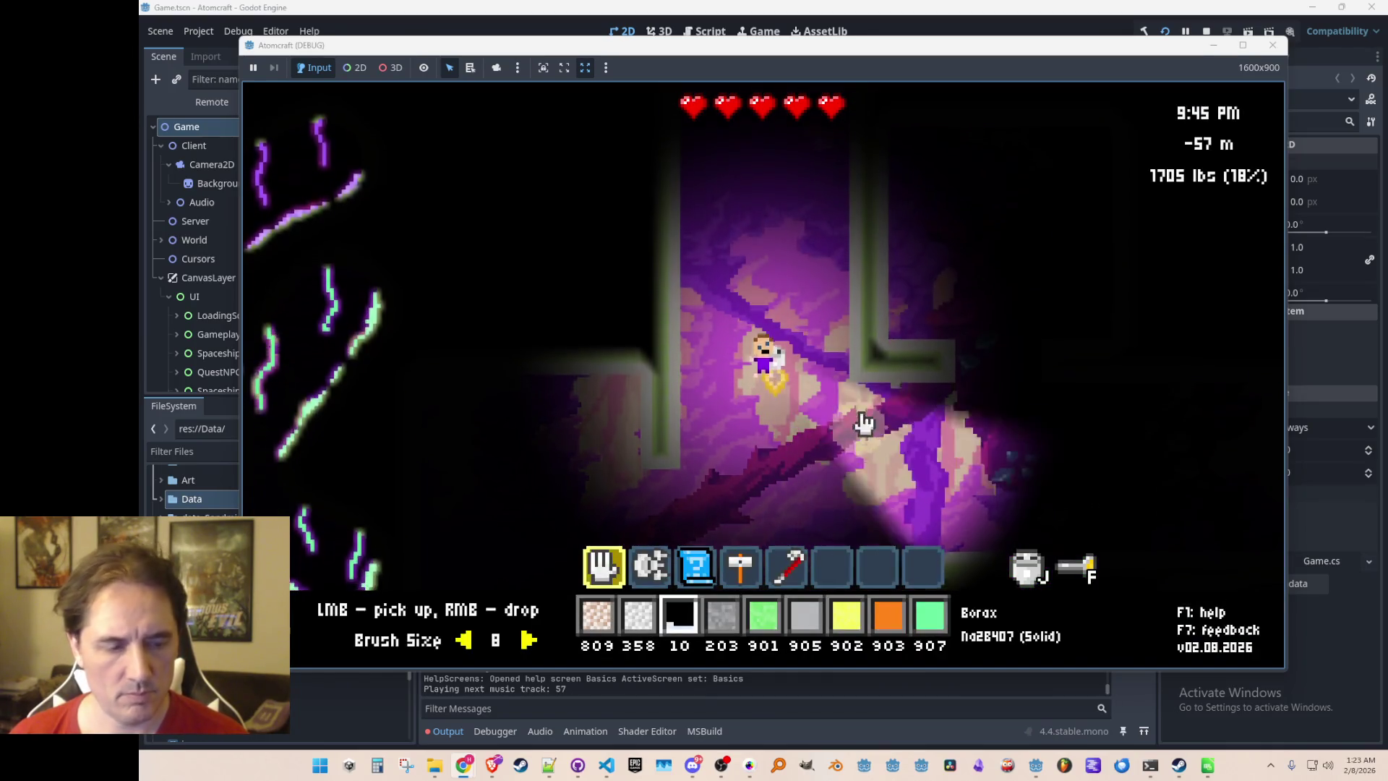
Place three steel blocks beside the player and begin a 'give Steel' console command
{"action": "key", "text": "3"}
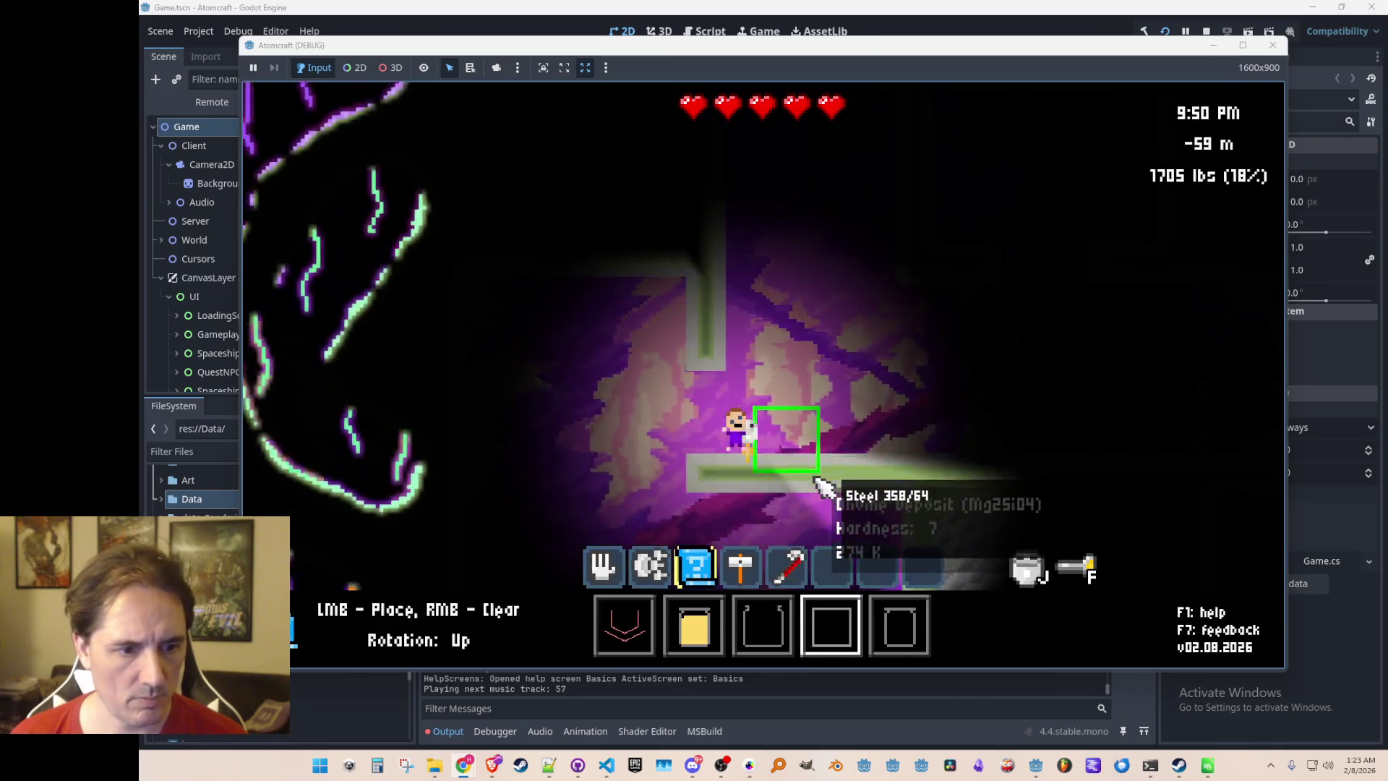
{"action": "scroll", "coordinate": [853, 463], "scroll_direction": "down", "scroll_amount": 1}
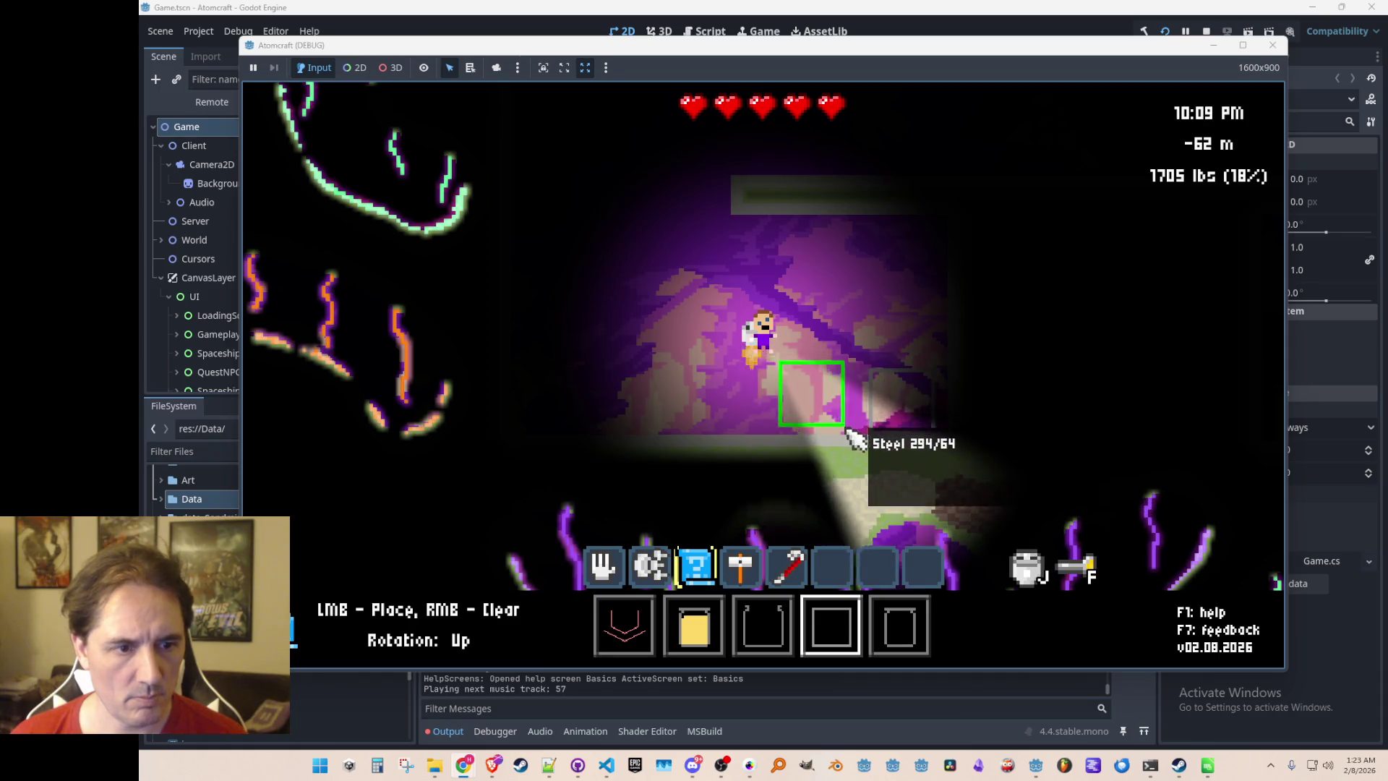
{"action": "left_click", "coordinate": [861, 436]}
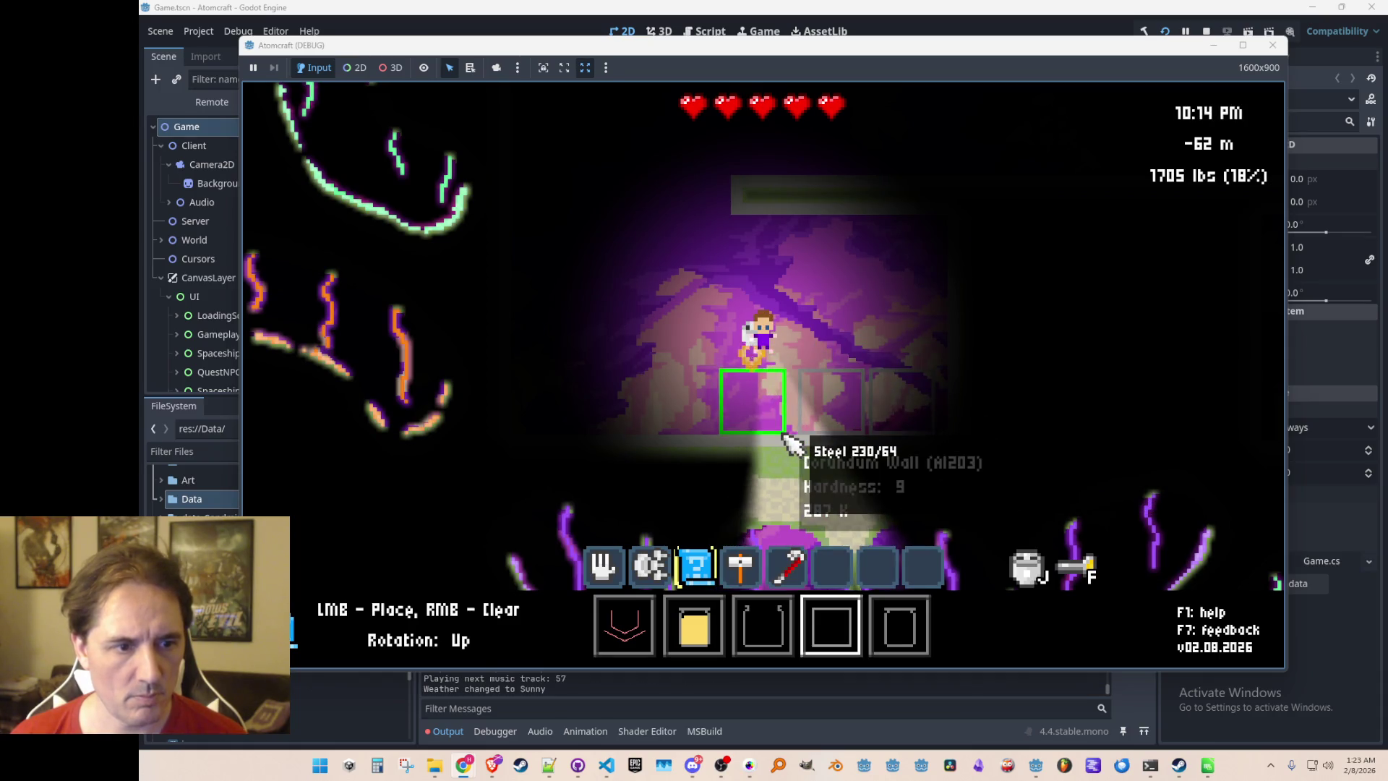
{"action": "left_click", "coordinate": [912, 370]}
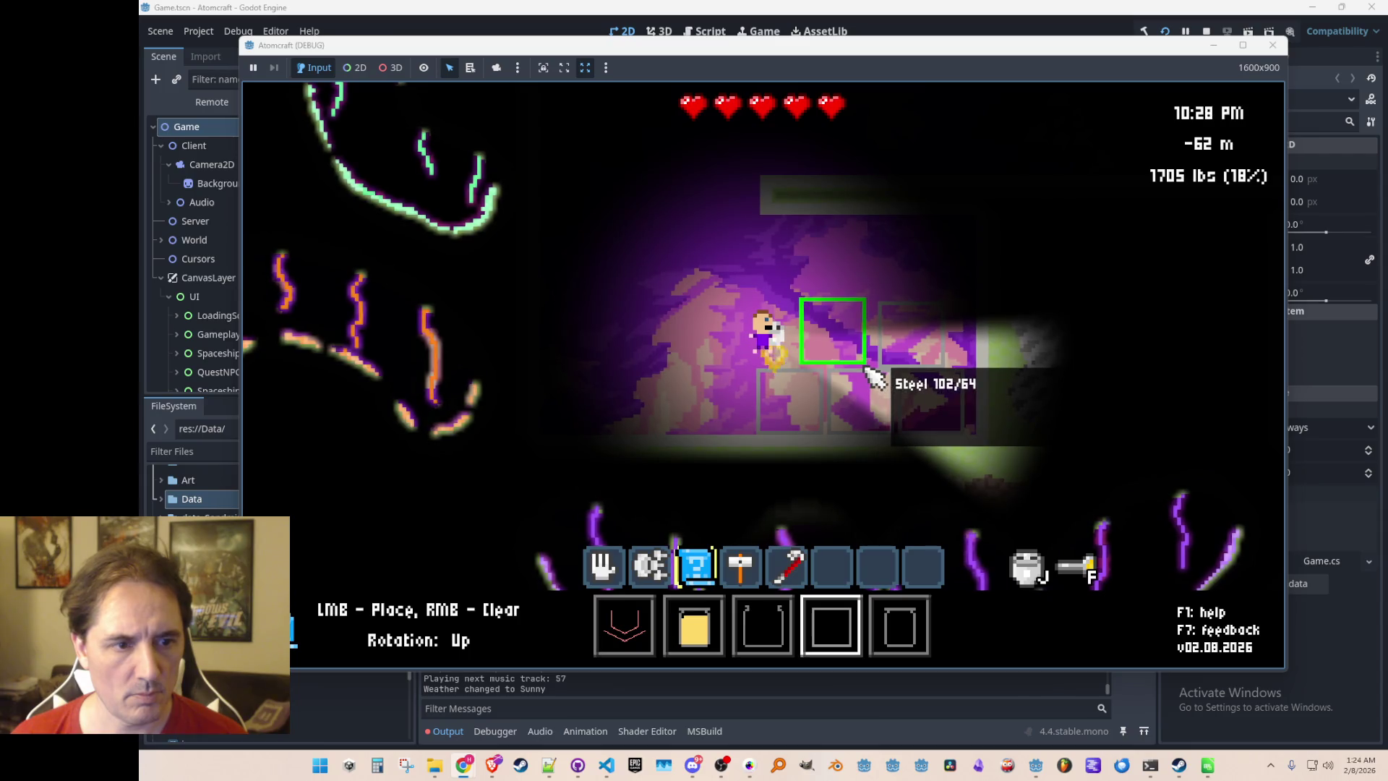
{"action": "left_click", "coordinate": [867, 370]}
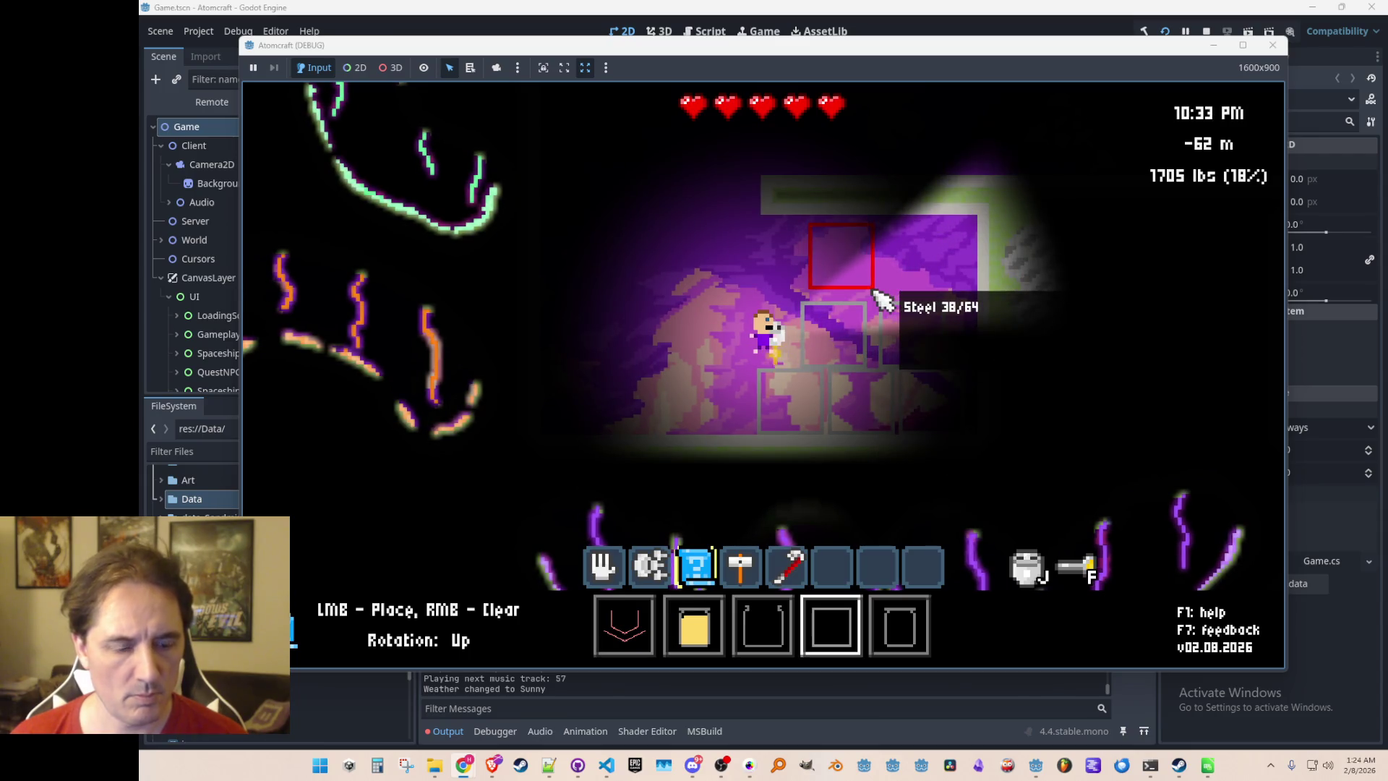
{"action": "key", "text": "Return"}
{"action": "type", "text": "g"}
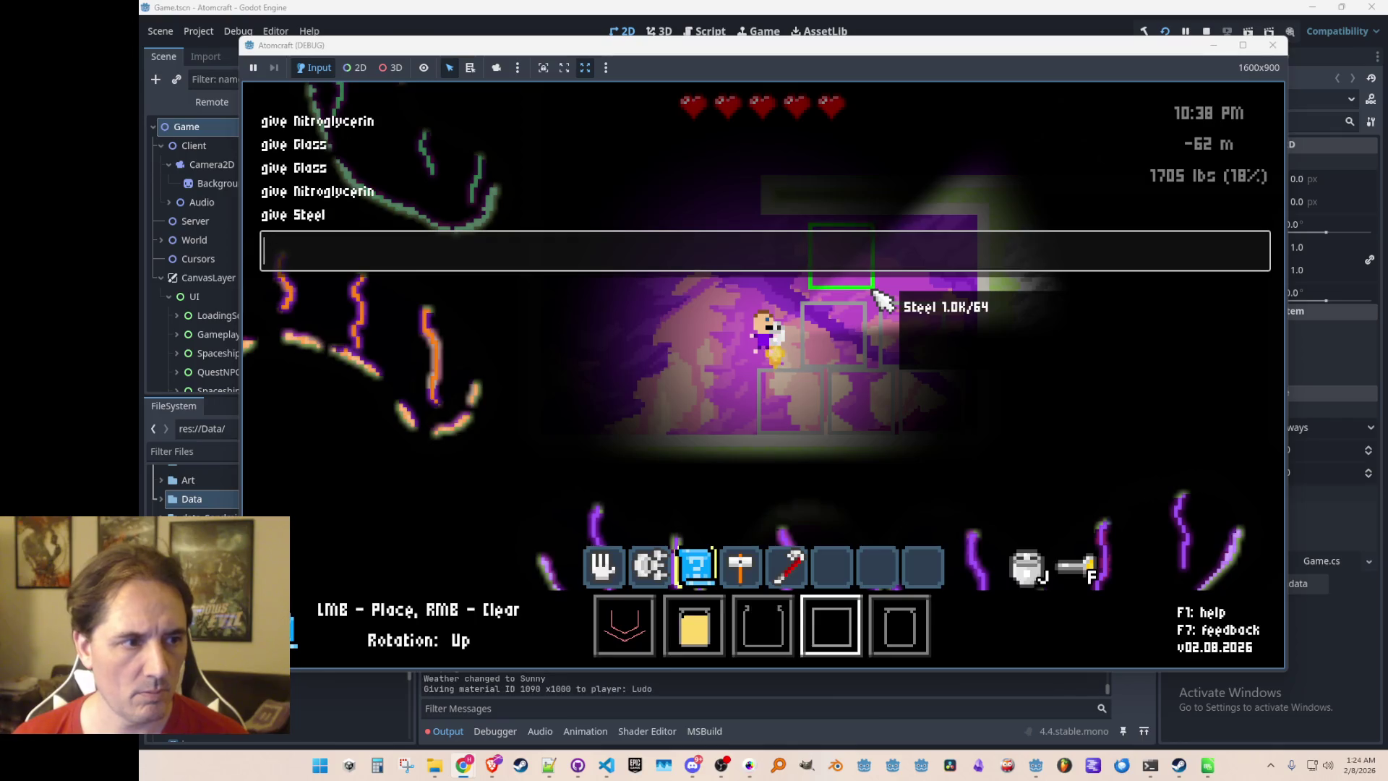
Add another 1000 steel and place a steel block down the corridor
{"action": "key", "text": "Escape"}
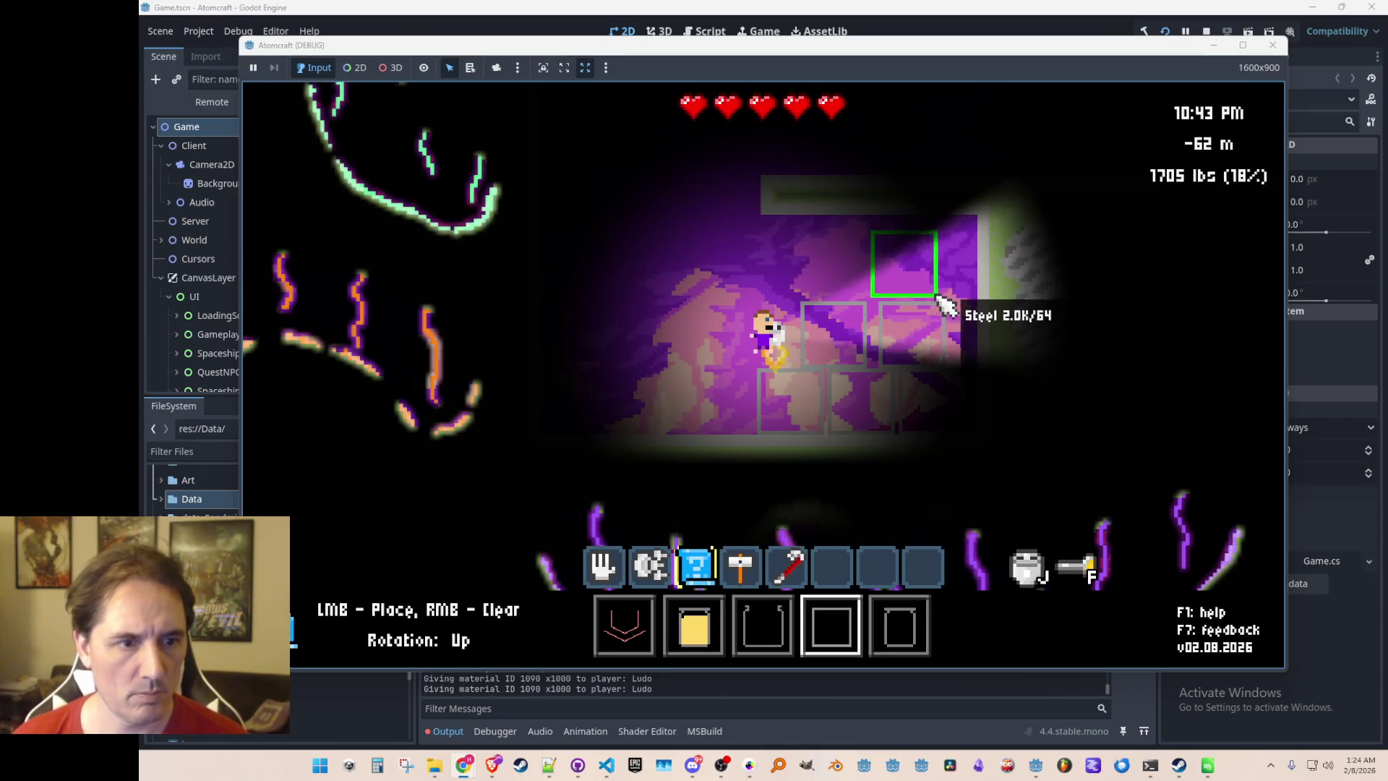
{"action": "key", "text": "a"}
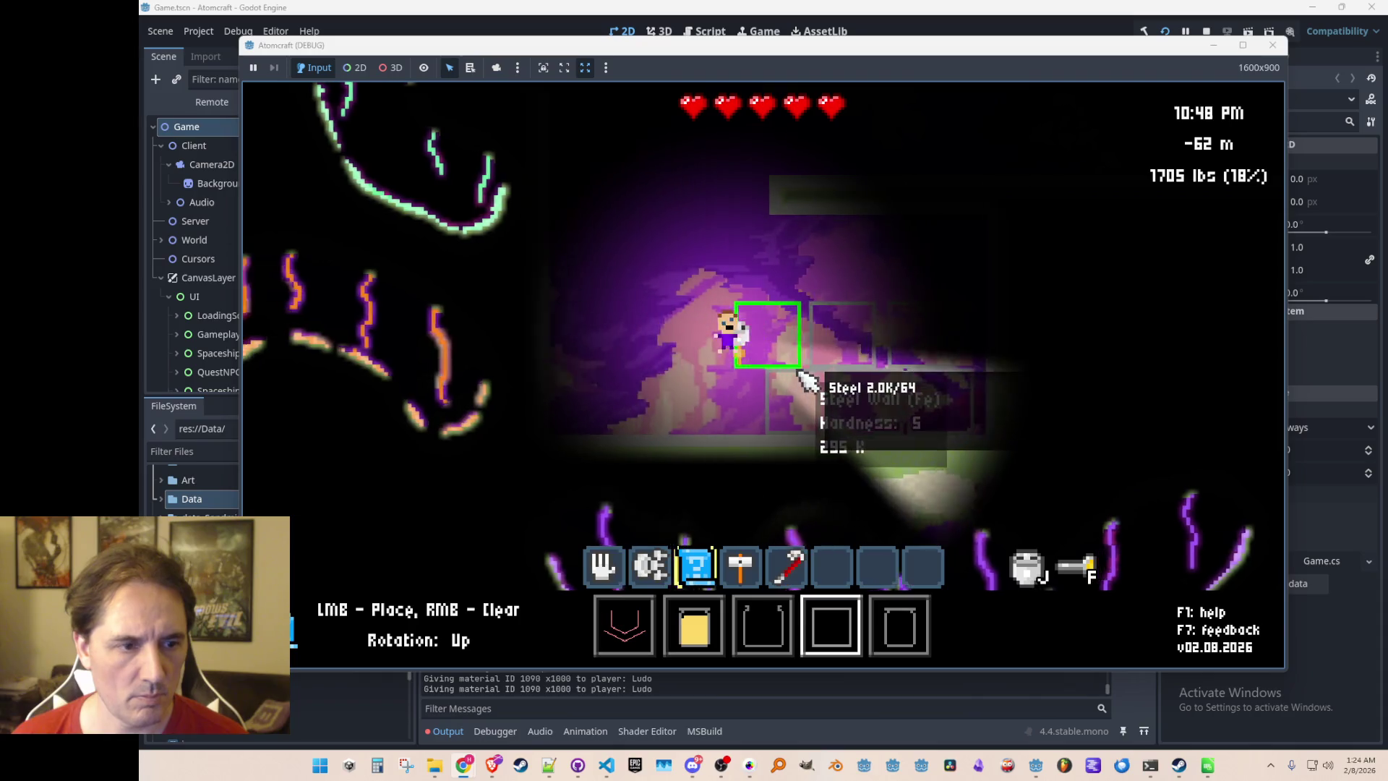
{"action": "left_click", "coordinate": [665, 437]}
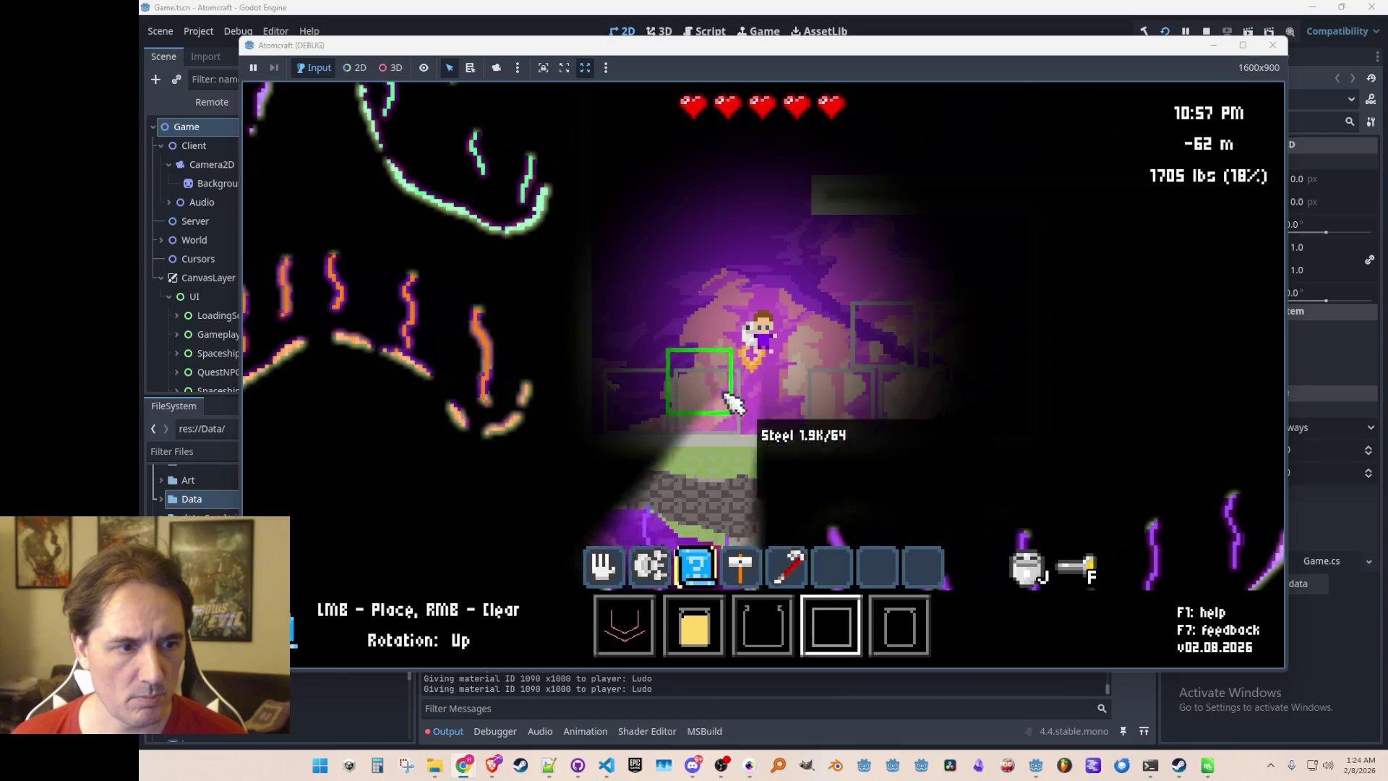
Fly up into the walled room and switch to building steel walls
{"action": "key", "text": "w"}
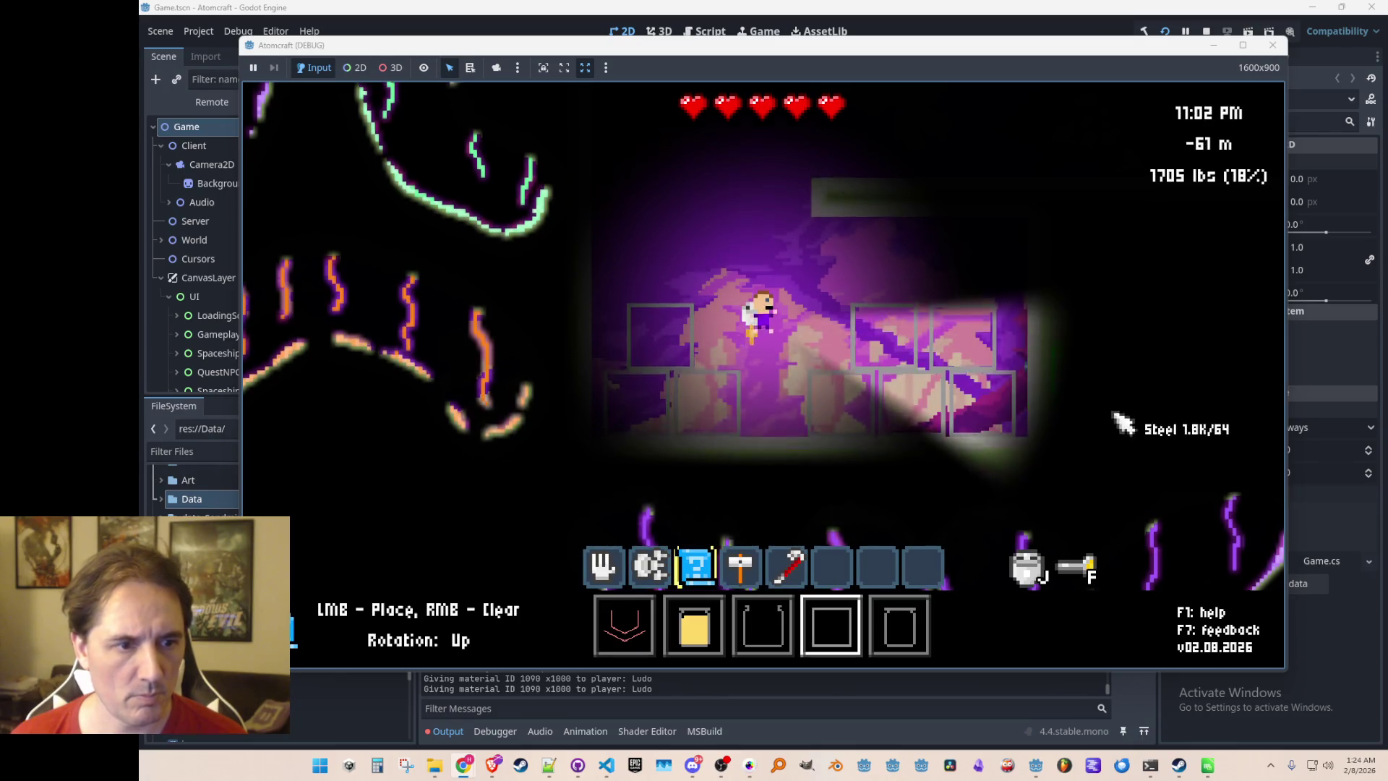
{"action": "key", "text": "d"}
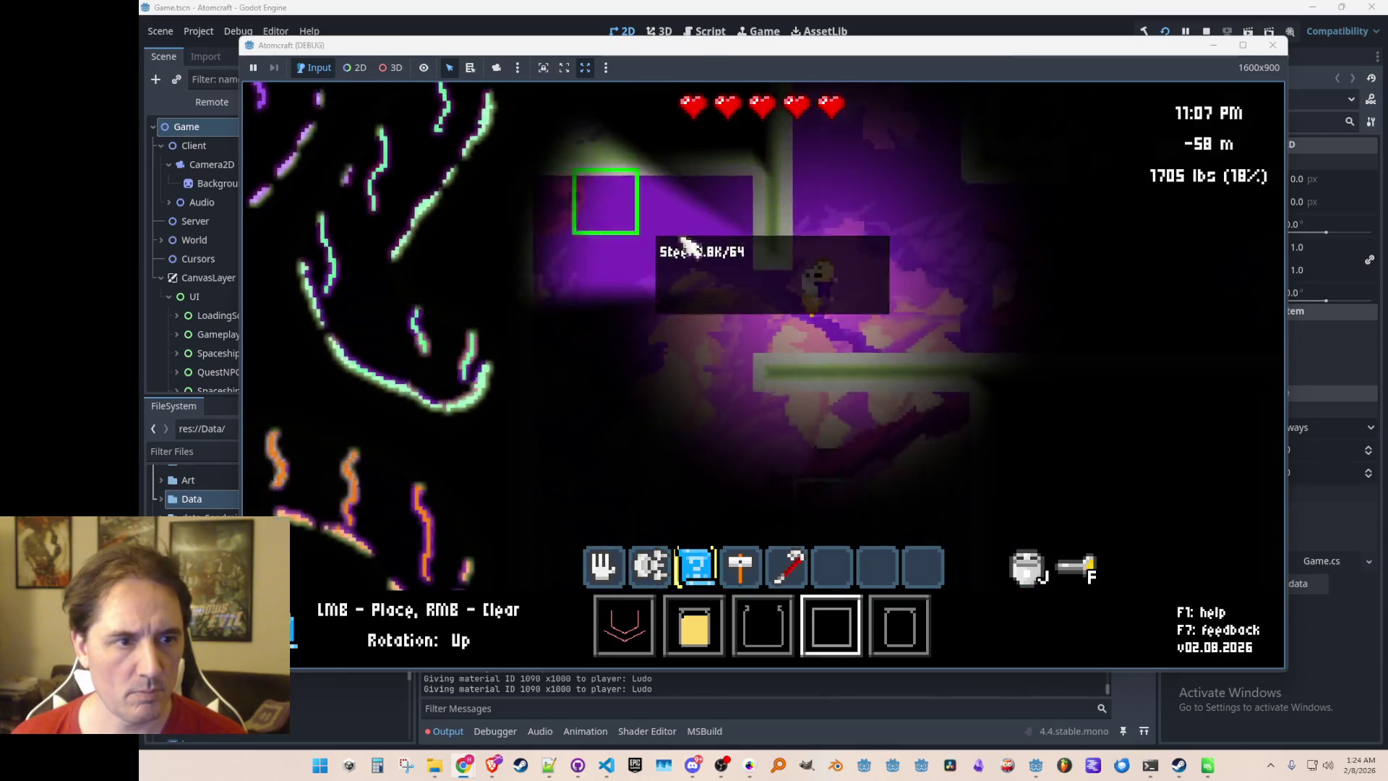
{"action": "key", "text": "w"}
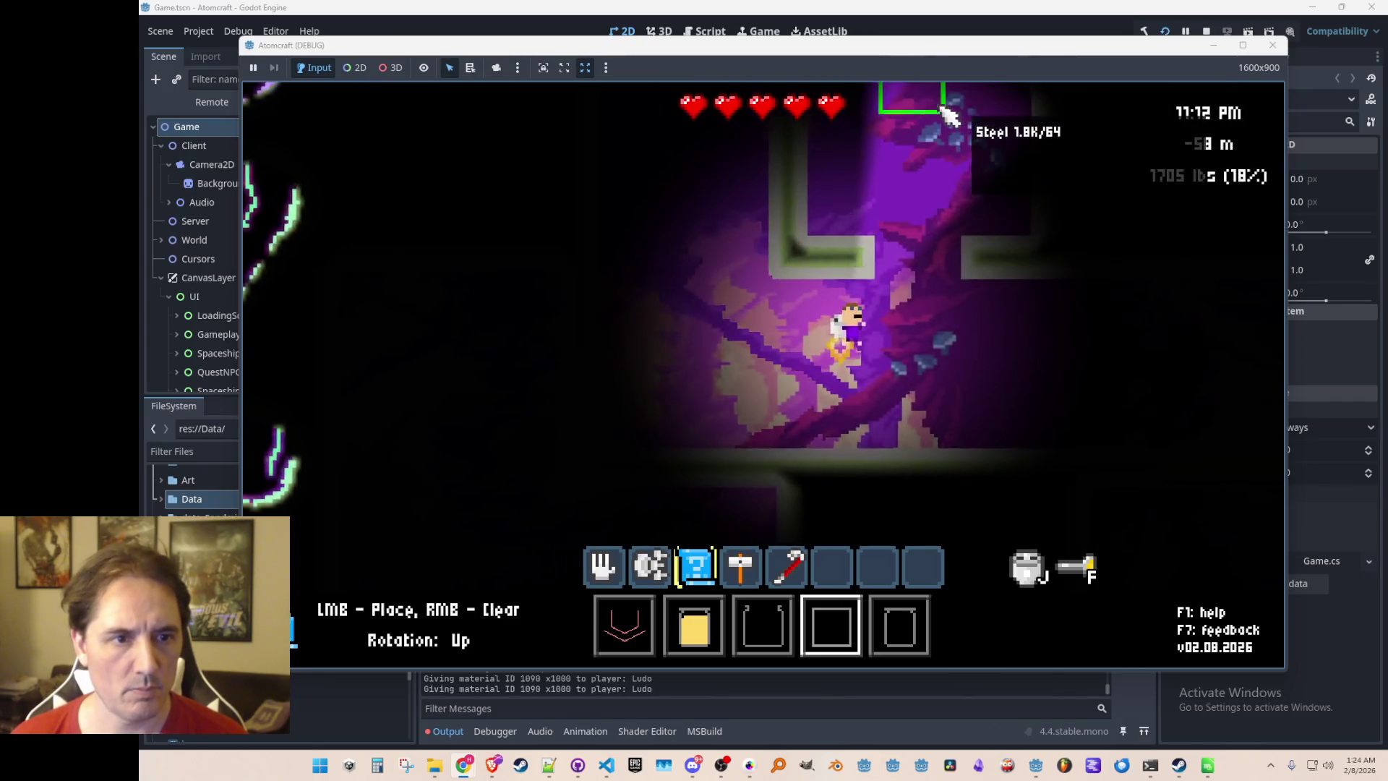
{"action": "key", "text": "4"}
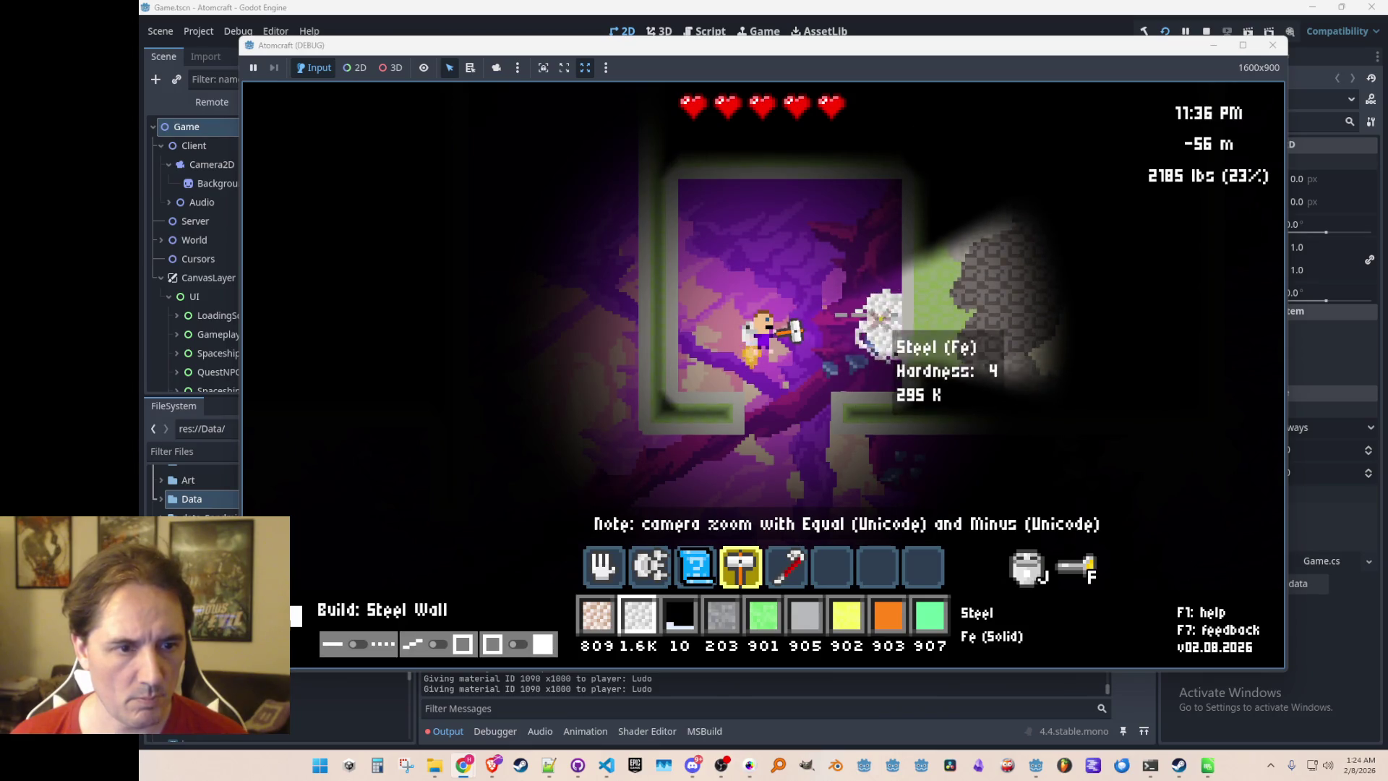
Pick up the loose steel in the room with the hand tool, raising steel stock to 1.8K
{"action": "key", "text": "3"}
{"action": "key", "text": "1"}
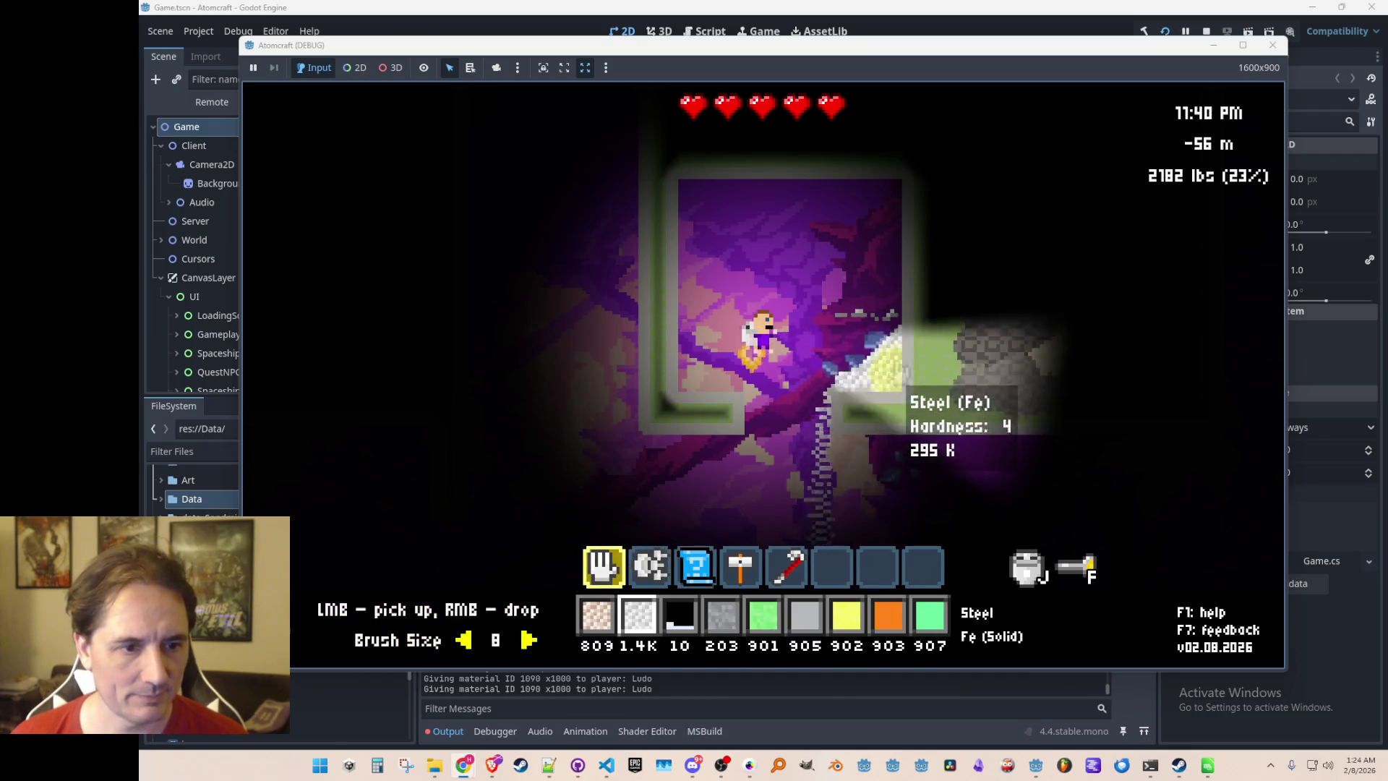
{"action": "mouse_move", "coordinate": [878, 392]}
{"action": "left_mouse_down"}
{"action": "mouse_move", "coordinate": [767, 434]}
{"action": "mouse_move", "coordinate": [885, 469]}
{"action": "mouse_move", "coordinate": [907, 463]}
{"action": "mouse_move", "coordinate": [773, 462]}
{"action": "left_mouse_up"}
{"action": "key", "text": "w"}
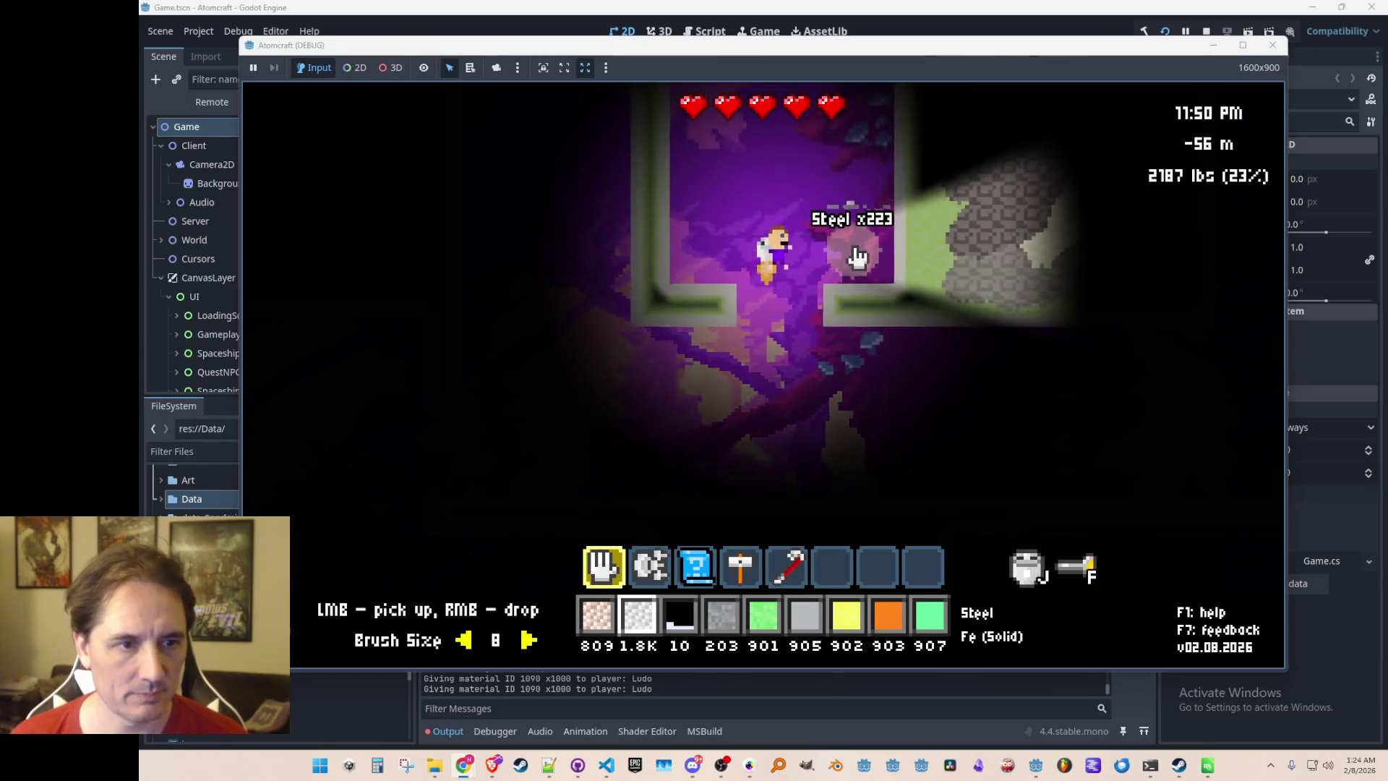
Scroll the hotbar to the glass blueprint tool in slot 3
{"action": "key", "text": "5"}
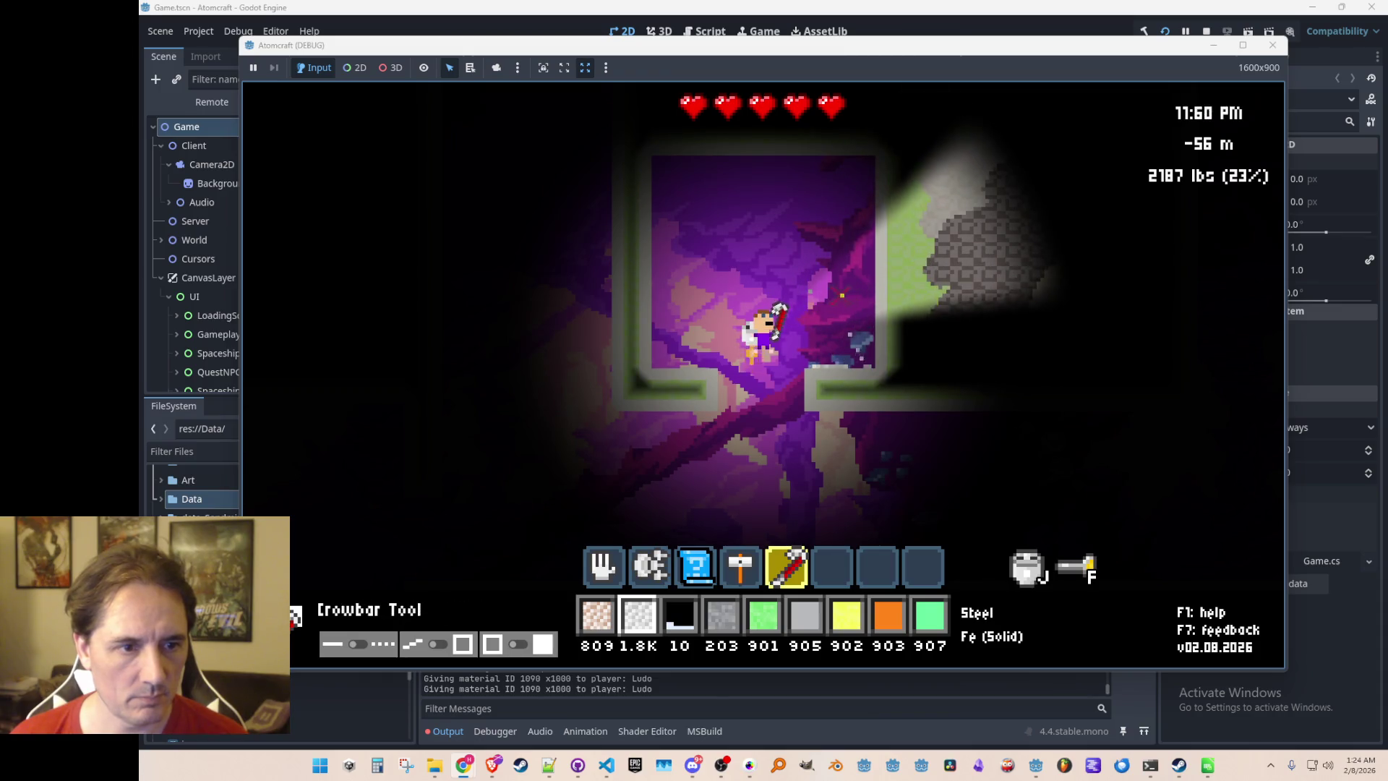
{"action": "scroll", "coordinate": [813, 357], "scroll_direction": "up", "scroll_amount": 4}
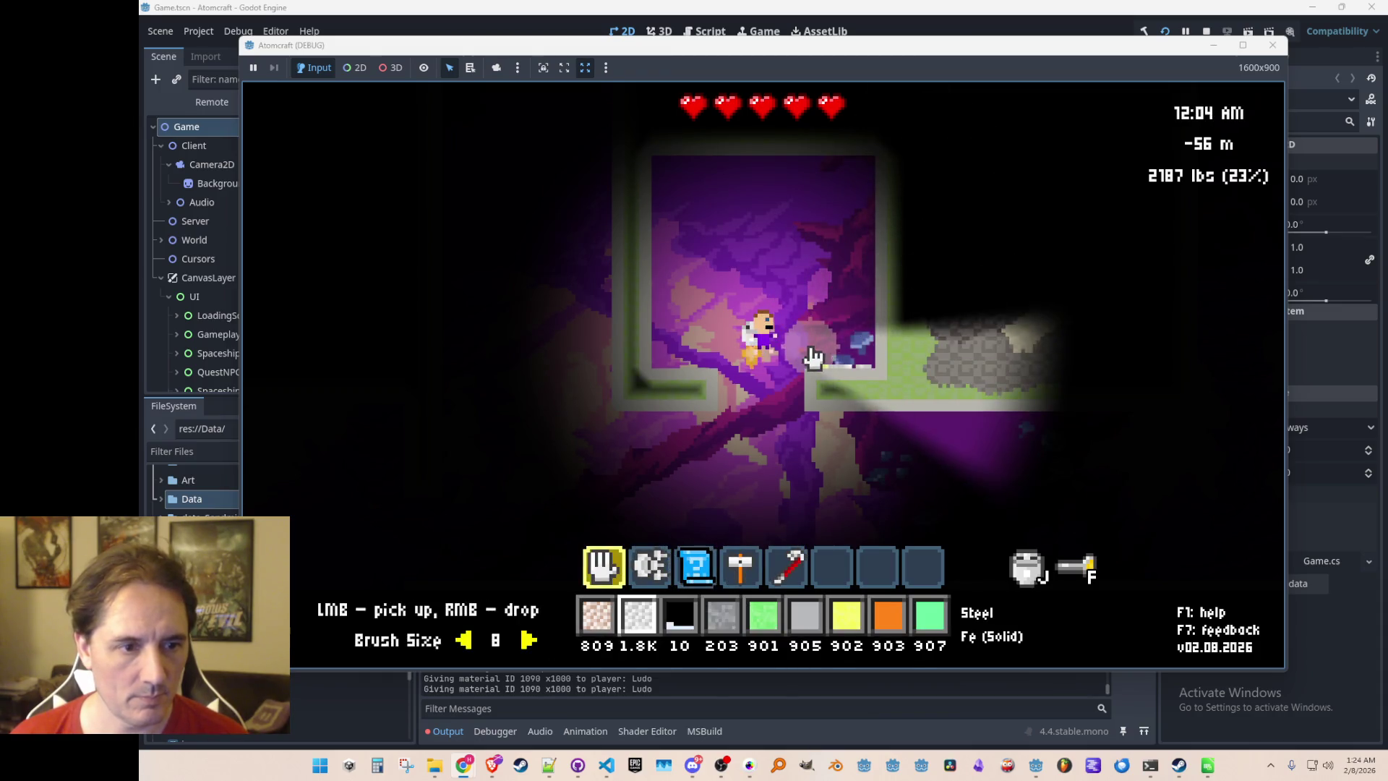
{"action": "scroll", "coordinate": [831, 302], "scroll_direction": "down", "scroll_amount": 1}
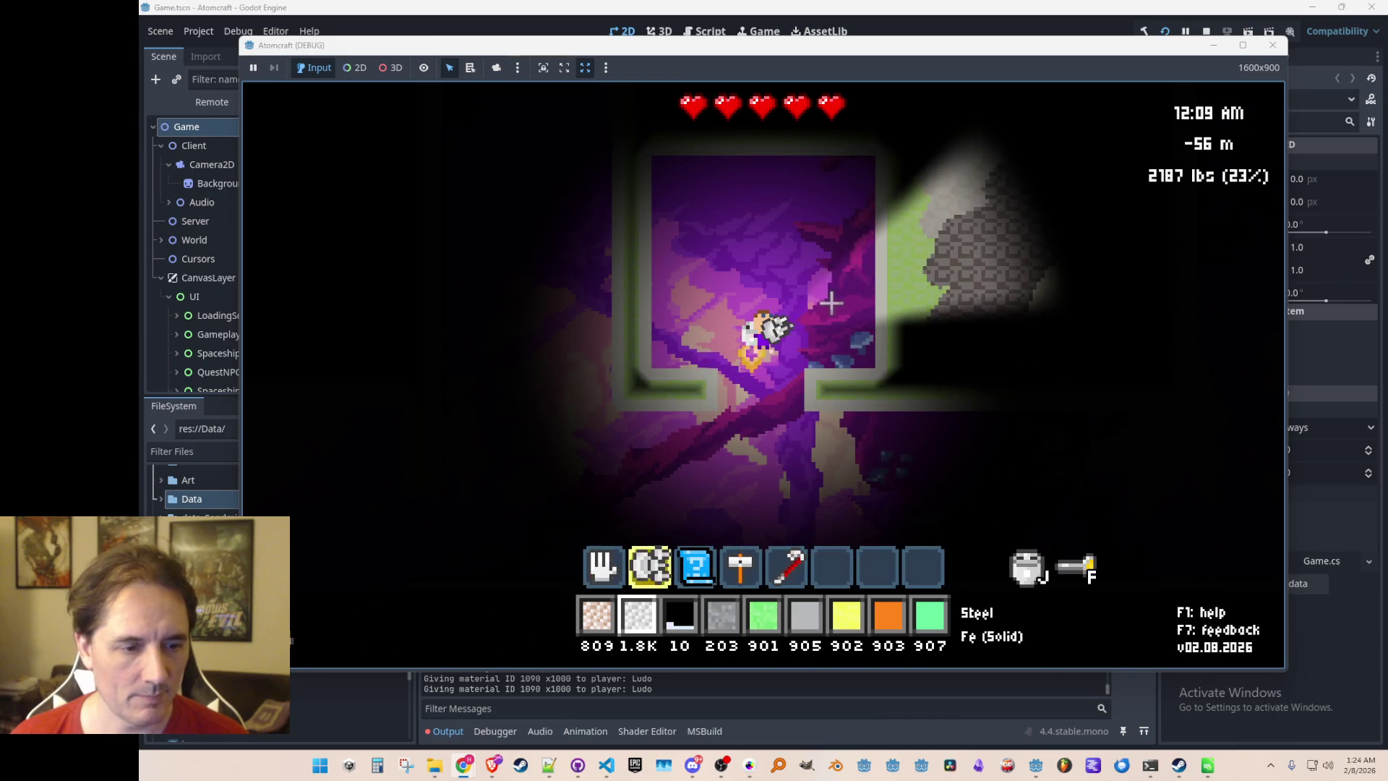
{"action": "scroll", "coordinate": [831, 302], "scroll_direction": "down", "scroll_amount": 2}
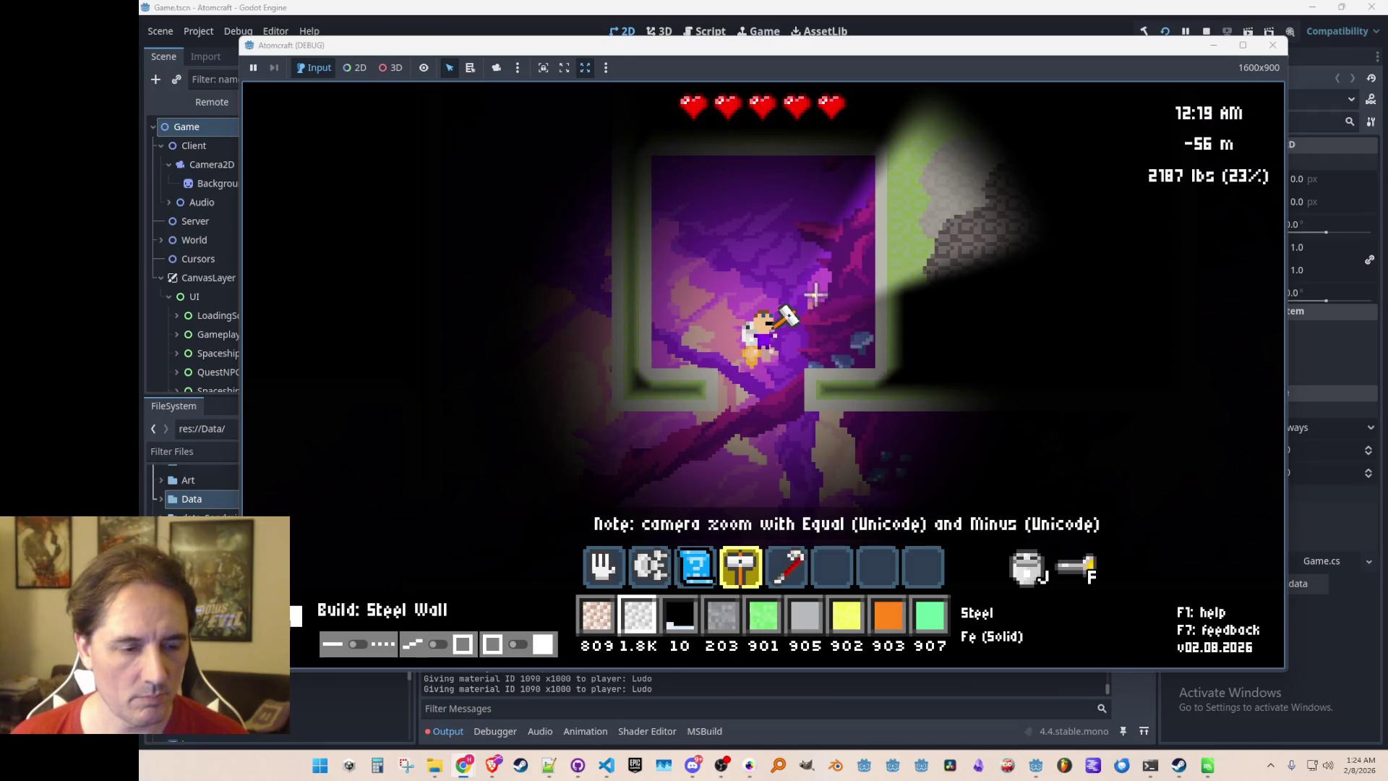
{"action": "scroll", "coordinate": [815, 294], "scroll_direction": "up", "scroll_amount": 1}
{"action": "scroll", "coordinate": [813, 297], "scroll_direction": "up", "scroll_amount": 1}
{"action": "scroll", "coordinate": [811, 297], "scroll_direction": "down", "scroll_amount": 1}
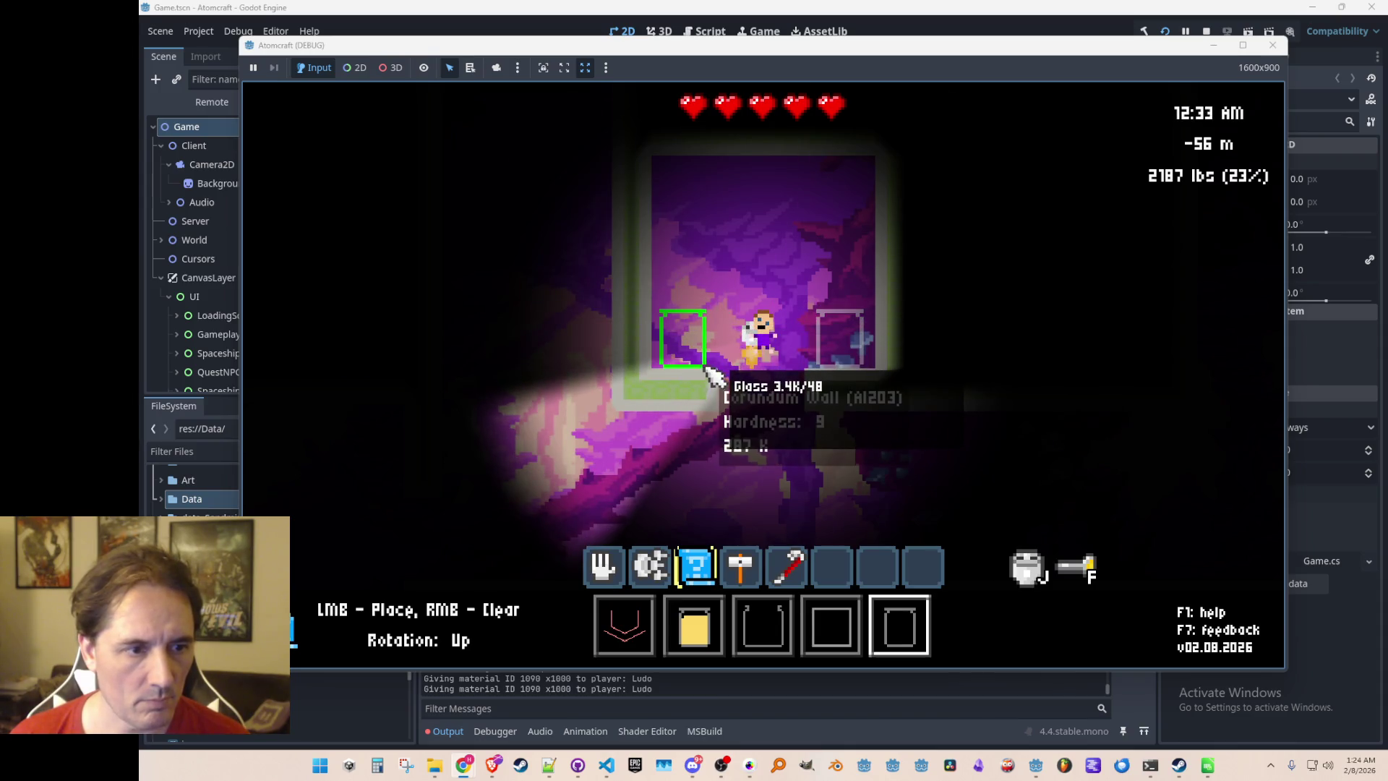
Lay a steel wall line across the room, extending it leftward and adjusting its length
{"action": "scroll", "coordinate": [847, 286], "scroll_direction": "up", "scroll_amount": 1}
{"action": "scroll", "coordinate": [844, 278], "scroll_direction": "down", "scroll_amount": 2}
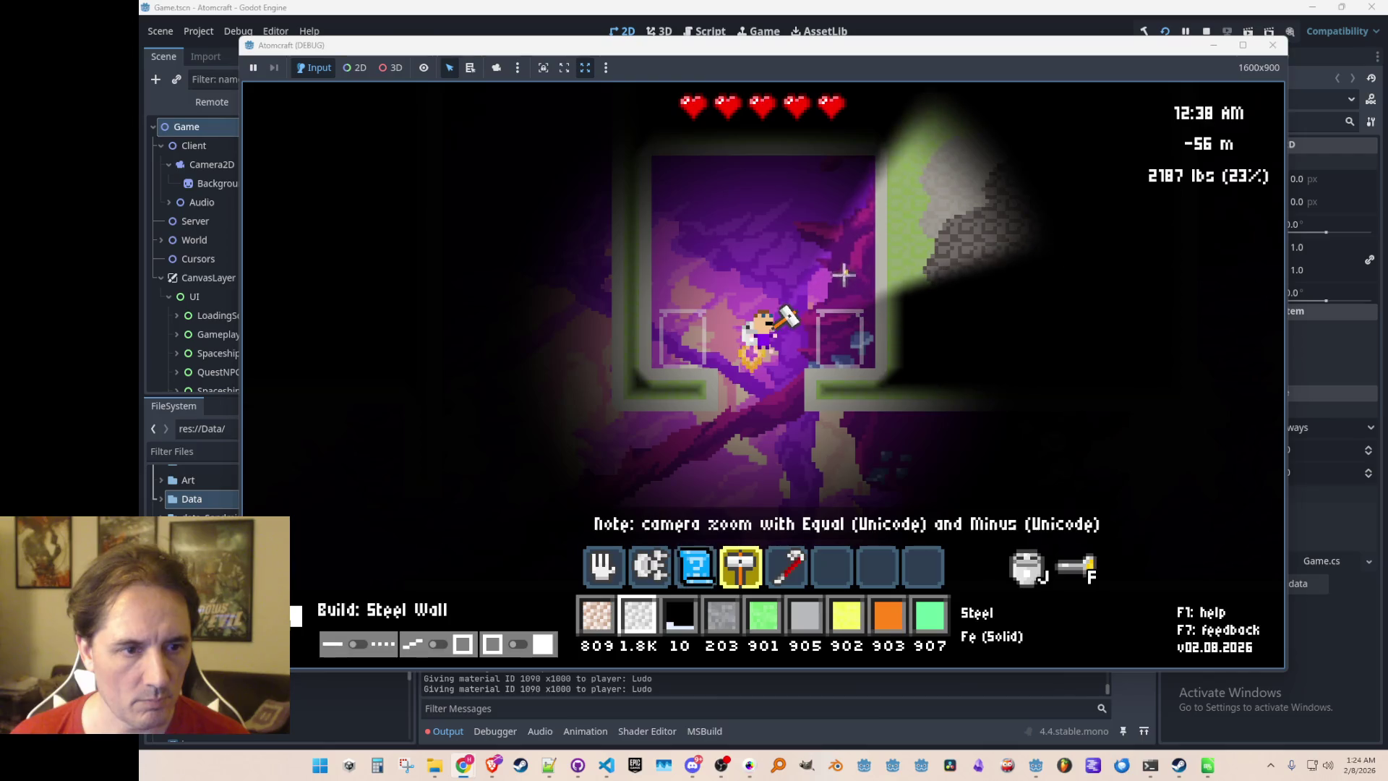
{"action": "left_click_drag", "start_coordinate": [826, 293], "coordinate": [873, 292]}
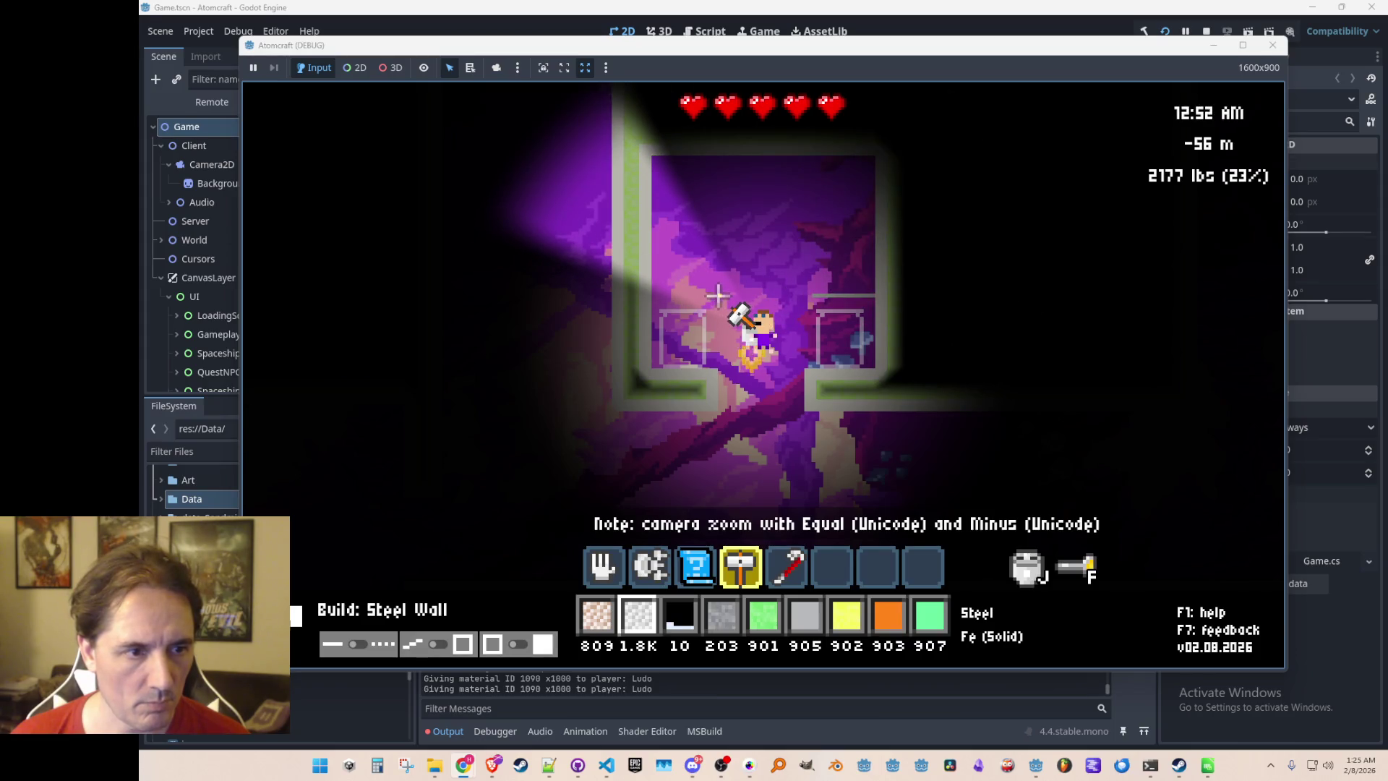
{"action": "left_click_drag", "start_coordinate": [787, 292], "coordinate": [720, 294]}
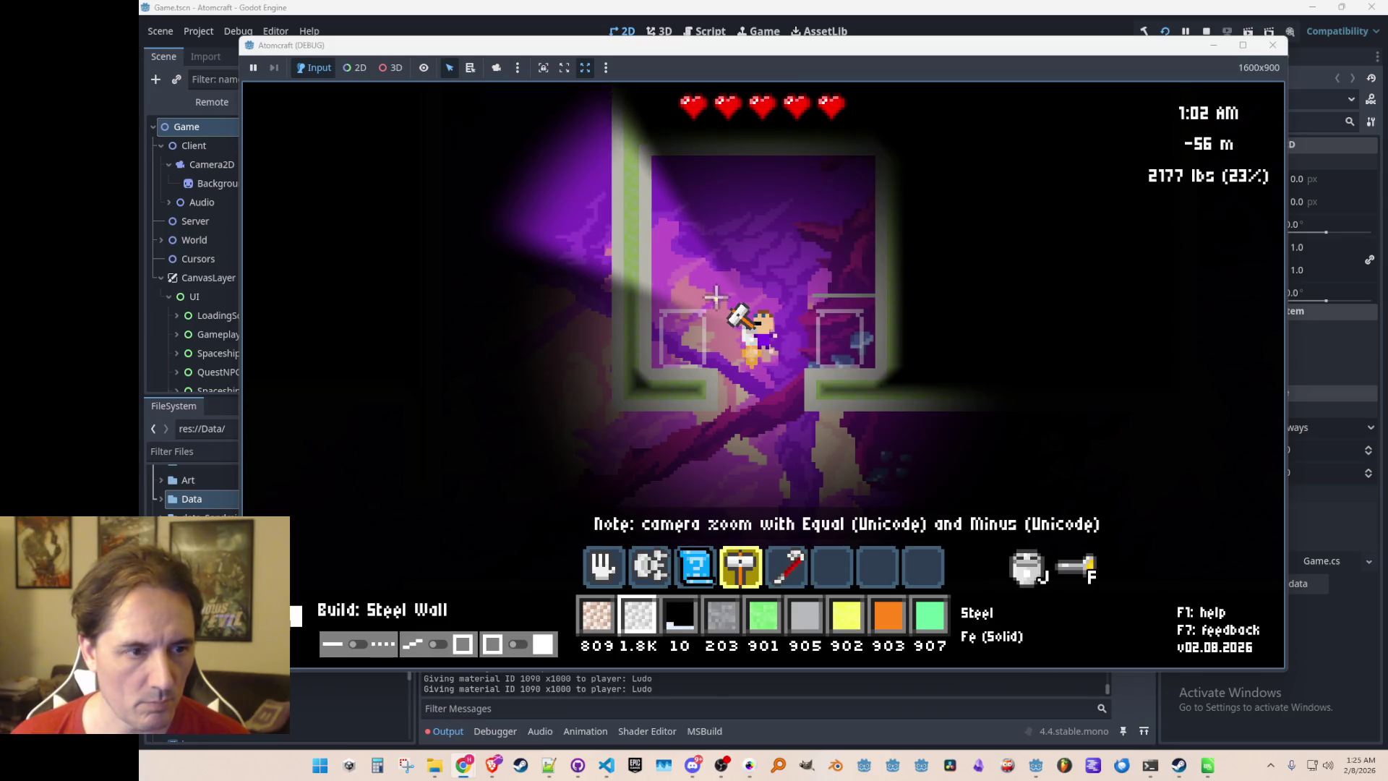
{"action": "left_click_drag", "start_coordinate": [715, 295], "coordinate": [659, 293]}
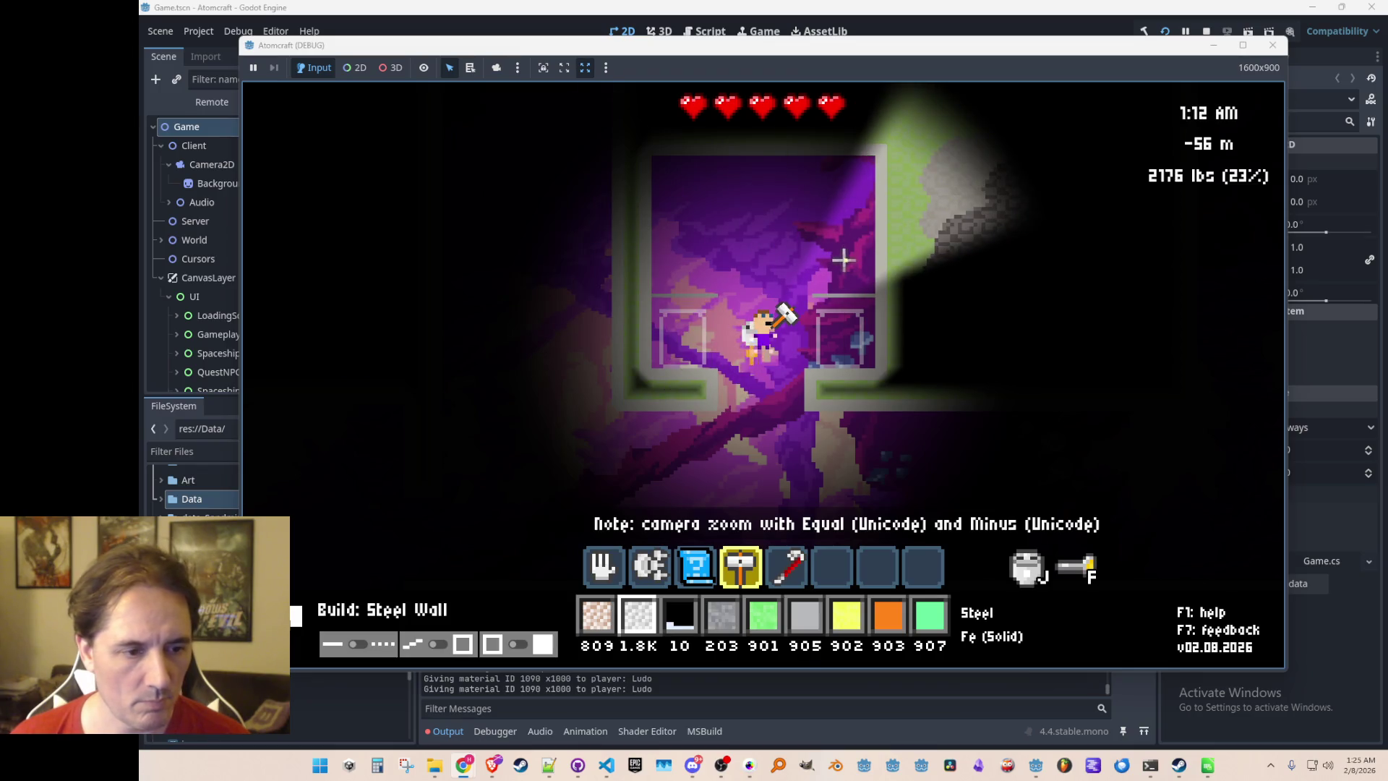
Build more steel wall lines near the top of the room, including the top-right corner
{"action": "key", "text": "3"}
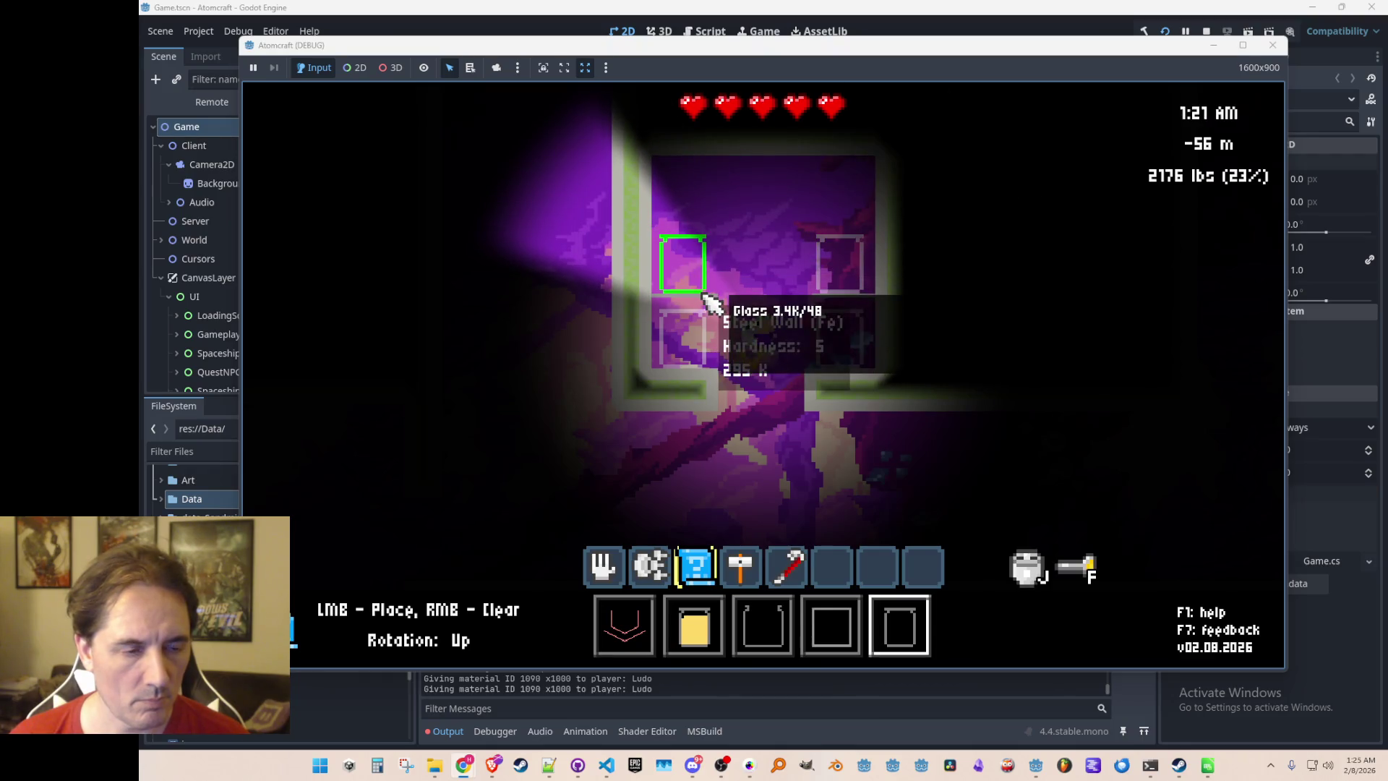
{"action": "key", "text": "4"}
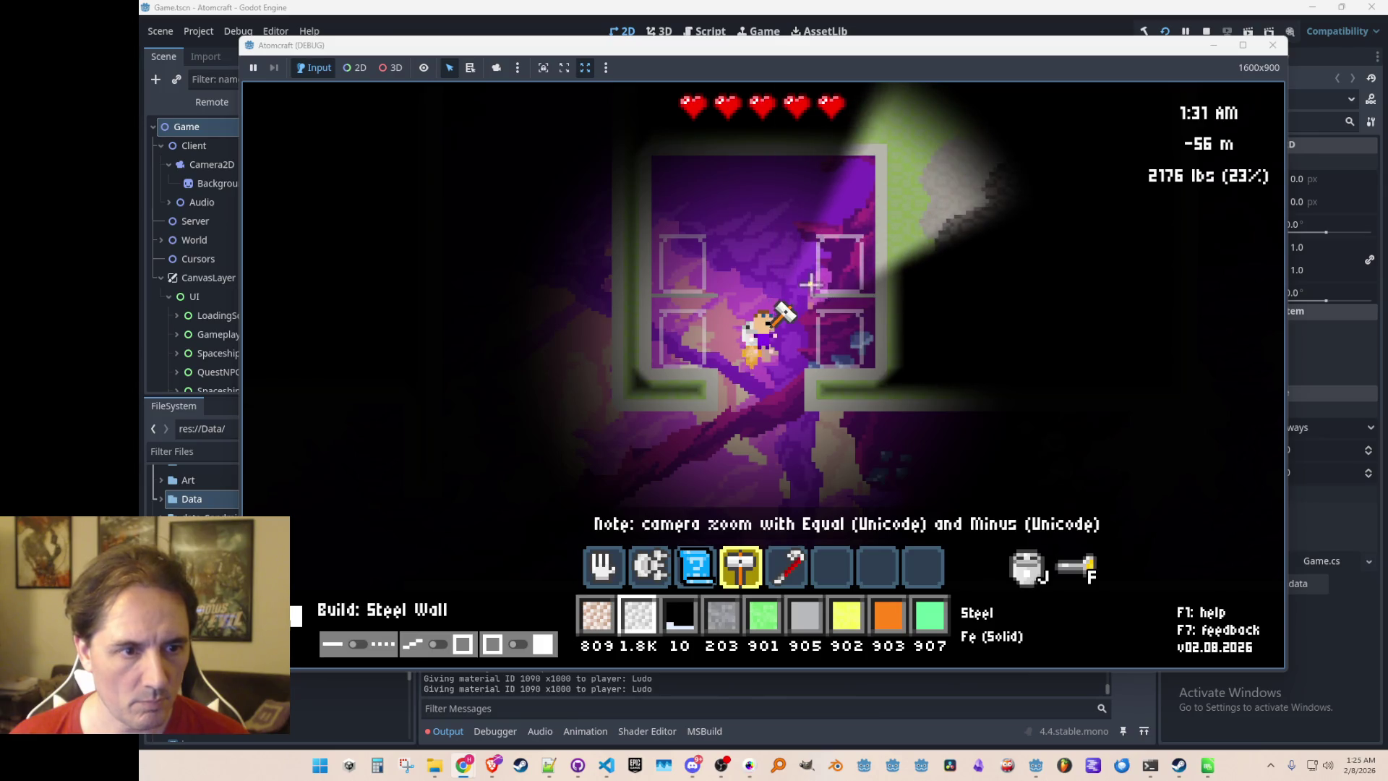
{"action": "mouse_move", "coordinate": [812, 229]}
{"action": "left_mouse_down"}
{"action": "mouse_move", "coordinate": [869, 229]}
{"action": "mouse_move", "coordinate": [815, 225]}
{"action": "left_mouse_up"}
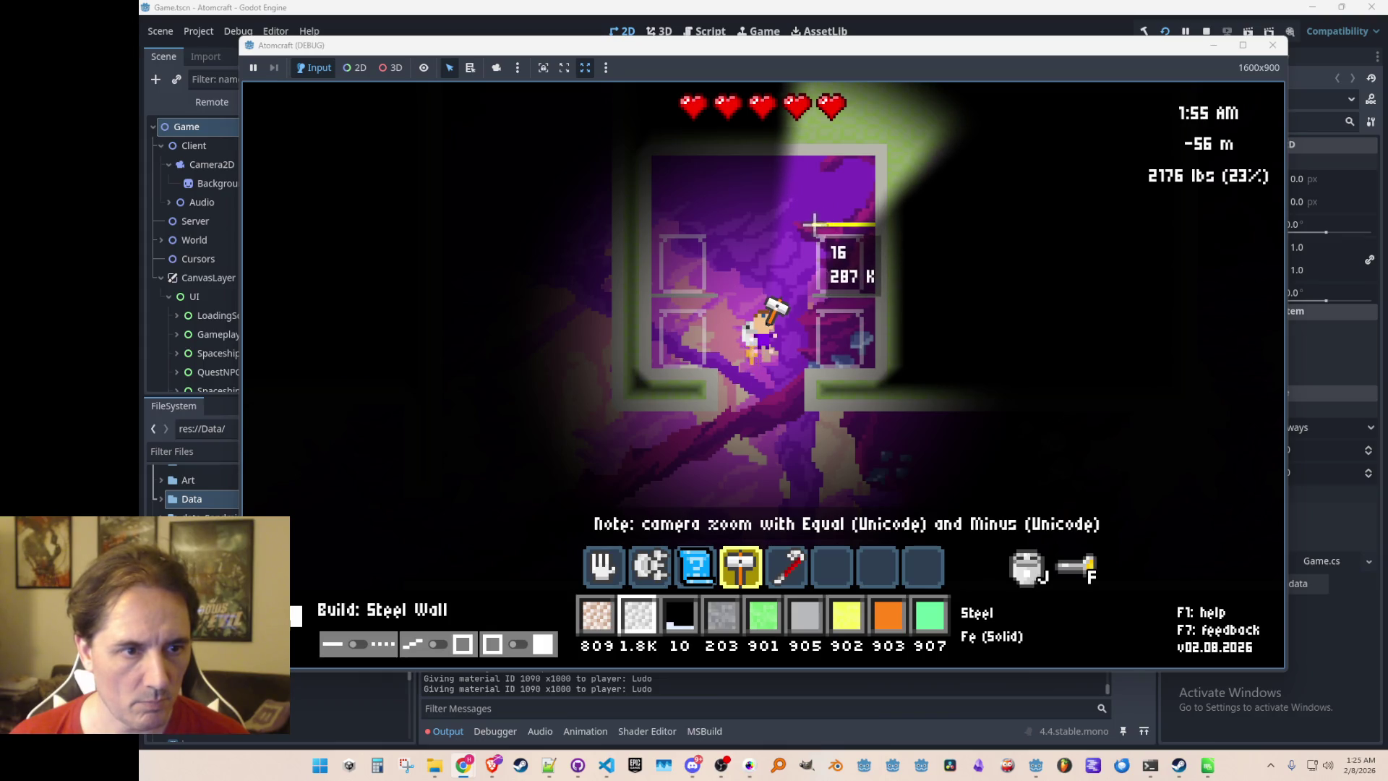
{"action": "left_click_drag", "start_coordinate": [814, 224], "coordinate": [815, 225]}
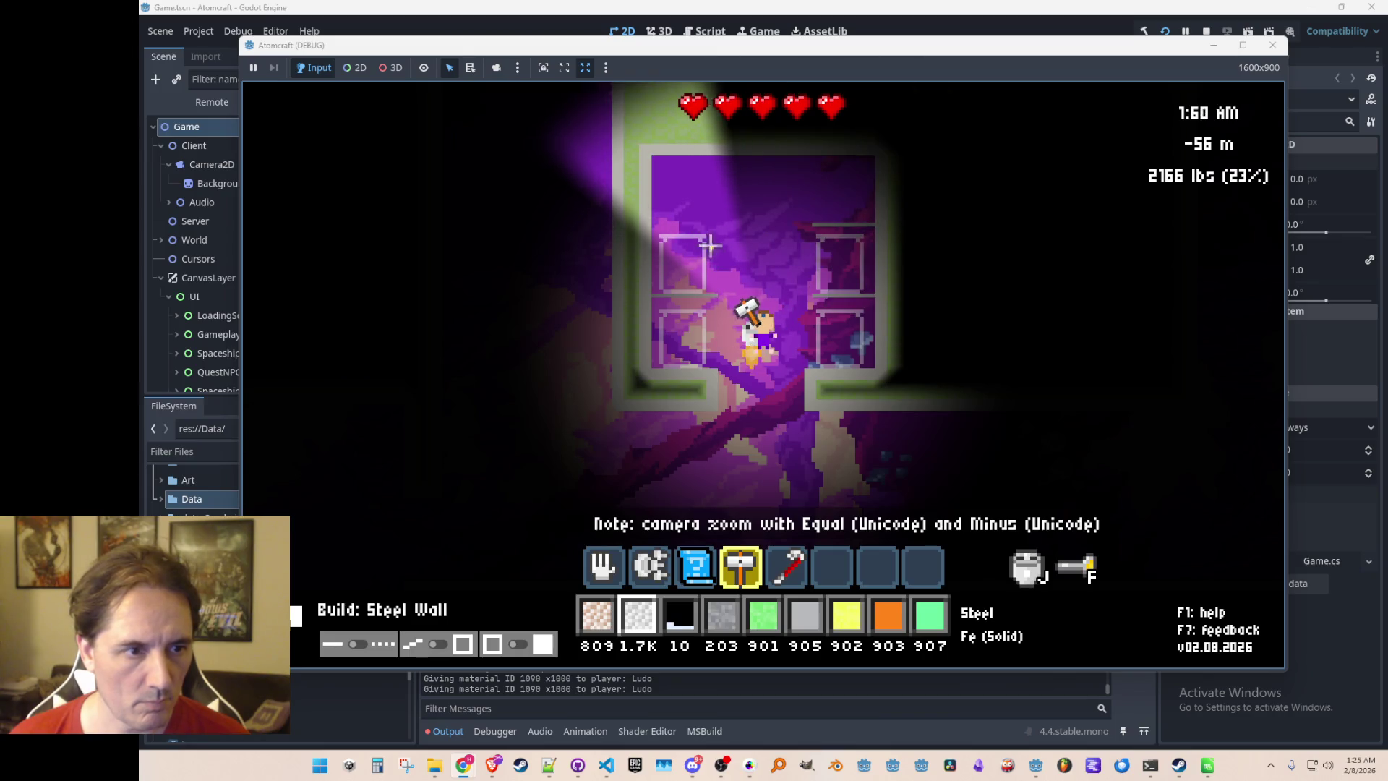
{"action": "left_click_drag", "start_coordinate": [773, 224], "coordinate": [653, 224]}
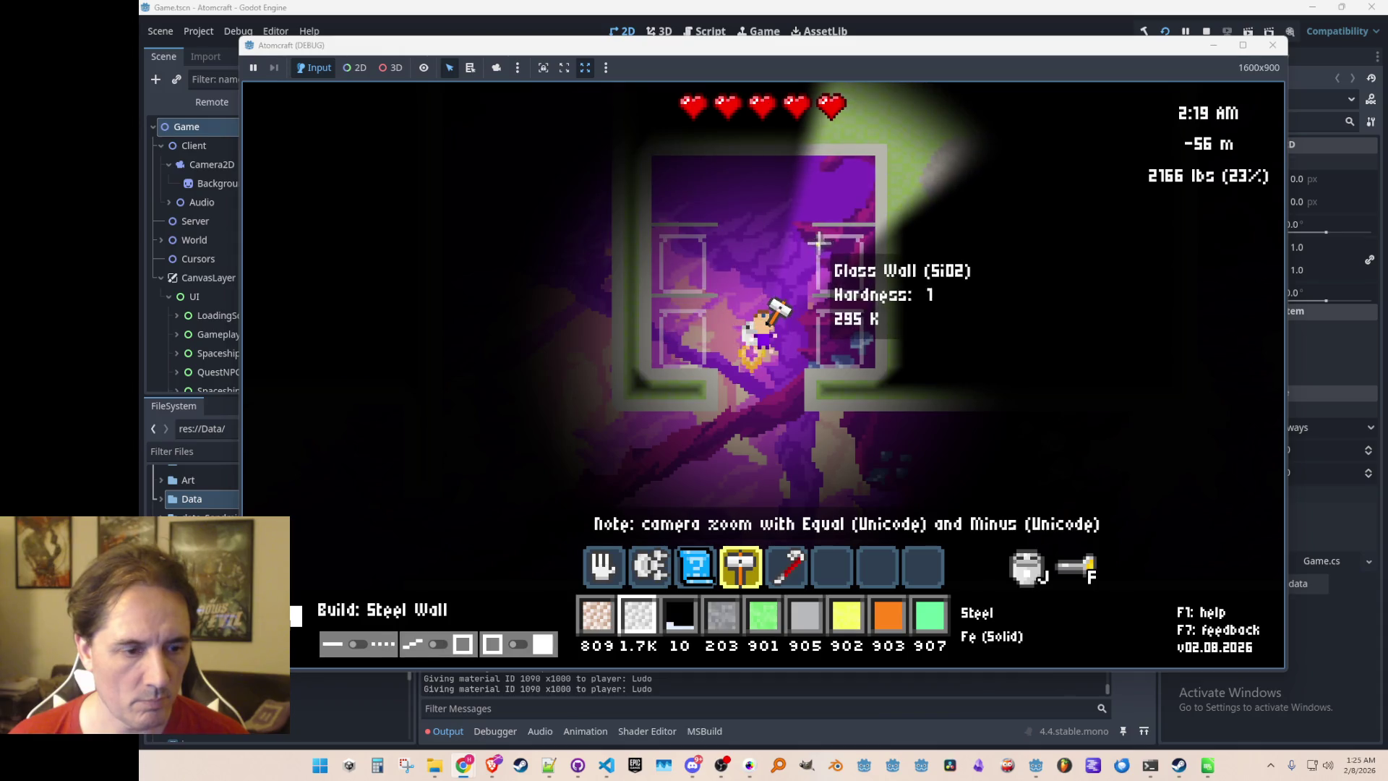
Cycle through the hotbar tools and settle on glass blueprint placement (slot 3)
{"action": "key", "text": "3"}
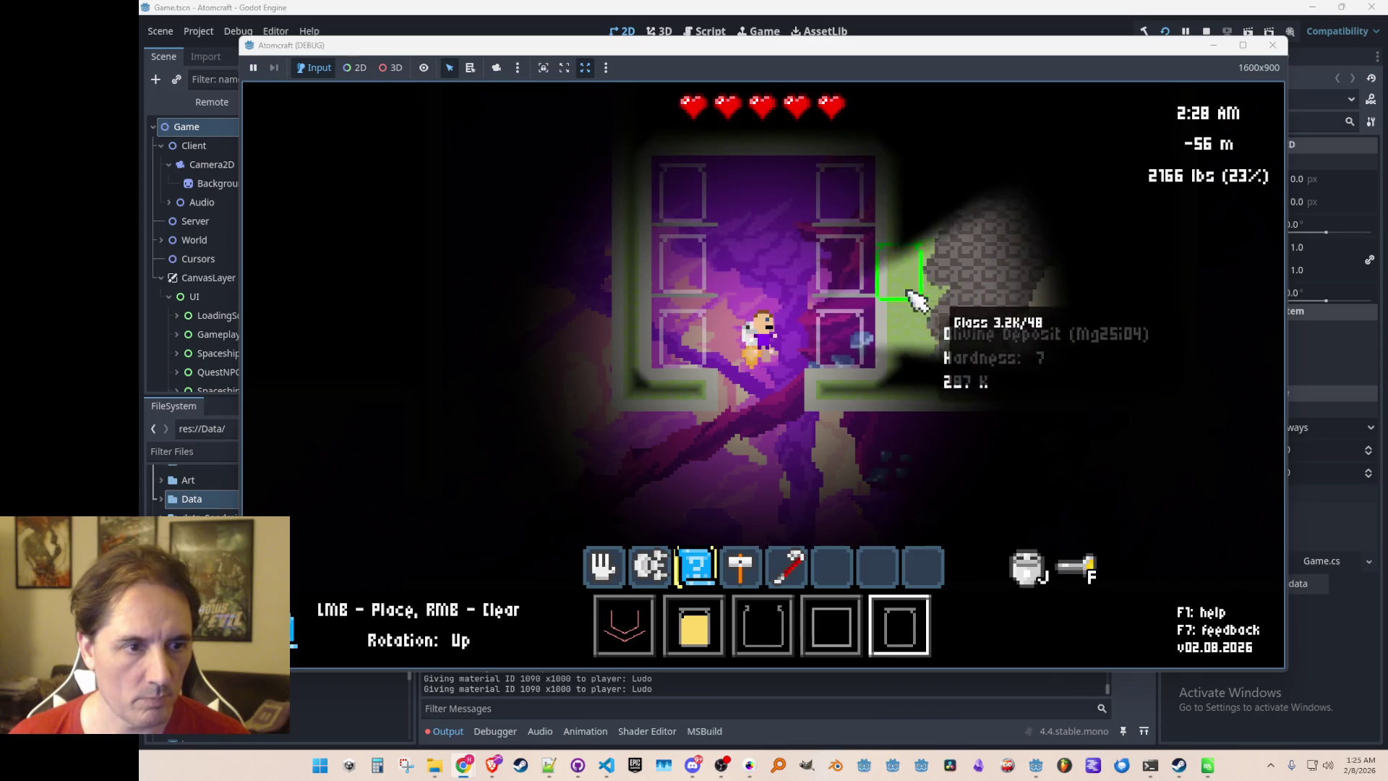
{"action": "key", "text": "2"}
{"action": "key", "text": "1"}
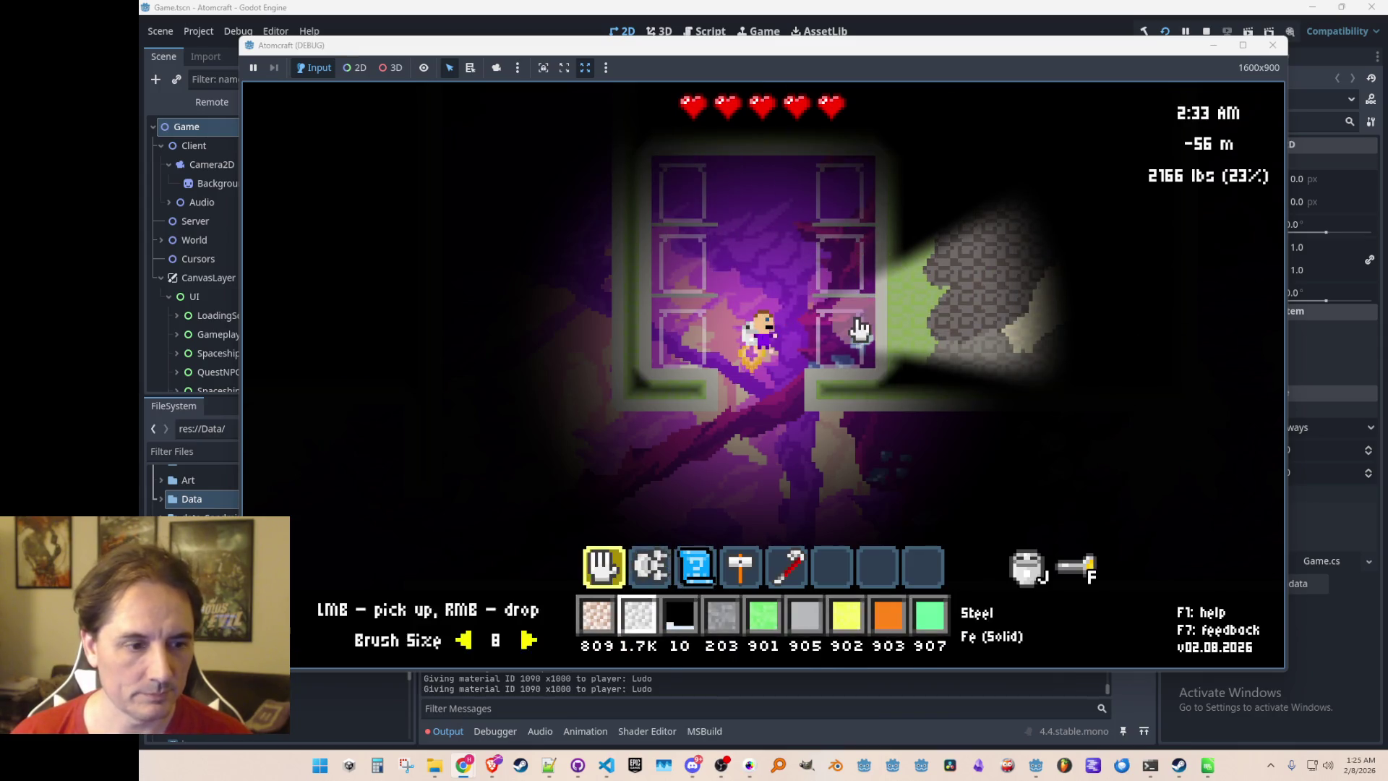
{"action": "key", "text": "3"}
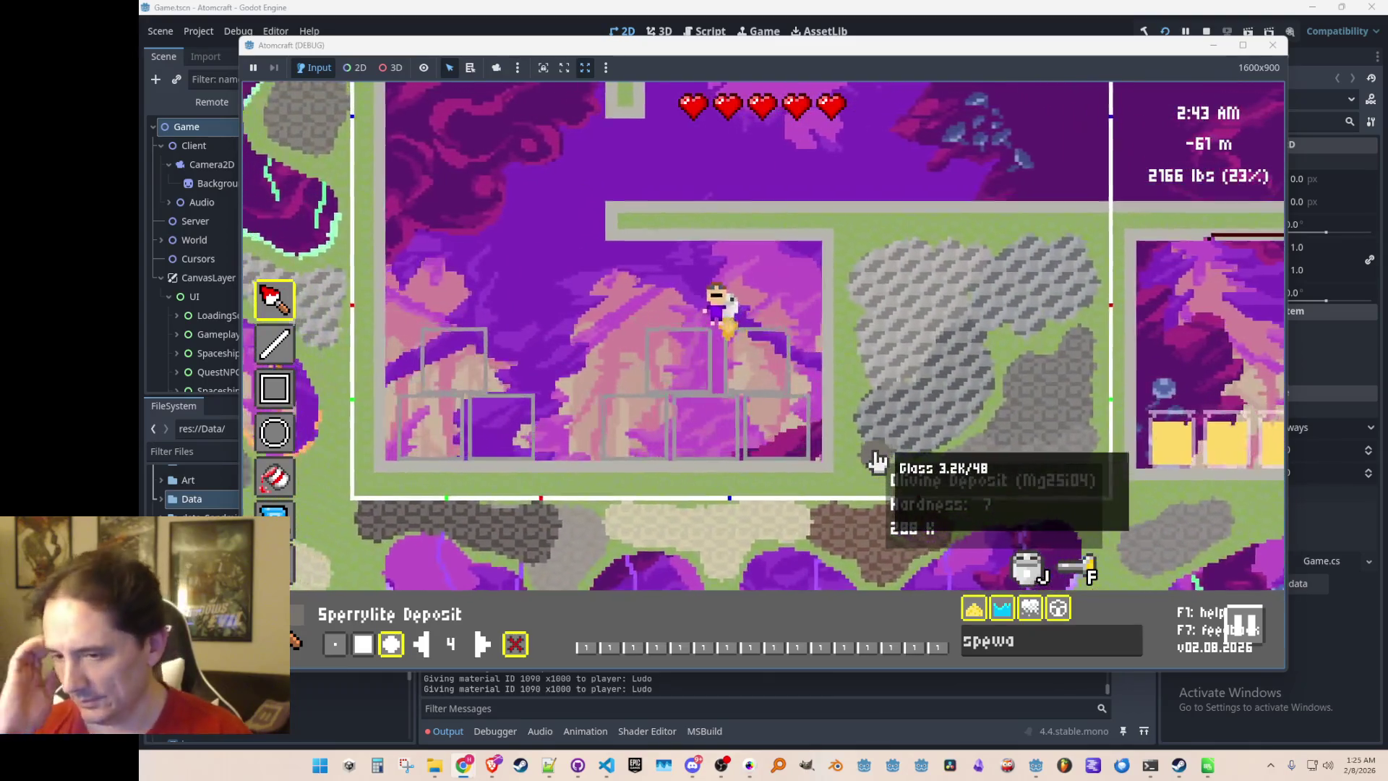
Fly up into the glass-cell room and filter the materials with 'nitrate'
{"action": "key", "text": "w"}
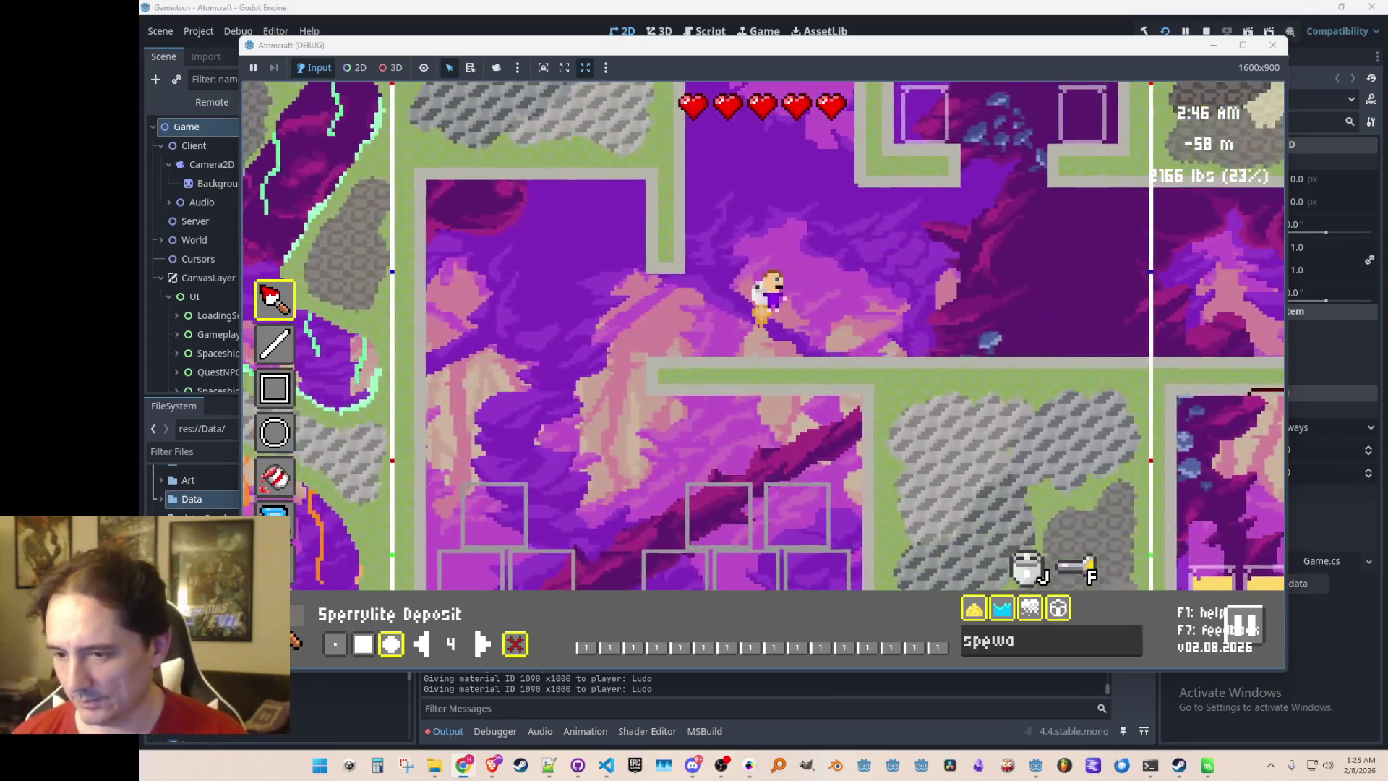
{"action": "key", "text": "w"}
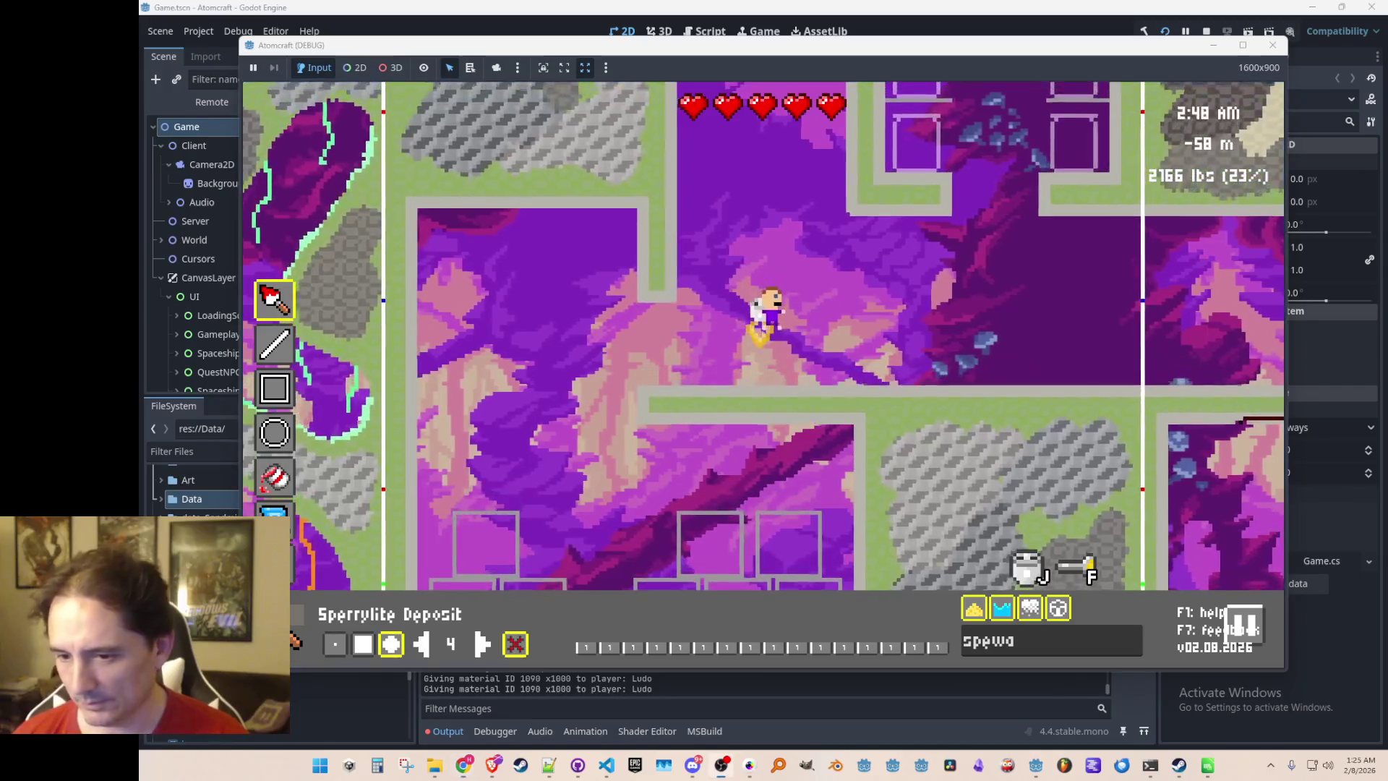
{"action": "key", "text": "d"}
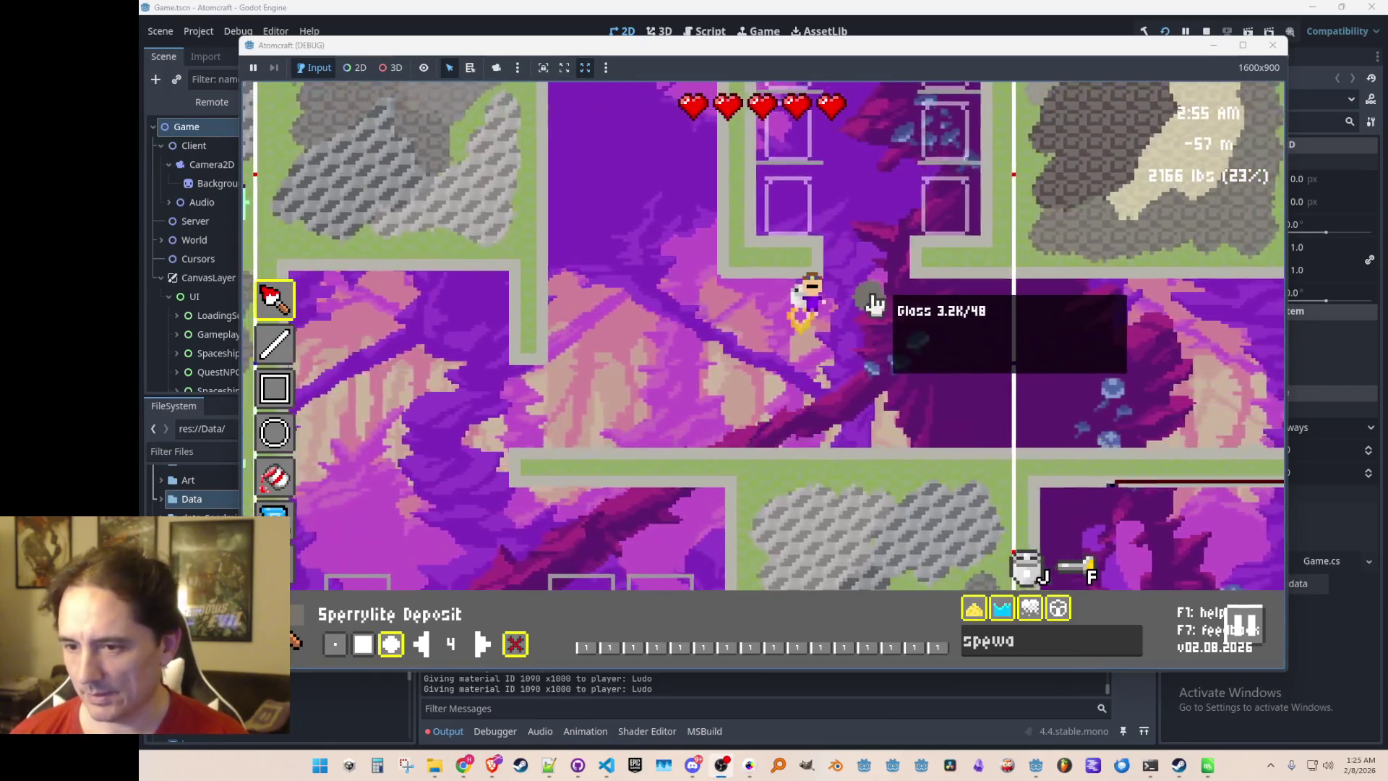
{"action": "key", "text": "w"}
{"action": "key", "text": "d"}
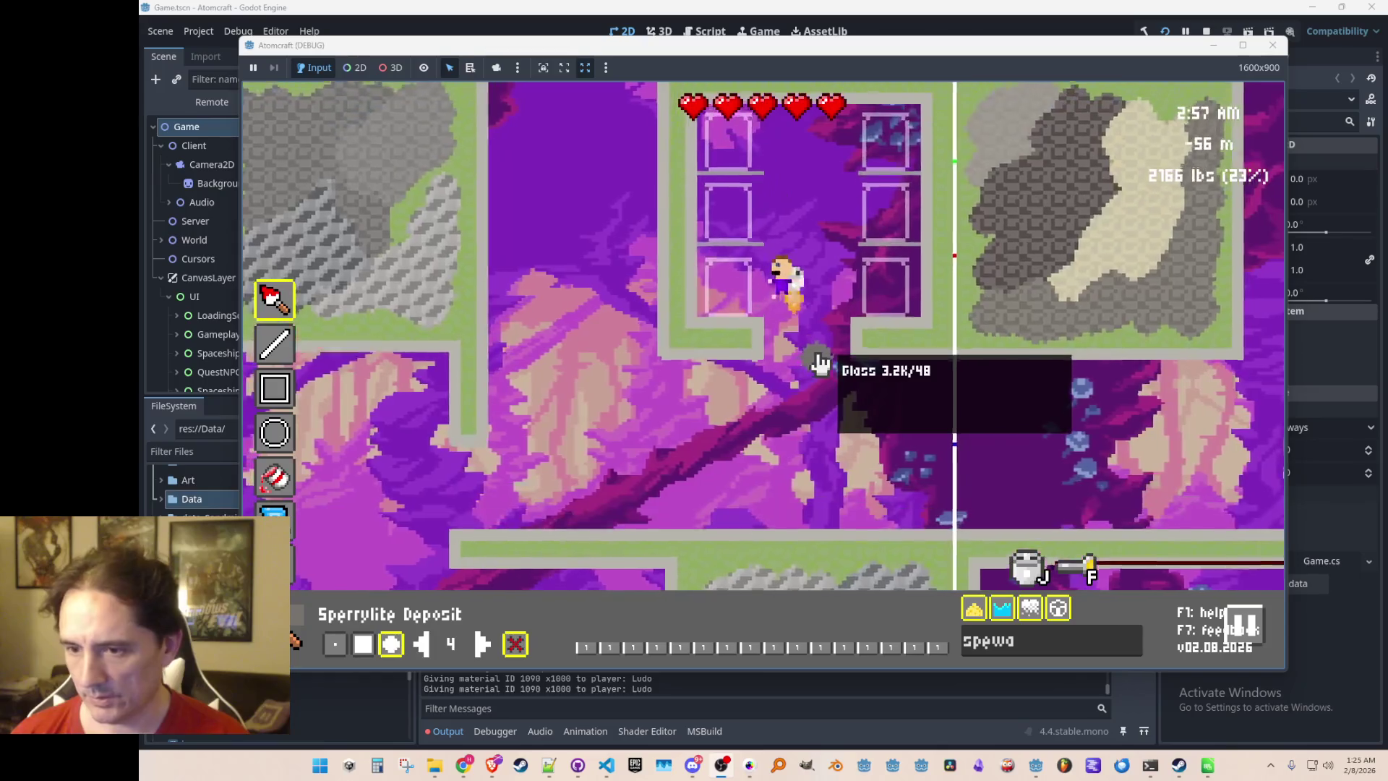
{"action": "left_click", "coordinate": [897, 627]}
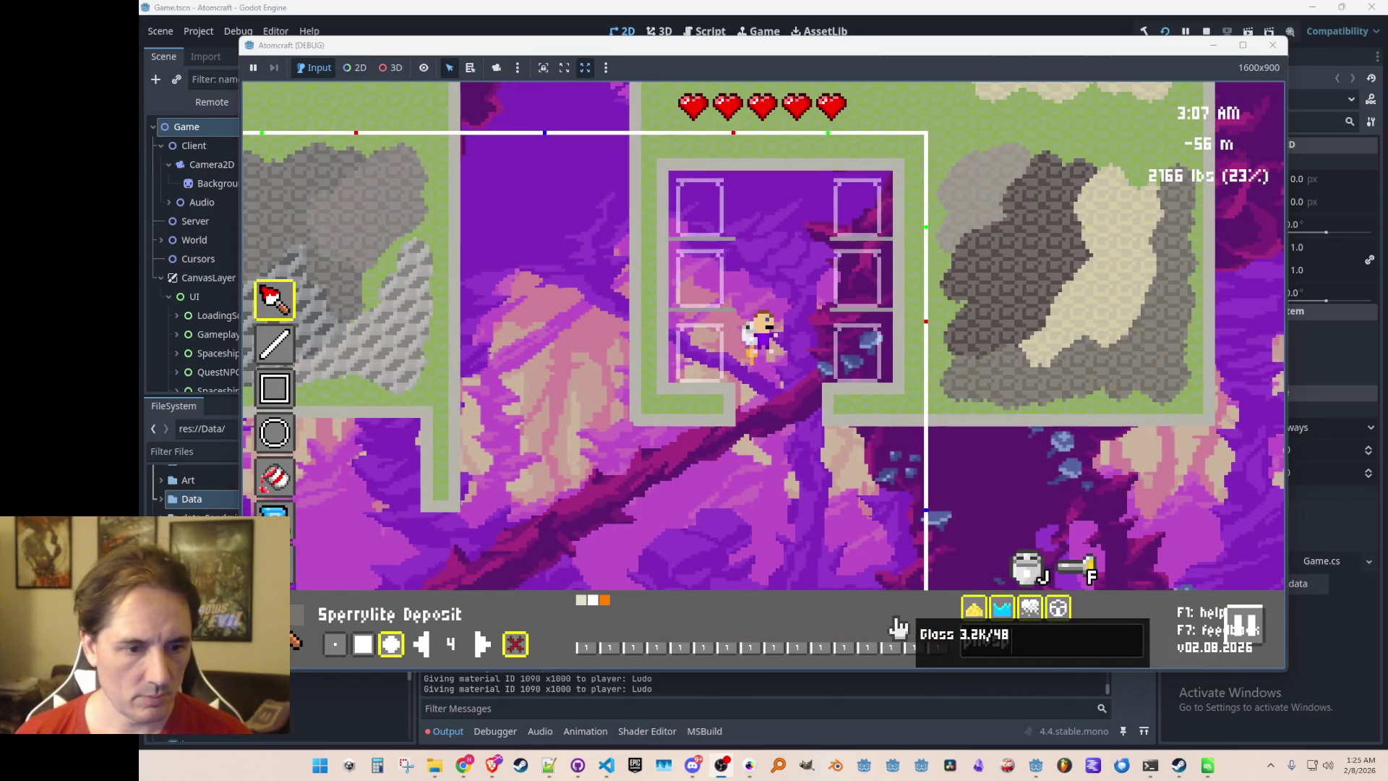
{"action": "mouse_move", "coordinate": [897, 549]}
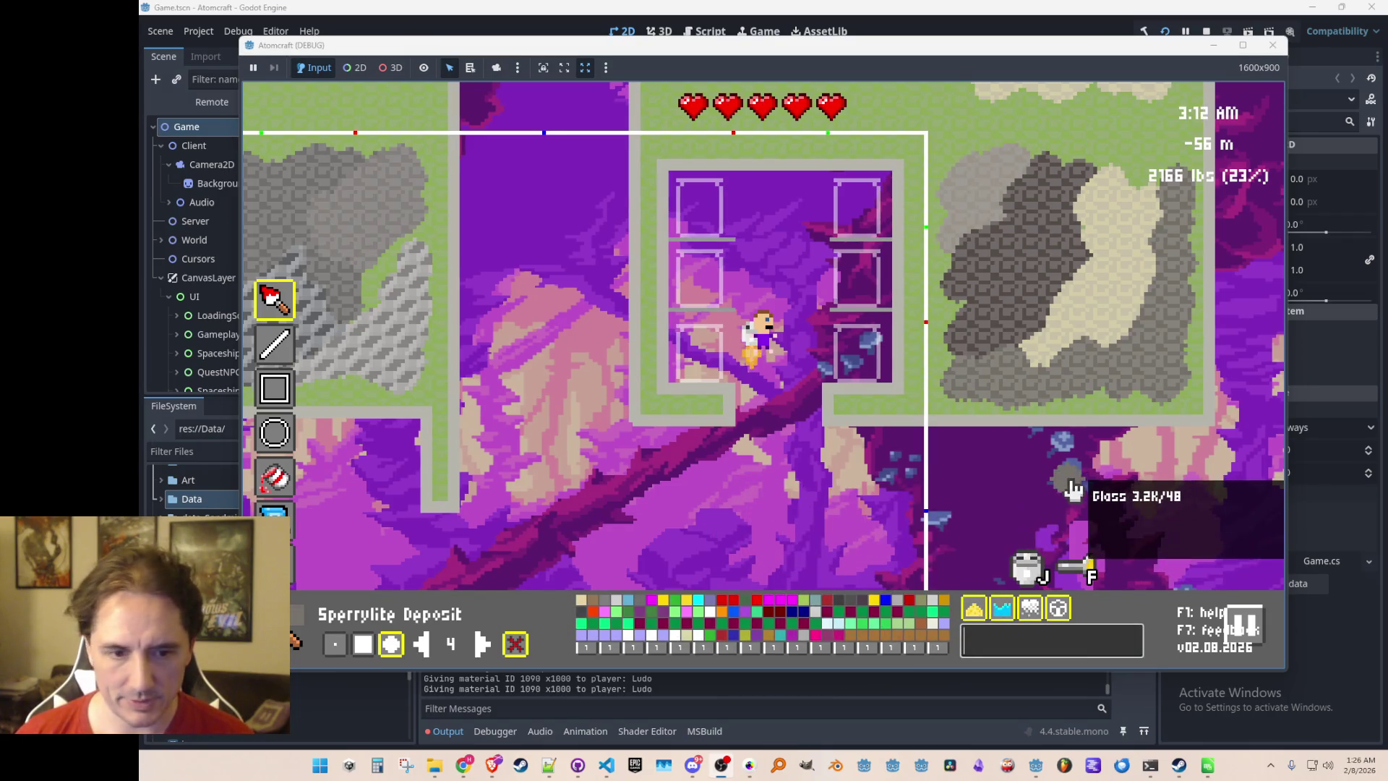
{"action": "type", "text": "nitrate"}
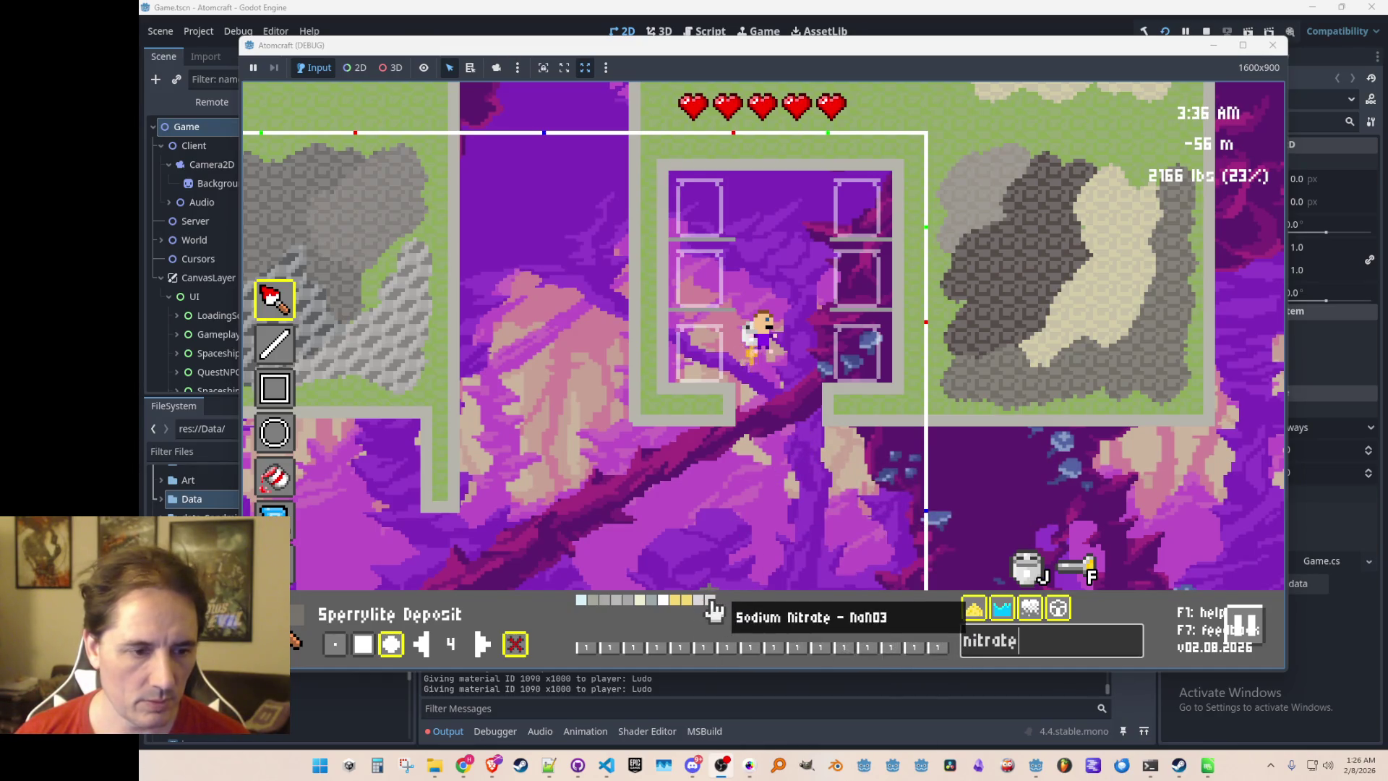
Paint sodium, silver, potassium and calcium nitrate into four glass cells, choose ammonium nitrate, then exit
{"action": "left_click", "coordinate": [711, 611]}
{"action": "left_click", "coordinate": [864, 372]}
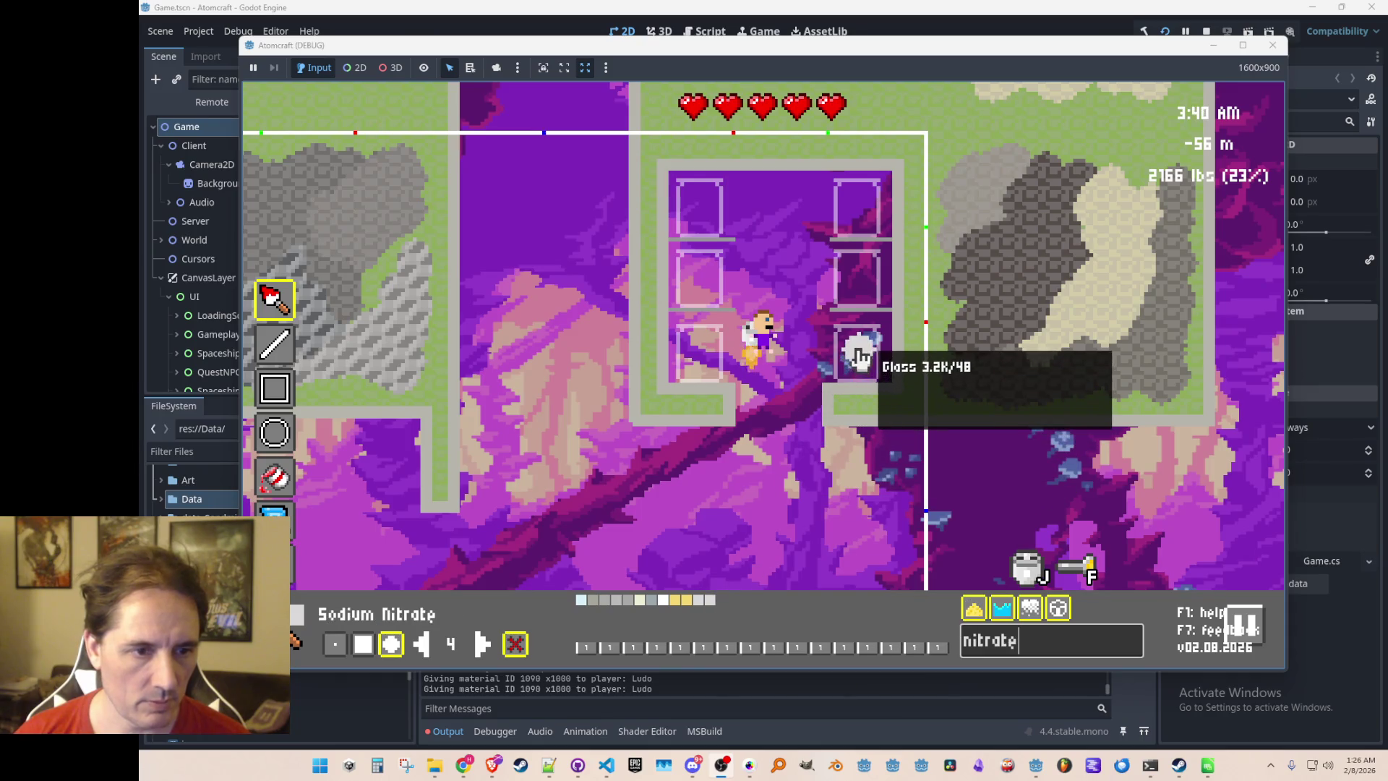
{"action": "left_click", "coordinate": [703, 600]}
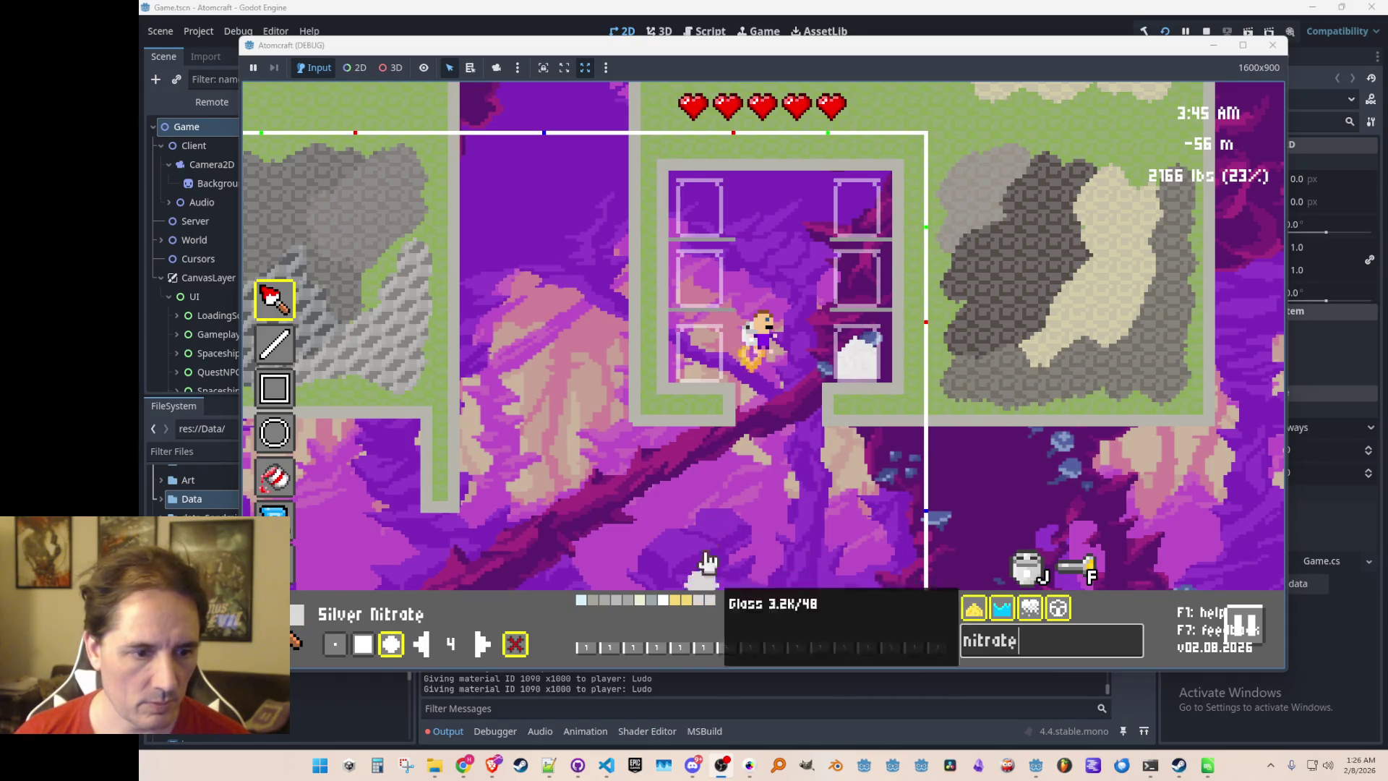
{"action": "left_click", "coordinate": [703, 361]}
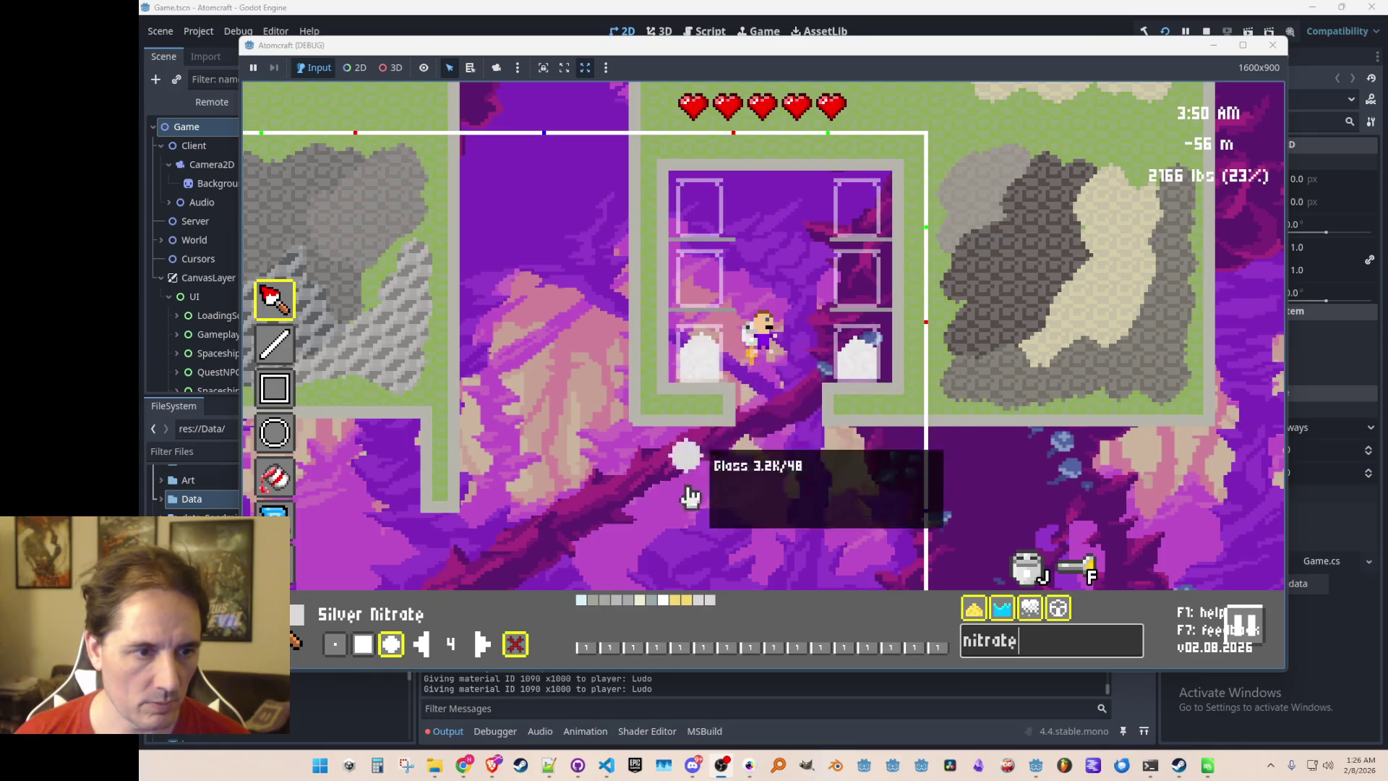
{"action": "left_click", "coordinate": [686, 601]}
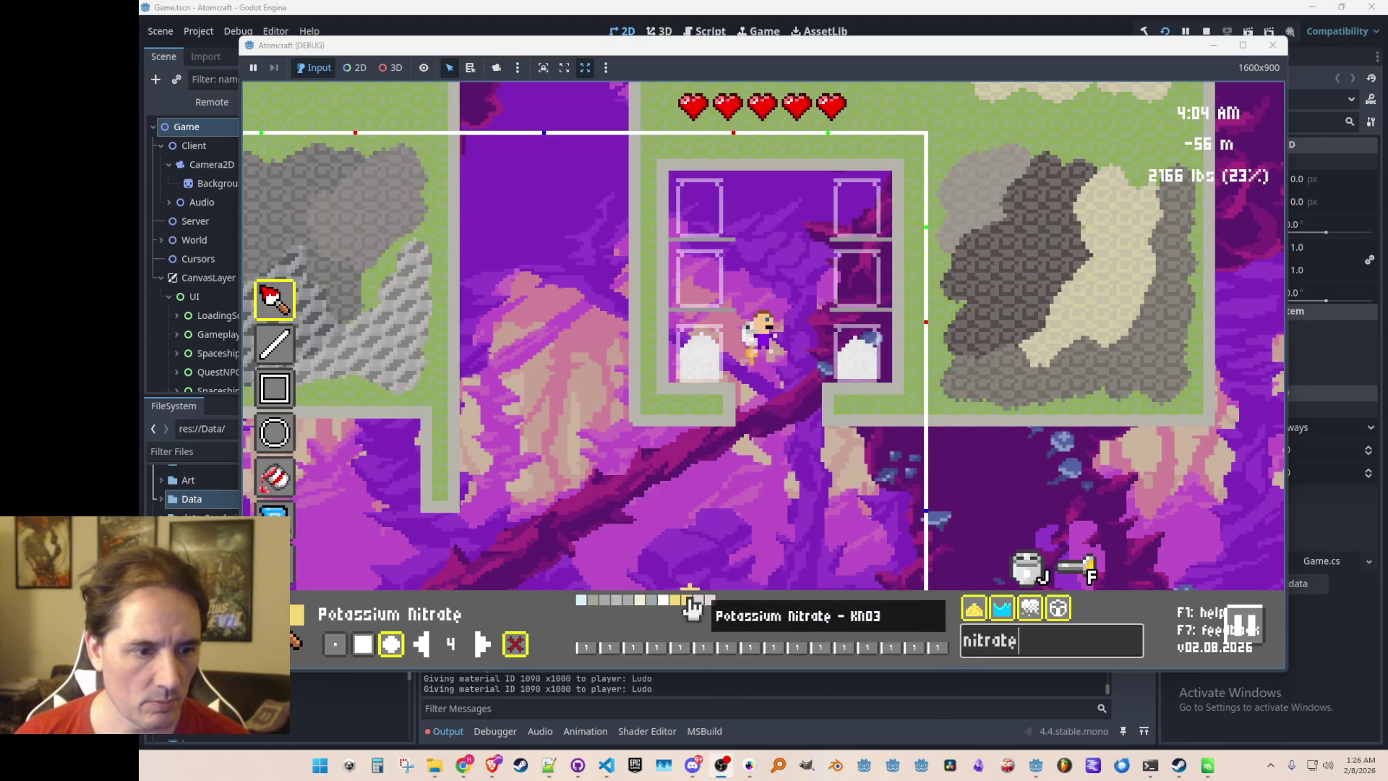
{"action": "left_click", "coordinate": [857, 278]}
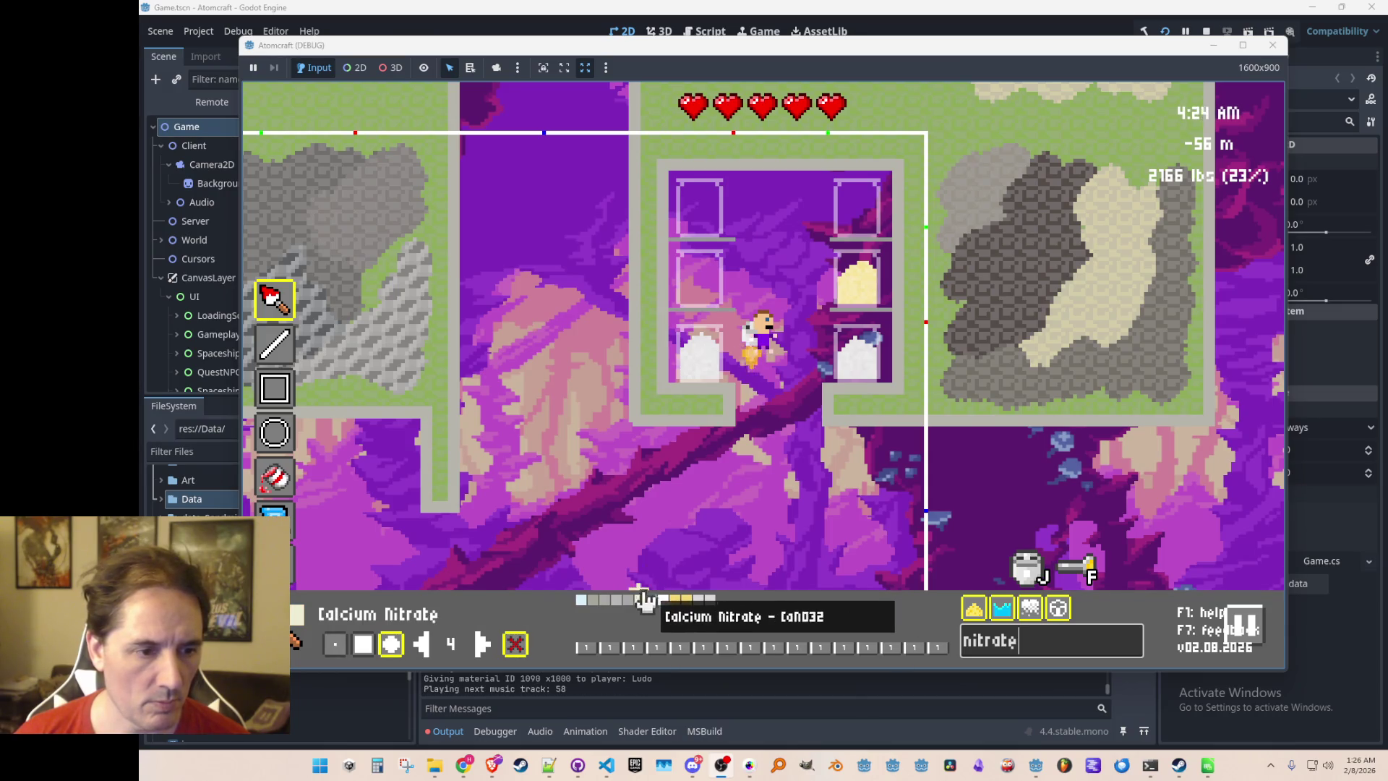
{"action": "left_click", "coordinate": [701, 279]}
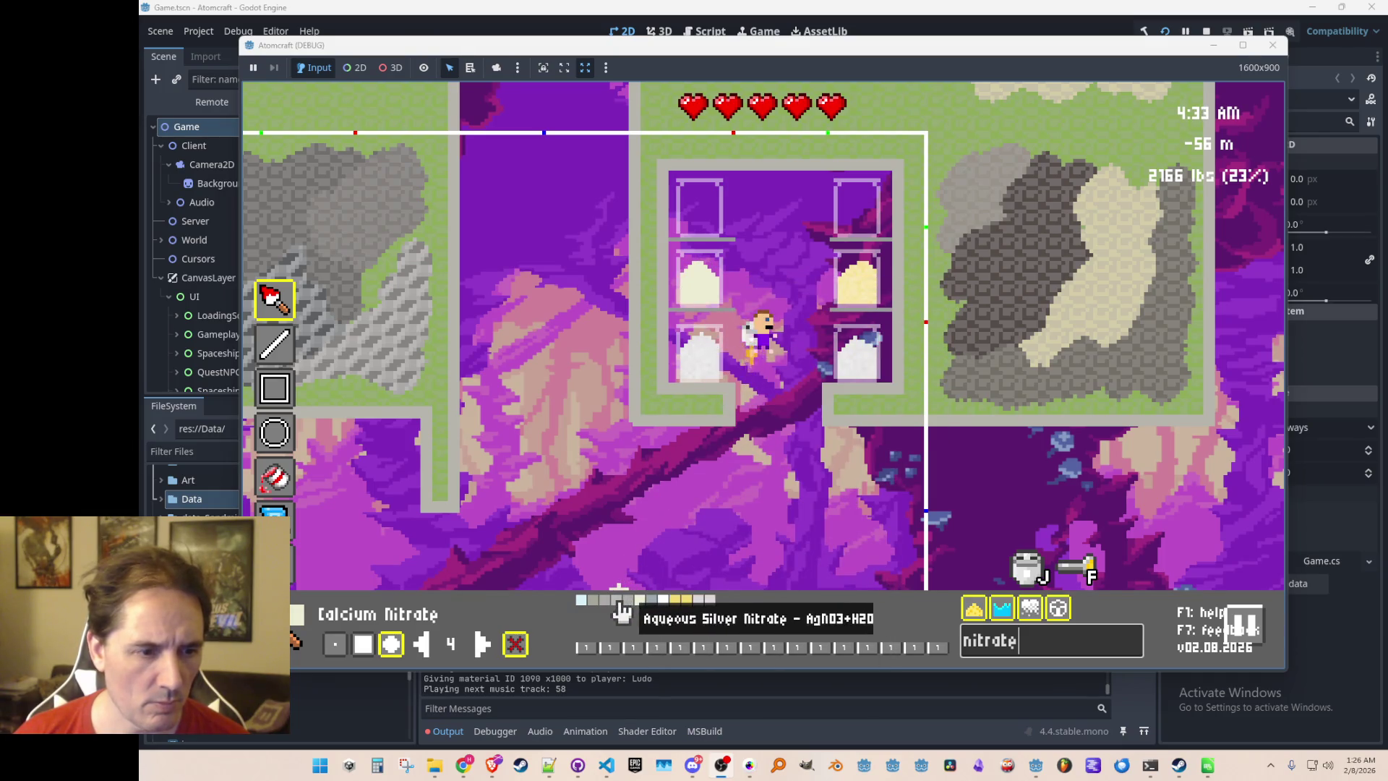
{"action": "left_click", "coordinate": [582, 611]}
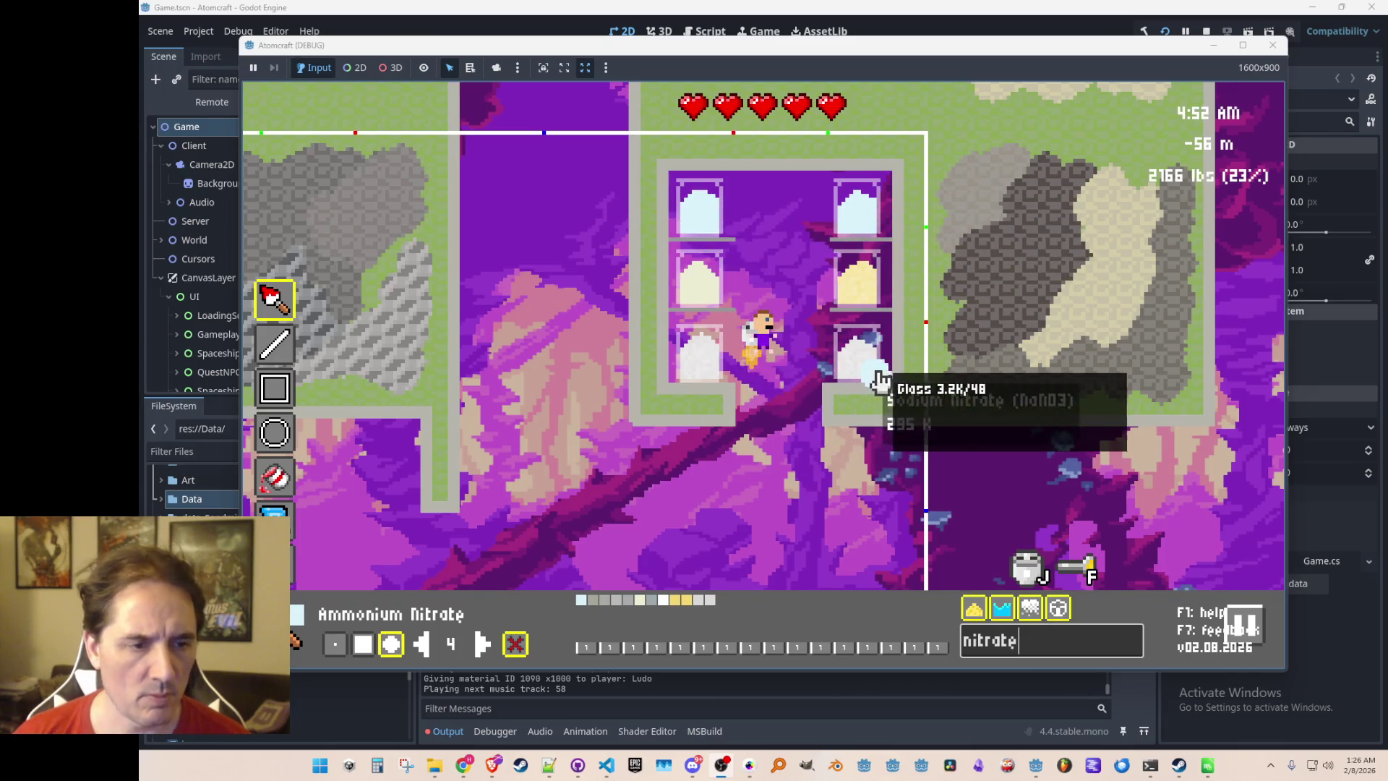
{"action": "key", "text": "Escape"}
Descend to the lower room of empty glass cells and reopen painting filtered to 'zinc'
{"action": "key", "text": "a"}
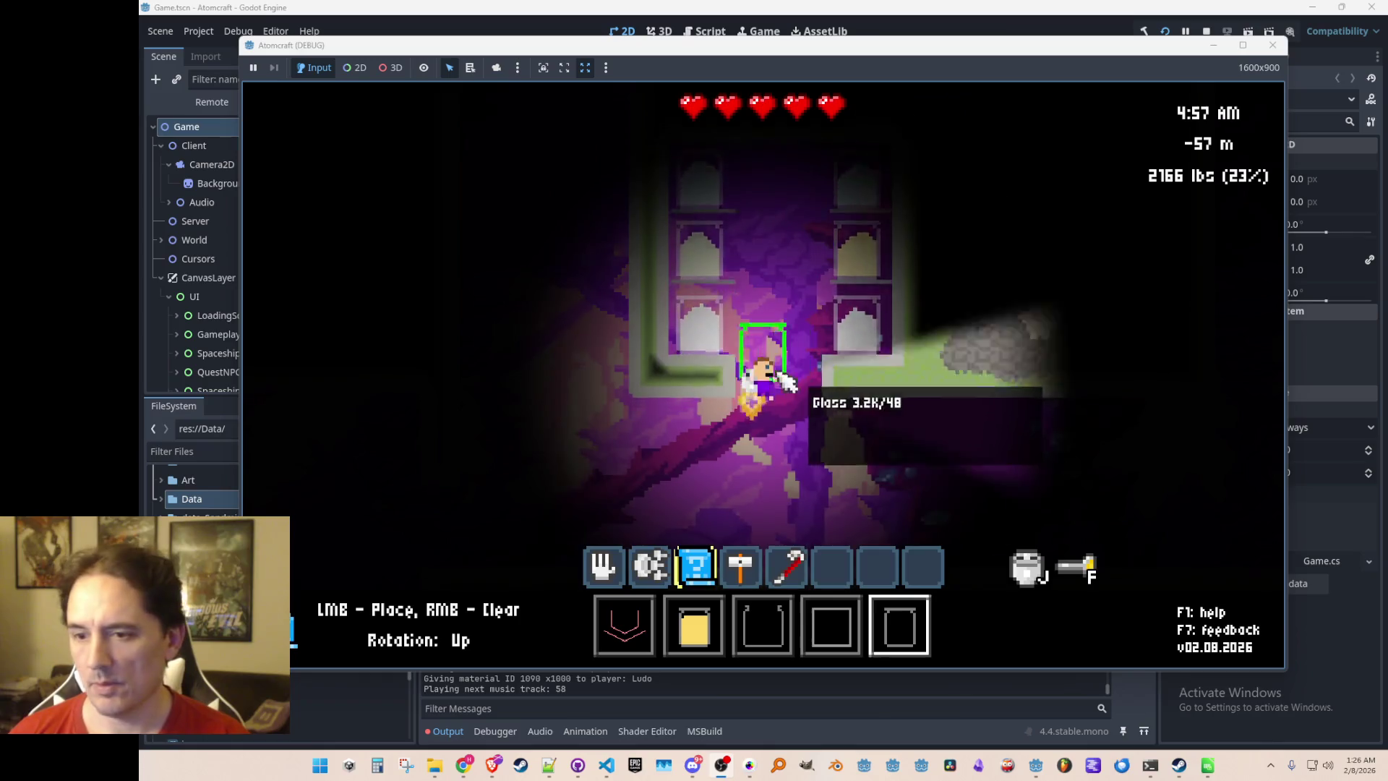
{"action": "key", "text": "a"}
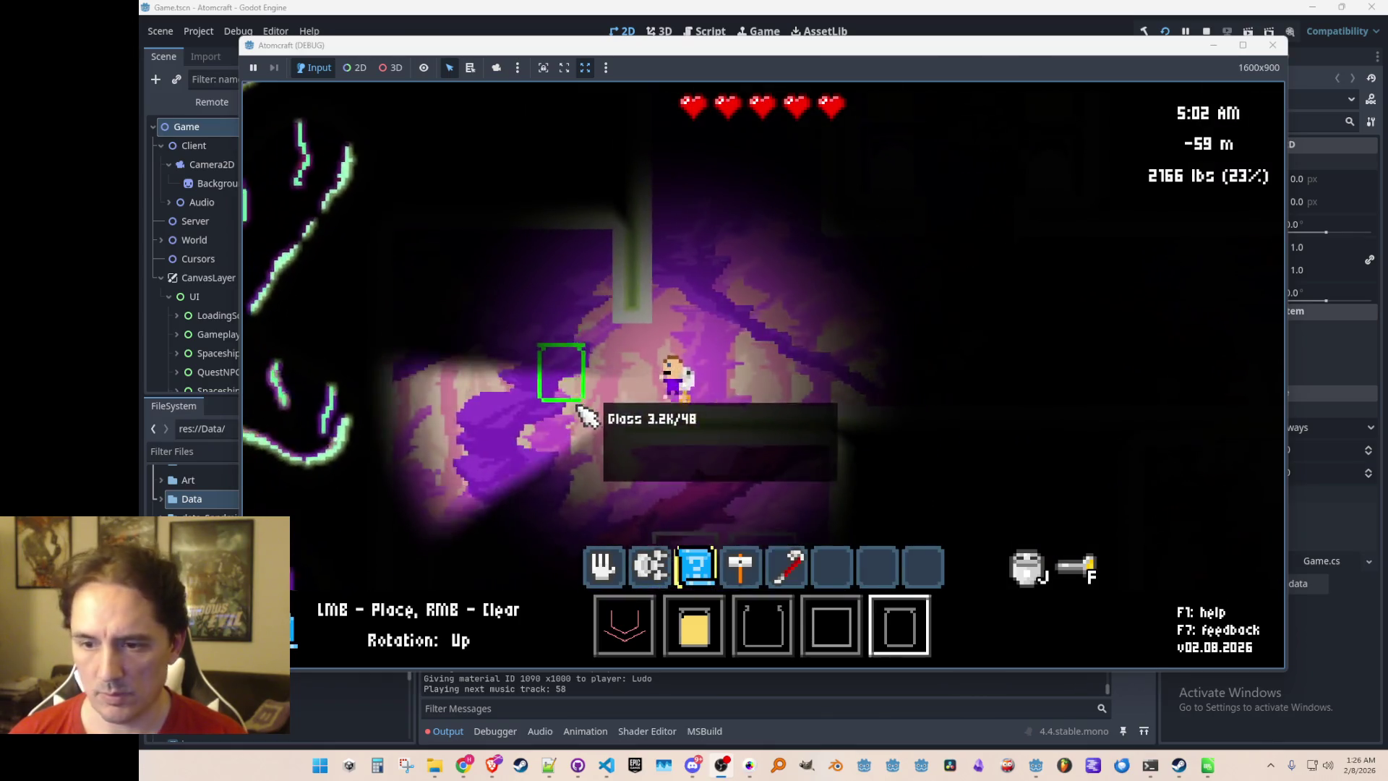
{"action": "key", "text": "a"}
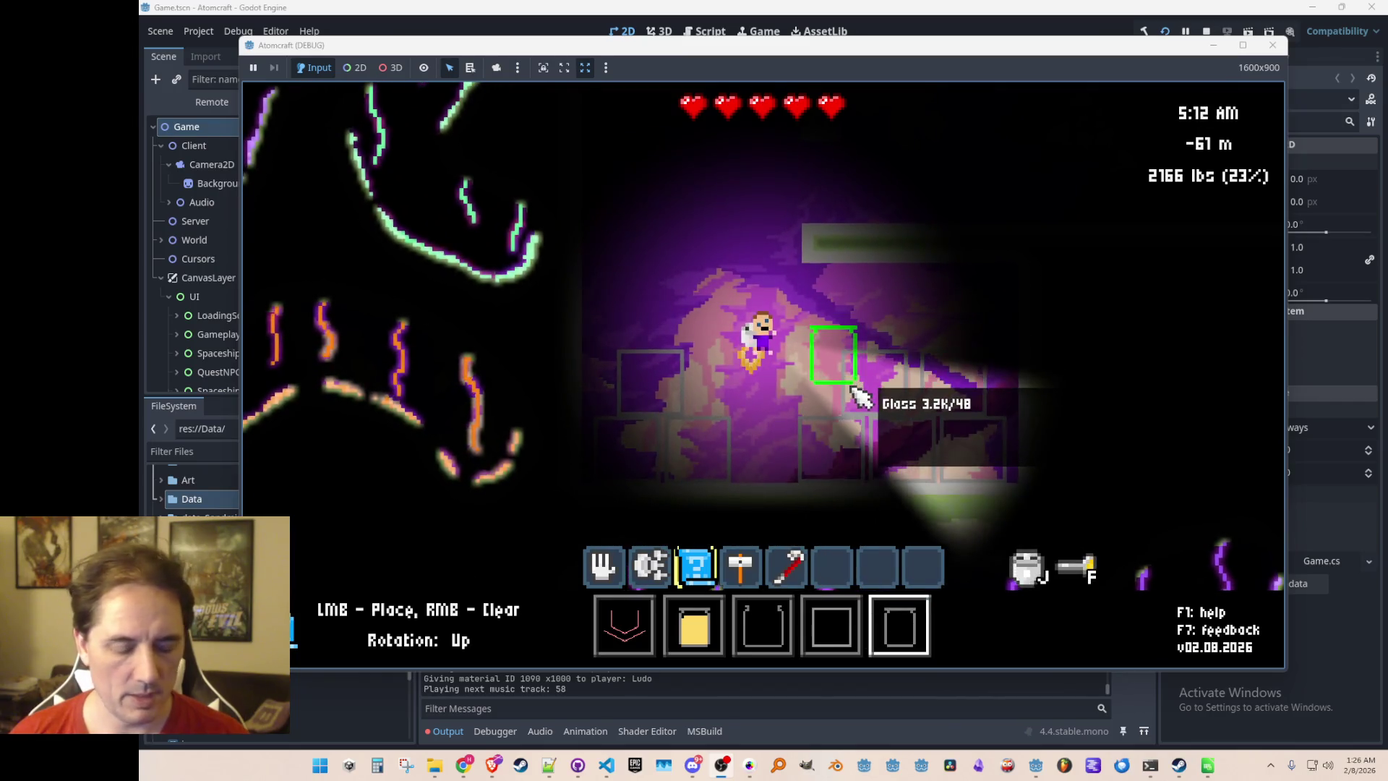
{"action": "key", "text": "Tab"}
{"action": "key", "text": "BackSpace"}
{"action": "key", "text": "BackSpace"}
{"action": "key", "text": "BackSpace"}
{"action": "type", "text": "zinc"}
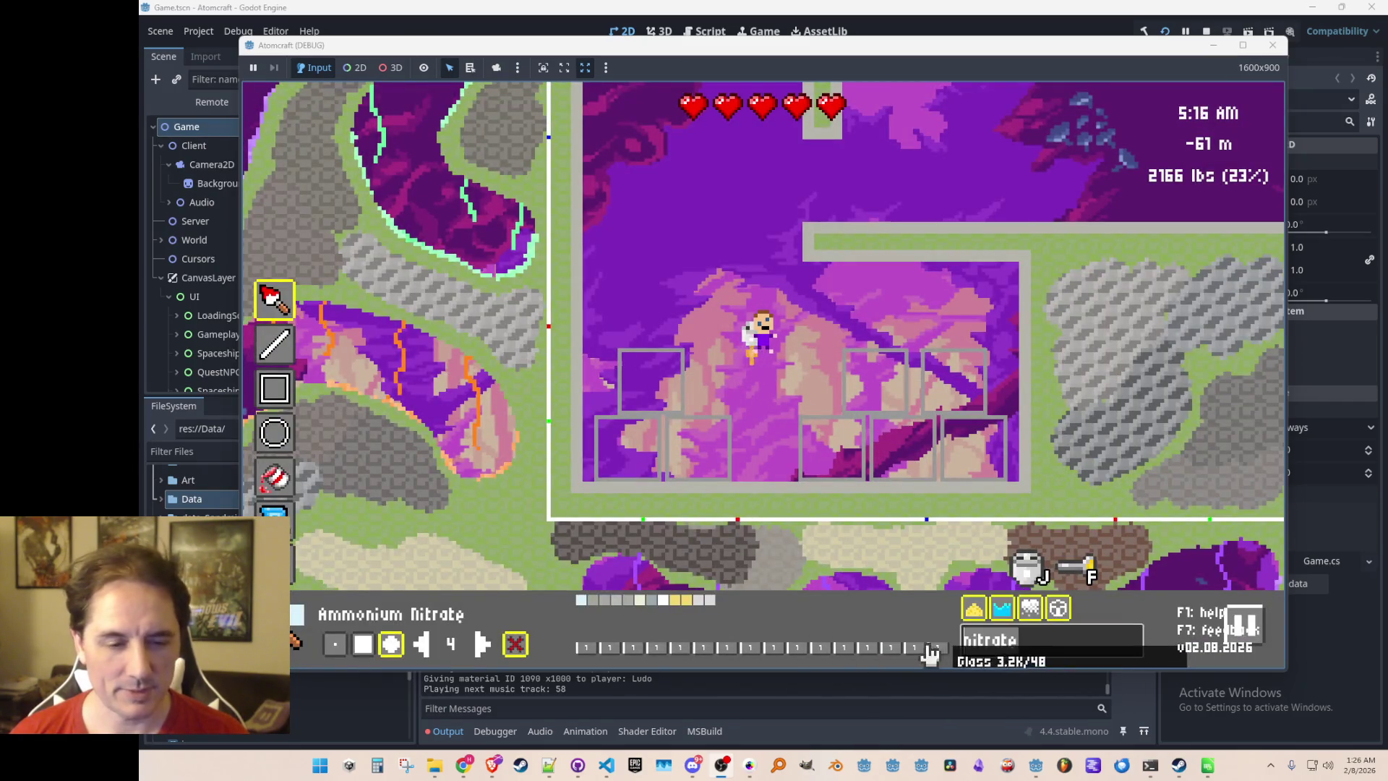
Paint zinc chloride into the bottom-right cell and titanium tetrachloride gas into the neighbouring cell
{"action": "left_click", "coordinate": [582, 600]}
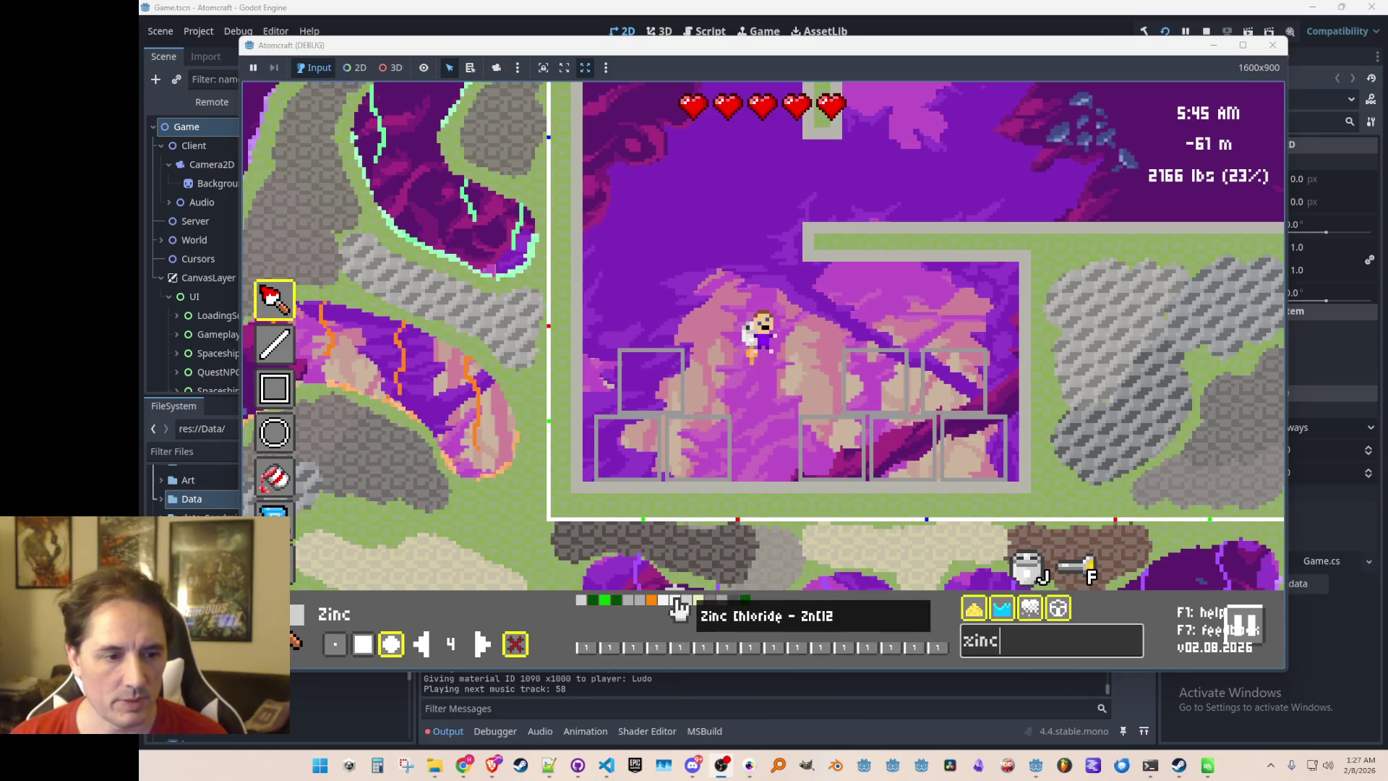
{"action": "left_click", "coordinate": [967, 449]}
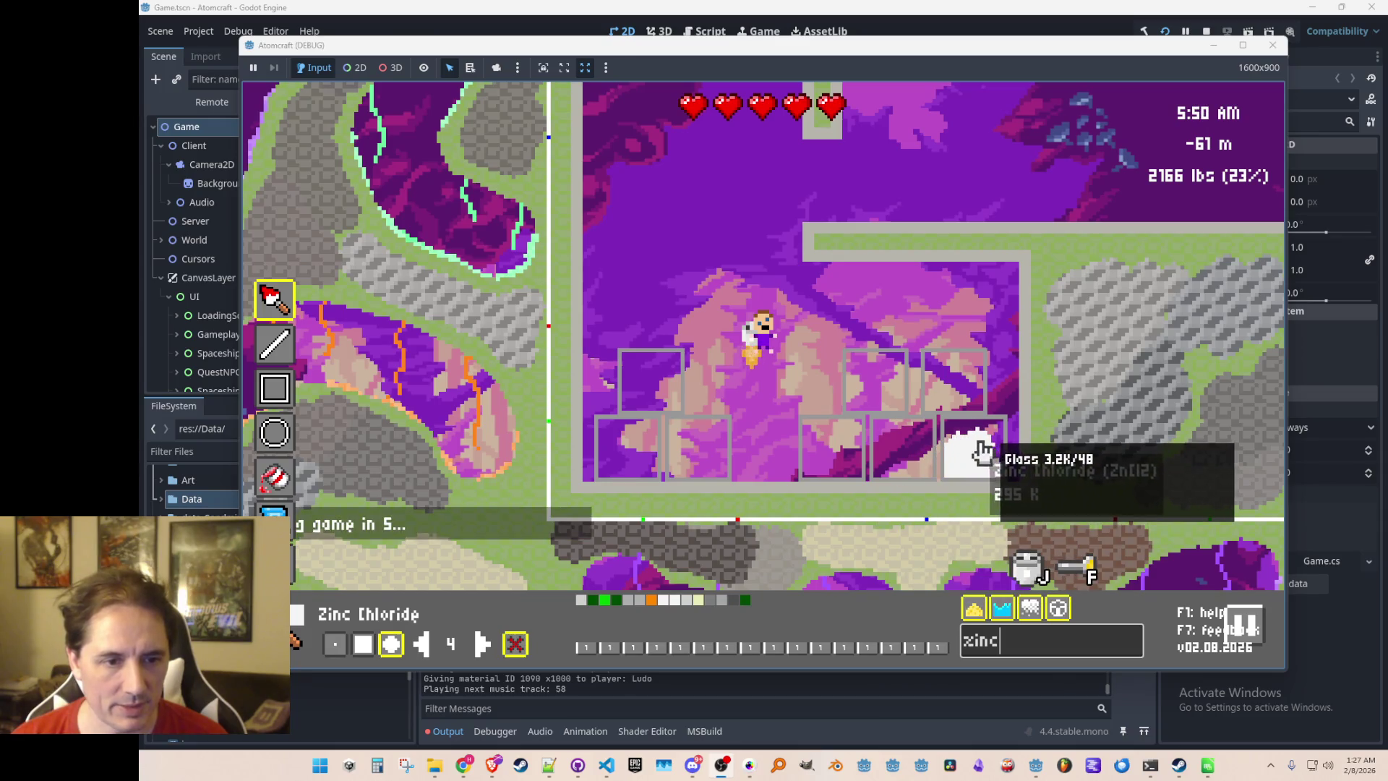
{"action": "type", "text": "chloride"}
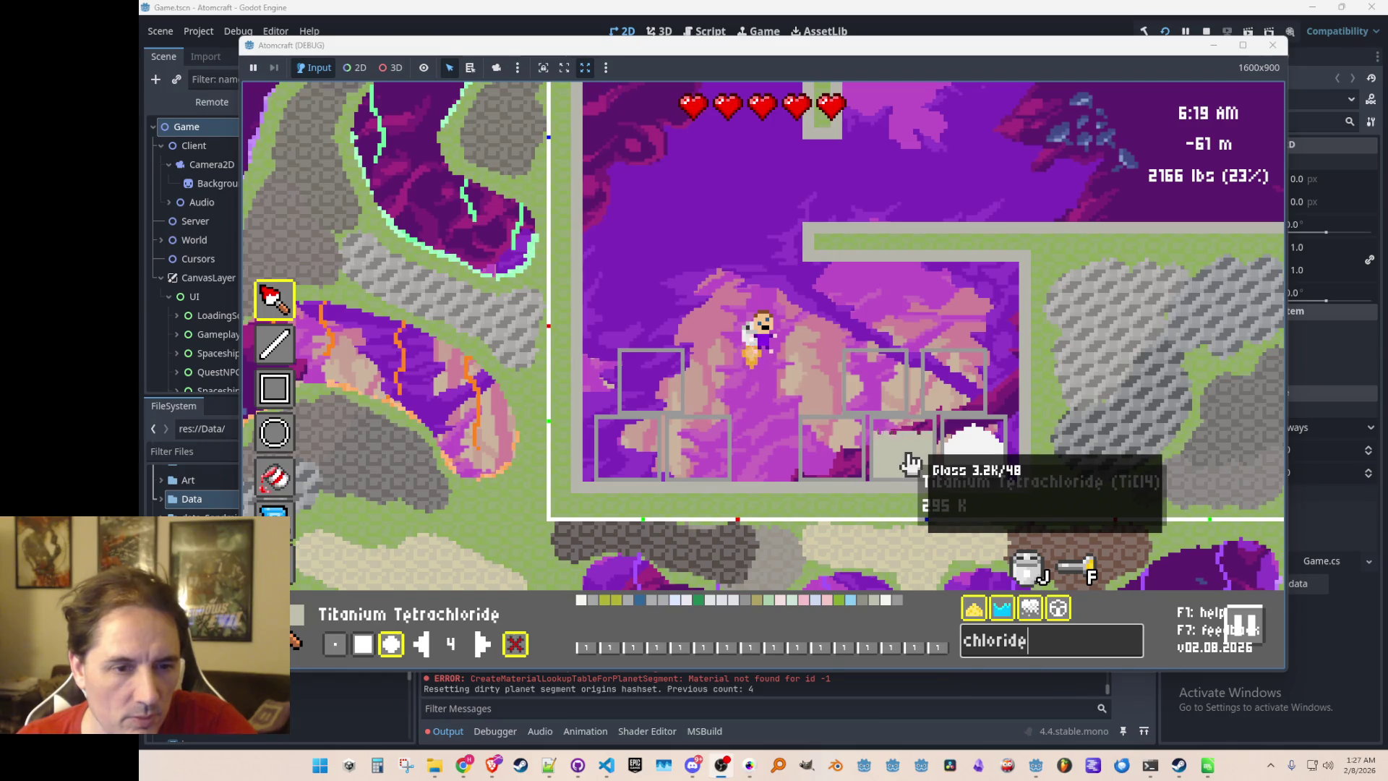
{"action": "left_click", "coordinate": [907, 462]}
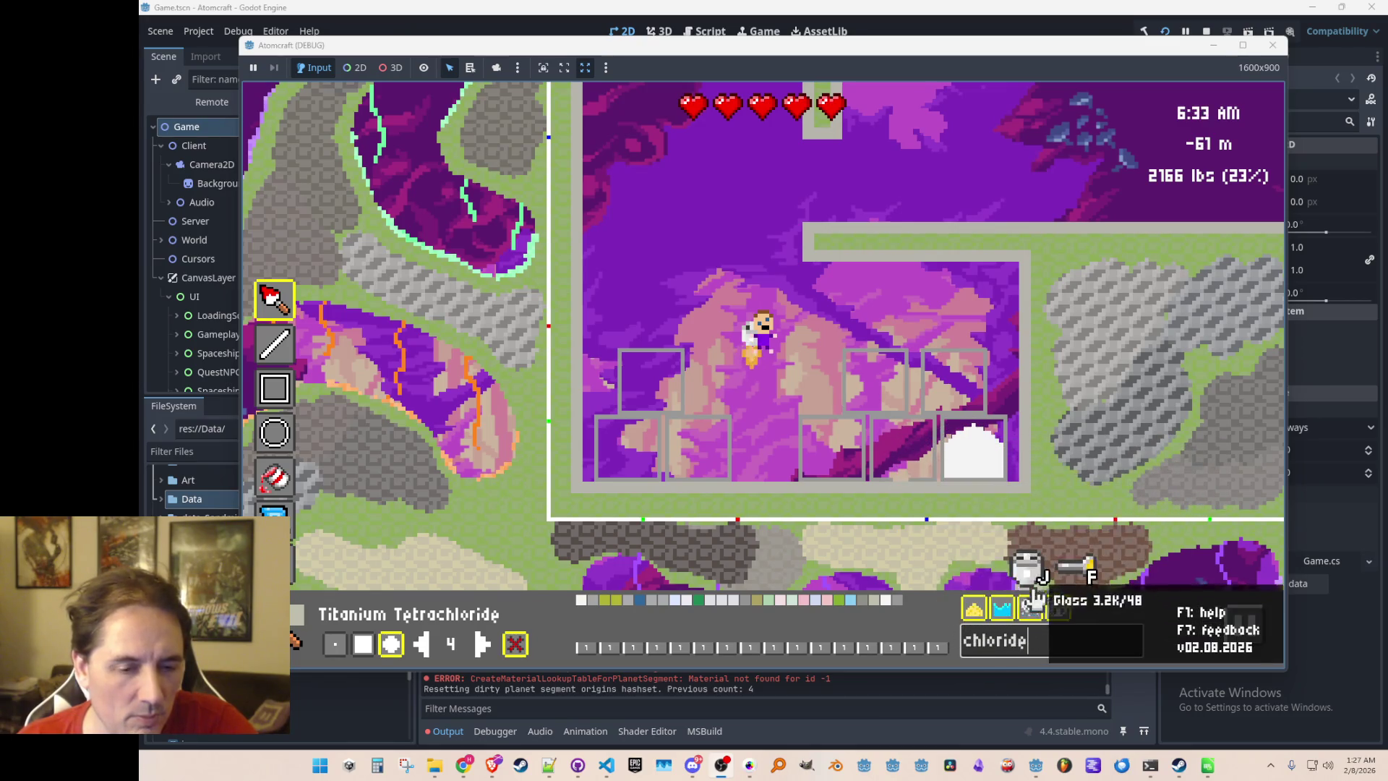
{"action": "key", "text": "BackSpace"}
{"action": "key", "text": "BackSpace"}
{"action": "key", "text": "BackSpace"}
Choose Steel Wall with the one-pixel line tool, then filter materials back to 'chloride'
{"action": "type", "text": "steel"}
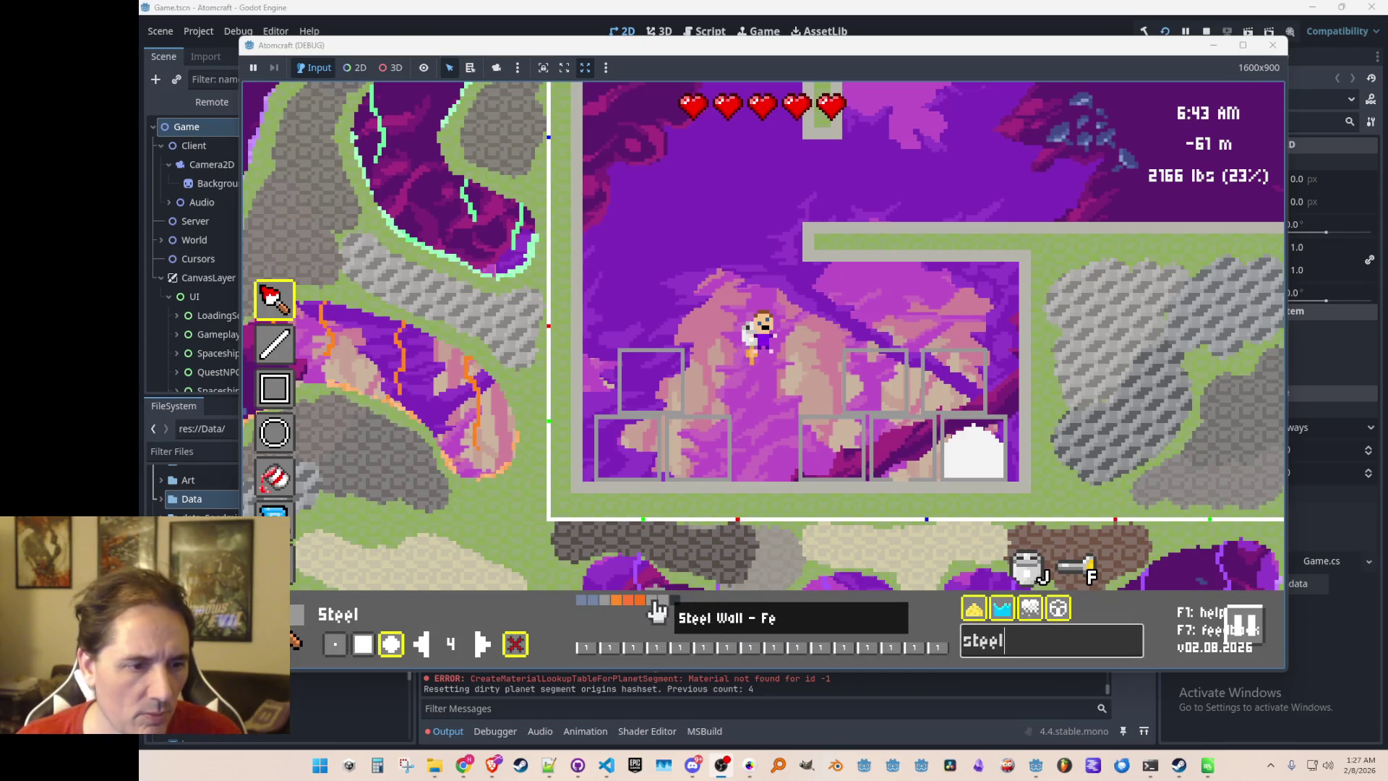
{"action": "left_click", "coordinate": [275, 346]}
{"action": "left_click", "coordinate": [335, 643]}
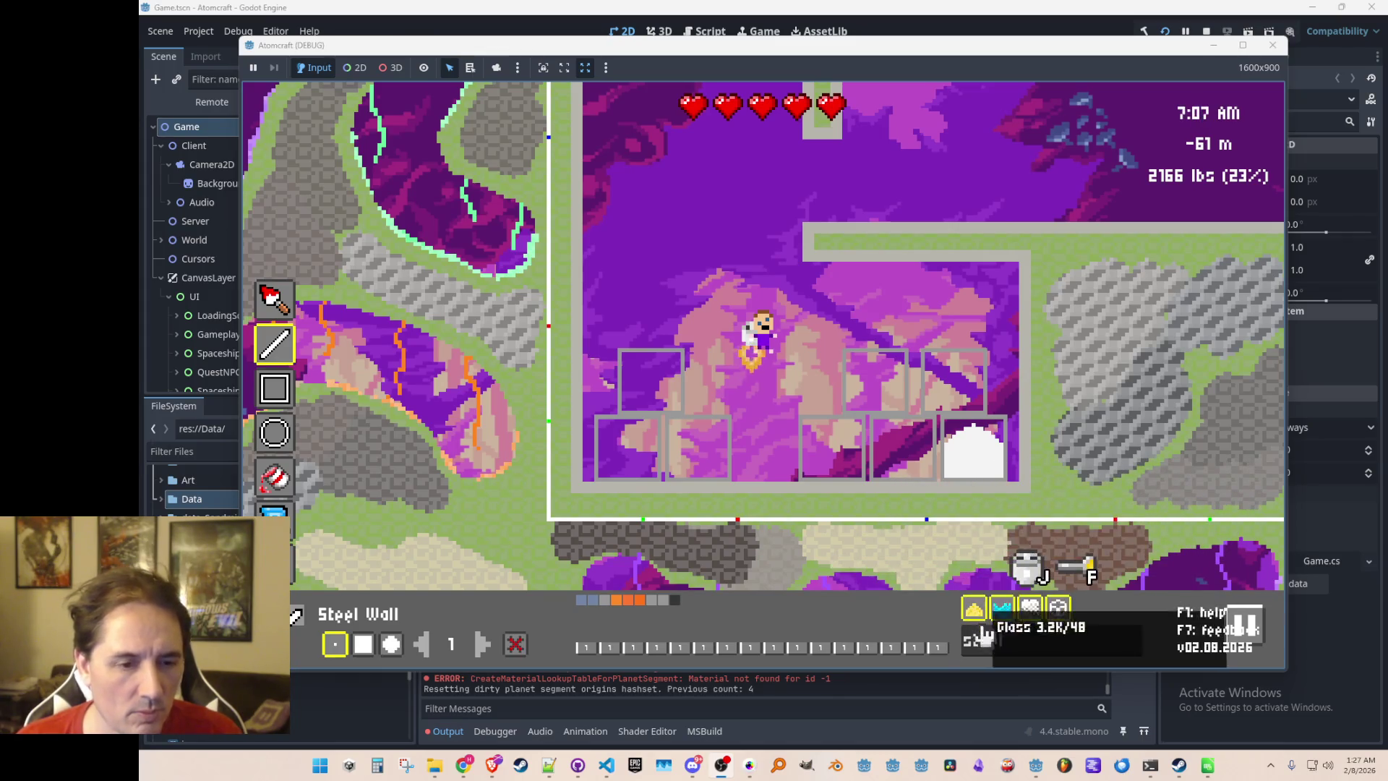
{"action": "mouse_move", "coordinate": [907, 626]}
{"action": "type", "text": "ride"}
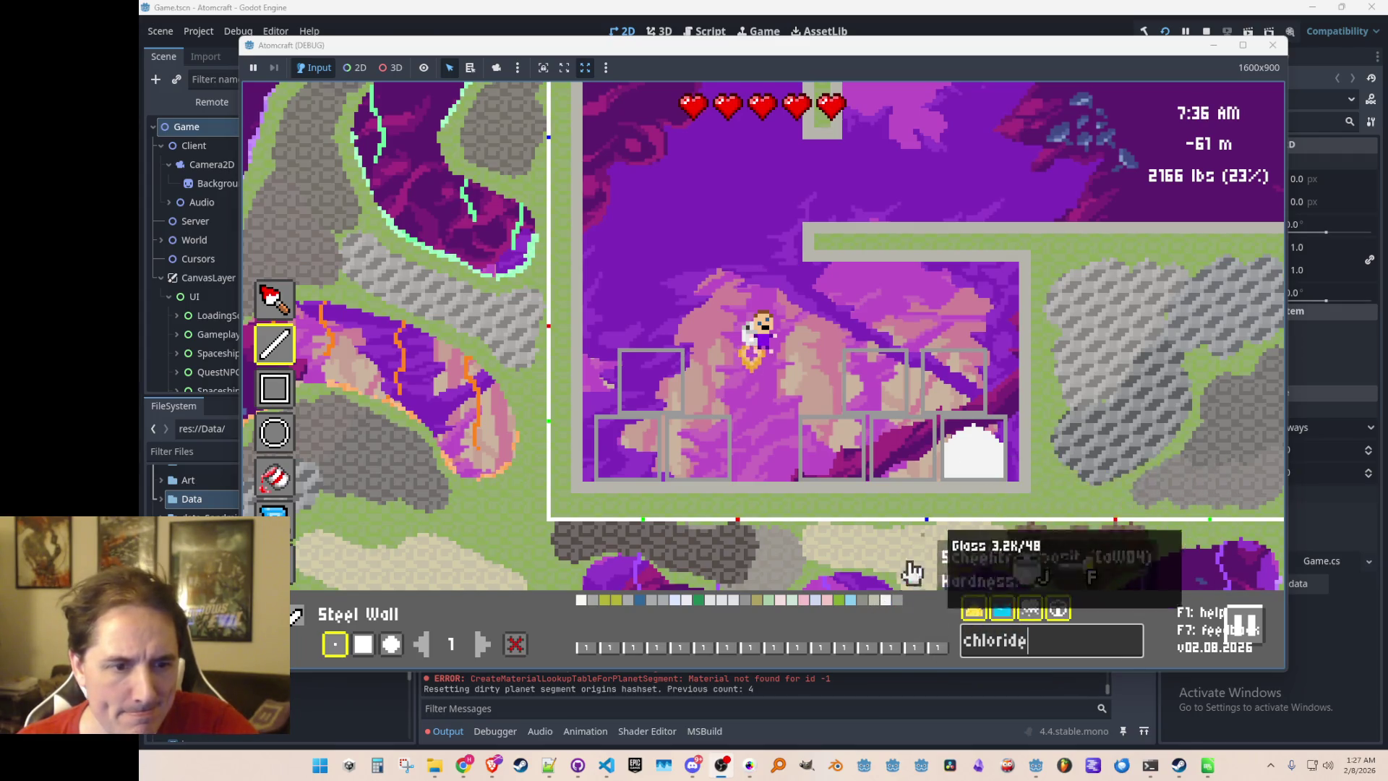
Paint potassium chloride into a bottom cell and iron(II) and copper(II) chloride into upper cells
{"action": "left_click", "coordinate": [853, 602]}
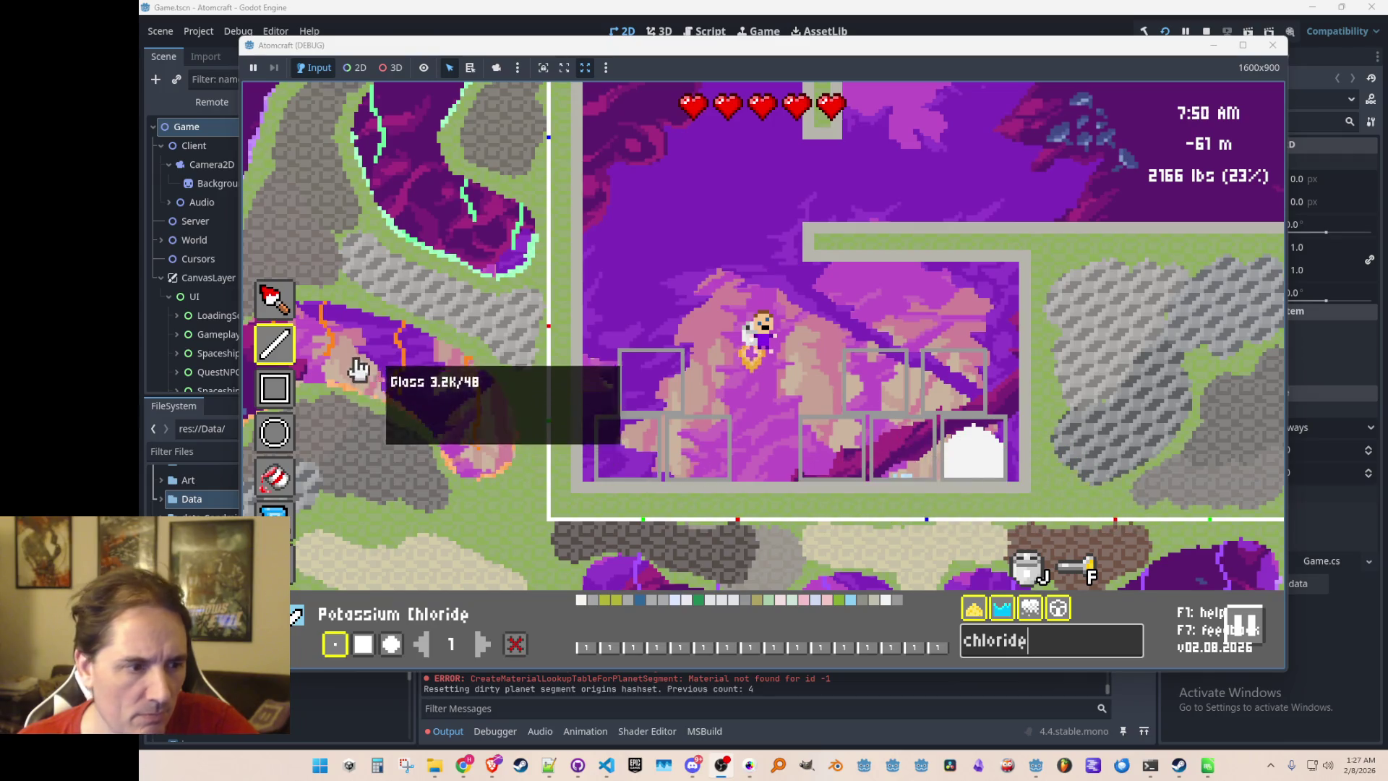
{"action": "left_click", "coordinate": [261, 301]}
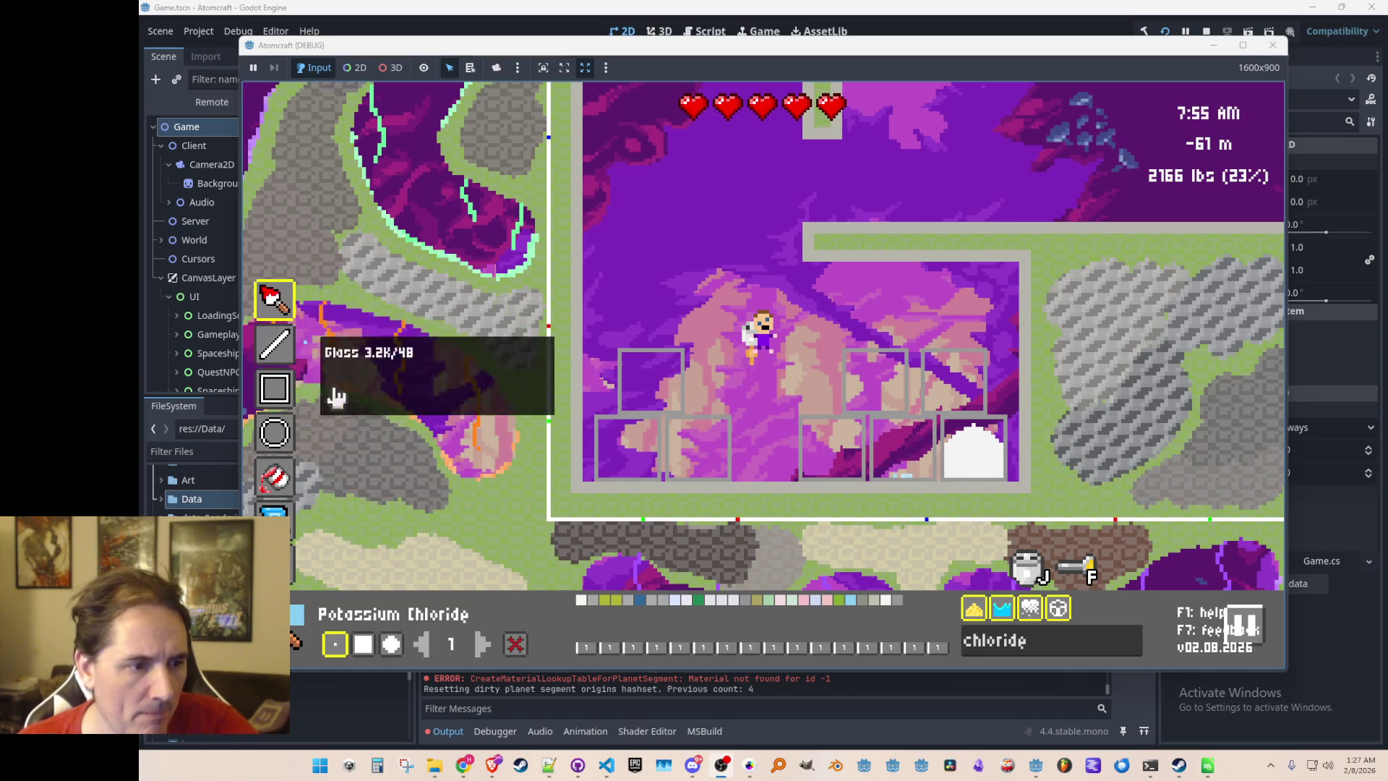
{"action": "left_click", "coordinate": [904, 454]}
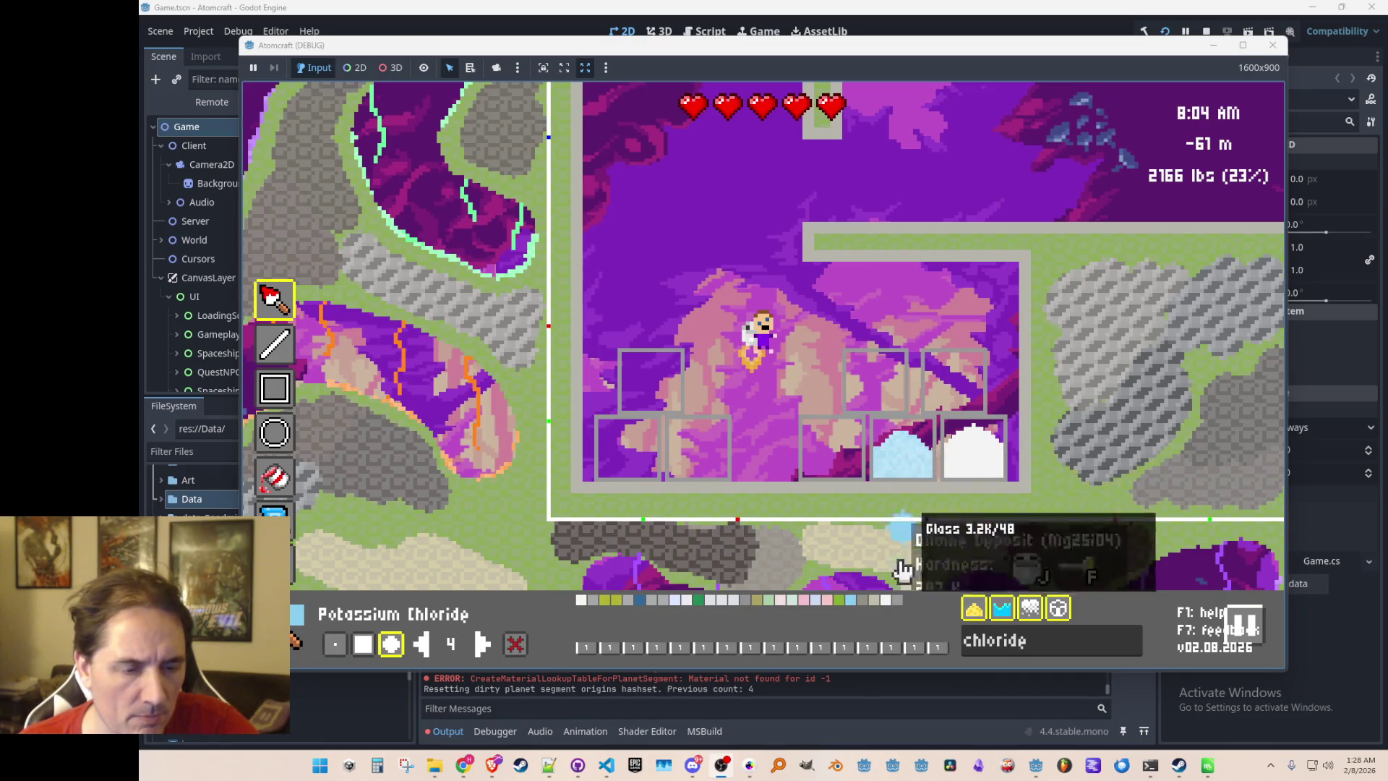
{"action": "left_click", "coordinate": [840, 600]}
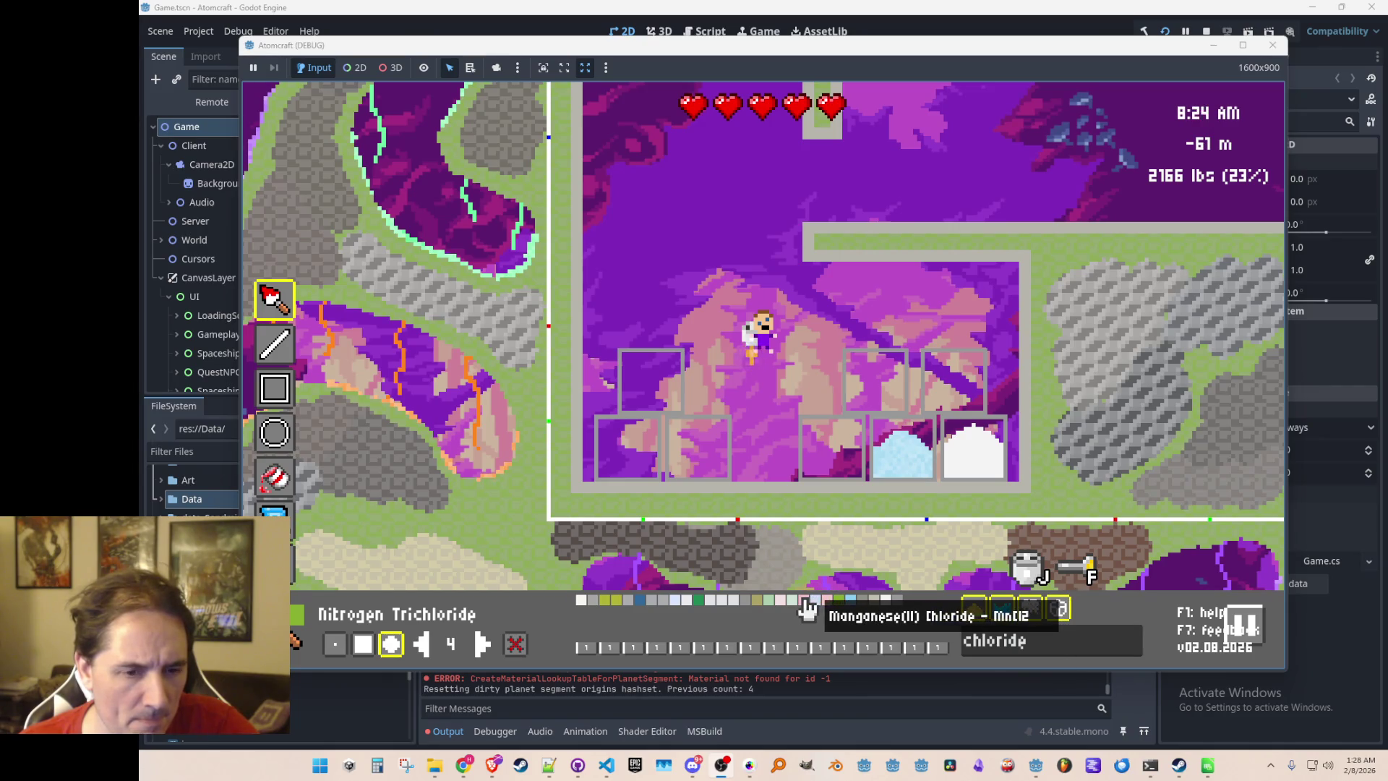
{"action": "left_click", "coordinate": [806, 601]}
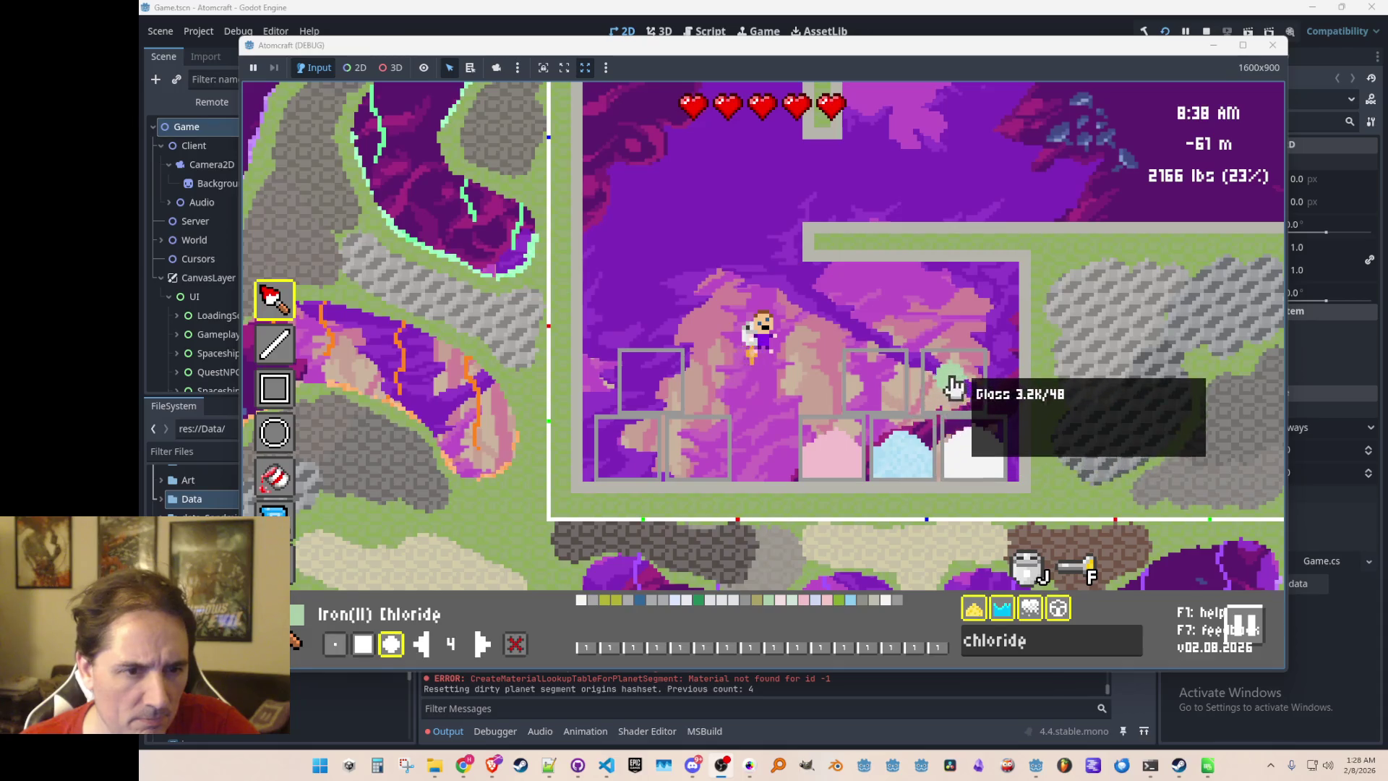
{"action": "left_click", "coordinate": [951, 380]}
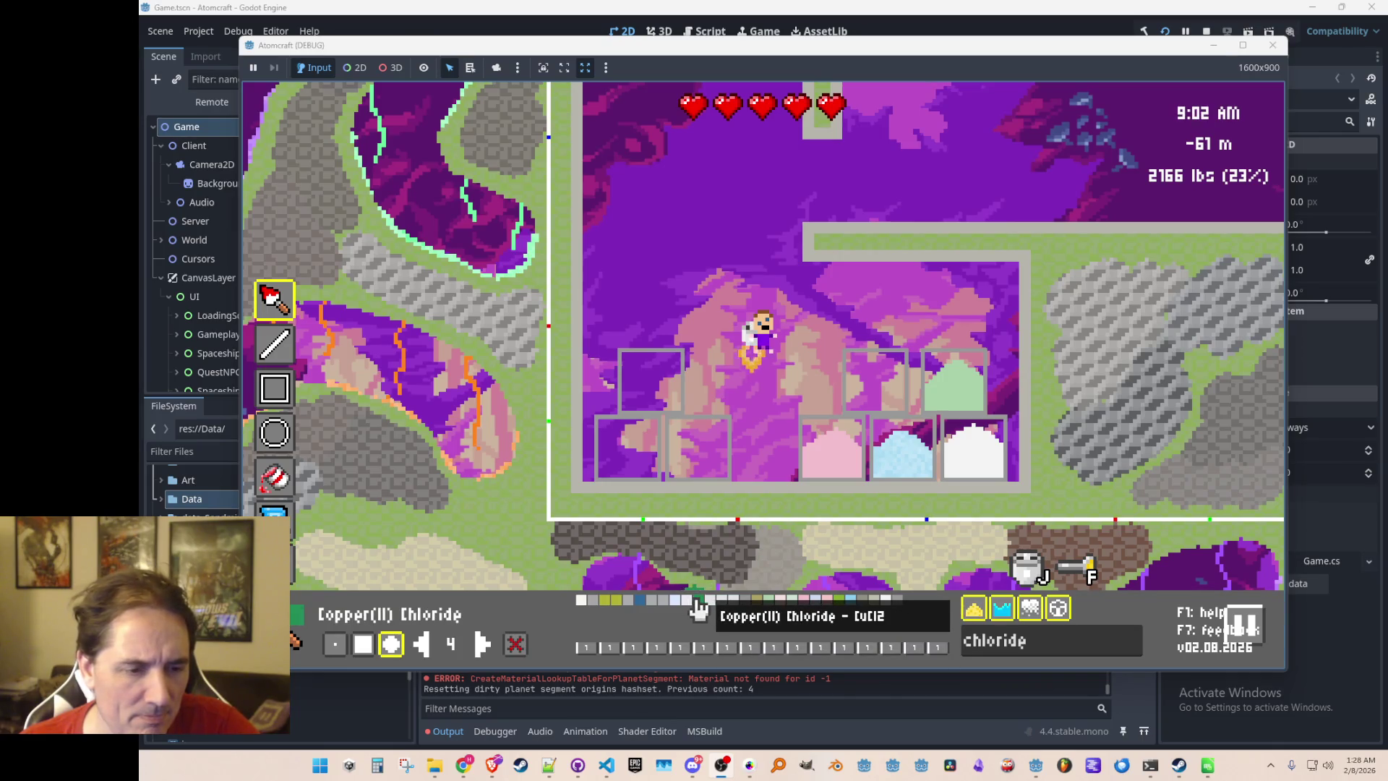
{"action": "left_click", "coordinate": [875, 394]}
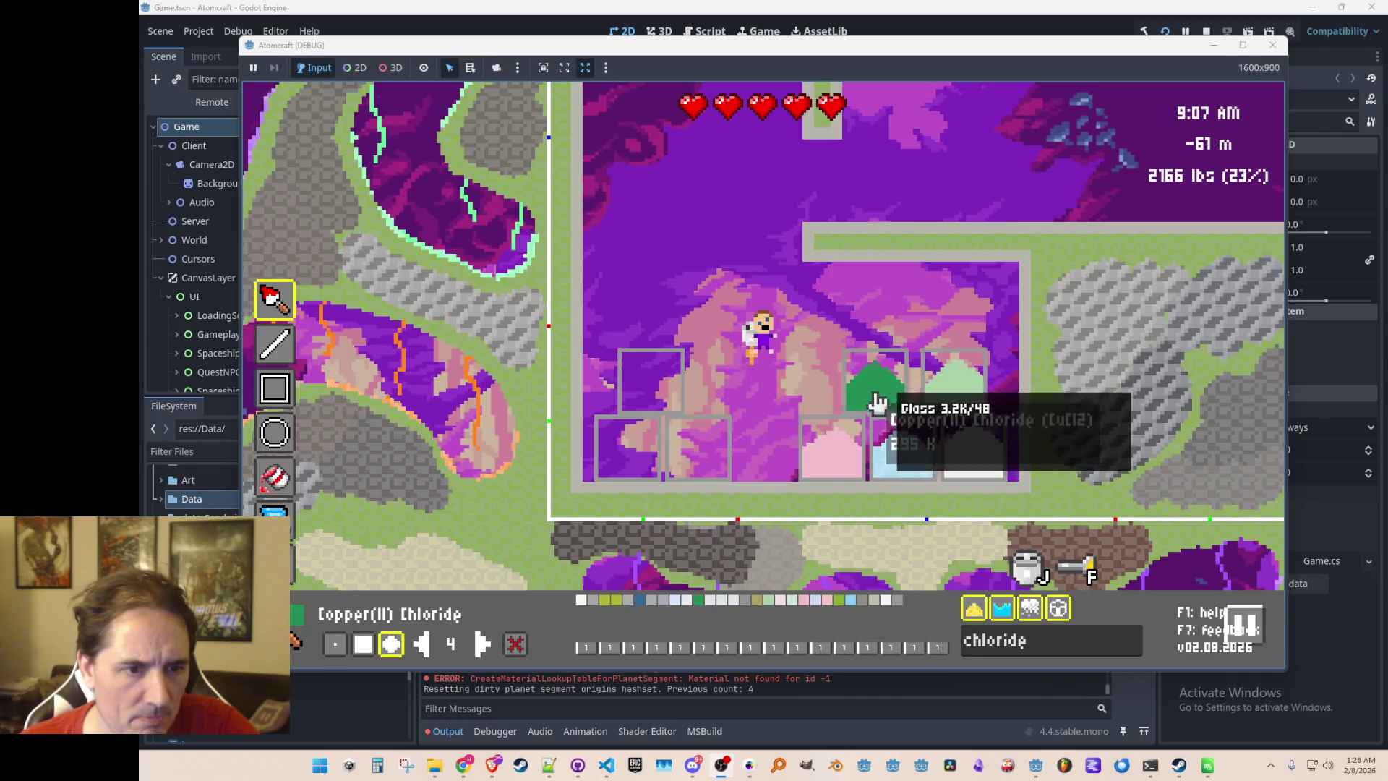
Fill the remaining bins with calcium chloride, aluminum chloride (lower-left) and ammonium chloride (upper-left)
{"action": "left_click", "coordinate": [688, 604]}
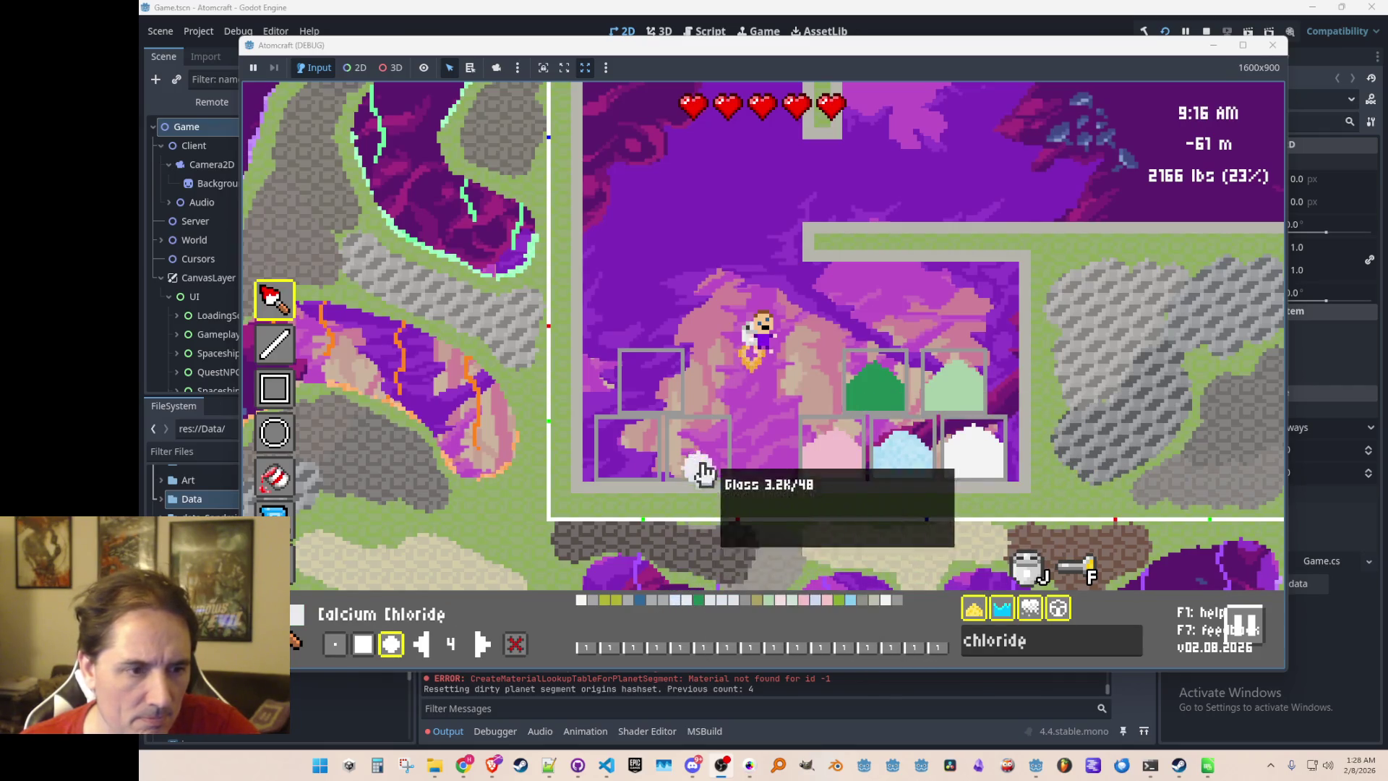
{"action": "left_click", "coordinate": [693, 449]}
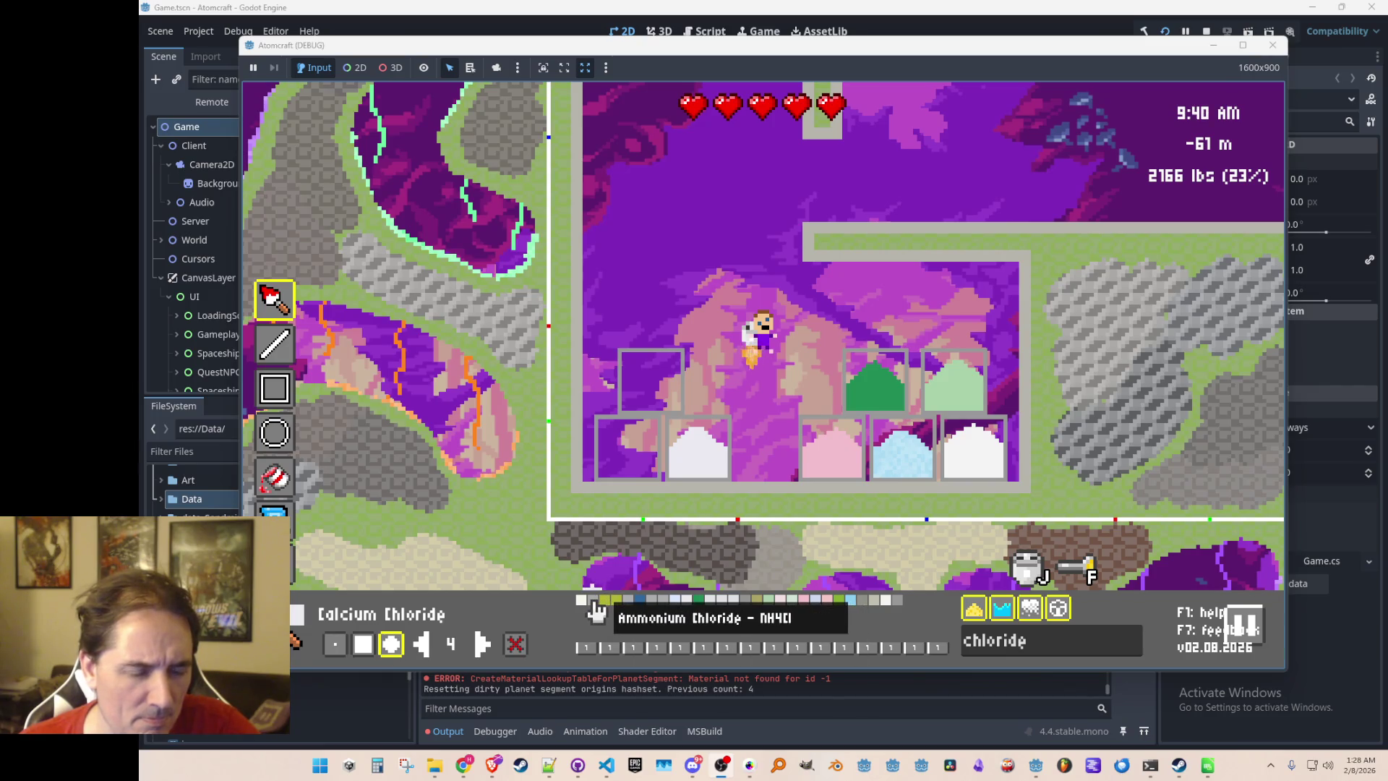
{"action": "left_click", "coordinate": [625, 453]}
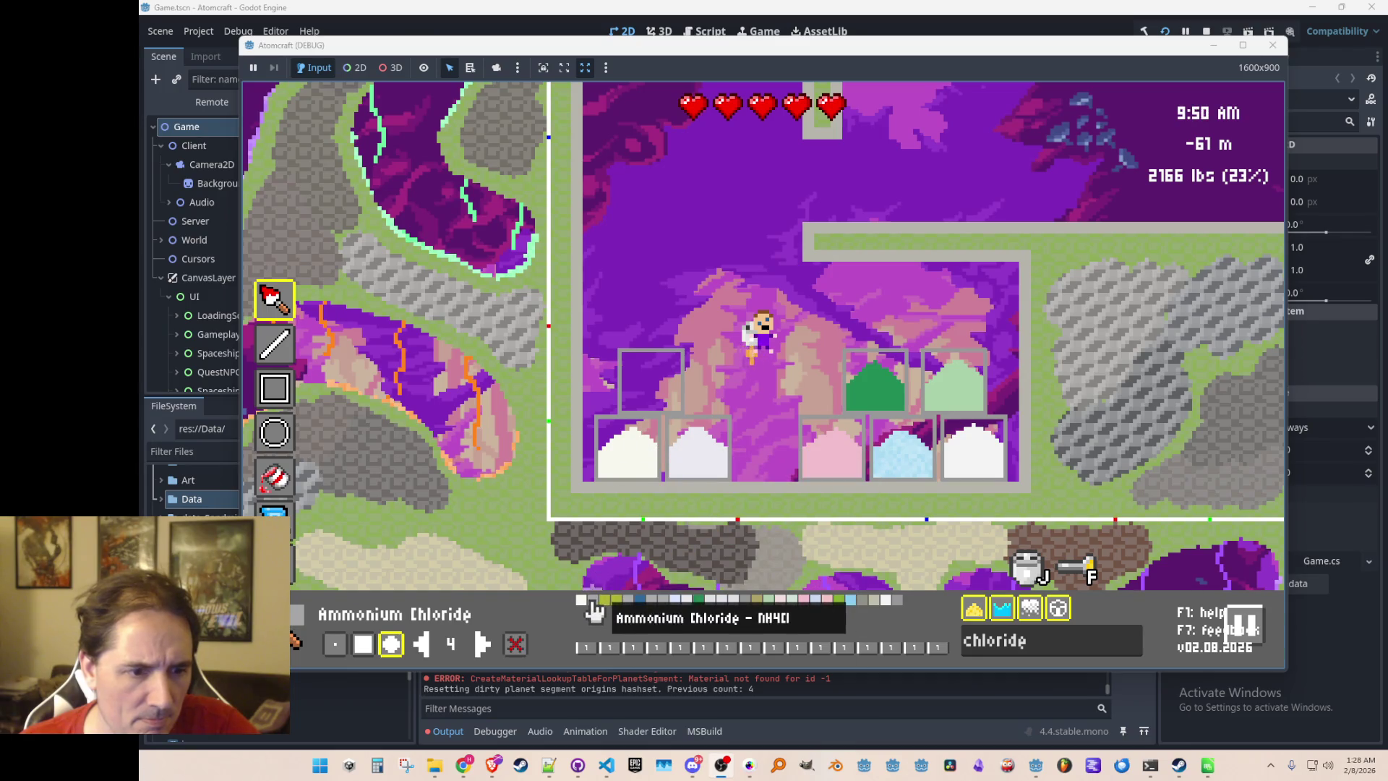
{"action": "left_click", "coordinate": [660, 388]}
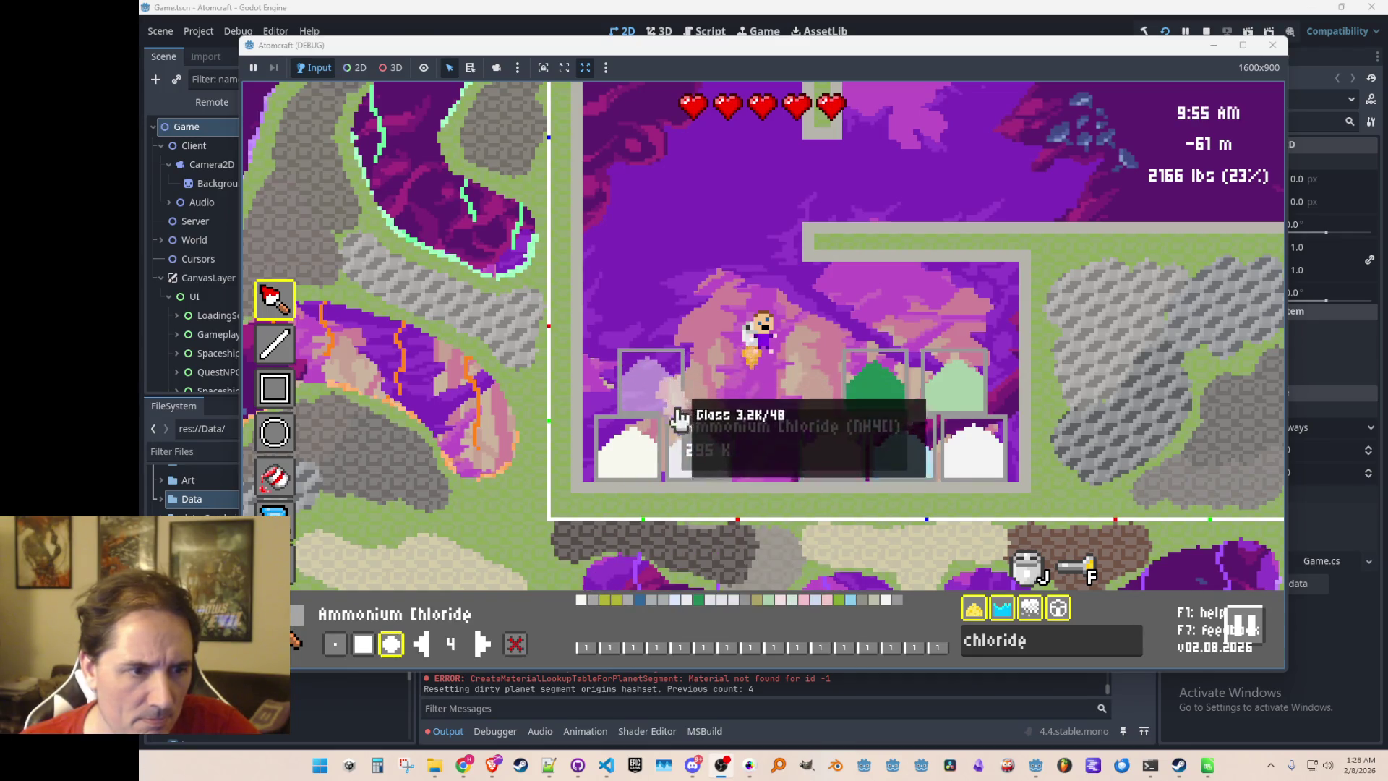
Leave painting mode and fly right toward the storage bins, returning to the lit editing view
{"action": "key", "text": "a"}
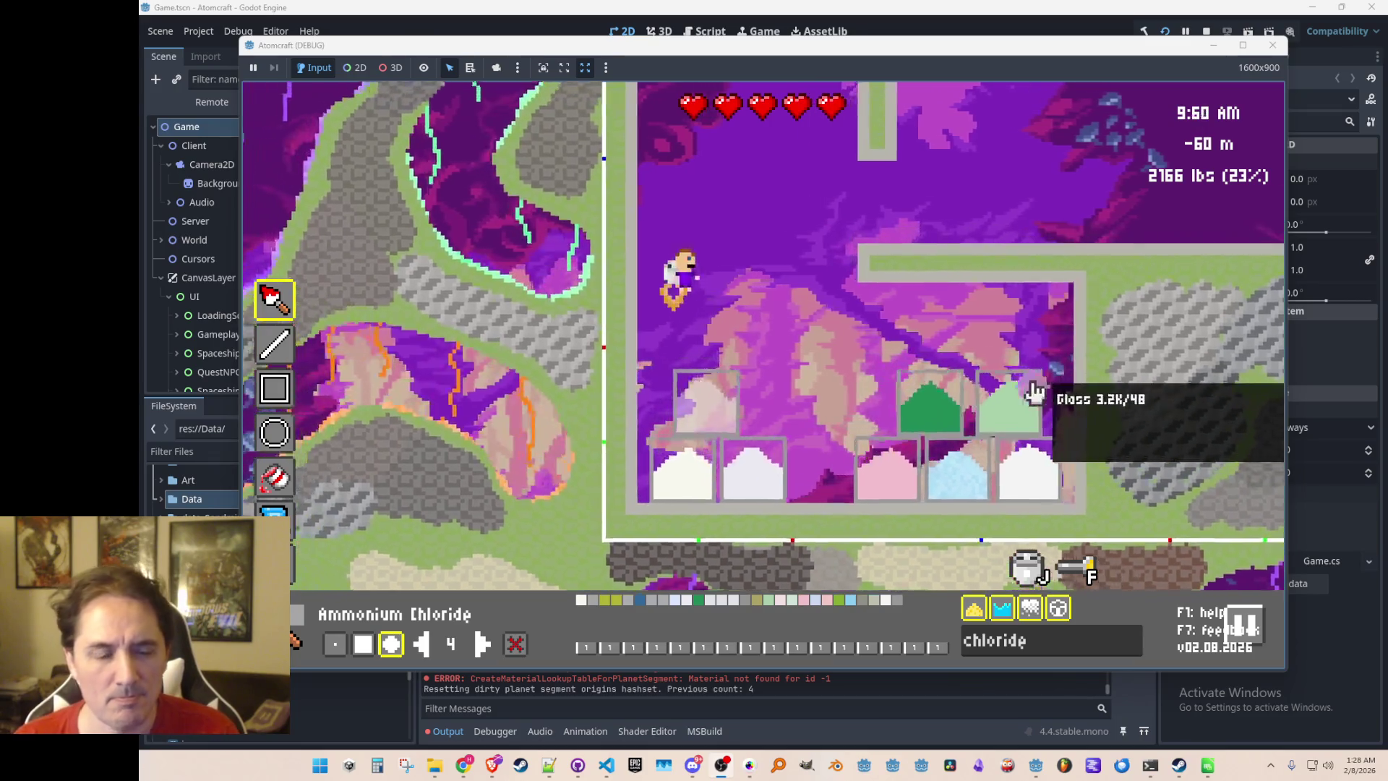
{"action": "key", "text": "Tab"}
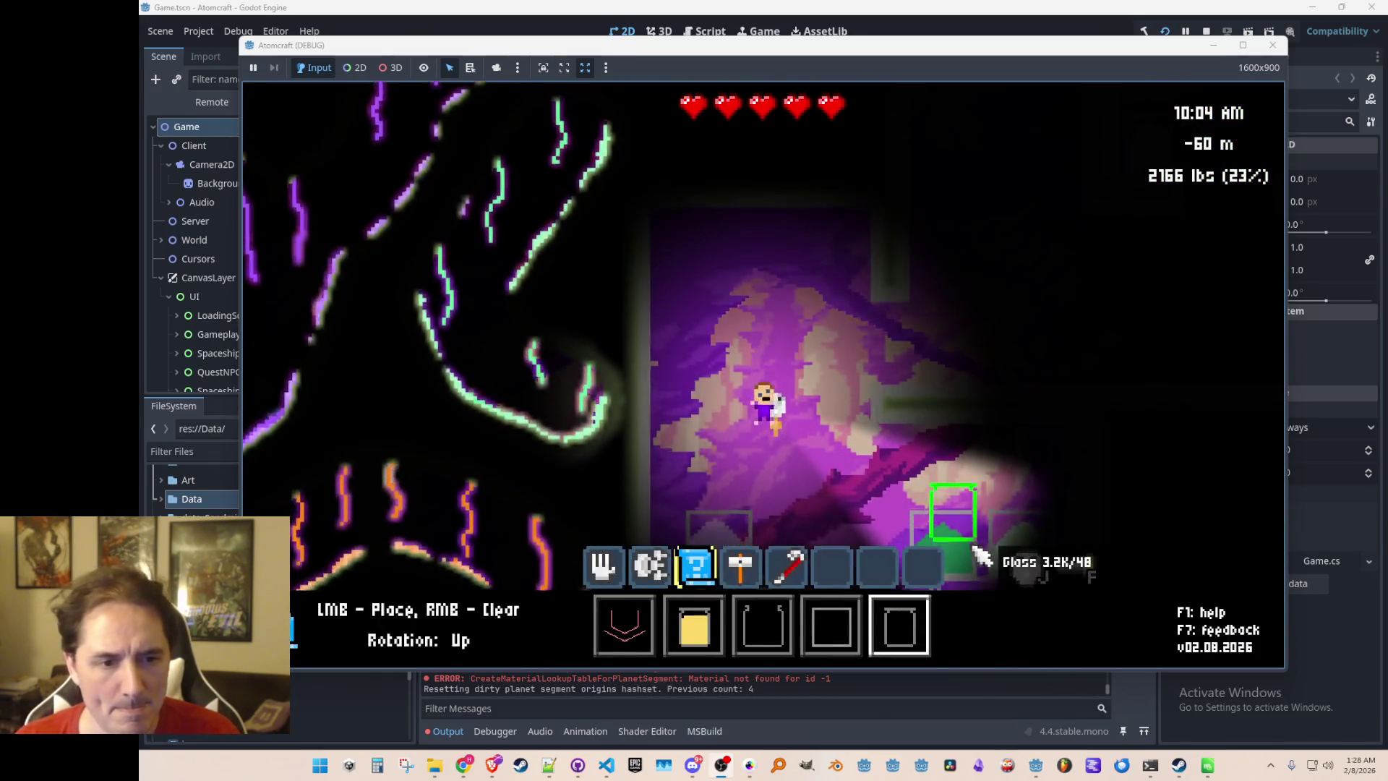
{"action": "key", "text": "1"}
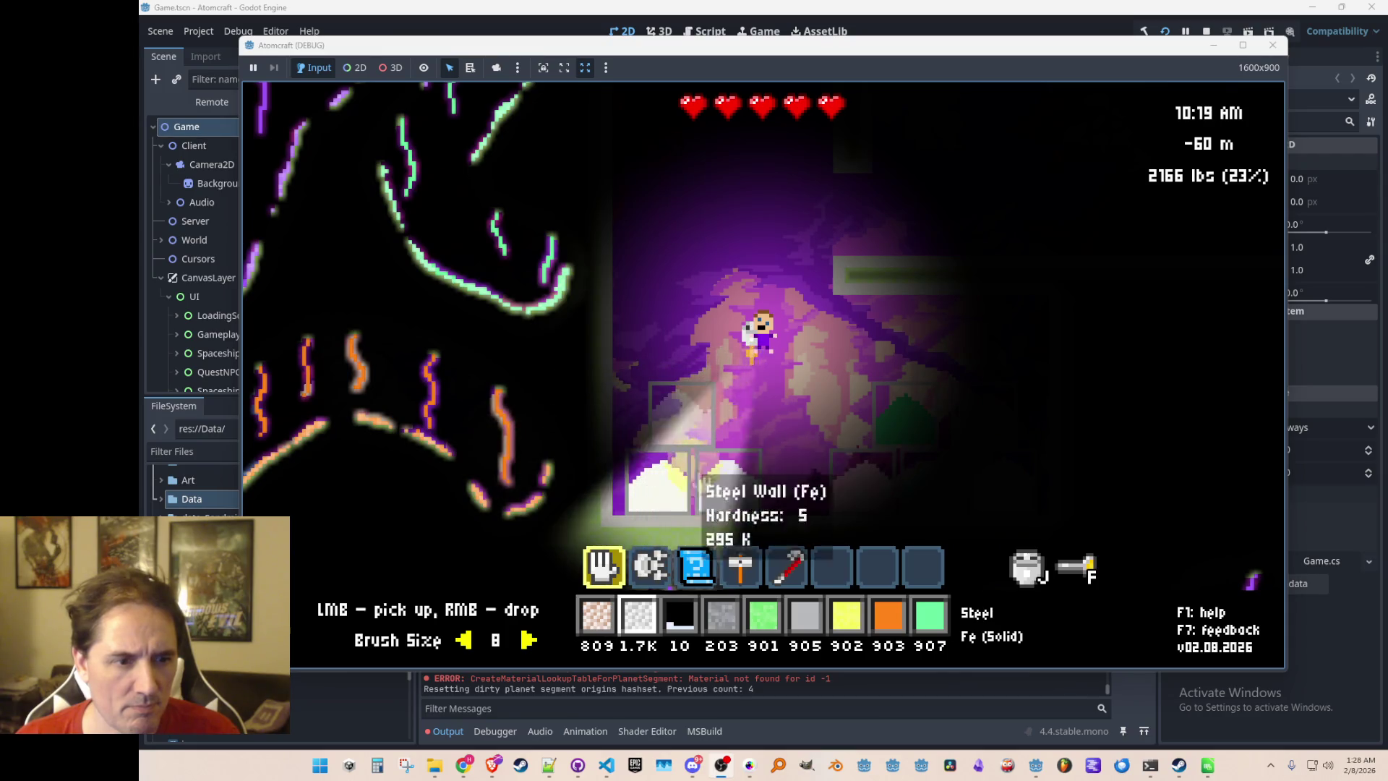
{"action": "key", "text": "w"}
{"action": "key", "text": "d"}
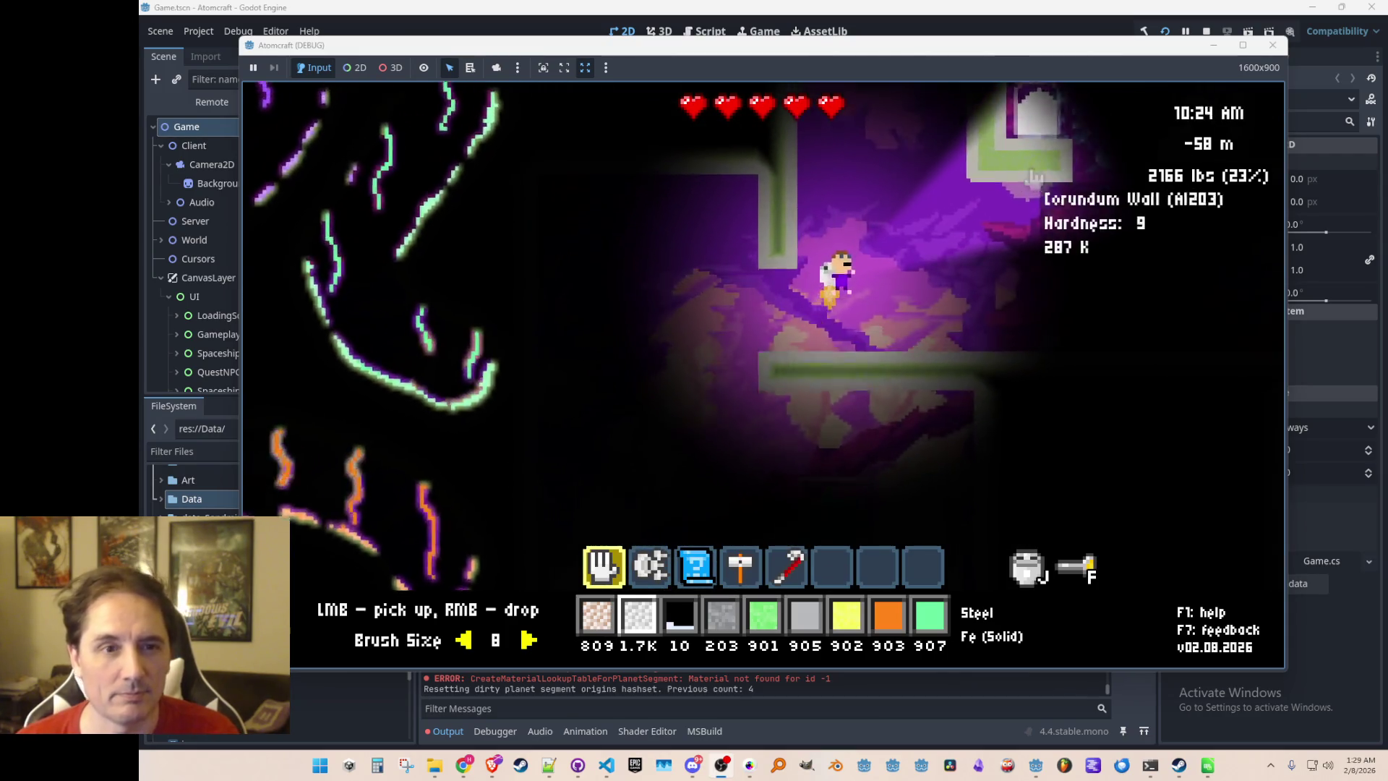
{"action": "key", "text": "d"}
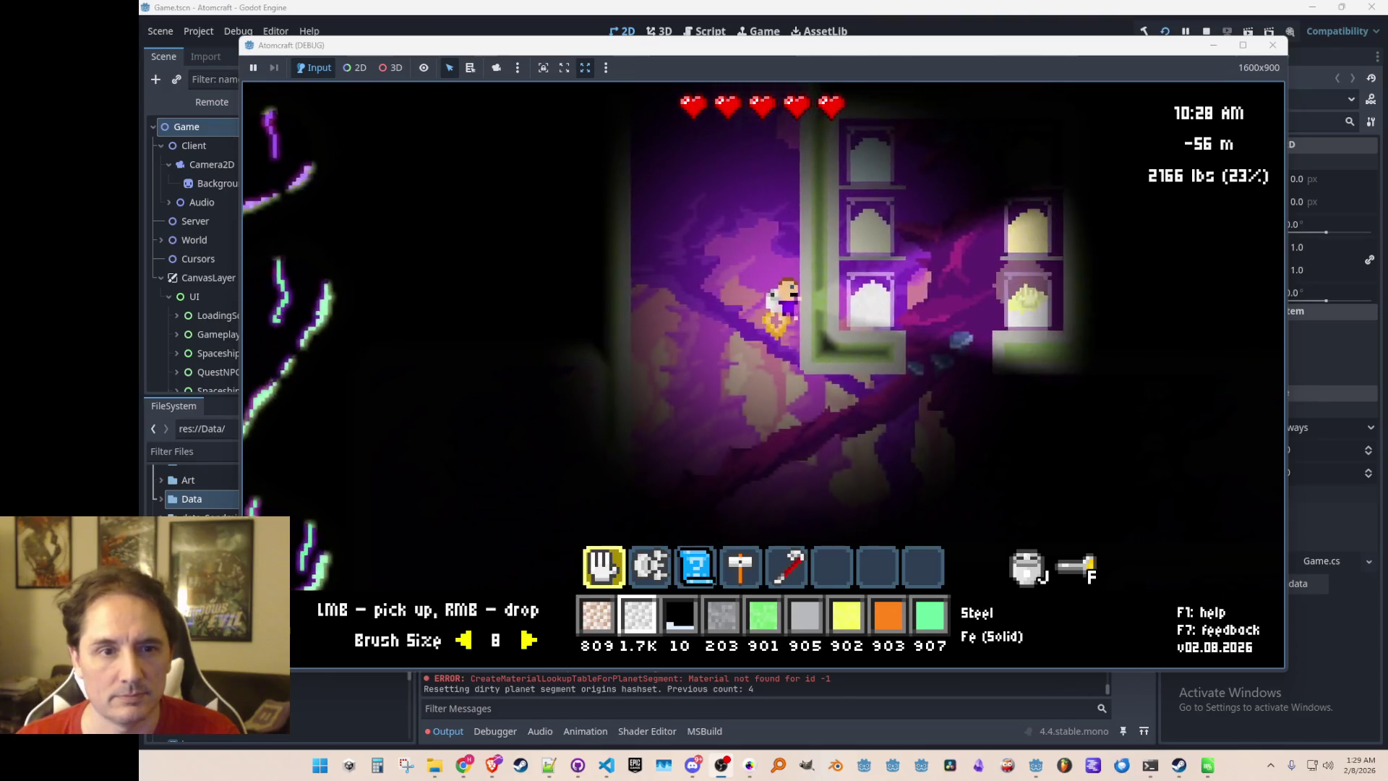
{"action": "key", "text": "a"}
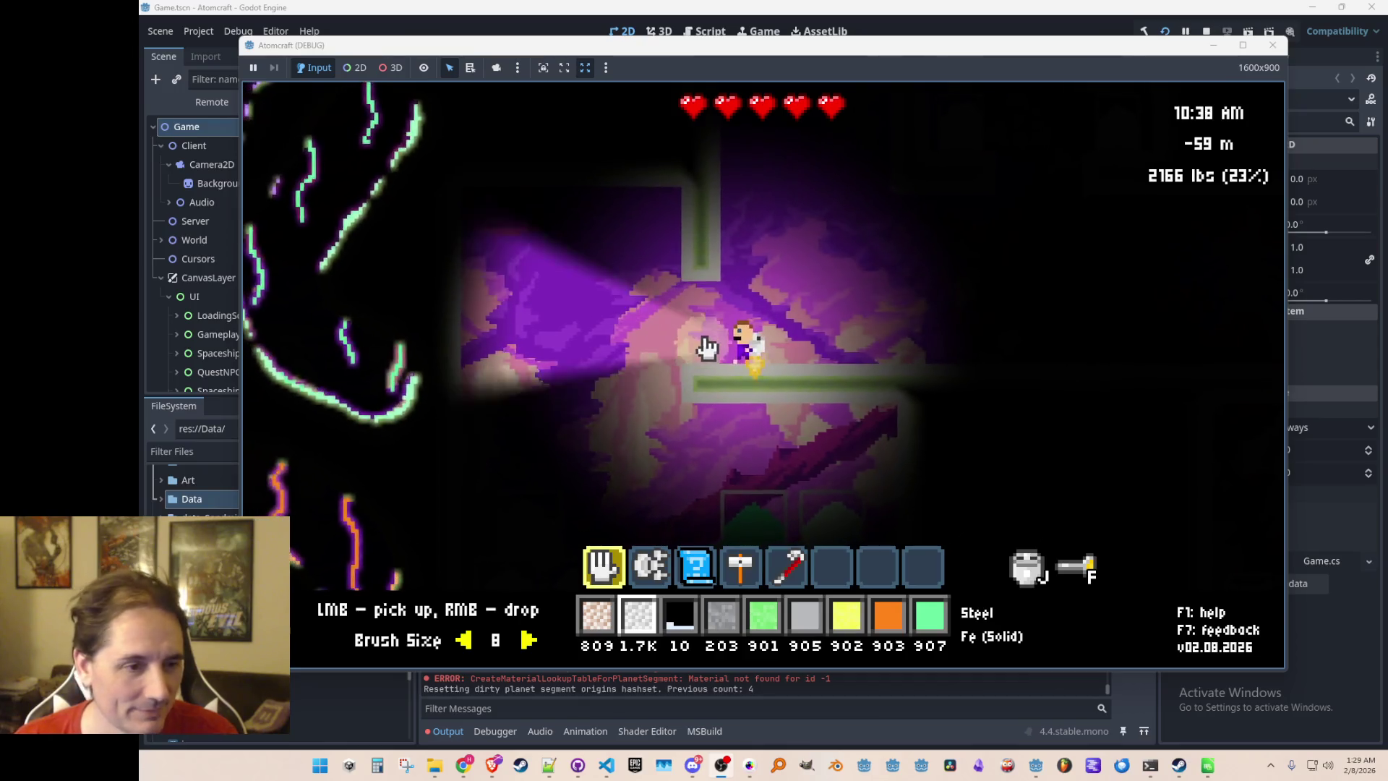
{"action": "key", "text": "F2"}
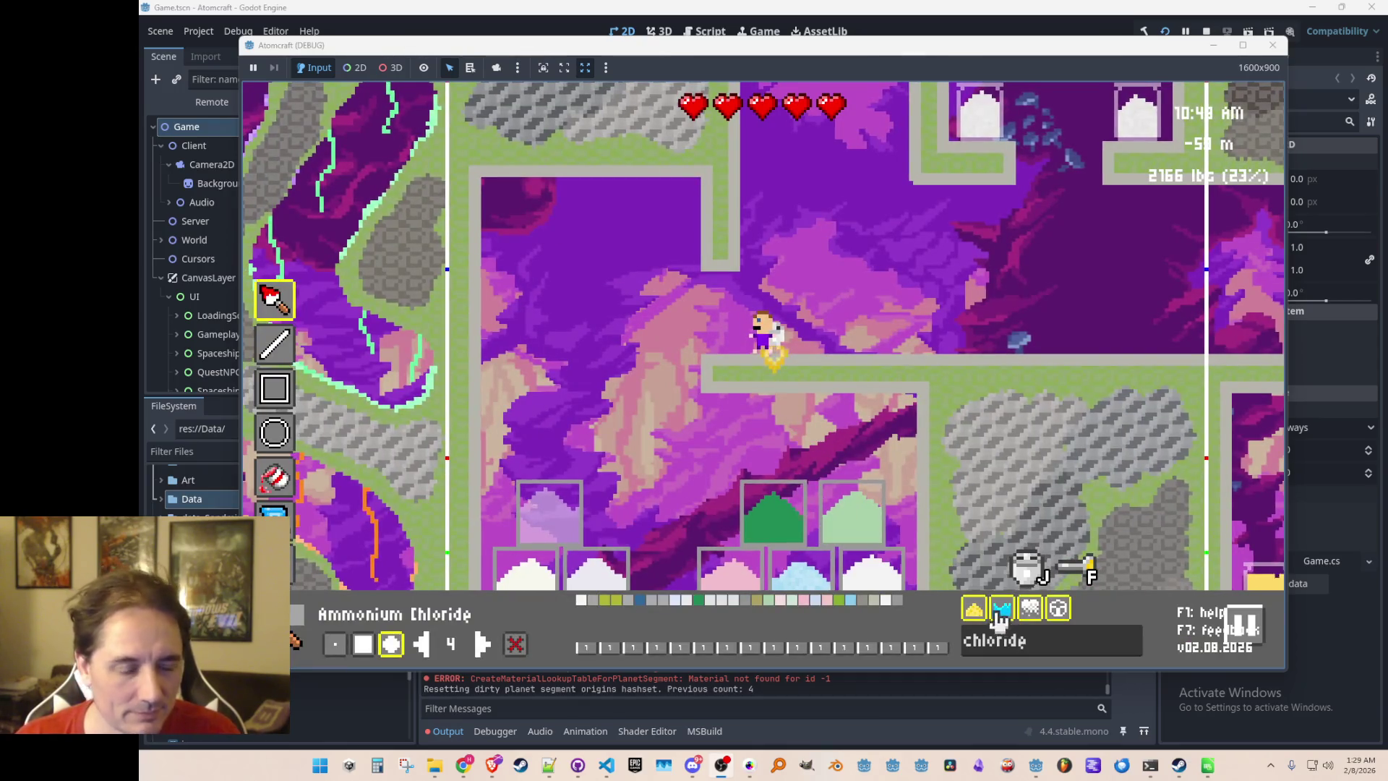
{"action": "mouse_move", "coordinate": [857, 365]}
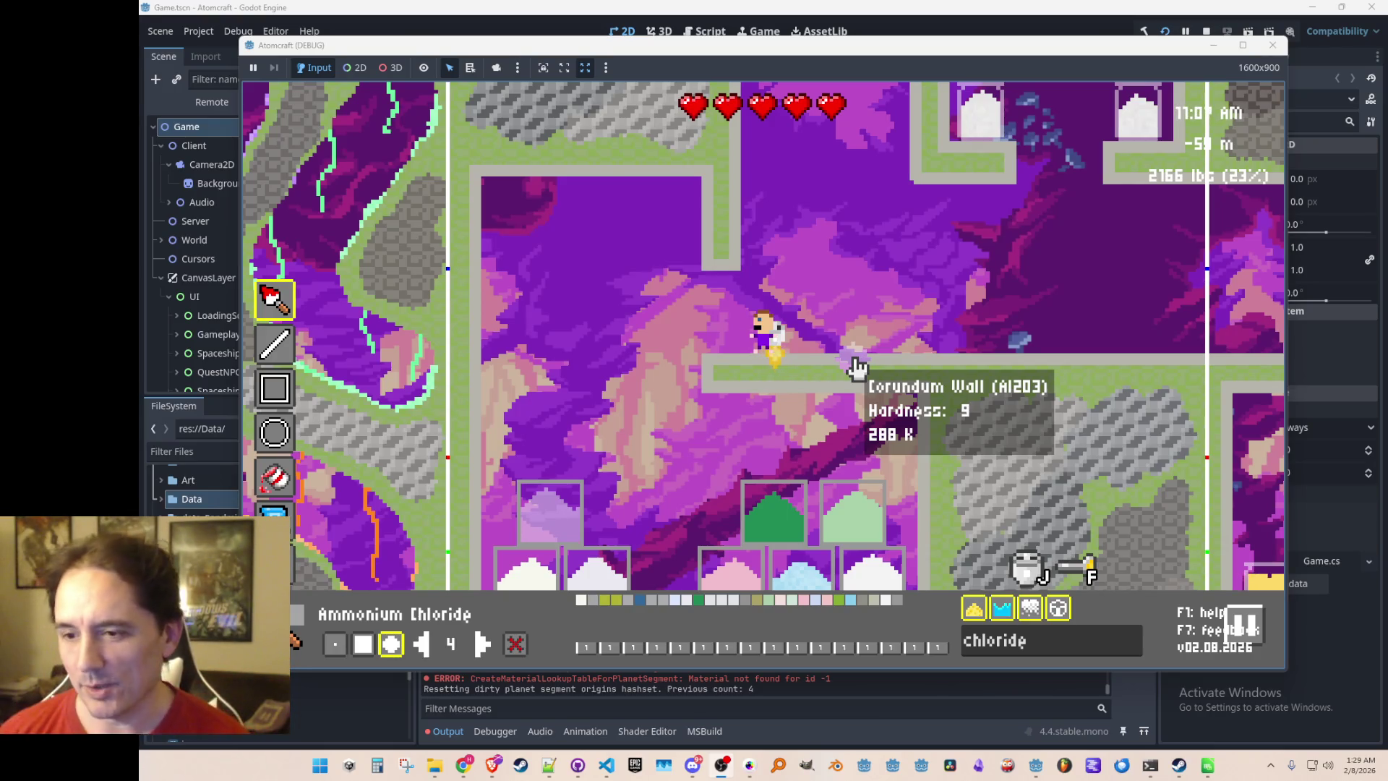
Fly up into the storage room of six powder bins and reopen the lit material-editing view
{"action": "key", "text": "w"}
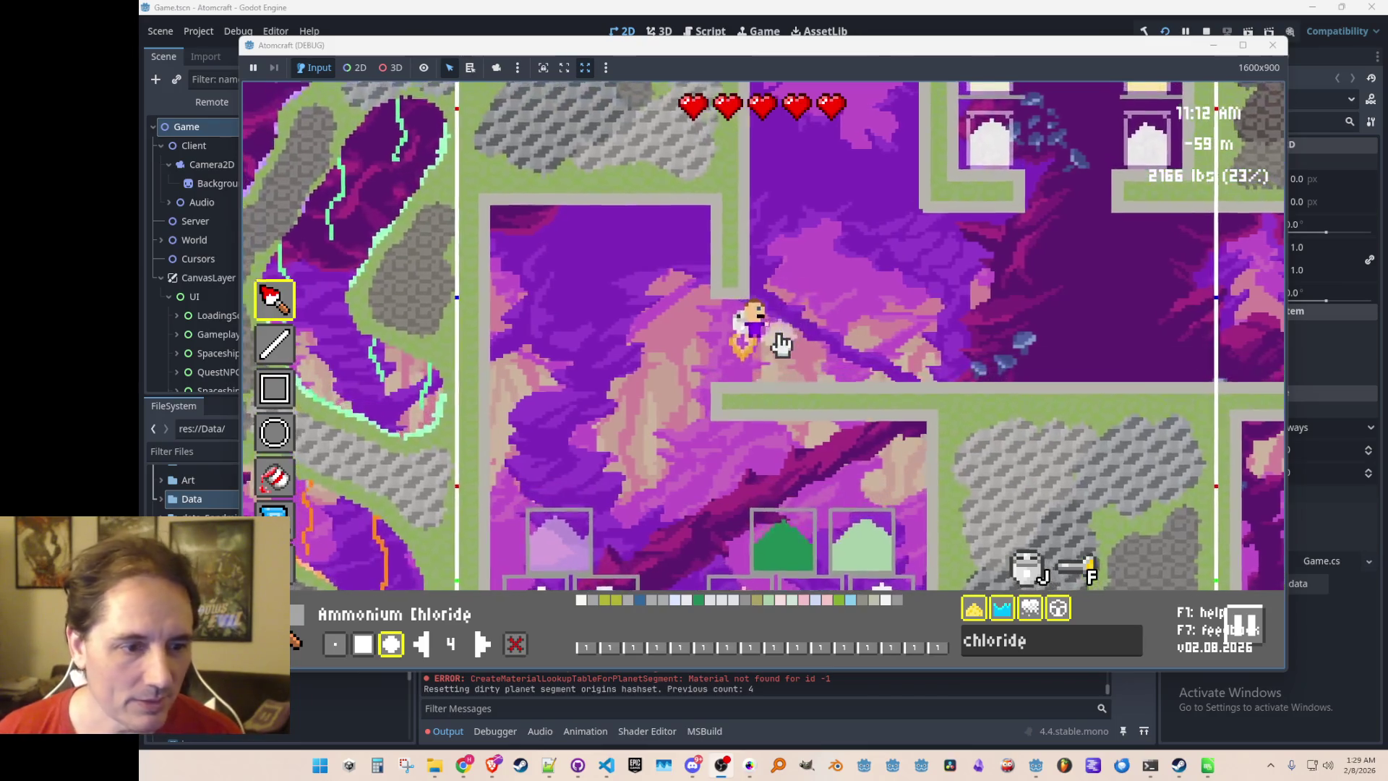
{"action": "key", "text": "d"}
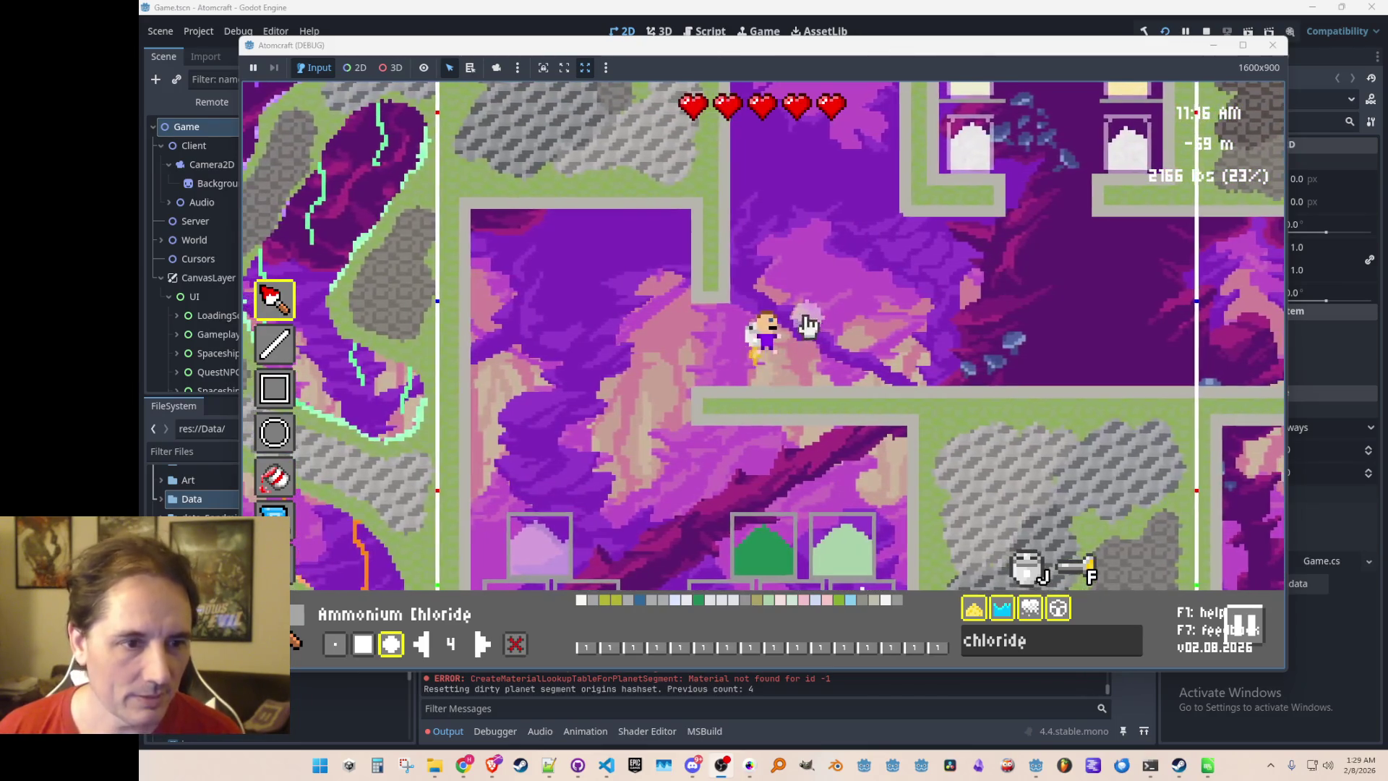
{"action": "key", "text": "a"}
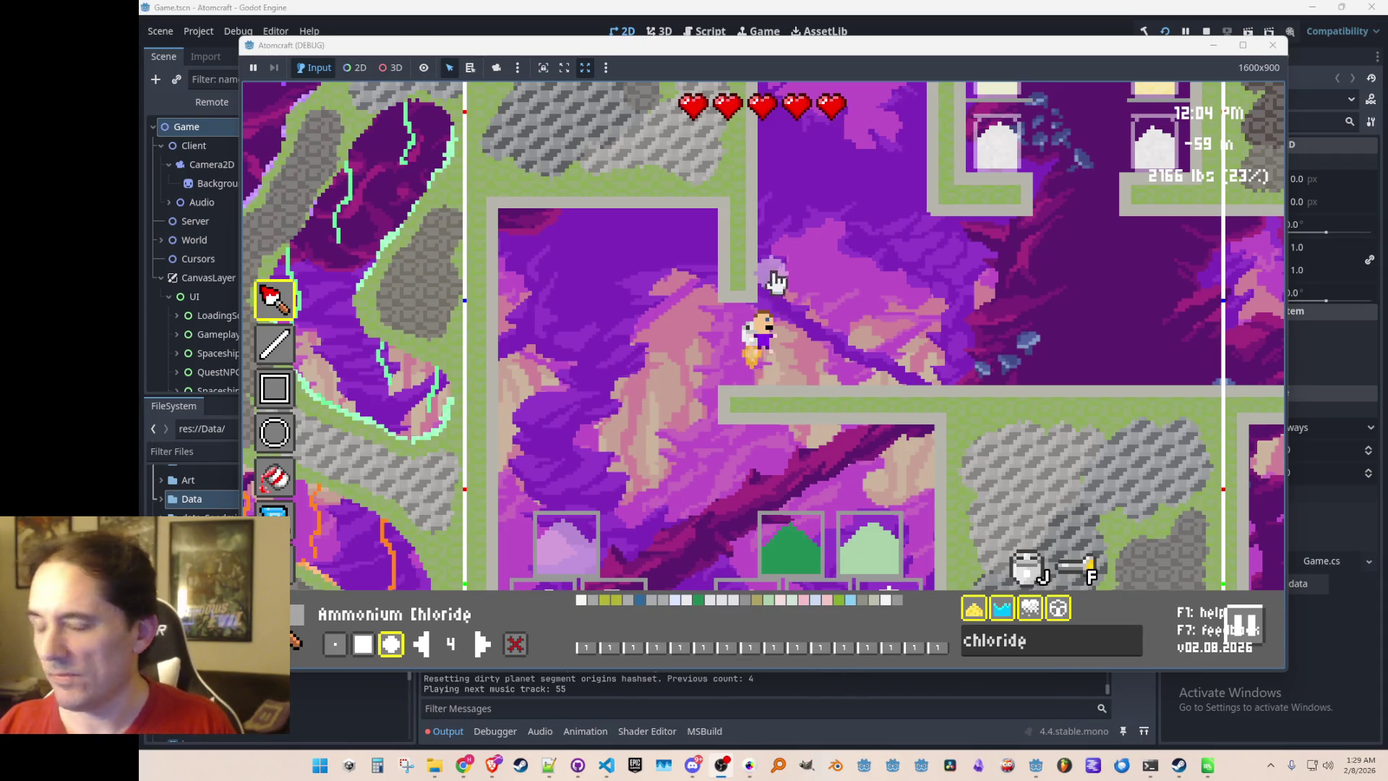
{"action": "key", "text": "Tab"}
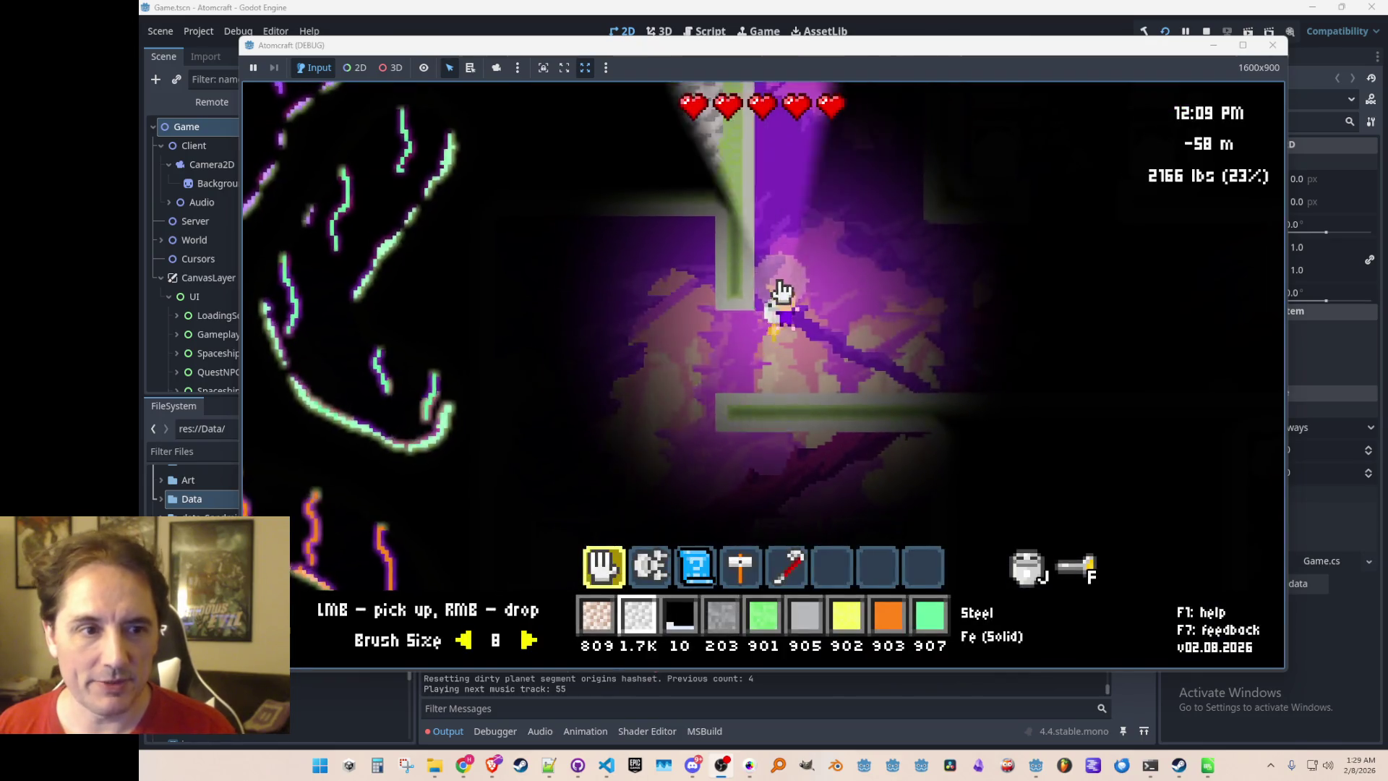
{"action": "key", "text": "Tab"}
{"action": "key", "text": "w"}
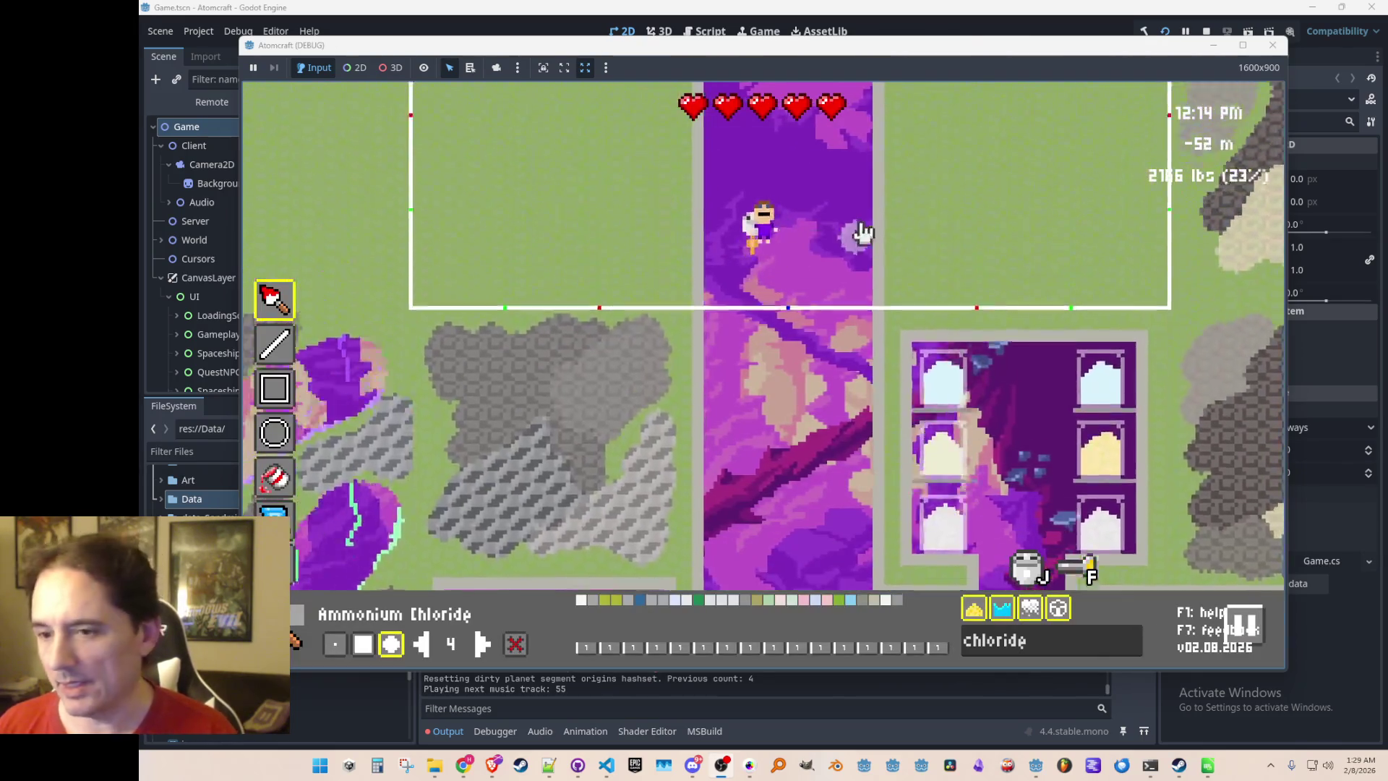
{"action": "key", "text": "w"}
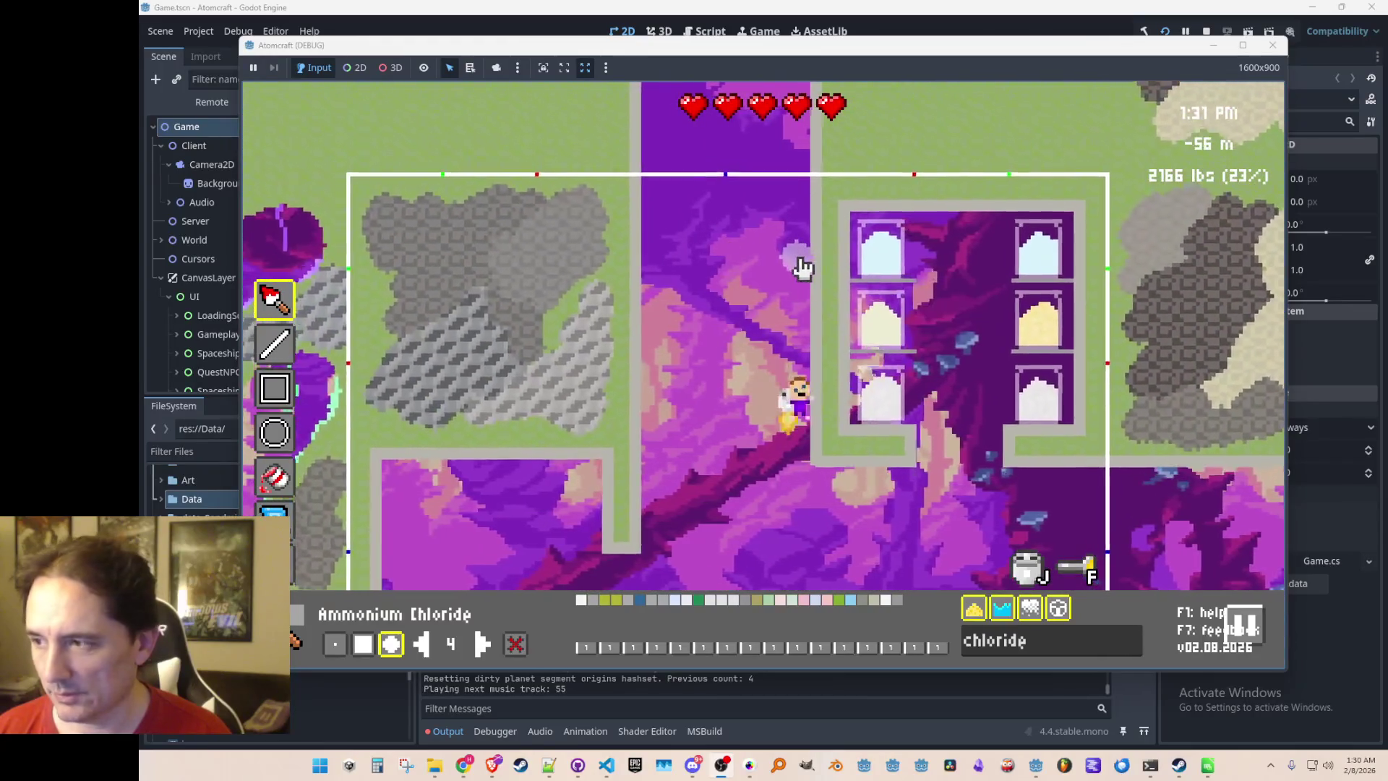
{"action": "key", "text": "Tab"}
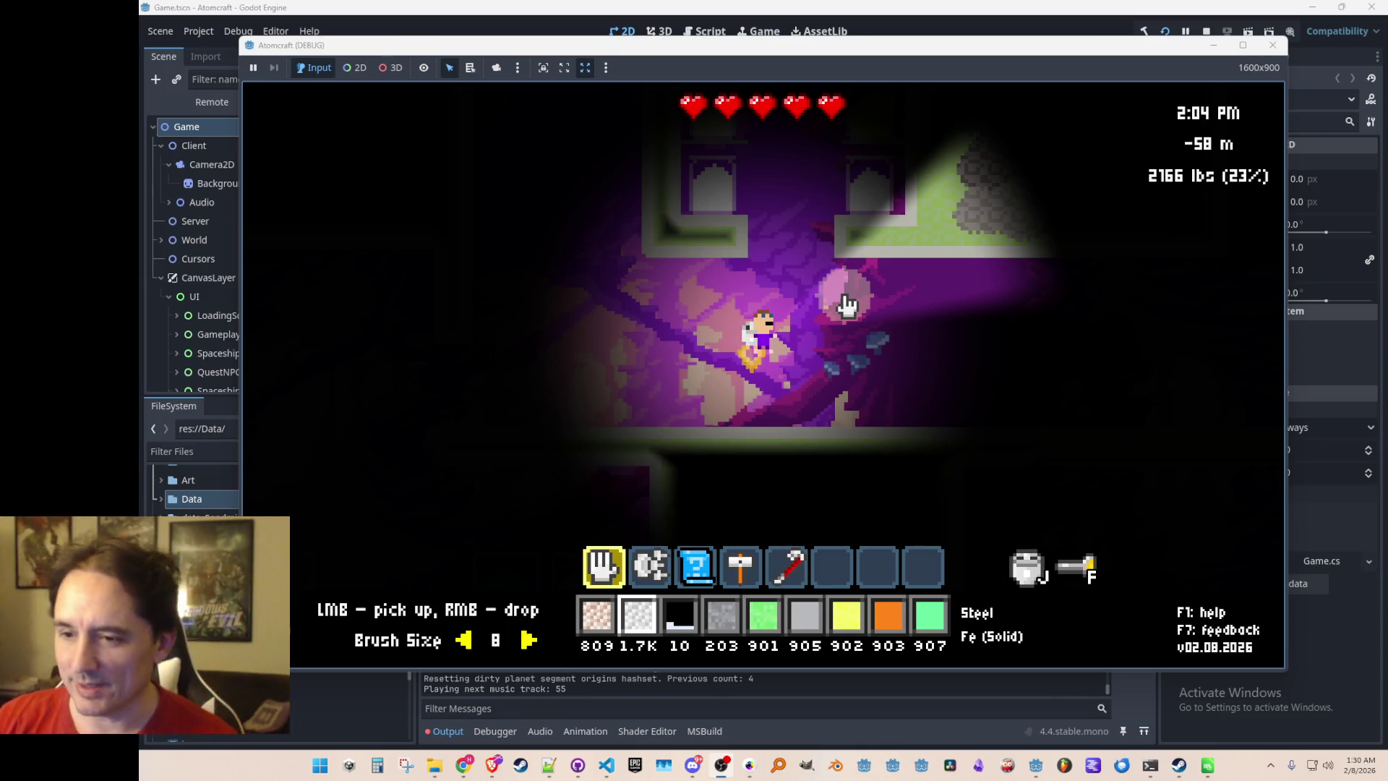
{"action": "key", "text": "w"}
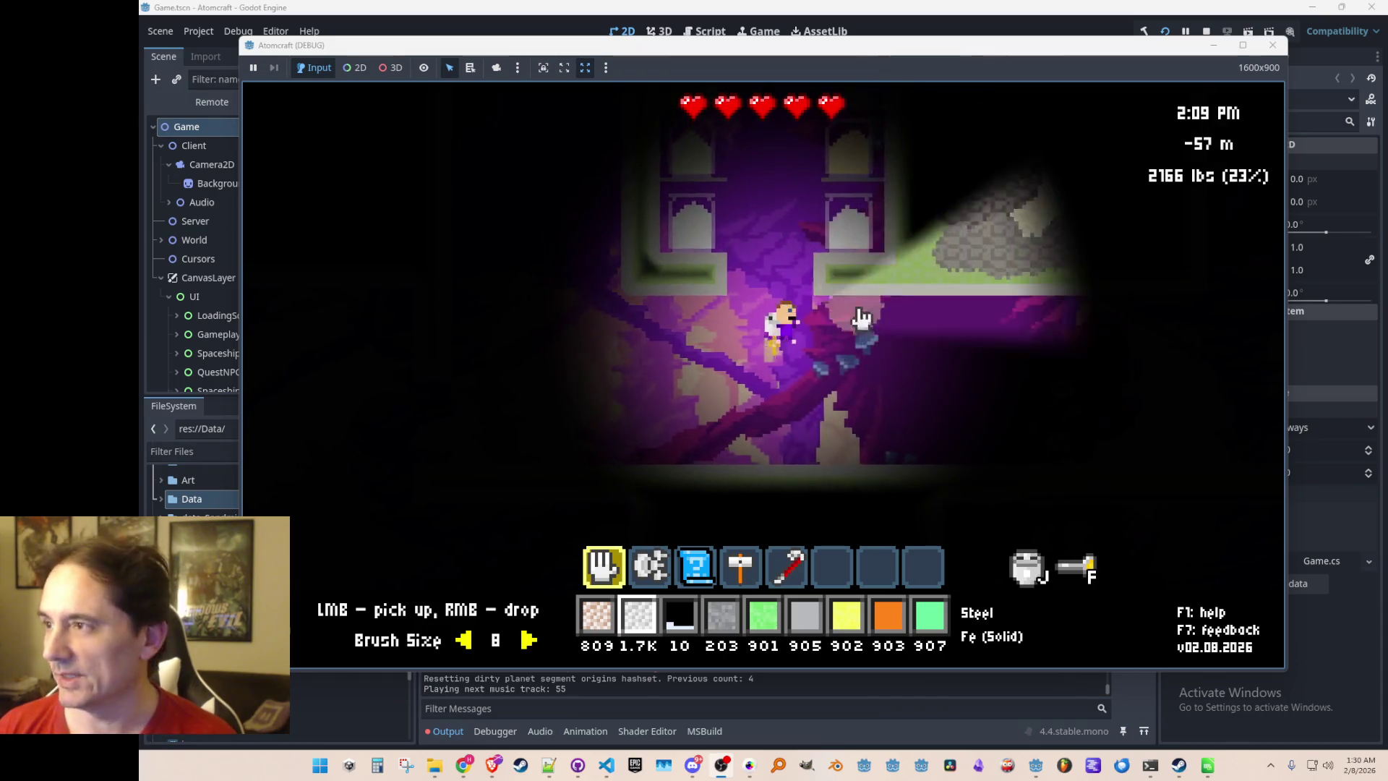
{"action": "mouse_move", "coordinate": [938, 365]}
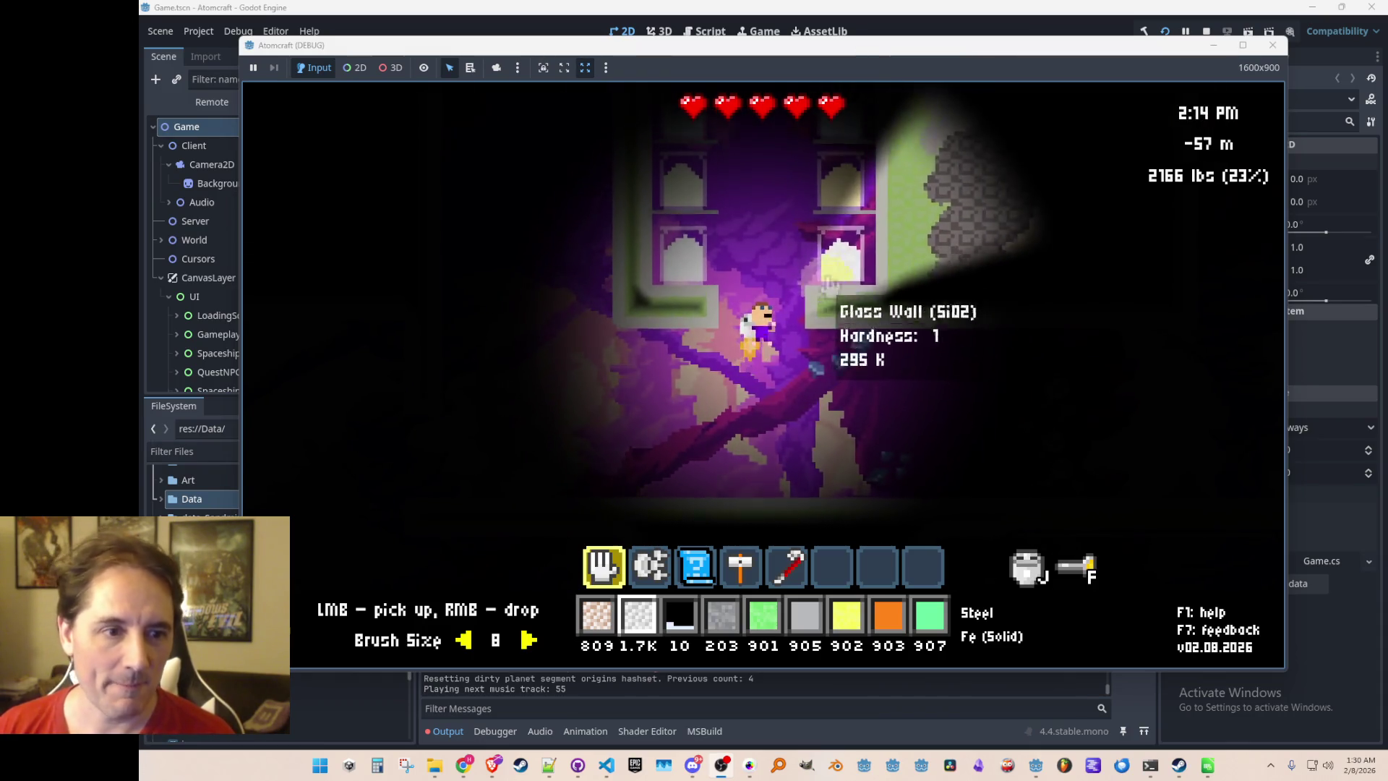
{"action": "key", "text": "F2"}
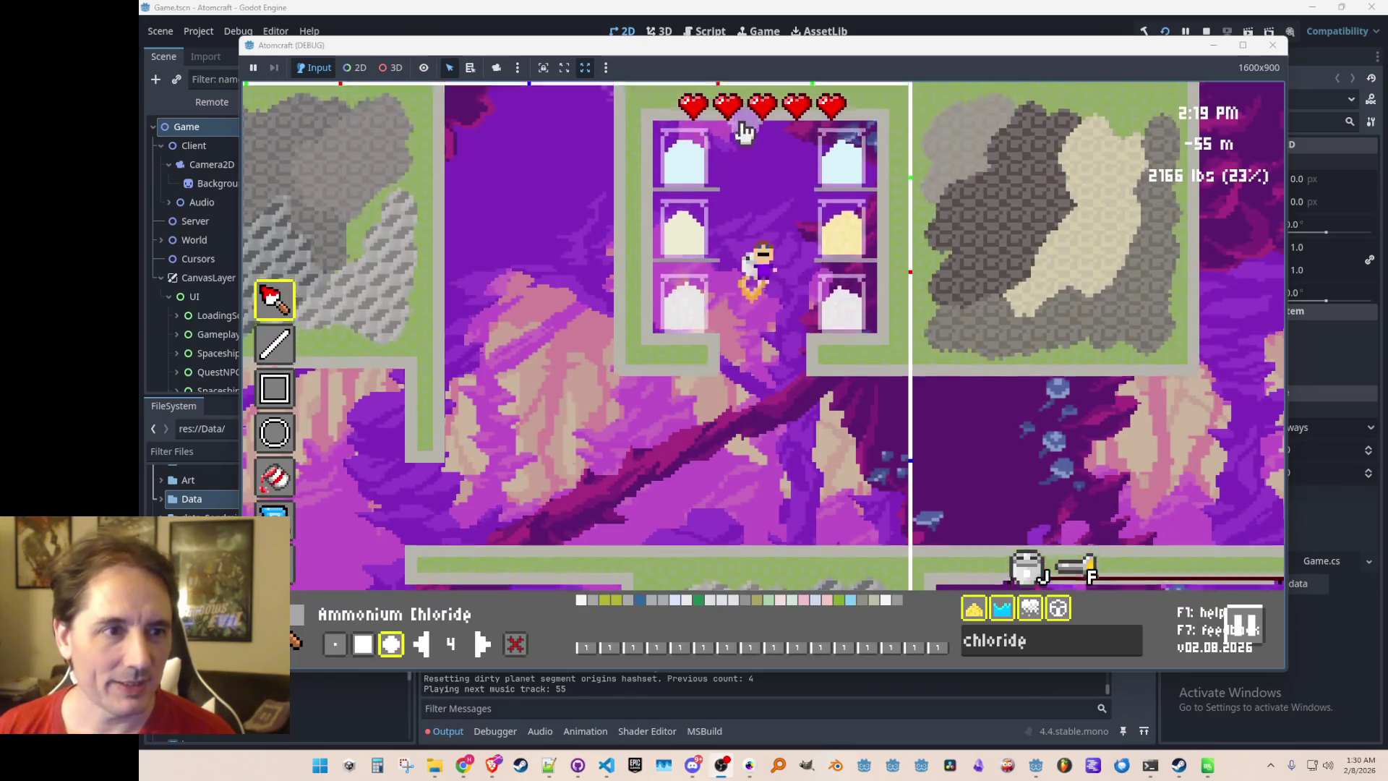
Select the Line tool at size 1 and fly back toward the chloride bin room
{"action": "left_click", "coordinate": [265, 363]}
{"action": "left_click", "coordinate": [335, 643]}
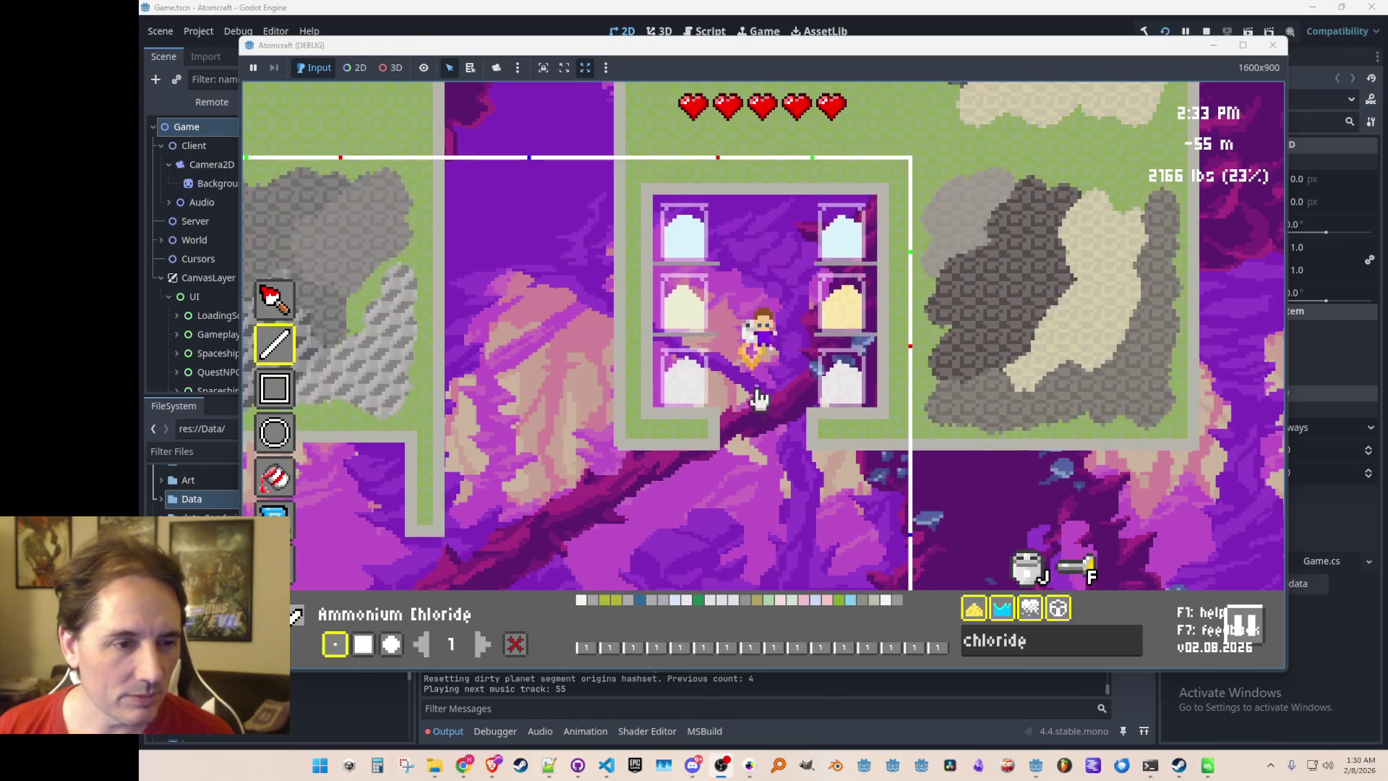
{"action": "mouse_move", "coordinate": [721, 438]}
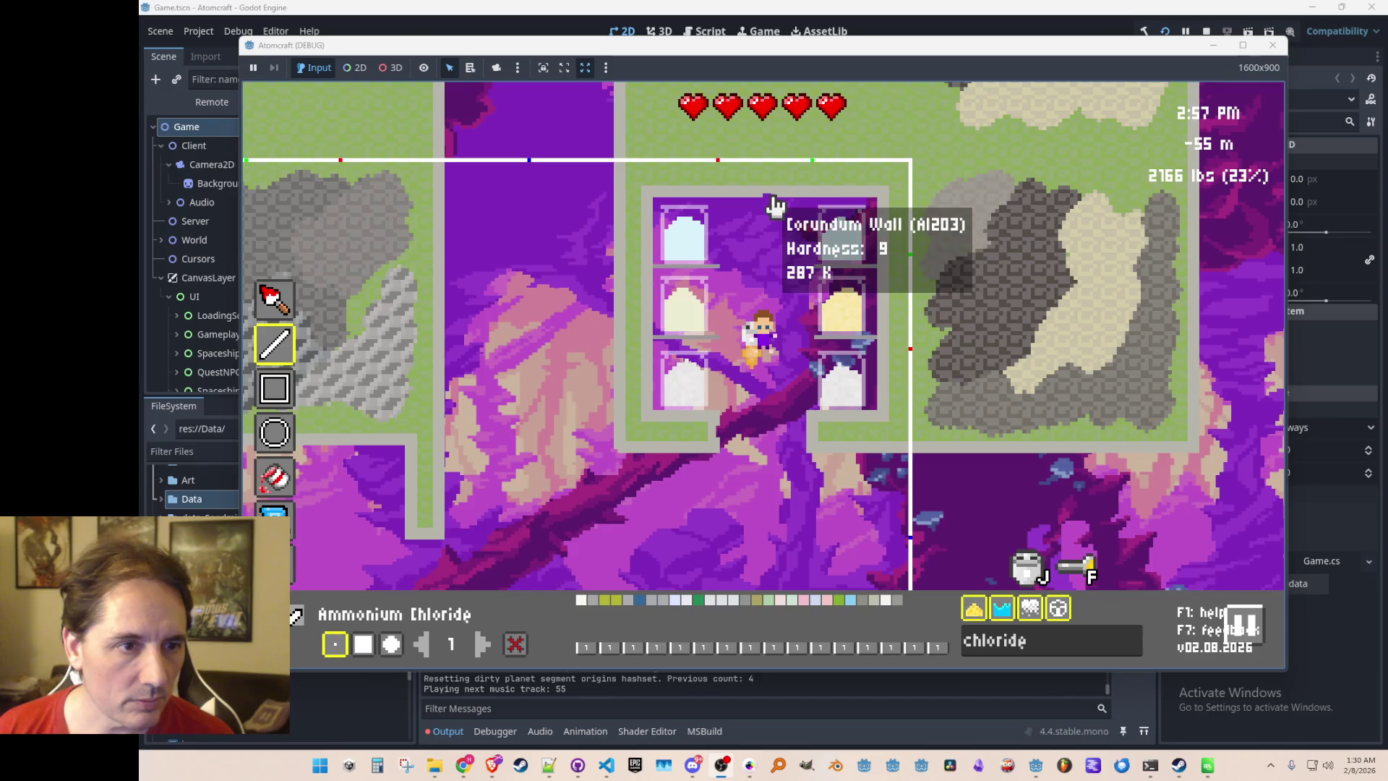
{"action": "key", "text": "s"}
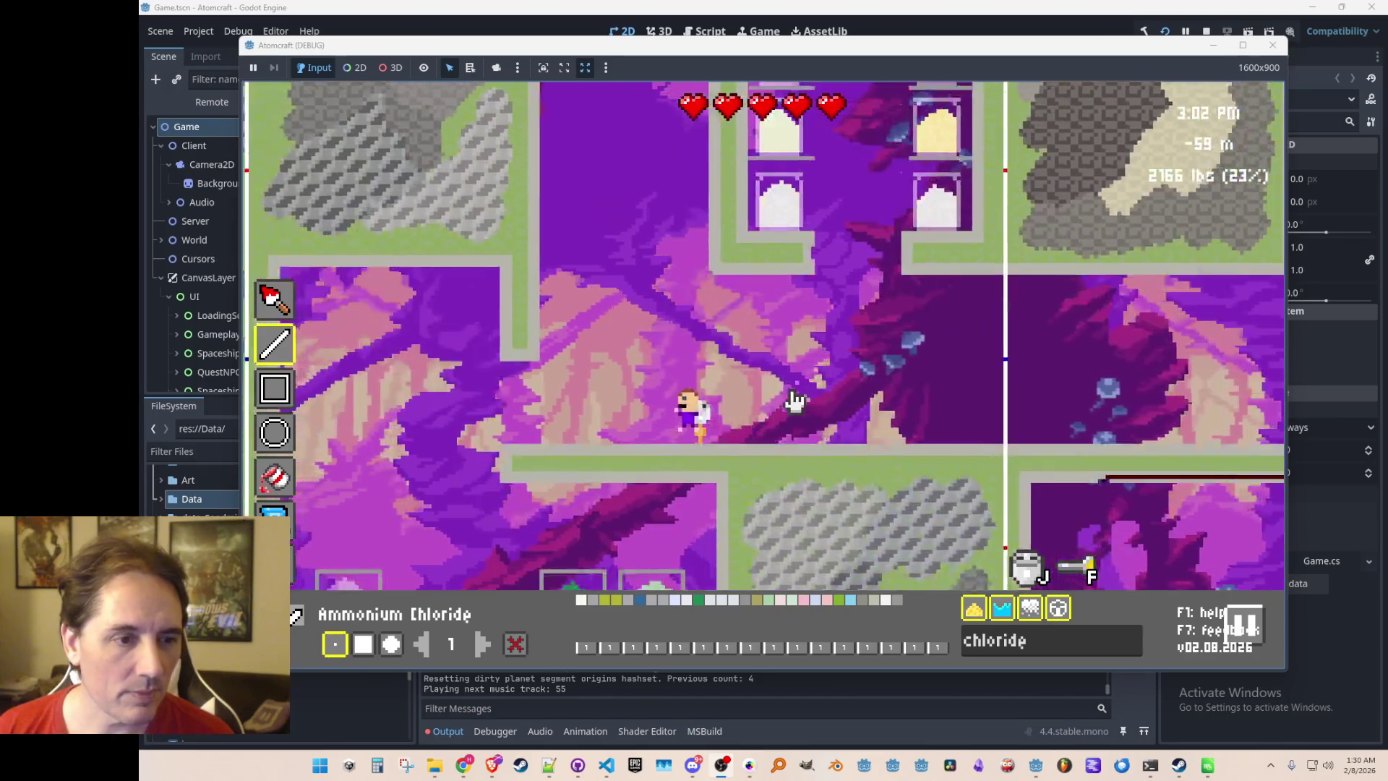
{"action": "key", "text": "a"}
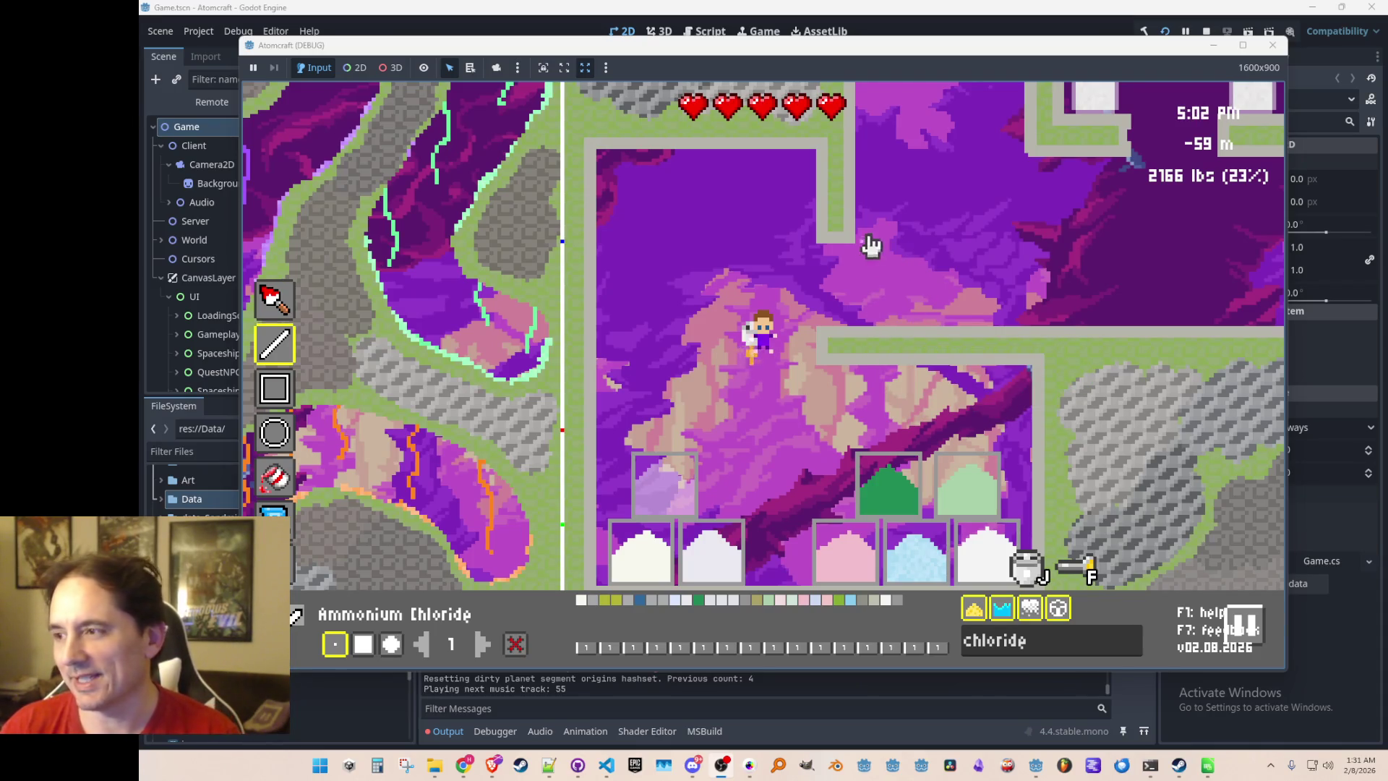
{"action": "mouse_move", "coordinate": [830, 212]}
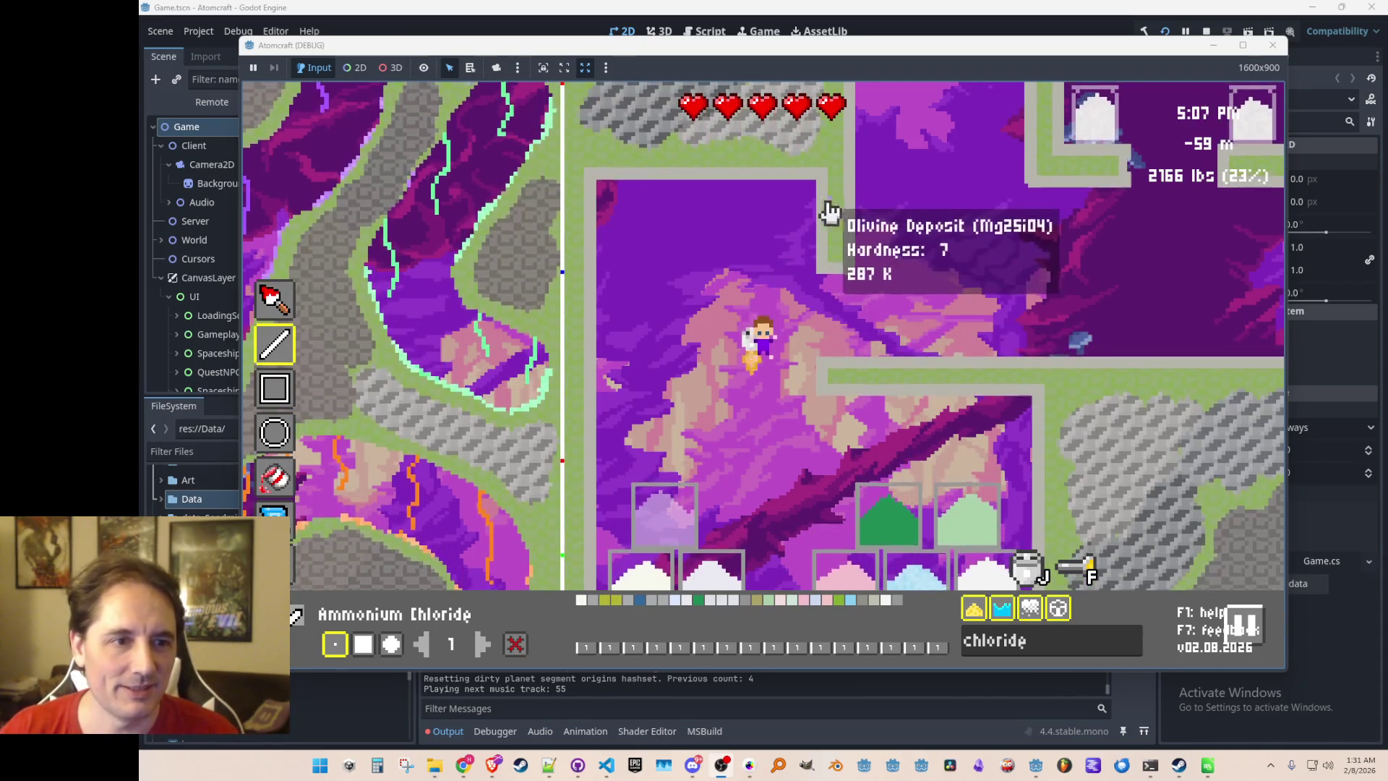
{"action": "mouse_move", "coordinate": [912, 503]}
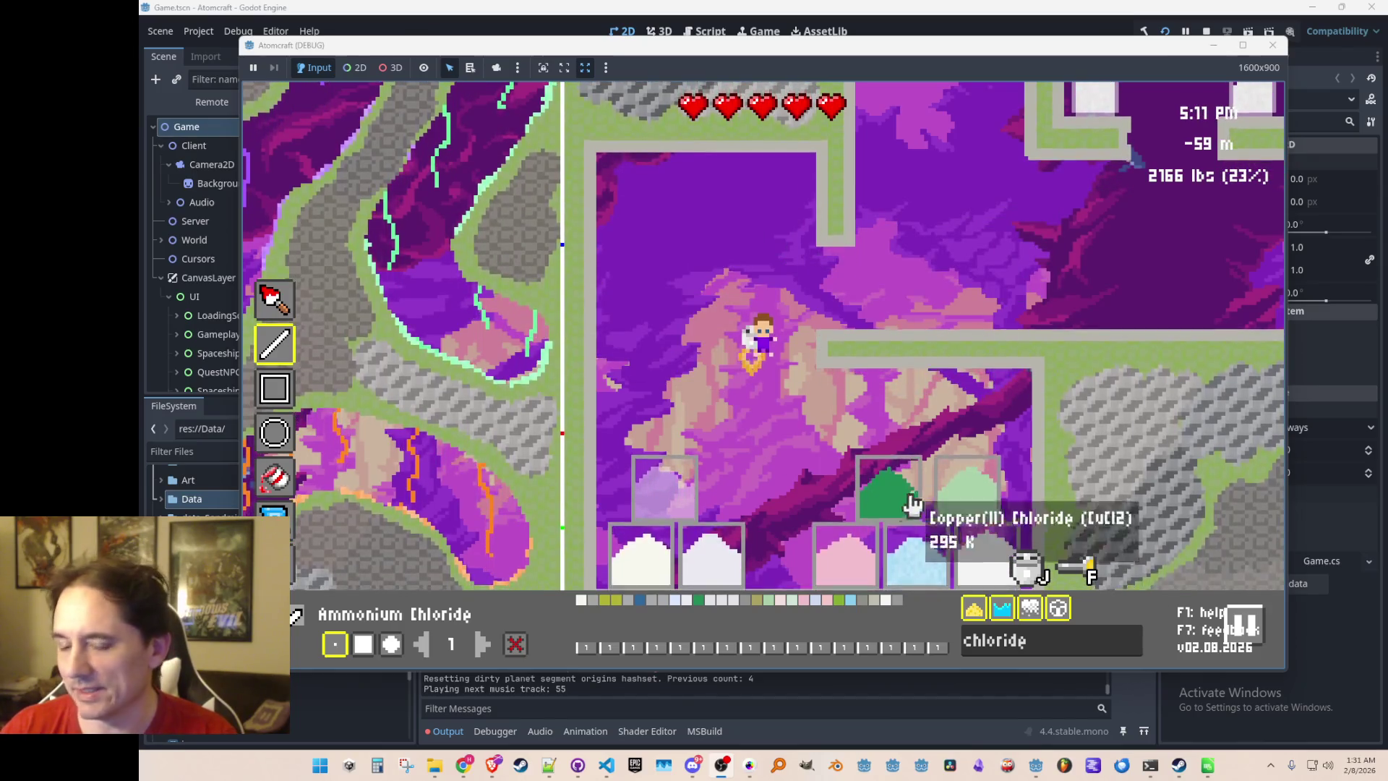
{"action": "mouse_move", "coordinate": [1073, 376]}
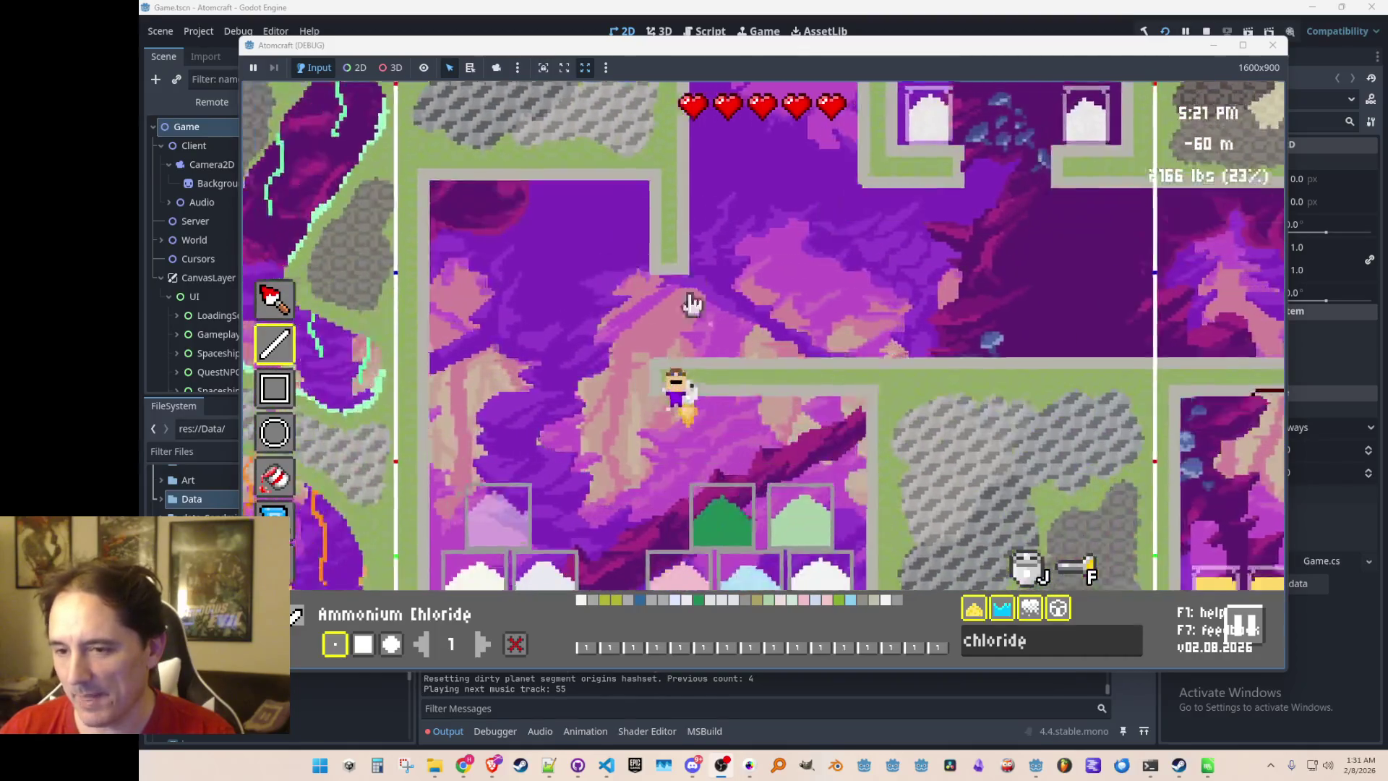
{"action": "mouse_move", "coordinate": [880, 324]}
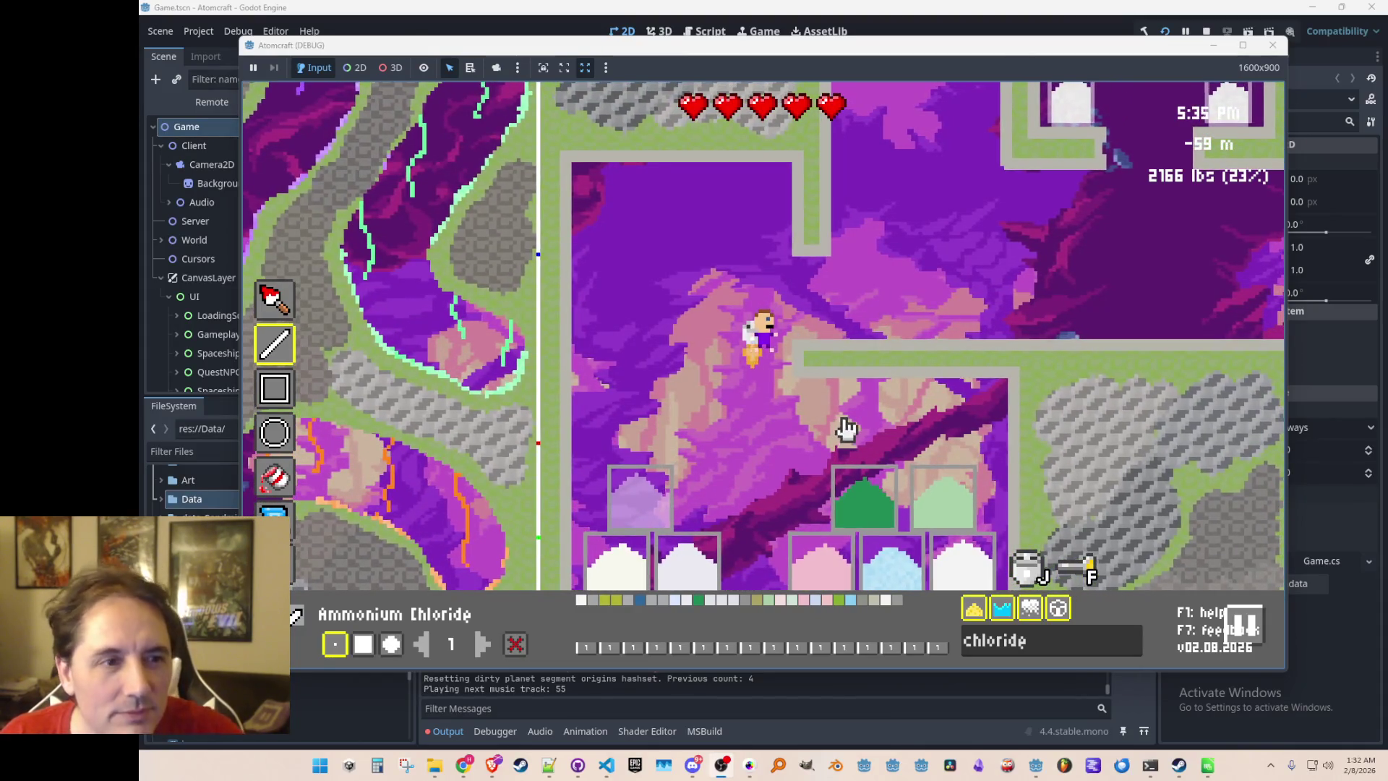
{"action": "mouse_move", "coordinate": [796, 375]}
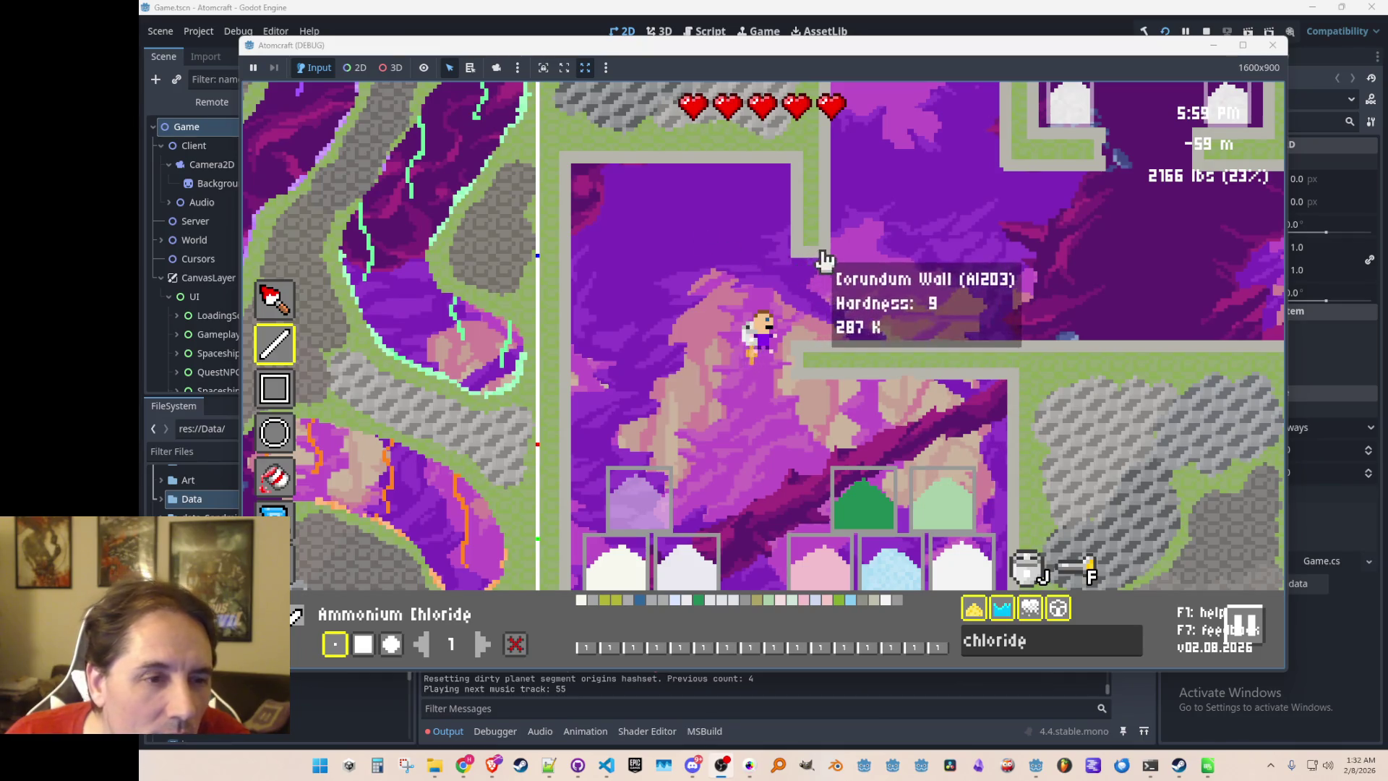
{"action": "mouse_move", "coordinate": [796, 247]}
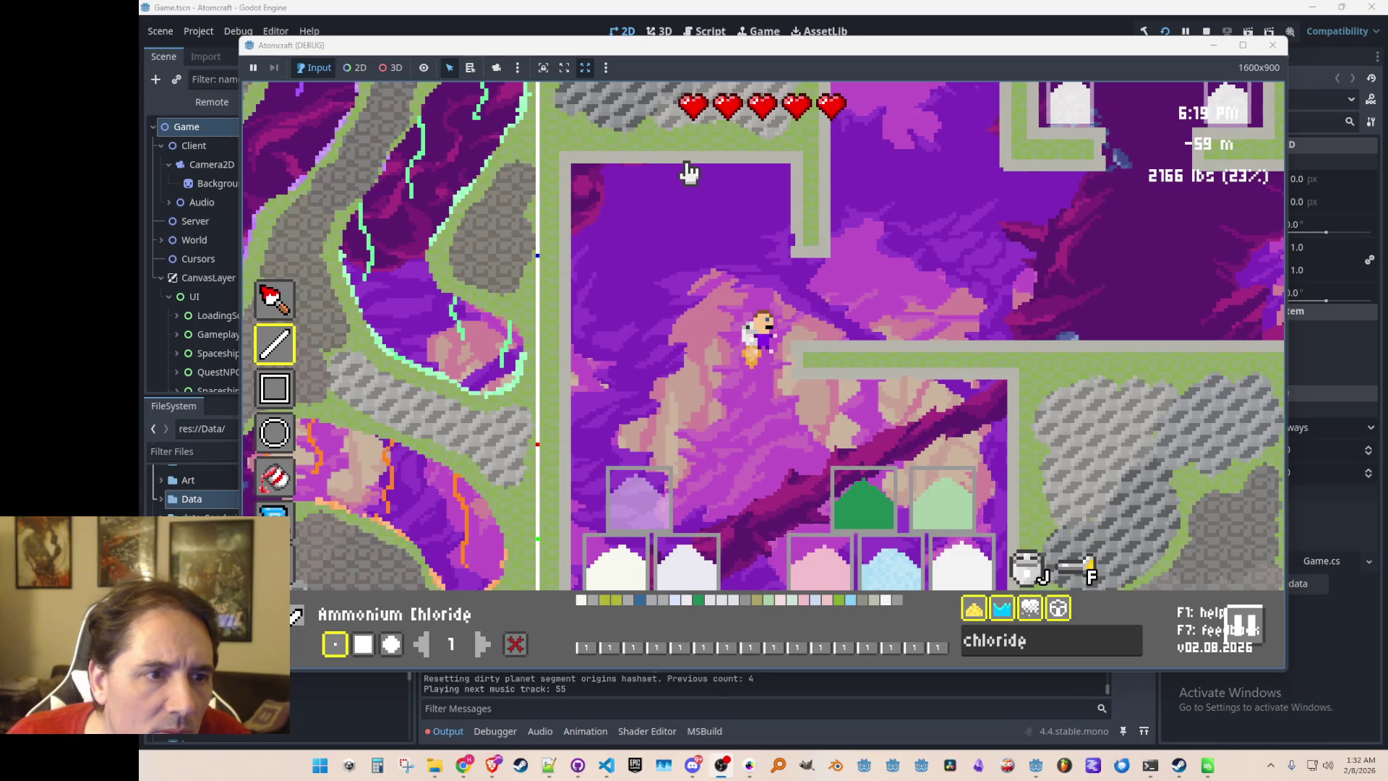
{"action": "mouse_move", "coordinate": [691, 169]}
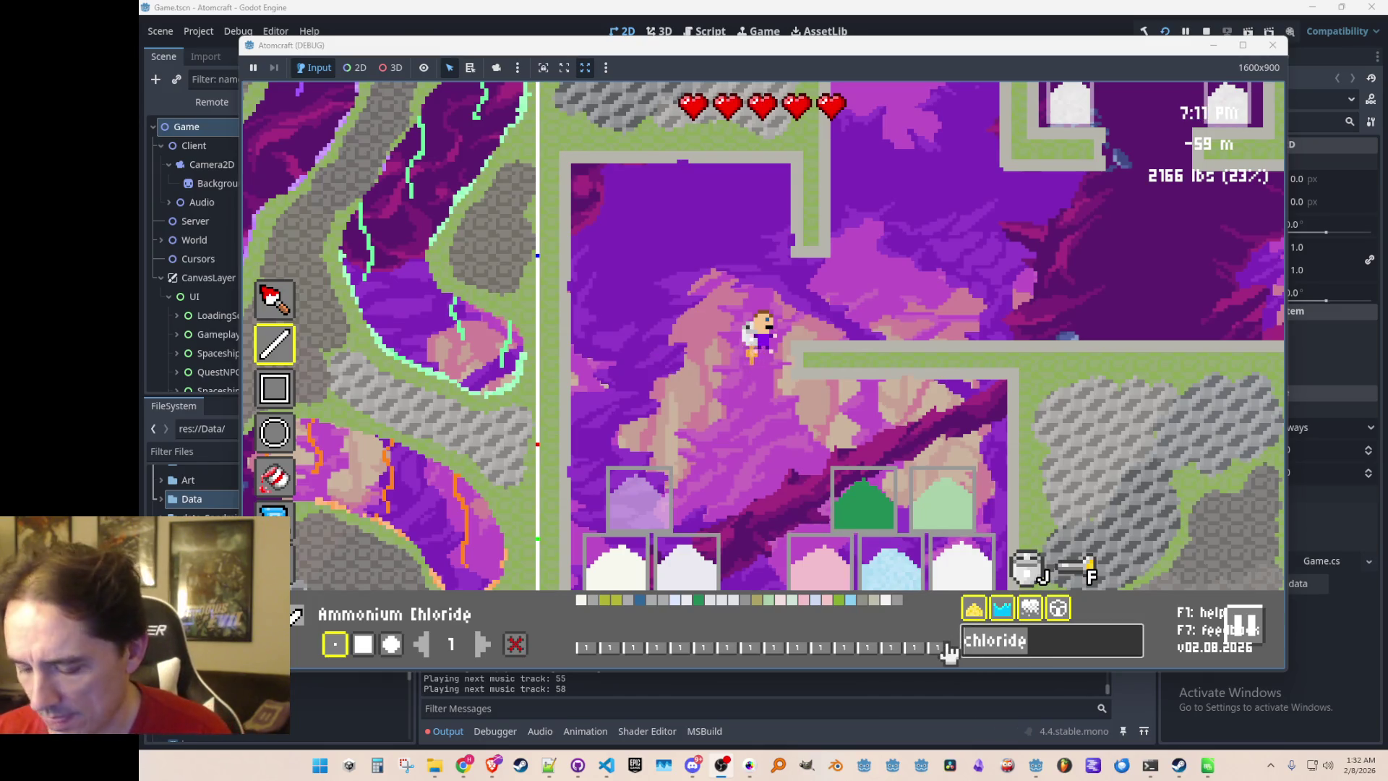
Place a Lightbulb (found via 'lightdw') on the room's top wall, then search 'copper' for Copper Wire
{"action": "type", "text": "light"}
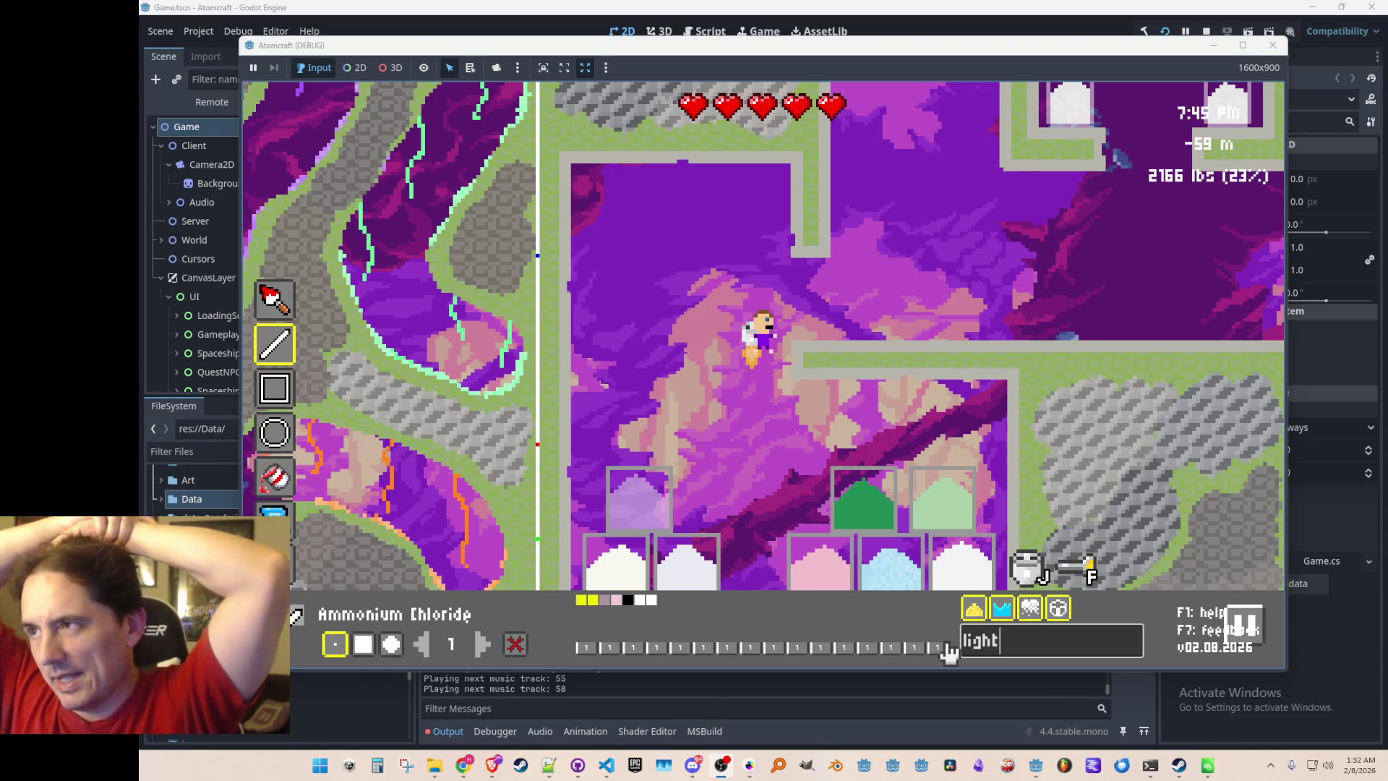
{"action": "type", "text": "dw"}
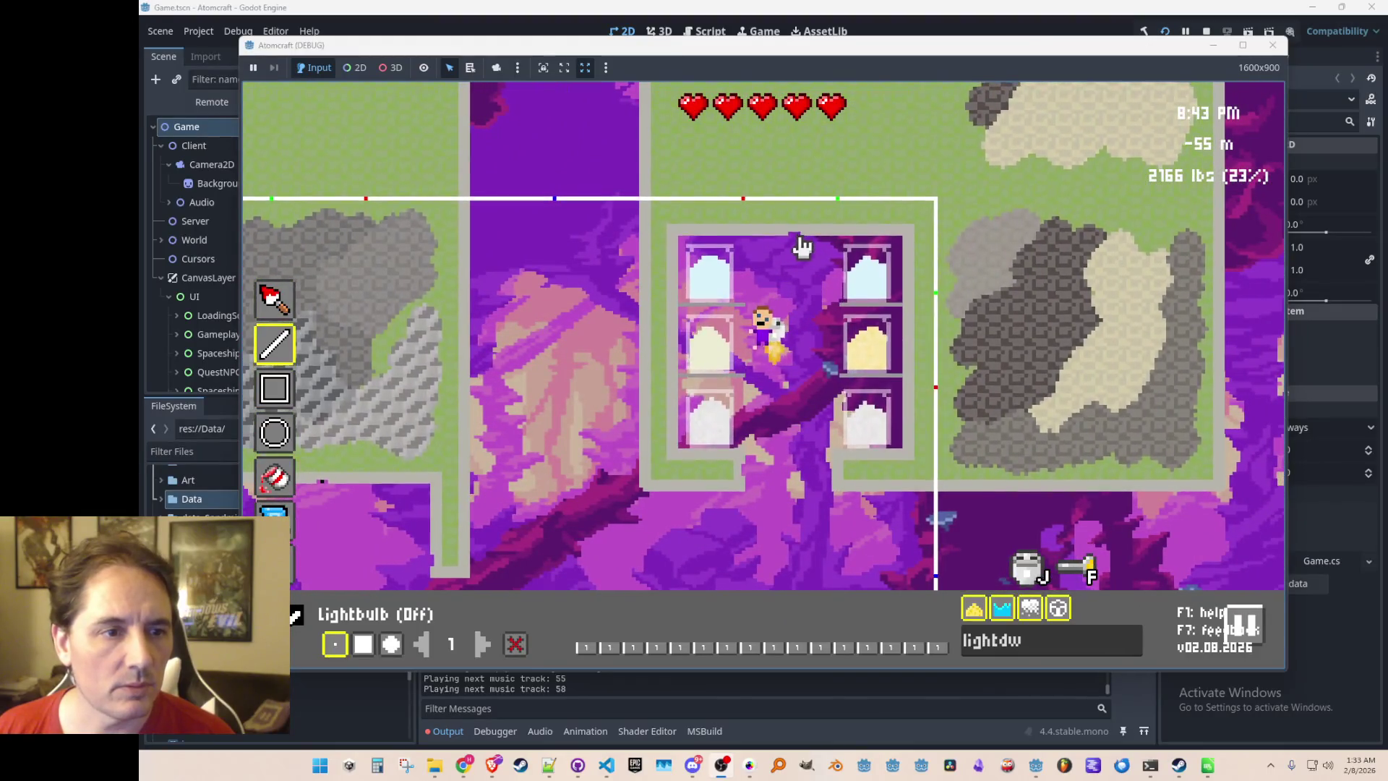
{"action": "left_click", "coordinate": [796, 238]}
{"action": "type", "text": "copper wire"}
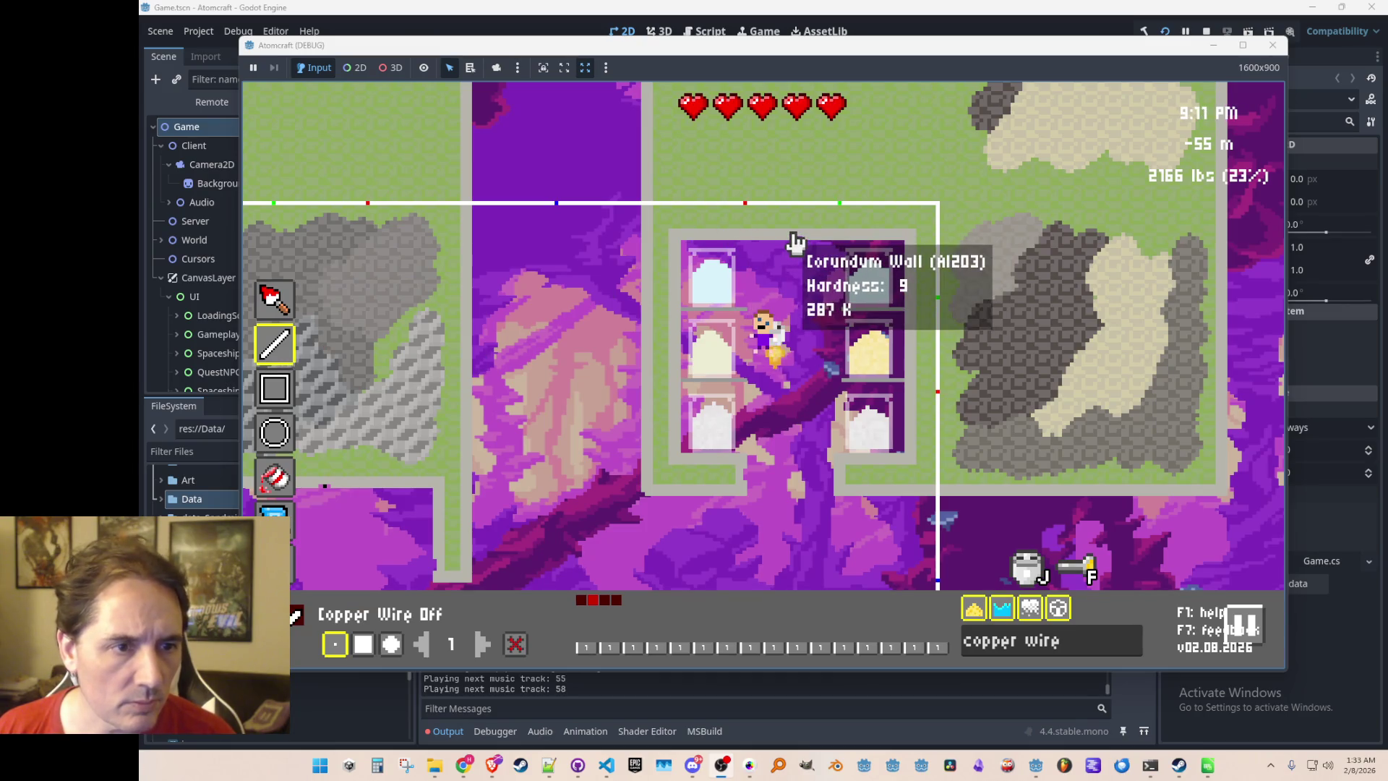
Lay copper wire along the supply room's top wall and bottom edge
{"action": "mouse_move", "coordinate": [796, 247]}
{"action": "left_mouse_down"}
{"action": "mouse_move", "coordinate": [688, 232]}
{"action": "mouse_move", "coordinate": [678, 253]}
{"action": "left_mouse_up"}
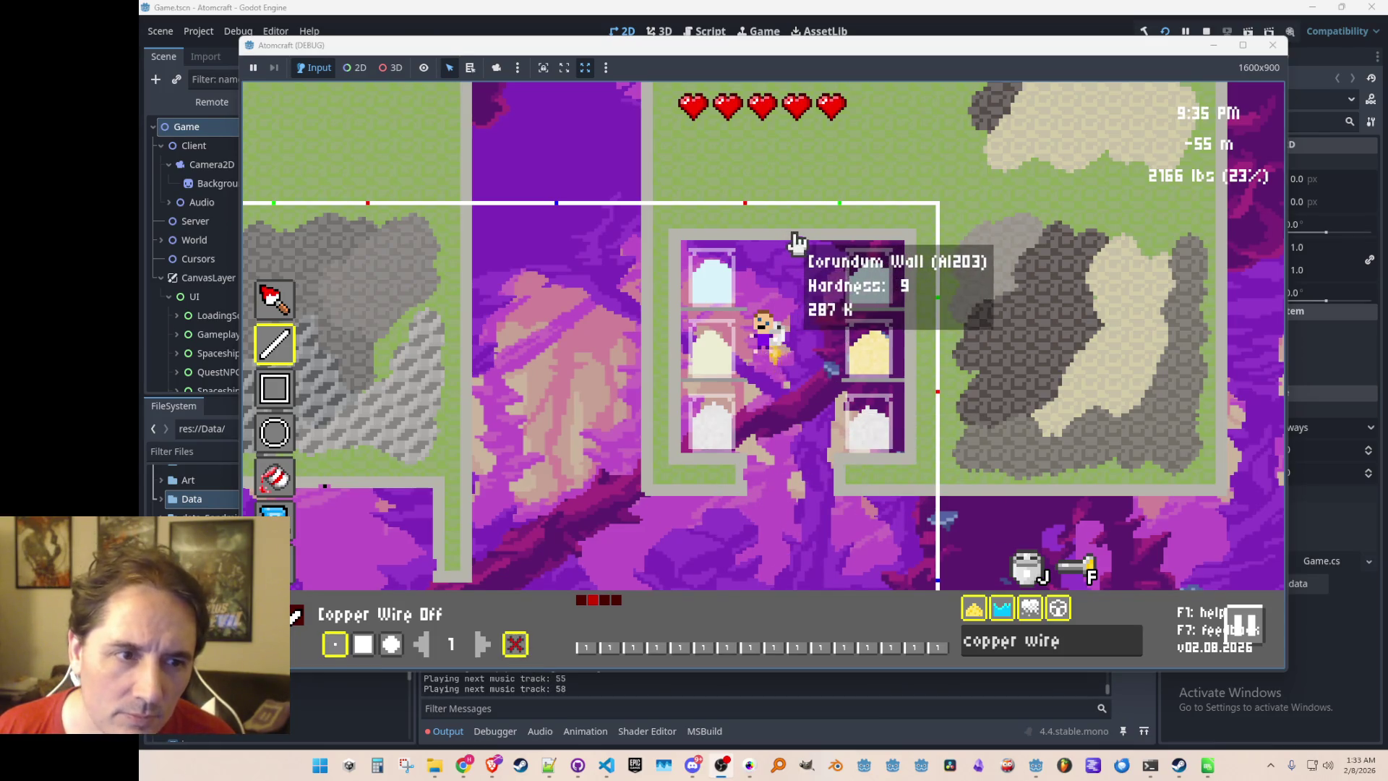
{"action": "mouse_move", "coordinate": [797, 244]}
{"action": "left_mouse_down"}
{"action": "mouse_move", "coordinate": [679, 249]}
{"action": "mouse_move", "coordinate": [660, 403]}
{"action": "mouse_move", "coordinate": [675, 462]}
{"action": "left_mouse_up"}
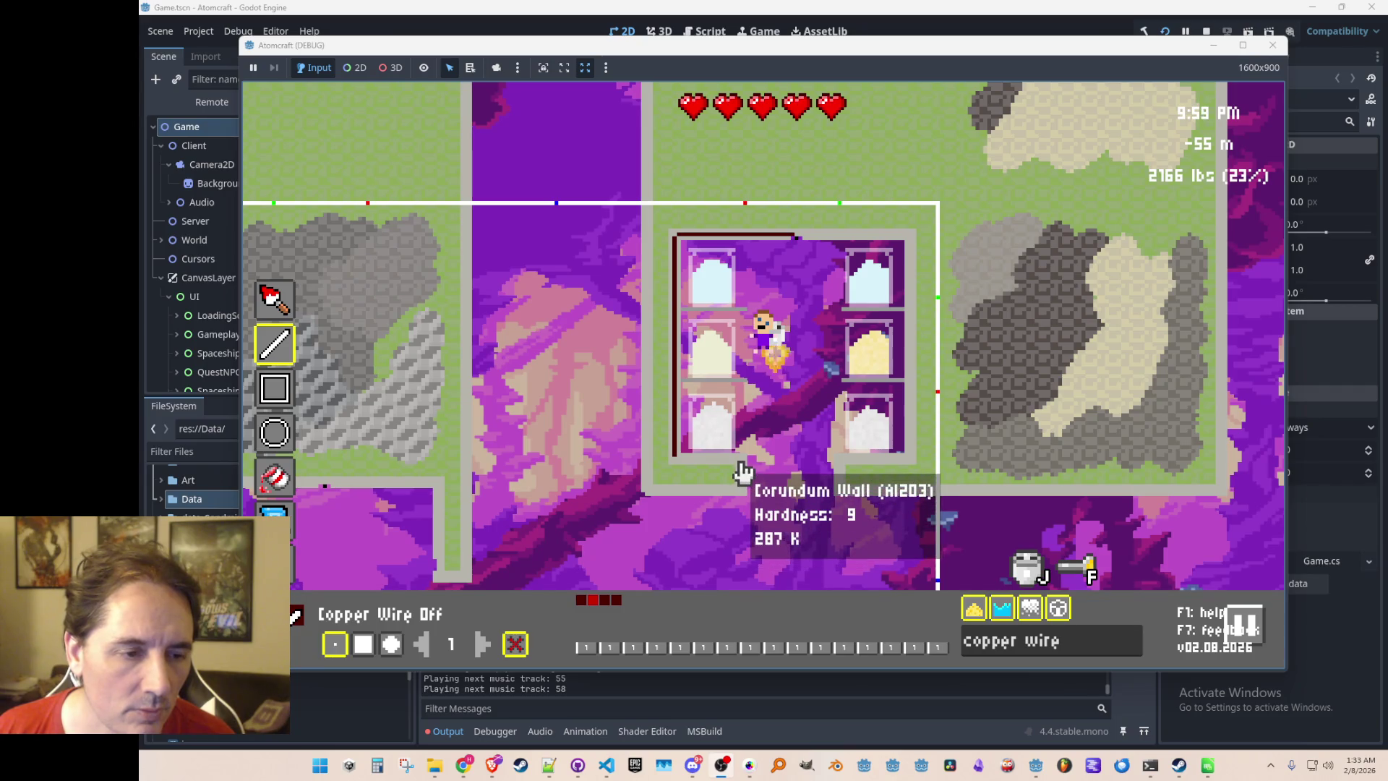
{"action": "left_click_drag", "start_coordinate": [737, 460], "coordinate": [682, 458]}
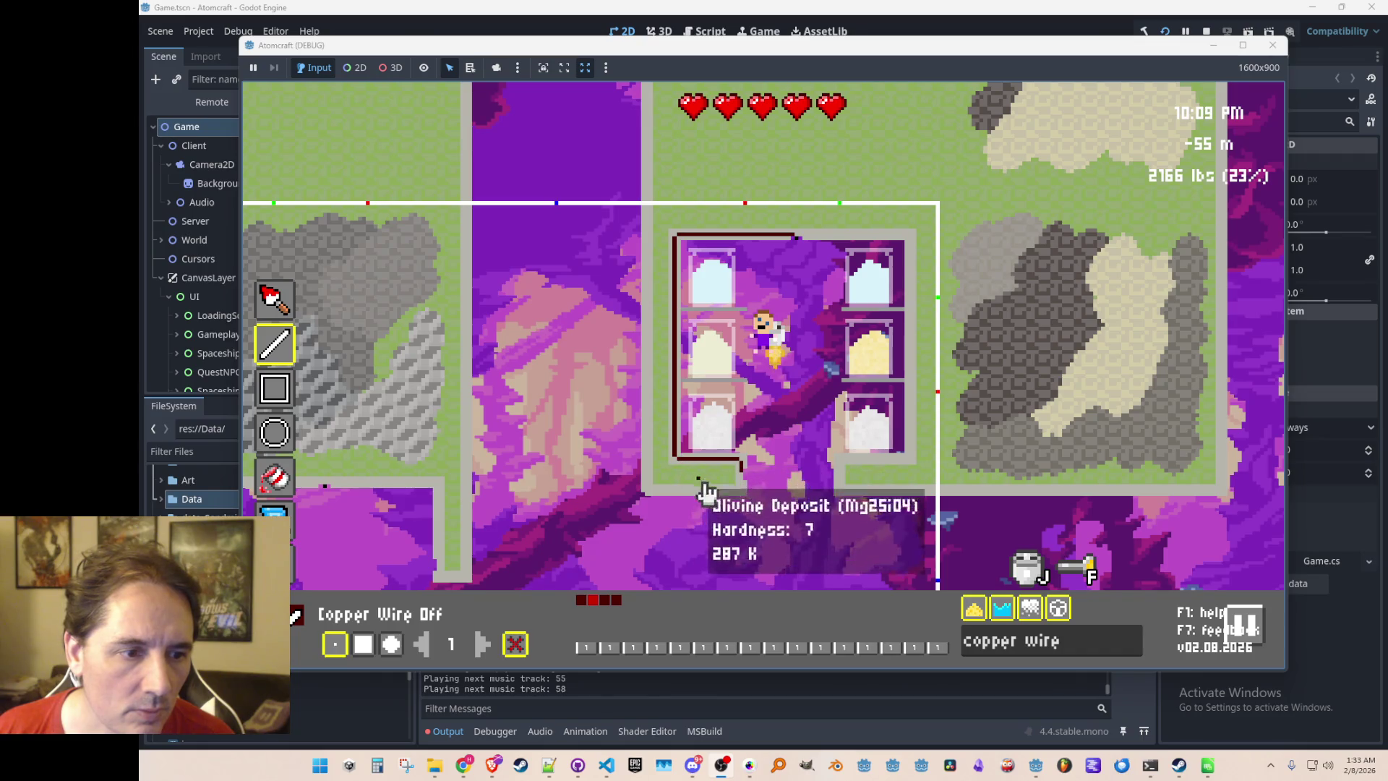
Fly down and run copper wire along the corridor edge and the lower room's left and top walls
{"action": "key", "text": "s"}
{"action": "key", "text": "a"}
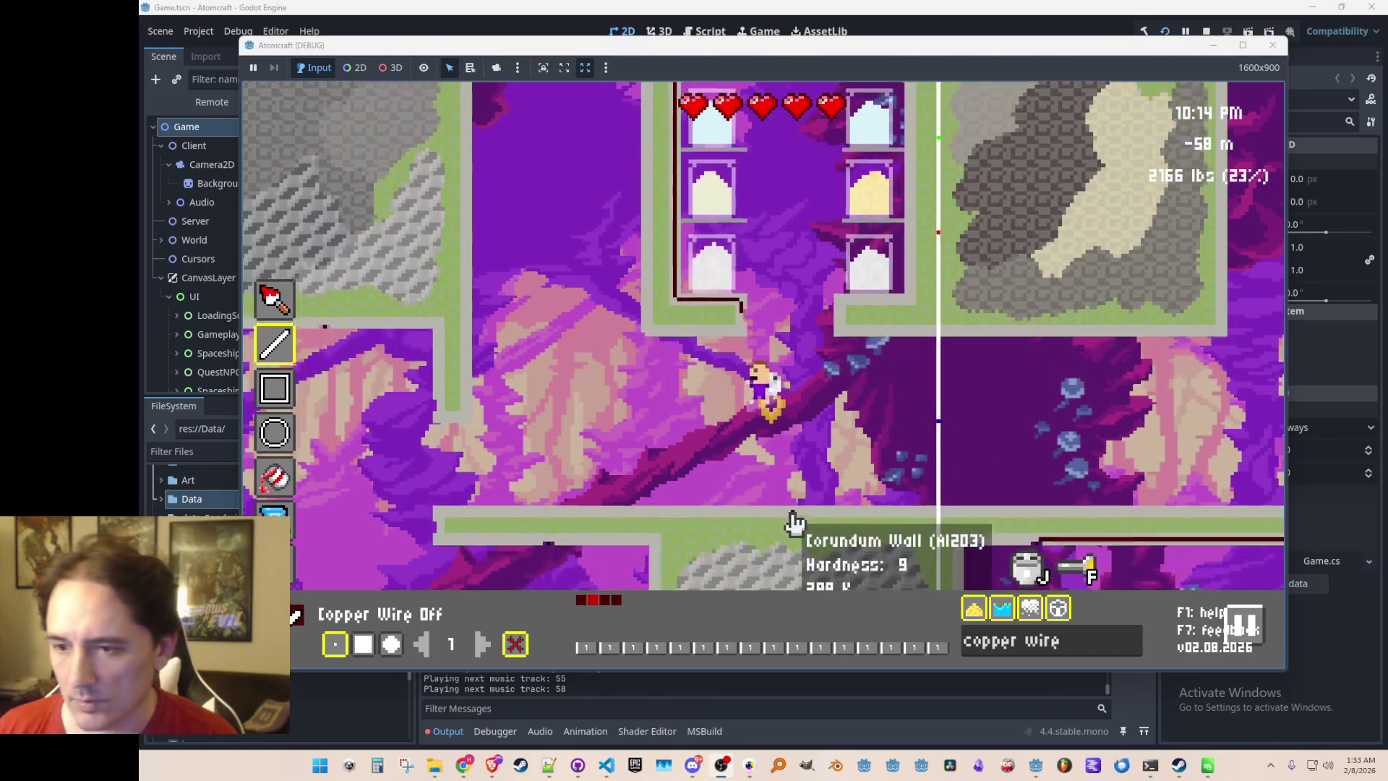
{"action": "key", "text": "d"}
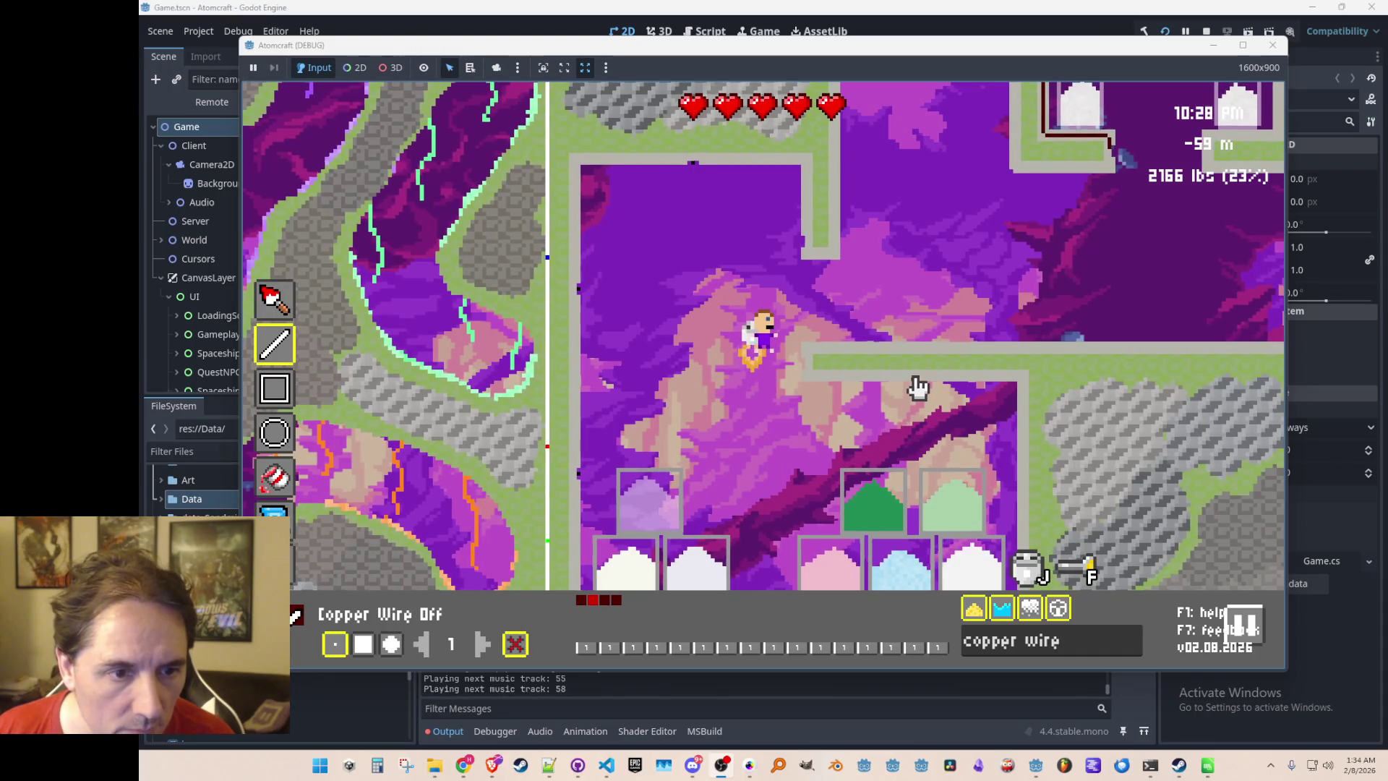
{"action": "left_click_drag", "start_coordinate": [917, 386], "coordinate": [812, 378]}
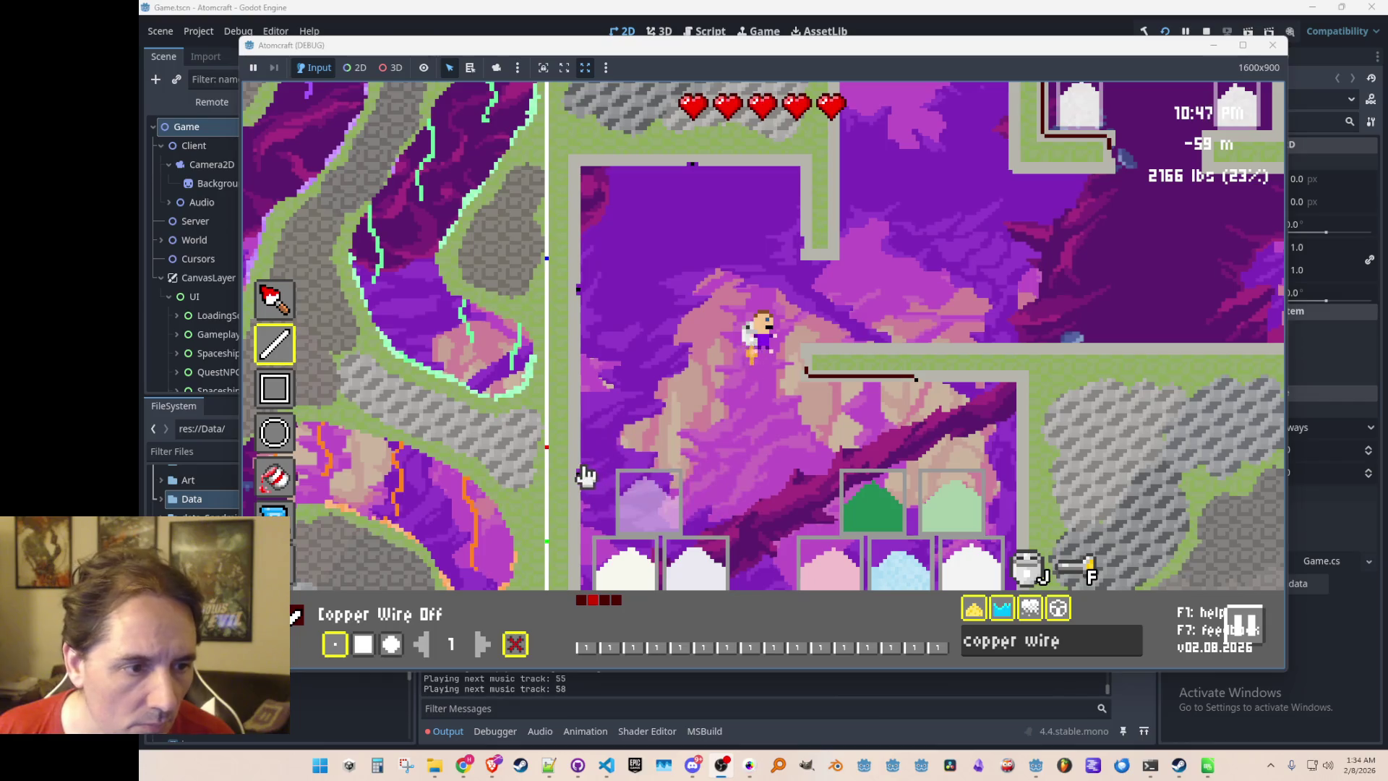
{"action": "left_click_drag", "start_coordinate": [578, 473], "coordinate": [571, 340]}
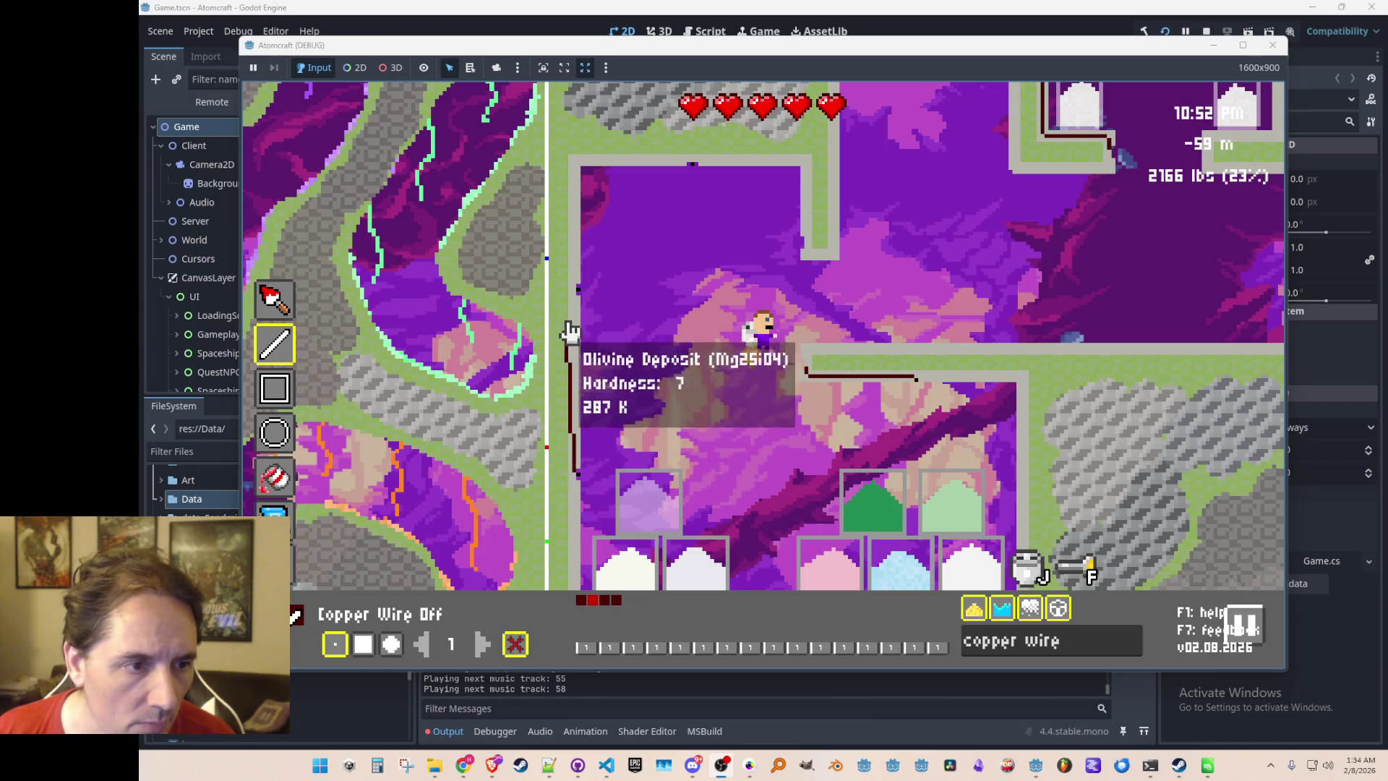
{"action": "left_click_drag", "start_coordinate": [582, 225], "coordinate": [576, 177]}
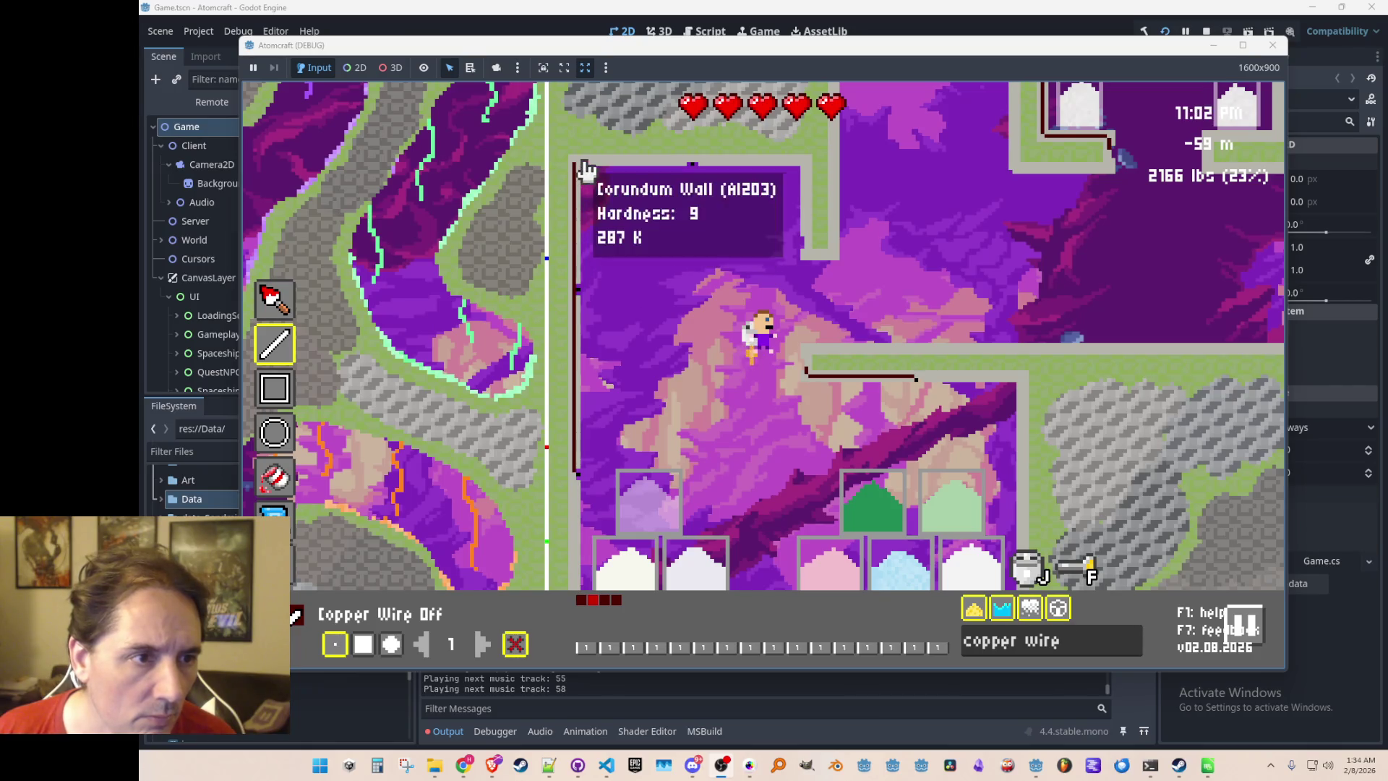
{"action": "mouse_move", "coordinate": [583, 176]}
{"action": "left_mouse_down"}
{"action": "mouse_move", "coordinate": [803, 166]}
{"action": "mouse_move", "coordinate": [811, 243]}
{"action": "left_mouse_up"}
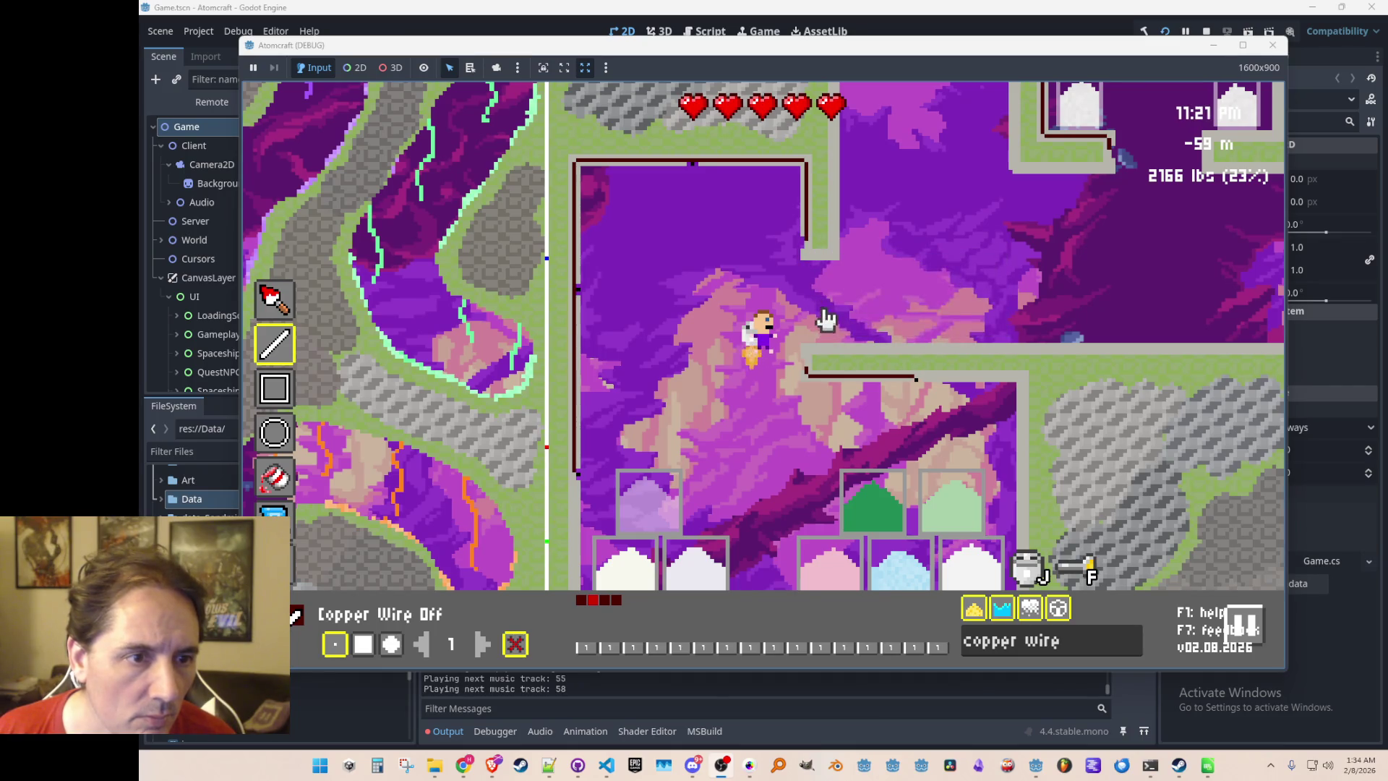
Search 'sw' to pick Switch (Off) as the part to place, then exit the room editor
{"action": "left_click", "coordinate": [1084, 651]}
{"action": "type", "text": "switch"}
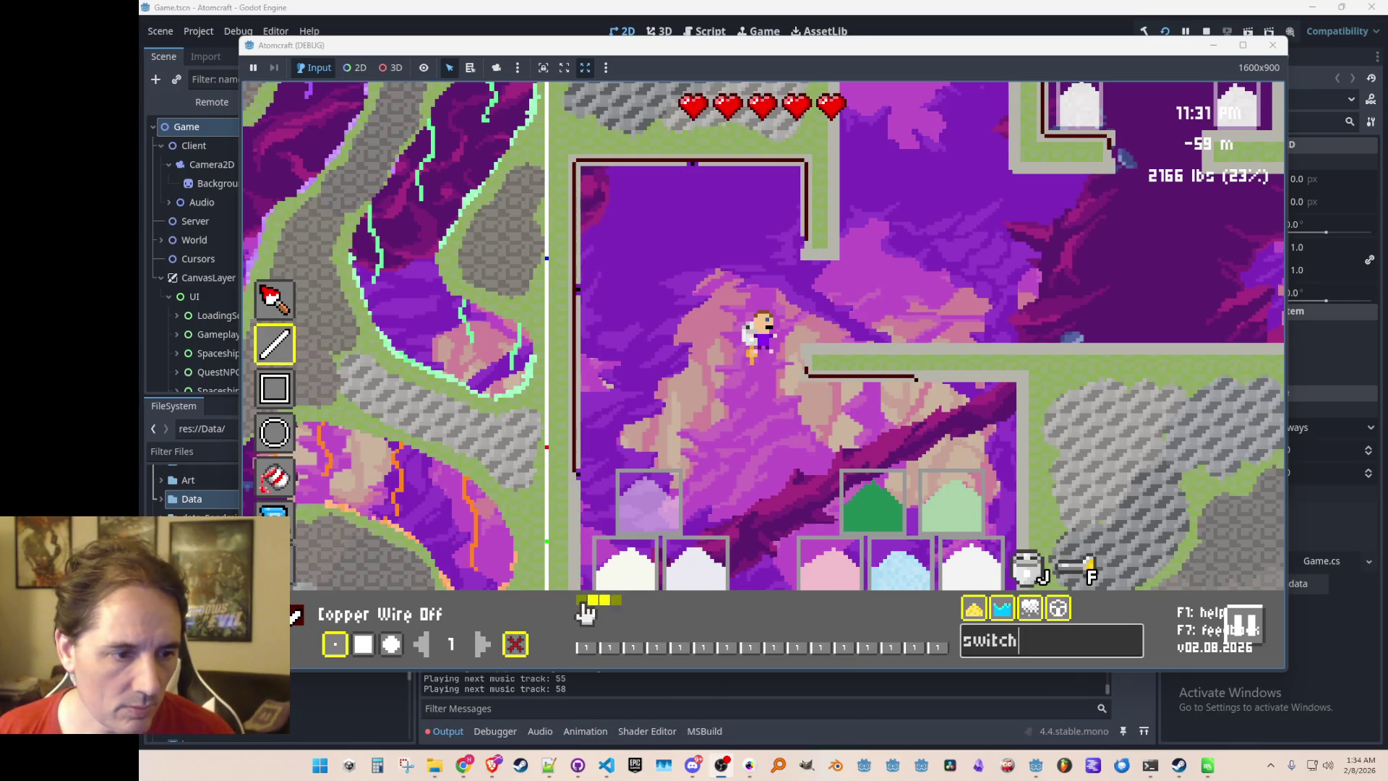
{"action": "left_click", "coordinate": [649, 569]}
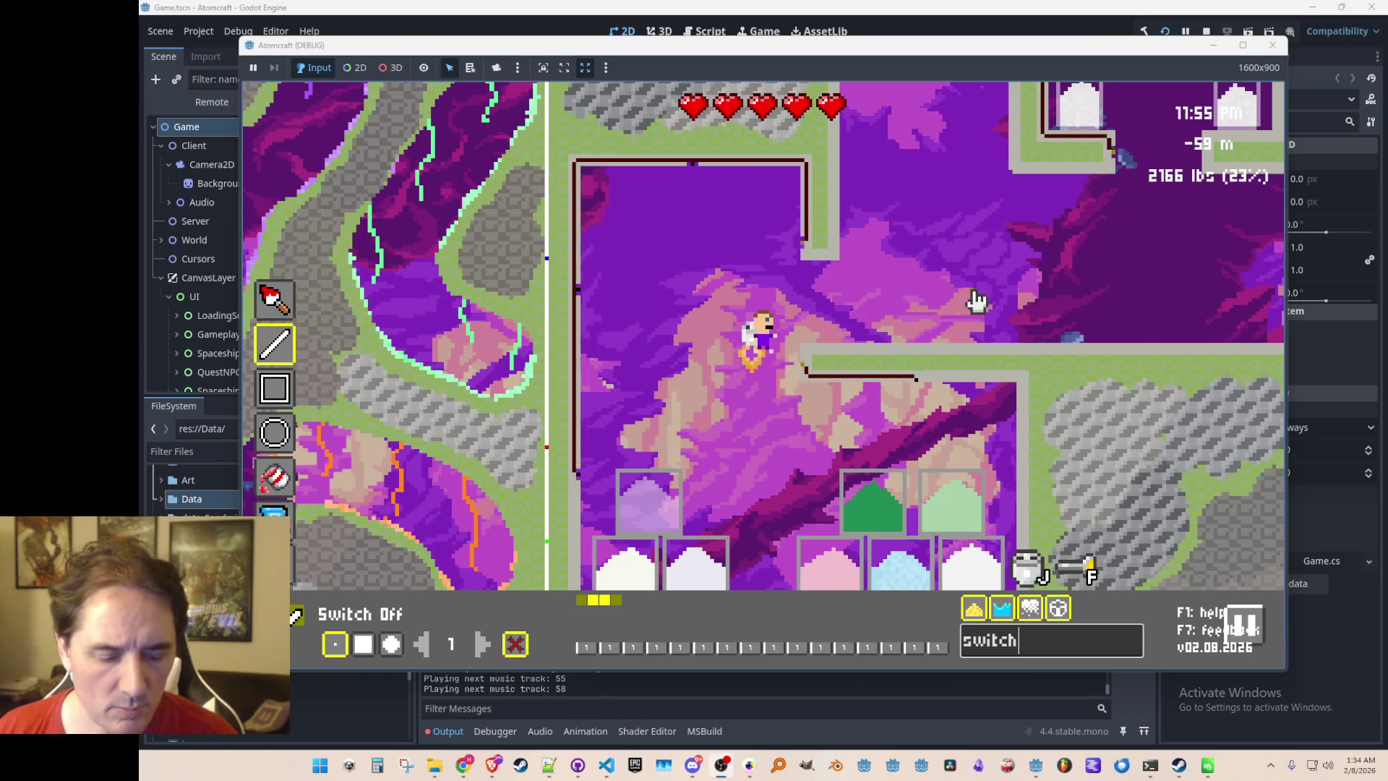
{"action": "key", "text": "Escape"}
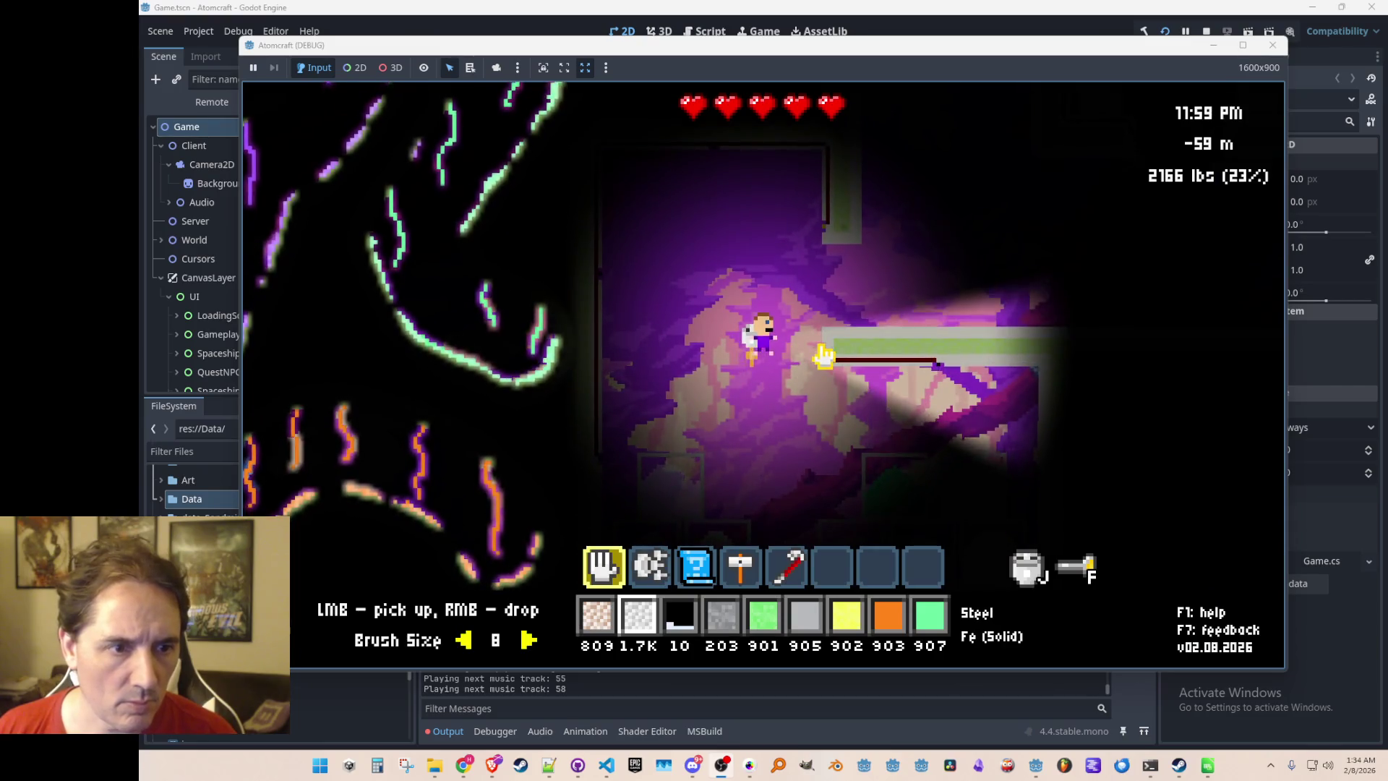
Turn on the switch, fly up to check the lit supply room, and head back down
{"action": "left_click", "coordinate": [823, 354]}
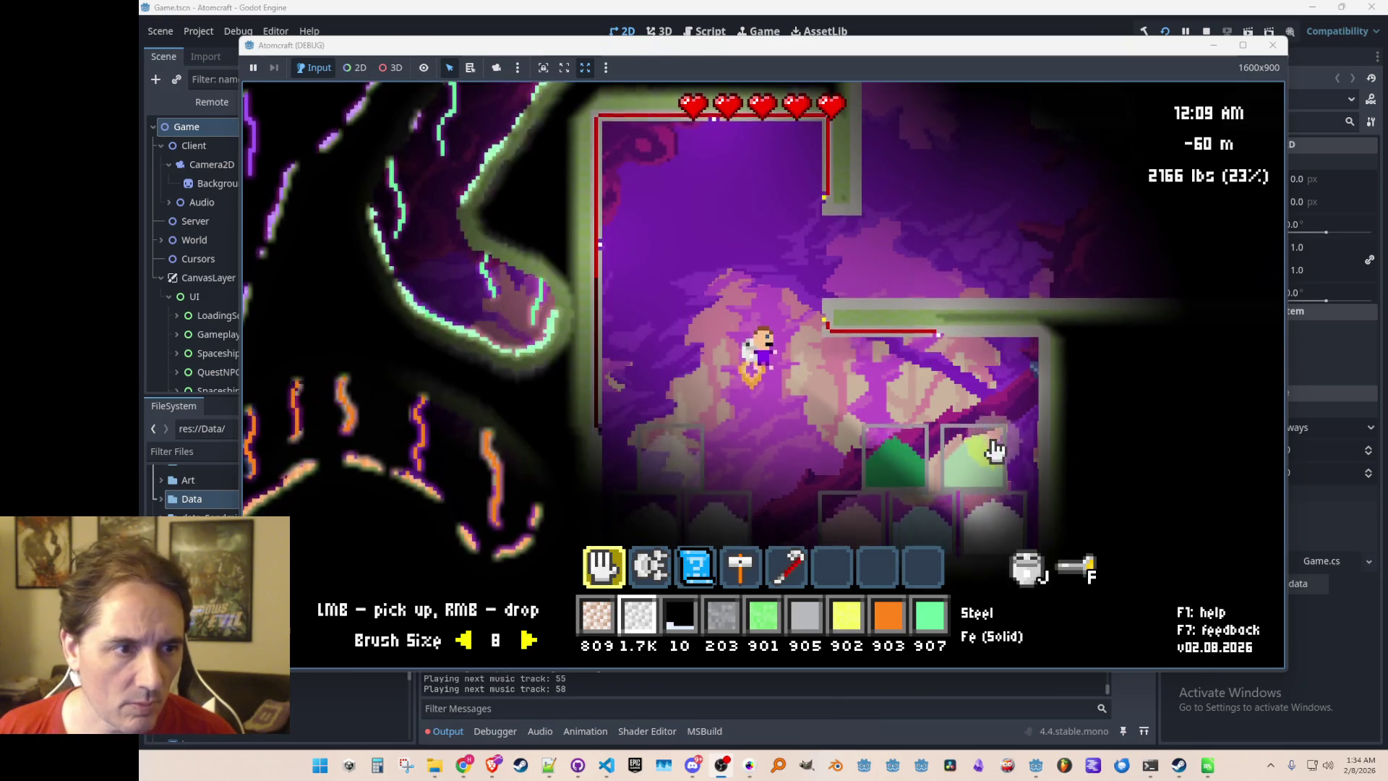
{"action": "key", "text": "w"}
{"action": "key", "text": "d"}
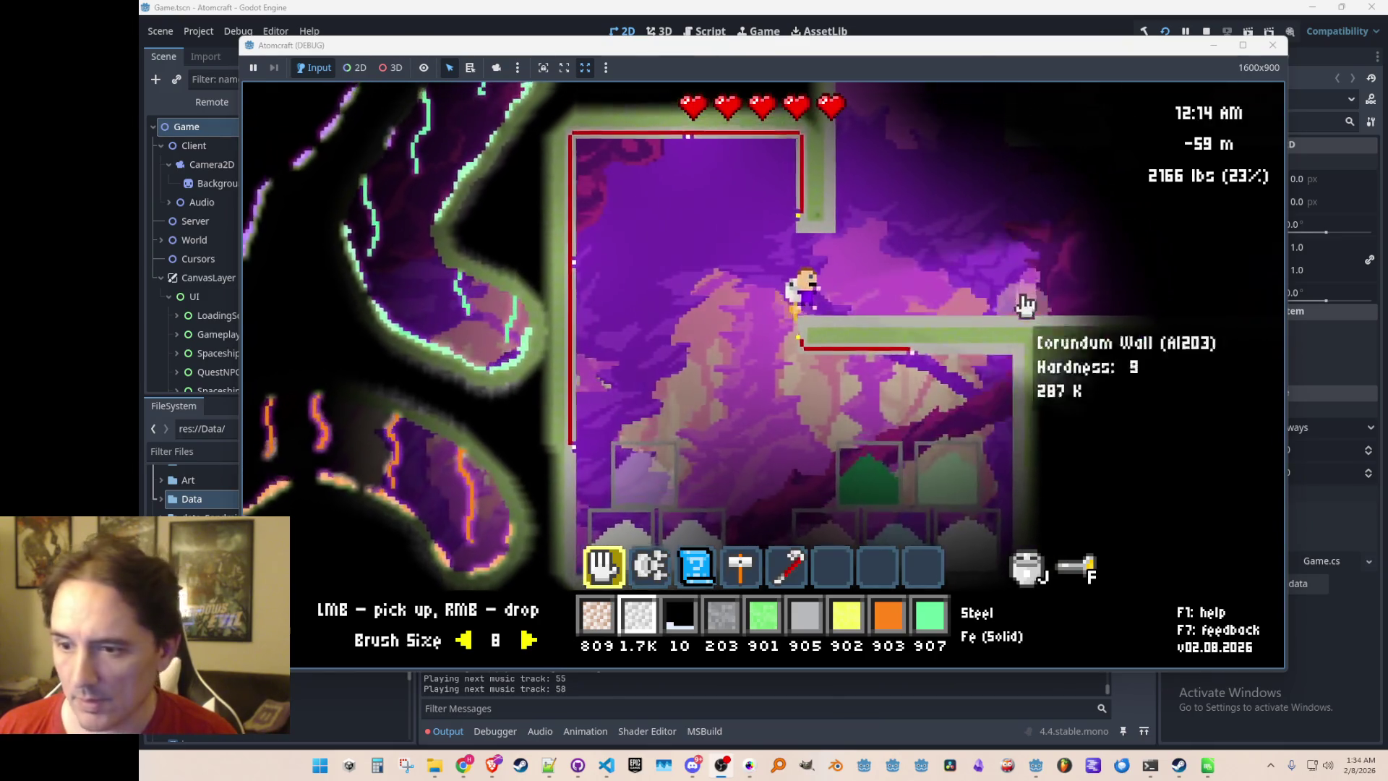
{"action": "key", "text": "w"}
{"action": "key", "text": "d"}
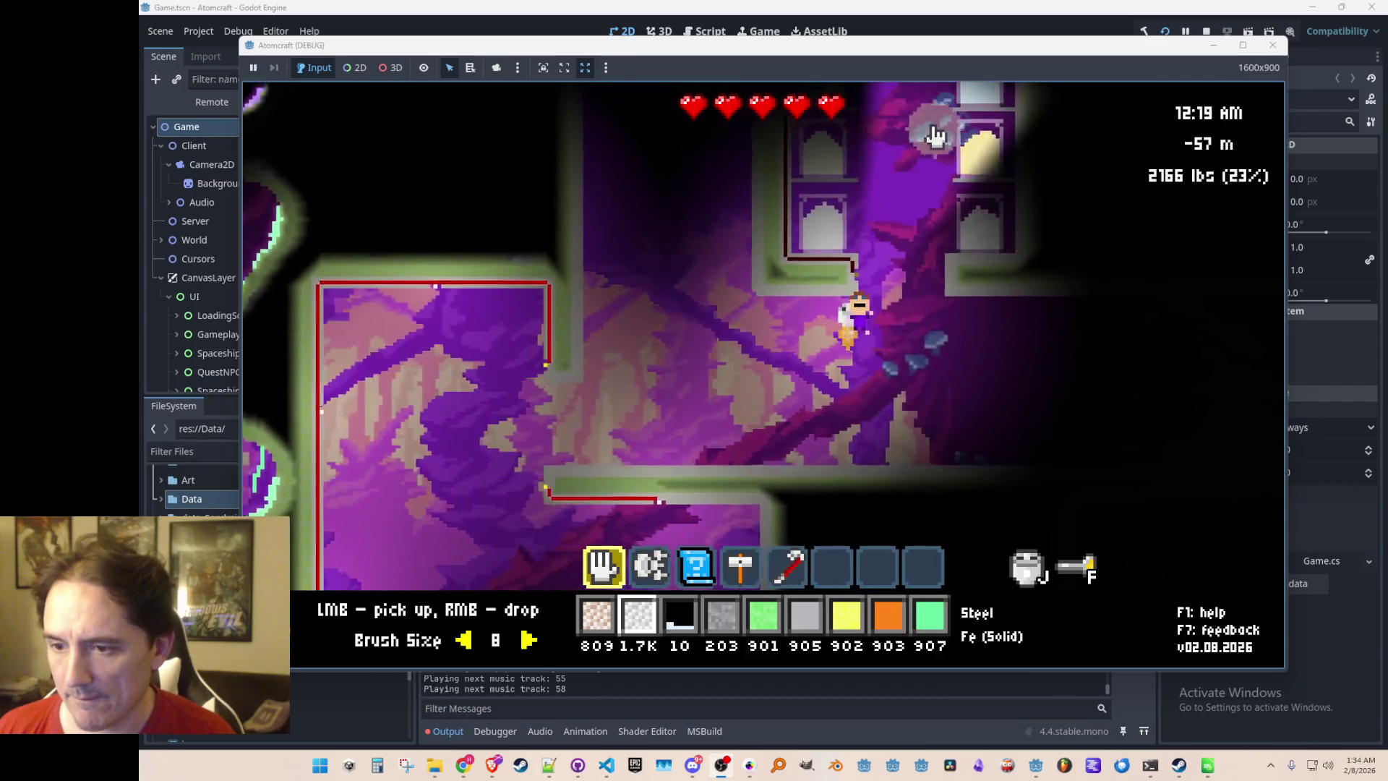
{"action": "key", "text": "w"}
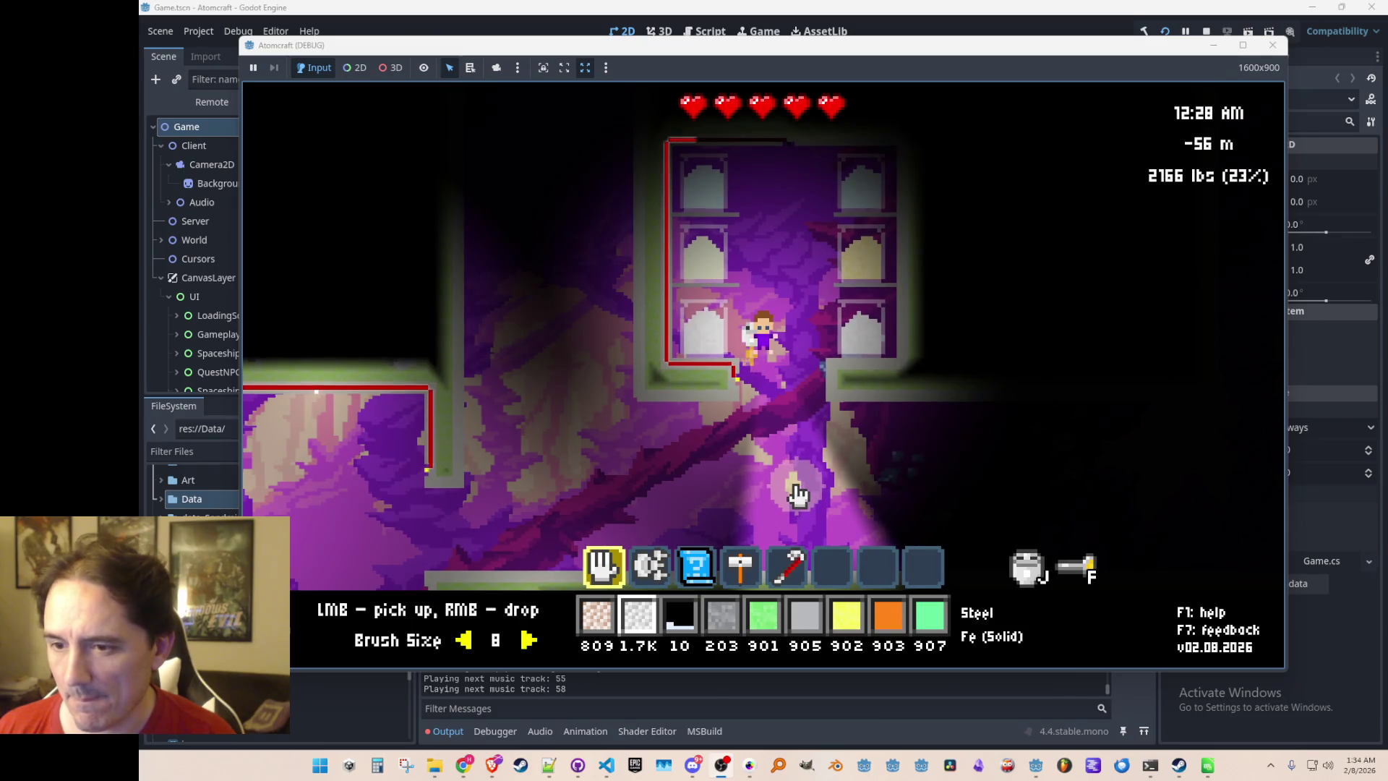
{"action": "key", "text": "d"}
{"action": "key", "text": "a"}
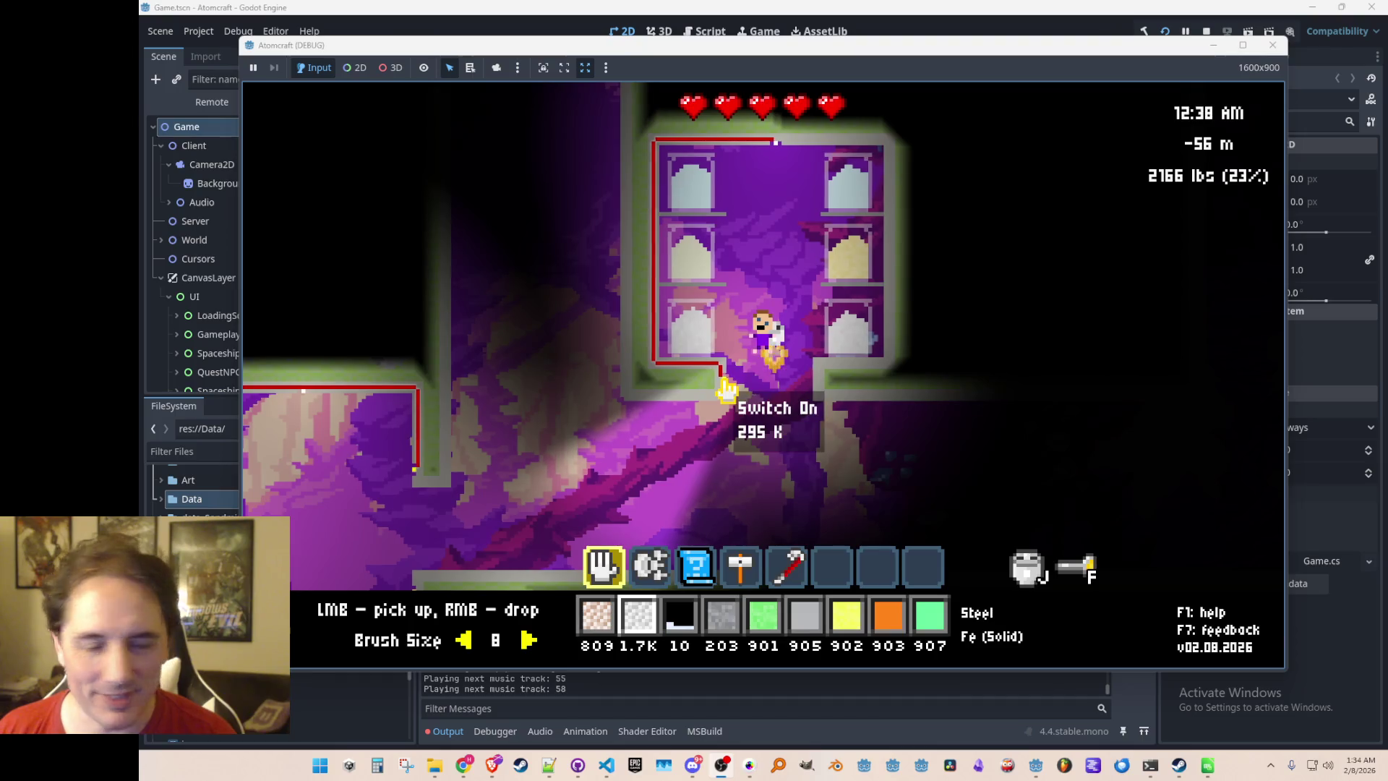
{"action": "key", "text": "w"}
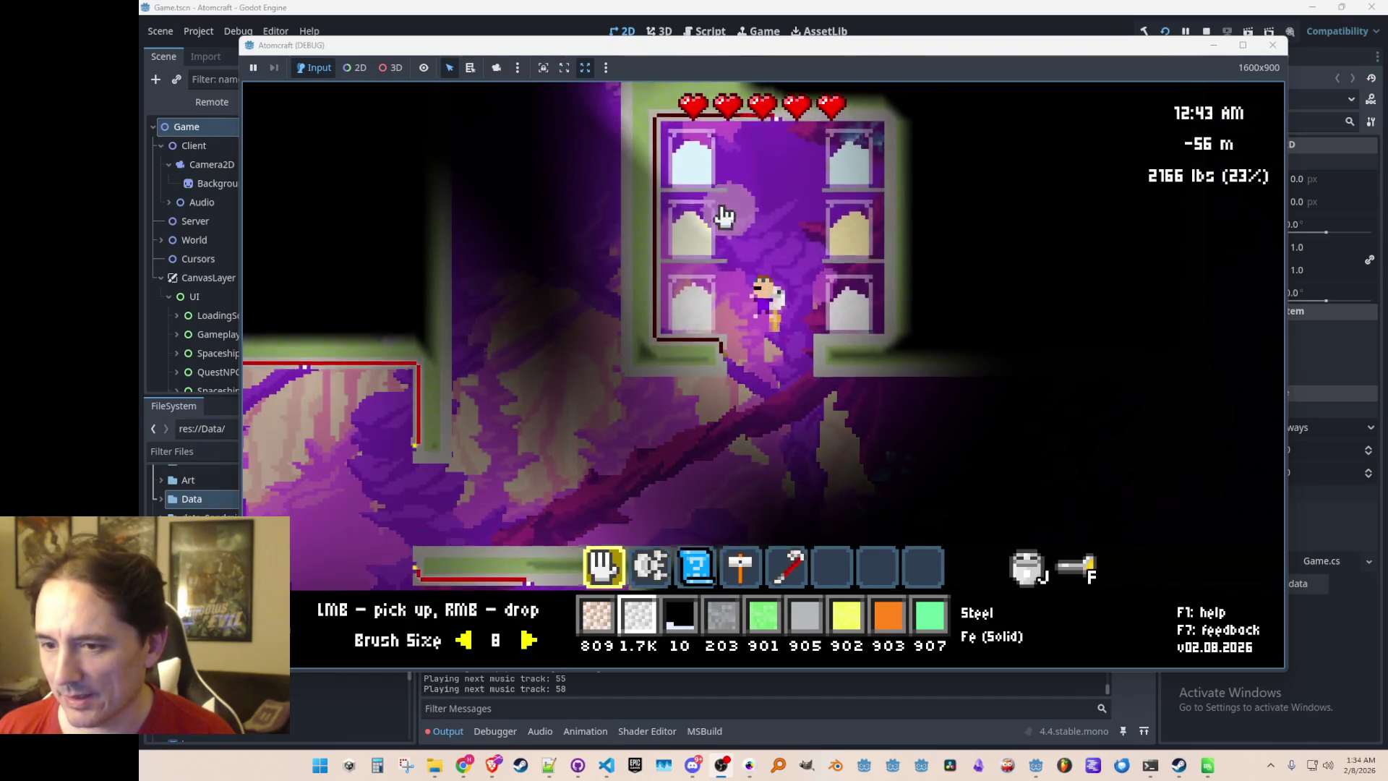
{"action": "key", "text": "a"}
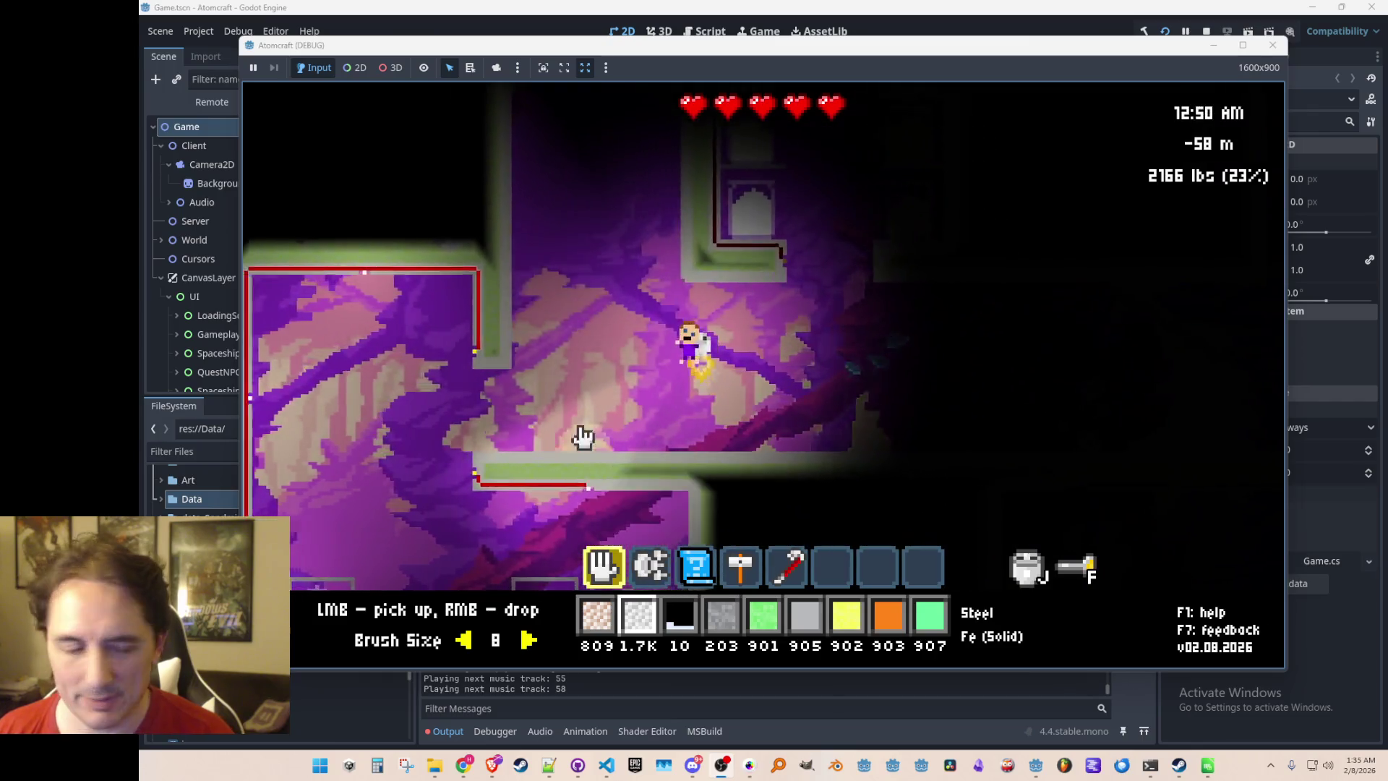
{"action": "key", "text": "a"}
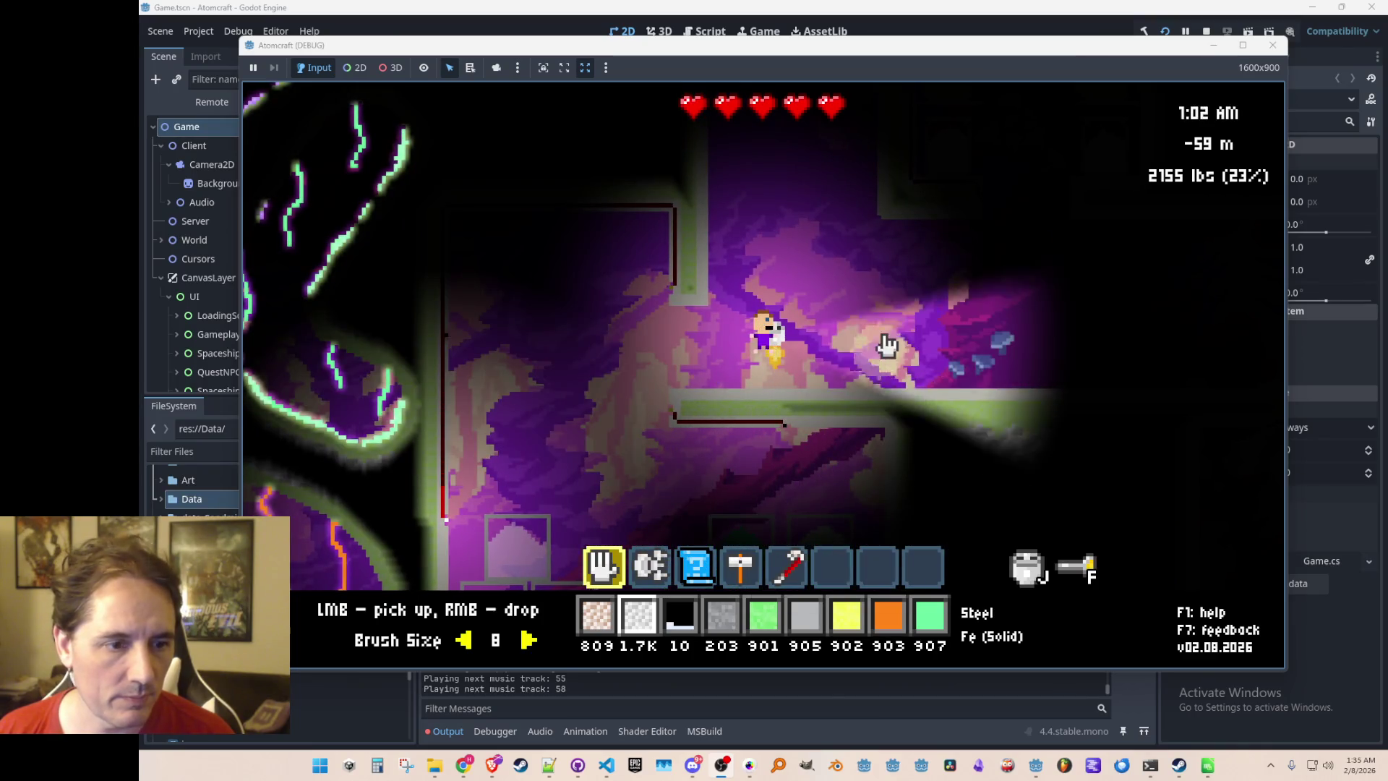
Reopen the room editor and open the save dialog in the ProcGenRooms folder
{"action": "key", "text": "F2"}
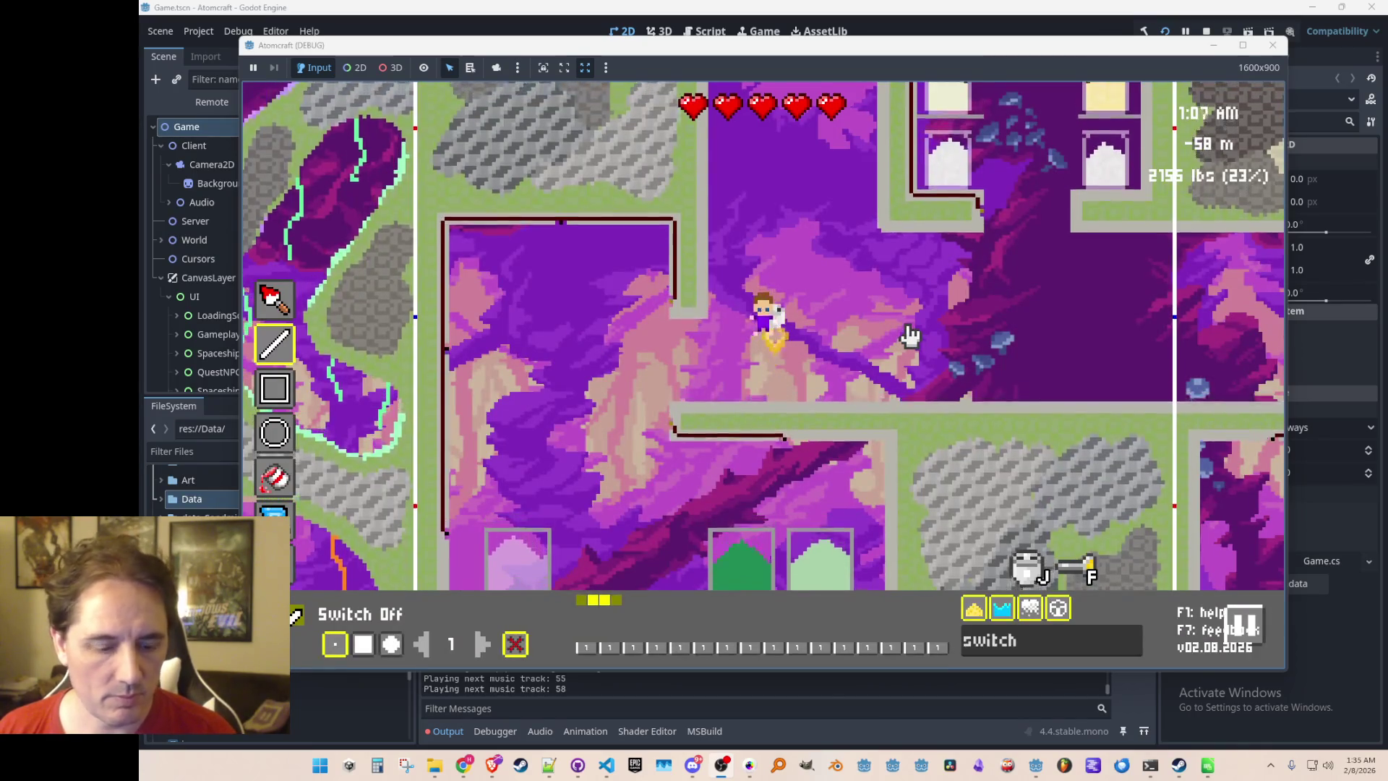
{"action": "key", "text": "ctrl+s"}
{"action": "left_click", "coordinate": [658, 410]}
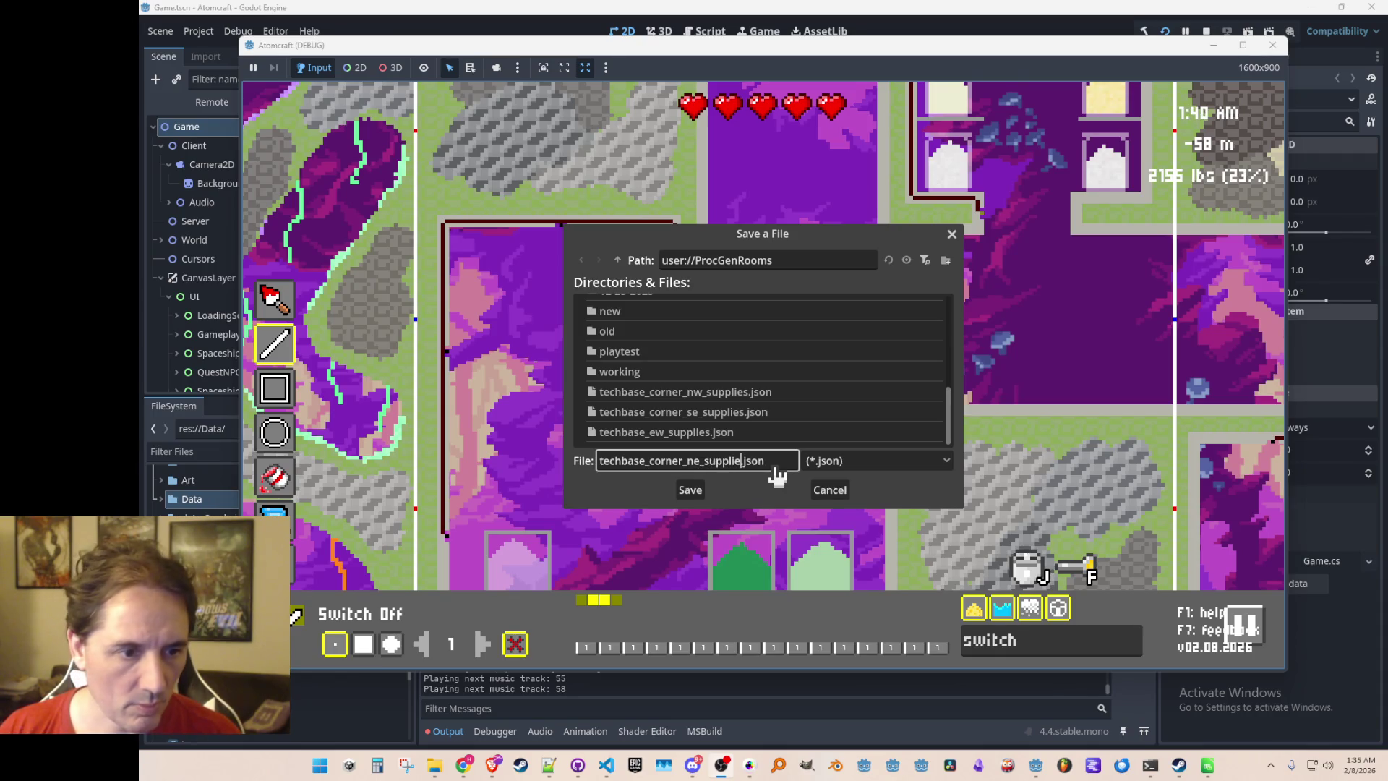
Save the room as techbase_corner_ne_supplies.json and close the room editor
{"action": "key", "text": "Return"}
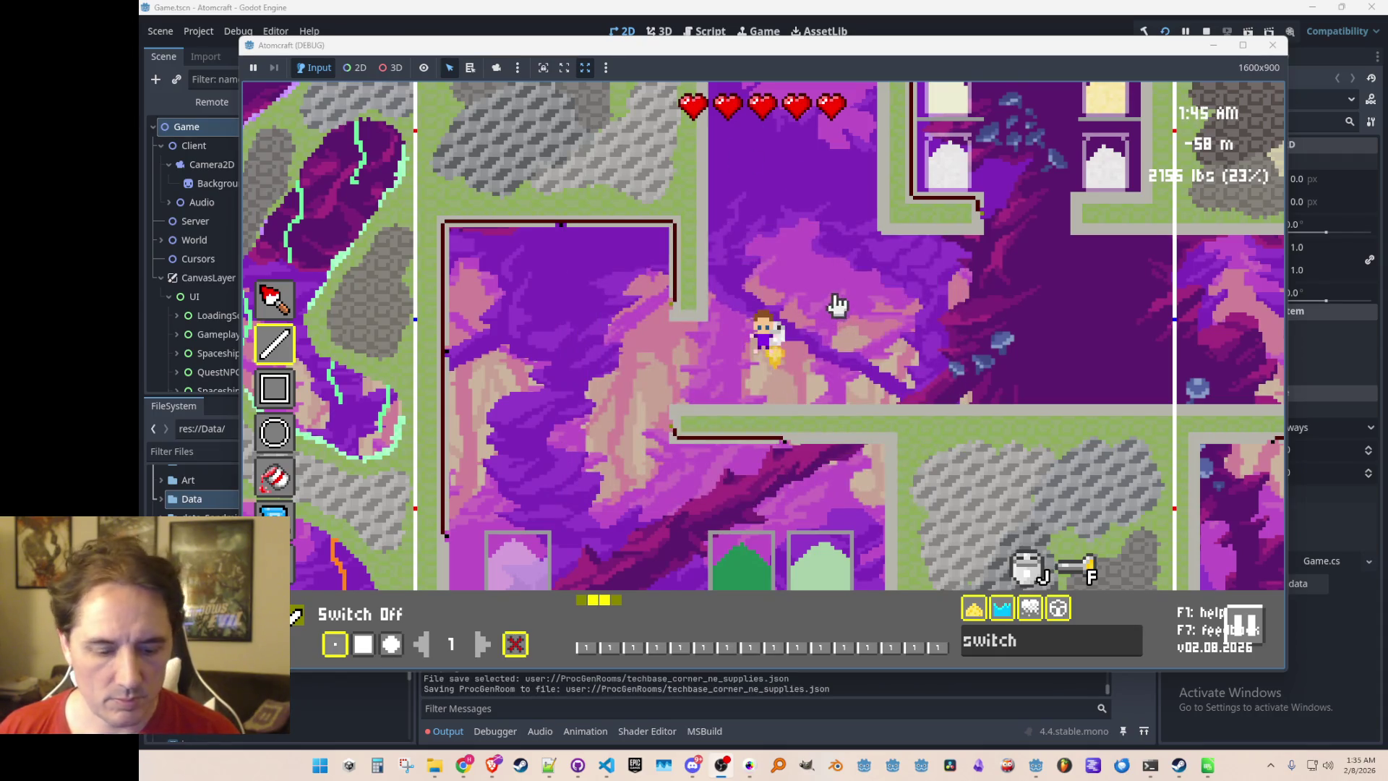
{"action": "key", "text": "Escape"}
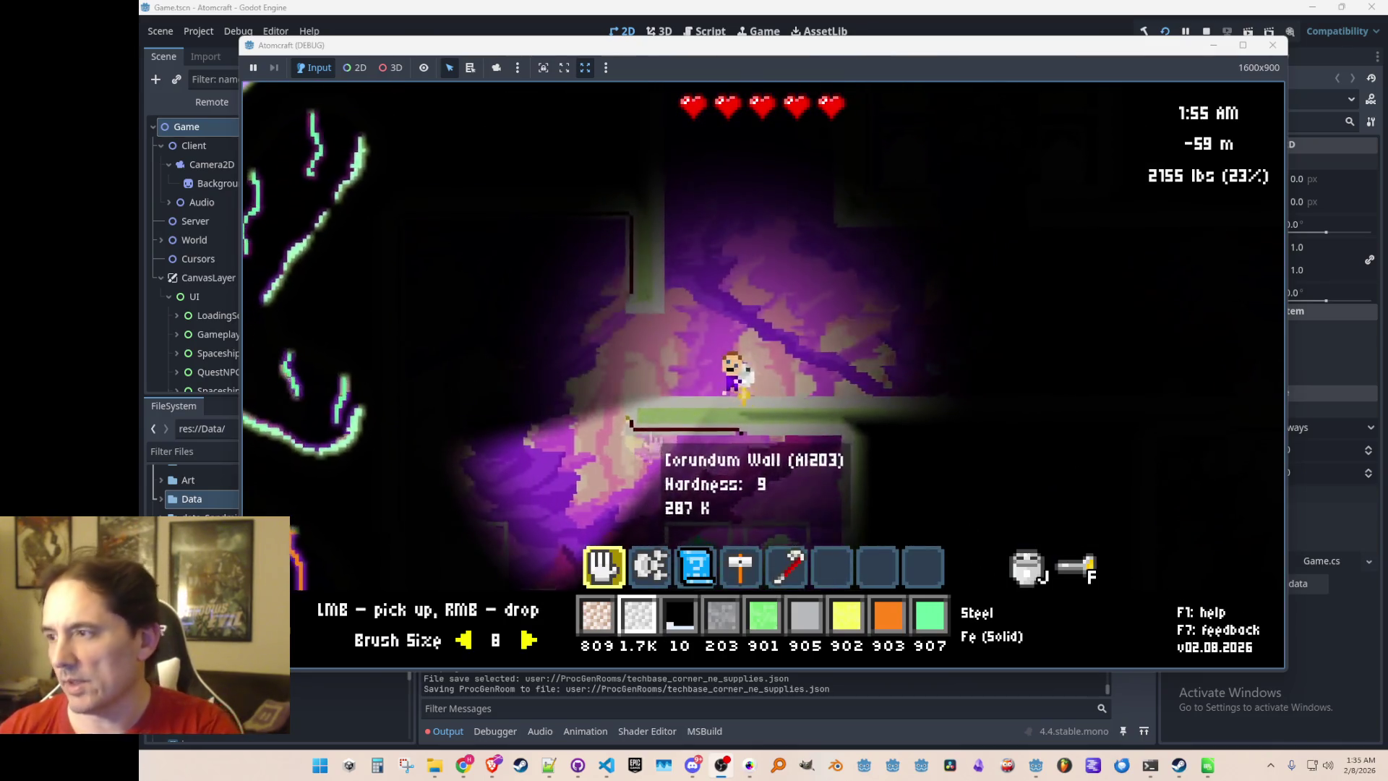
Clear the ledge below the player, fly up the cave shaft into the chamber, and reopen the room editor
{"action": "left_click", "coordinate": [650, 434]}
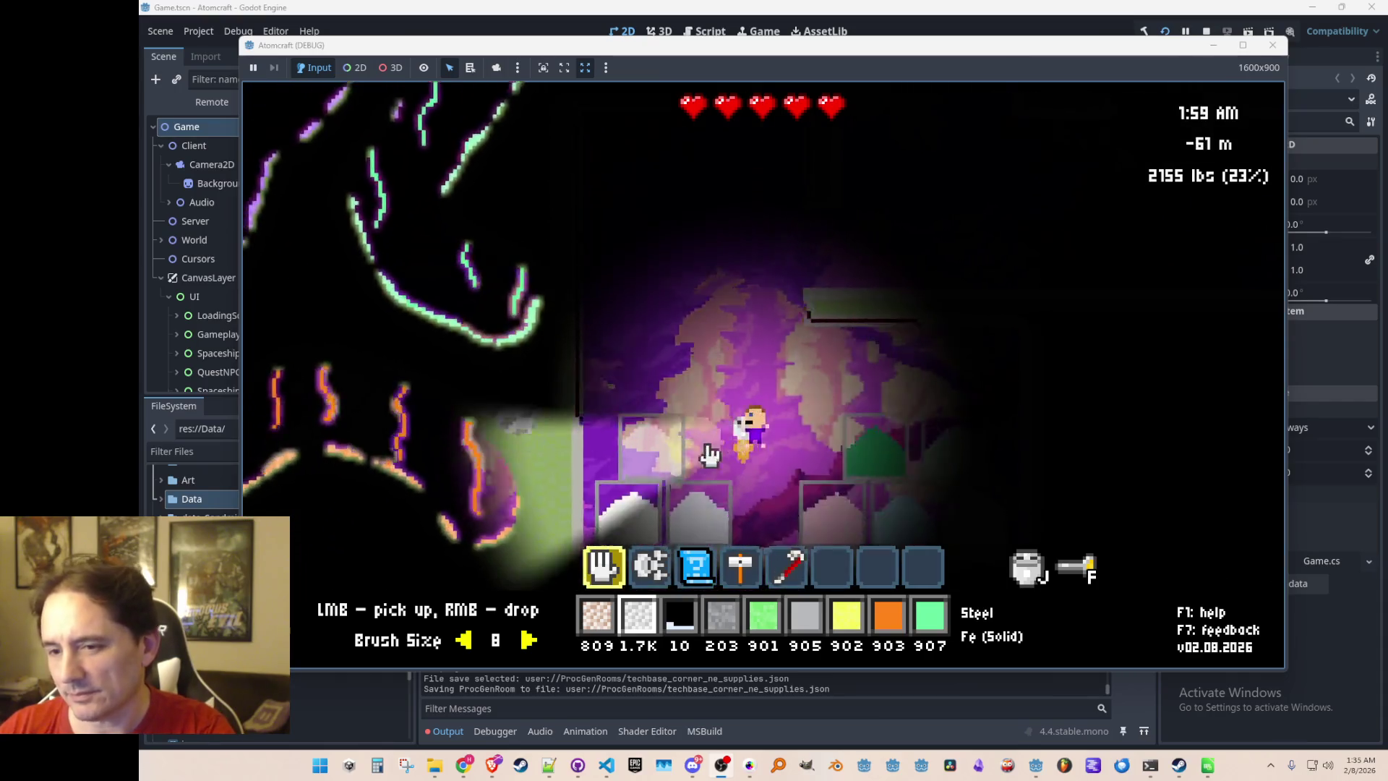
{"action": "key", "text": "w"}
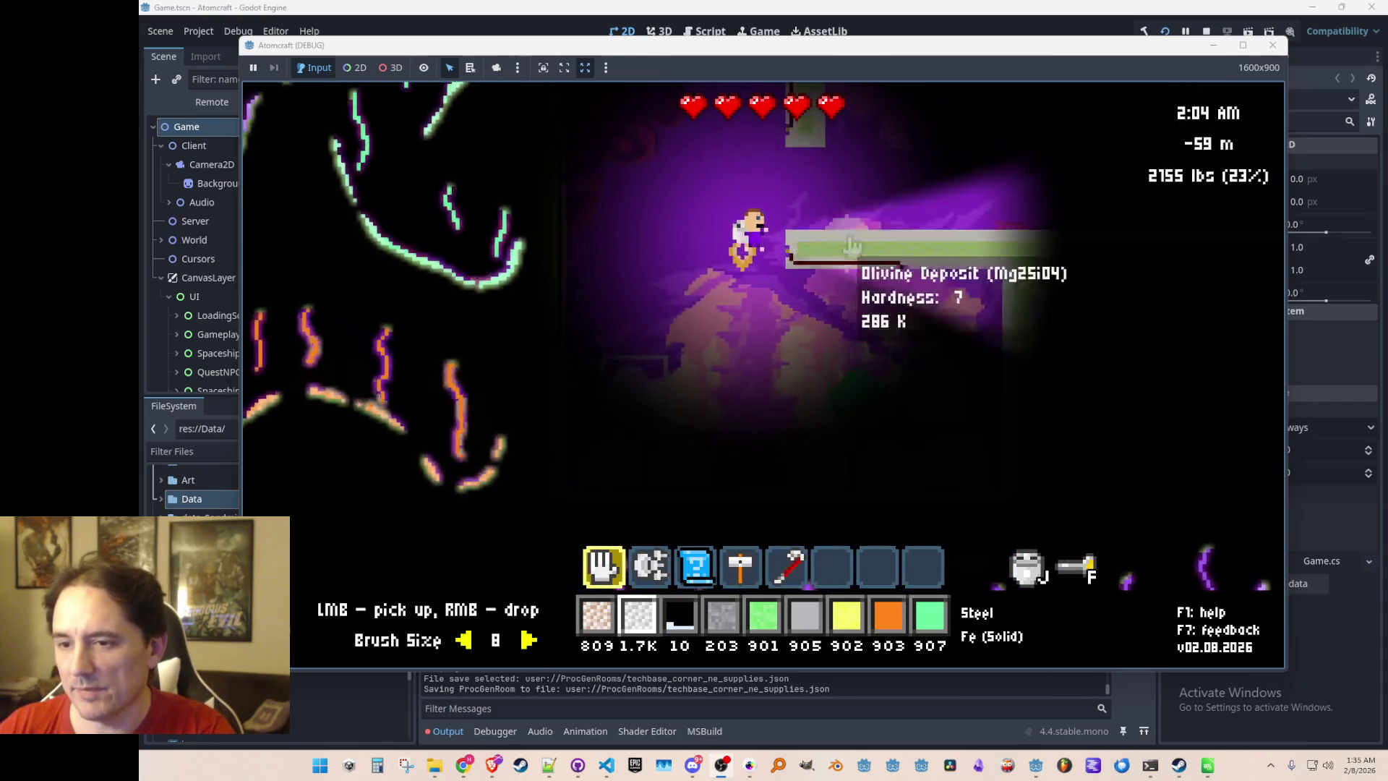
{"action": "key", "text": "w"}
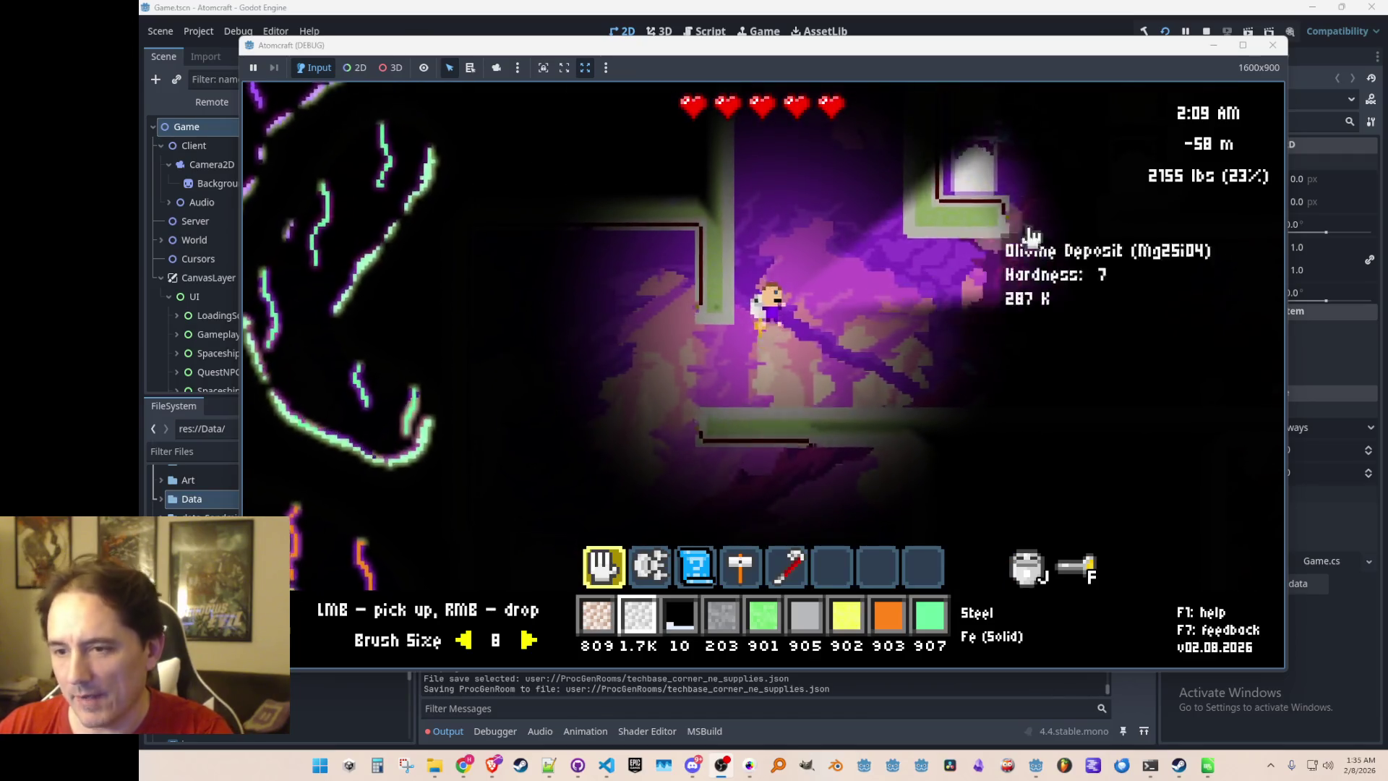
{"action": "key", "text": "w"}
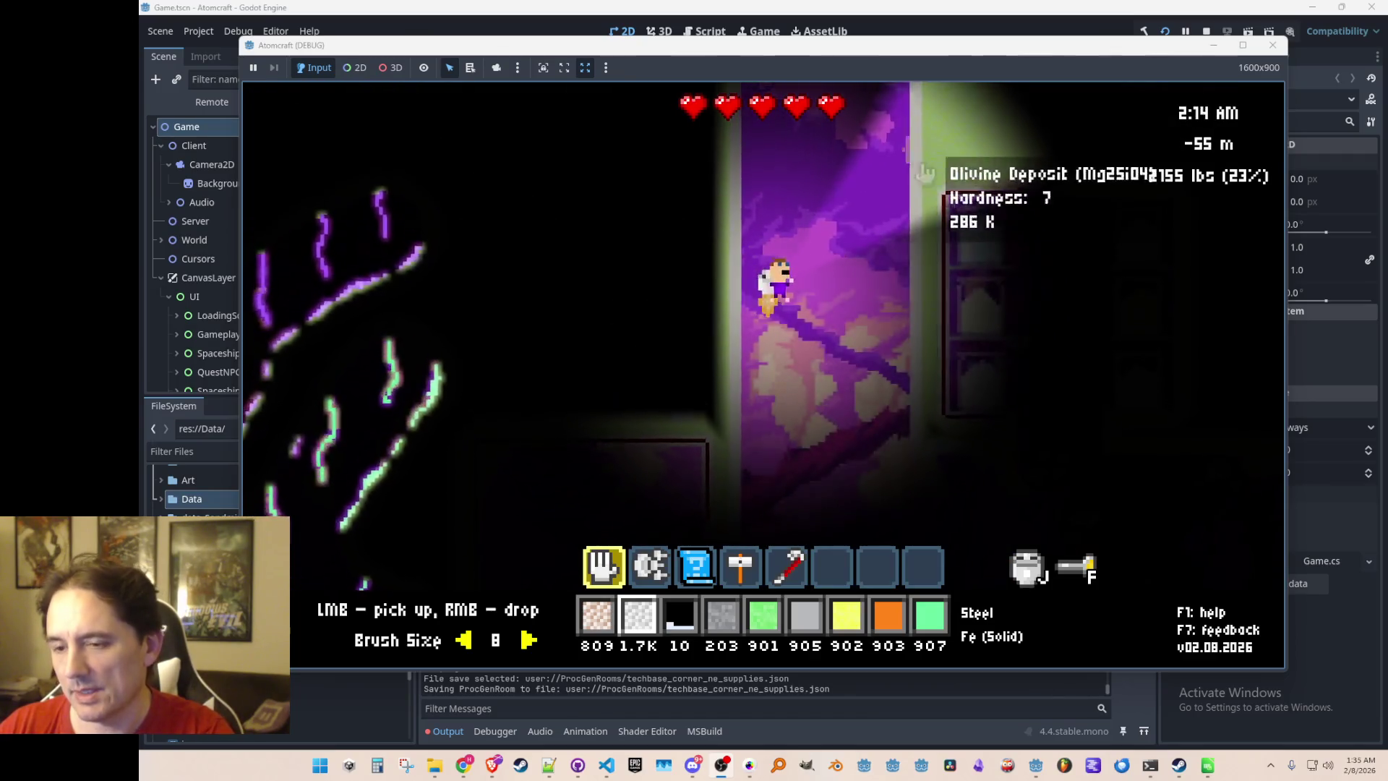
{"action": "key", "text": "w"}
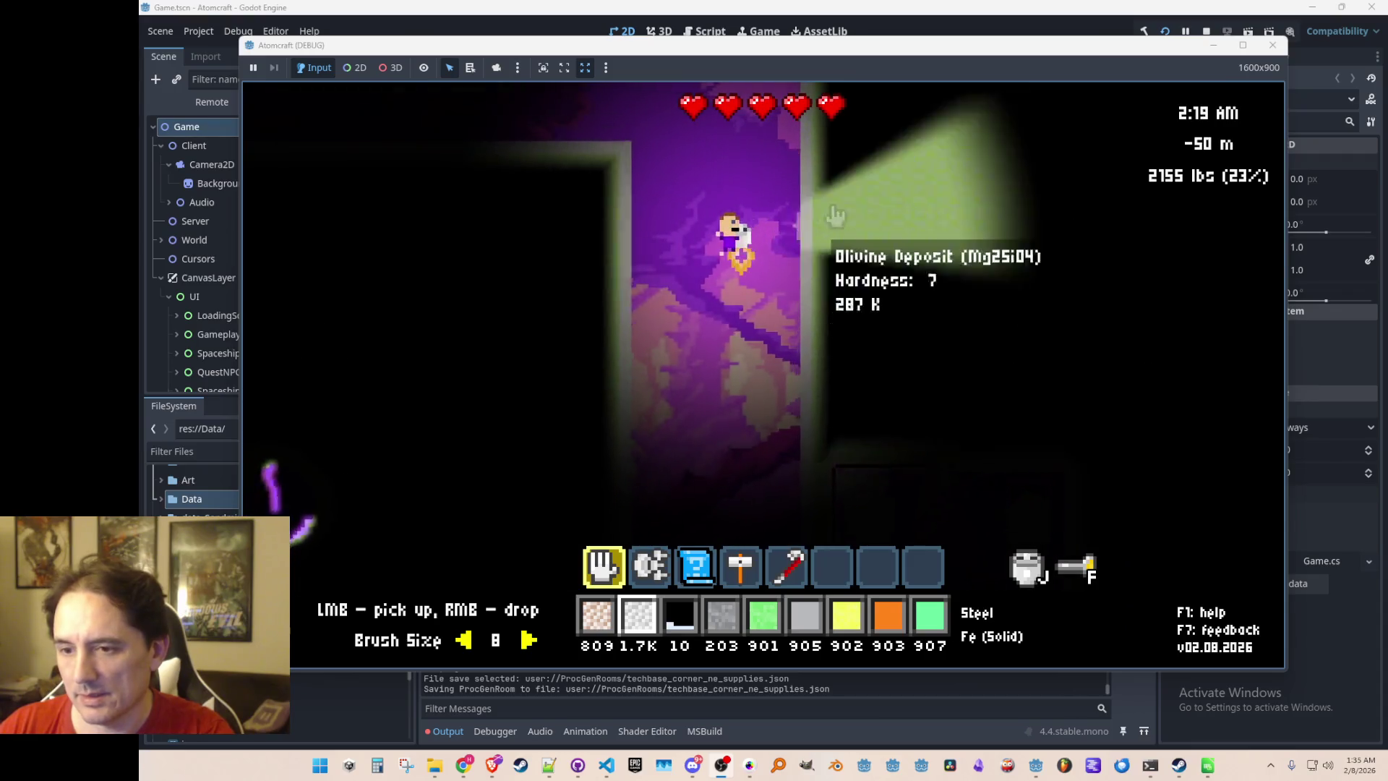
{"action": "key", "text": "w"}
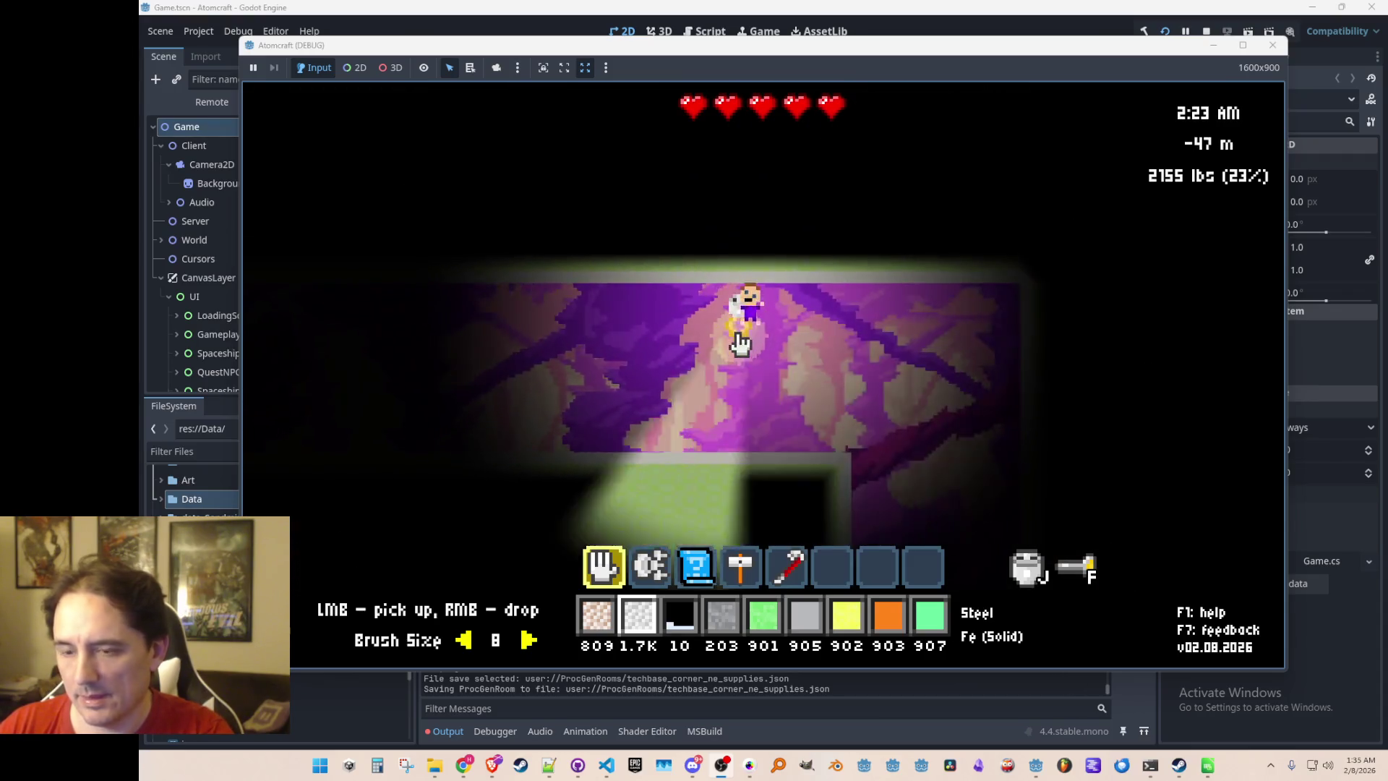
{"action": "key", "text": "F2"}
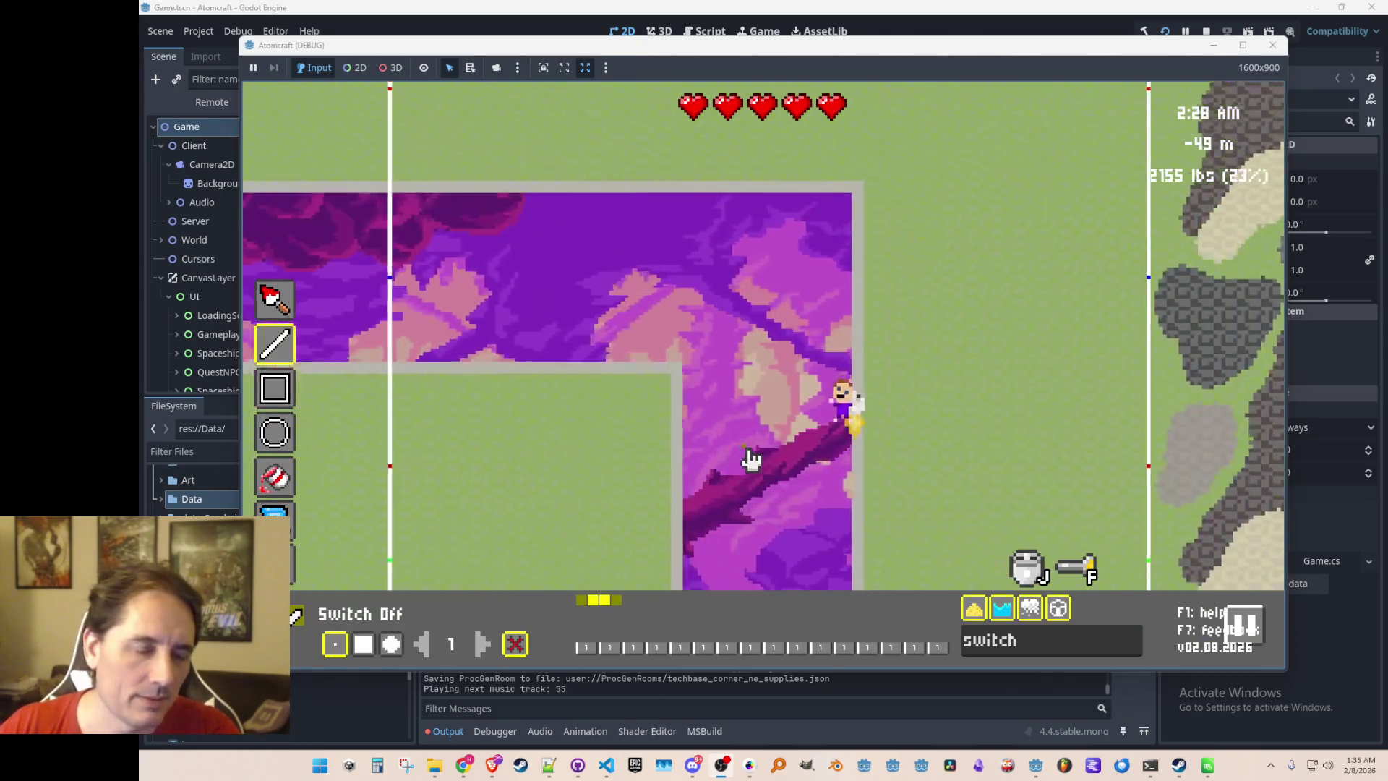
{"action": "key", "text": "w"}
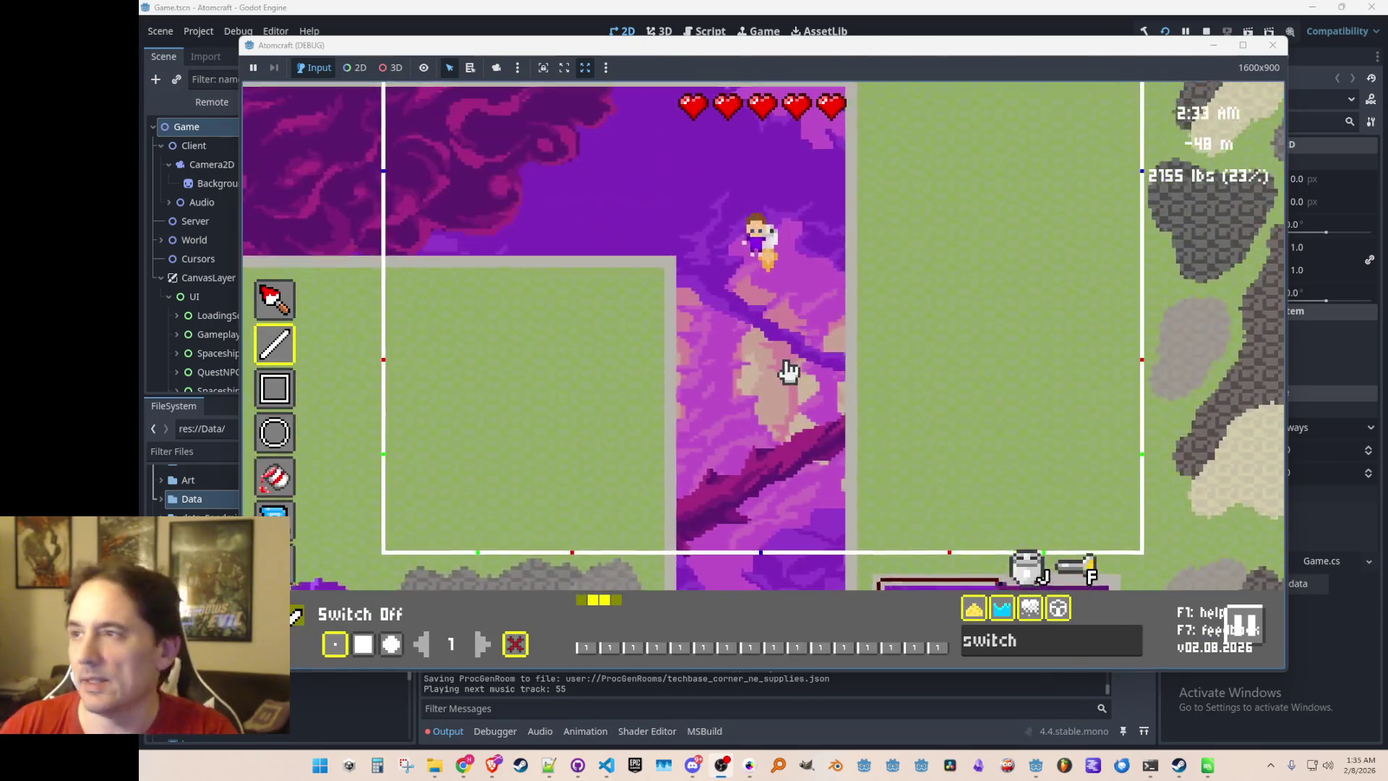
{"action": "key", "text": "w"}
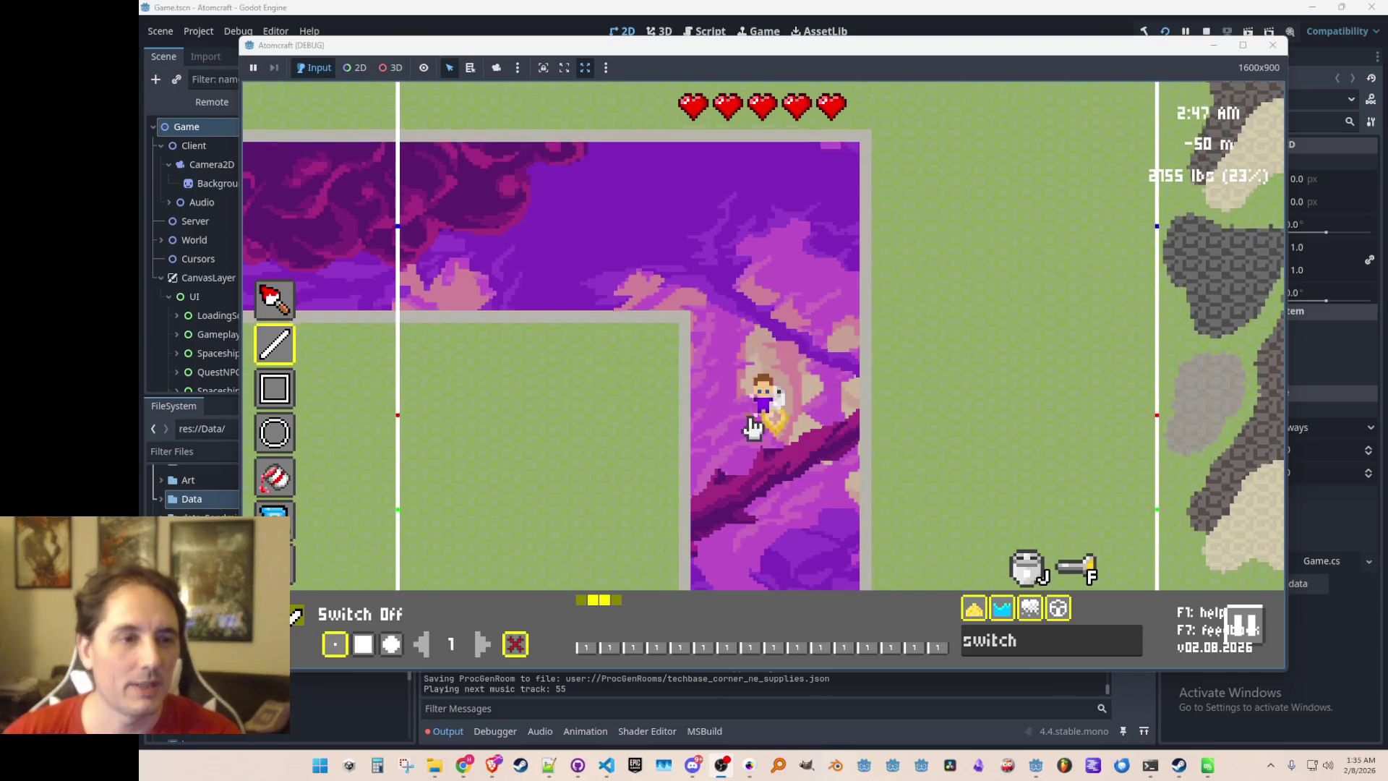
{"action": "key", "text": "s"}
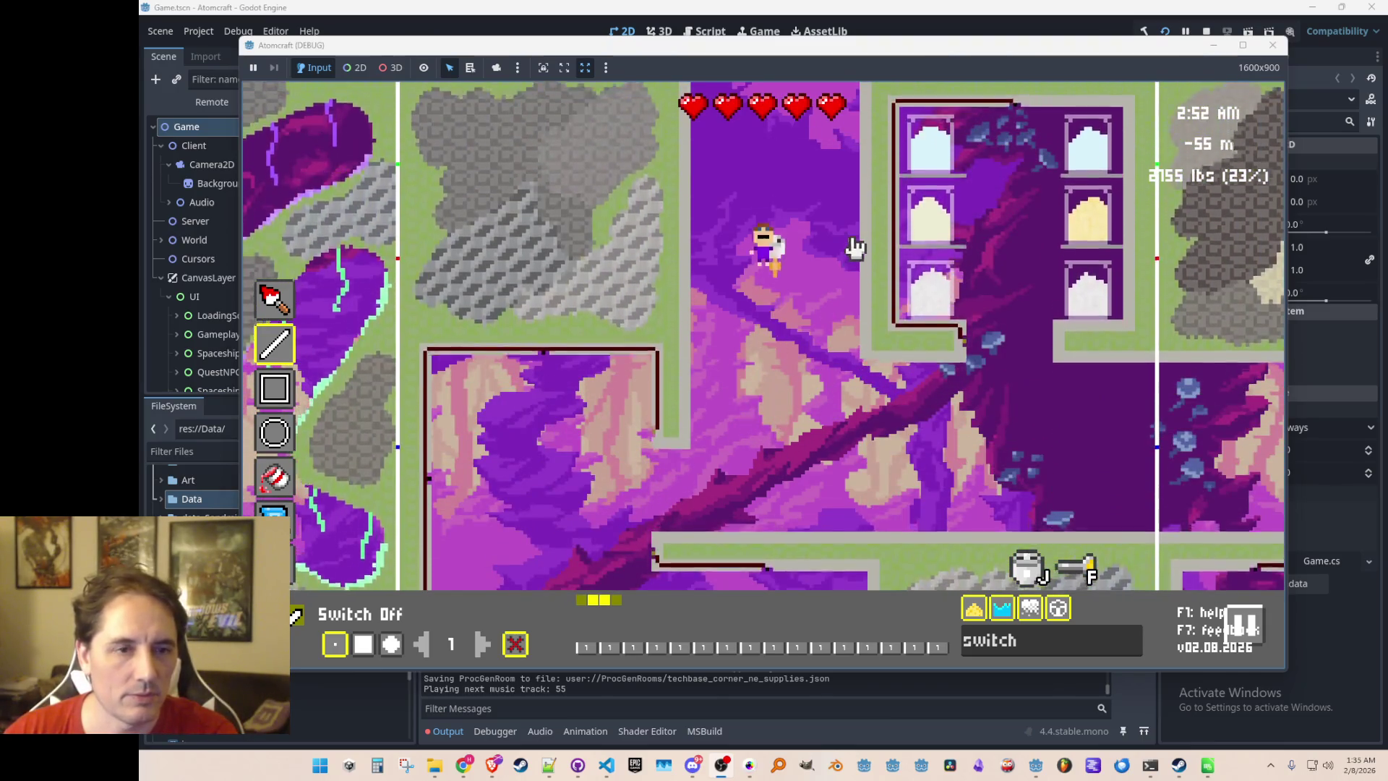
{"action": "key", "text": "w"}
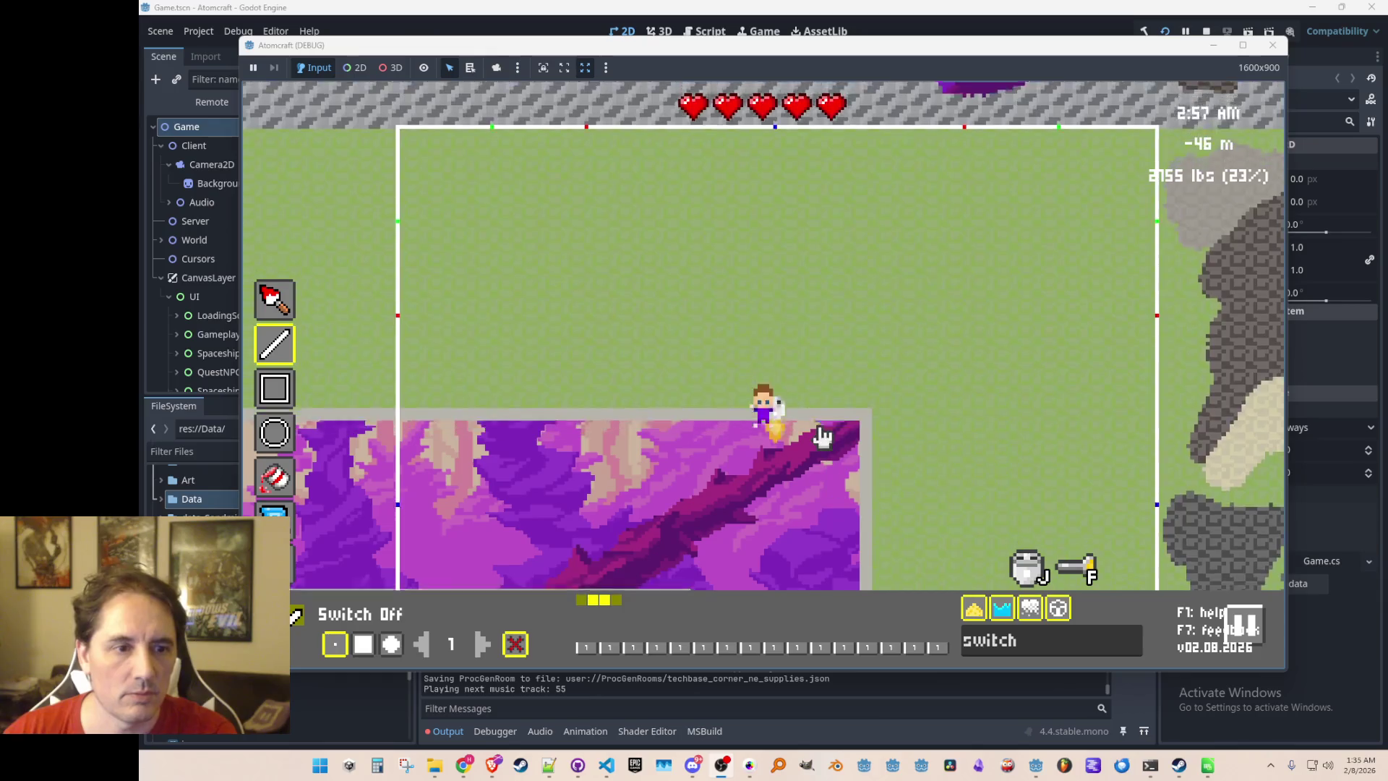
{"action": "key", "text": "s"}
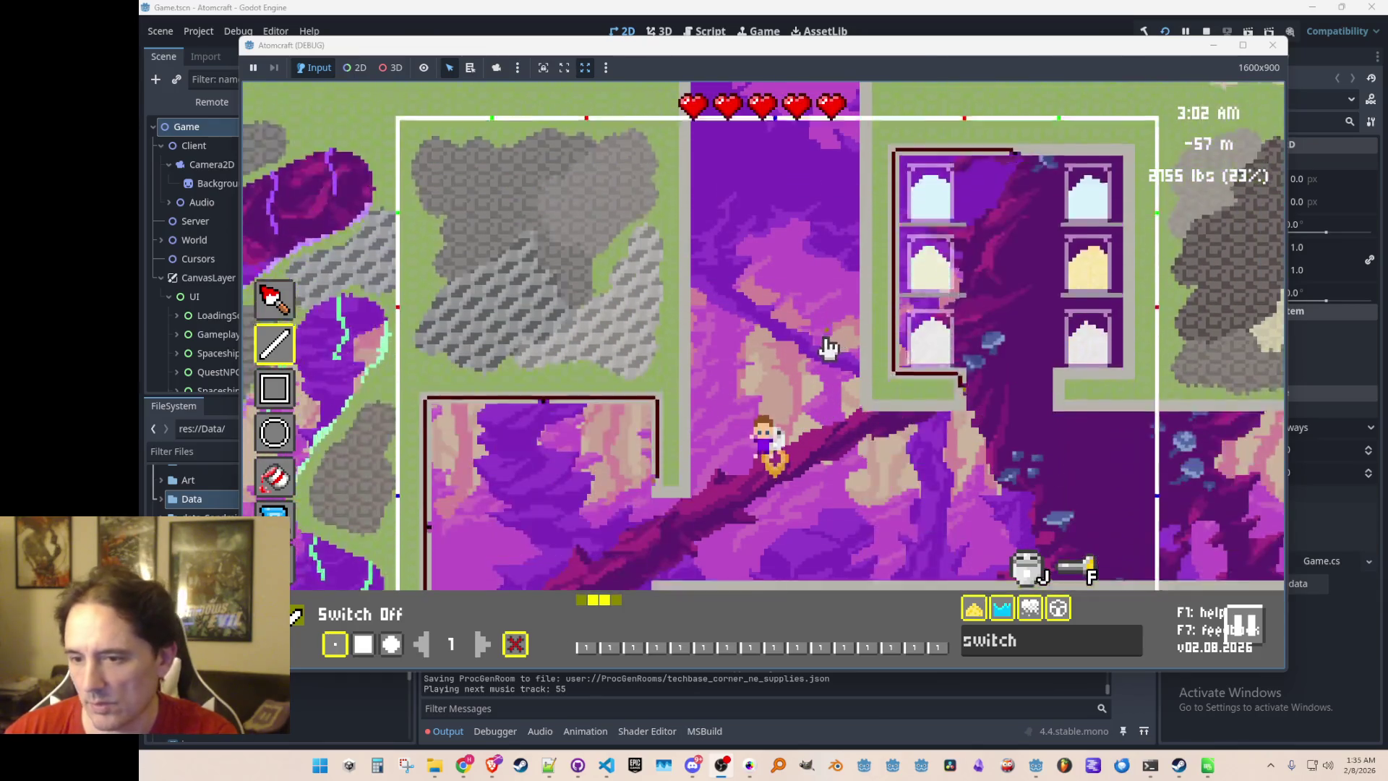
{"action": "key", "text": "w"}
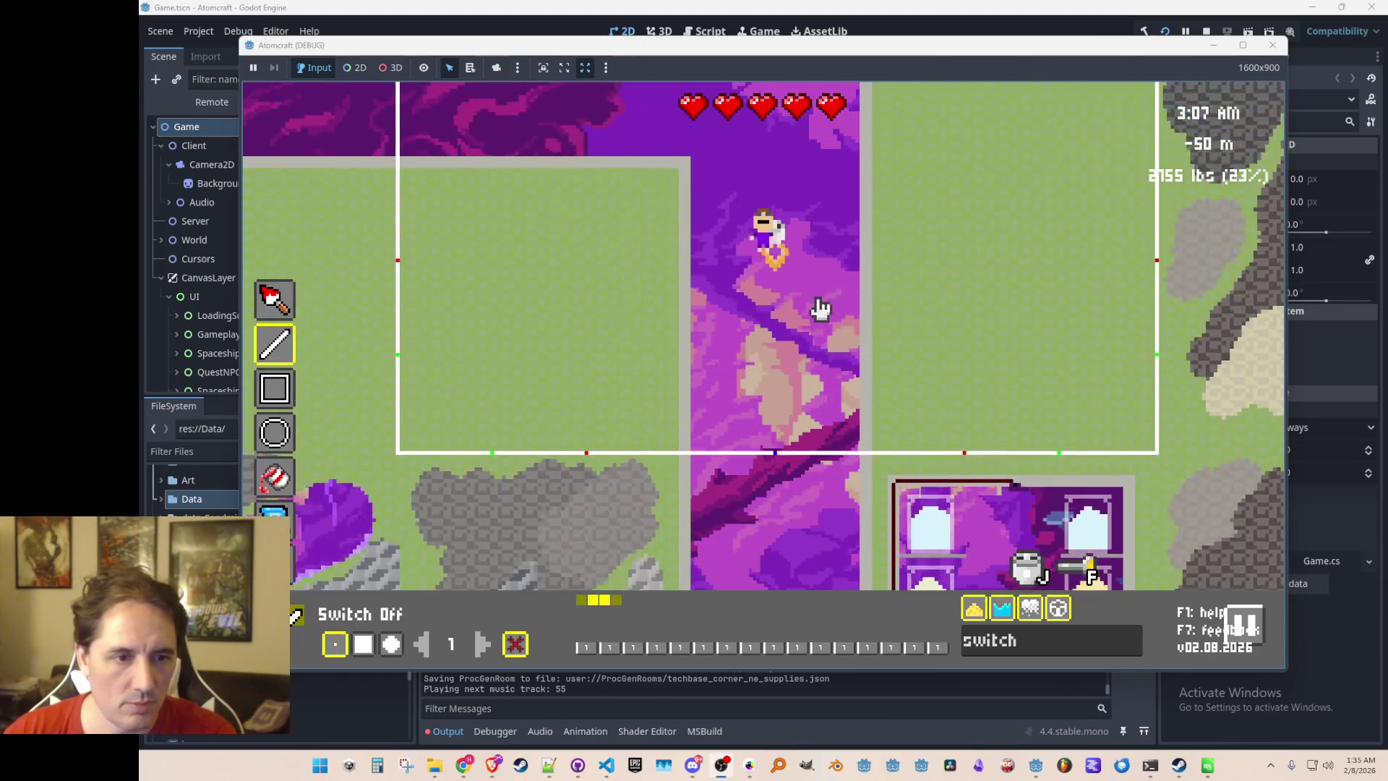
{"action": "key", "text": "w"}
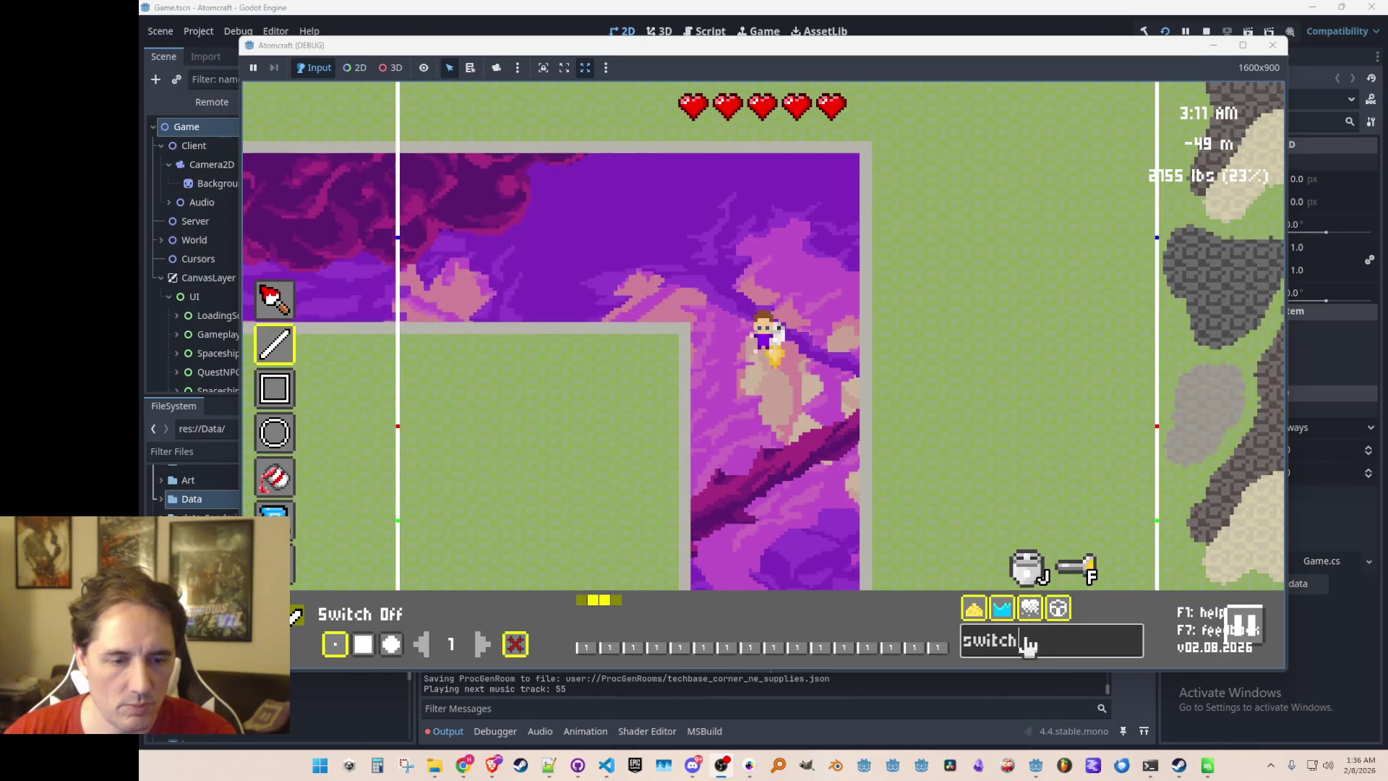
{"action": "type", "text": "corundum"}
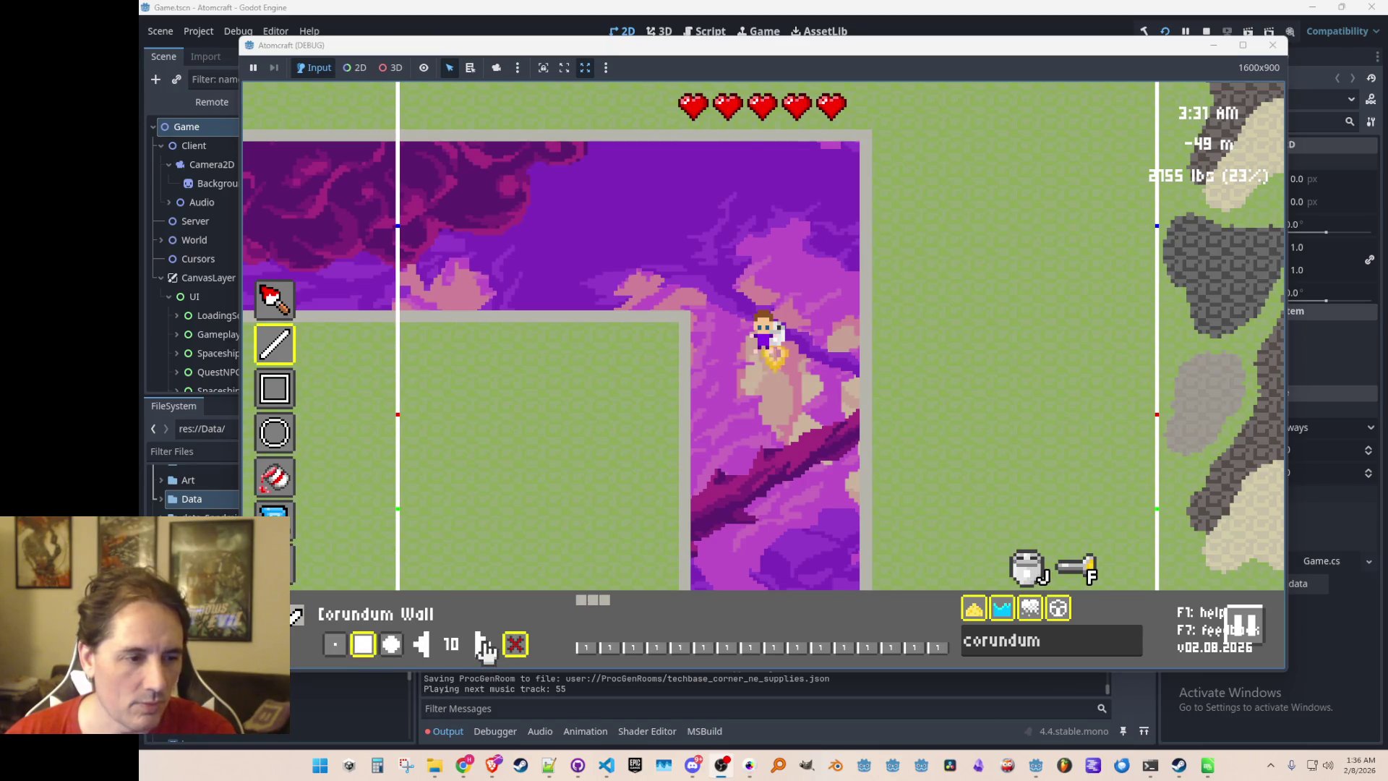
Fly the player up above the purple chamber with the size-10 Corundum Wall brush ready
{"action": "mouse_move", "coordinate": [882, 375]}
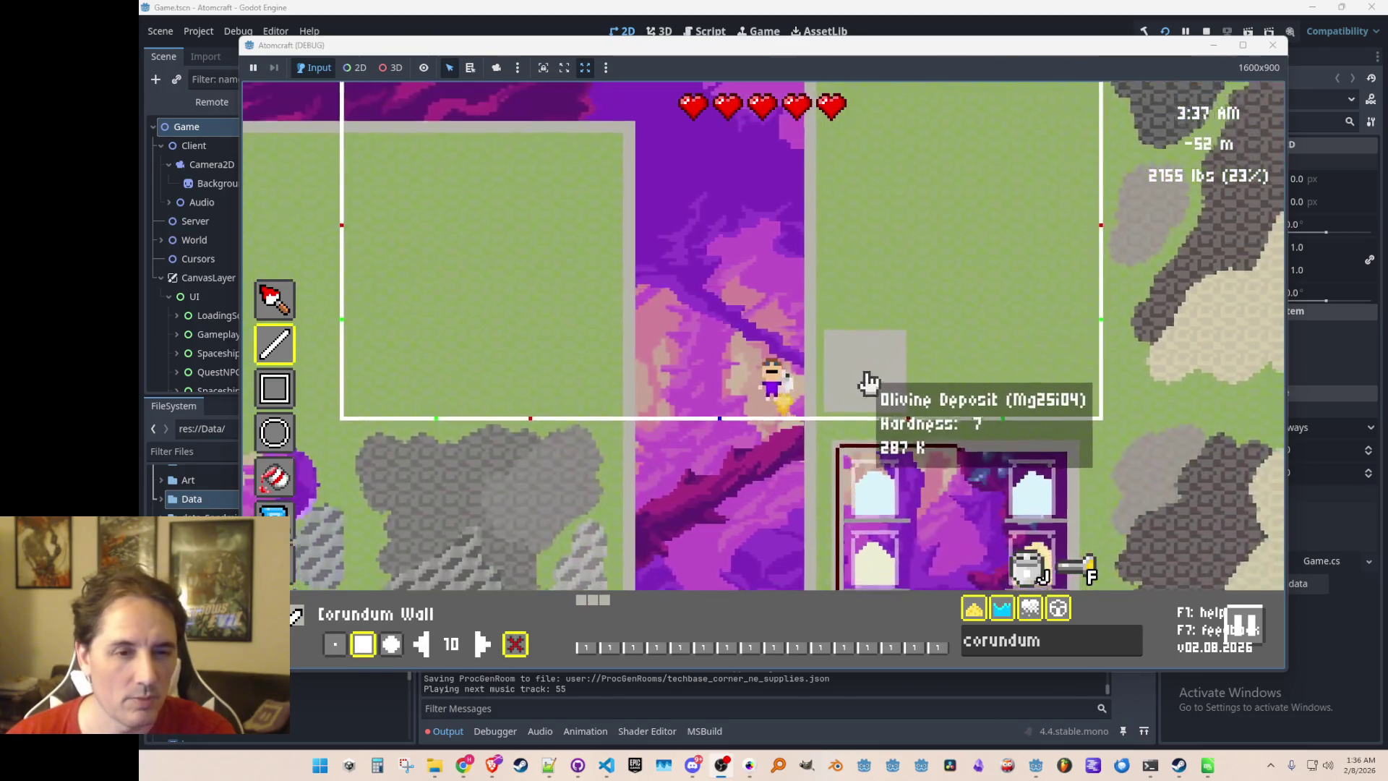
{"action": "key", "text": "w"}
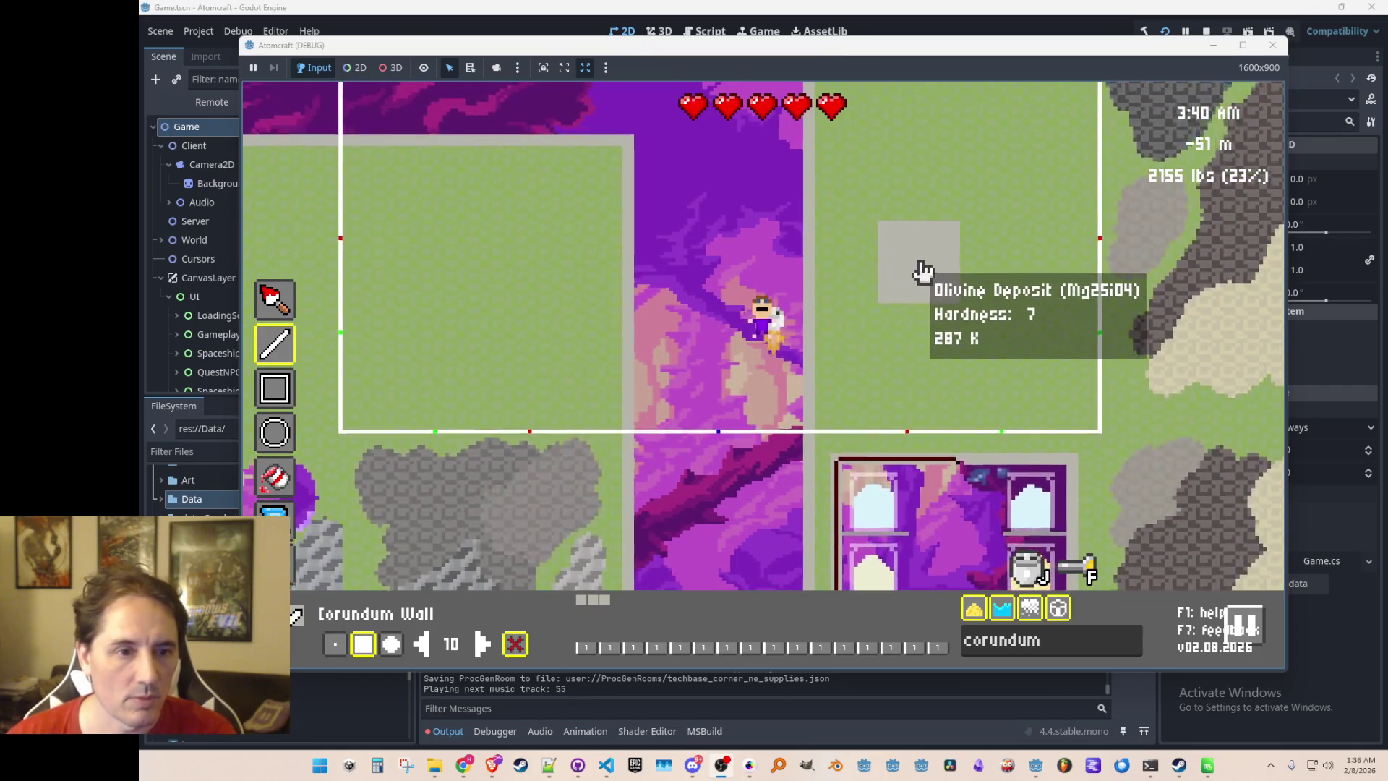
{"action": "key", "text": "w"}
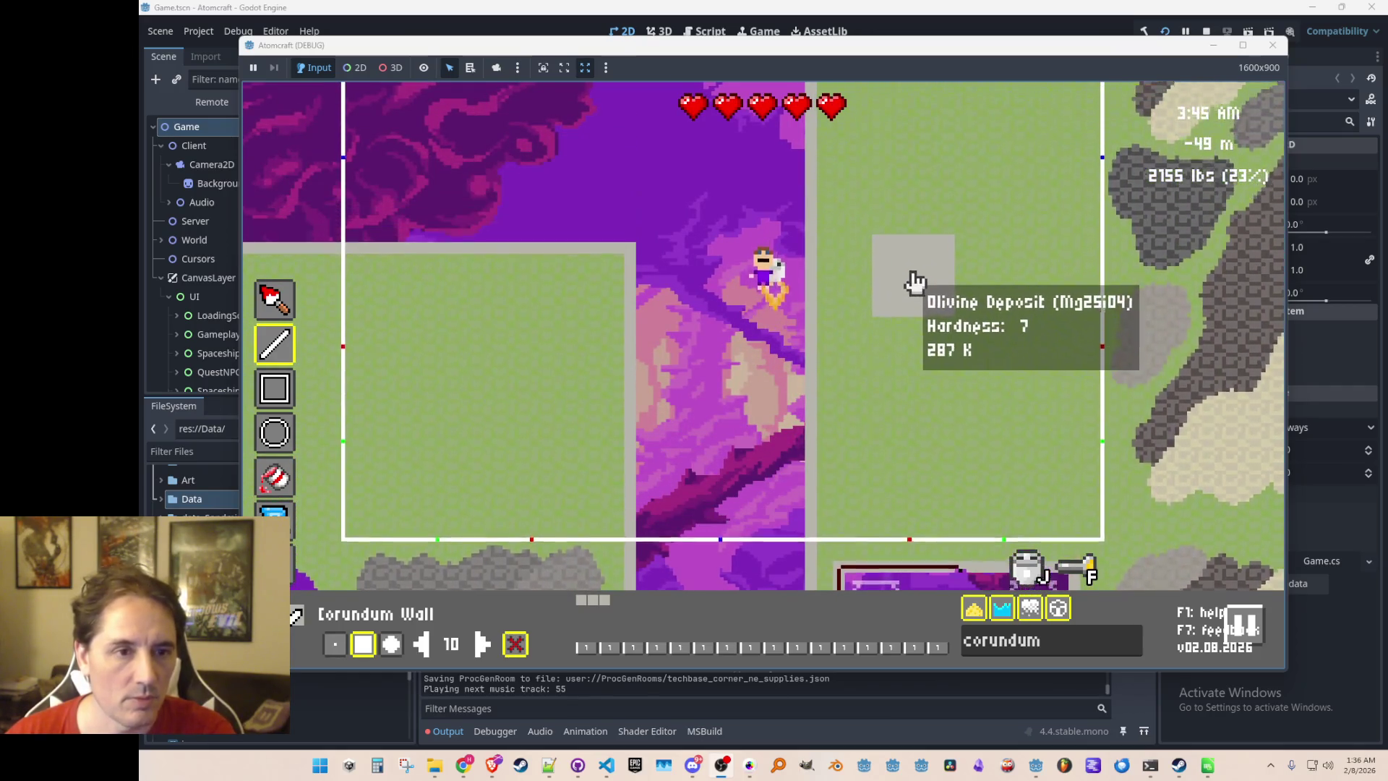
{"action": "key", "text": "w"}
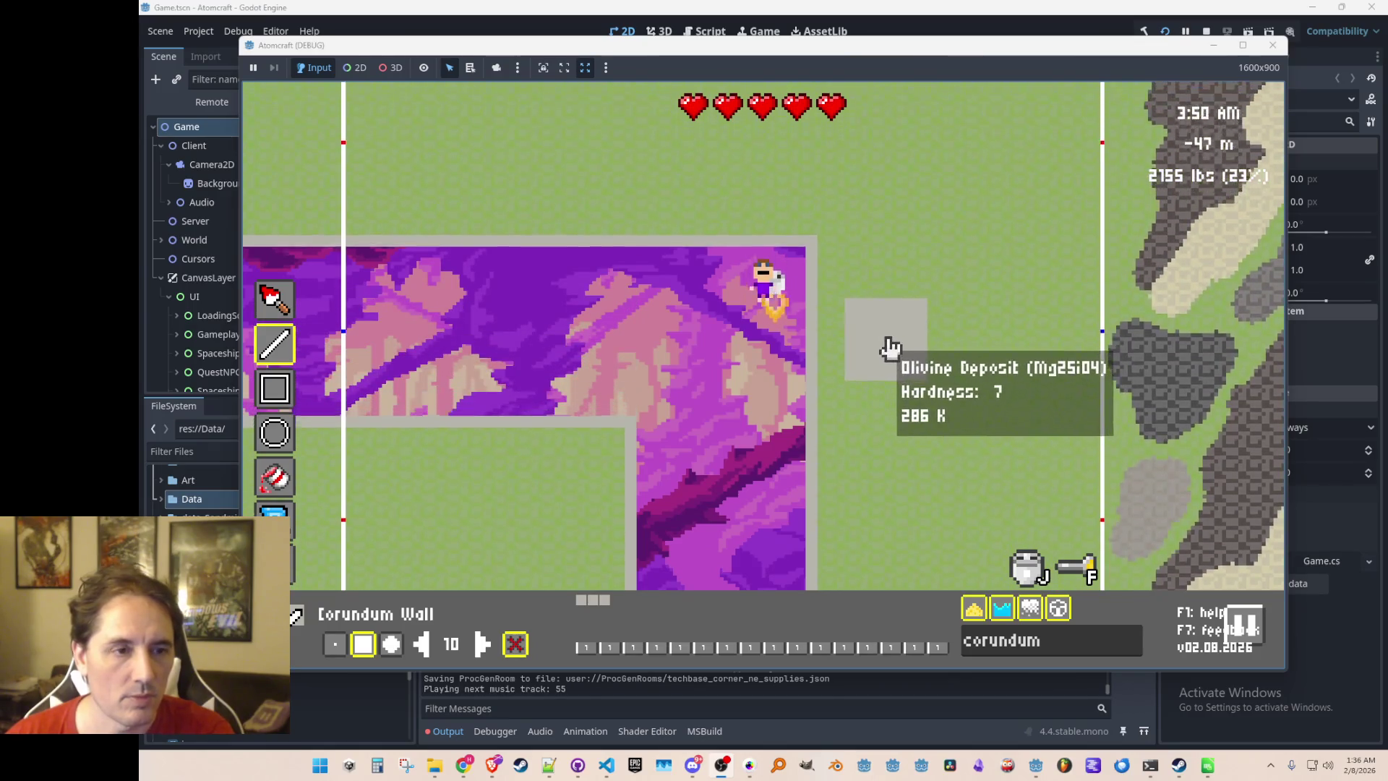
{"action": "key", "text": "w"}
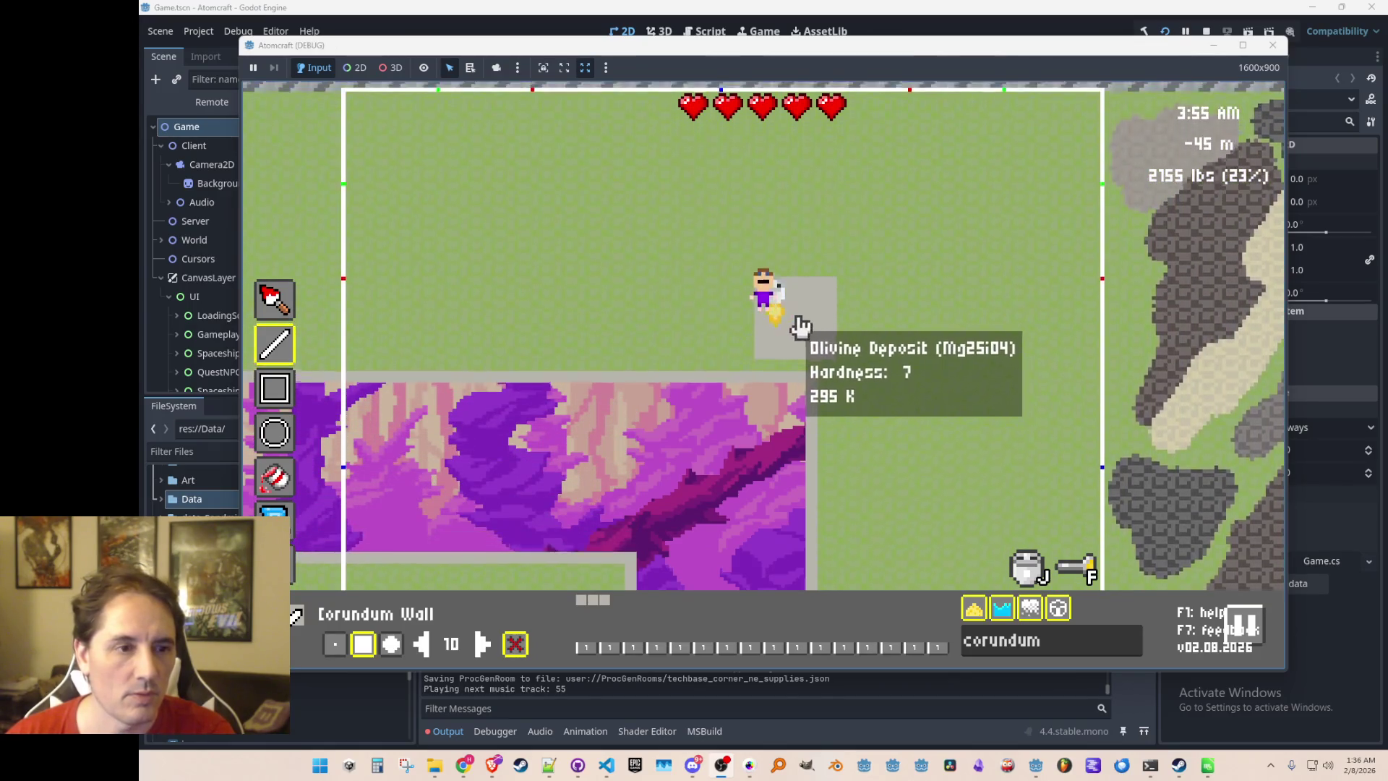
{"action": "key", "text": "a"}
{"action": "key", "text": "d"}
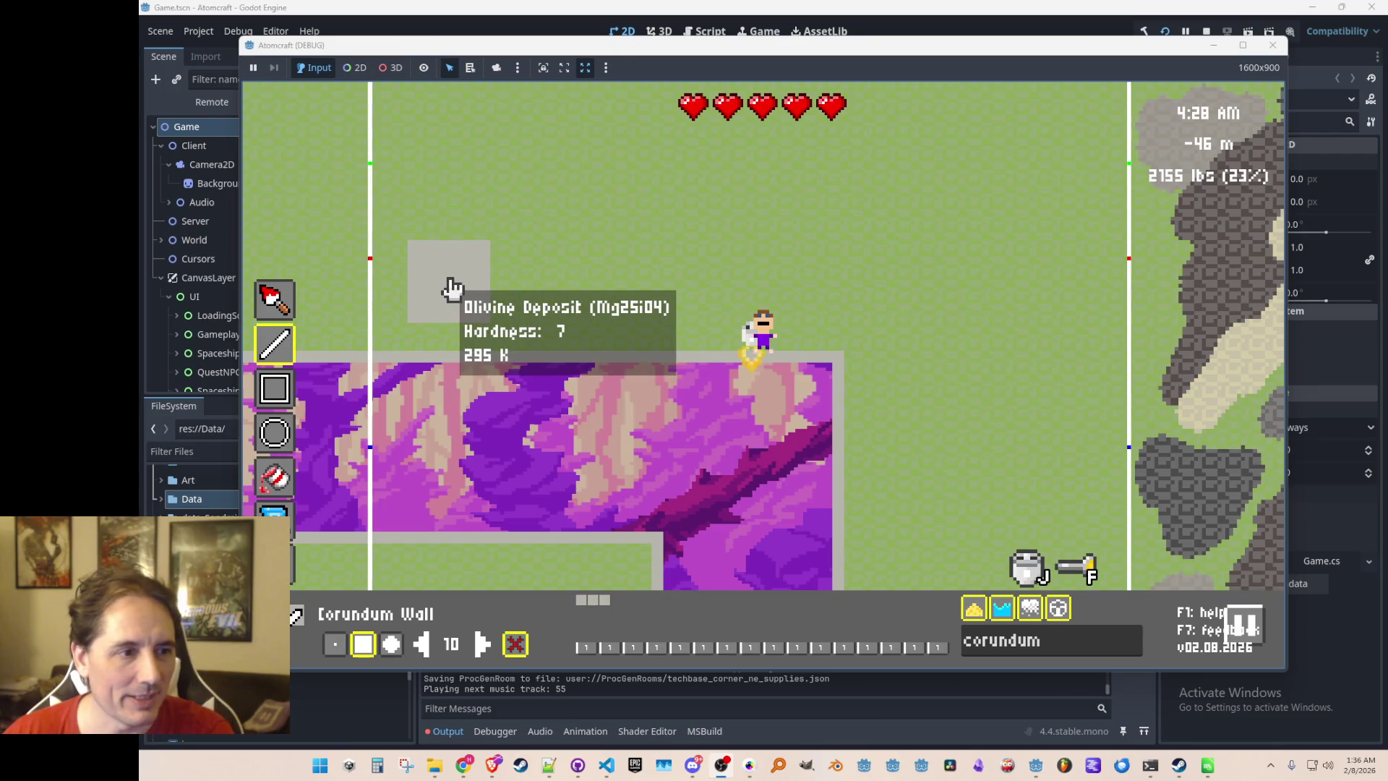
Build a long corundum wall strip above the room and extend wall strips upward from its right end
{"action": "left_click_drag", "start_coordinate": [451, 289], "coordinate": [1053, 289]}
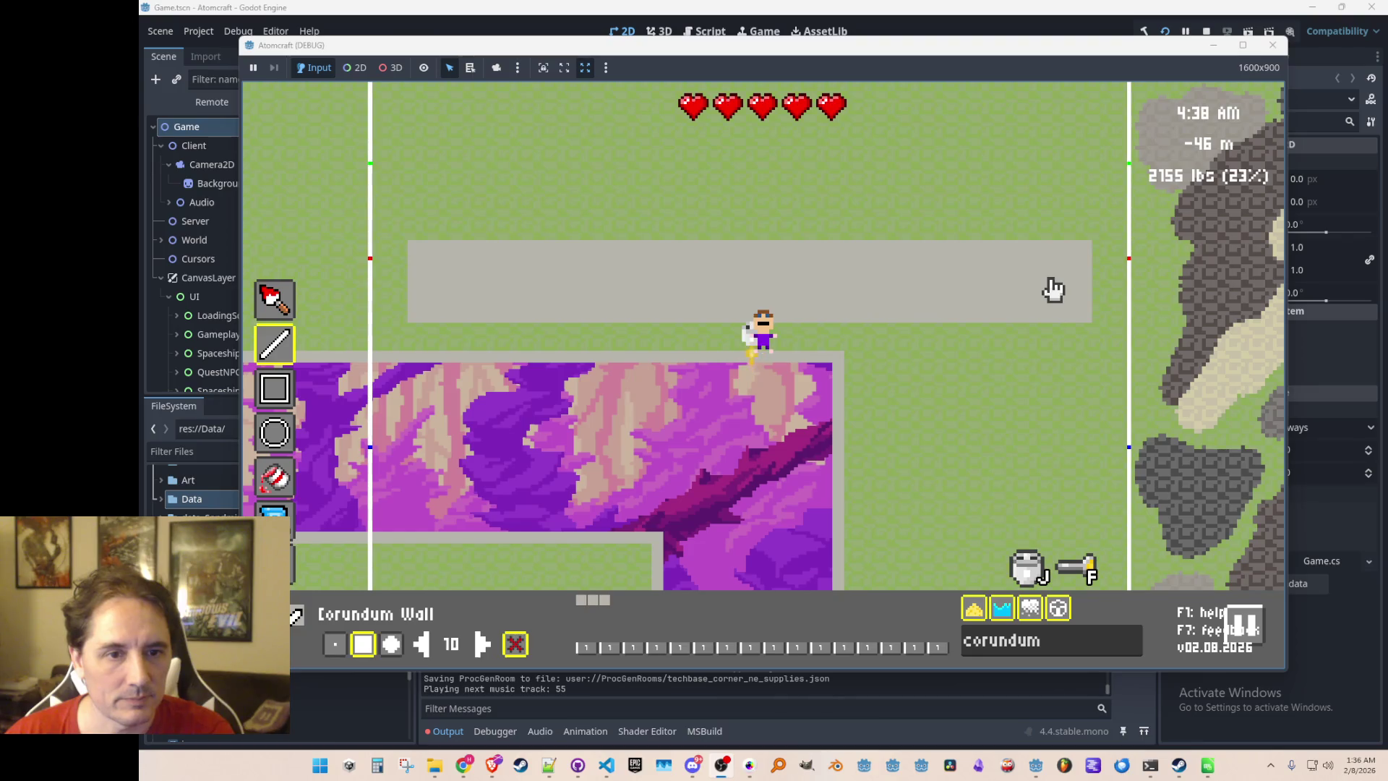
{"action": "left_click_drag", "start_coordinate": [1055, 289], "coordinate": [1056, 289]}
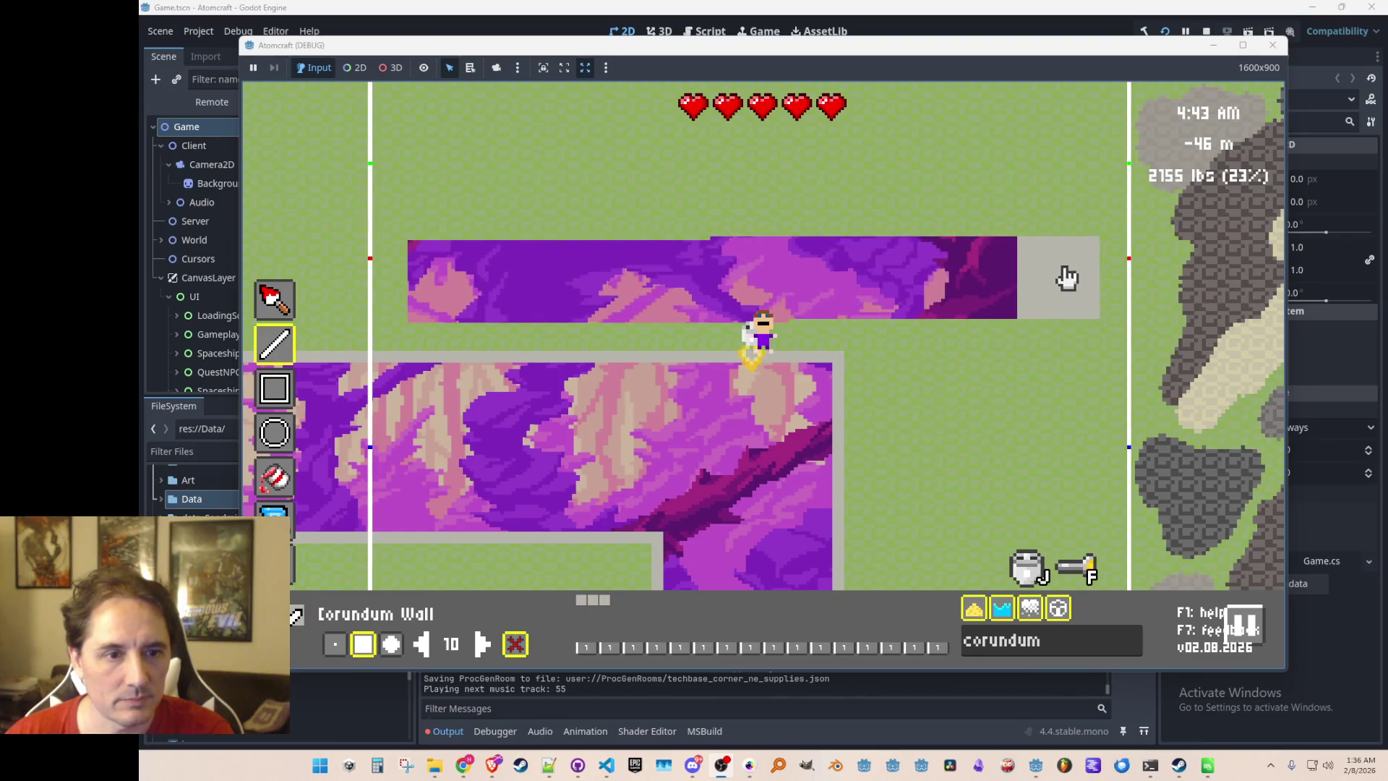
{"action": "left_click_drag", "start_coordinate": [821, 294], "coordinate": [1059, 291]}
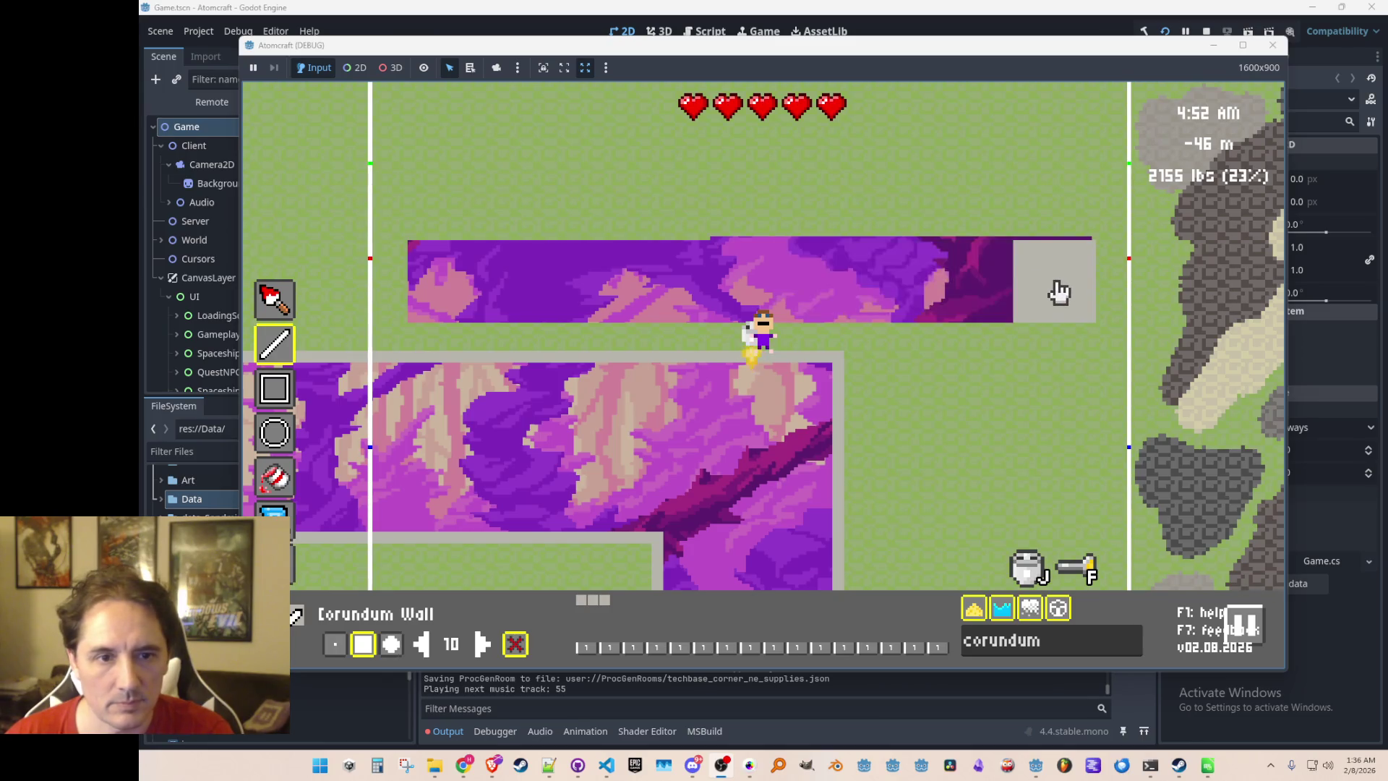
{"action": "left_click_drag", "start_coordinate": [1057, 226], "coordinate": [1057, 148]}
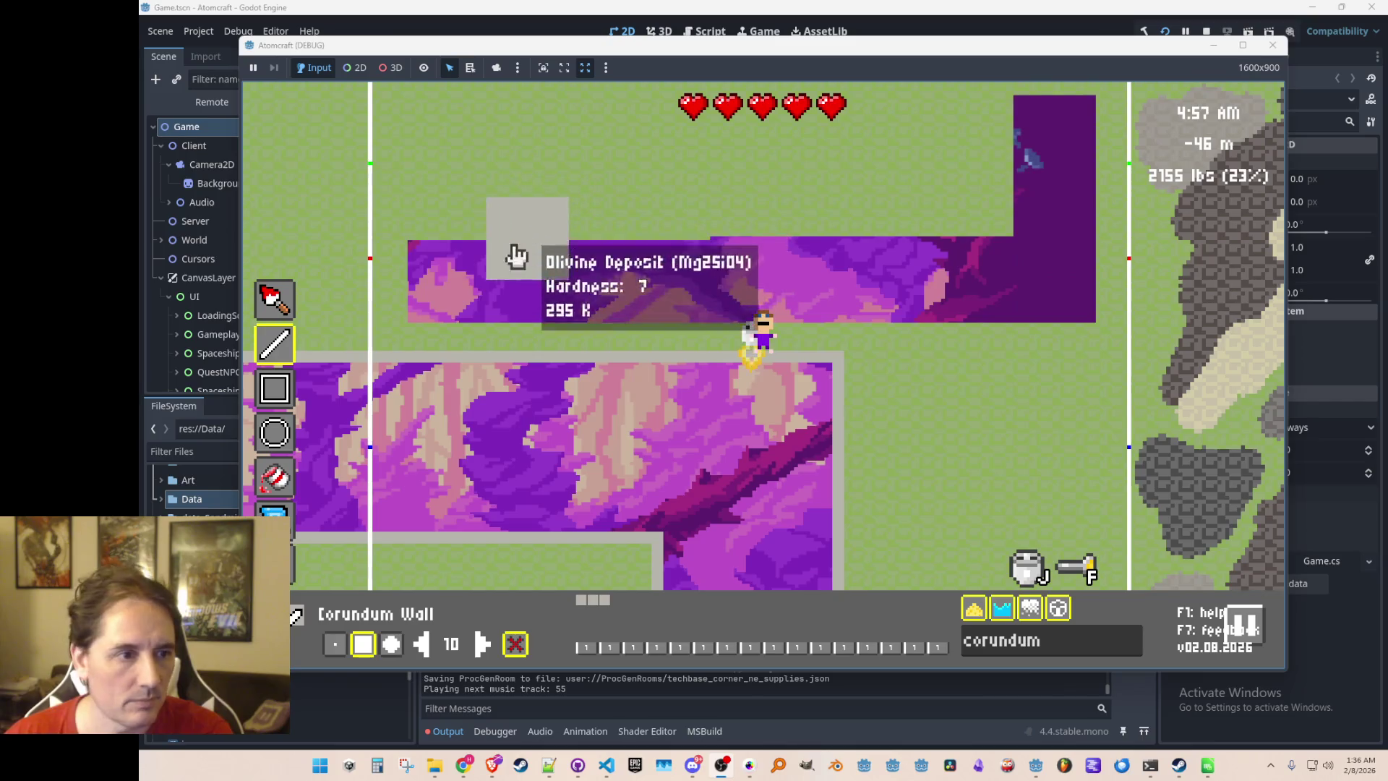
{"action": "mouse_move", "coordinate": [445, 290]}
{"action": "left_mouse_down"}
{"action": "mouse_move", "coordinate": [469, 178]}
{"action": "mouse_move", "coordinate": [635, 145]}
{"action": "mouse_move", "coordinate": [992, 141]}
{"action": "left_mouse_up"}
{"action": "left_click_drag", "start_coordinate": [932, 209], "coordinate": [506, 217]}
Fly higher and add another horizontal wall strip plus the corridor's right-side vertical wall
{"action": "key", "text": "w"}
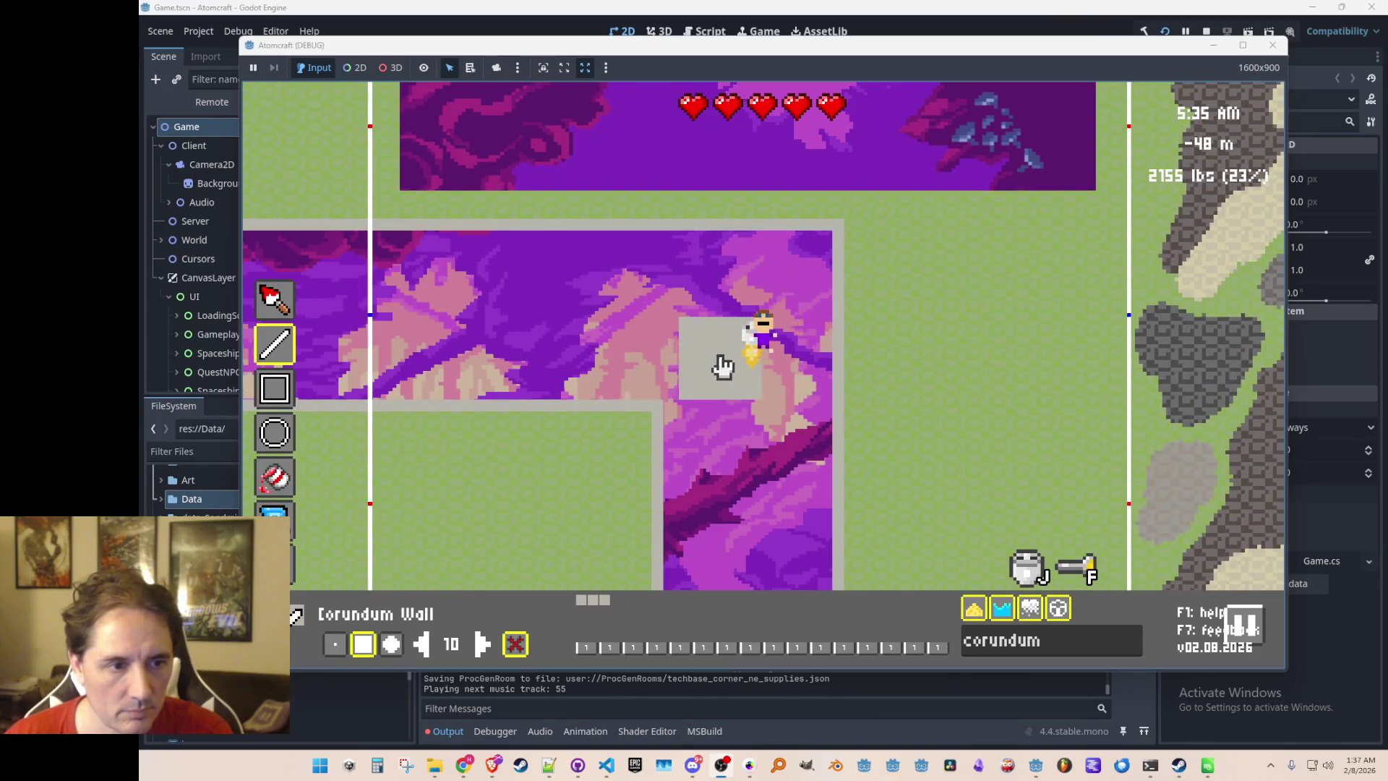
{"action": "left_click_drag", "start_coordinate": [820, 367], "coordinate": [1026, 368]}
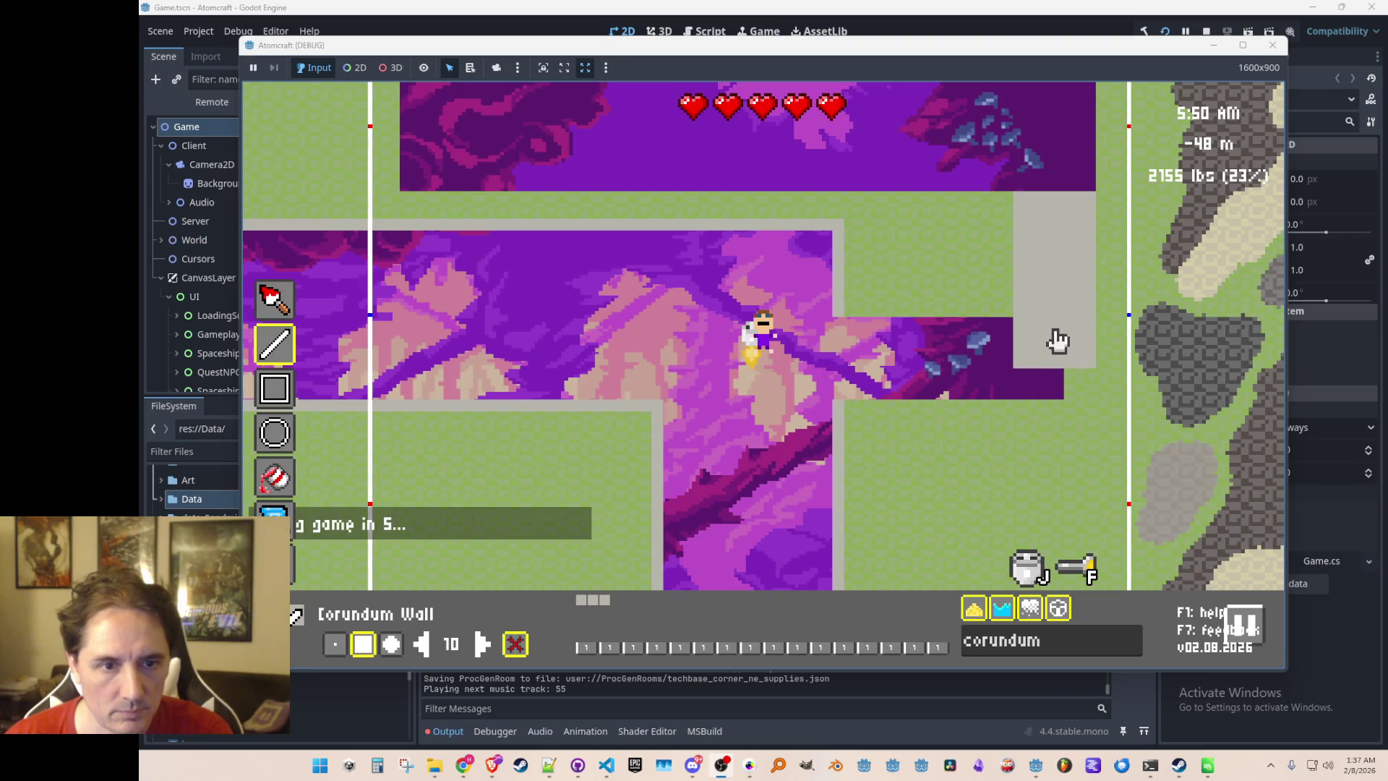
{"action": "left_click_drag", "start_coordinate": [1059, 367], "coordinate": [1055, 362]}
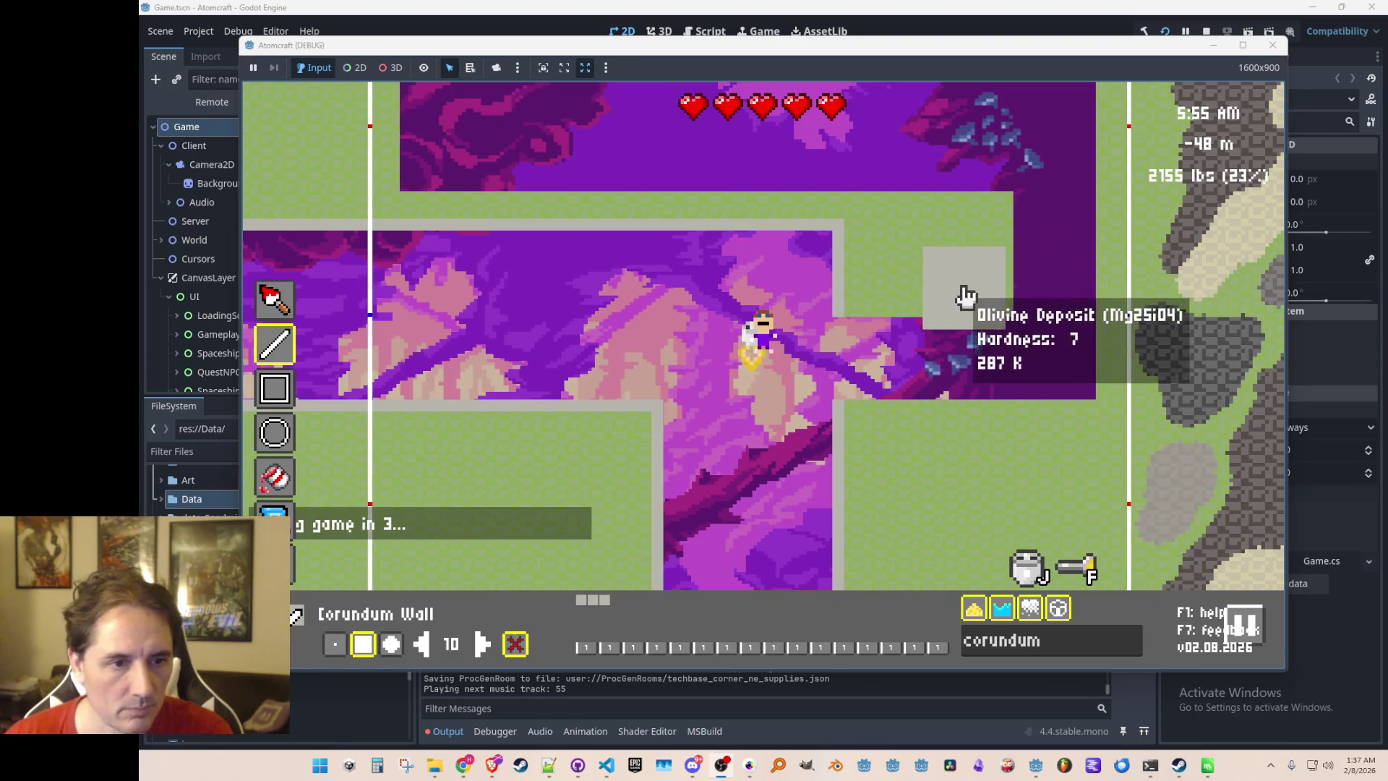
{"action": "mouse_move", "coordinate": [920, 287]}
{"action": "left_mouse_down"}
{"action": "mouse_move", "coordinate": [919, 217]}
{"action": "mouse_move", "coordinate": [980, 298]}
{"action": "left_mouse_up"}
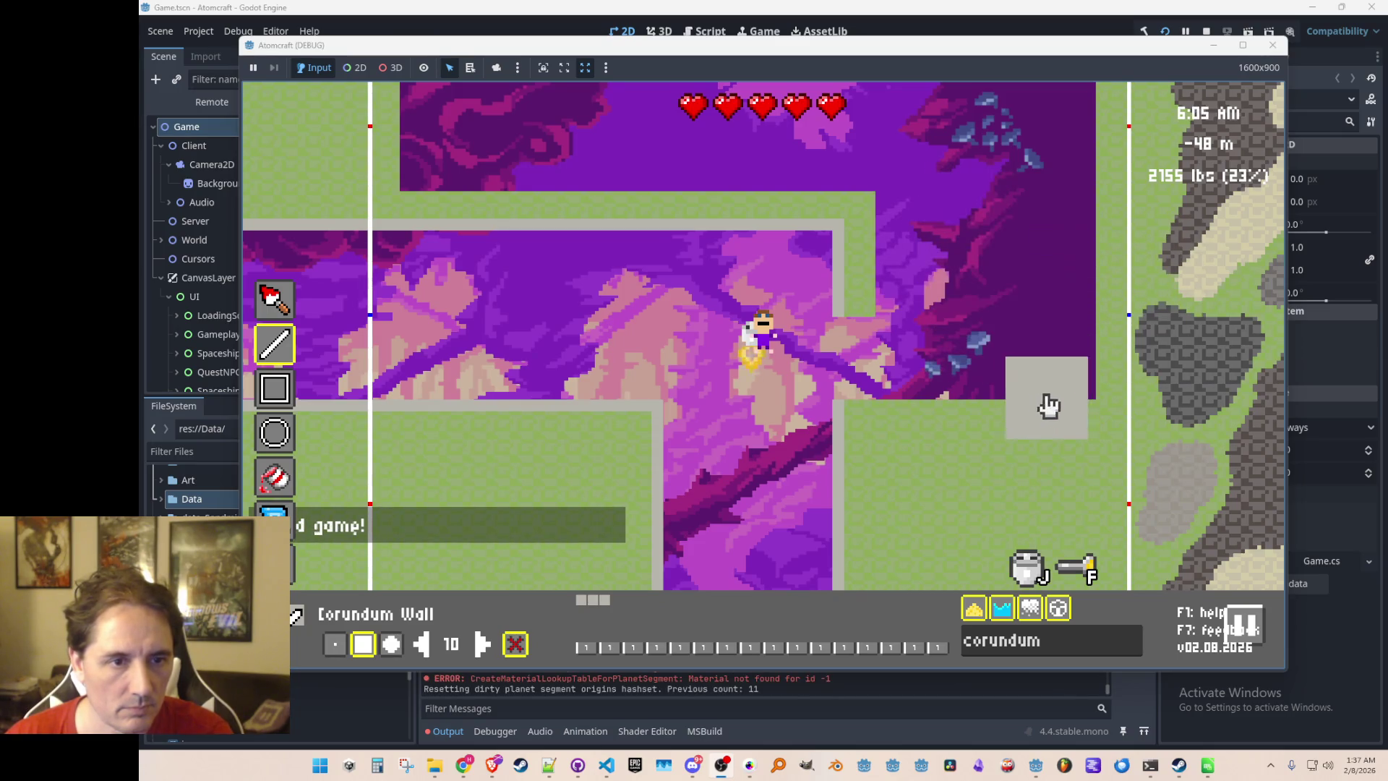
Reduce the brush size to 1 and draw a thin corundum wall line along the corridor
{"action": "left_click", "coordinate": [419, 645]}
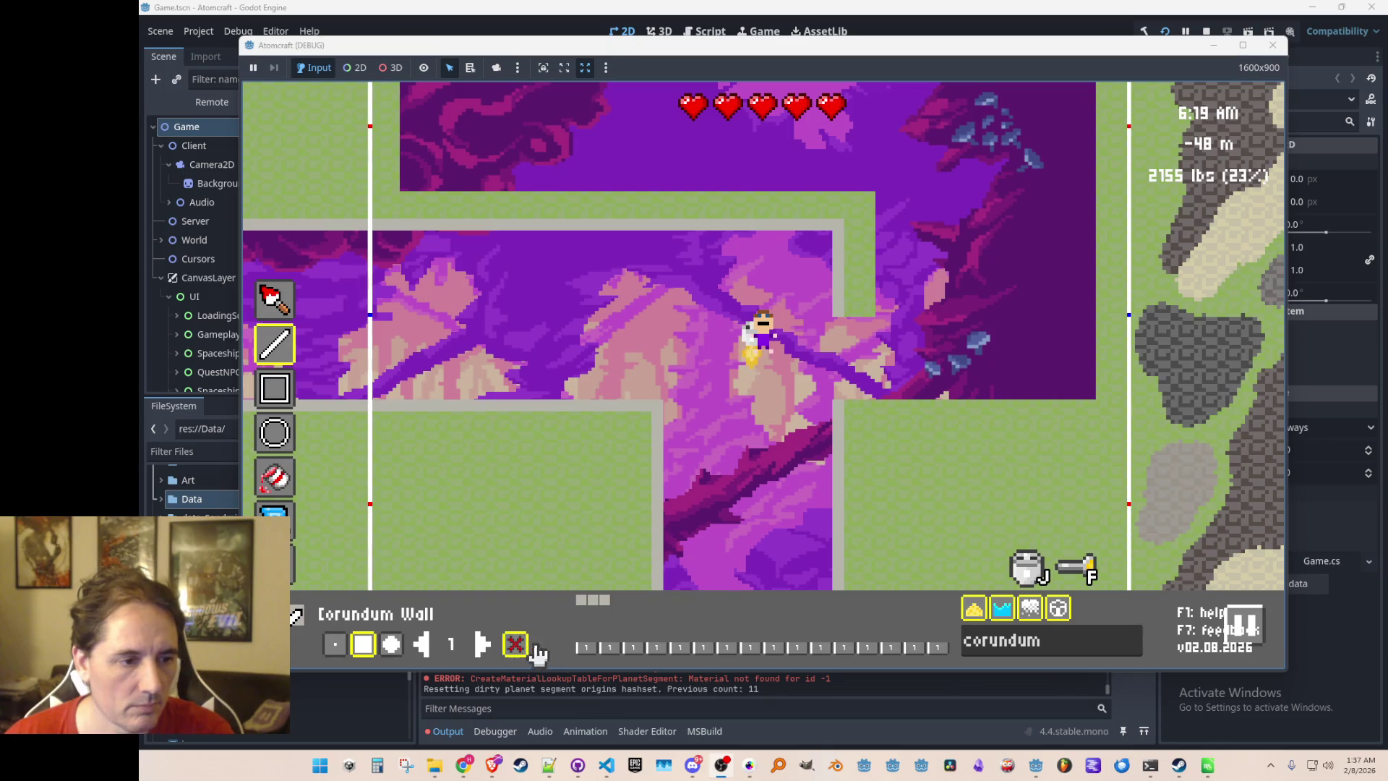
{"action": "mouse_move", "coordinate": [858, 318]}
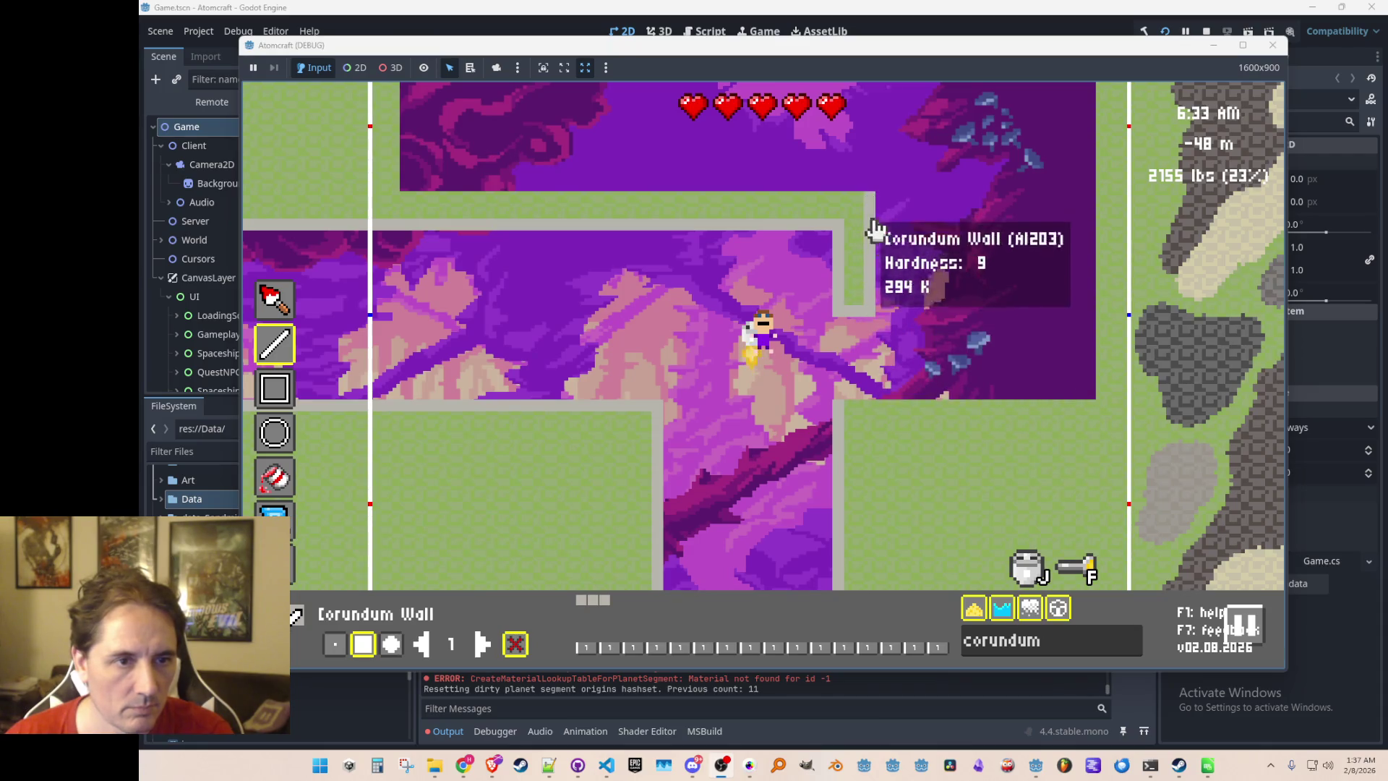
{"action": "mouse_move", "coordinate": [855, 411]}
{"action": "left_mouse_down"}
{"action": "mouse_move", "coordinate": [954, 427]}
{"action": "mouse_move", "coordinate": [1095, 421]}
{"action": "left_mouse_up"}
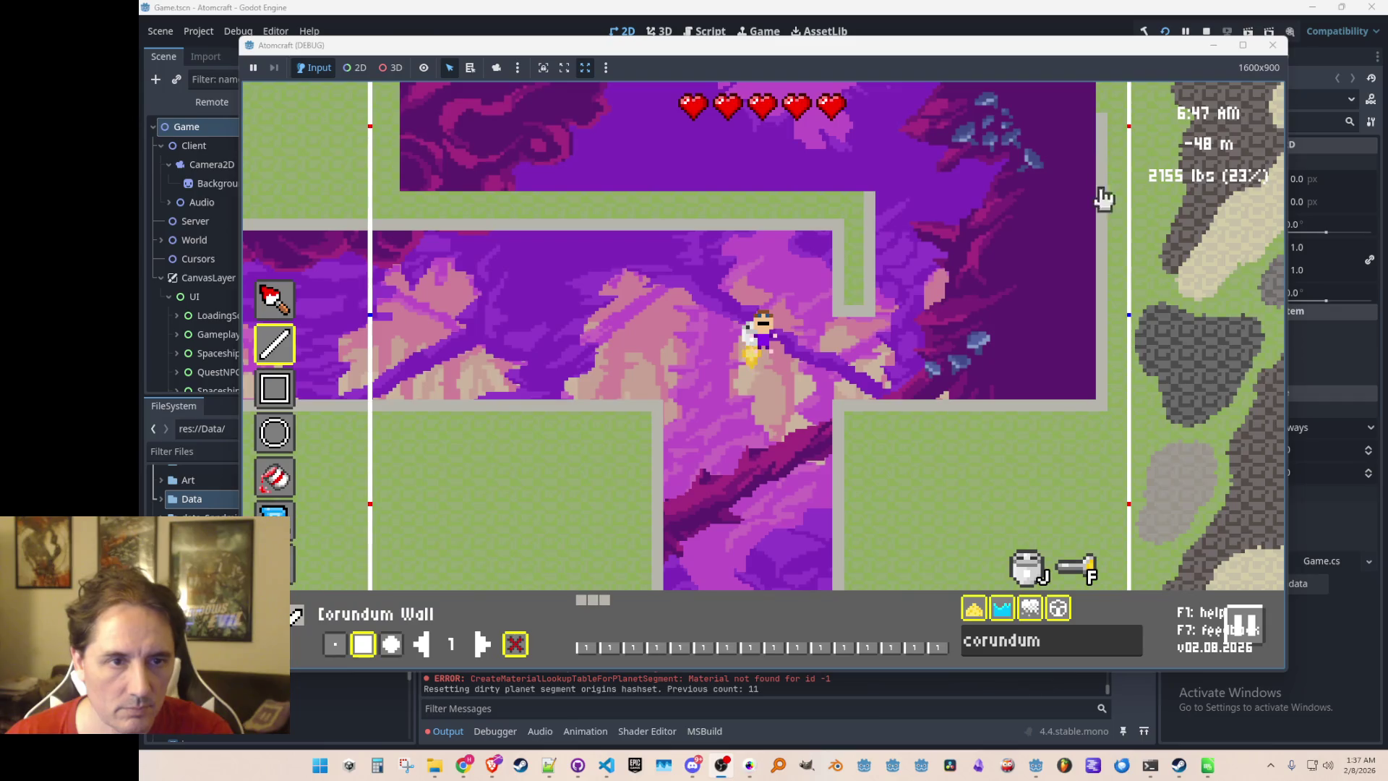
Fly up and draw a corundum wall along the room's top edge
{"action": "key", "text": "d"}
{"action": "key", "text": "w"}
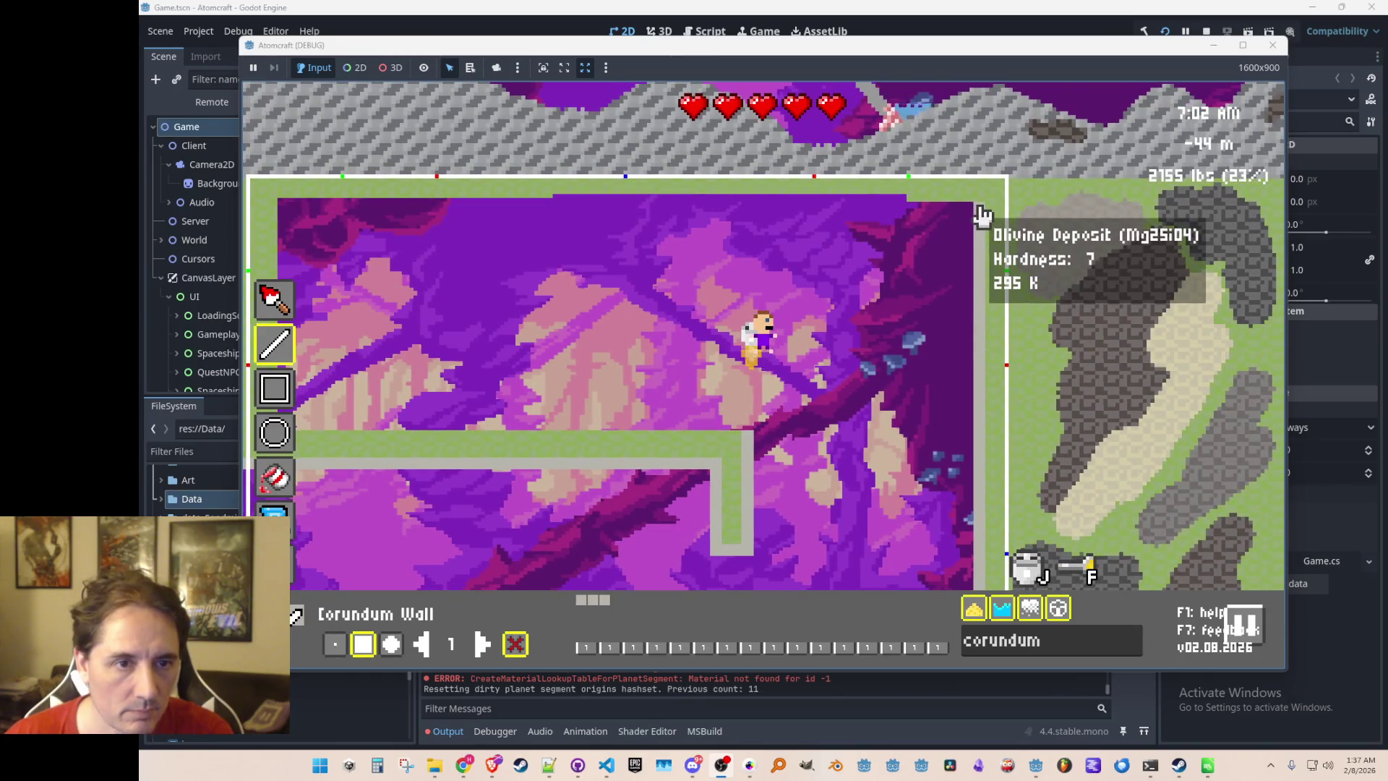
{"action": "mouse_move", "coordinate": [981, 209]}
{"action": "left_mouse_down"}
{"action": "mouse_move", "coordinate": [790, 192]}
{"action": "mouse_move", "coordinate": [393, 208]}
{"action": "left_mouse_up"}
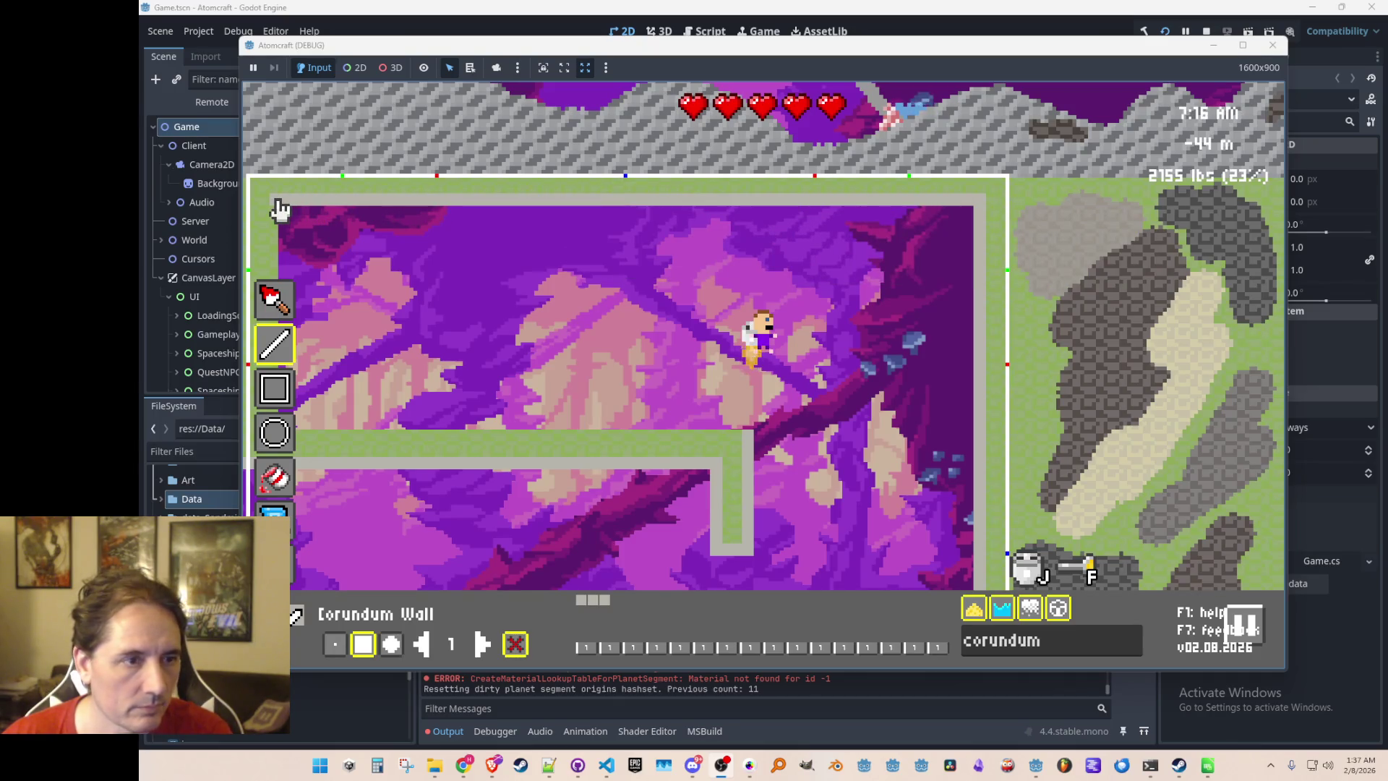
{"action": "key", "text": "a"}
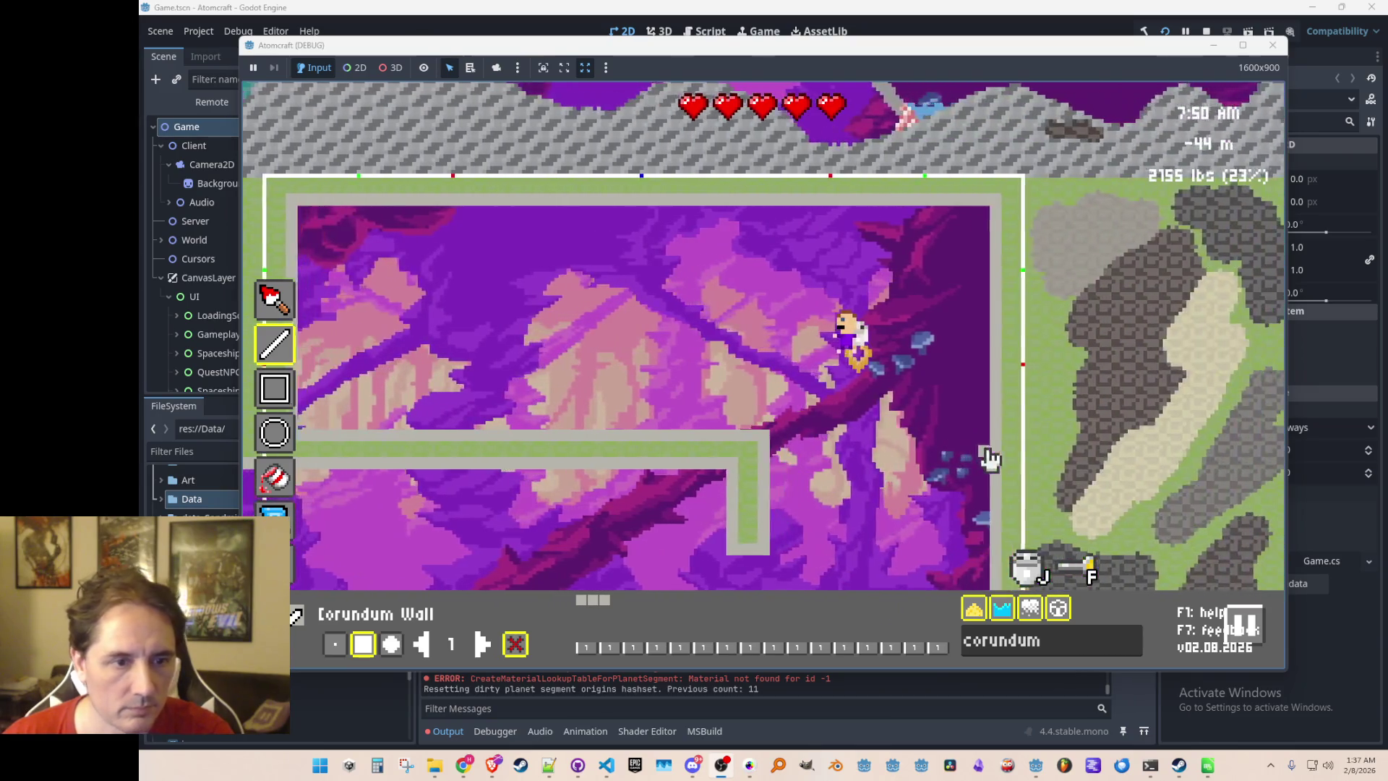
{"action": "key", "text": "Escape"}
{"action": "key", "text": "a"}
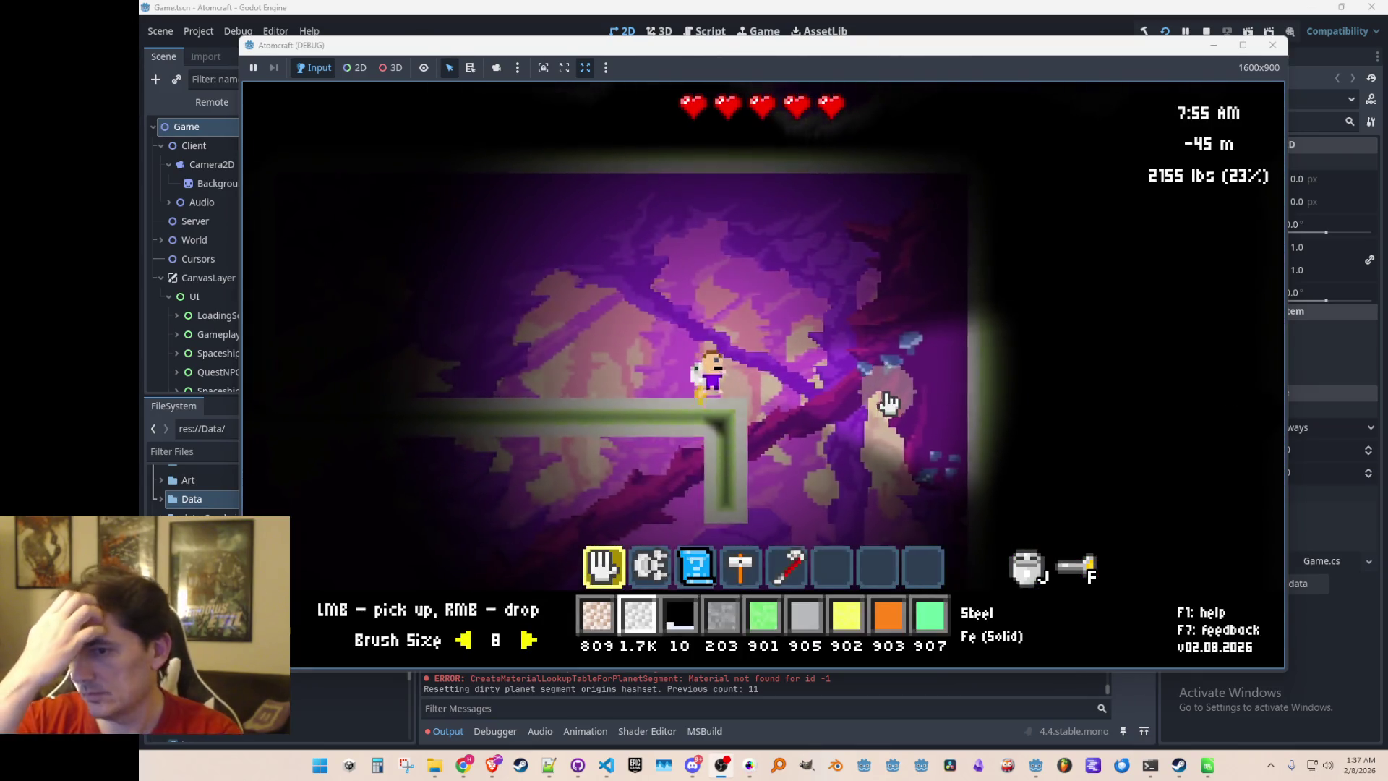
{"action": "key", "text": "w"}
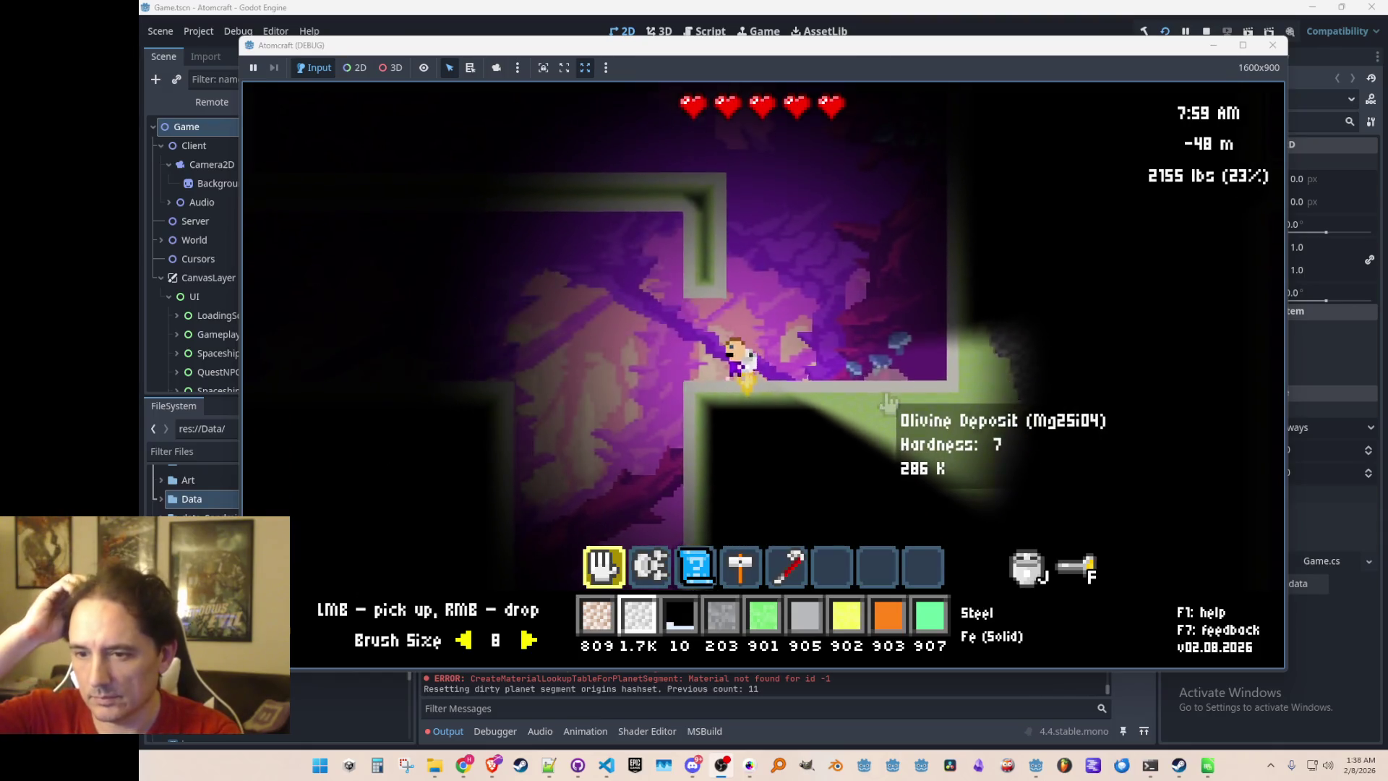
{"action": "key", "text": "w"}
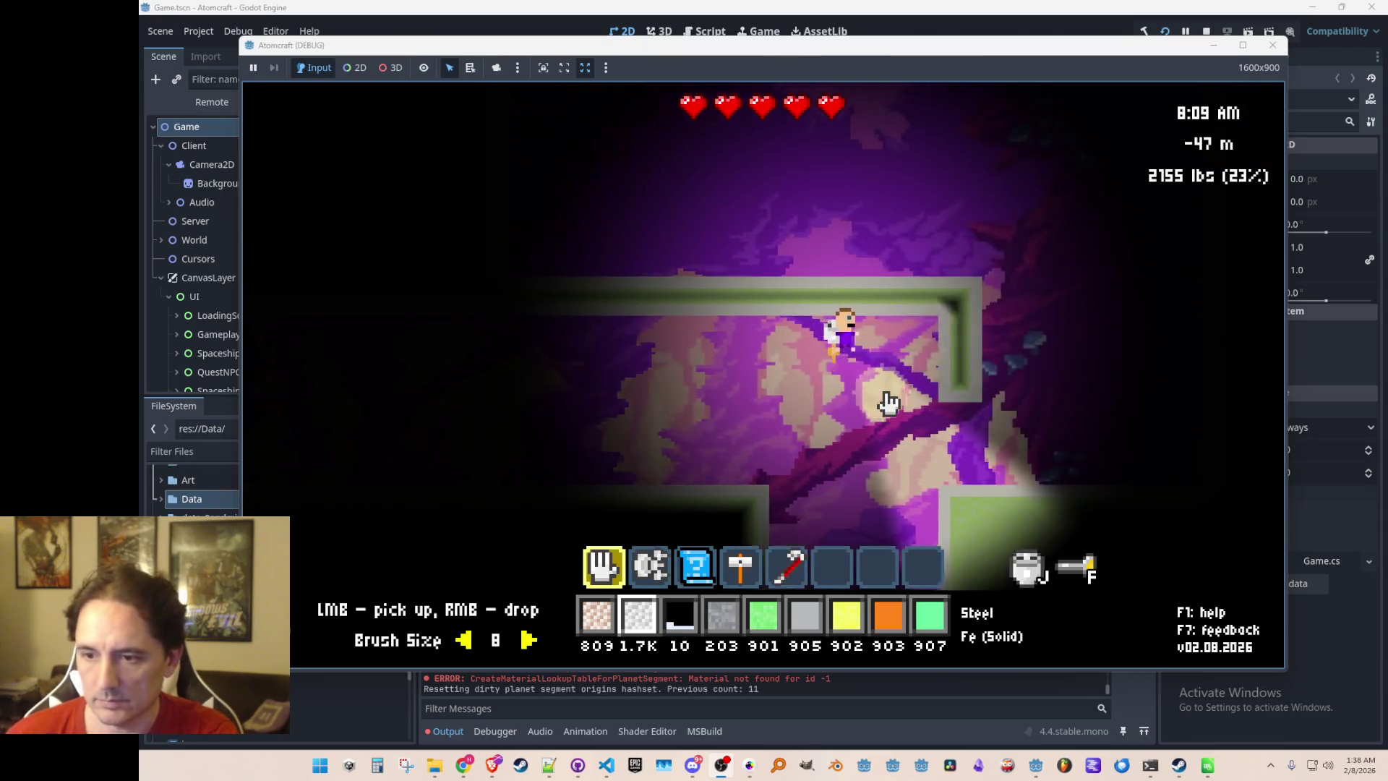
{"action": "key", "text": "w"}
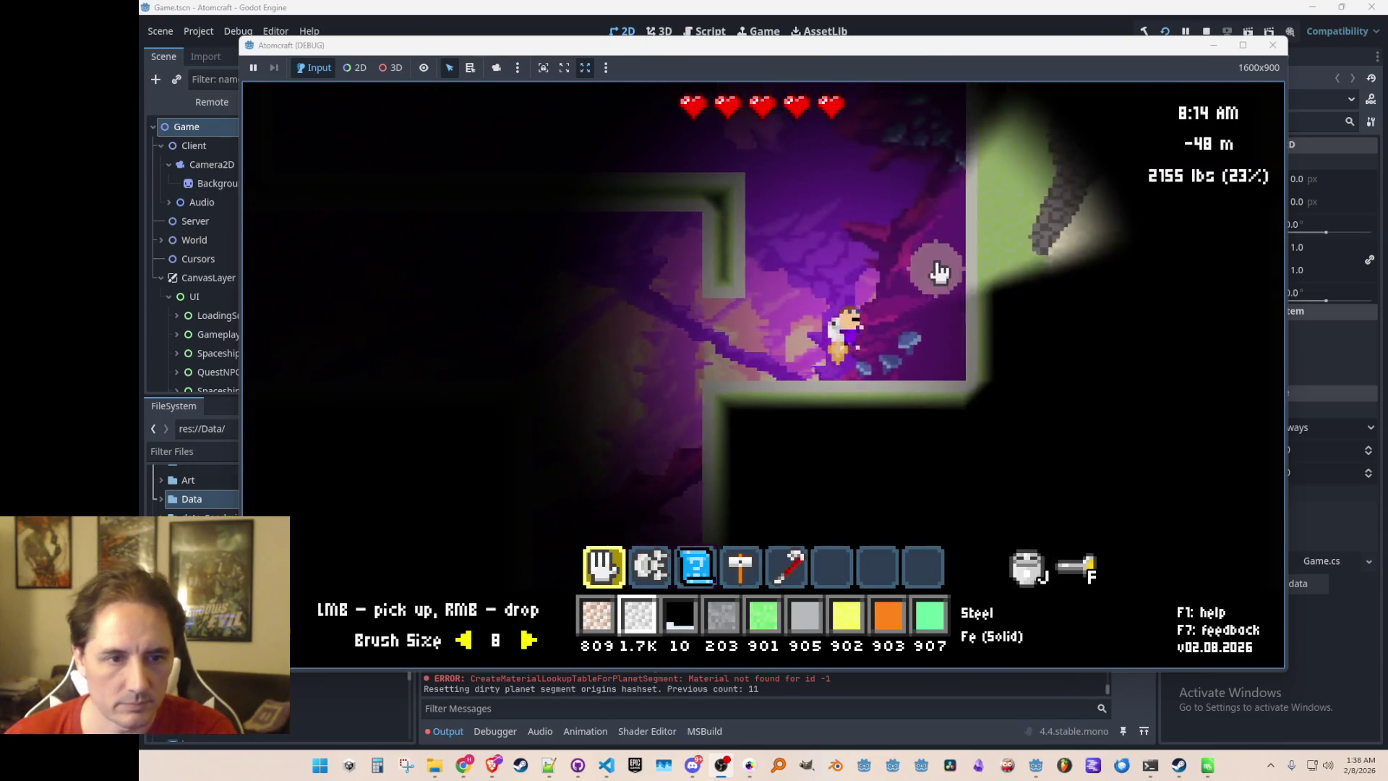
{"action": "key", "text": "w"}
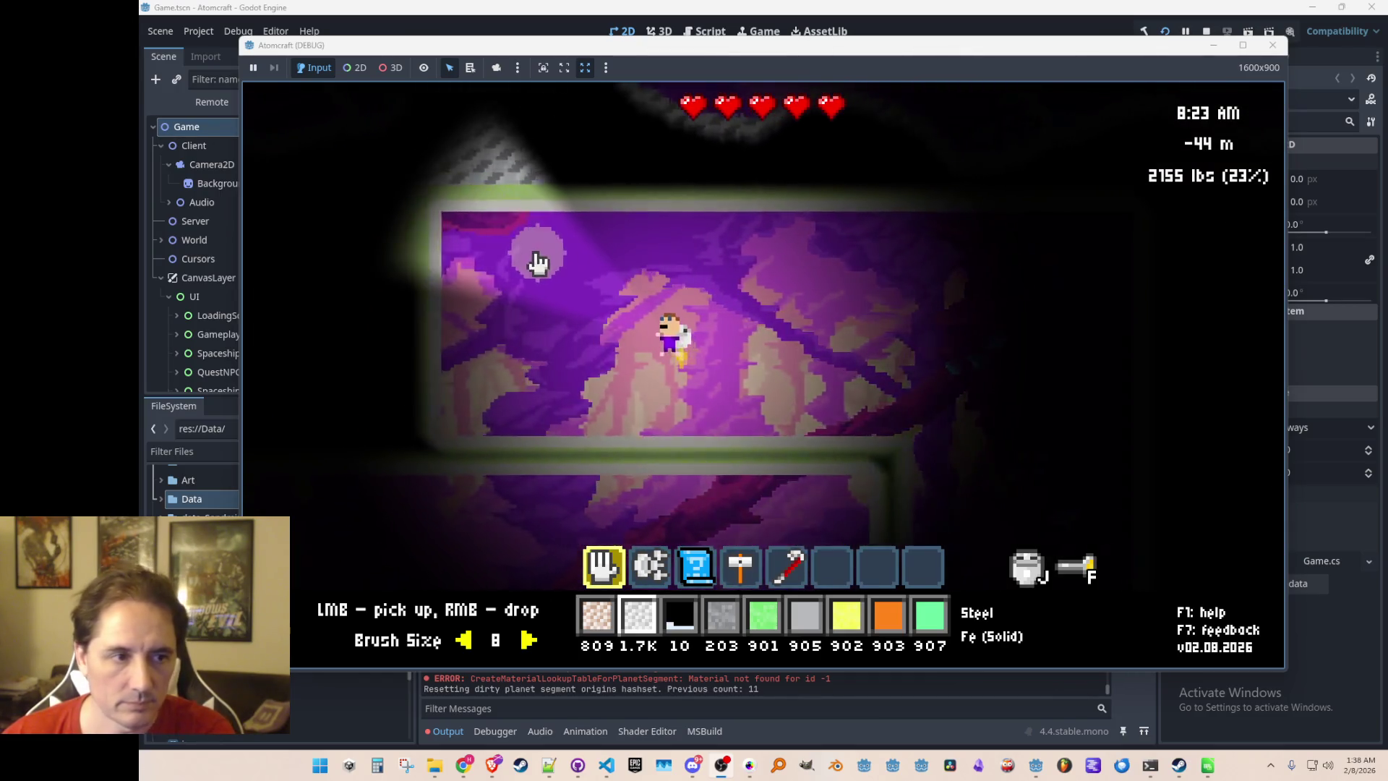
{"action": "key", "text": "d"}
{"action": "key", "text": "a"}
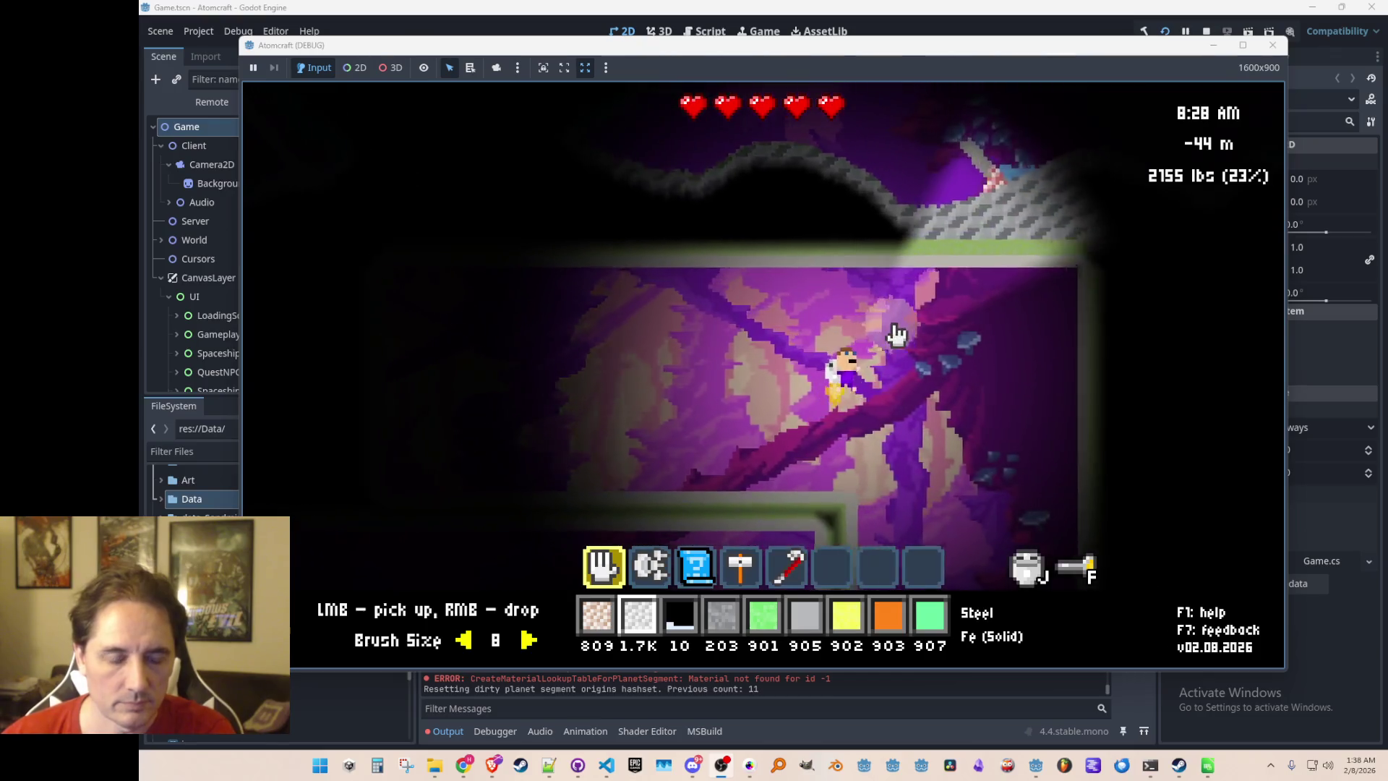
{"action": "key", "text": "w"}
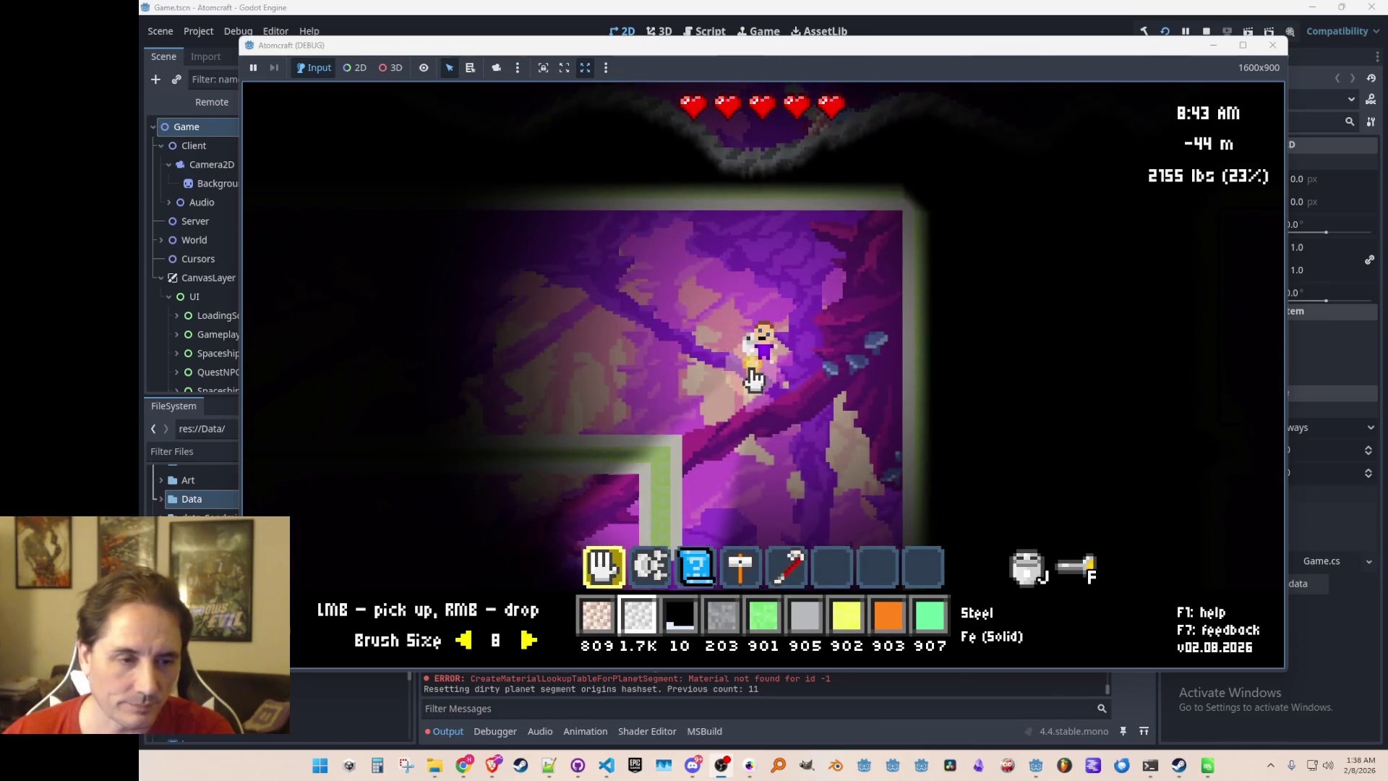
{"action": "key", "text": "w"}
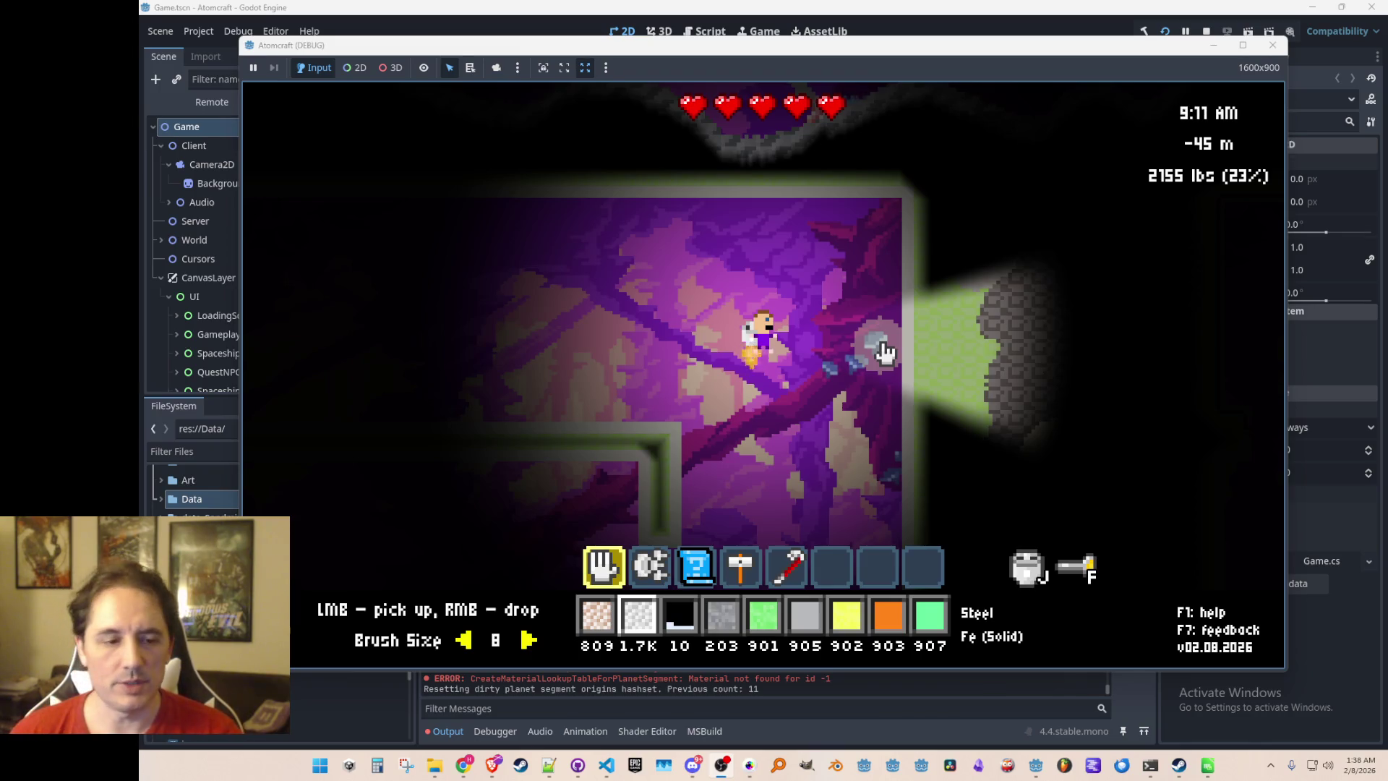
{"action": "key", "text": "F2"}
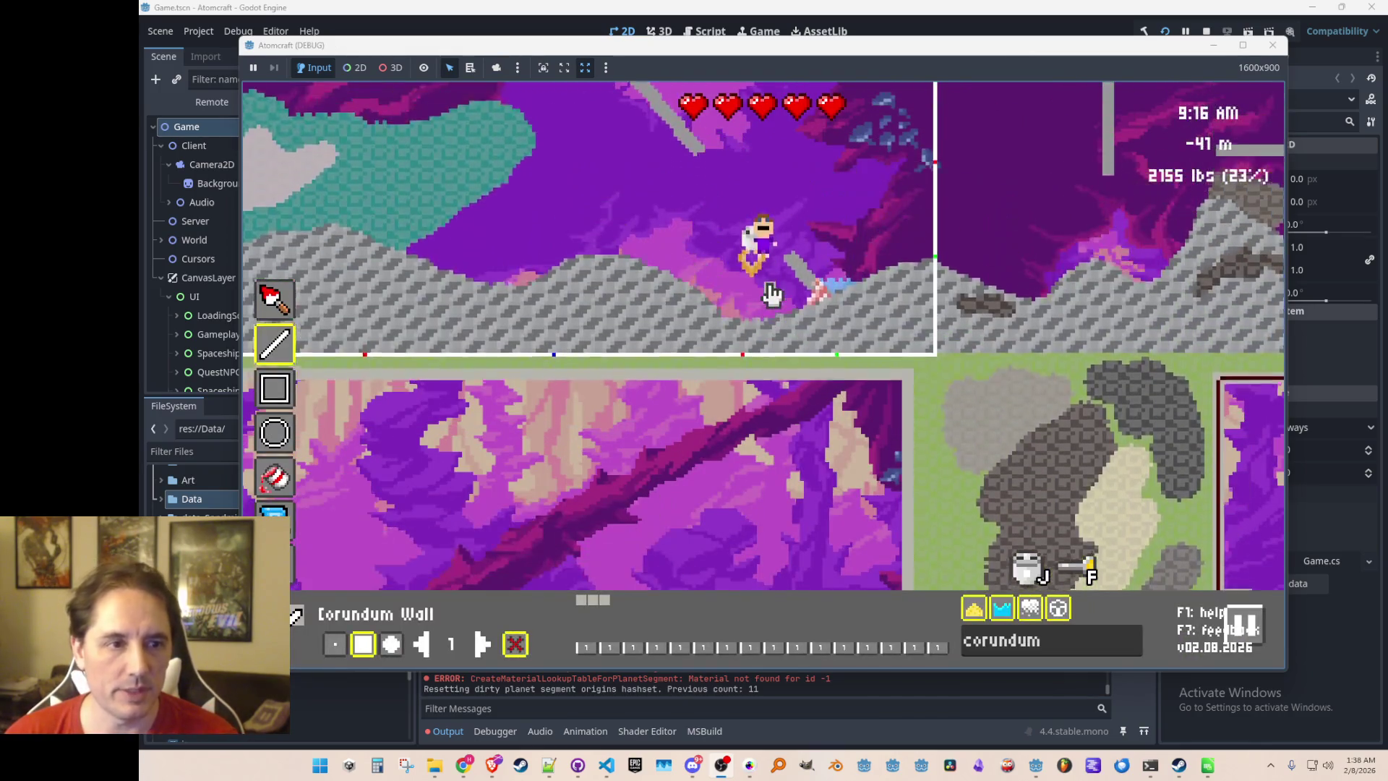
{"action": "key", "text": "F2"}
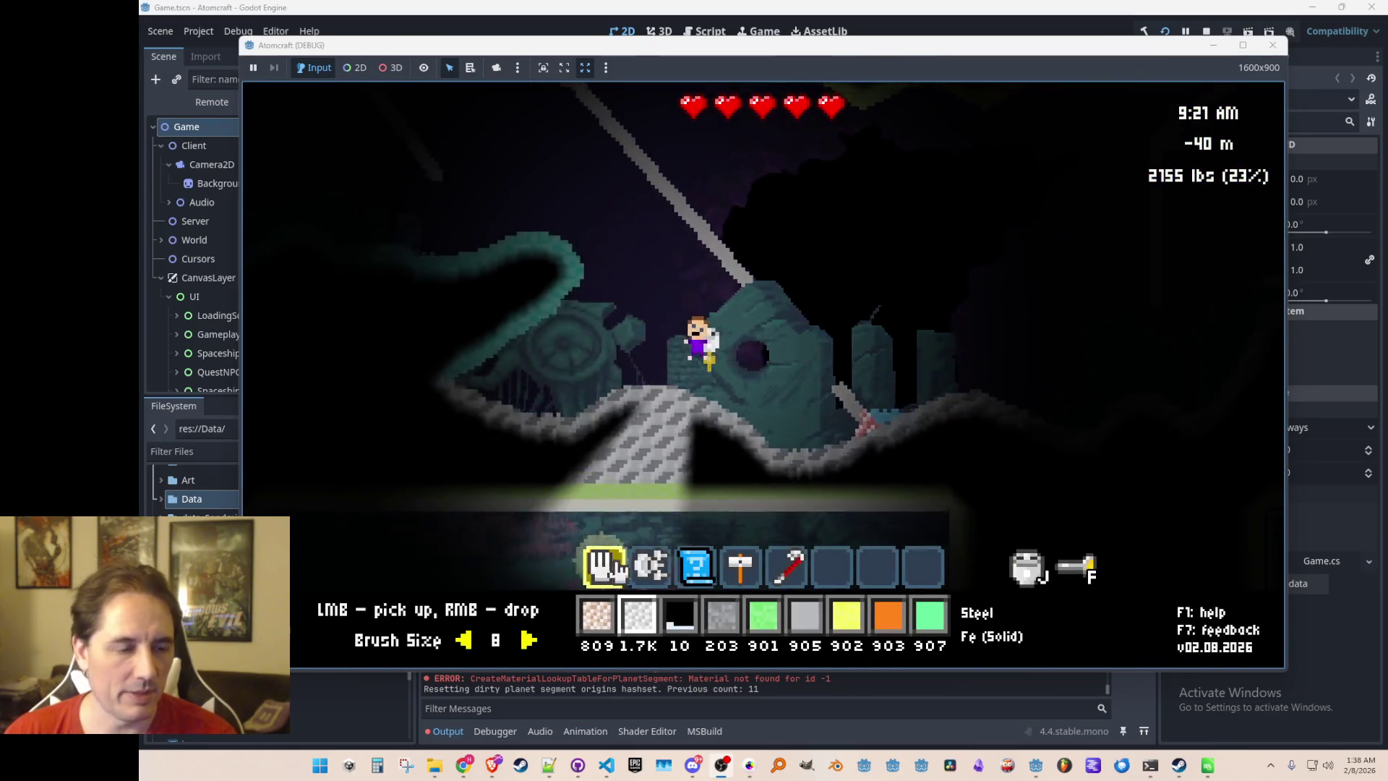
{"action": "key", "text": "a"}
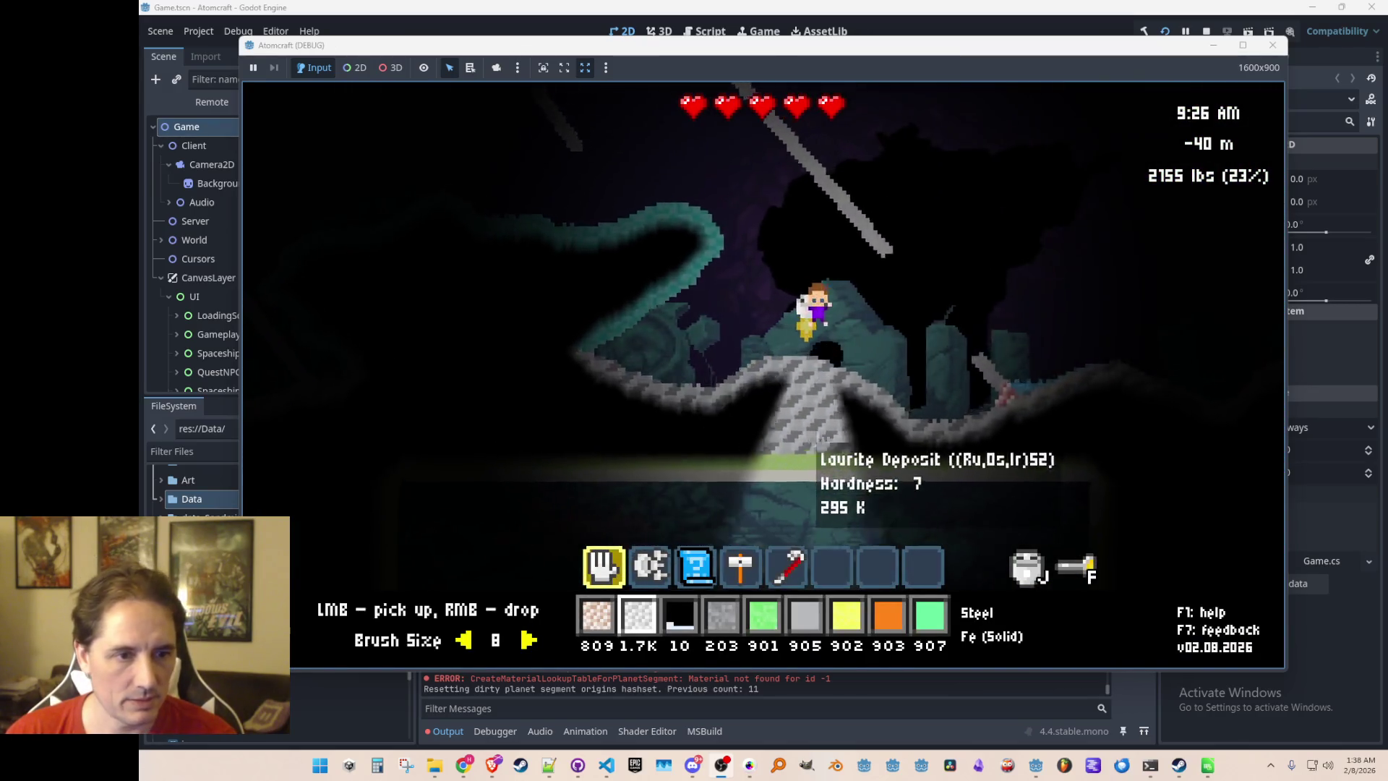
{"action": "key", "text": "F2"}
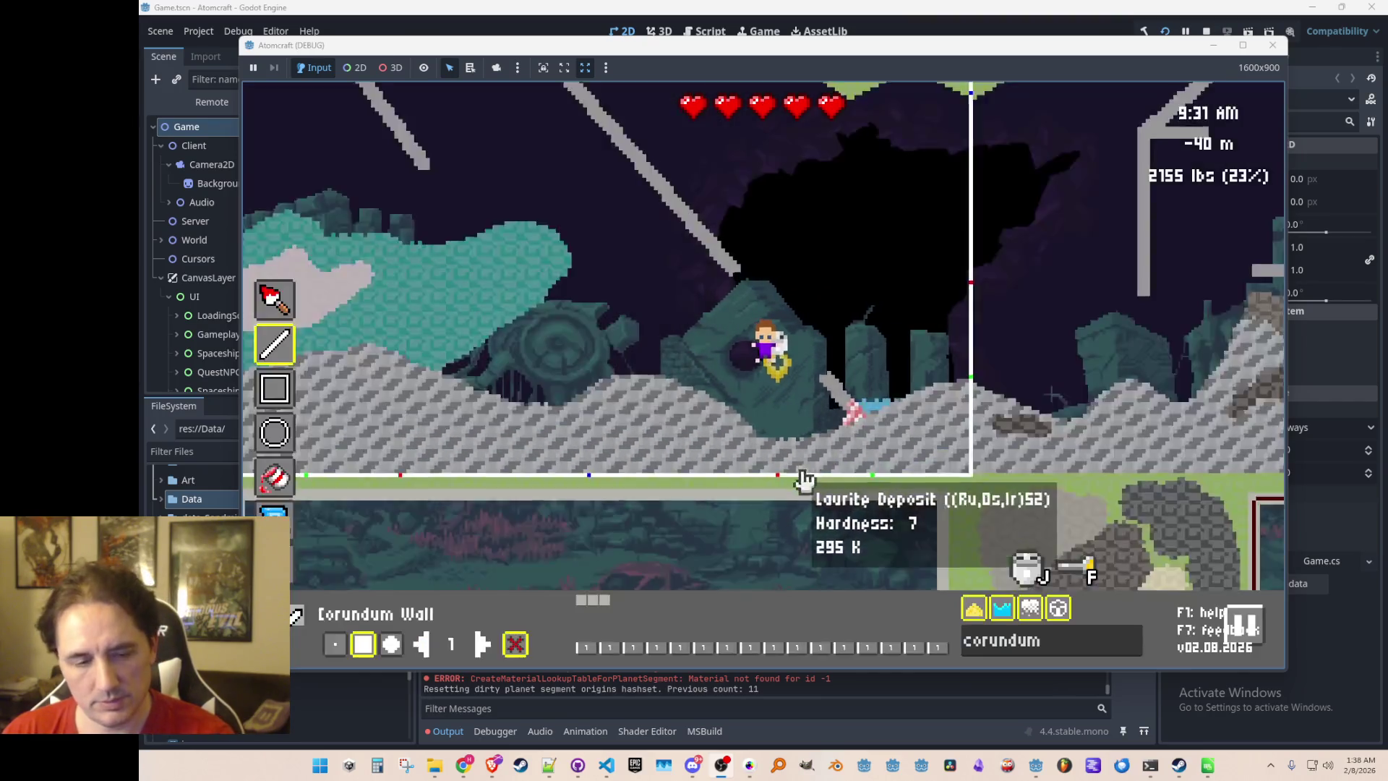
{"action": "key", "text": "d"}
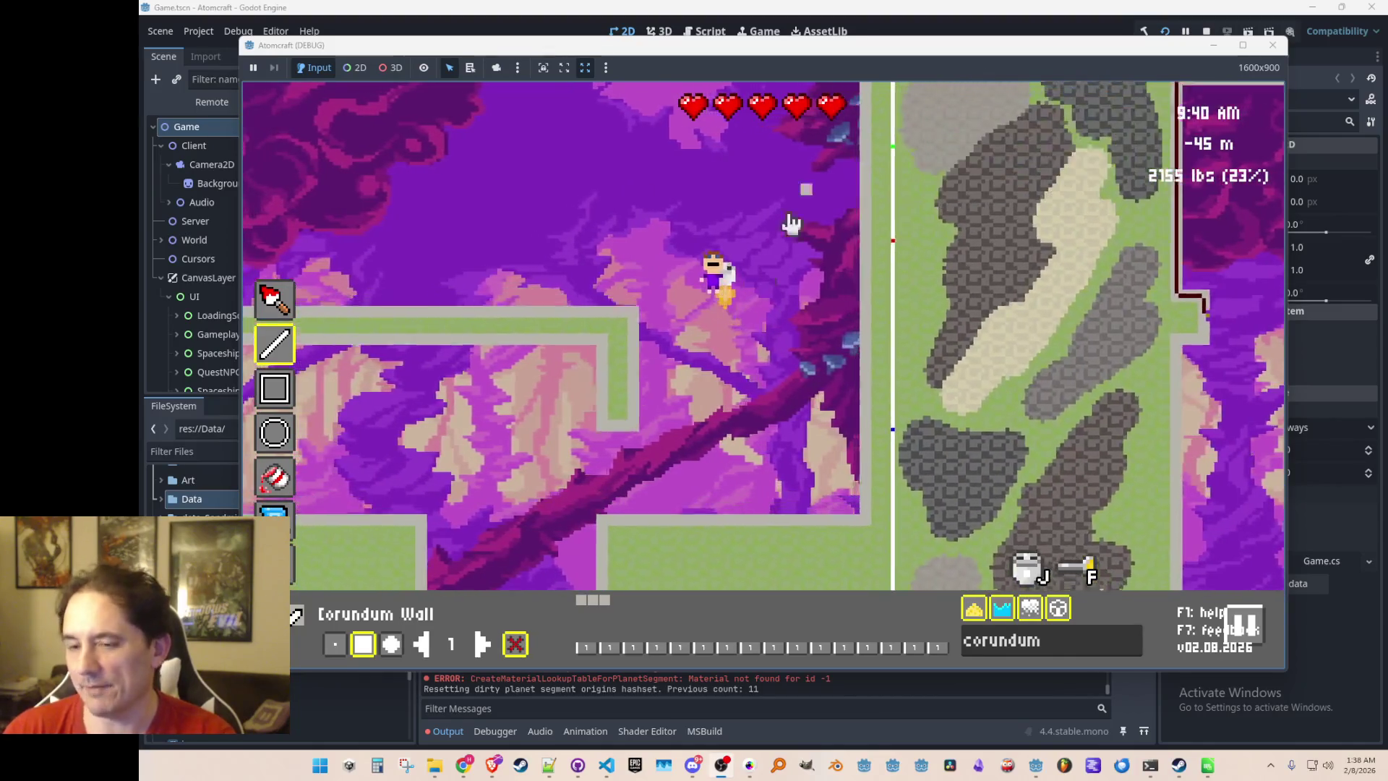
{"action": "key", "text": "a"}
{"action": "key", "text": "w"}
{"action": "key", "text": "d"}
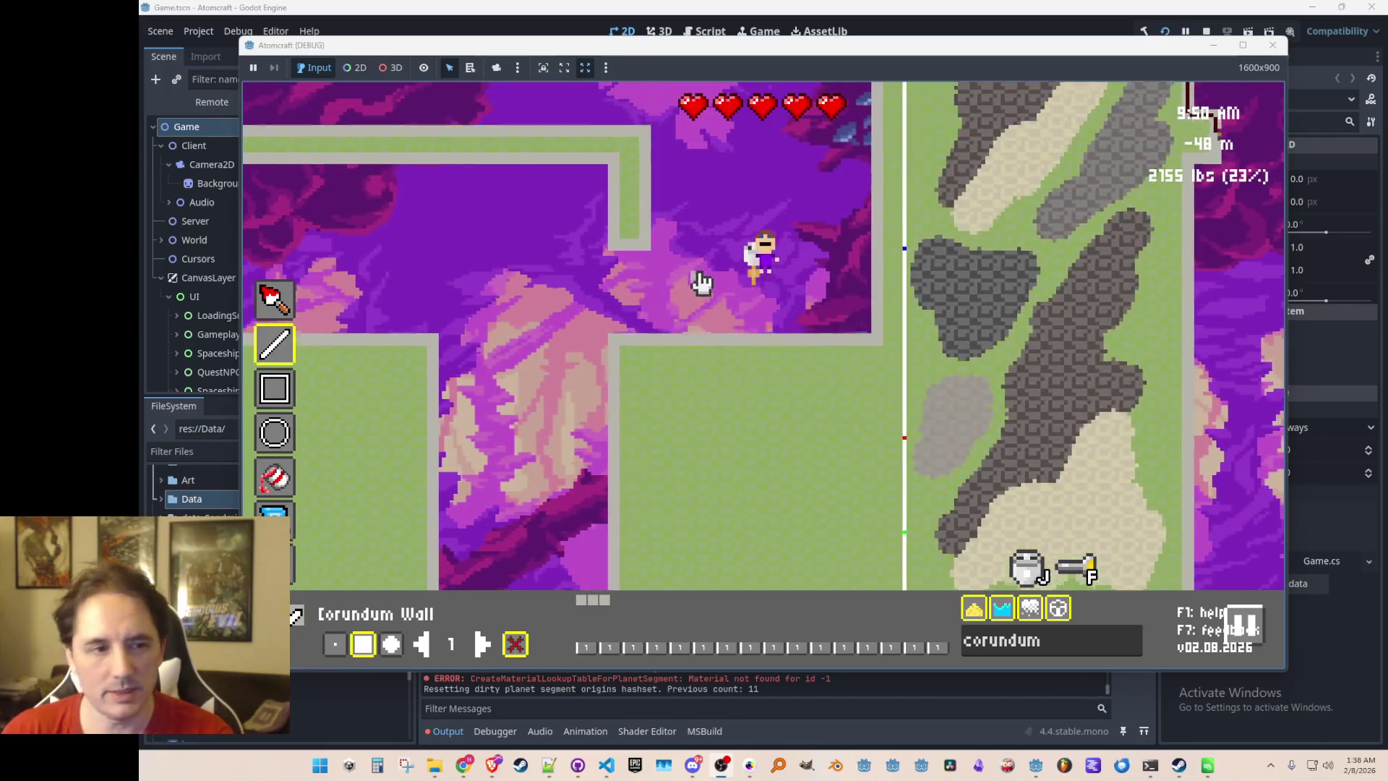
{"action": "key", "text": "w"}
{"action": "key", "text": "a"}
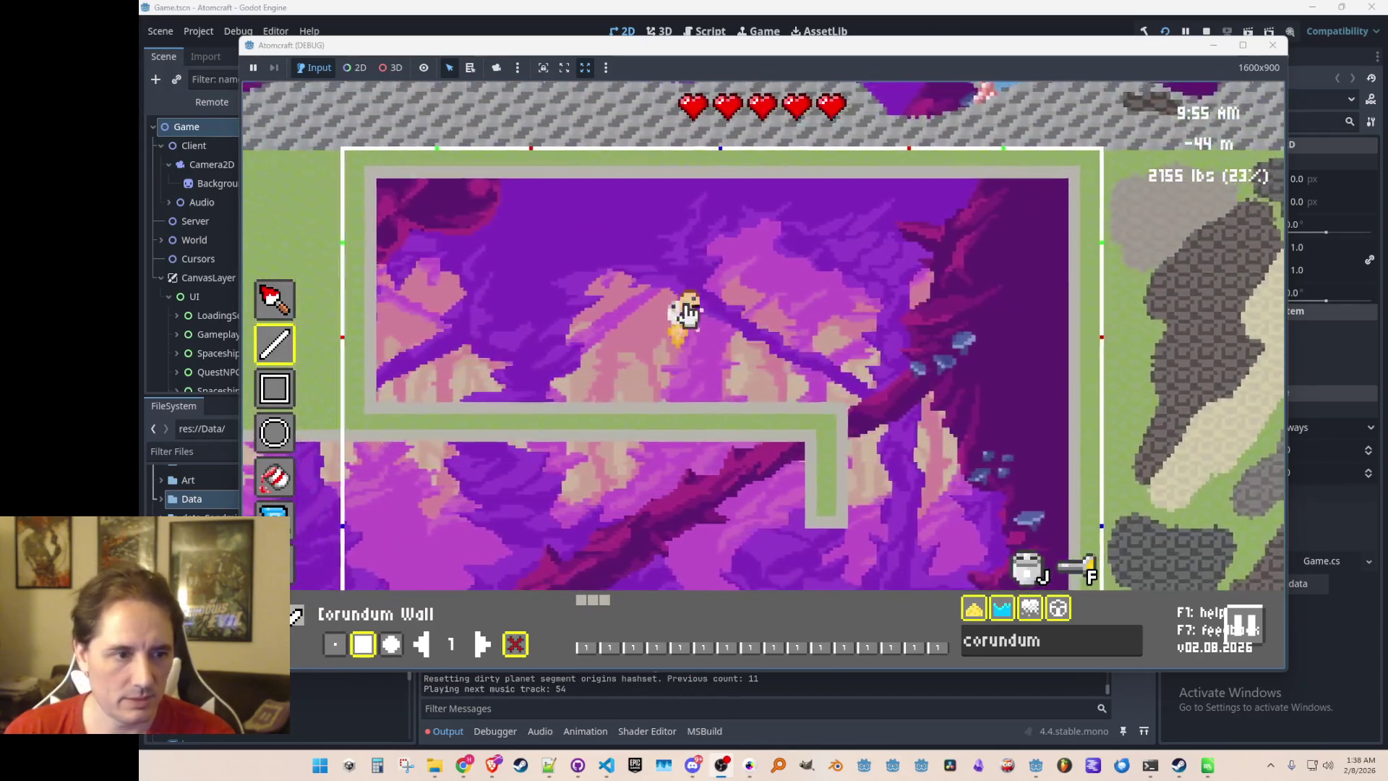
{"action": "key", "text": "Escape"}
{"action": "key", "text": "b"}
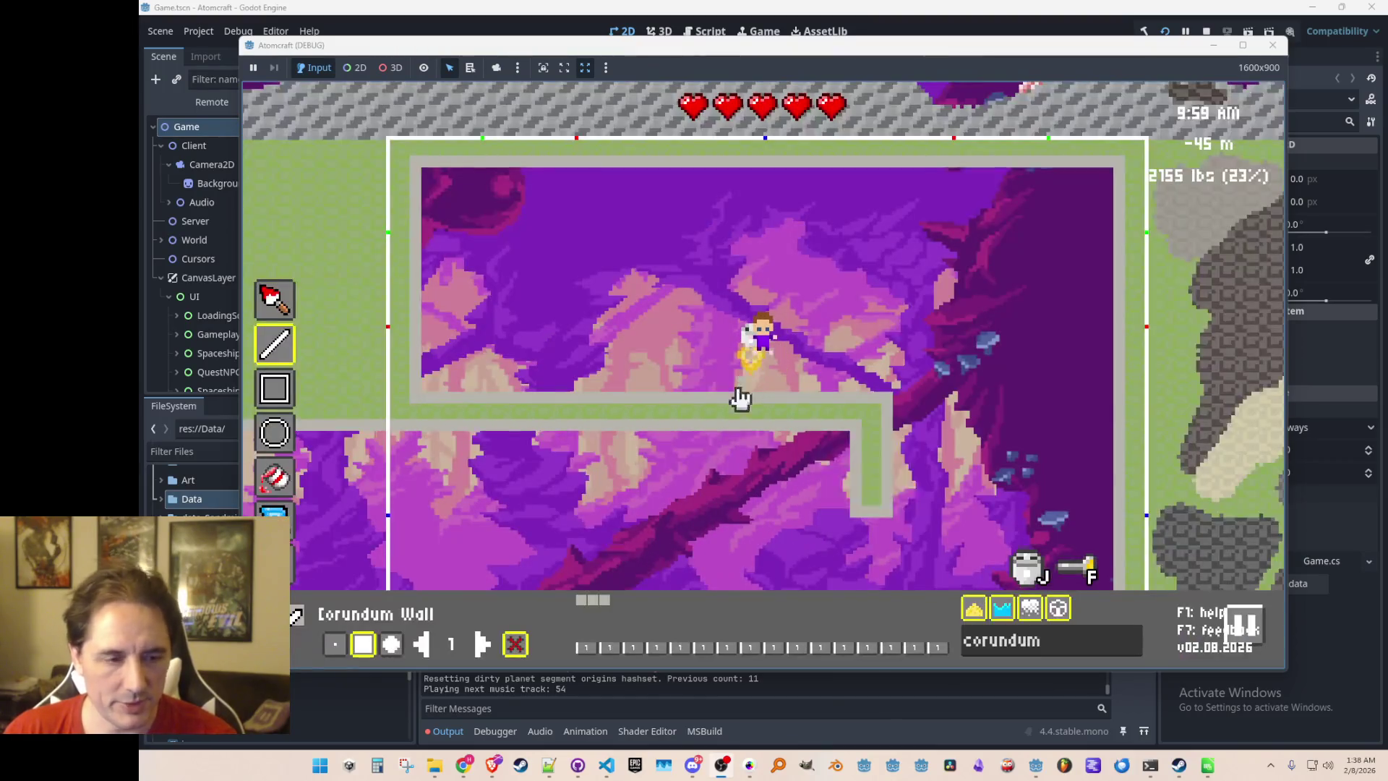
{"action": "key", "text": "d"}
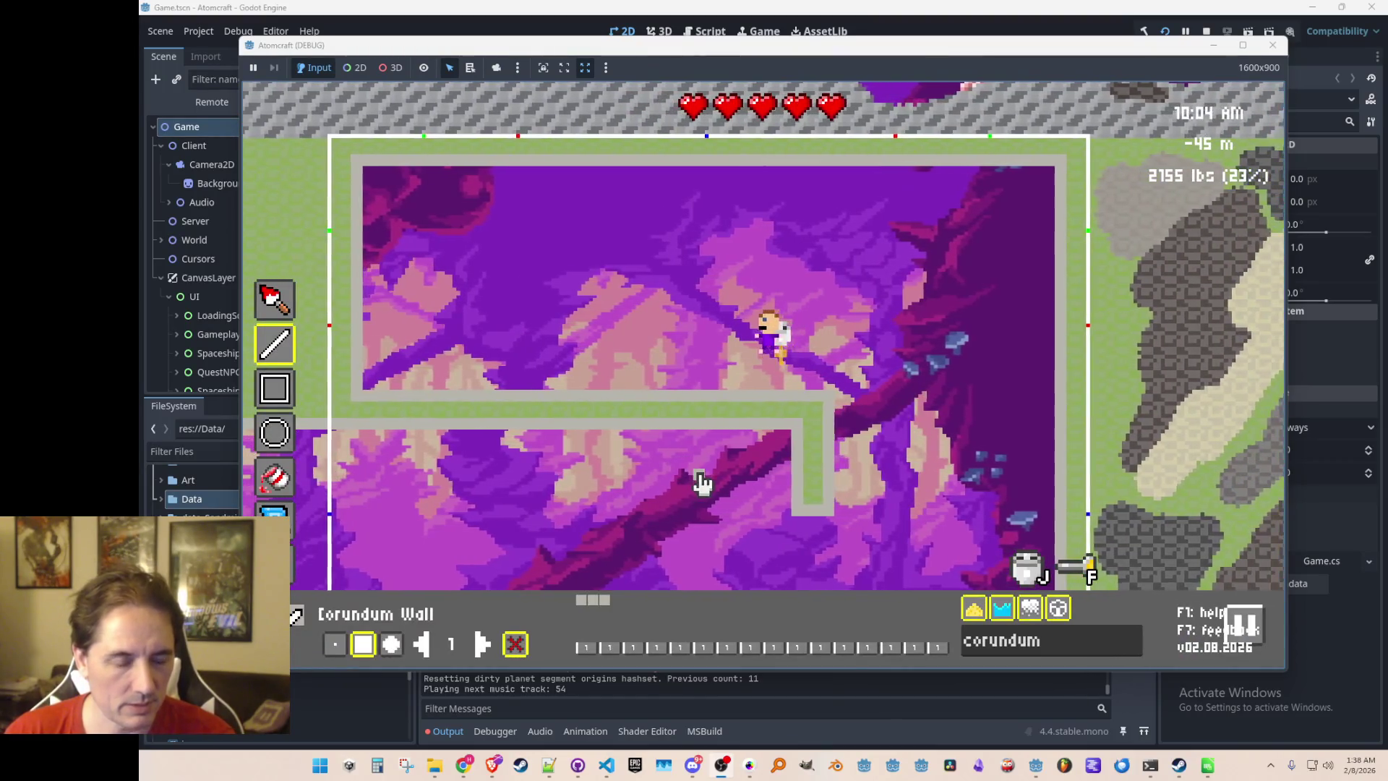
{"action": "left_click_drag", "start_coordinate": [1055, 654], "coordinate": [964, 651]}
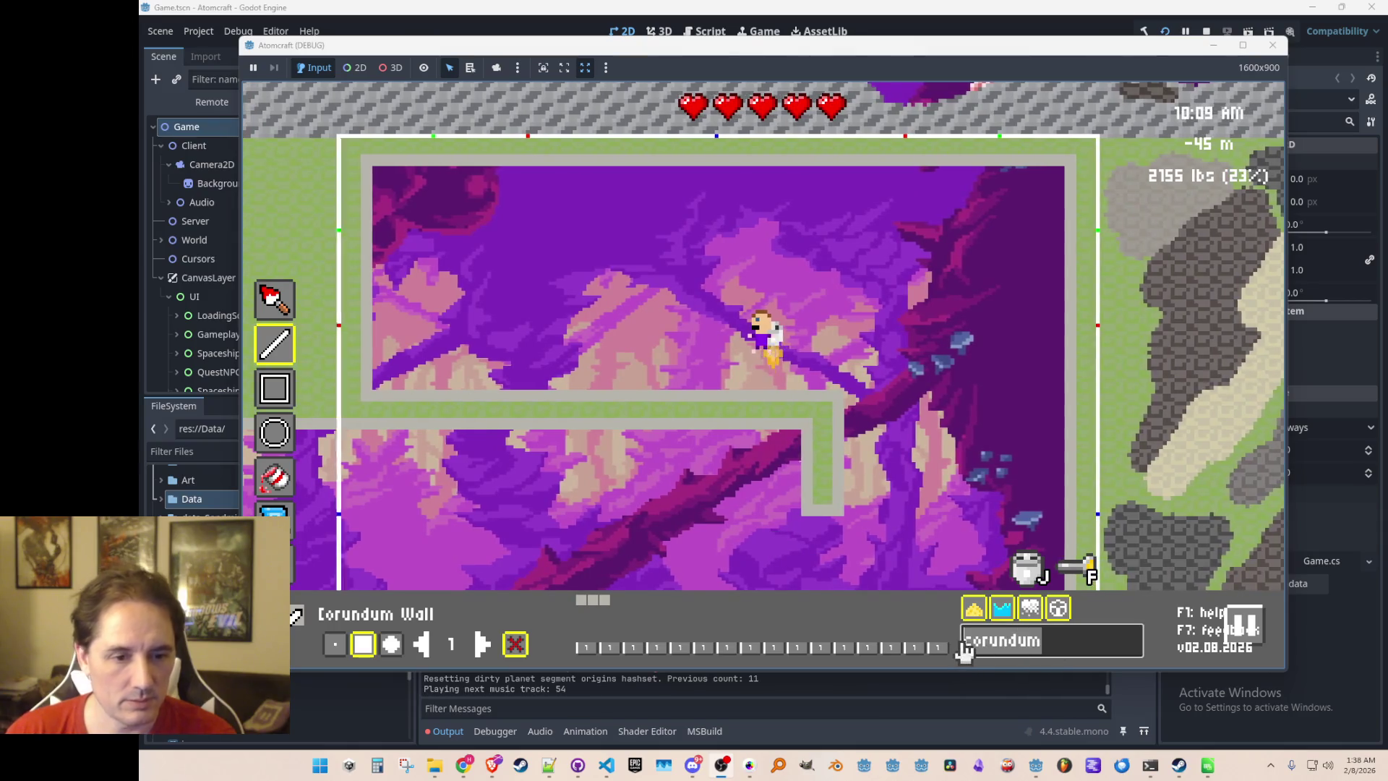
Search 'dirt' for dirt, return to play, and drill away dirt left of the player
{"action": "type", "text": "dirt"}
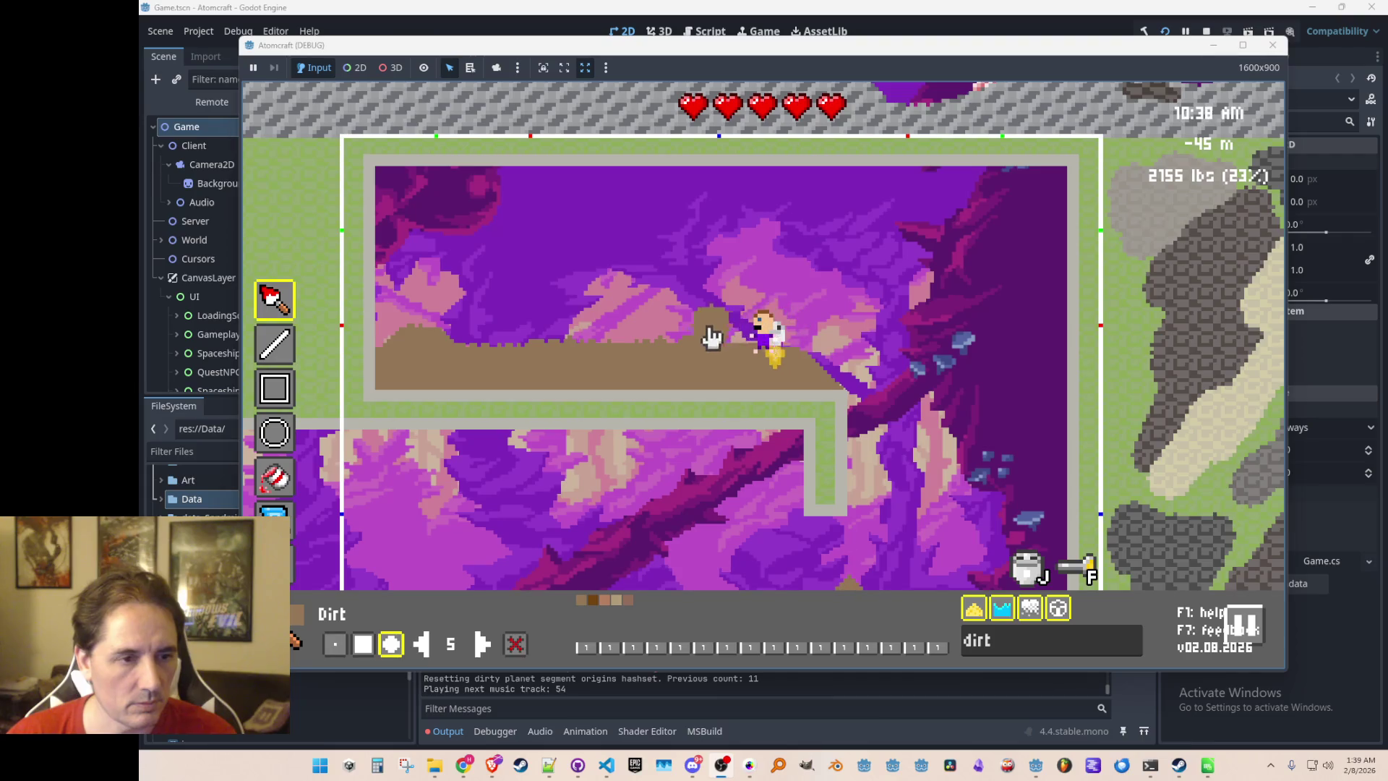
{"action": "key", "text": "Escape"}
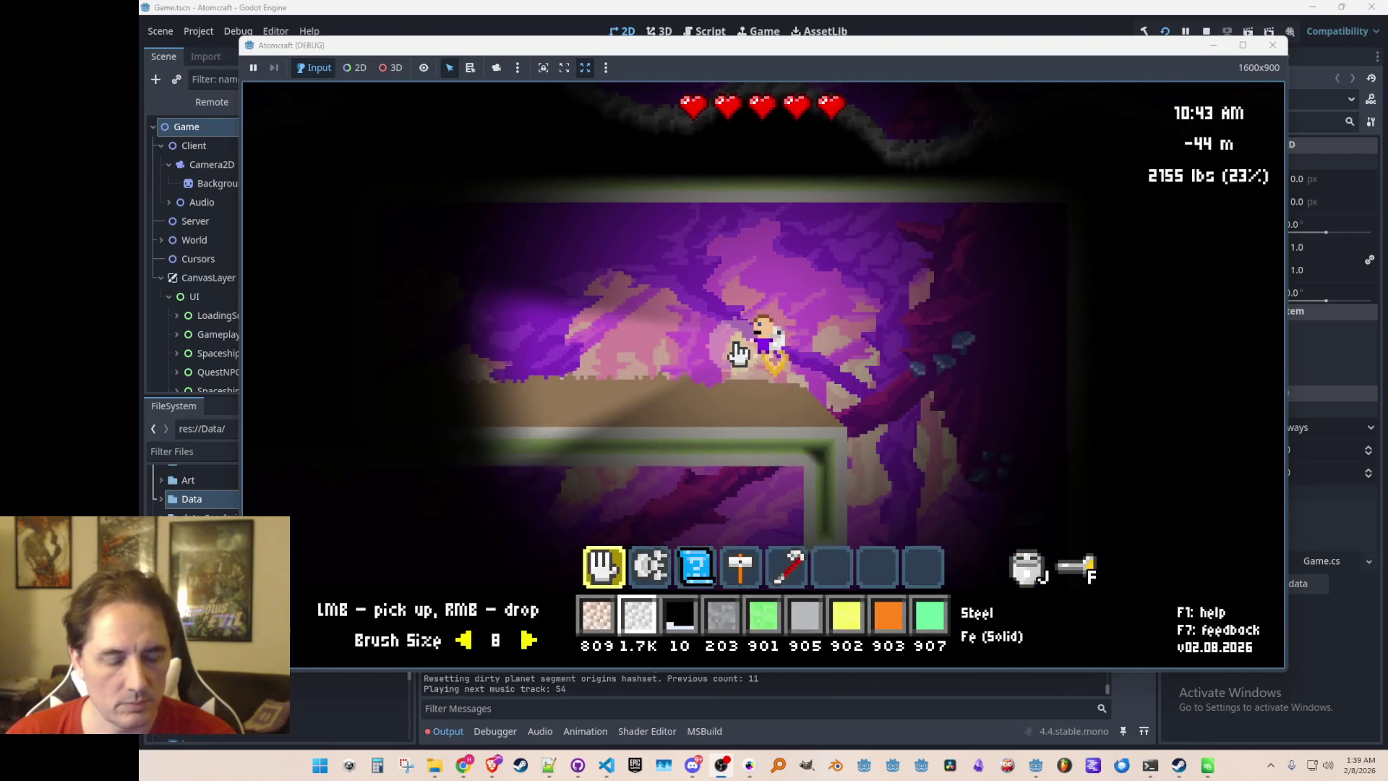
{"action": "key", "text": "2"}
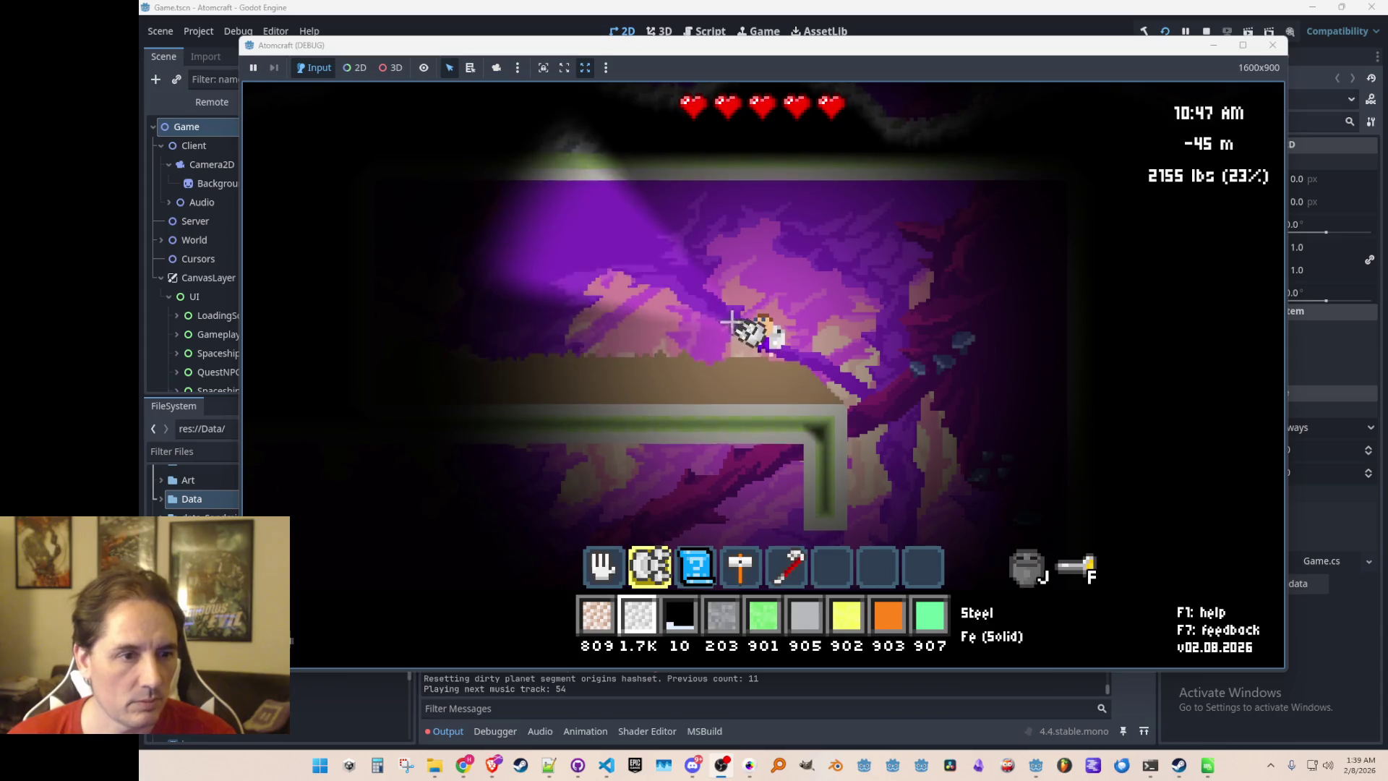
{"action": "key", "text": "a"}
{"action": "mouse_move", "coordinate": [683, 327]}
{"action": "left_mouse_down"}
{"action": "mouse_move", "coordinate": [660, 322]}
{"action": "mouse_move", "coordinate": [675, 332]}
{"action": "left_mouse_up"}
{"action": "key", "text": "d"}
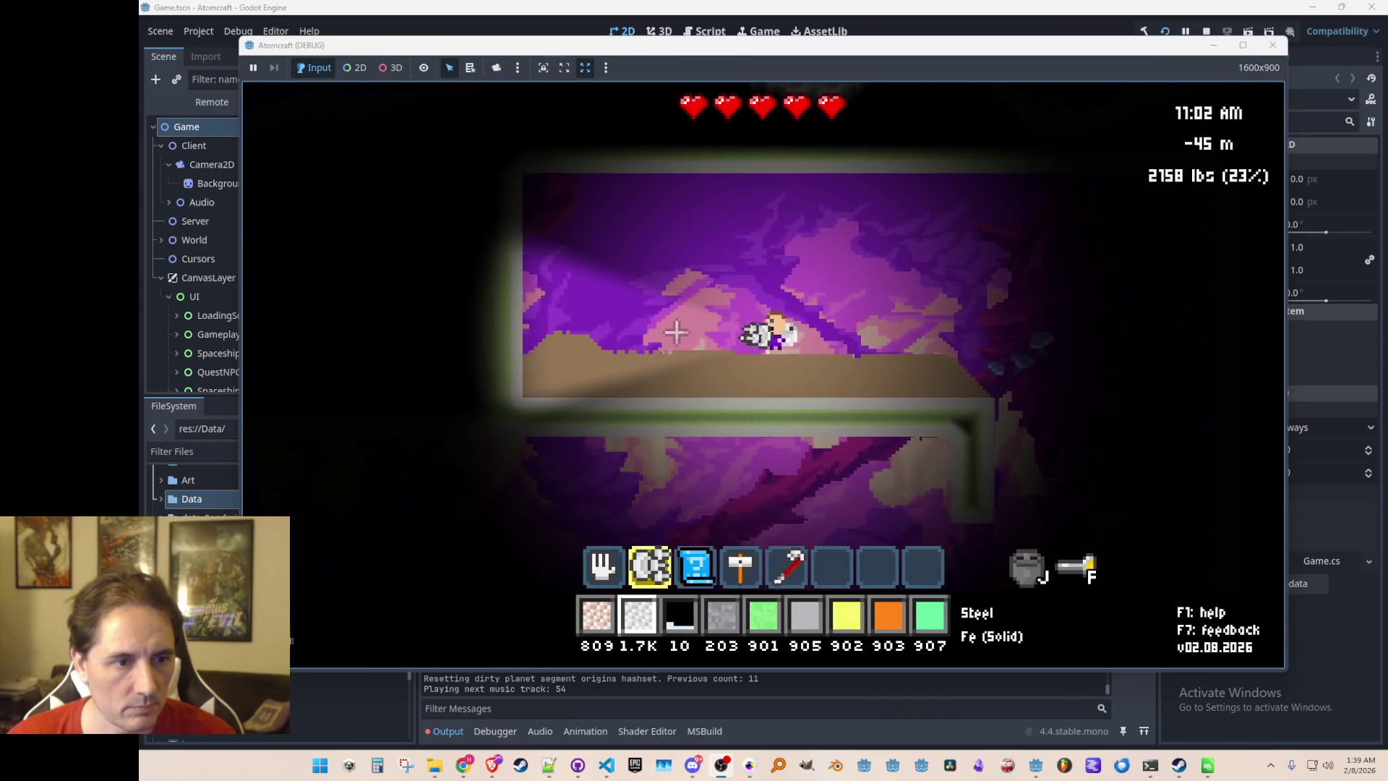
{"action": "key", "text": "a"}
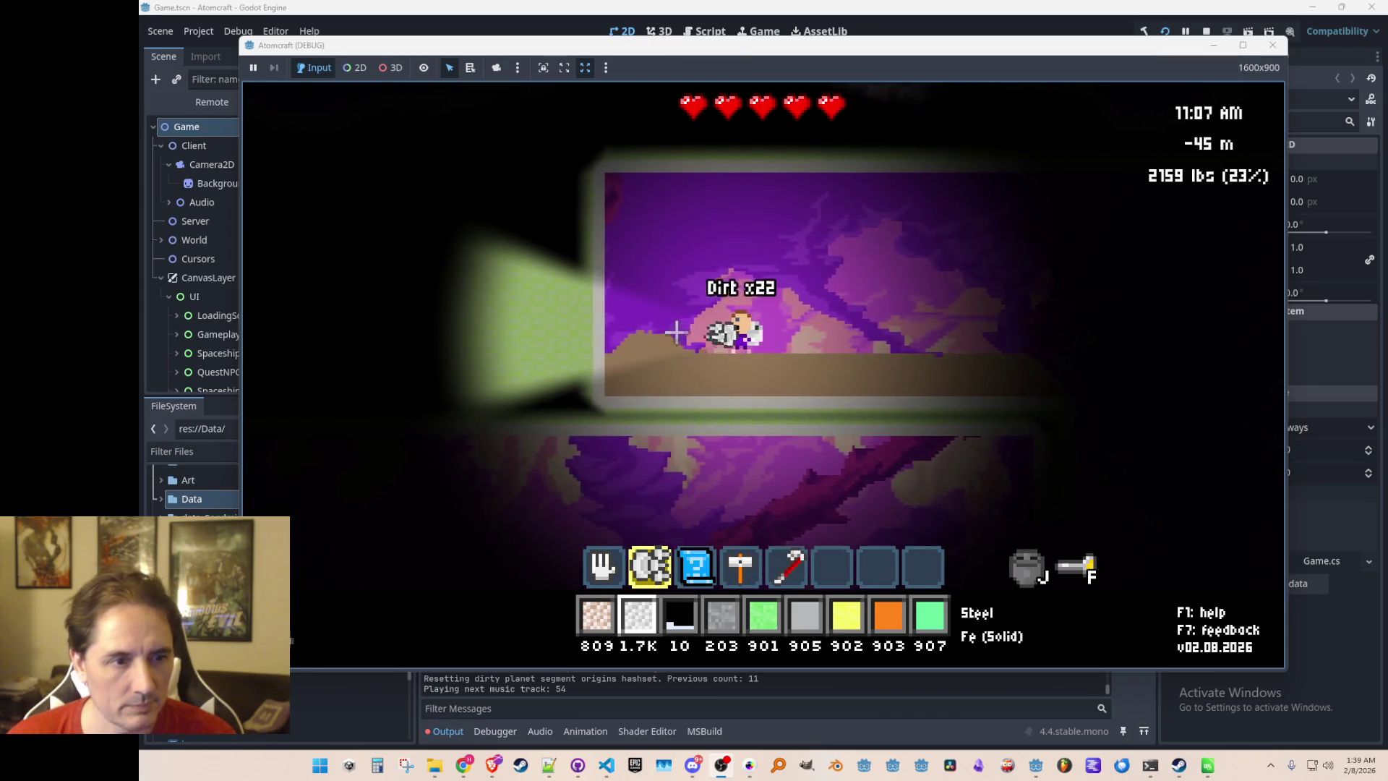
Back in the editor, search 'se' and paint seeds just above the dirt floor
{"action": "key", "text": "d"}
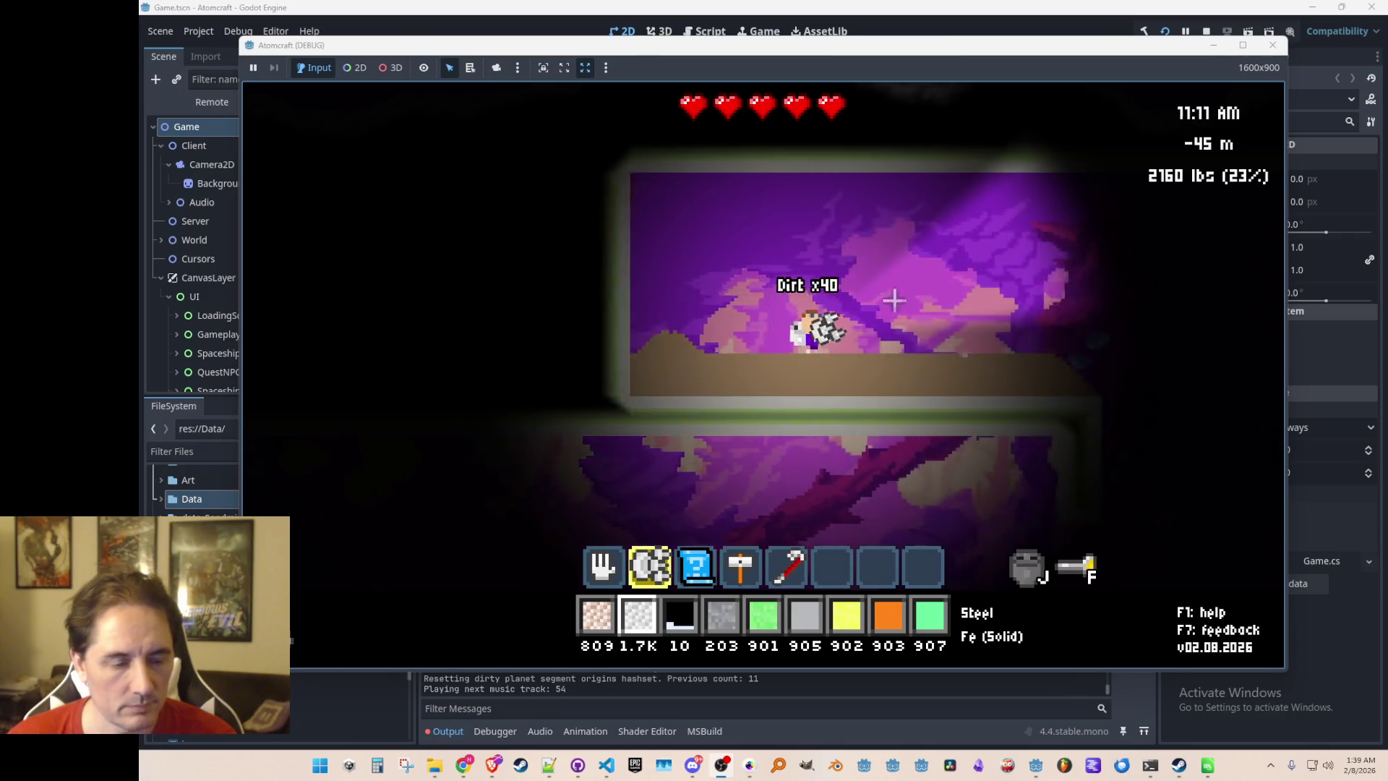
{"action": "key", "text": "b"}
{"action": "key", "text": "d"}
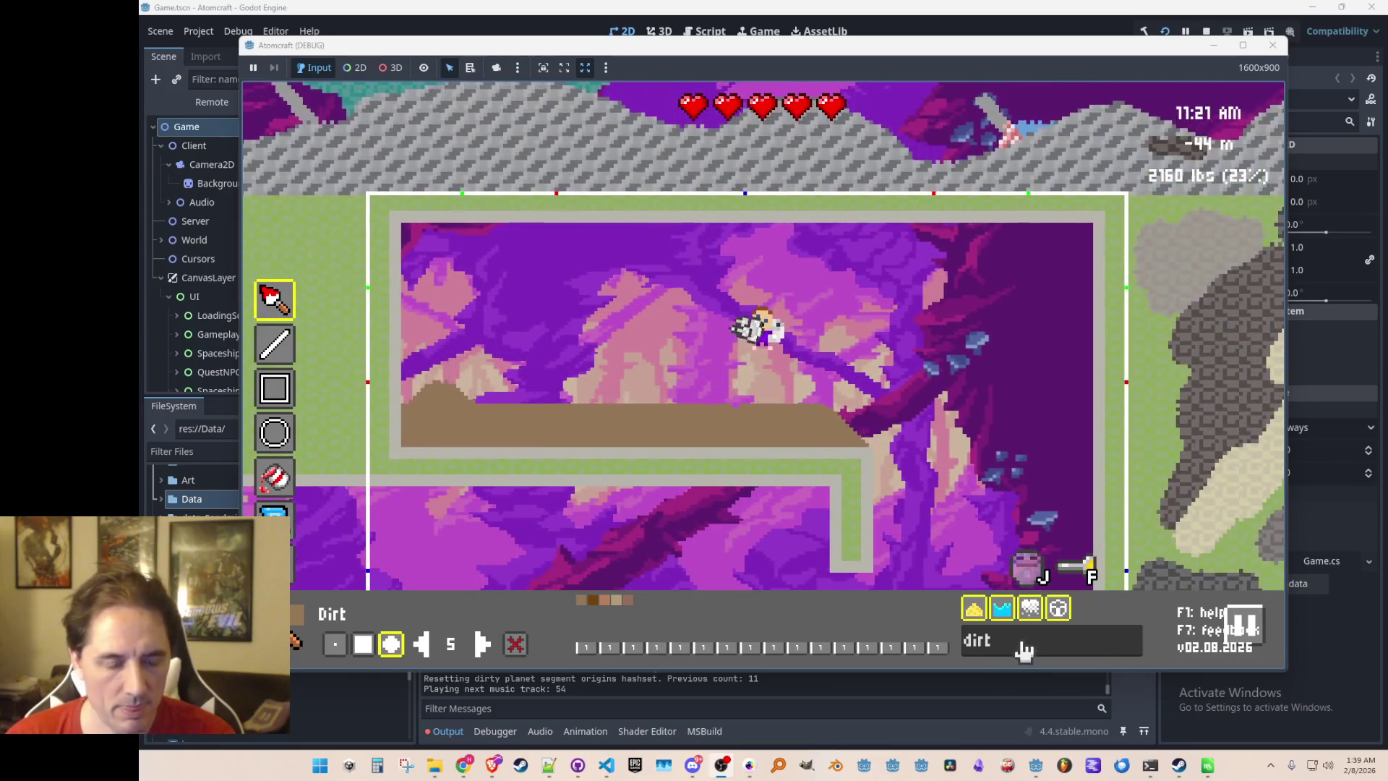
{"action": "double_click", "coordinate": [1022, 643]}
{"action": "type", "text": "seedge"}
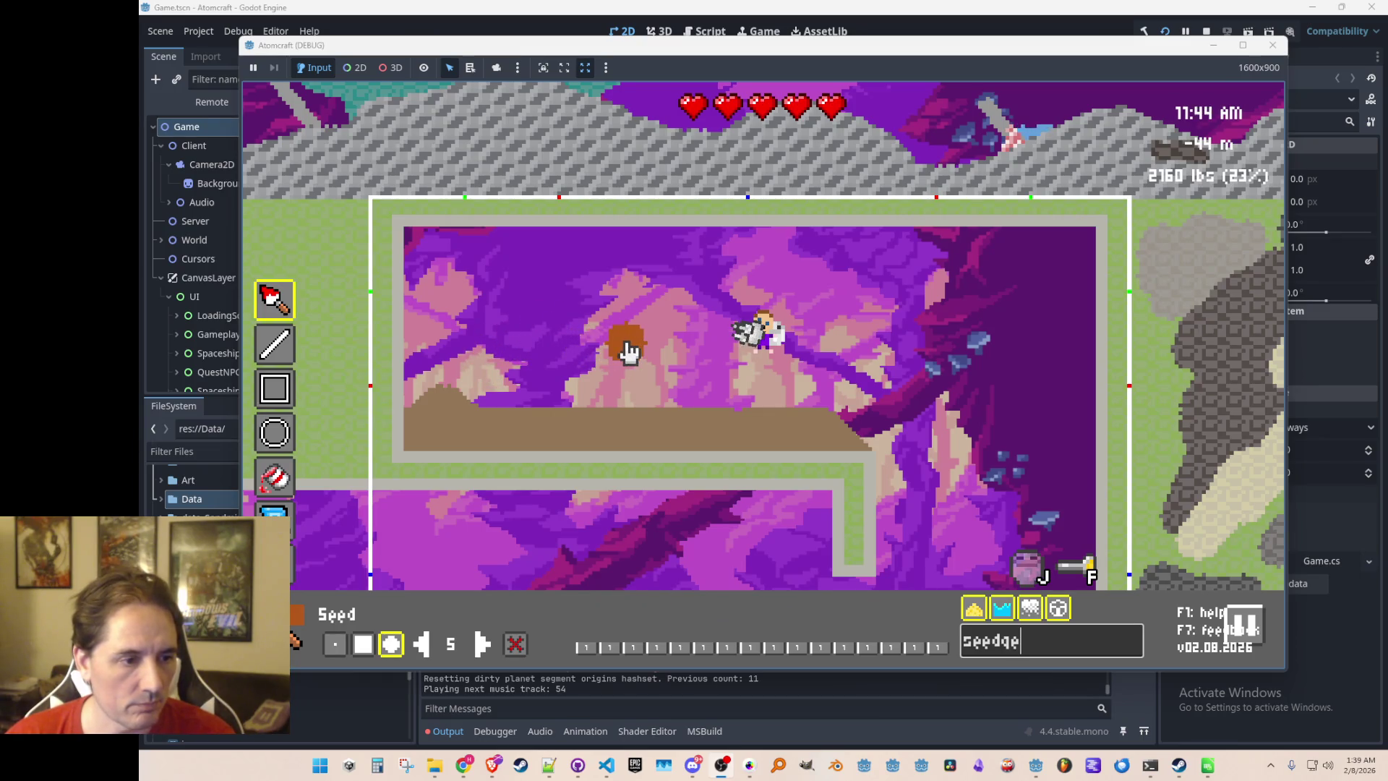
{"action": "left_click", "coordinate": [675, 345]}
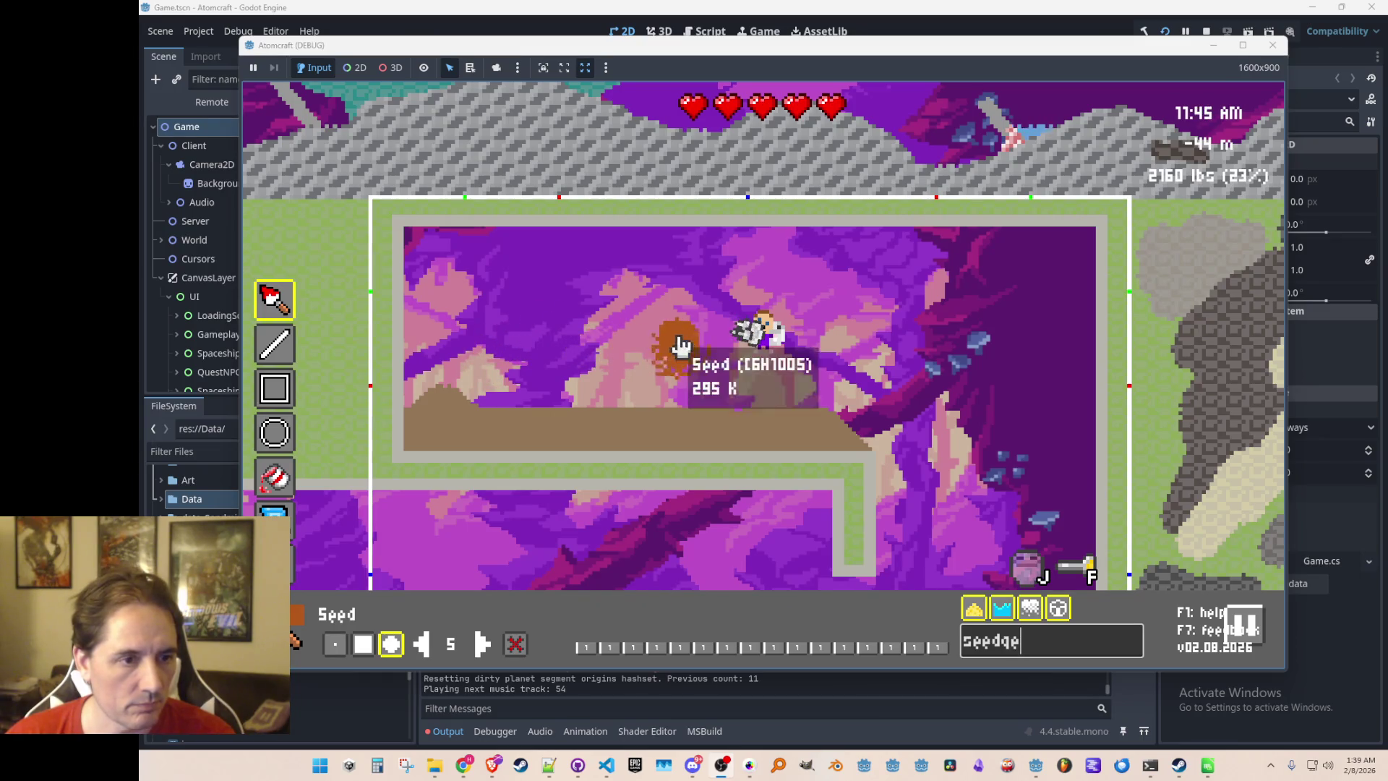
Switch to the bare hand and scoop up the painted seed pile
{"action": "key", "text": "Tab"}
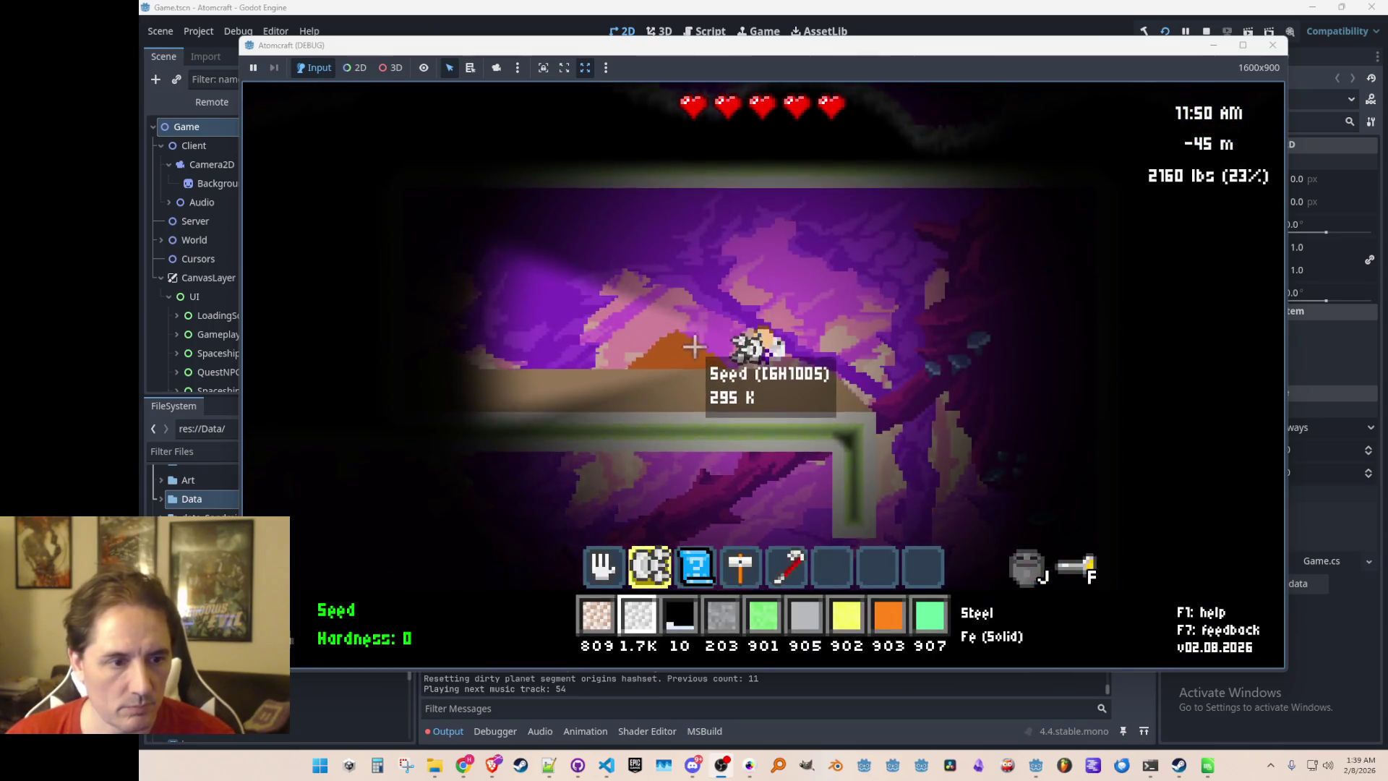
{"action": "key", "text": "1"}
{"action": "left_click", "coordinate": [653, 350]}
{"action": "mouse_move", "coordinate": [652, 349]}
{"action": "left_mouse_down"}
{"action": "mouse_move", "coordinate": [715, 354]}
{"action": "mouse_move", "coordinate": [767, 299]}
{"action": "left_mouse_up"}
Add Seed to the hotbar via a 'seed' filter, plant one, then gather scattered seeds back
{"action": "key", "text": "i"}
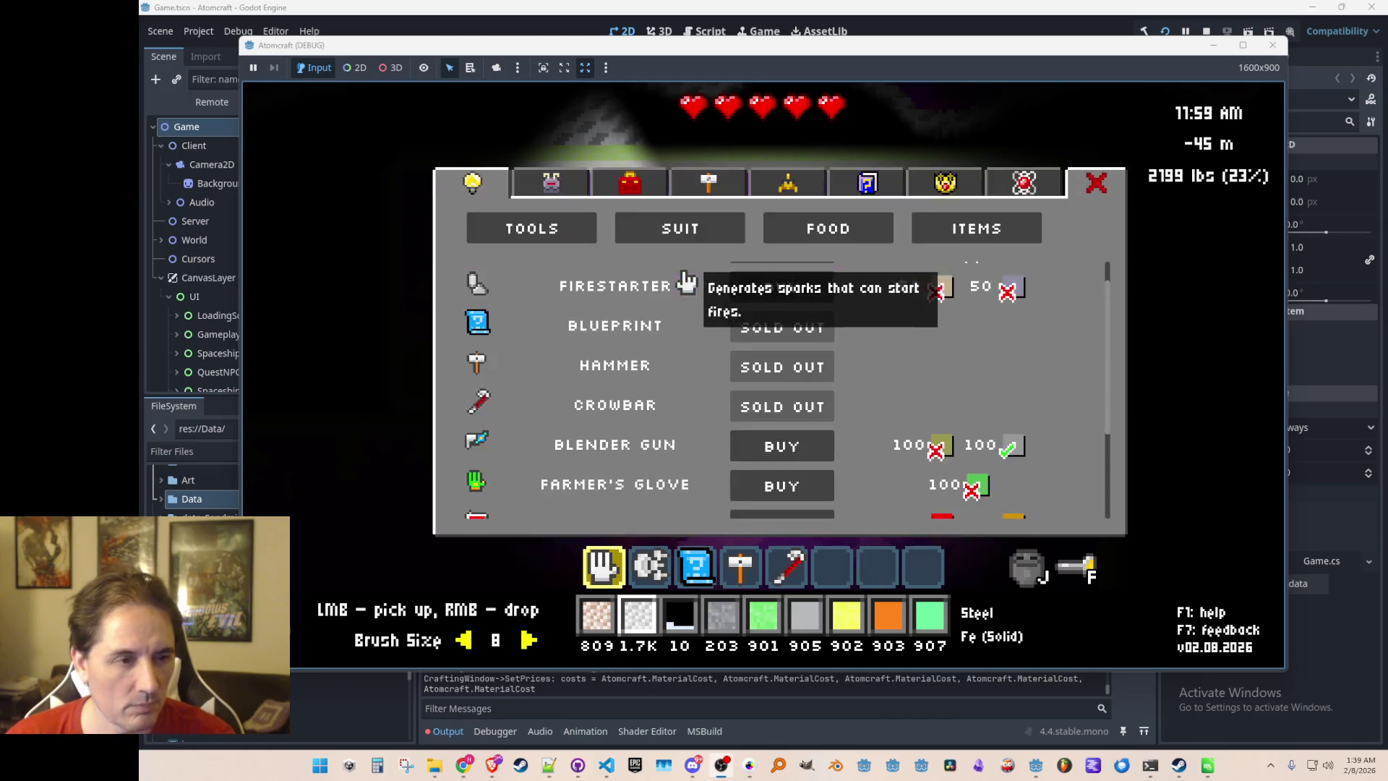
{"action": "left_click", "coordinate": [543, 182]}
{"action": "type", "text": "seed"}
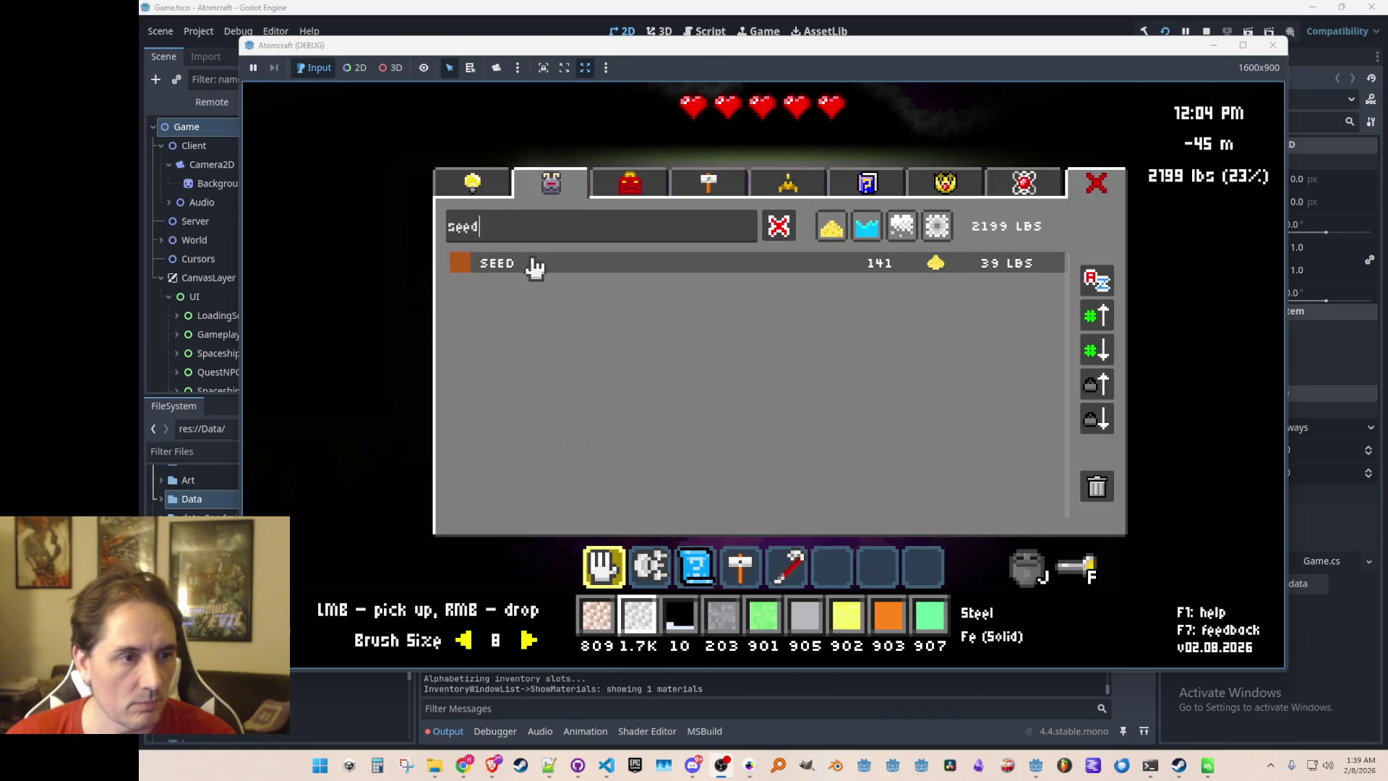
{"action": "left_click", "coordinate": [533, 265]}
{"action": "key", "text": "i"}
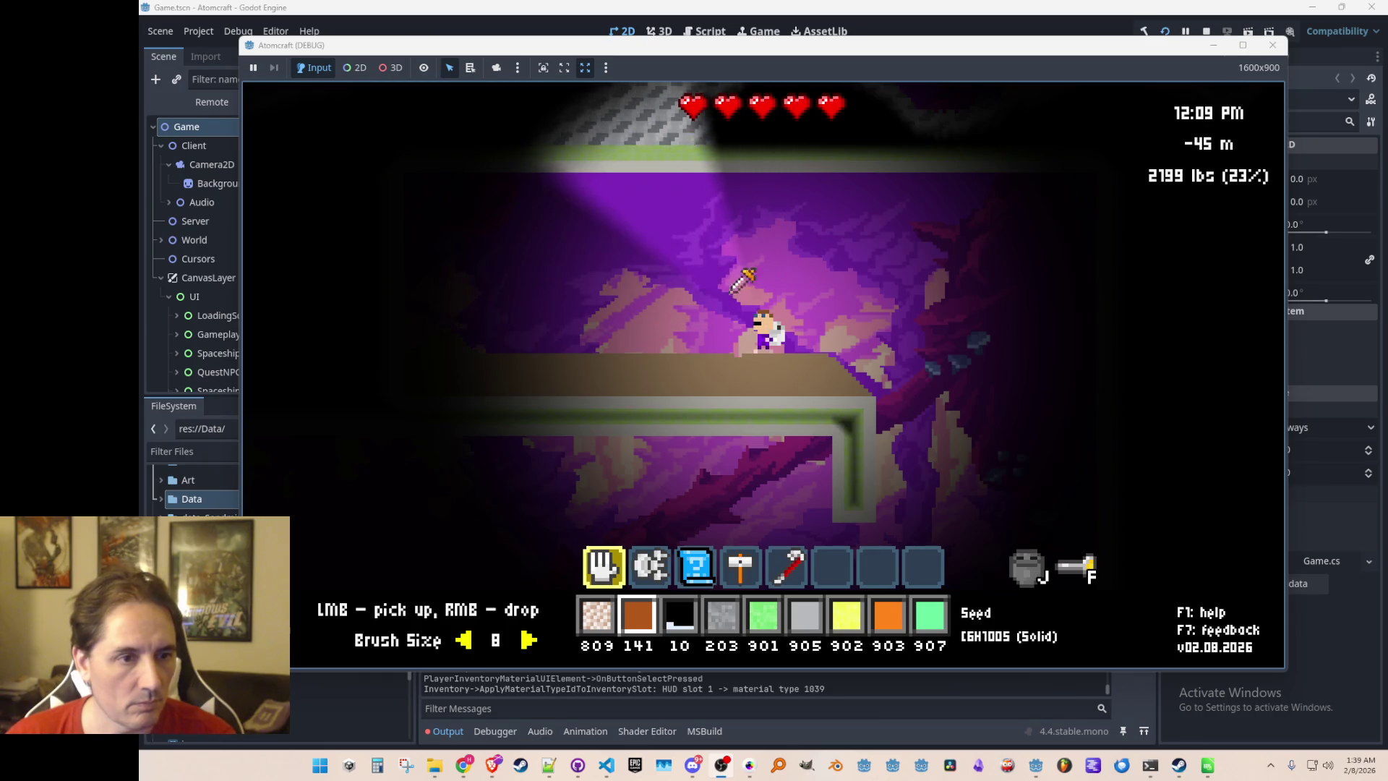
{"action": "right_click", "coordinate": [643, 245]}
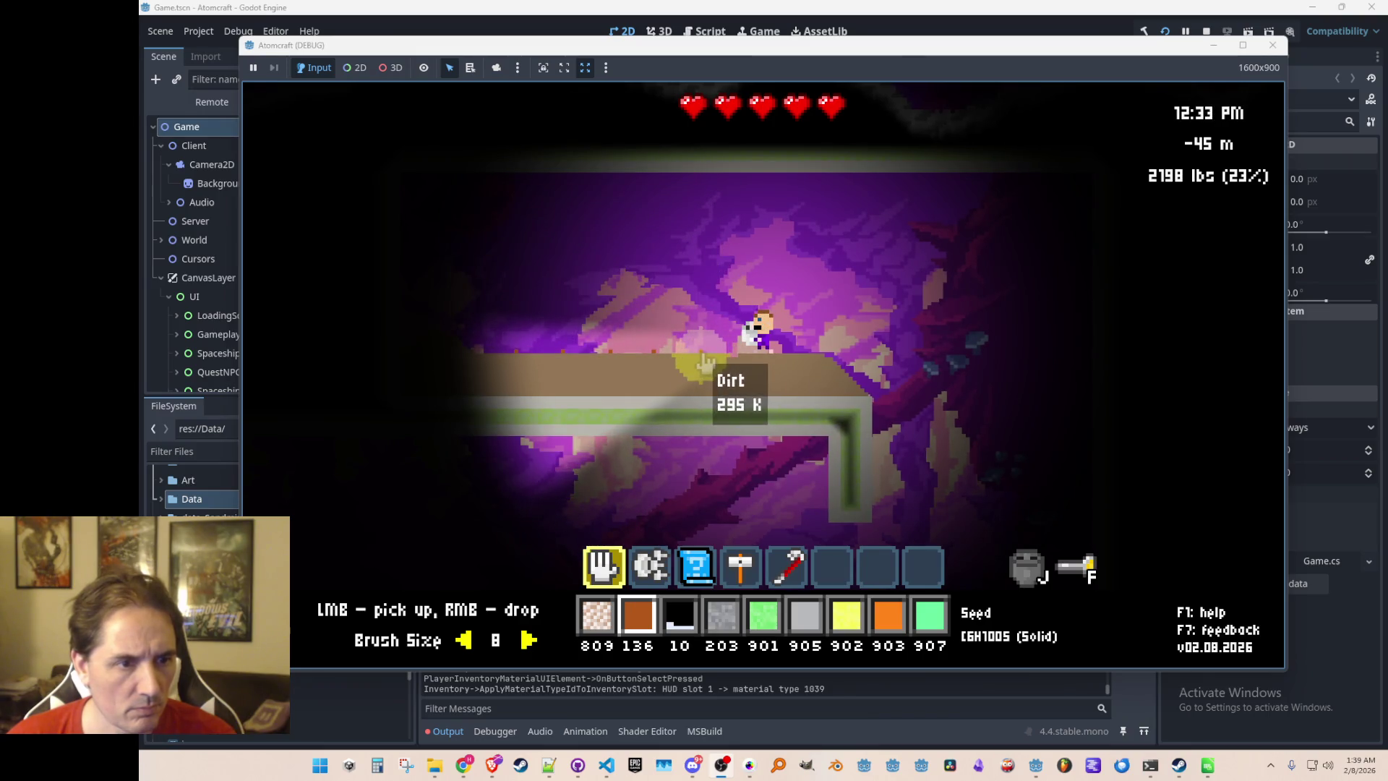
{"action": "middle_click", "coordinate": [701, 359]}
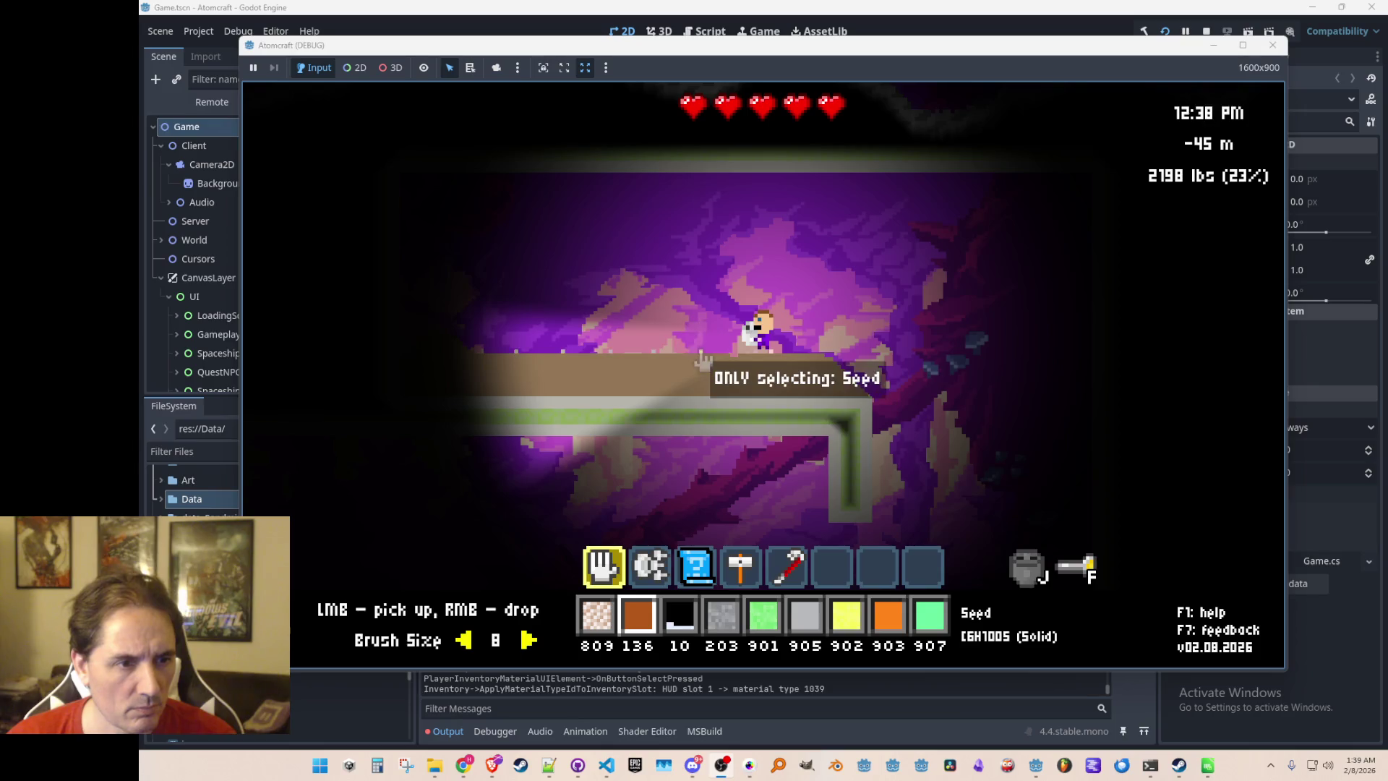
{"action": "left_click_drag", "start_coordinate": [702, 361], "coordinate": [458, 362]}
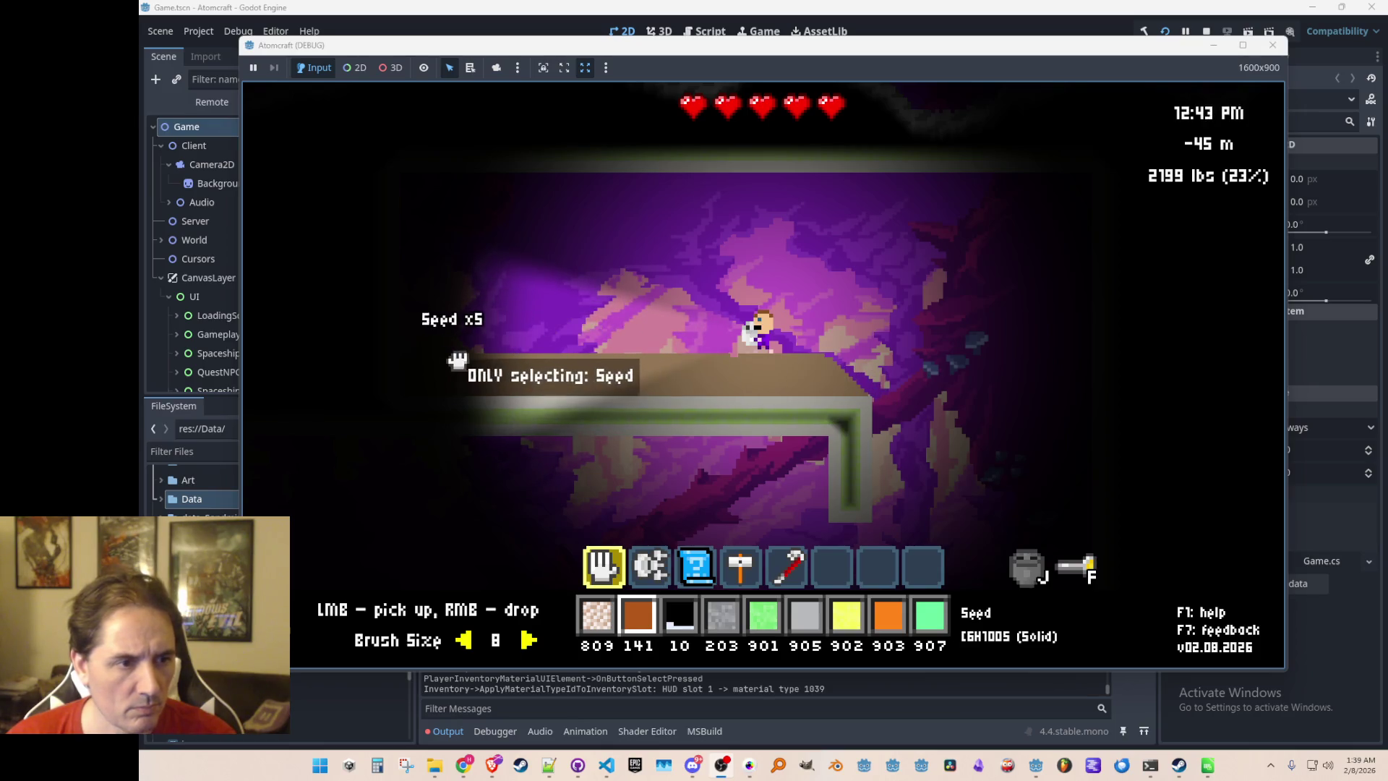
Add Nuts to the hotbar, plant nuts along the dirt ledge, then enter the level editor
{"action": "key", "text": "i"}
{"action": "type", "text": "nuts"}
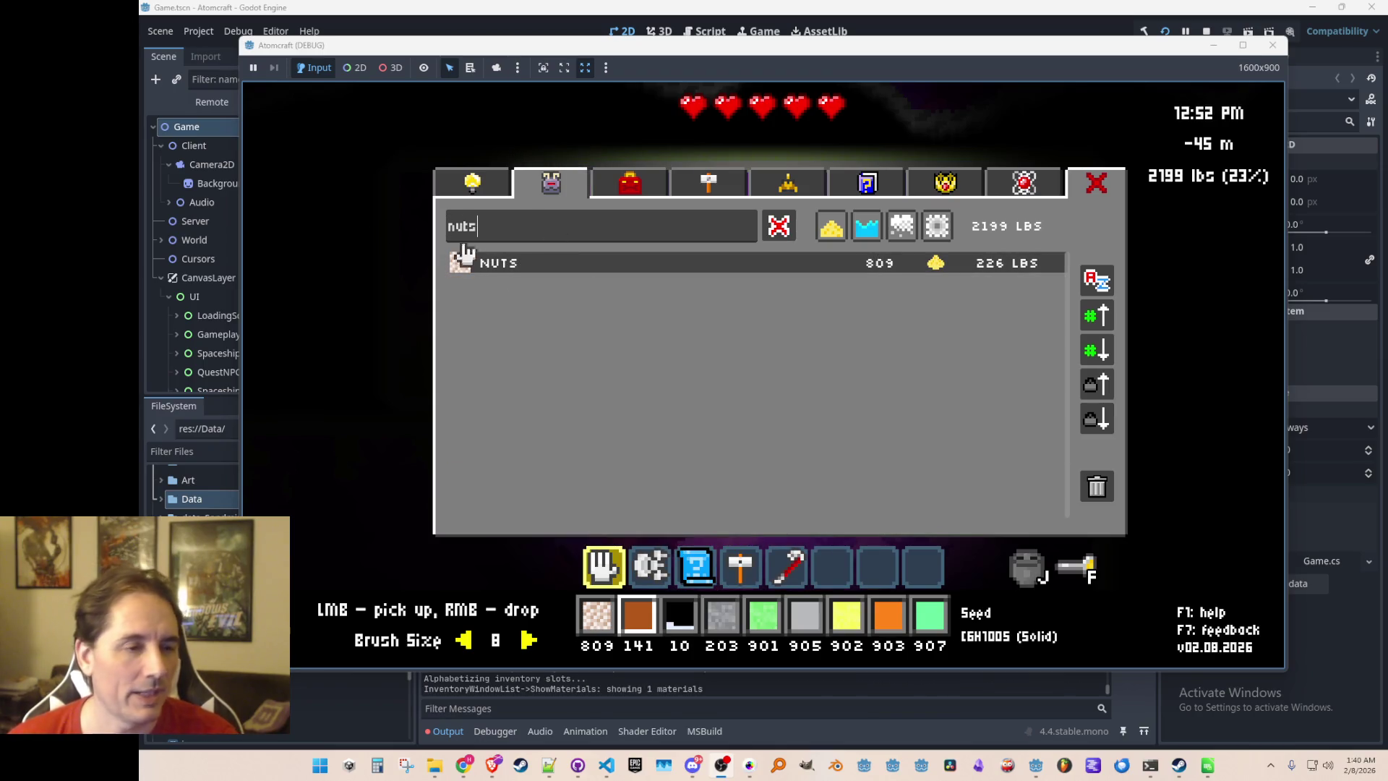
{"action": "left_click", "coordinate": [506, 263]}
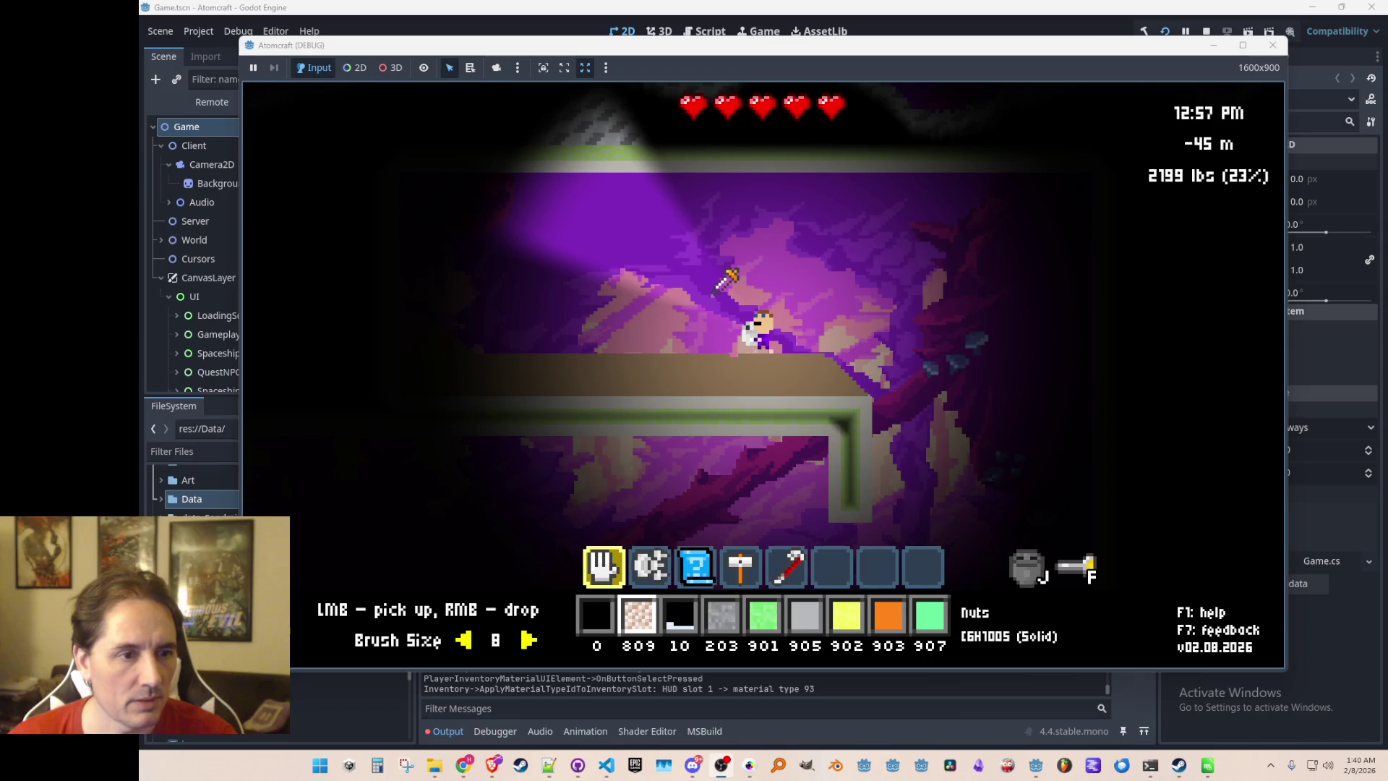
{"action": "right_click", "coordinate": [714, 289]}
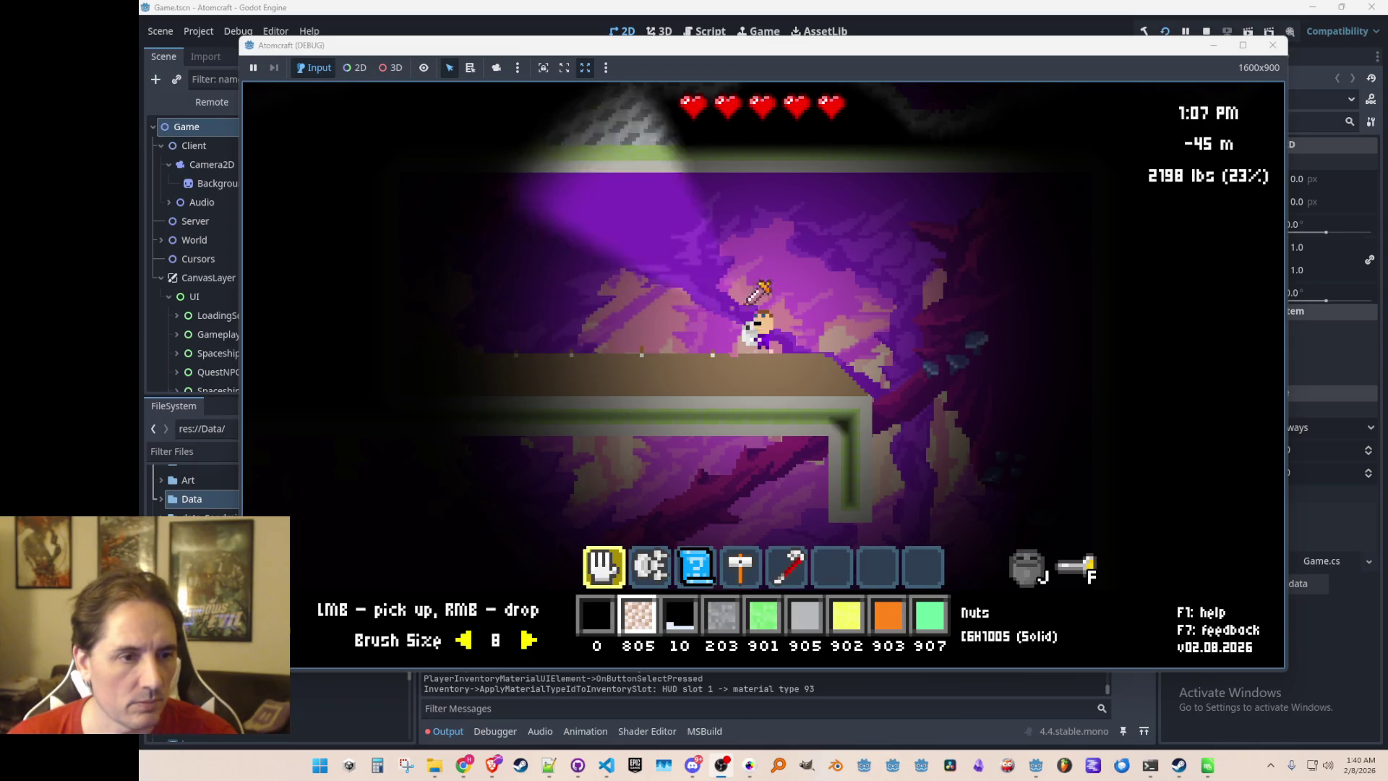
{"action": "right_click", "coordinate": [779, 304]}
{"action": "key", "text": "a"}
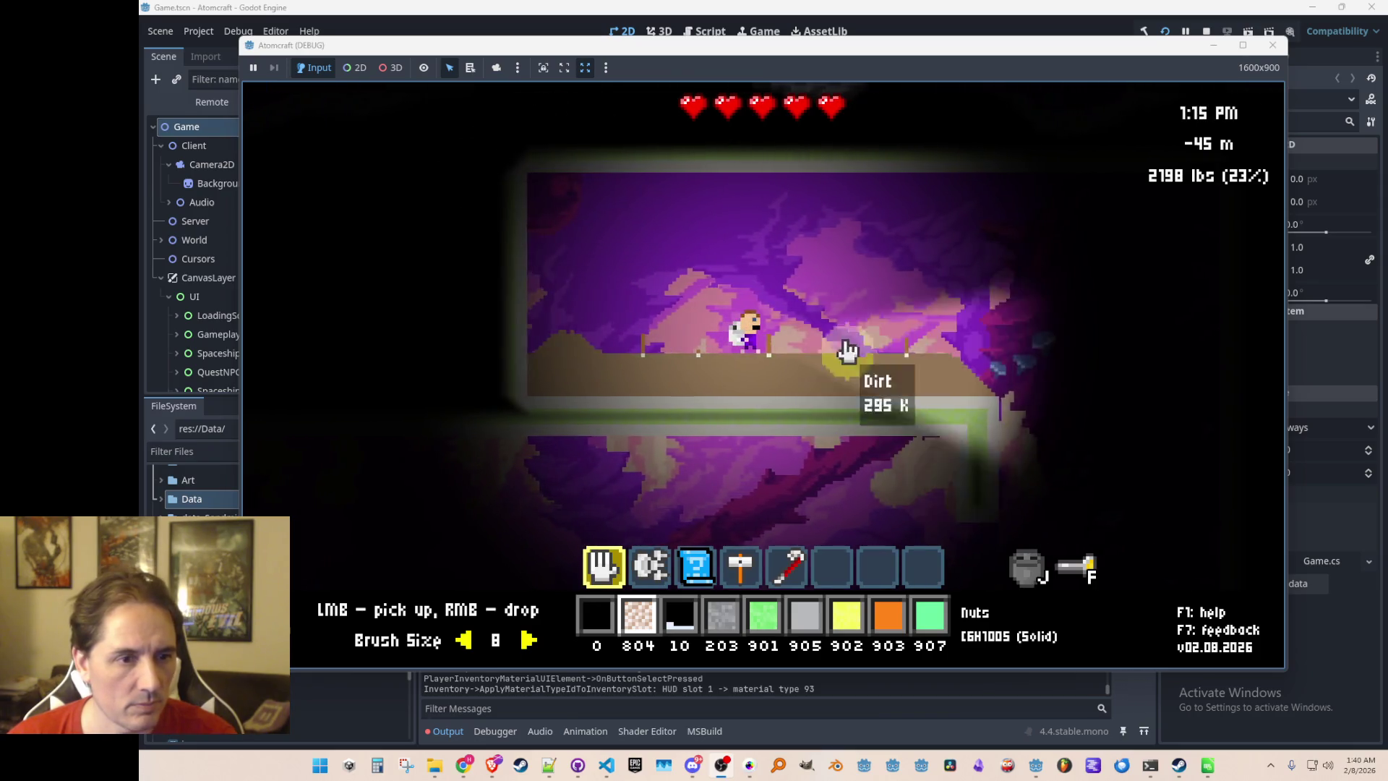
{"action": "key", "text": "d"}
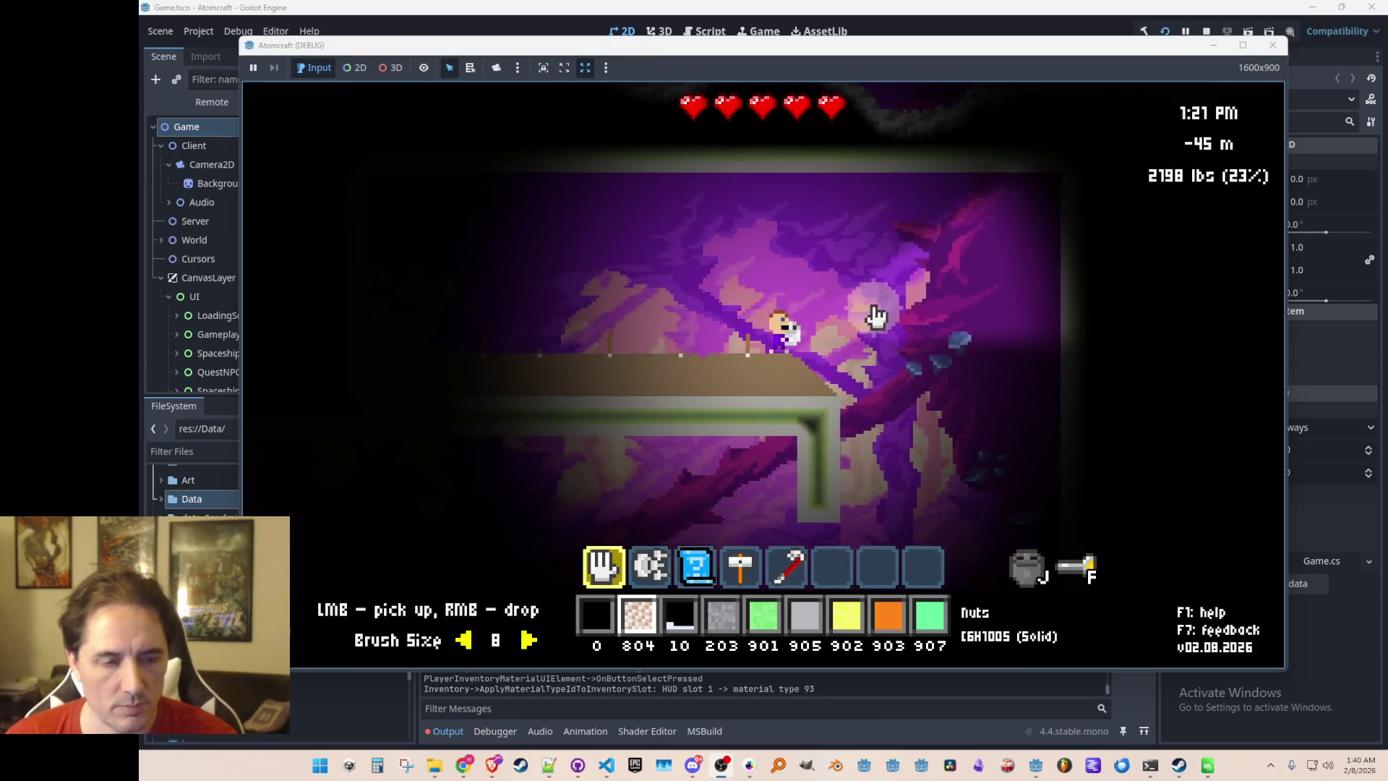
{"action": "key", "text": "Tab"}
Leave the level editor and walk left through the tunnel, picking up material on the way
{"action": "key", "text": "s"}
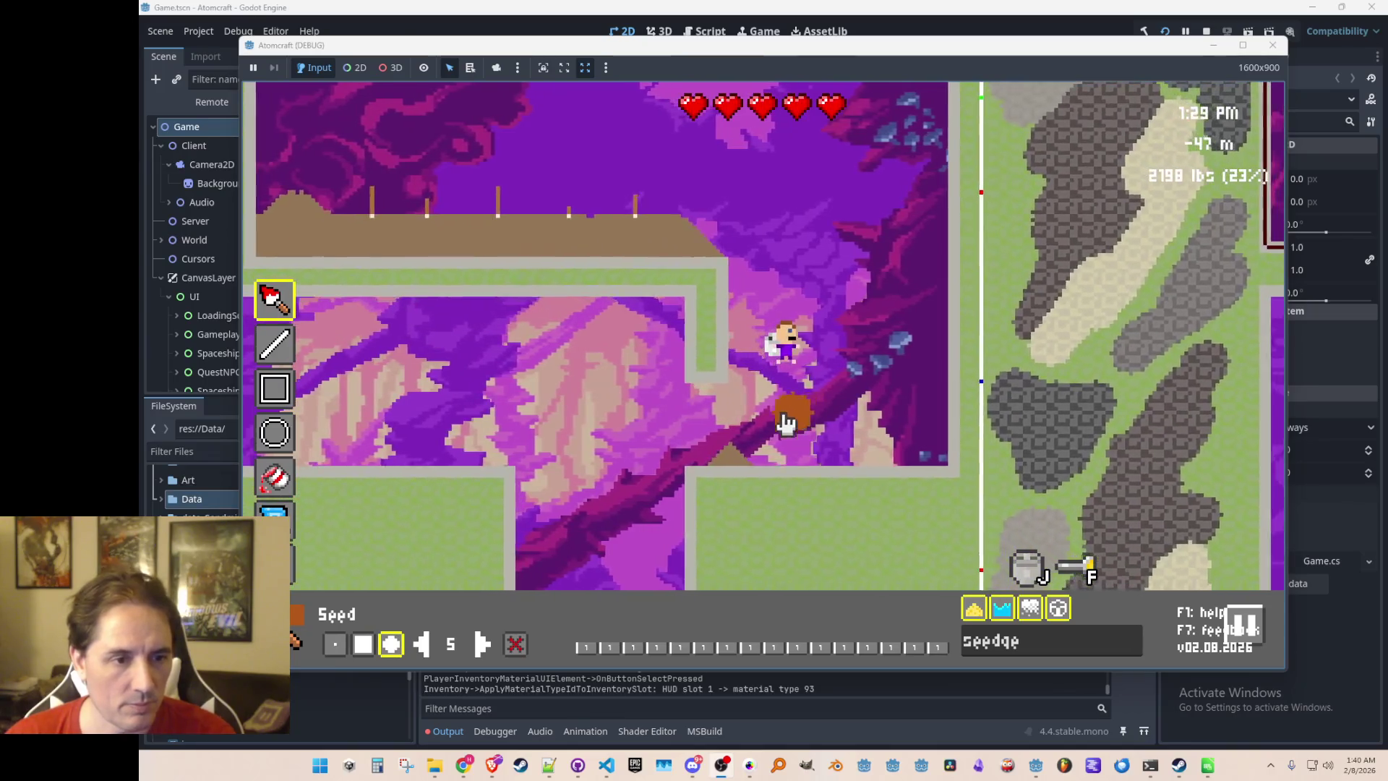
{"action": "key", "text": "d"}
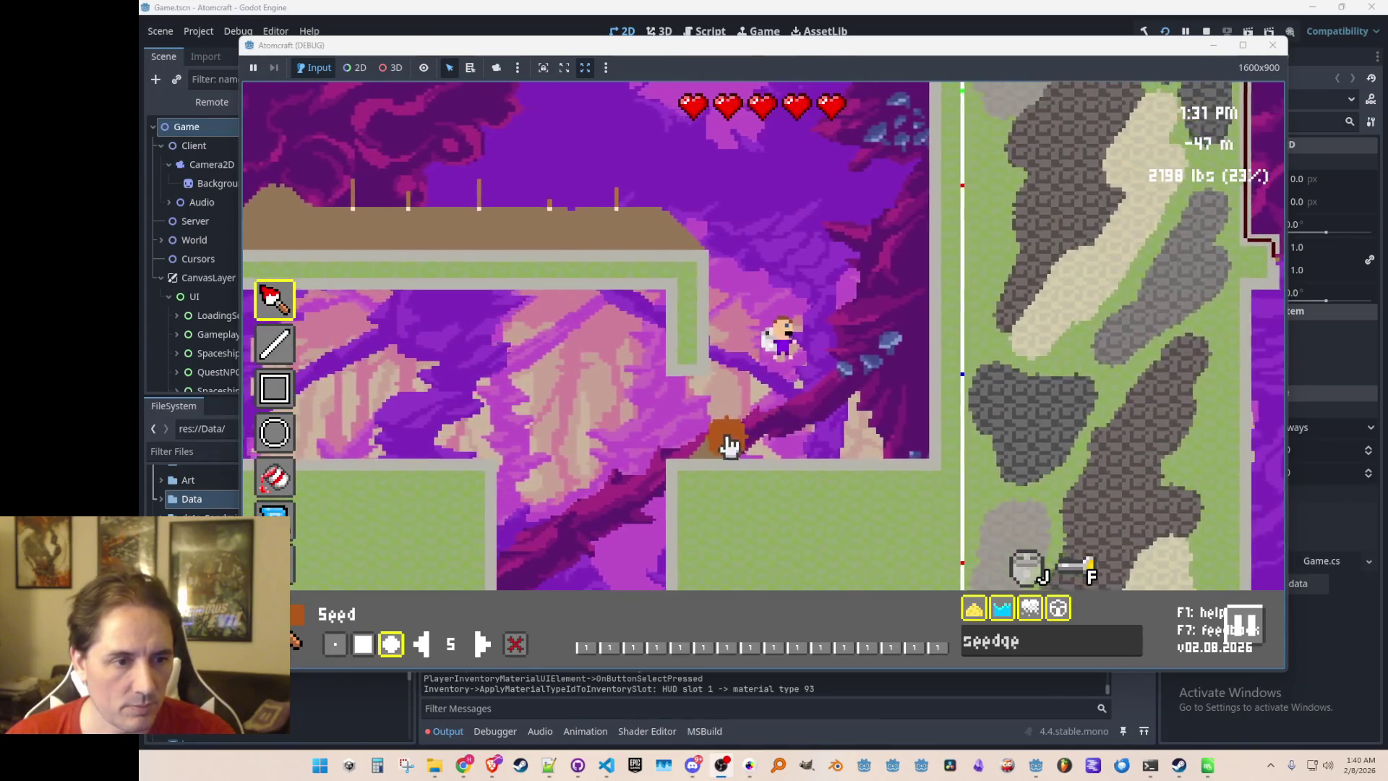
{"action": "mouse_move", "coordinate": [704, 431]}
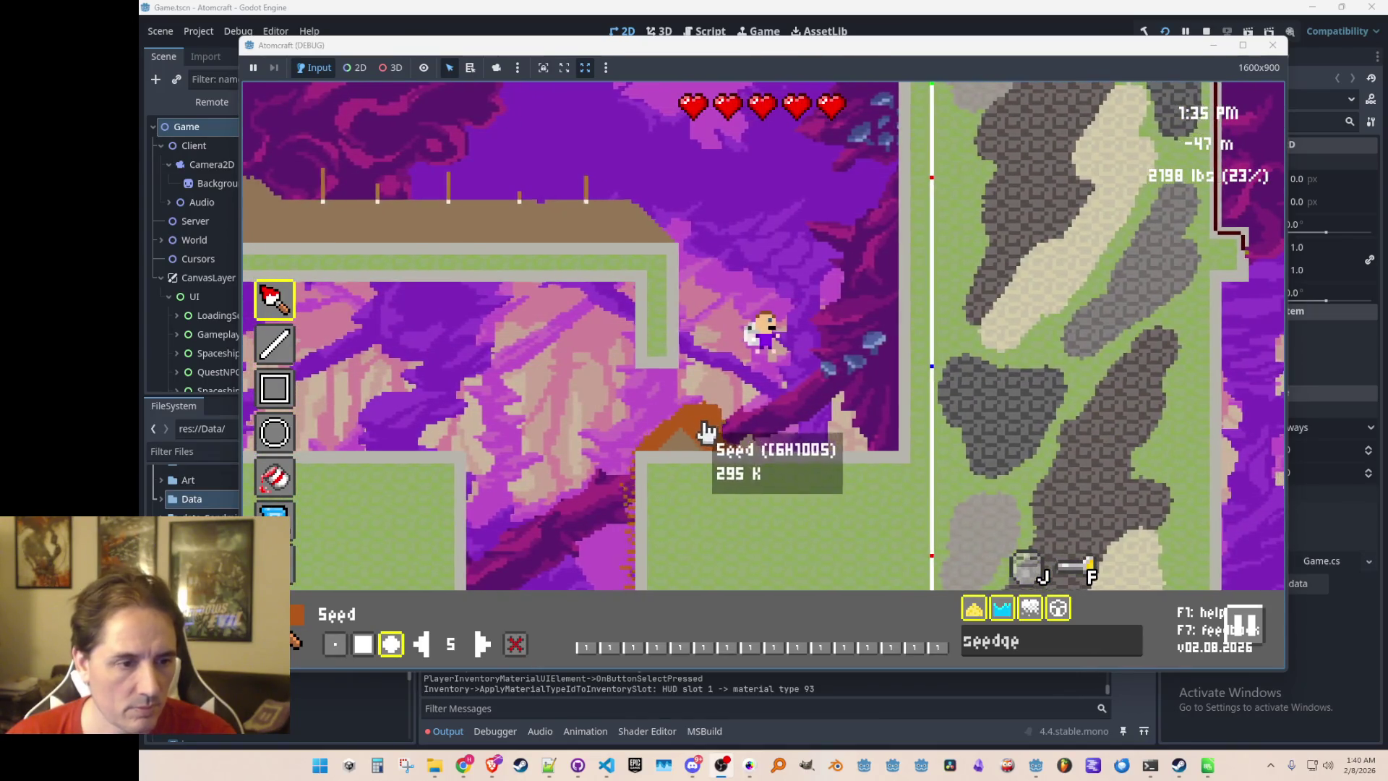
{"action": "key", "text": "Tab"}
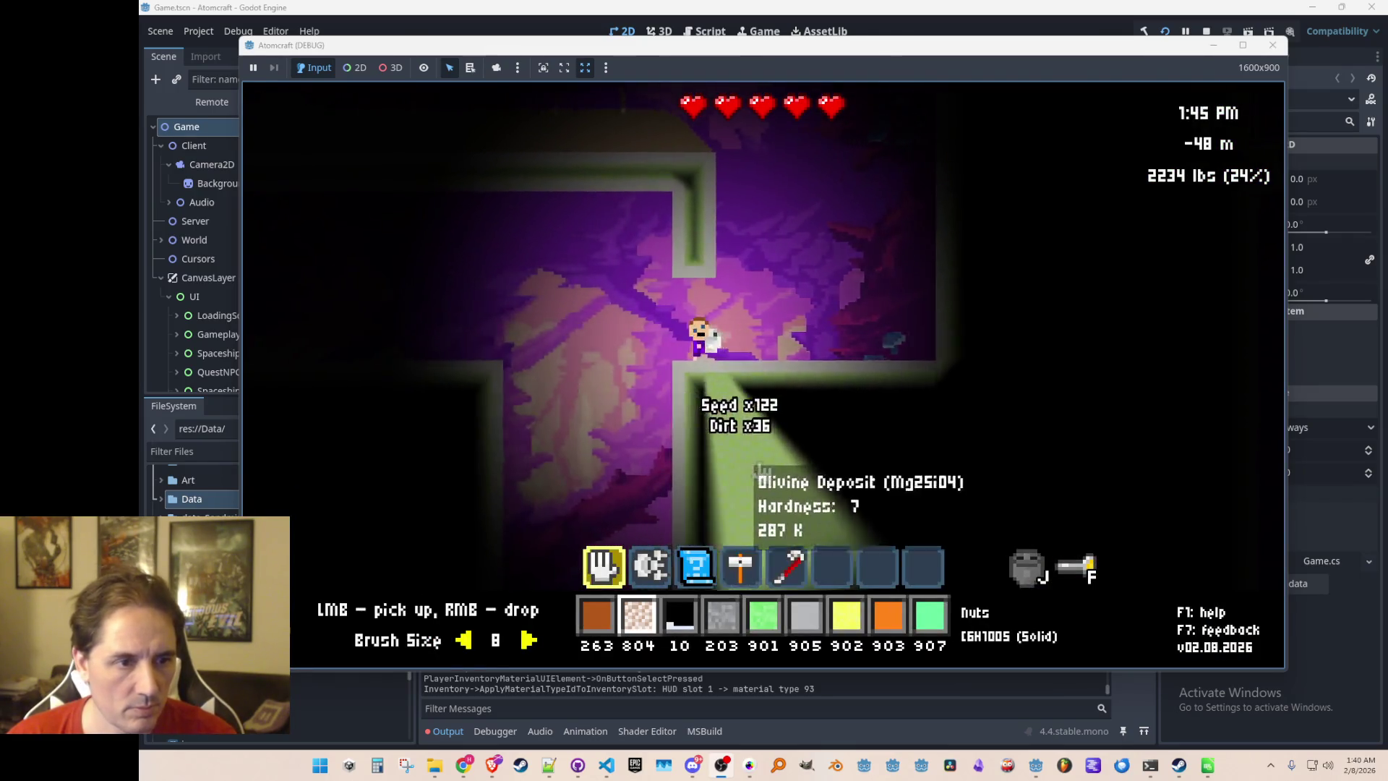
{"action": "key", "text": "a"}
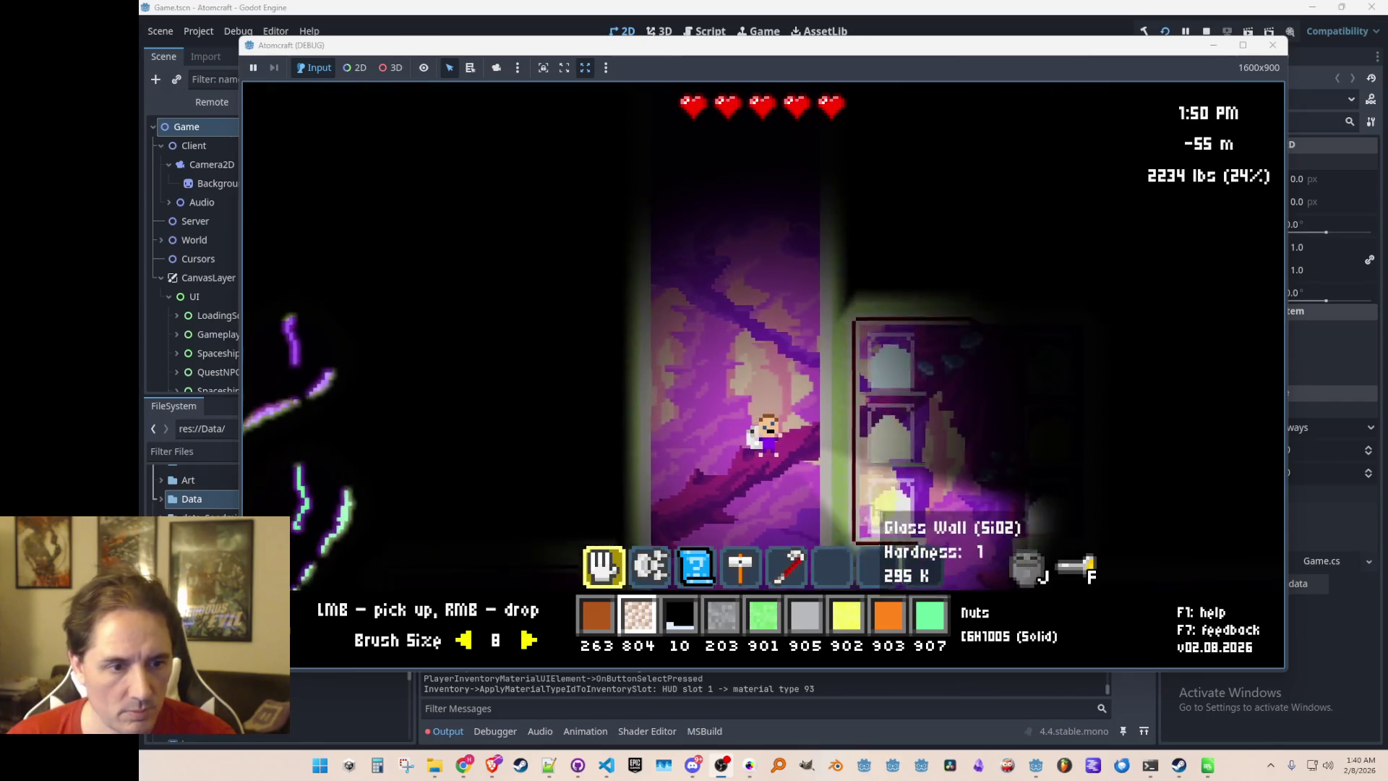
{"action": "left_click", "coordinate": [878, 410]}
Fly up past the side corridor to the planted ledge, reopen the editor and search materials for 'copper'
{"action": "key", "text": "w"}
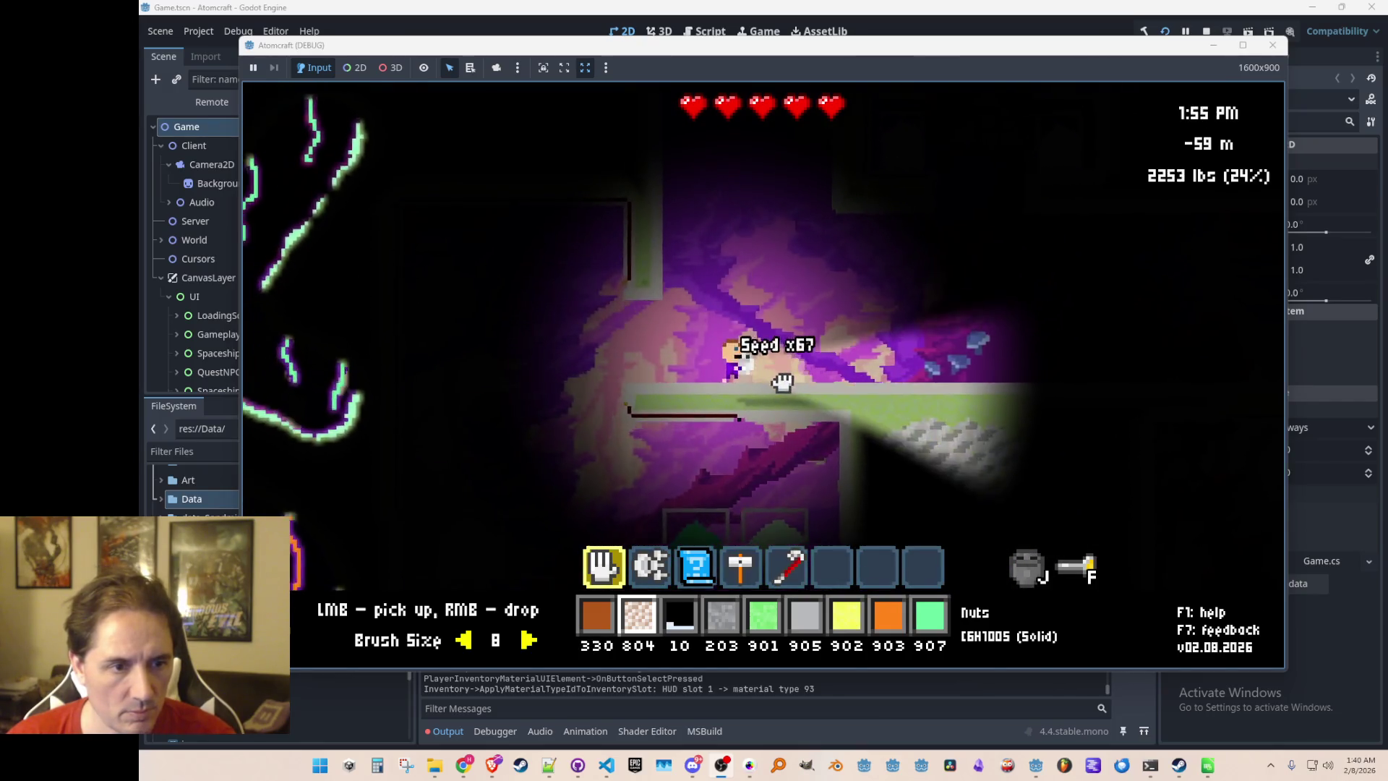
{"action": "key", "text": "w"}
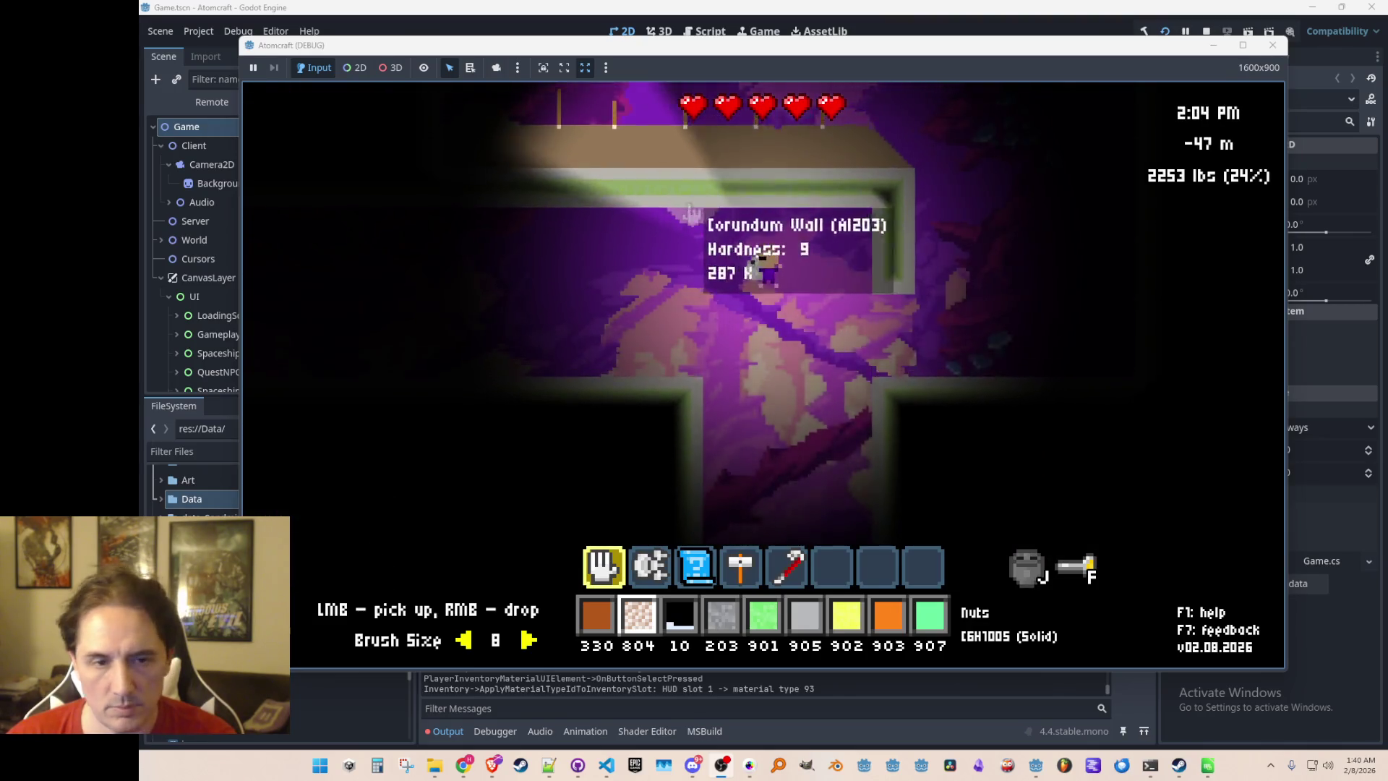
{"action": "key", "text": "d"}
{"action": "key", "text": "a"}
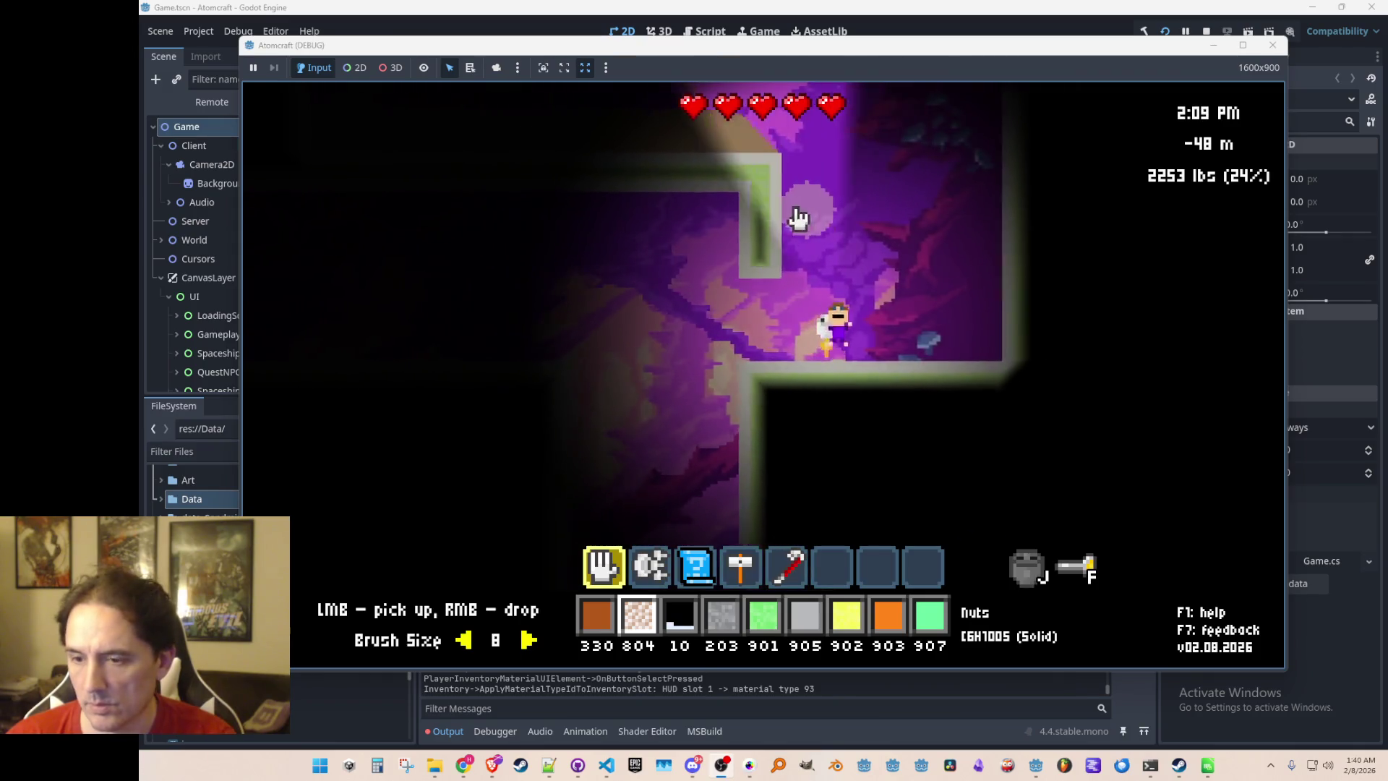
{"action": "key", "text": "w"}
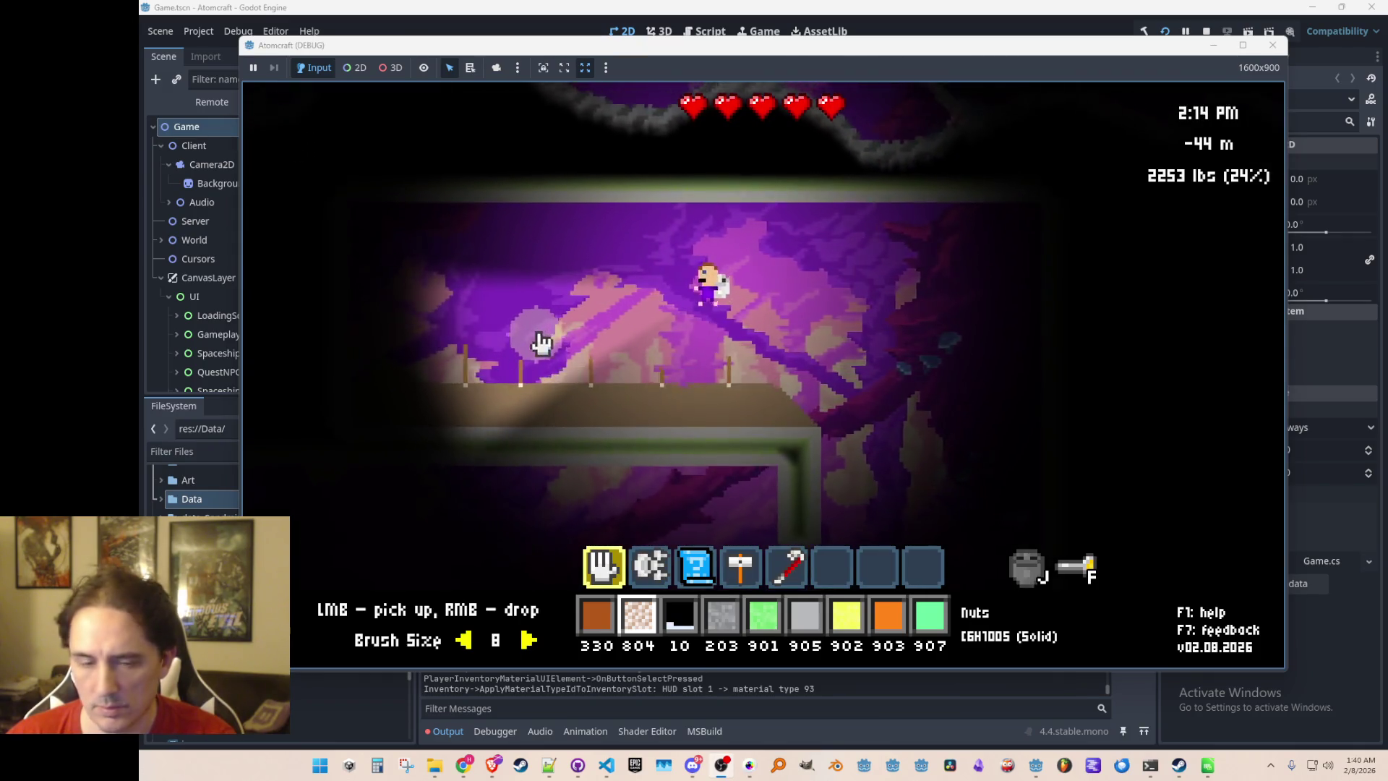
{"action": "key", "text": "Tab"}
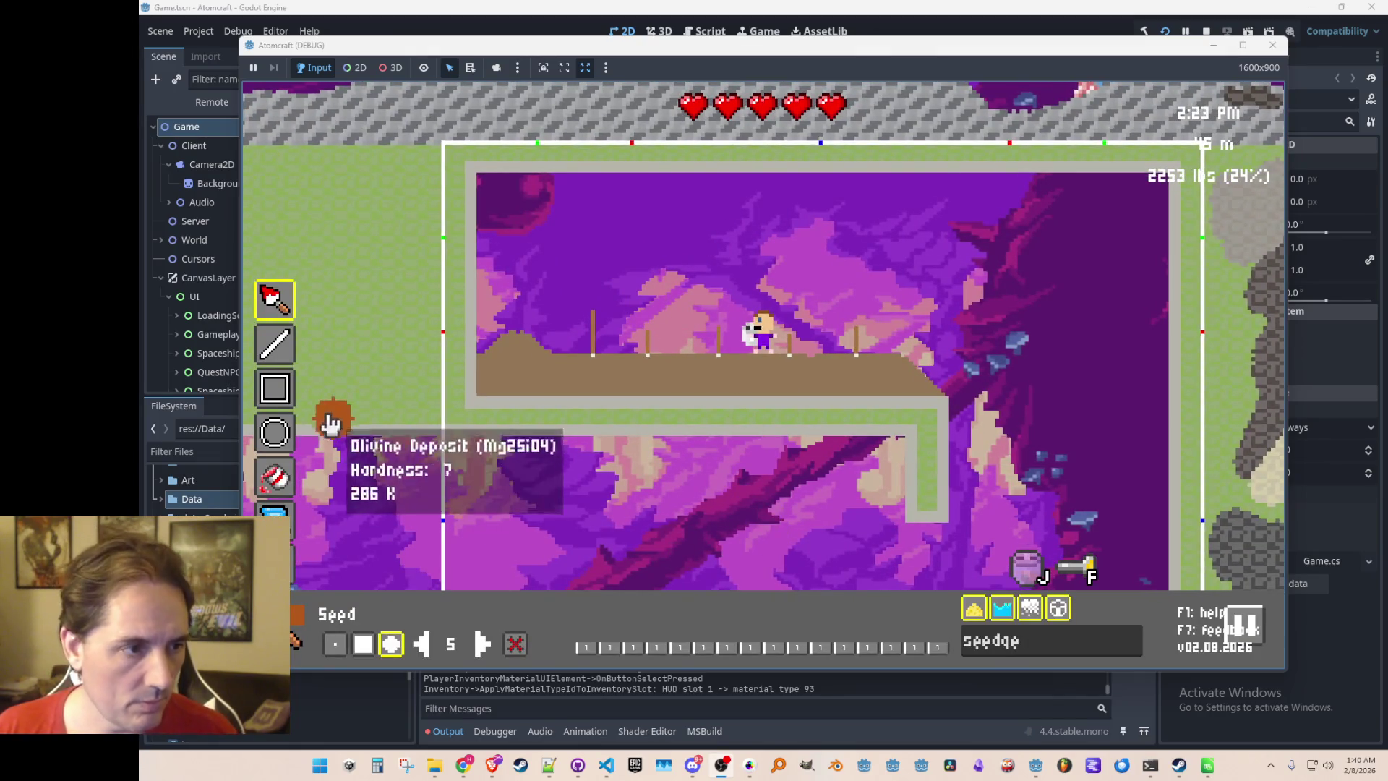
{"action": "type", "text": "copper w"}
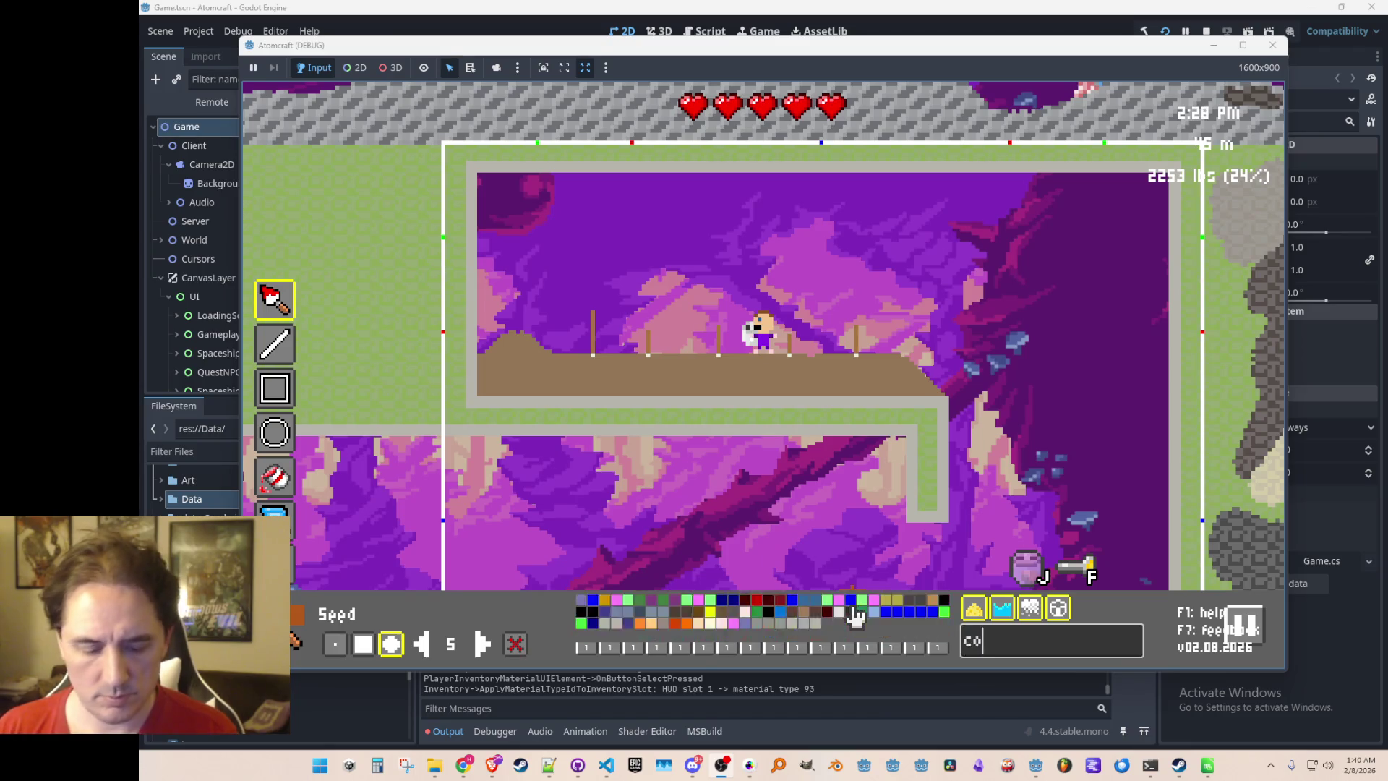
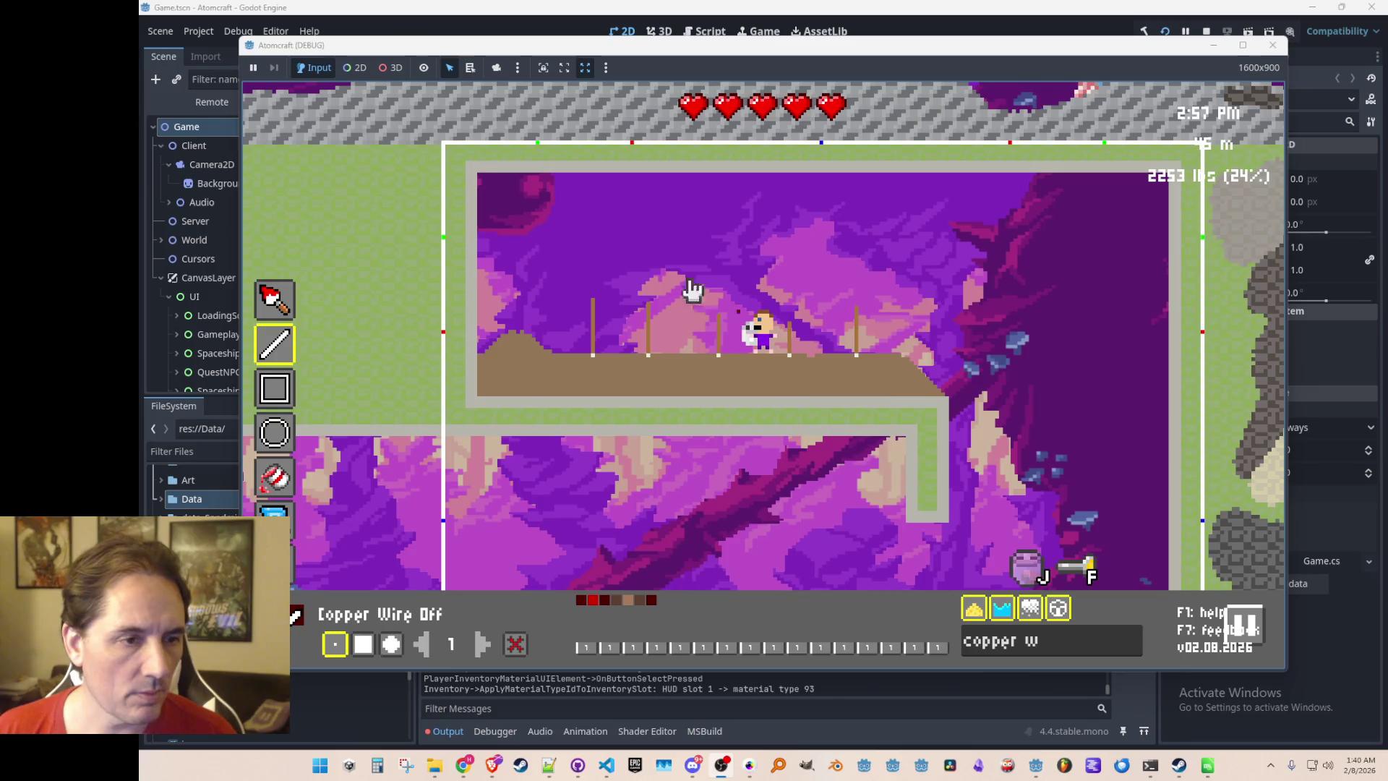
Draw copper wire along the room's top wall and down the right wall
{"action": "mouse_move", "coordinate": [582, 179]}
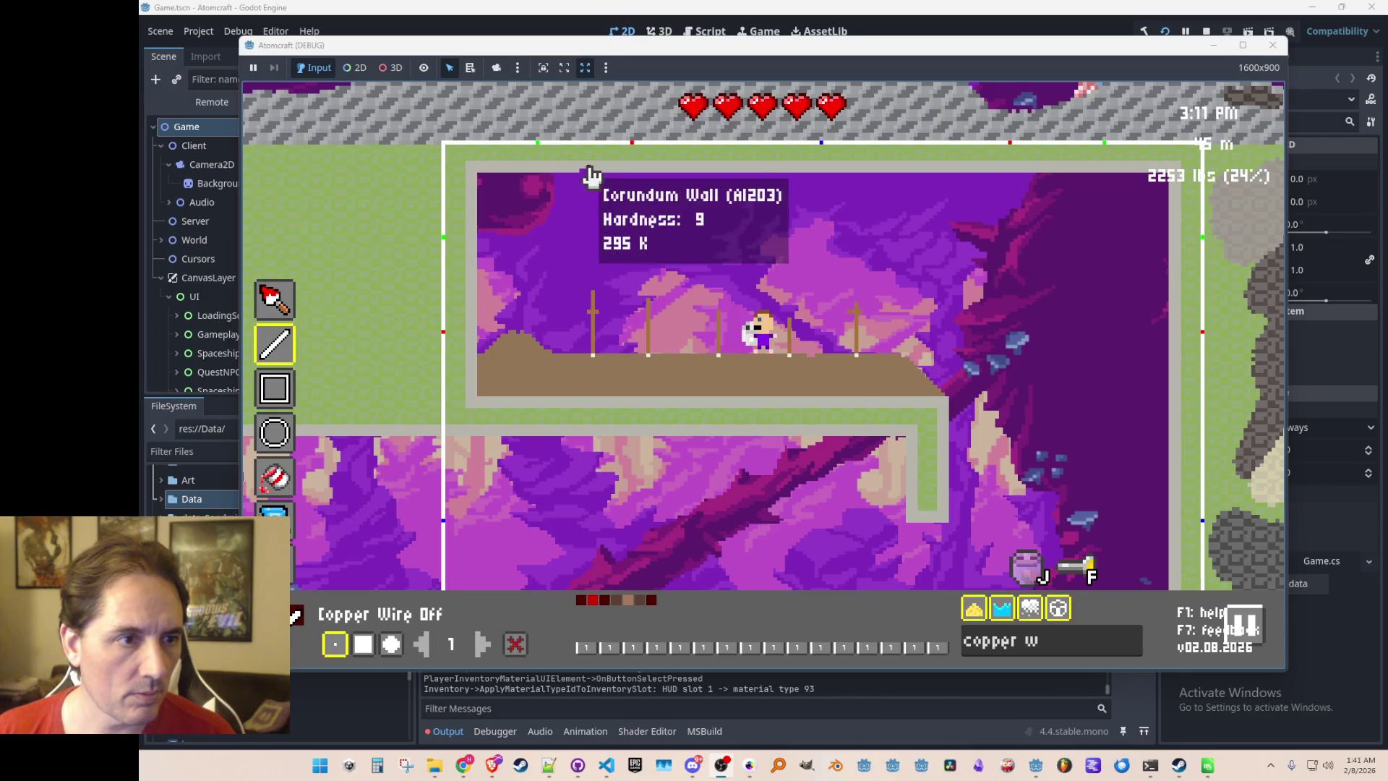
{"action": "left_click_drag", "start_coordinate": [590, 176], "coordinate": [1169, 174]}
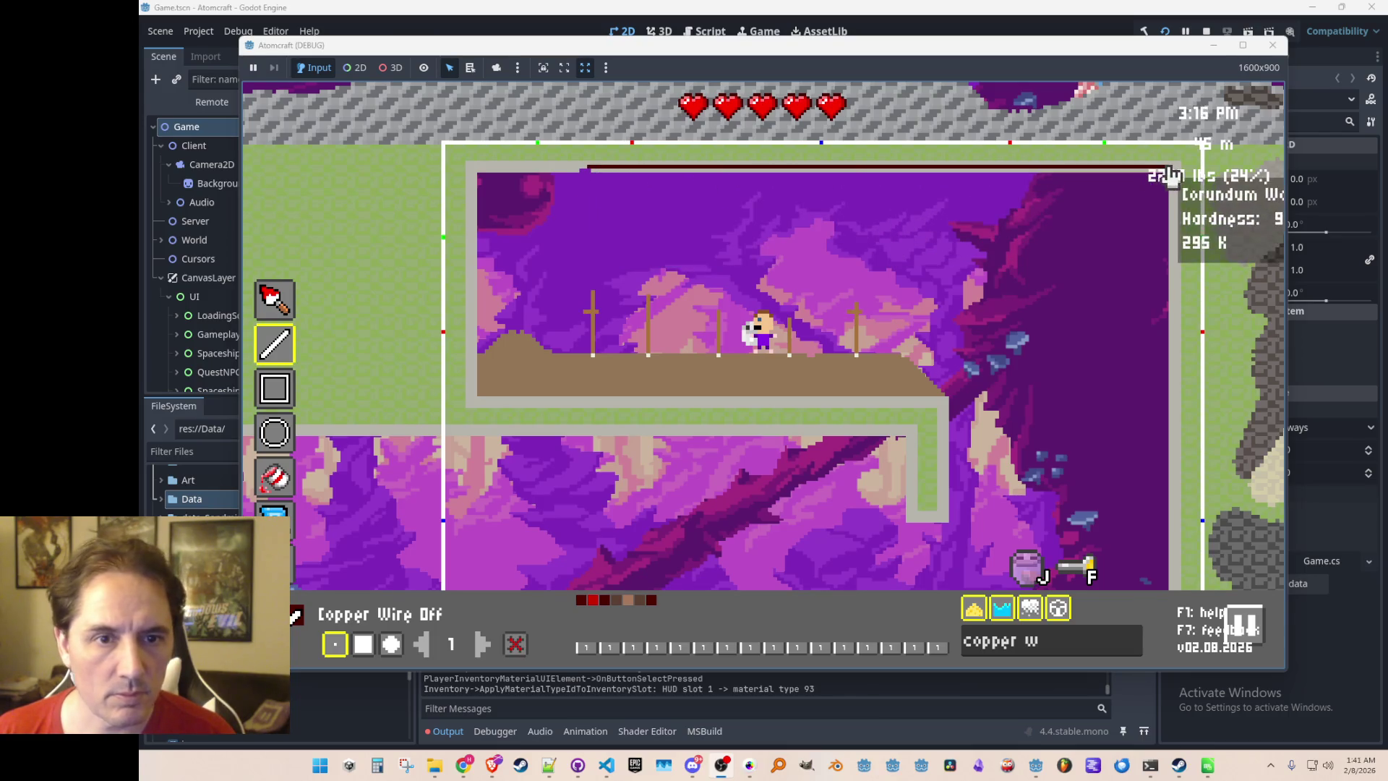
{"action": "key", "text": "d"}
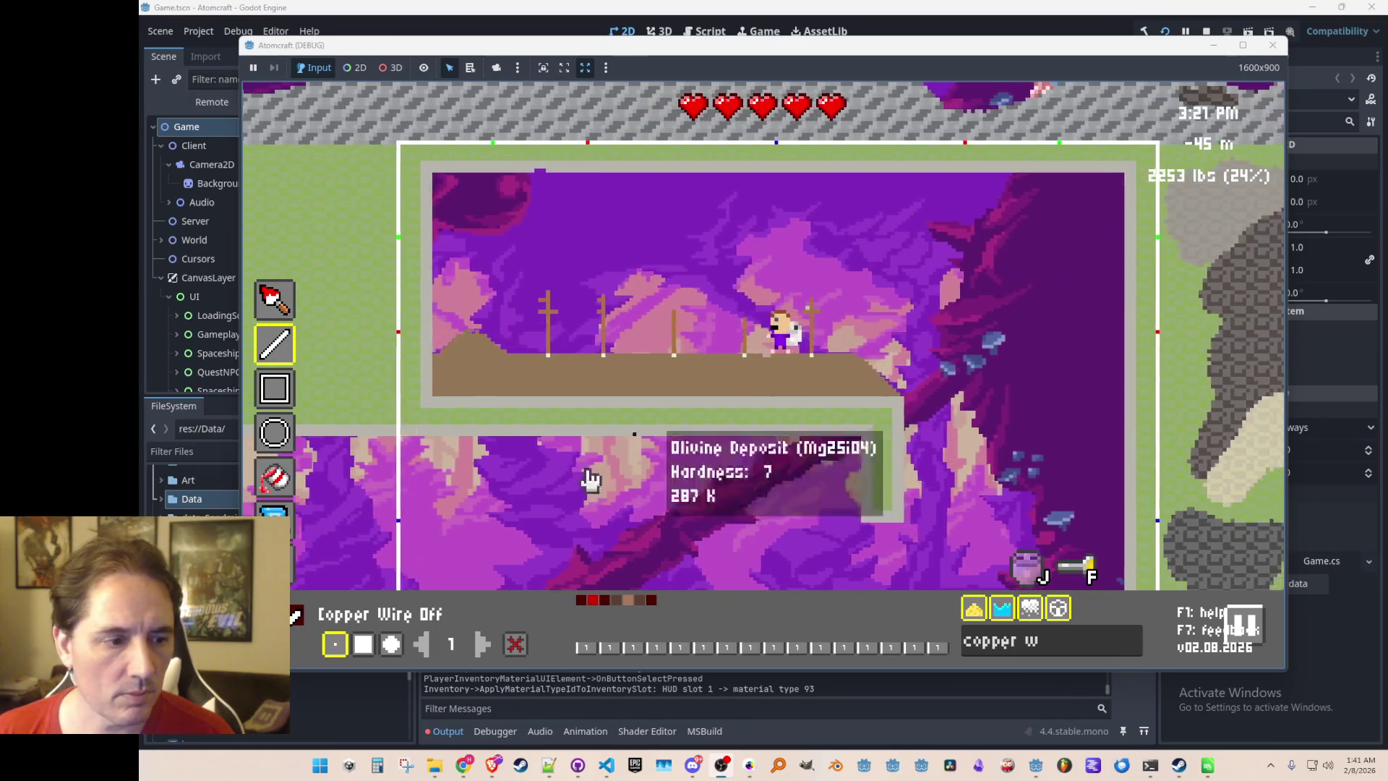
{"action": "left_click", "coordinate": [515, 644]}
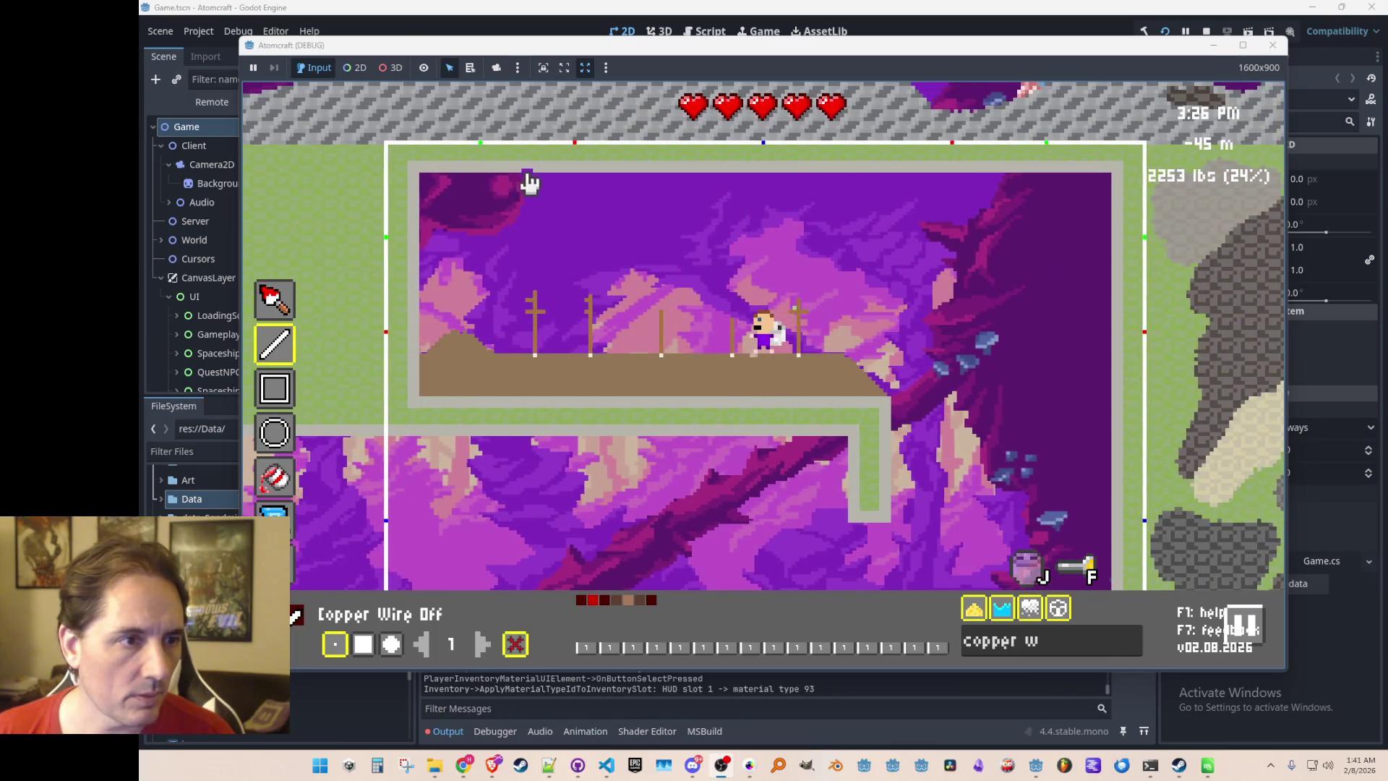
{"action": "mouse_move", "coordinate": [531, 175]}
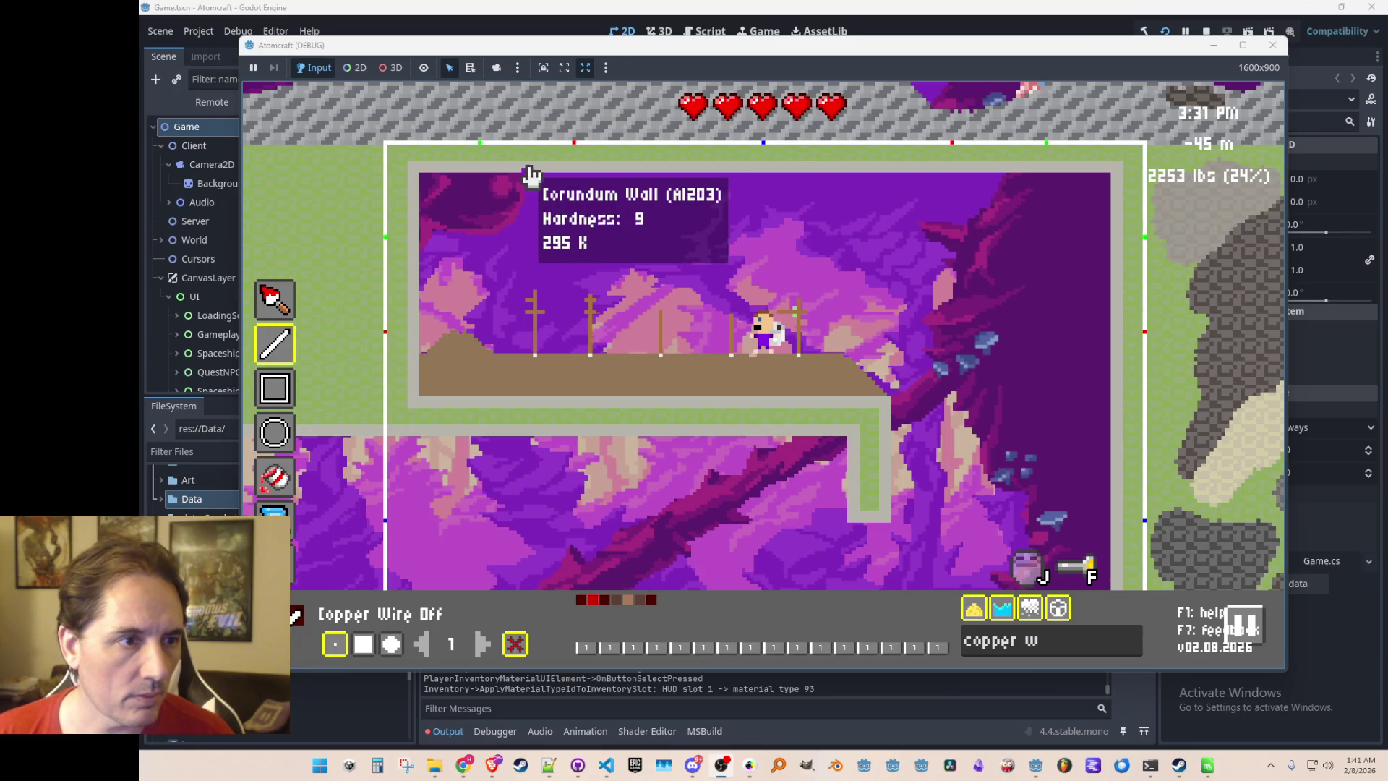
{"action": "mouse_move", "coordinate": [531, 175]}
{"action": "left_mouse_down"}
{"action": "mouse_move", "coordinate": [1114, 173]}
{"action": "mouse_move", "coordinate": [1127, 254]}
{"action": "mouse_move", "coordinate": [1106, 474]}
{"action": "mouse_move", "coordinate": [1118, 496]}
{"action": "mouse_move", "coordinate": [1120, 460]}
{"action": "left_mouse_up"}
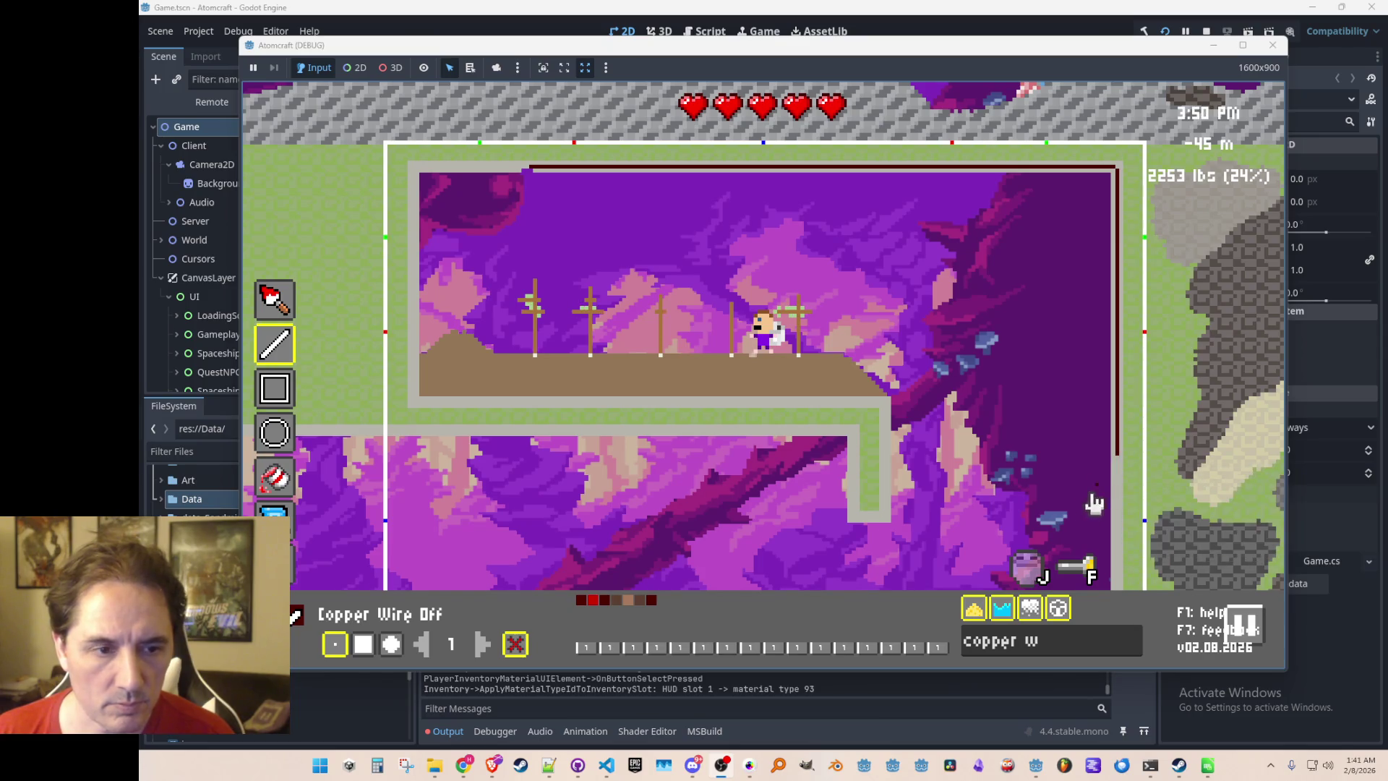
Walk the character down the slope and fly up and down to inspect the wiring
{"action": "key", "text": "d"}
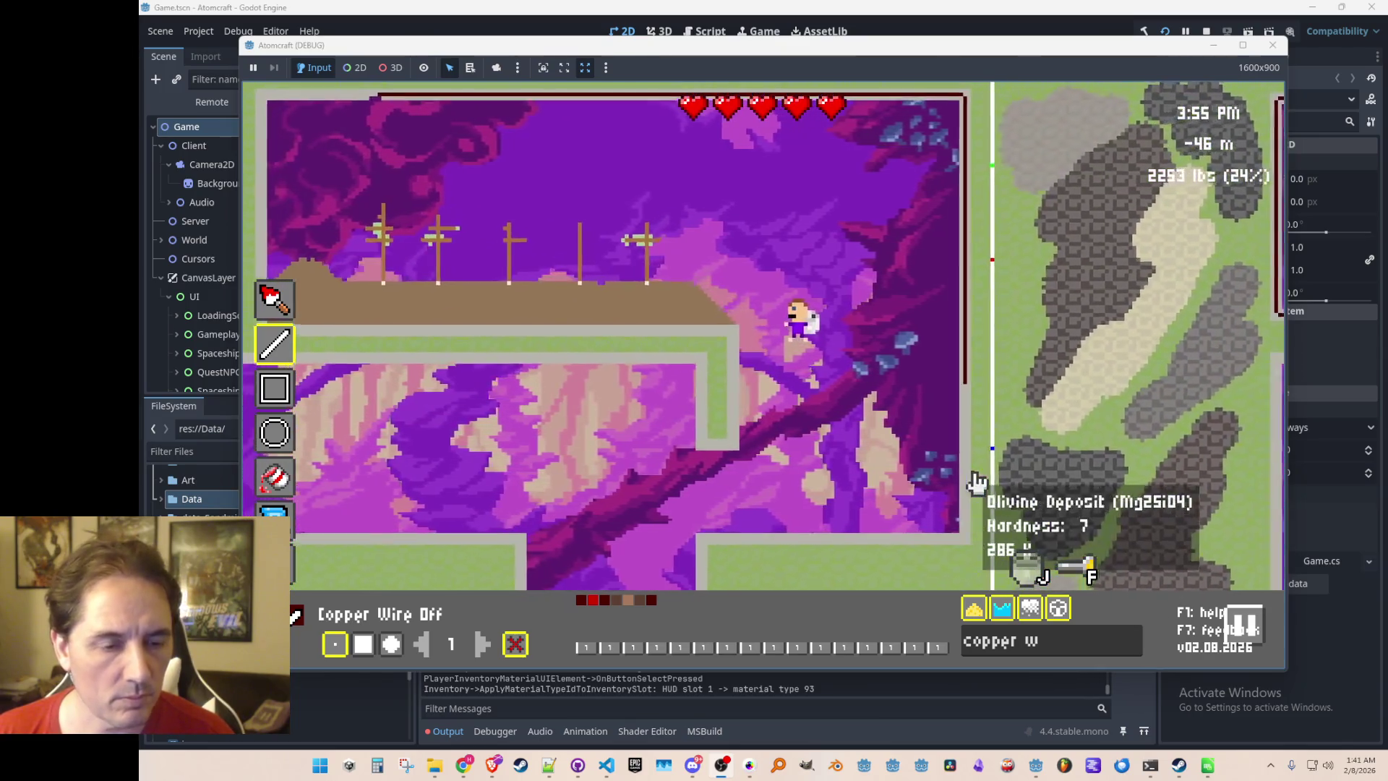
{"action": "key", "text": "d"}
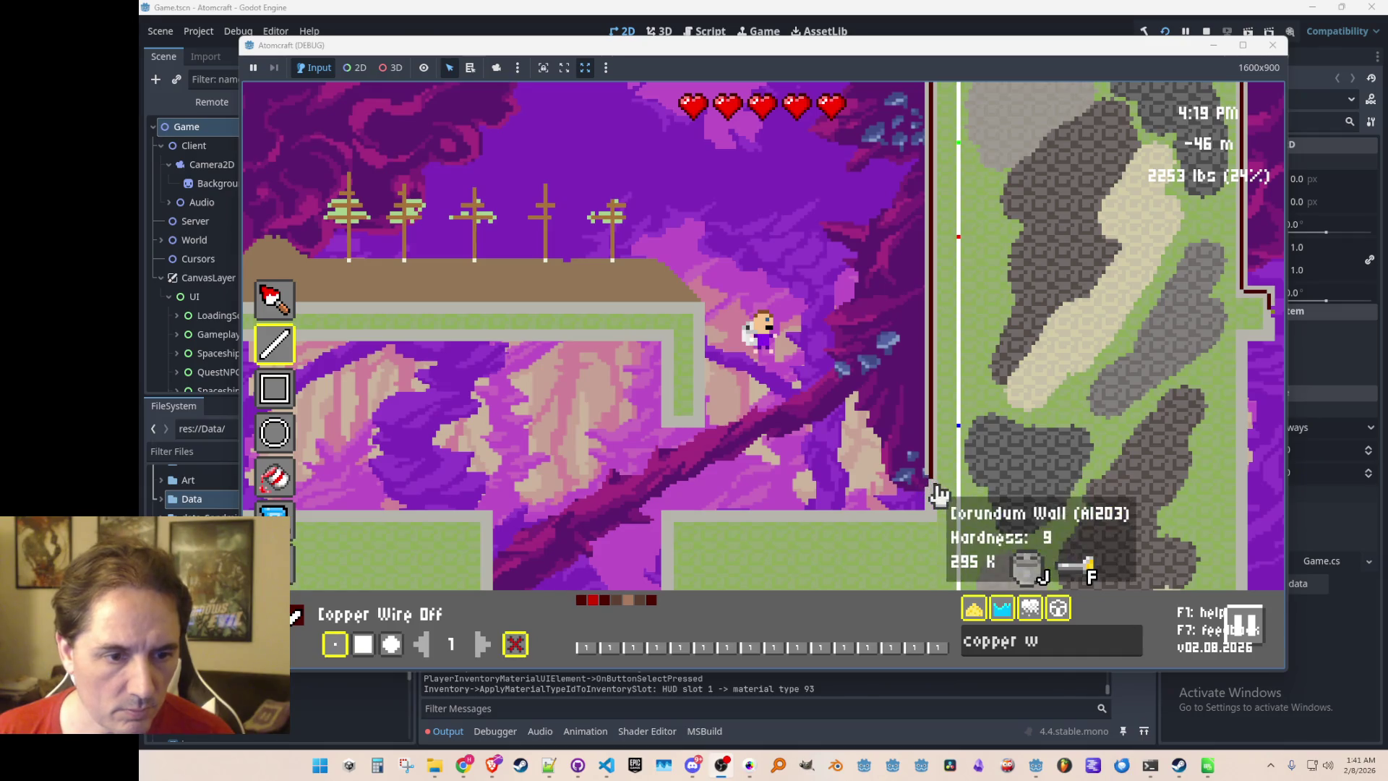
{"action": "key", "text": "w"}
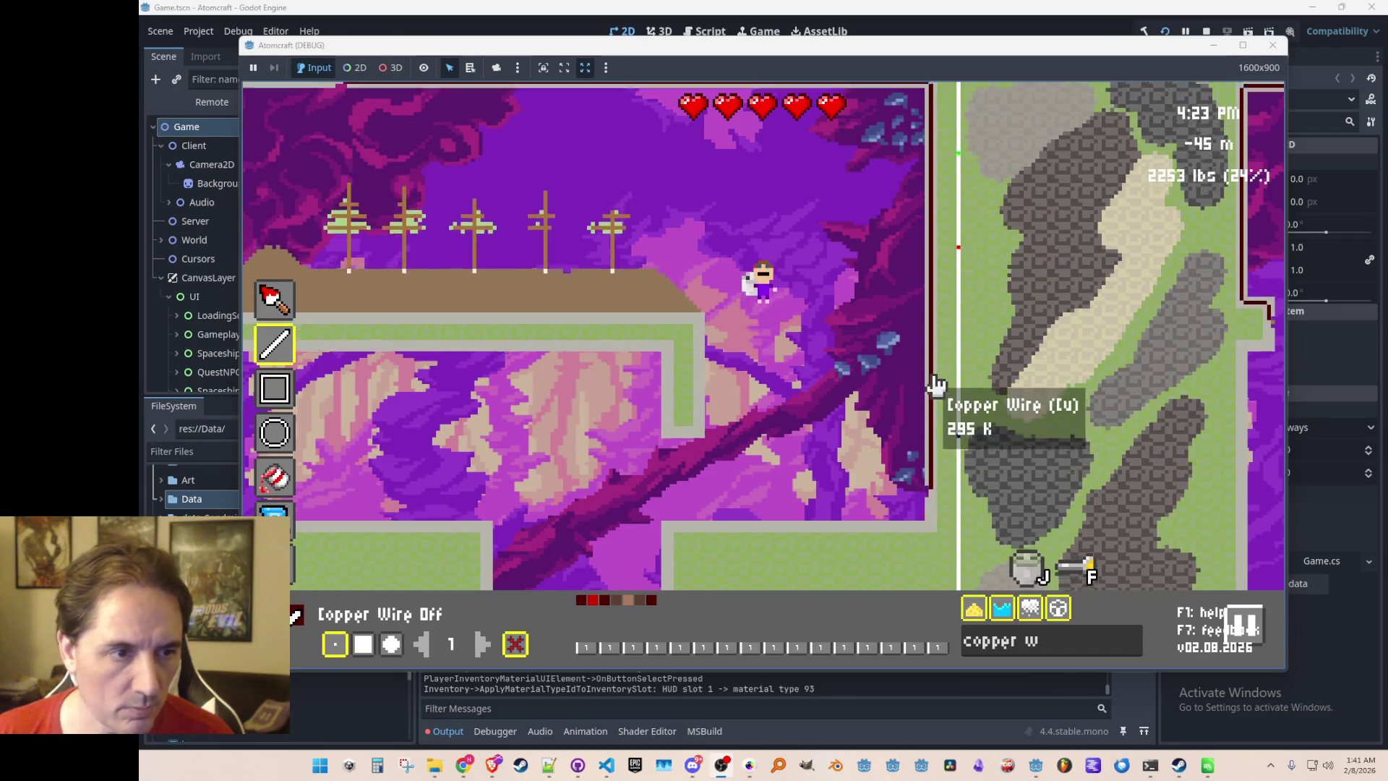
{"action": "key", "text": "s"}
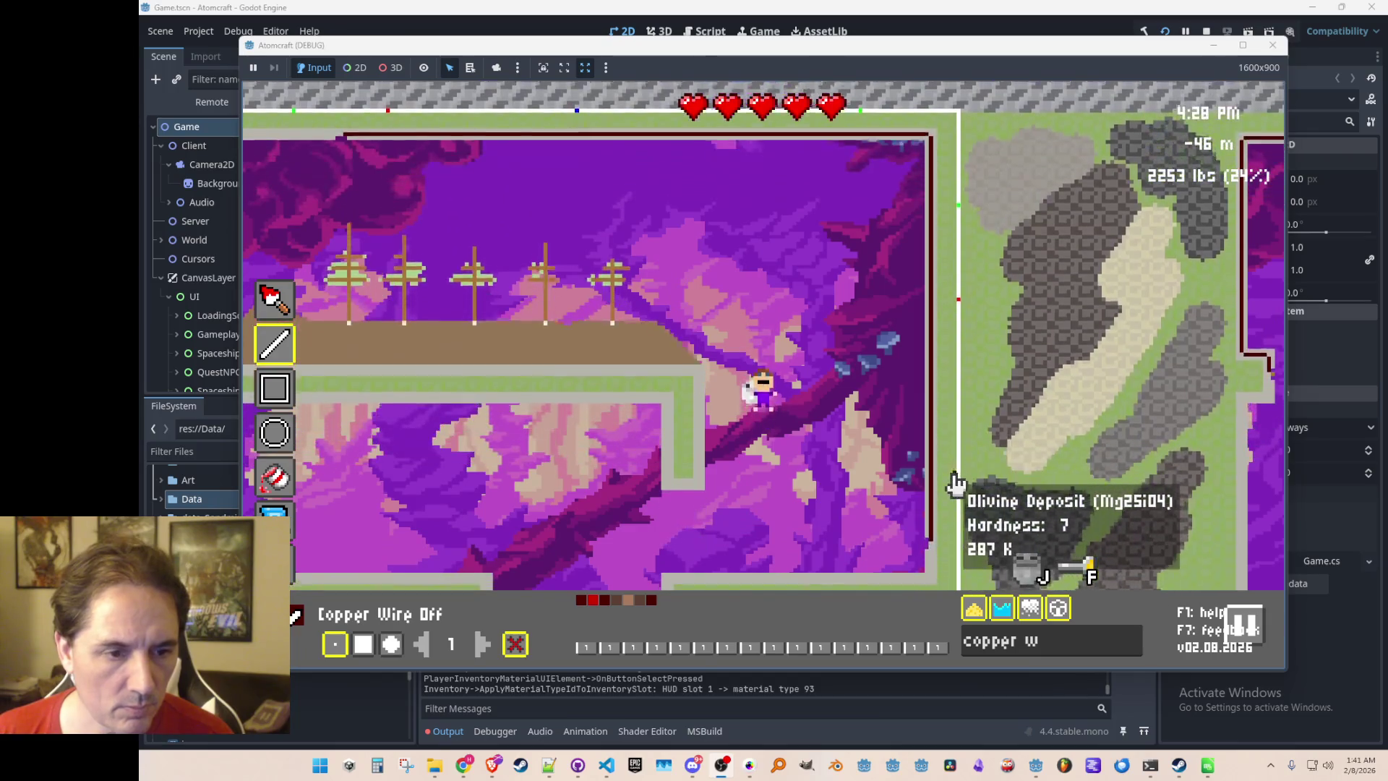
{"action": "mouse_move", "coordinate": [929, 329]}
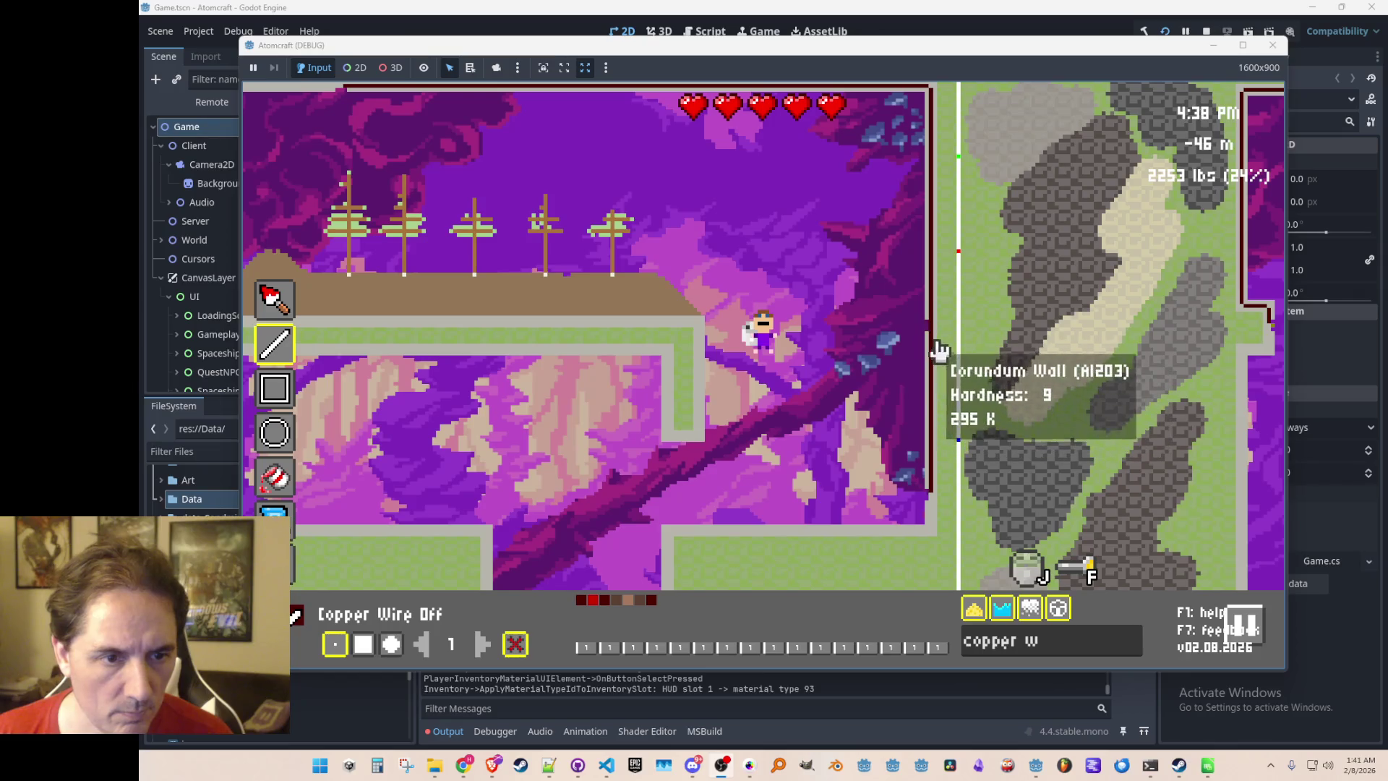
{"action": "key", "text": "w"}
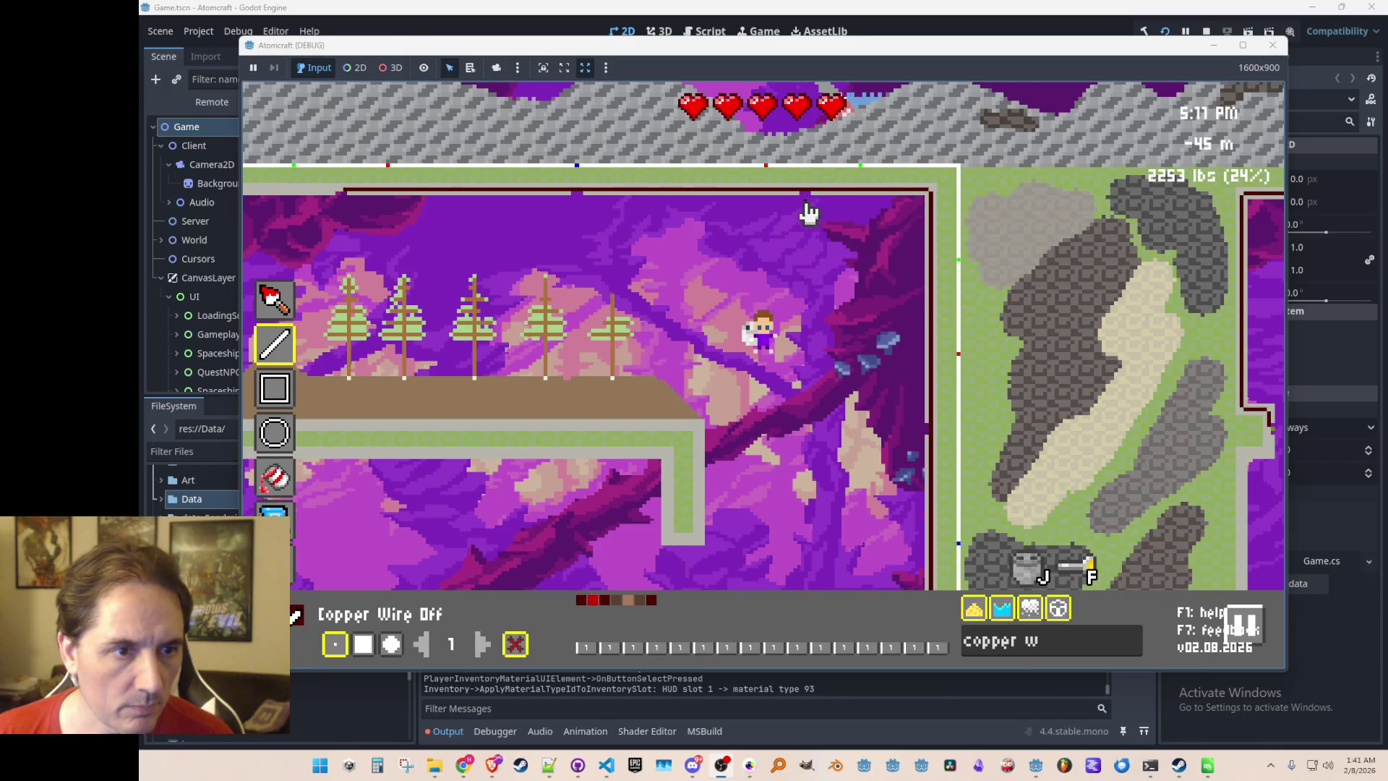
{"action": "key", "text": "s"}
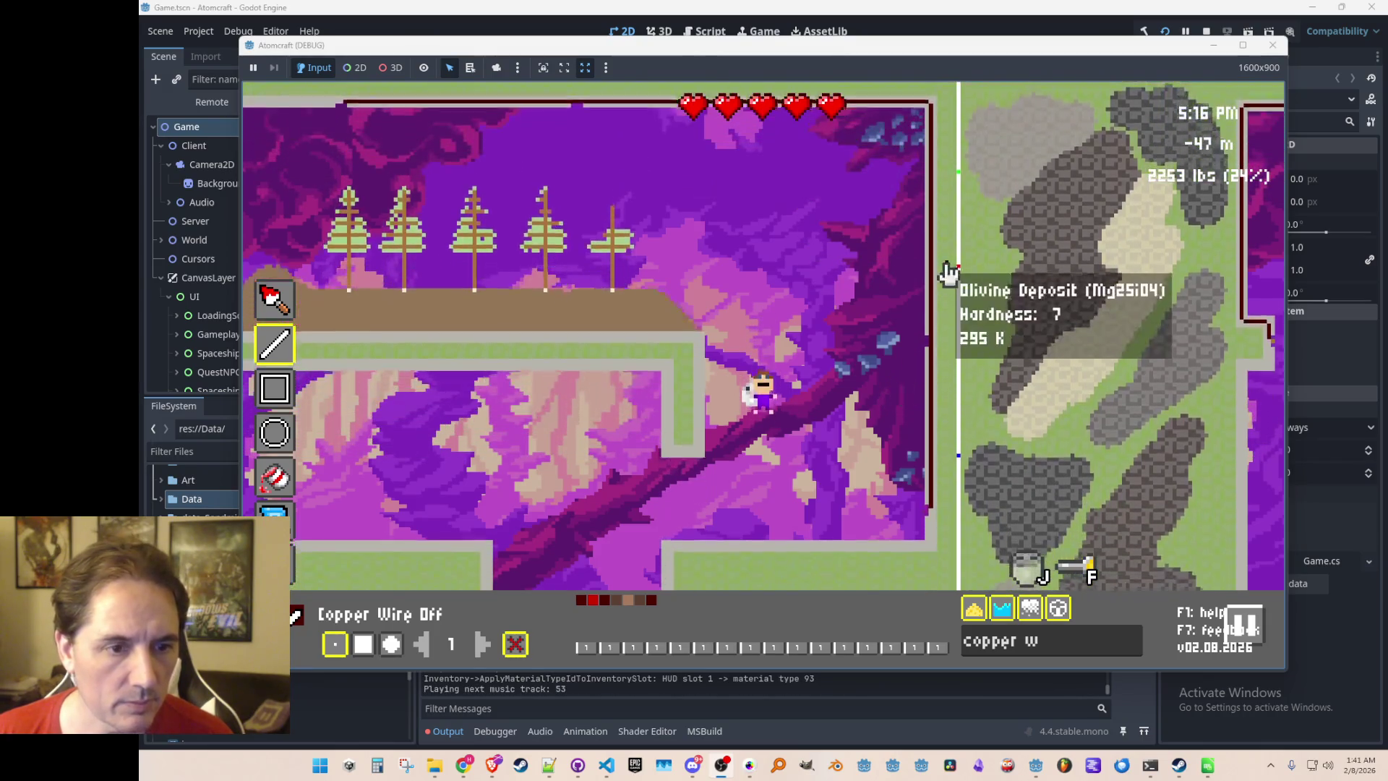
Search the material box and pick Lightbulb (Off) as the placement material
{"action": "left_click", "coordinate": [968, 651]}
{"action": "type", "text": "sw"}
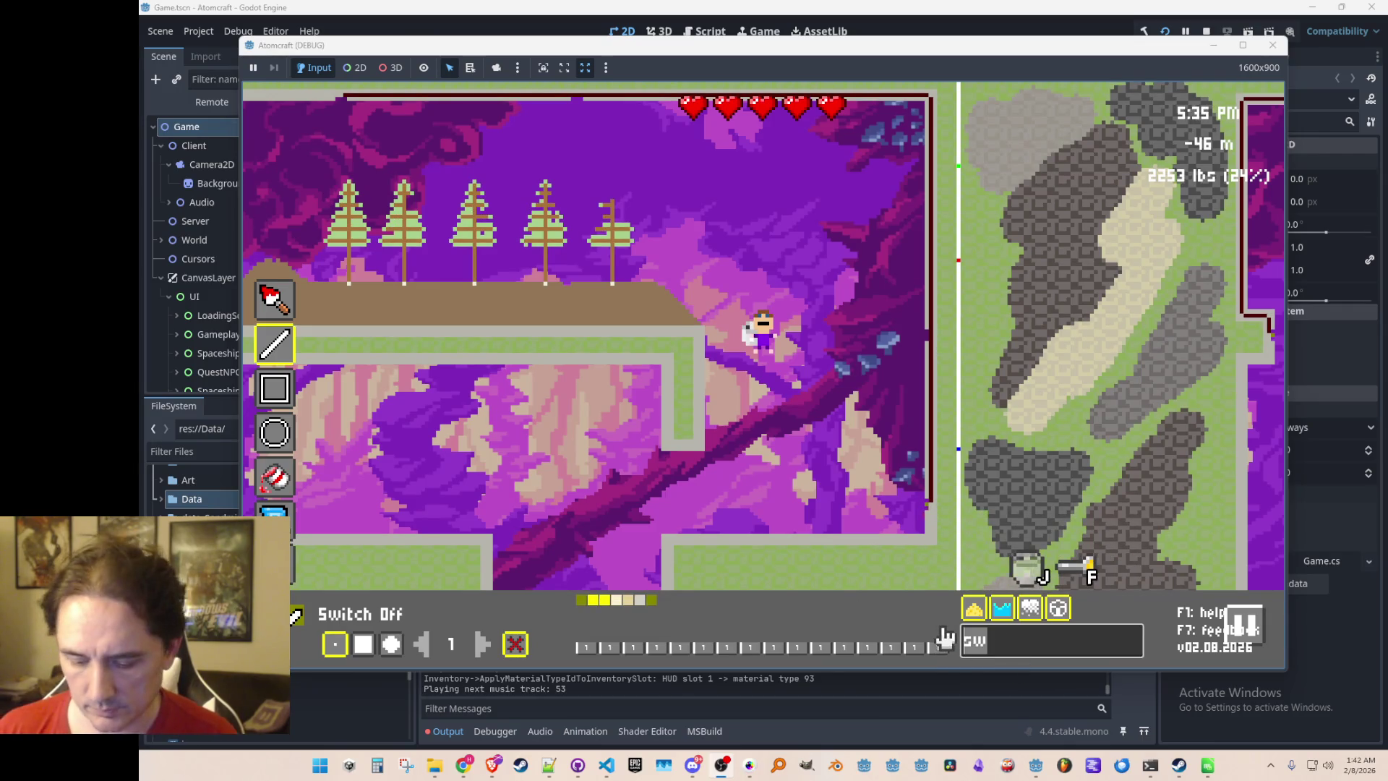
{"action": "type", "text": "light"}
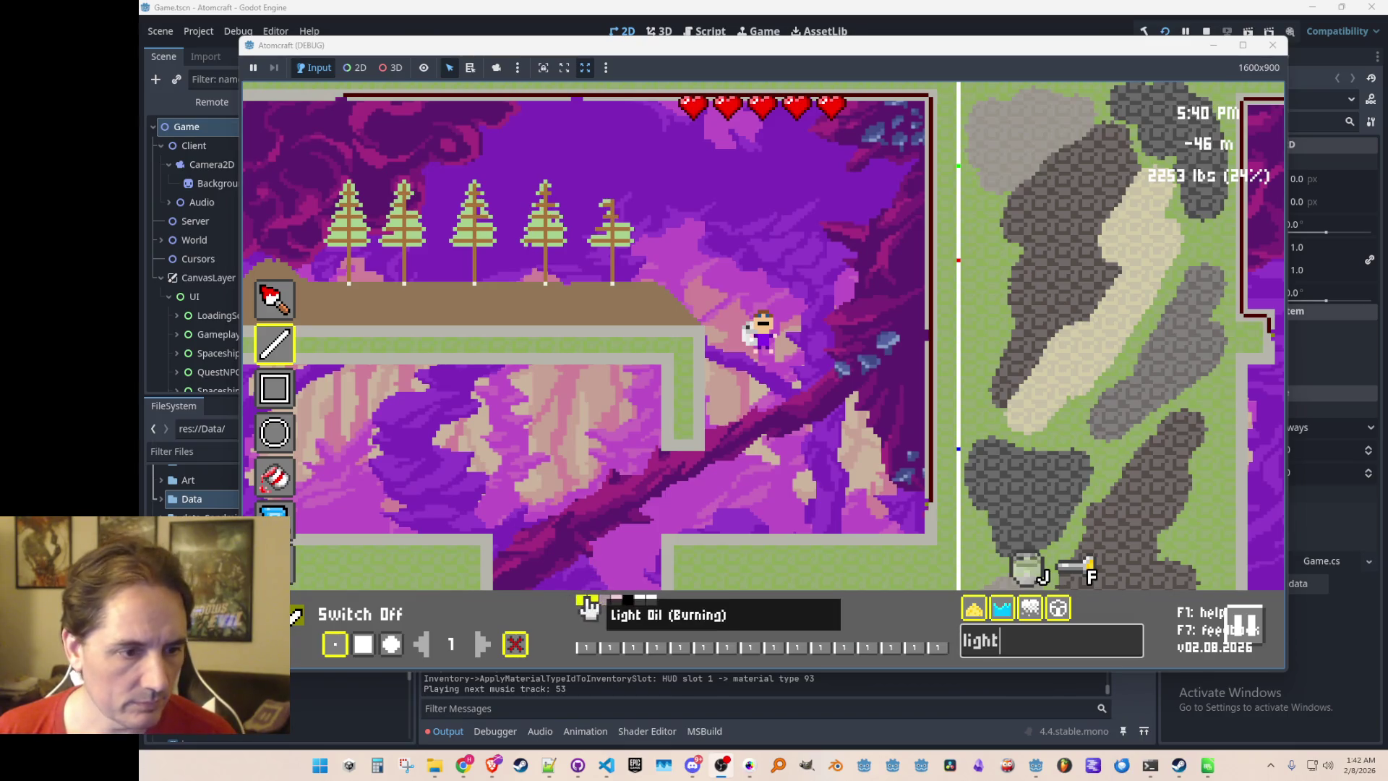
{"action": "left_click", "coordinate": [630, 605]}
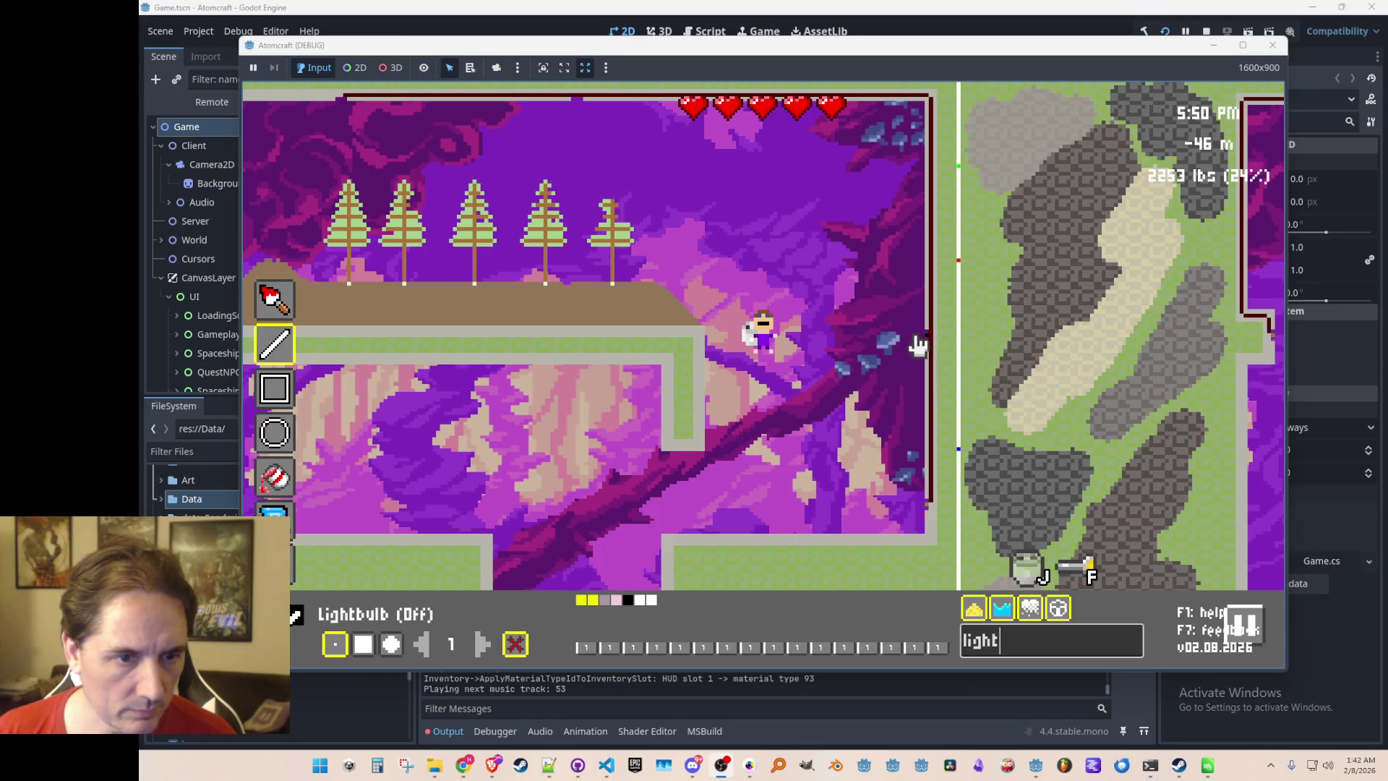
{"action": "key", "text": "a"}
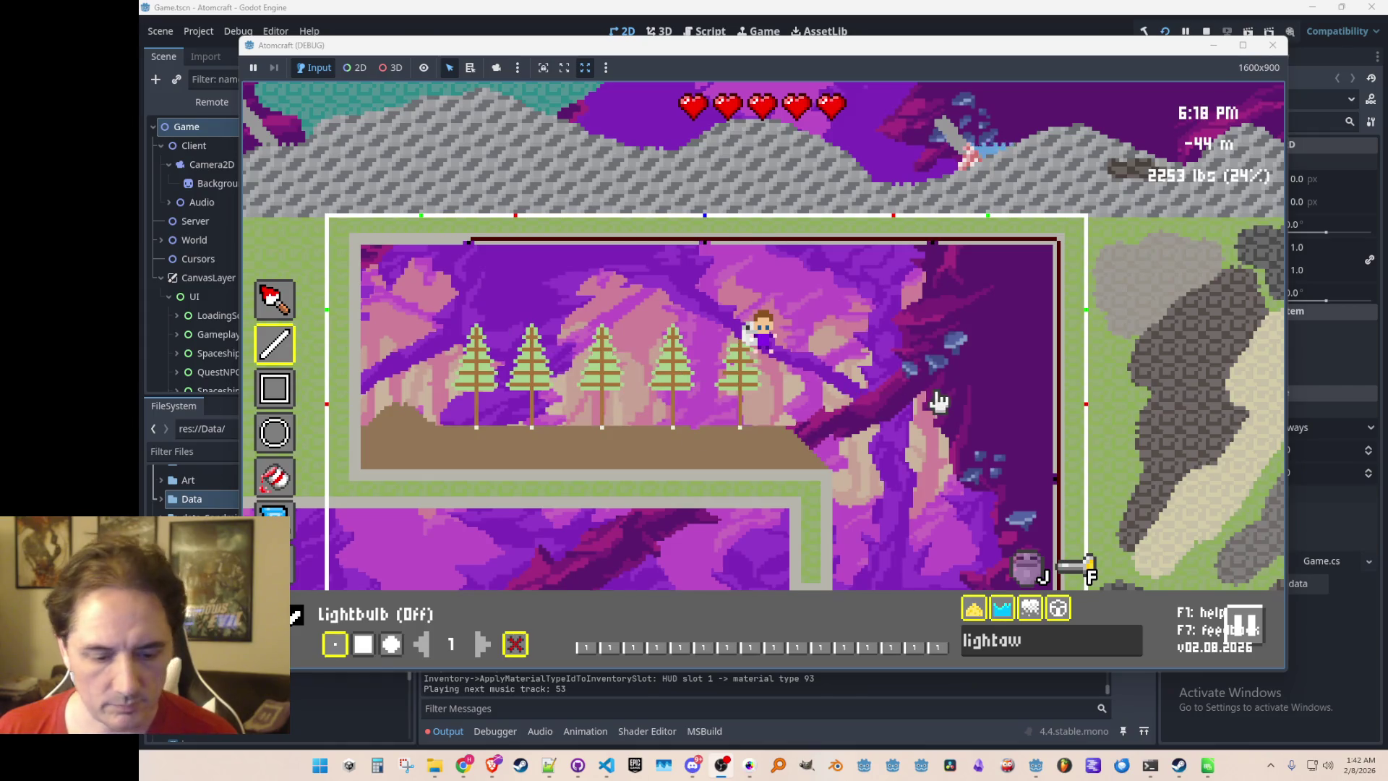
{"action": "key", "text": "Tab"}
Drop into the lower corridor and jetpack back up onto the tree ledge
{"action": "key", "text": "d"}
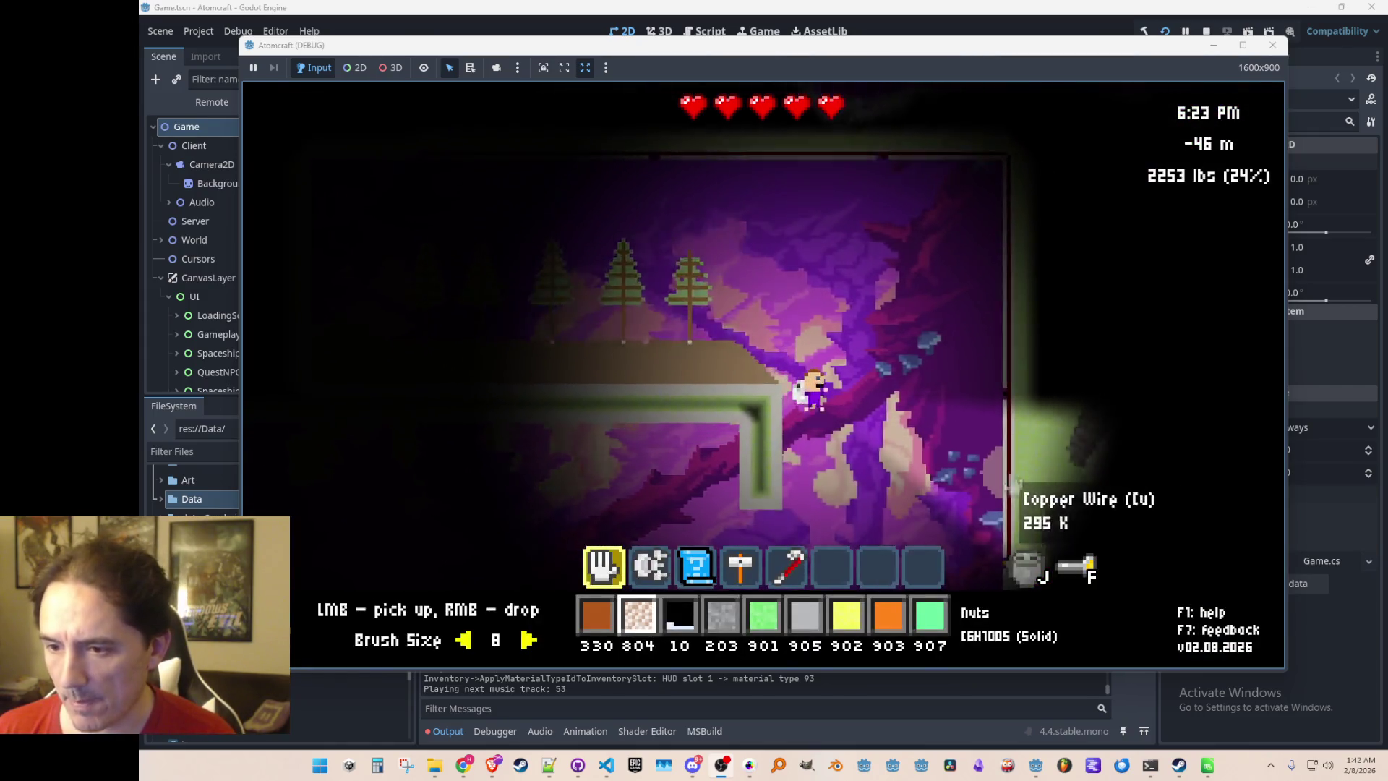
{"action": "key", "text": "d"}
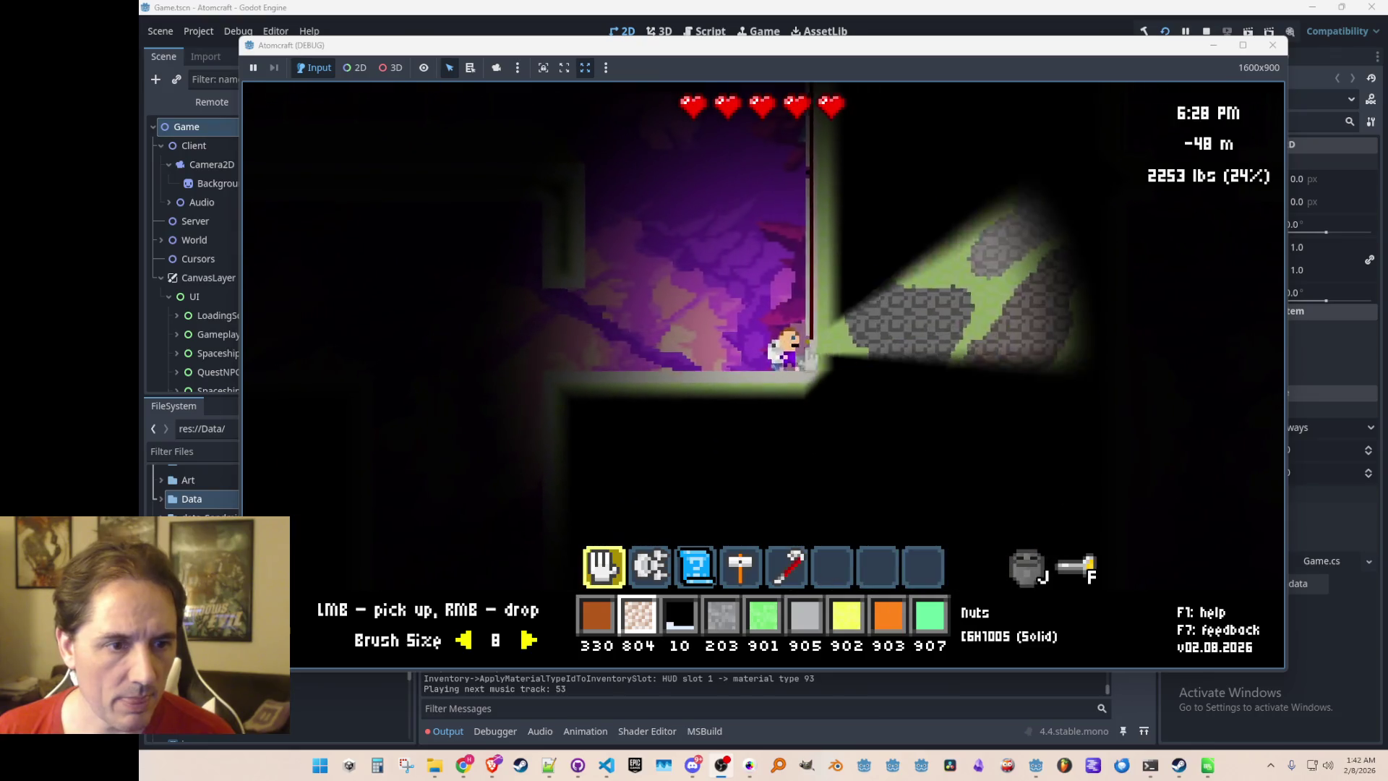
{"action": "key", "text": "w"}
{"action": "key", "text": "a"}
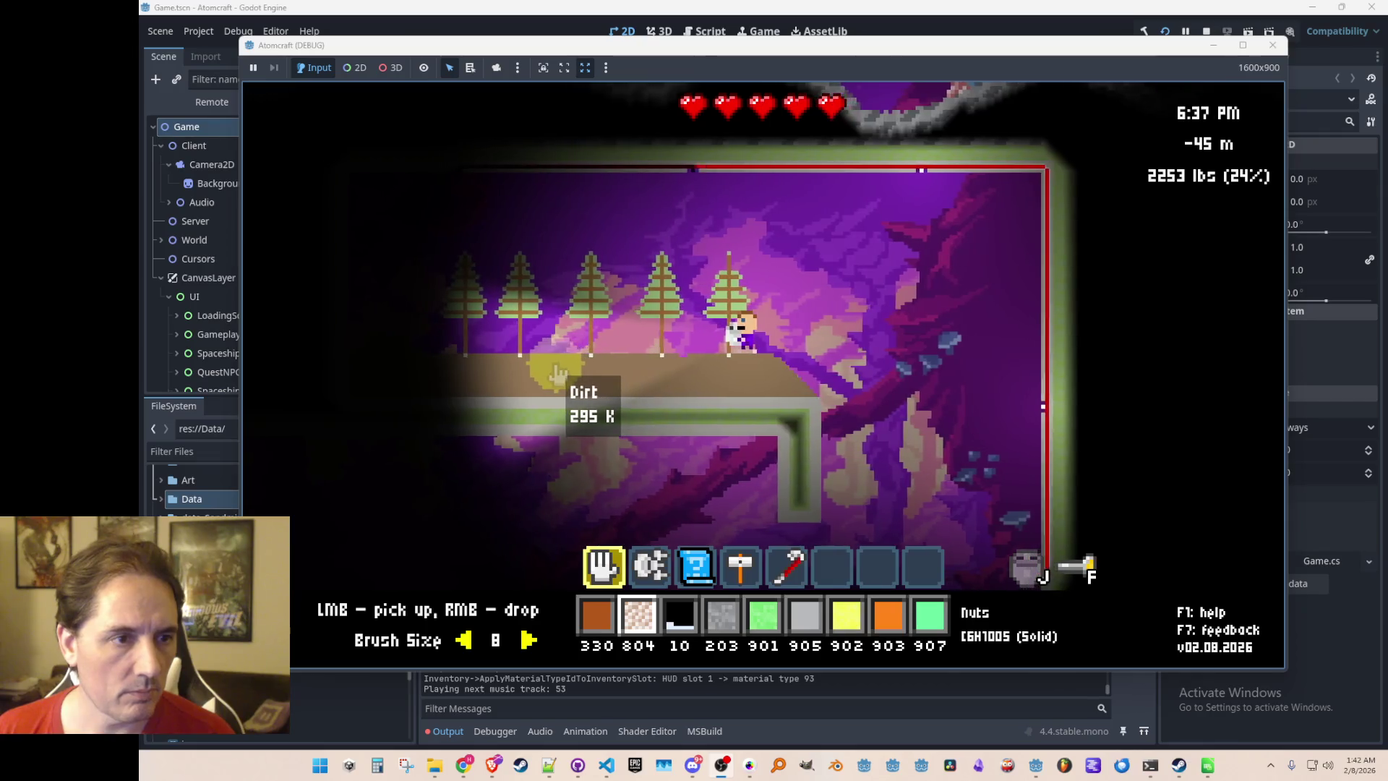
{"action": "key", "text": "d"}
{"action": "key", "text": "d"}
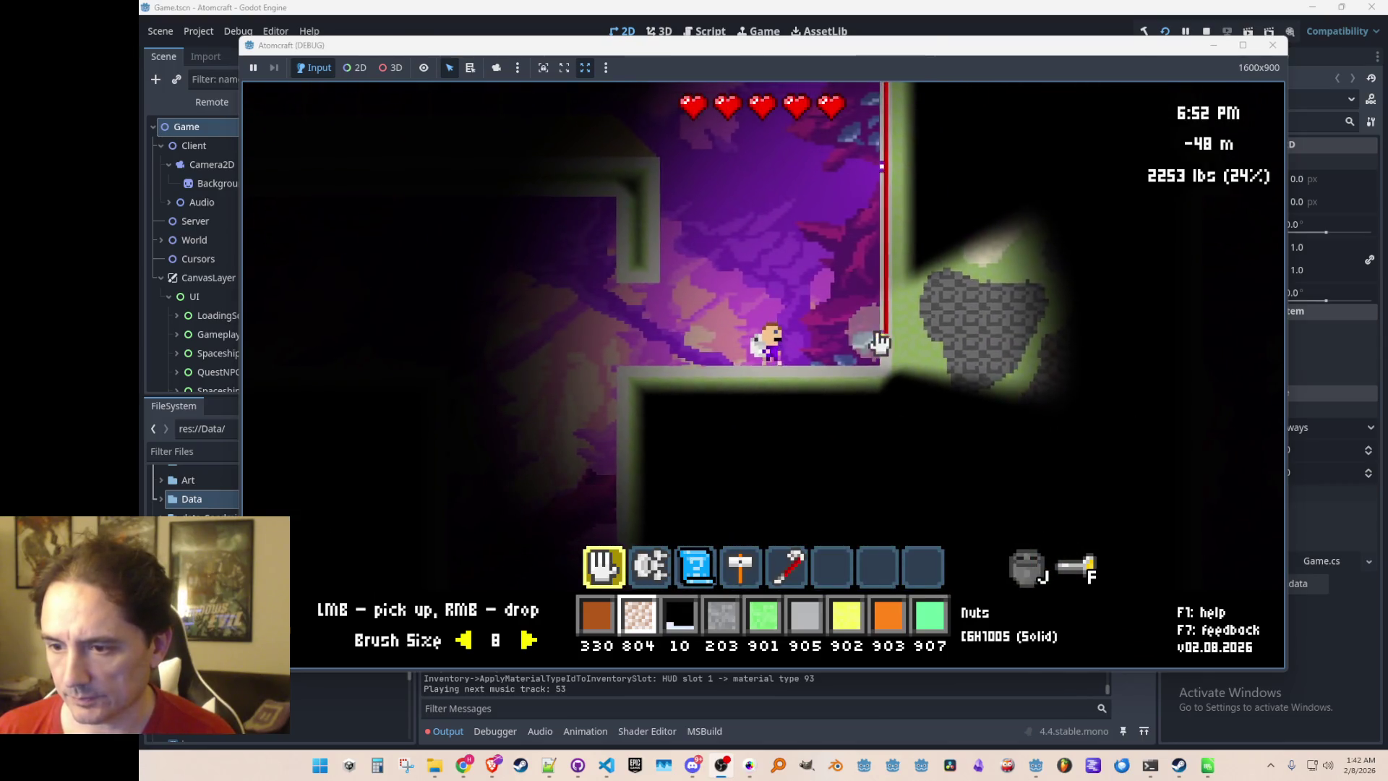
Land on the tree ledge and open the inventory filtered to Steel (1780 units)
{"action": "key", "text": "a"}
{"action": "key", "text": "w"}
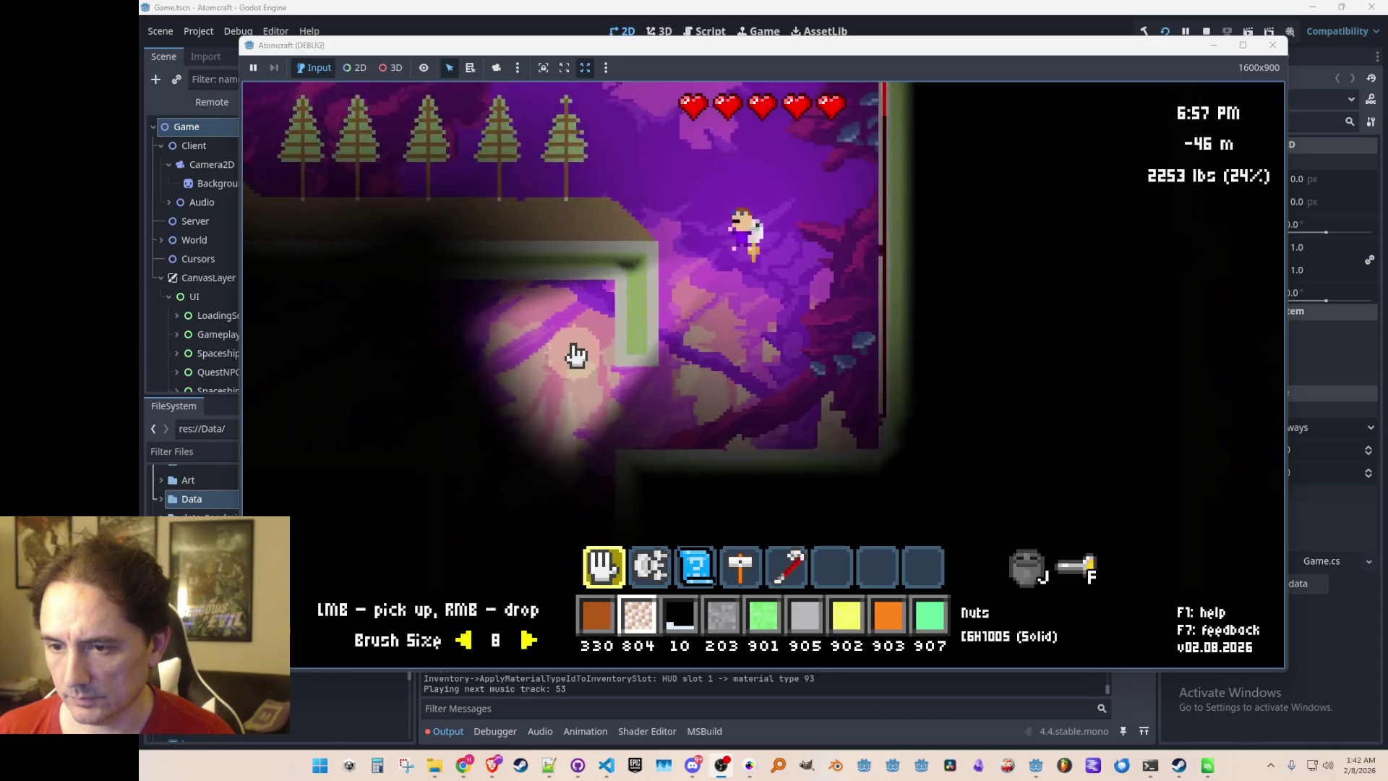
{"action": "key", "text": "d"}
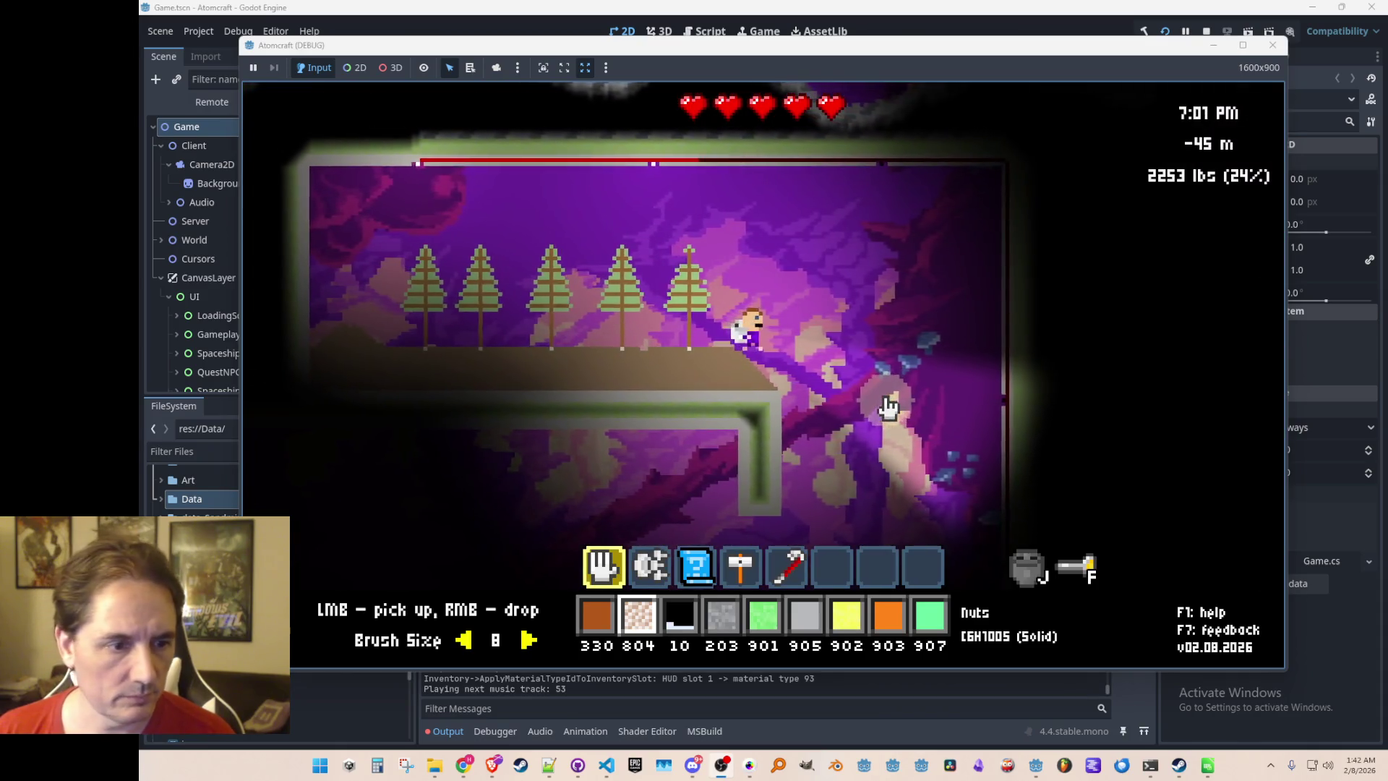
{"action": "scroll", "coordinate": [890, 407], "scroll_direction": "down", "scroll_amount": 1}
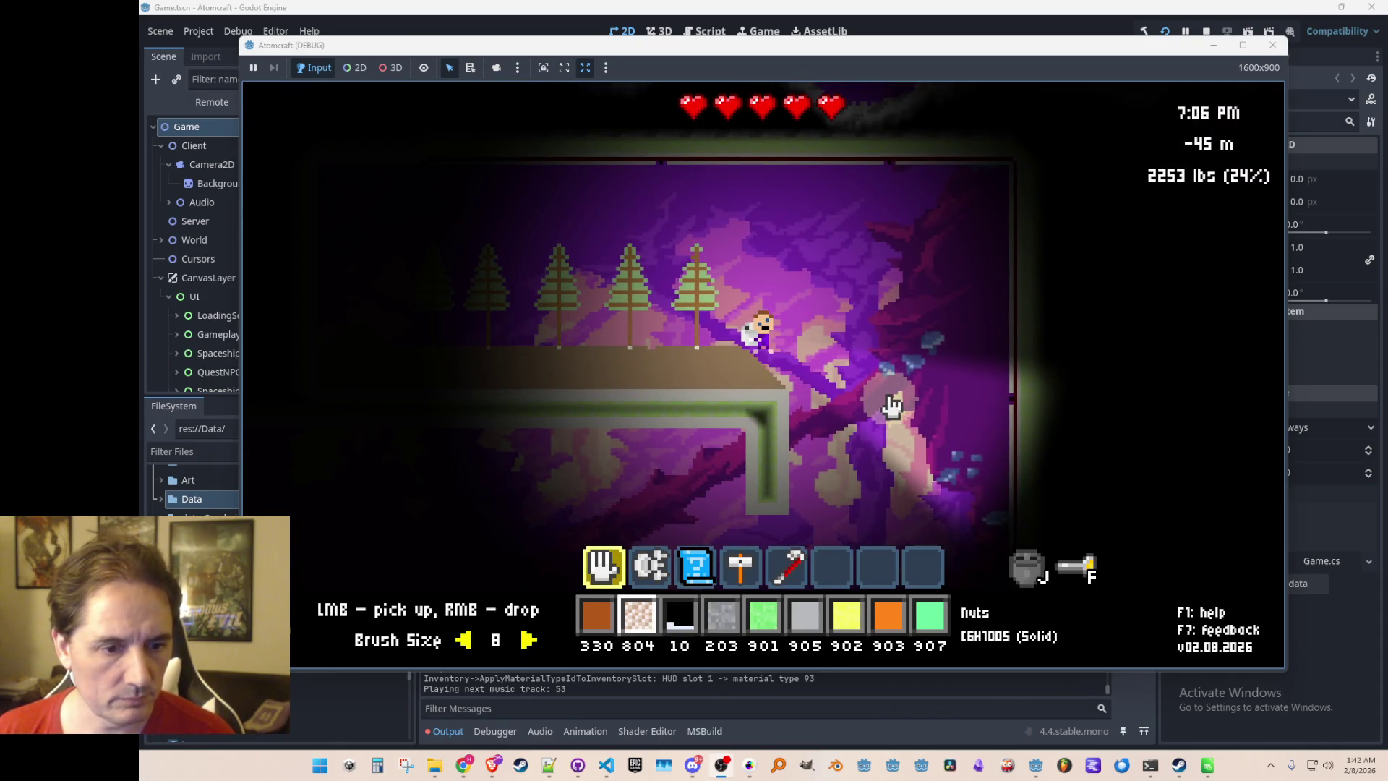
{"action": "key", "text": "i"}
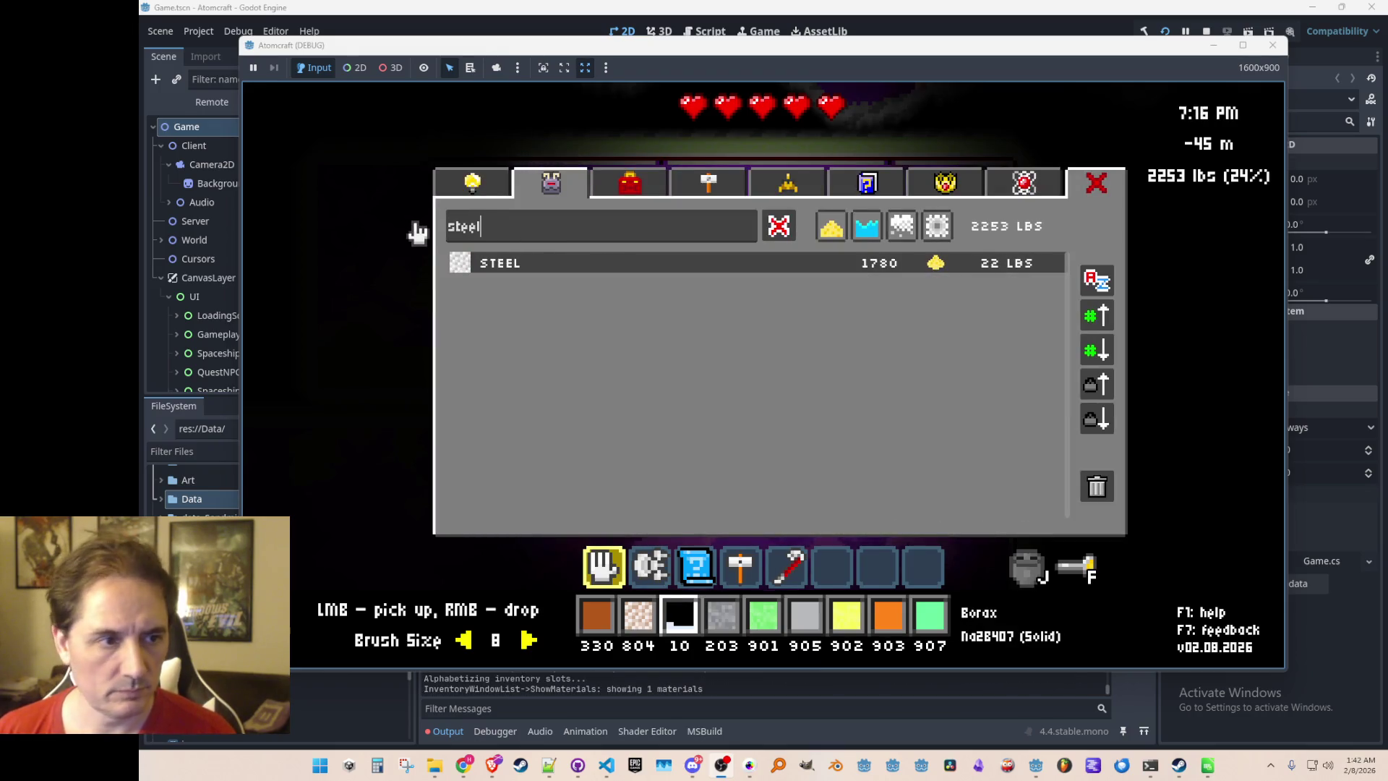
Assign Steel to hotbar material slot 2, then walk down the slope and back to the trees
{"action": "left_click", "coordinate": [617, 274]}
{"action": "scroll", "coordinate": [835, 388], "scroll_direction": "down", "scroll_amount": 3}
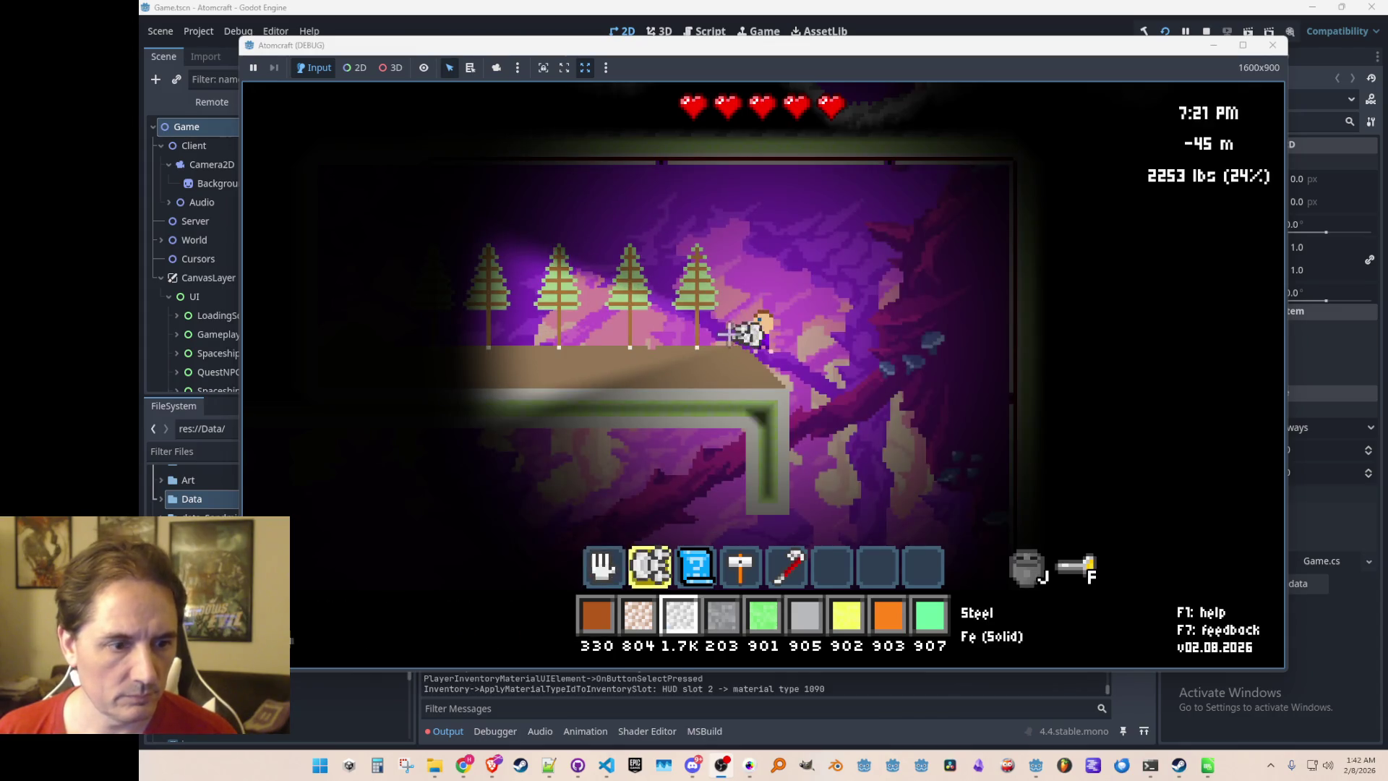
{"action": "key", "text": "d"}
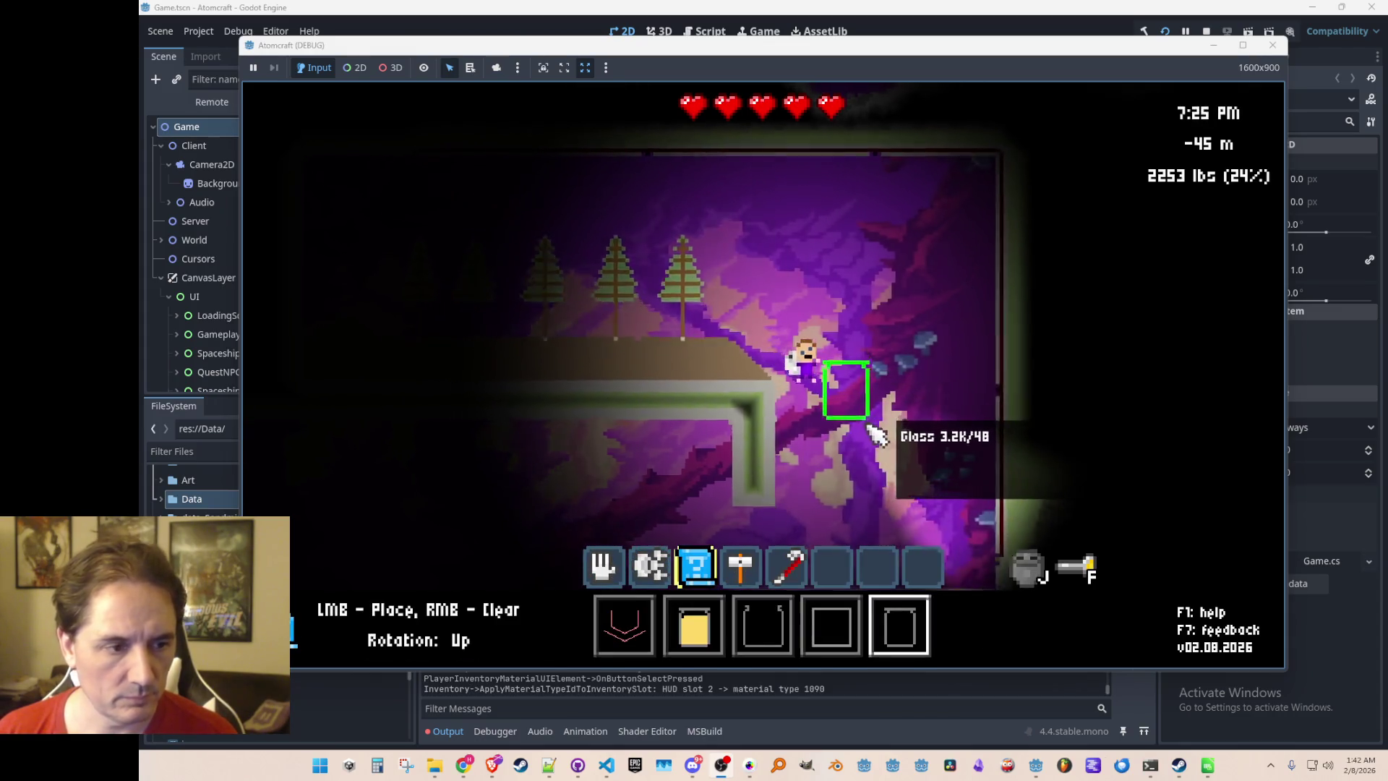
{"action": "key", "text": "a"}
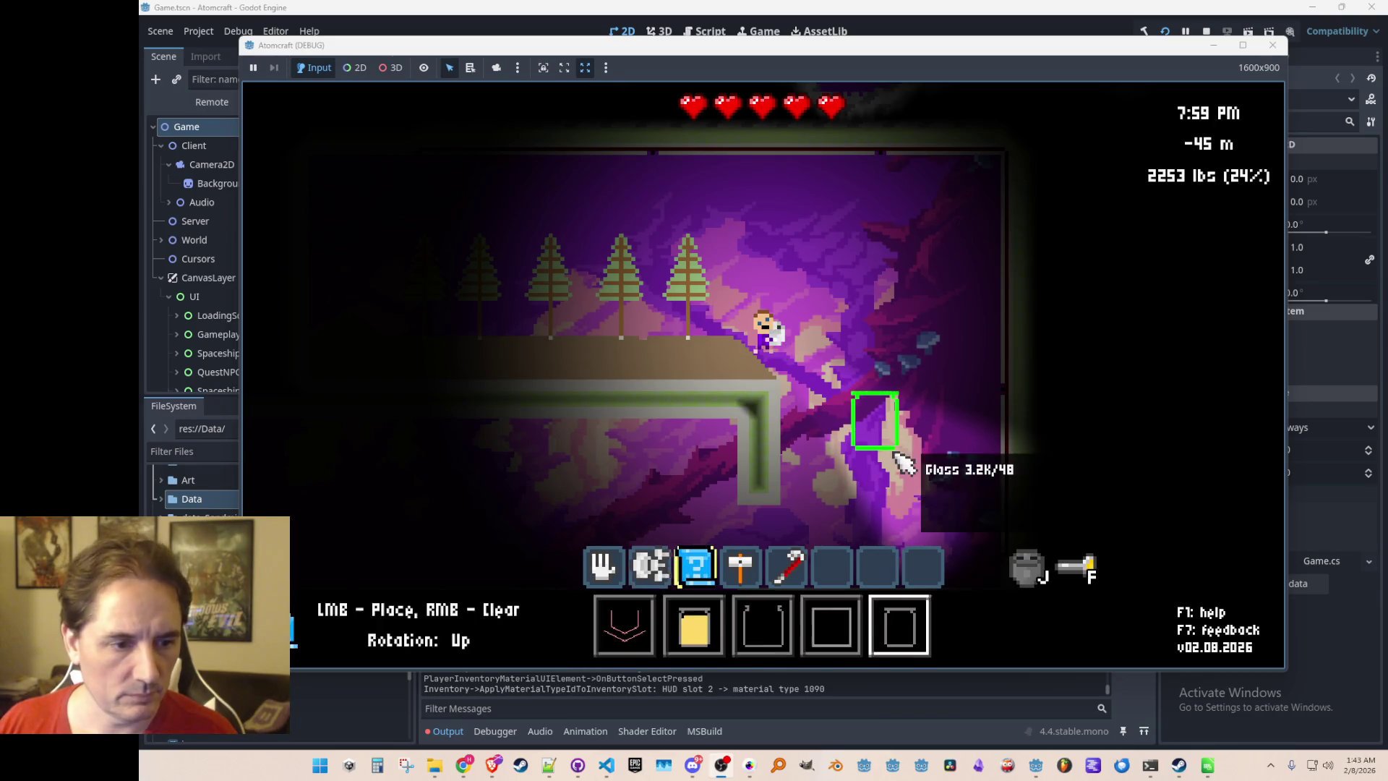
Build one horizontal and two vertical steel-wall runs up the right cave wall
{"action": "key", "text": "4"}
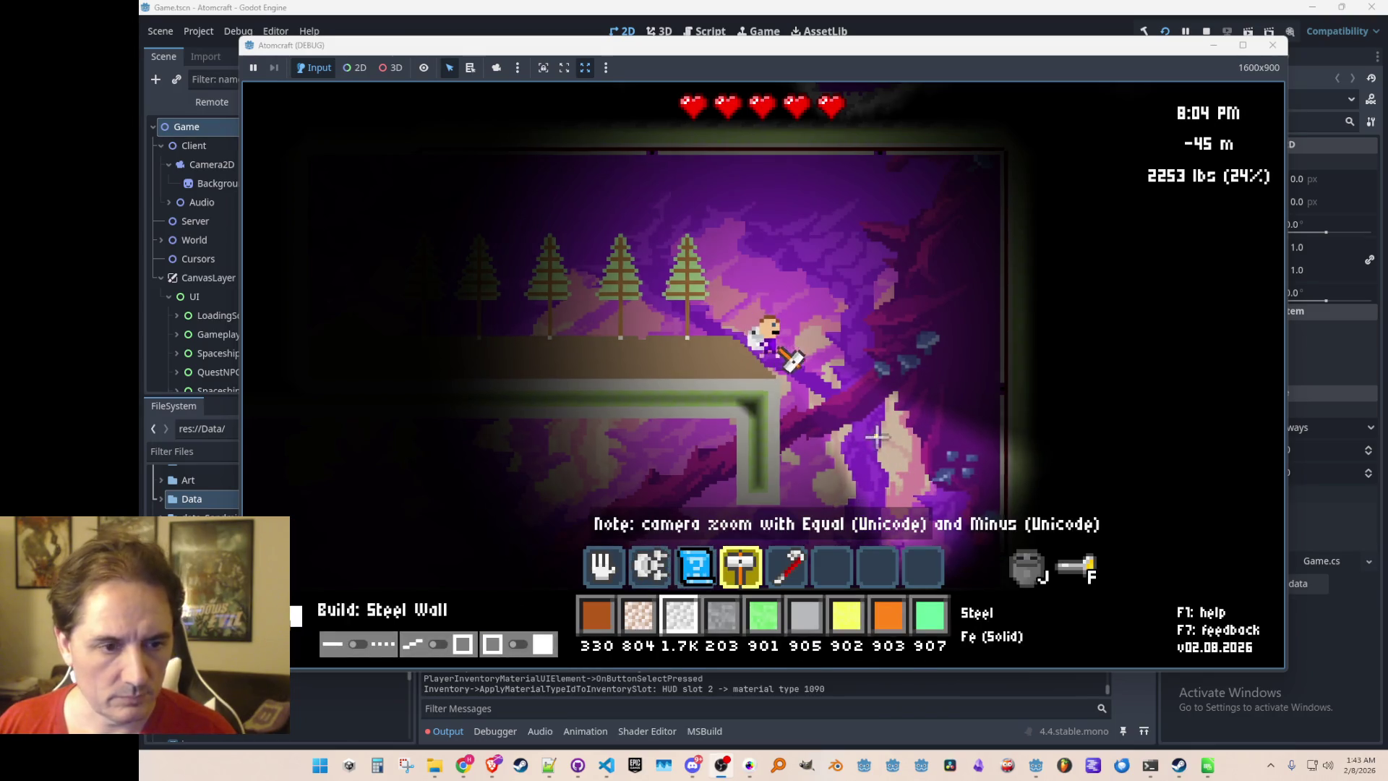
{"action": "key", "text": "d"}
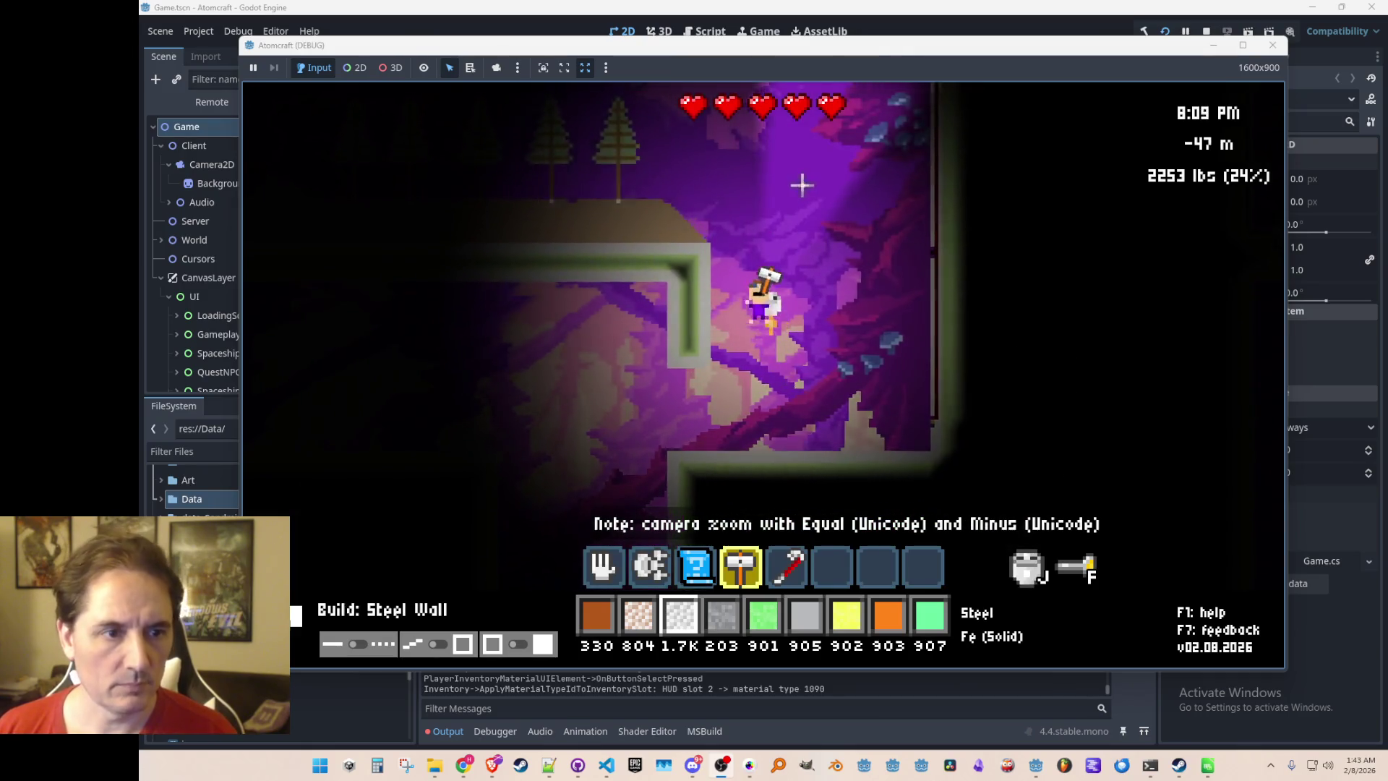
{"action": "key", "text": "w"}
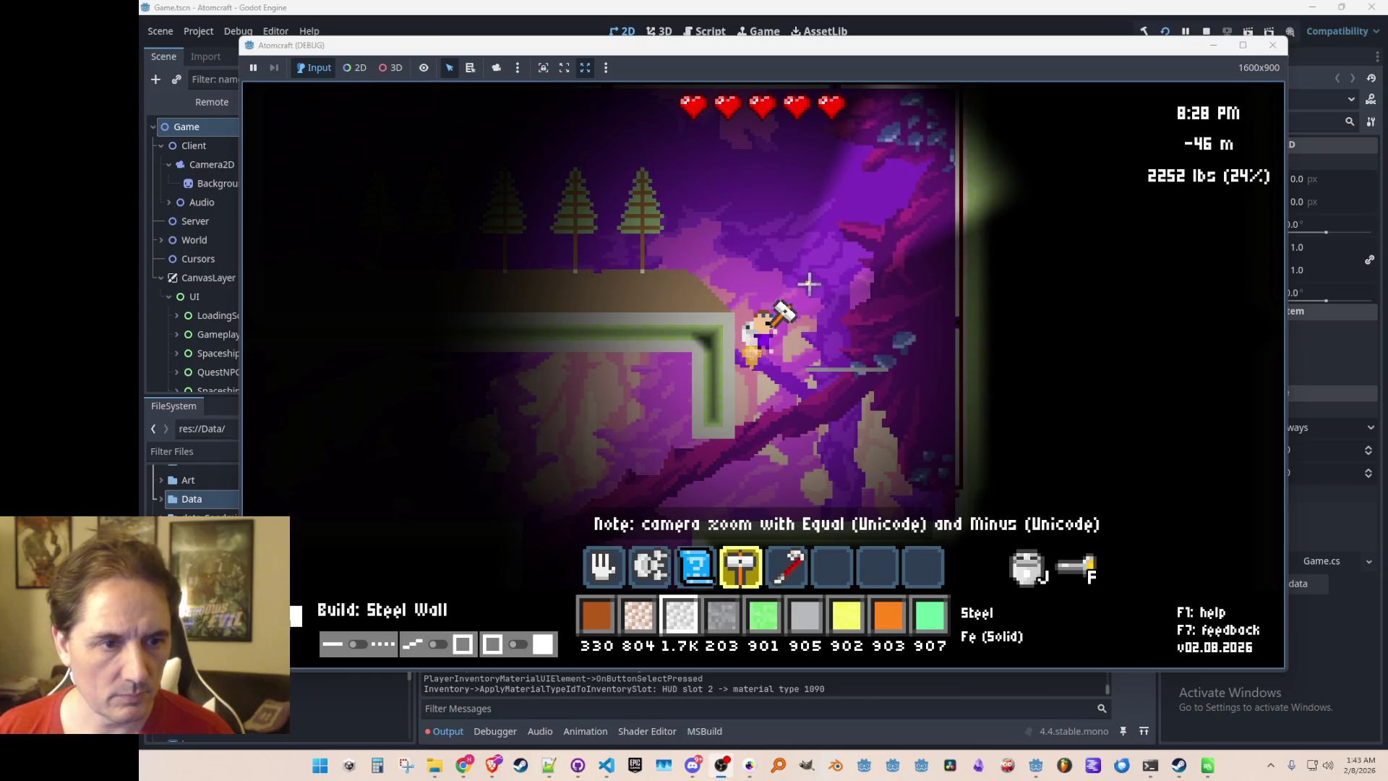
{"action": "left_click_drag", "start_coordinate": [811, 276], "coordinate": [888, 279]}
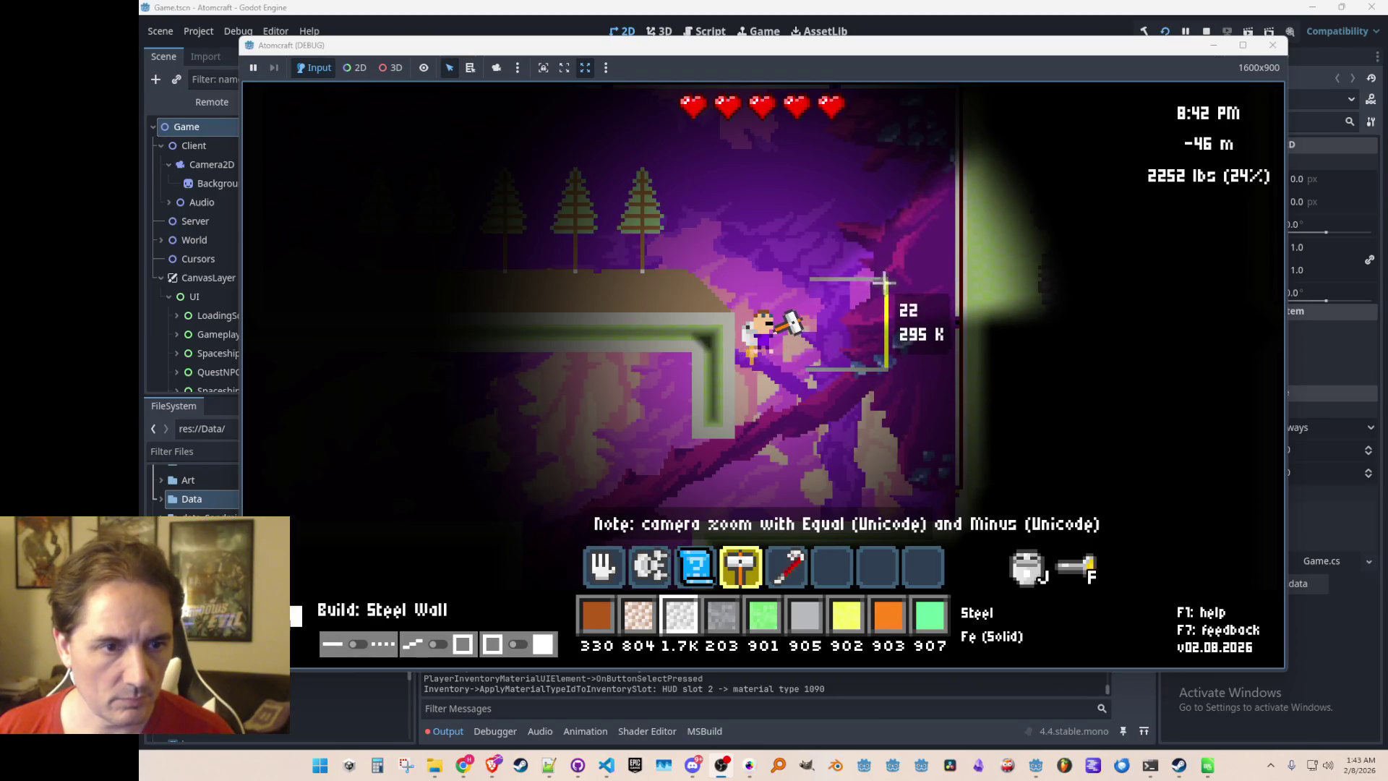
{"action": "mouse_move", "coordinate": [808, 365]}
{"action": "left_mouse_down"}
{"action": "mouse_move", "coordinate": [808, 182]}
{"action": "mouse_move", "coordinate": [835, 186]}
{"action": "mouse_move", "coordinate": [819, 186]}
{"action": "left_mouse_up"}
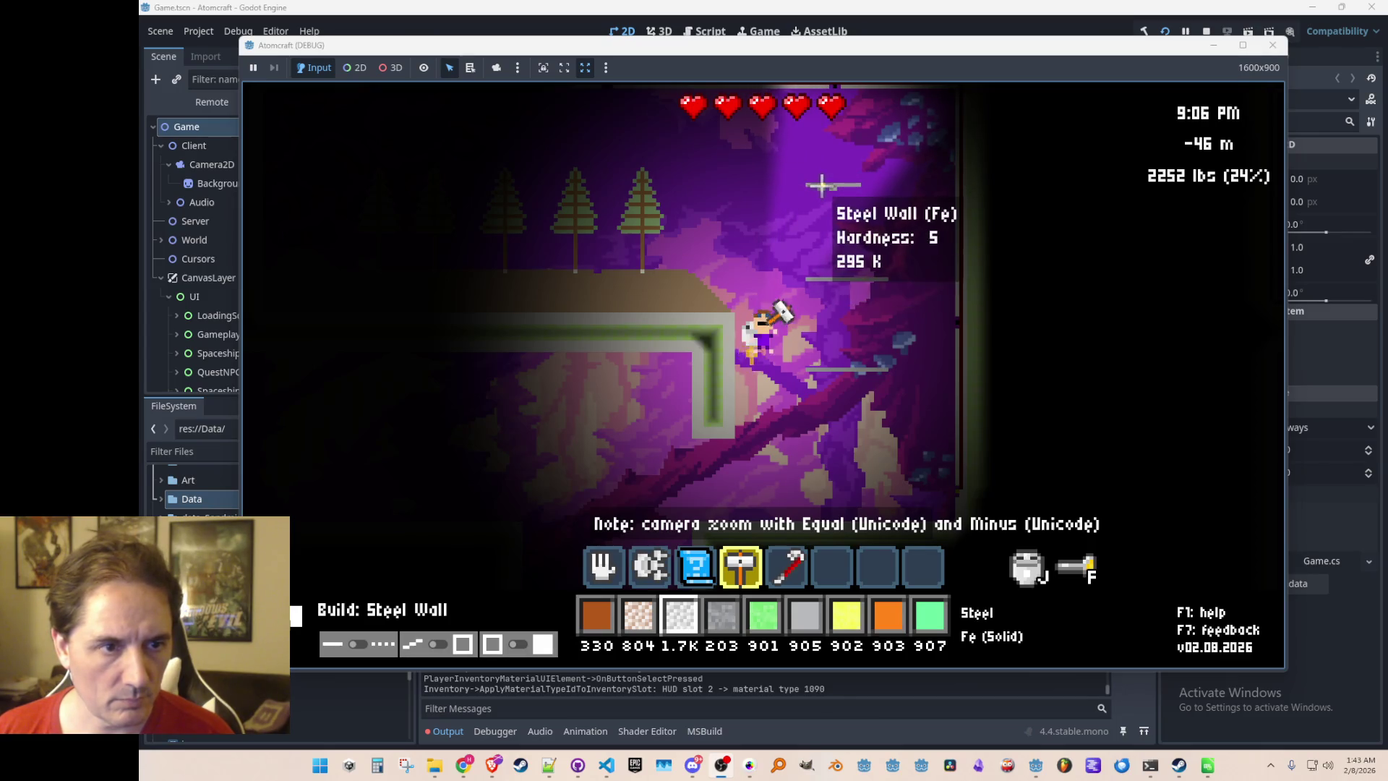
{"action": "left_click_drag", "start_coordinate": [885, 275], "coordinate": [885, 180]}
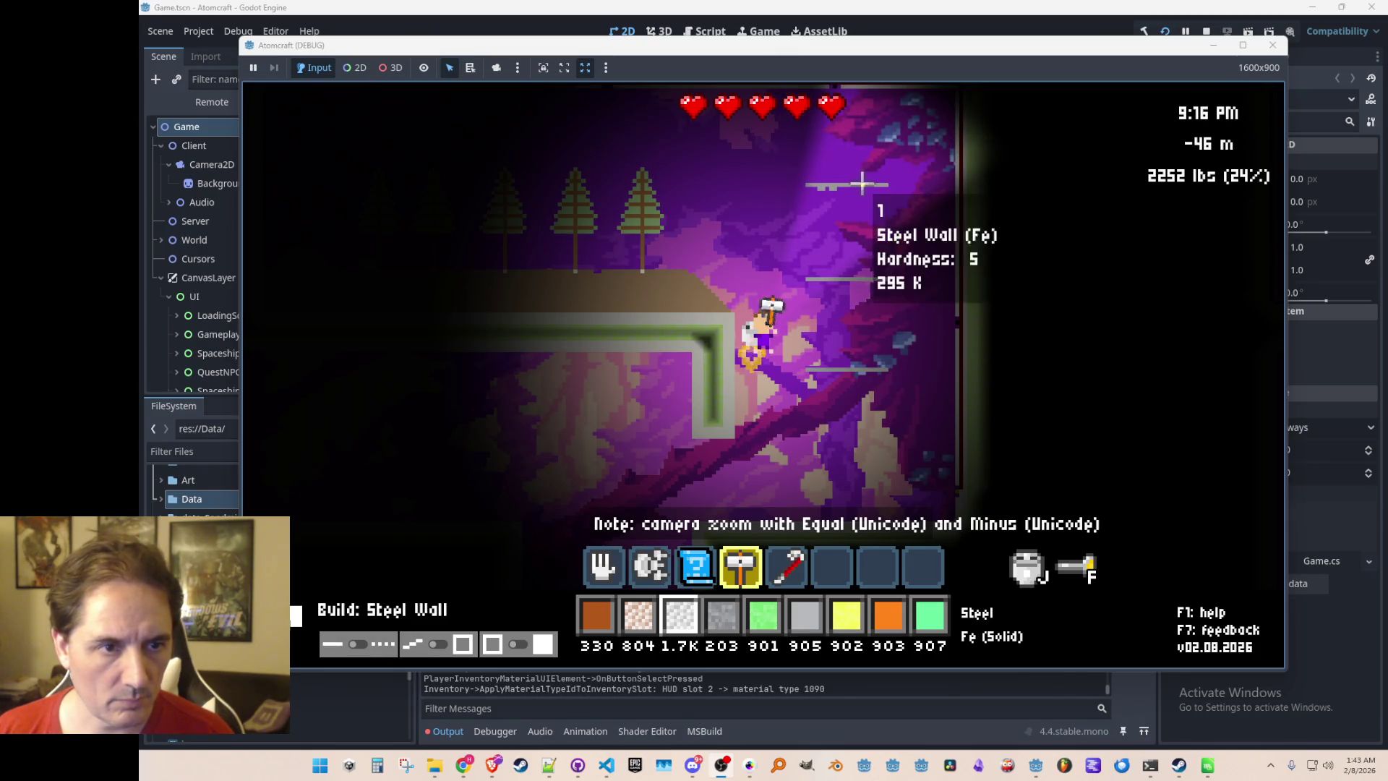
{"action": "key", "text": "5"}
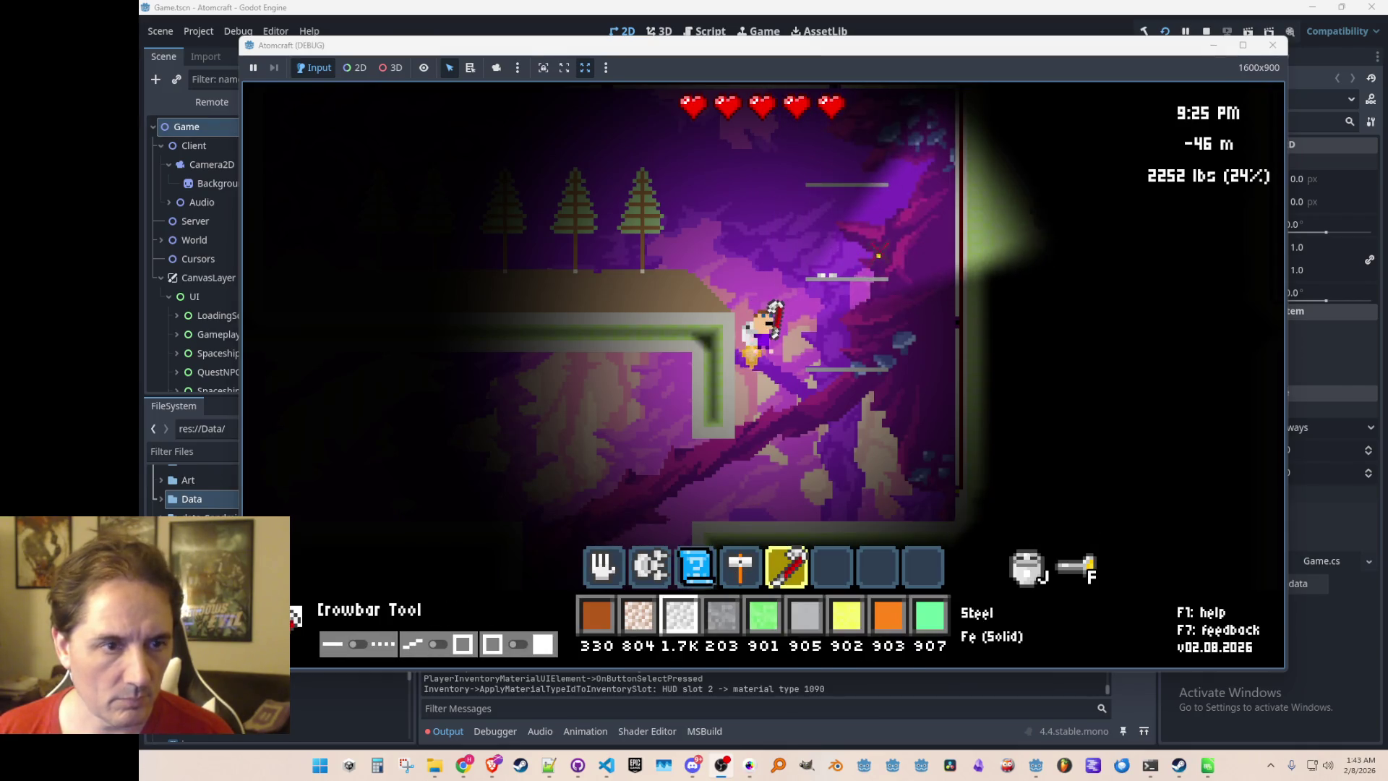
Place glass containers on the lower and top steel ledges with the blueprint tool
{"action": "key", "text": "1"}
{"action": "key", "text": "2"}
{"action": "key", "text": "1"}
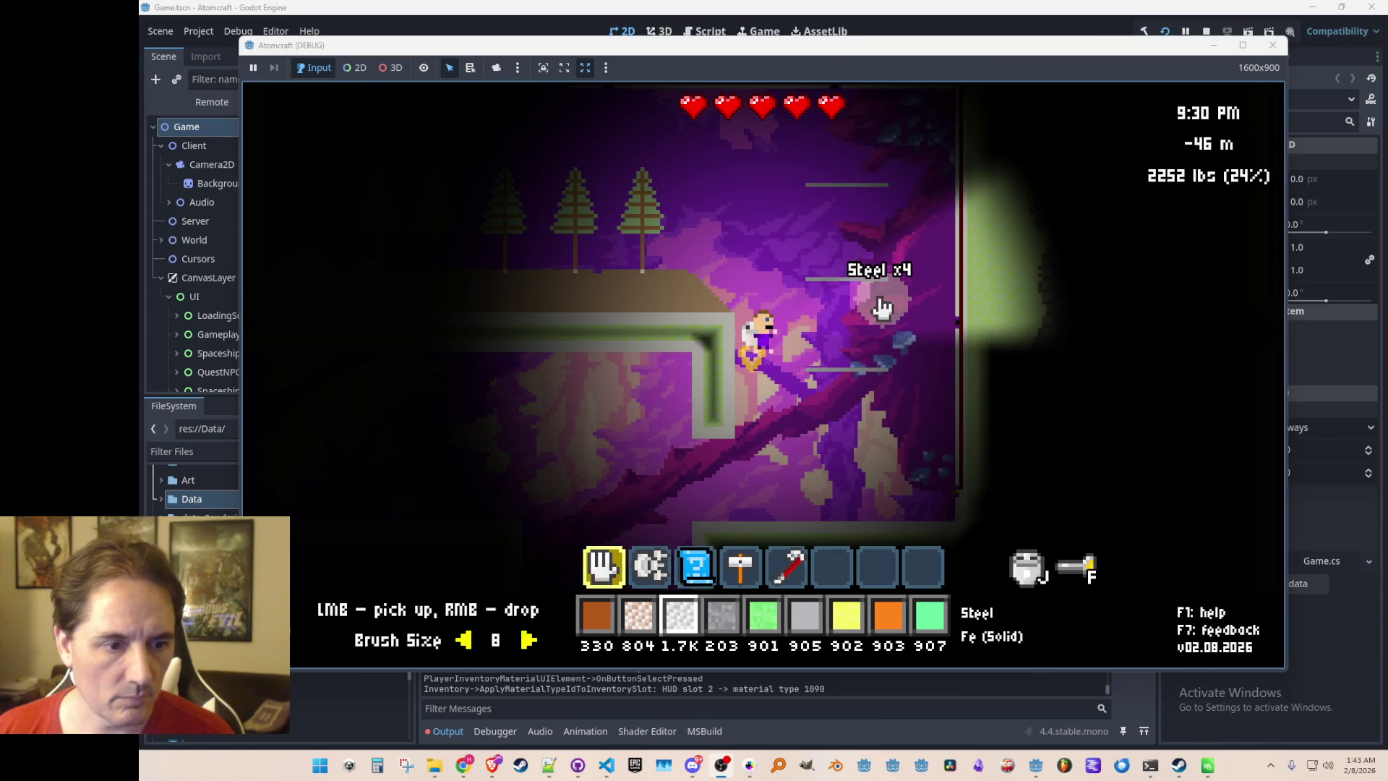
{"action": "key", "text": "2"}
{"action": "key", "text": "3"}
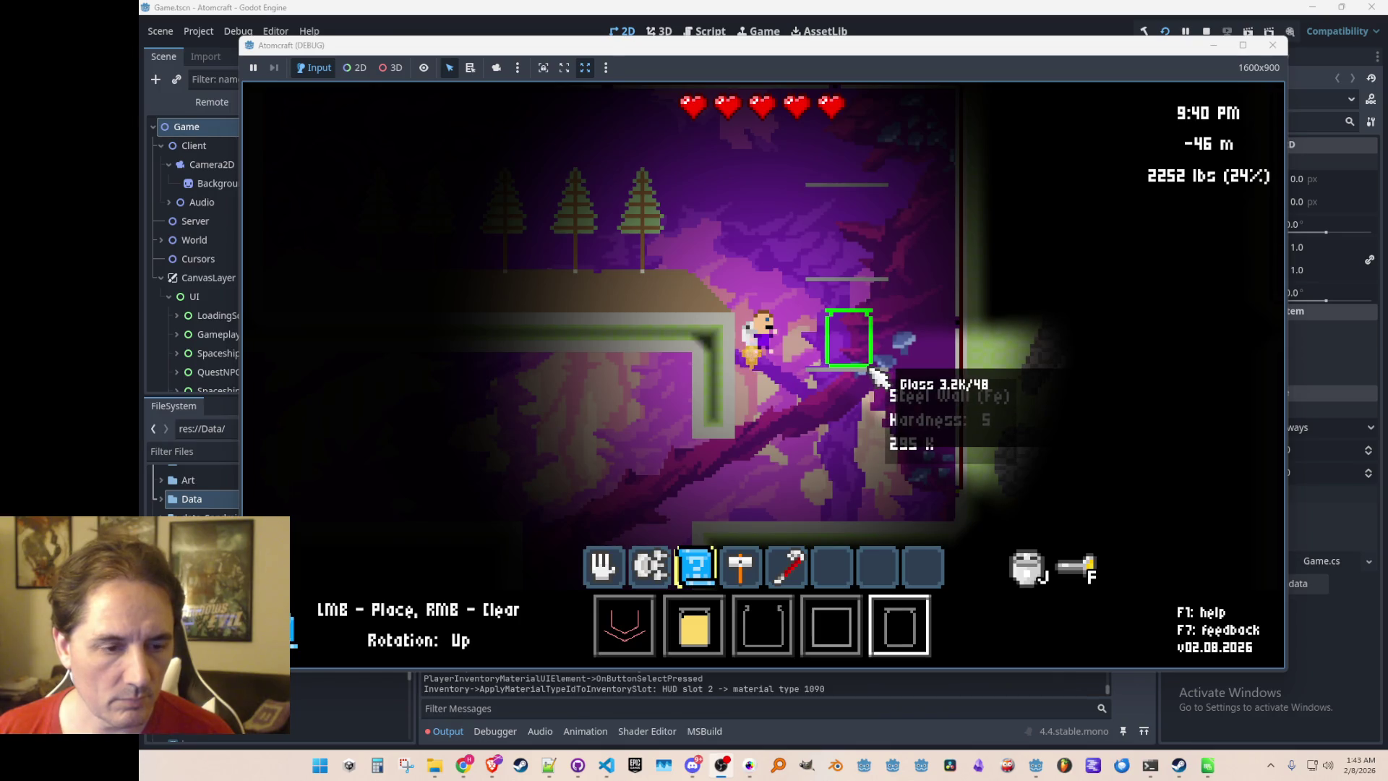
{"action": "left_click", "coordinate": [877, 367]}
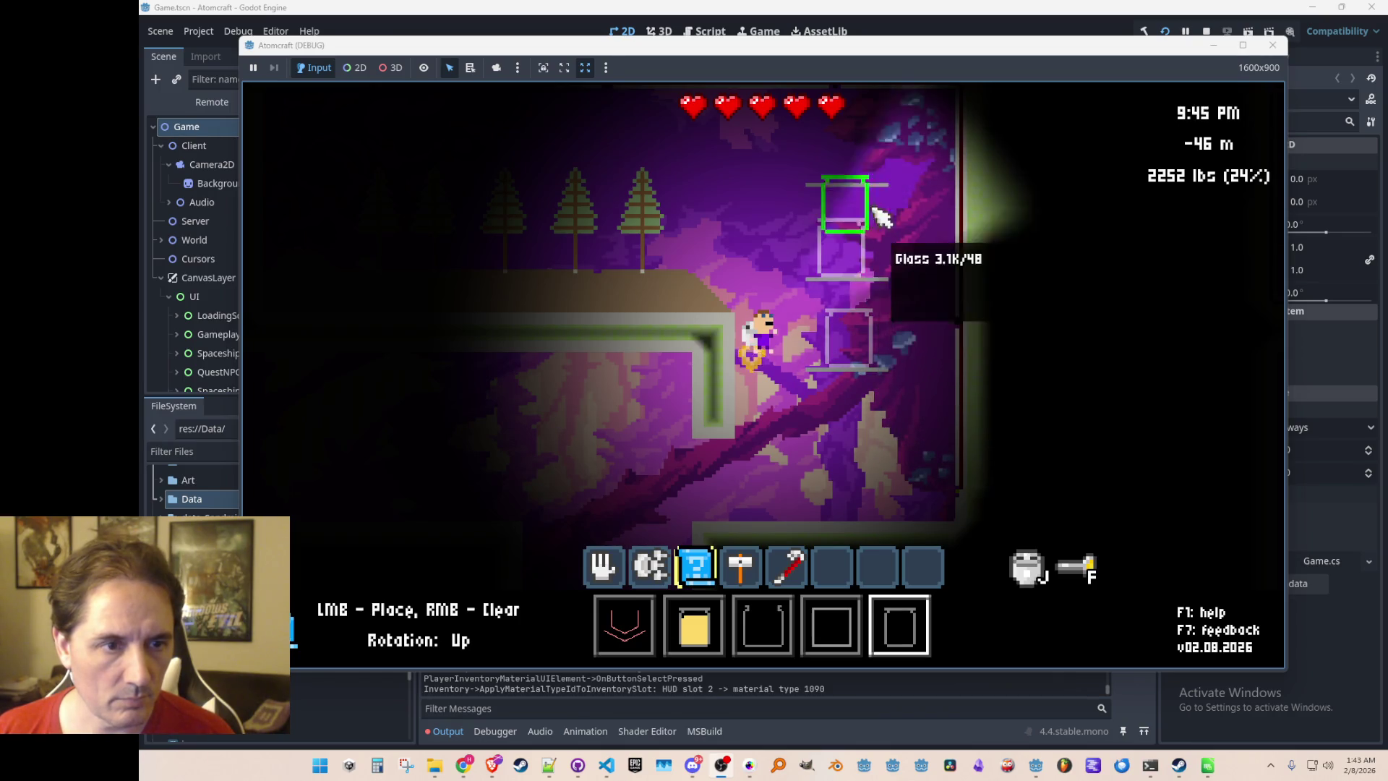
{"action": "left_click", "coordinate": [880, 189]}
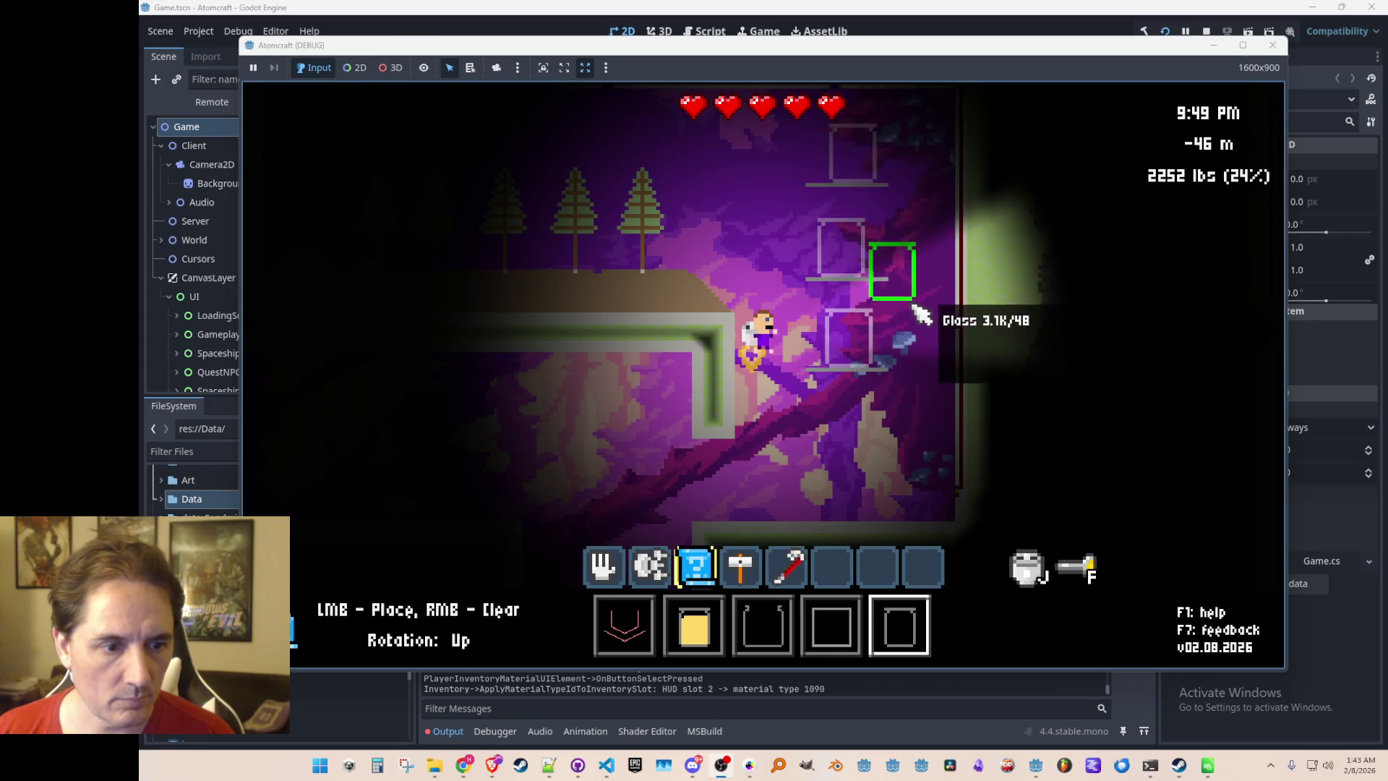
Drop Nuts into the lower, middle and top glass containers
{"action": "scroll", "coordinate": [900, 310], "scroll_direction": "up", "scroll_amount": 2}
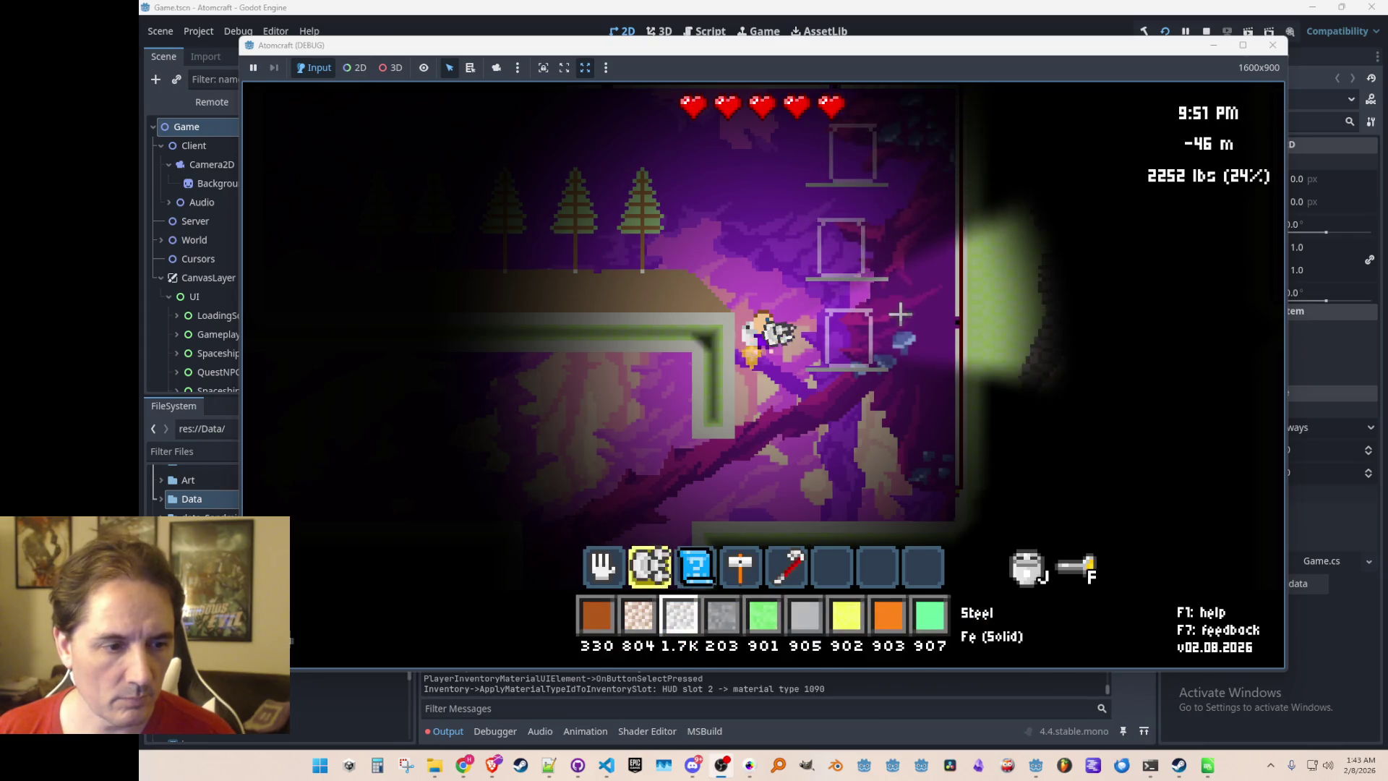
{"action": "right_click", "coordinate": [857, 354]}
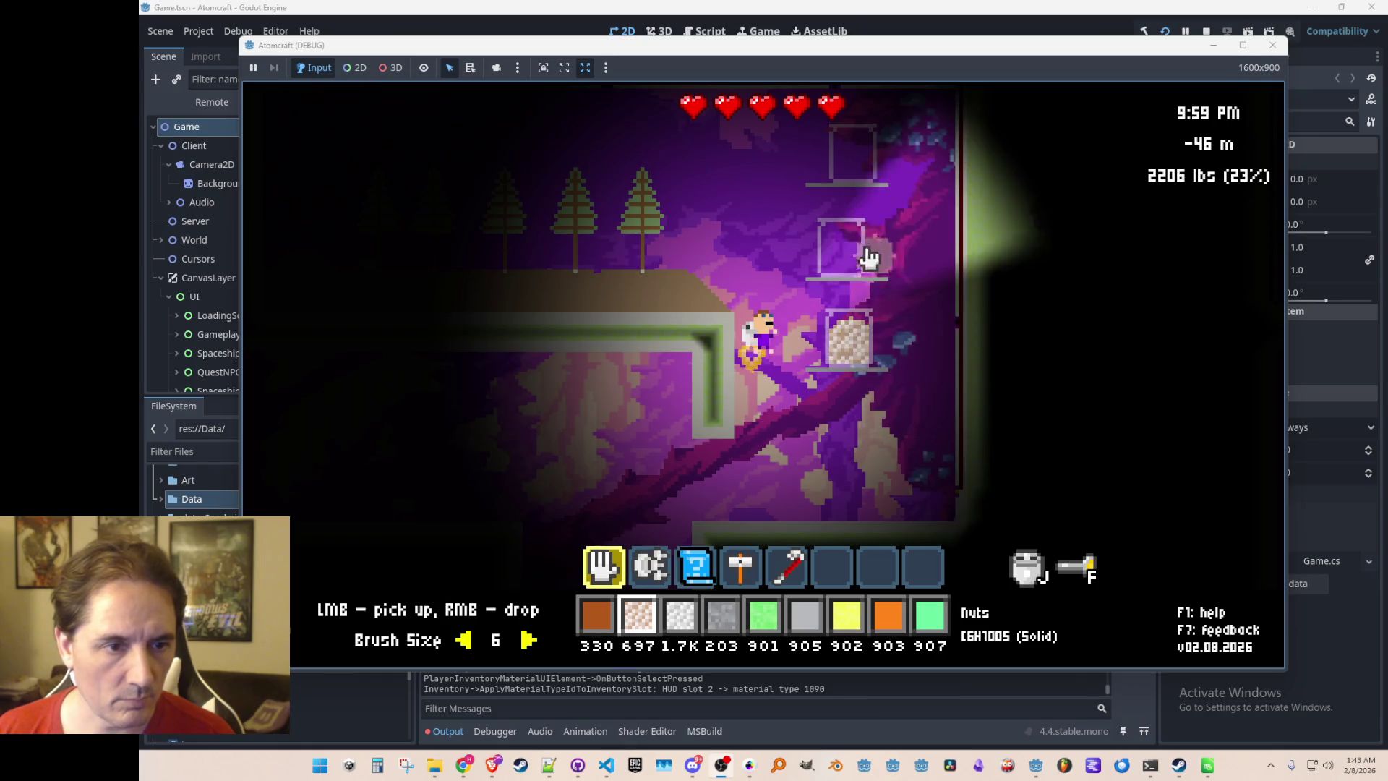
{"action": "right_click", "coordinate": [846, 253]}
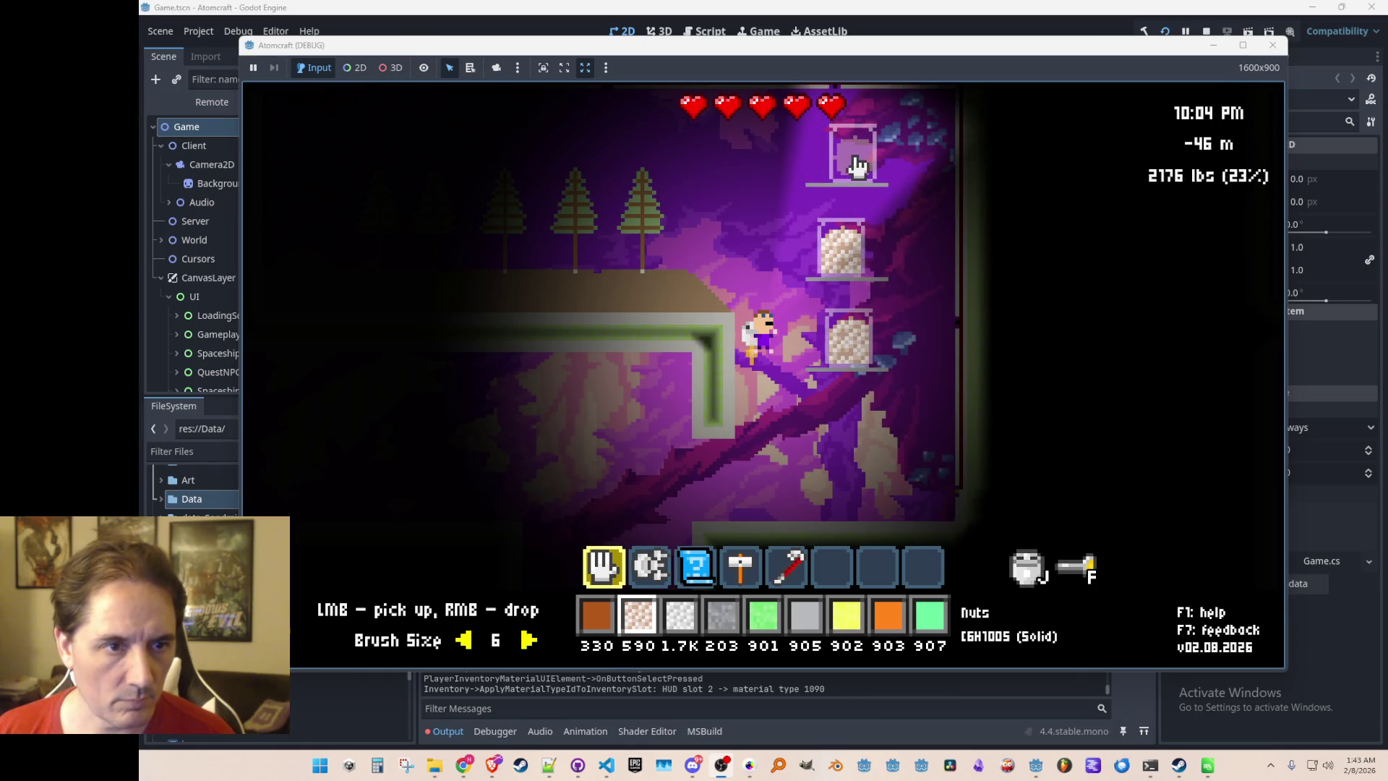
{"action": "right_click", "coordinate": [856, 167]}
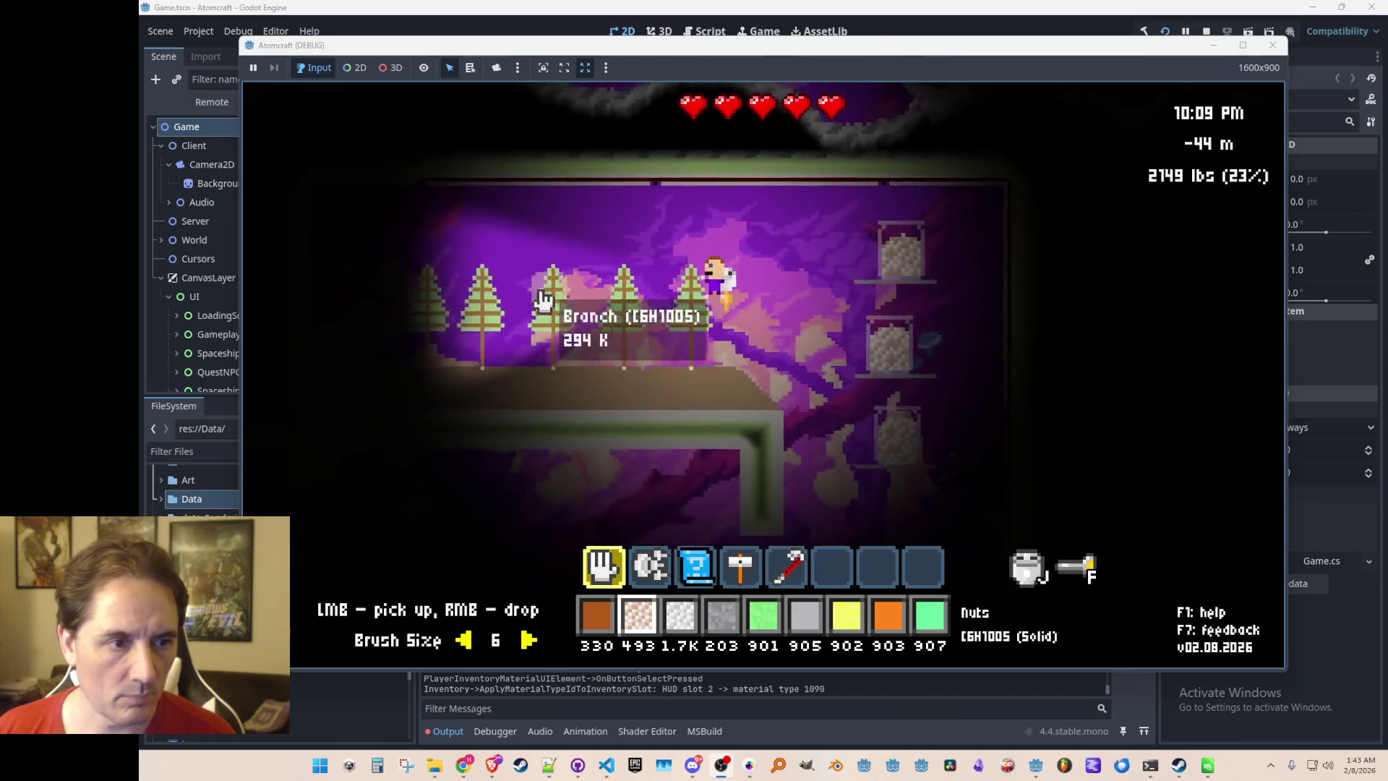
Walk down to the lower floor and enter the fully lit map-editing mode
{"action": "key", "text": "d"}
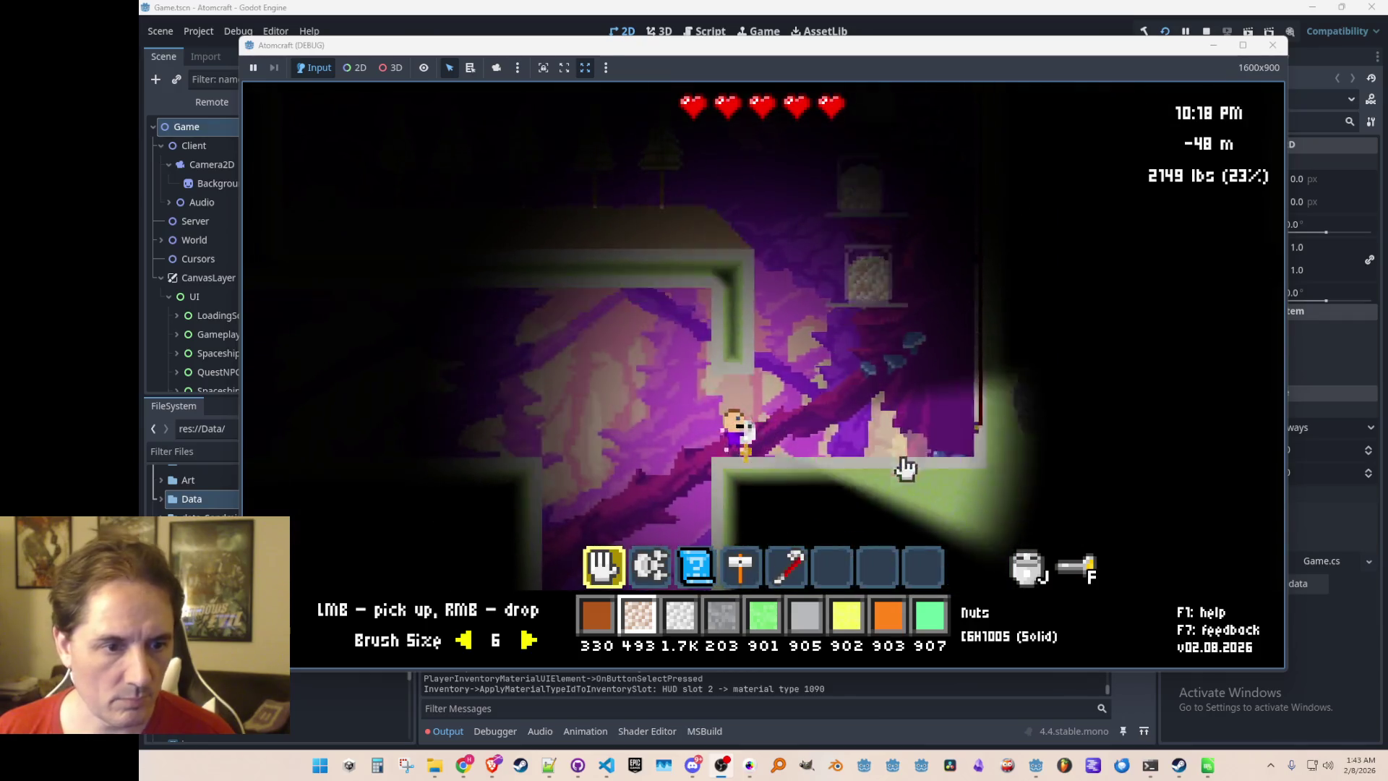
{"action": "key", "text": "Tab"}
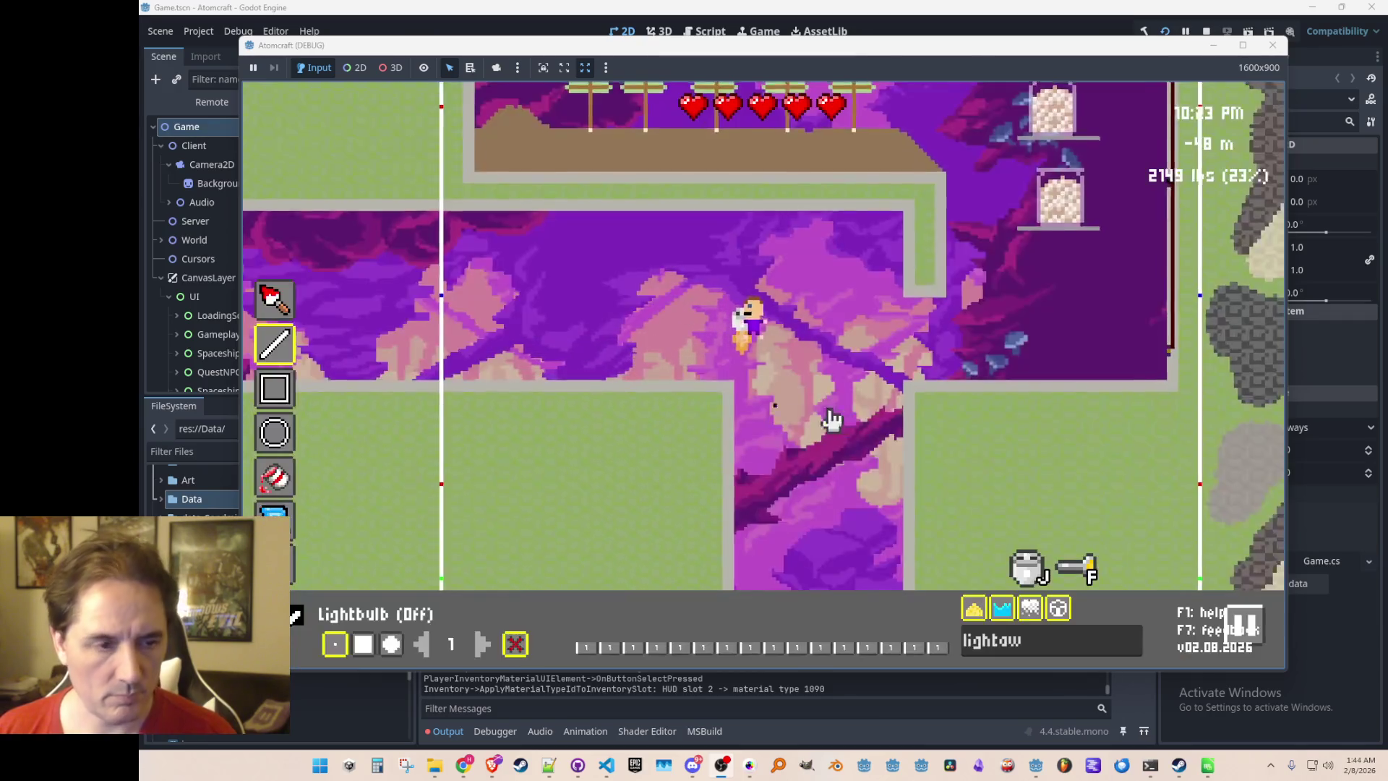
{"action": "mouse_move", "coordinate": [832, 474]}
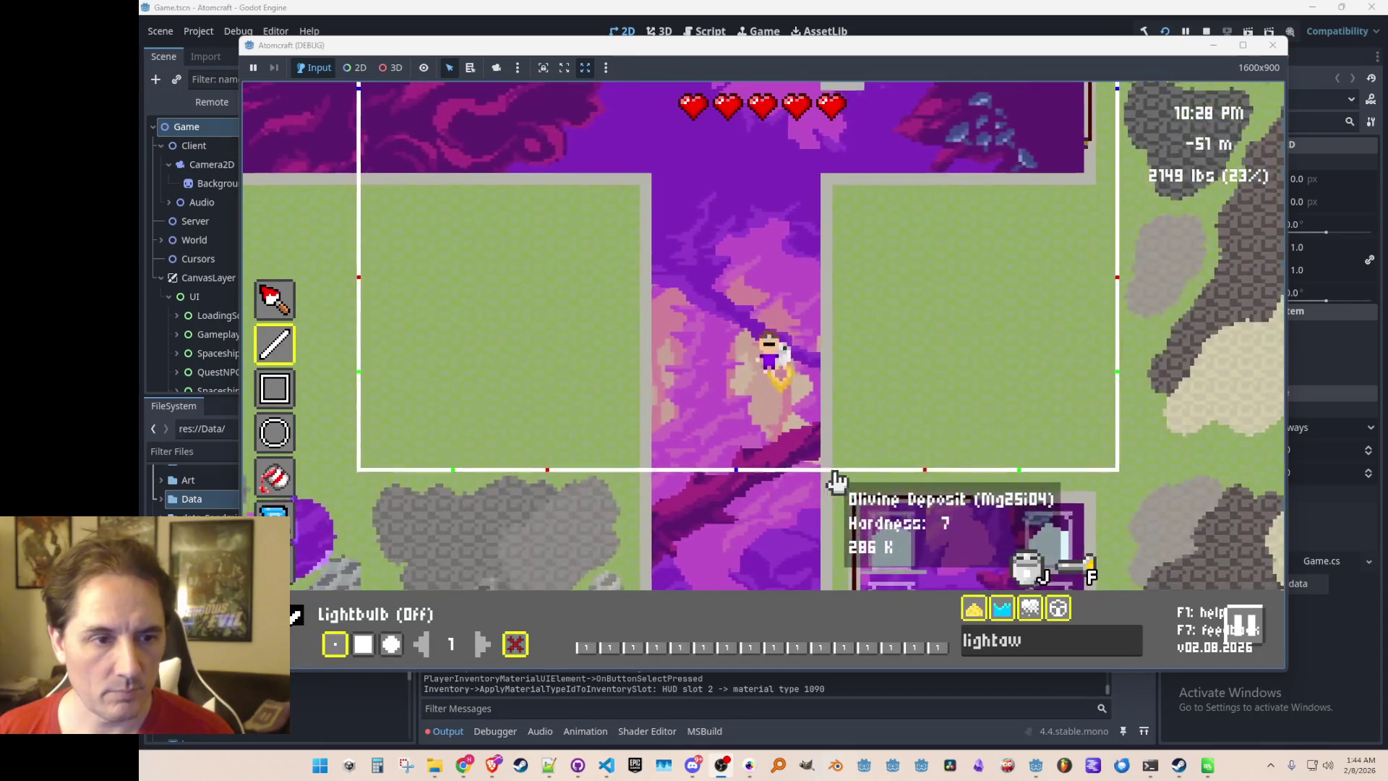
{"action": "left_click", "coordinate": [940, 650]}
Brush a large Irarsite deposit over the right green area
{"action": "type", "text": "irar"}
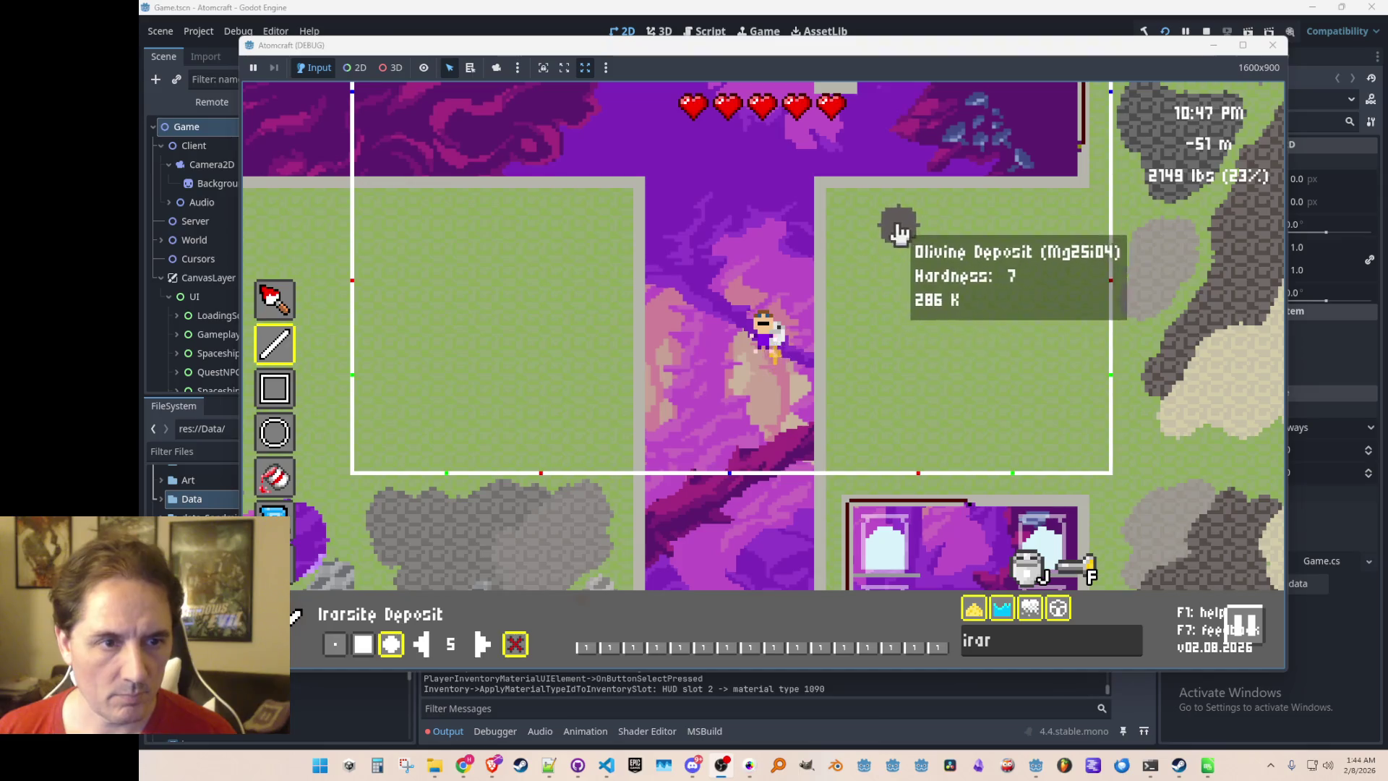
{"action": "left_click", "coordinate": [275, 298]}
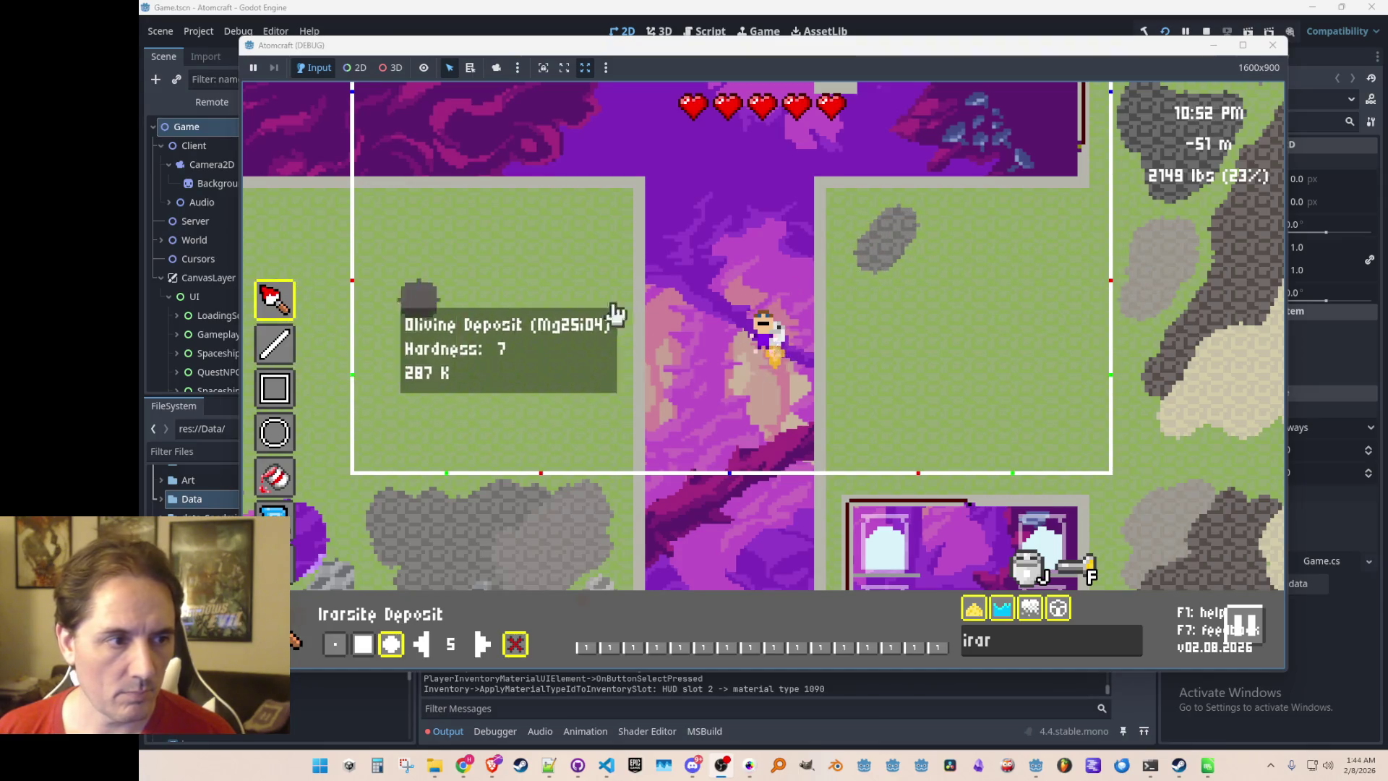
{"action": "left_click", "coordinate": [879, 235]}
{"action": "mouse_move", "coordinate": [879, 235]}
{"action": "left_mouse_down"}
{"action": "mouse_move", "coordinate": [892, 273]}
{"action": "mouse_move", "coordinate": [864, 291]}
{"action": "mouse_move", "coordinate": [962, 256]}
{"action": "mouse_move", "coordinate": [920, 288]}
{"action": "mouse_move", "coordinate": [1035, 267]}
{"action": "left_mouse_up"}
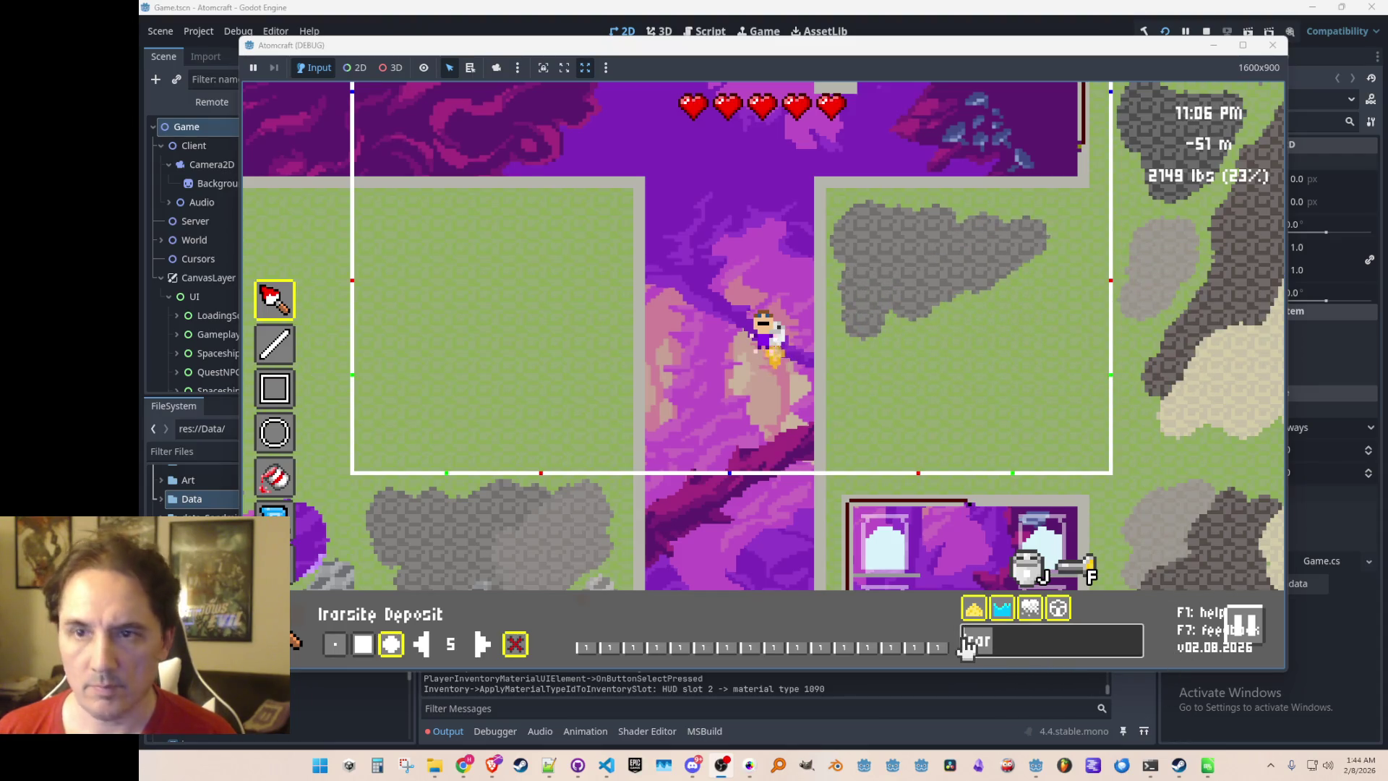
Paint Sperrylite below the Irarsite and a Zircon deposit in the upper-left area
{"action": "key", "text": "BackSpace"}
{"action": "key", "text": "BackSpace"}
{"action": "key", "text": "BackSpace"}
{"action": "type", "text": "Sper"}
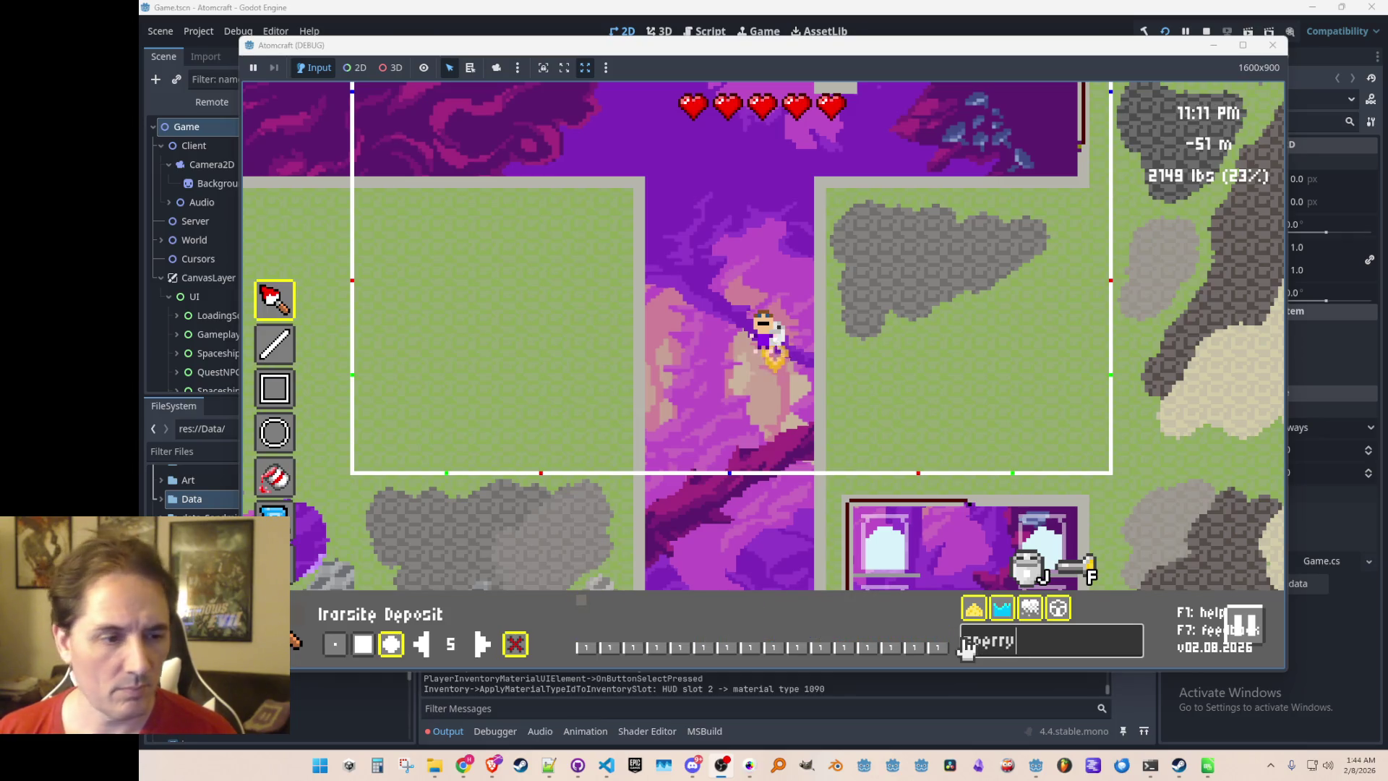
{"action": "left_click", "coordinate": [579, 601]}
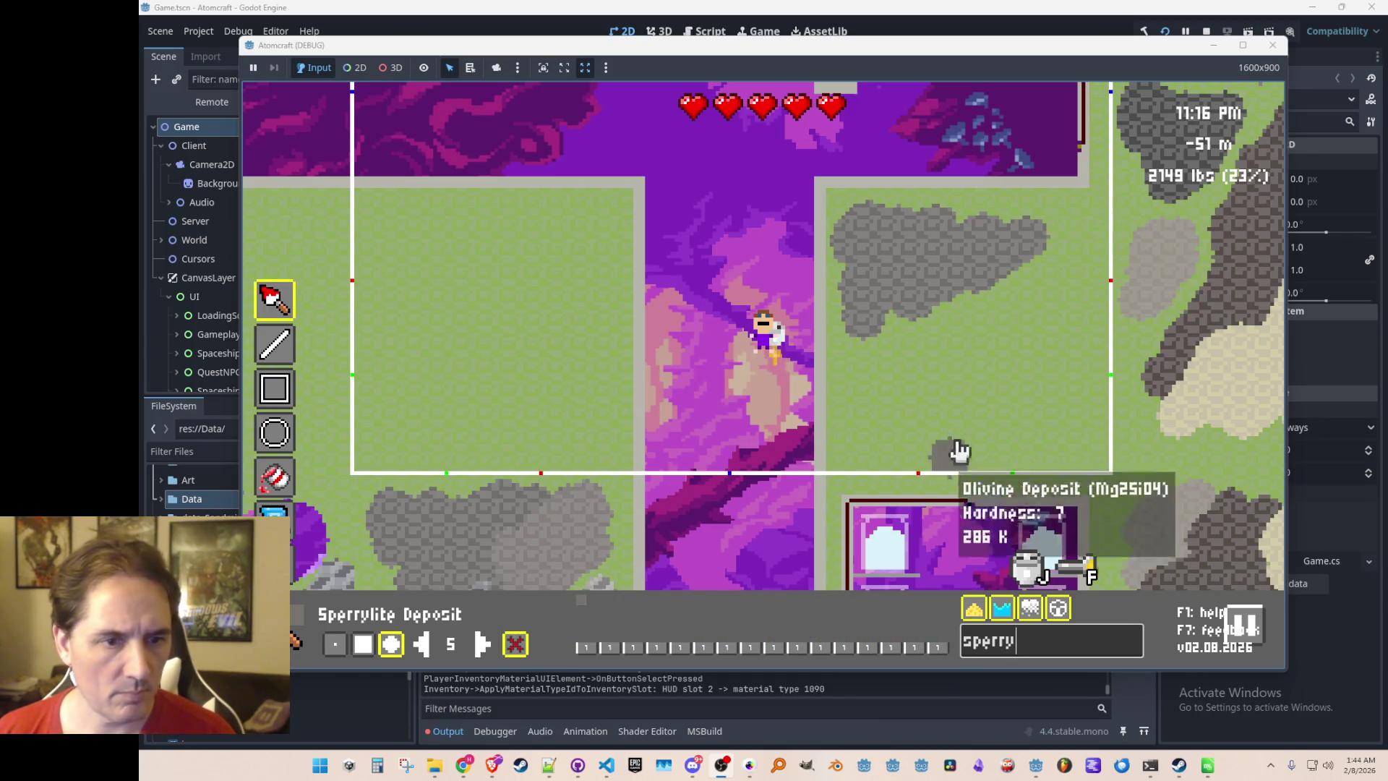
{"action": "mouse_move", "coordinate": [1005, 345]}
{"action": "left_mouse_down"}
{"action": "mouse_move", "coordinate": [928, 361]}
{"action": "mouse_move", "coordinate": [882, 405]}
{"action": "mouse_move", "coordinate": [879, 443]}
{"action": "mouse_move", "coordinate": [1006, 393]}
{"action": "mouse_move", "coordinate": [1074, 288]}
{"action": "mouse_move", "coordinate": [950, 361]}
{"action": "mouse_move", "coordinate": [970, 332]}
{"action": "mouse_move", "coordinate": [948, 359]}
{"action": "mouse_move", "coordinate": [982, 357]}
{"action": "mouse_move", "coordinate": [989, 455]}
{"action": "left_mouse_up"}
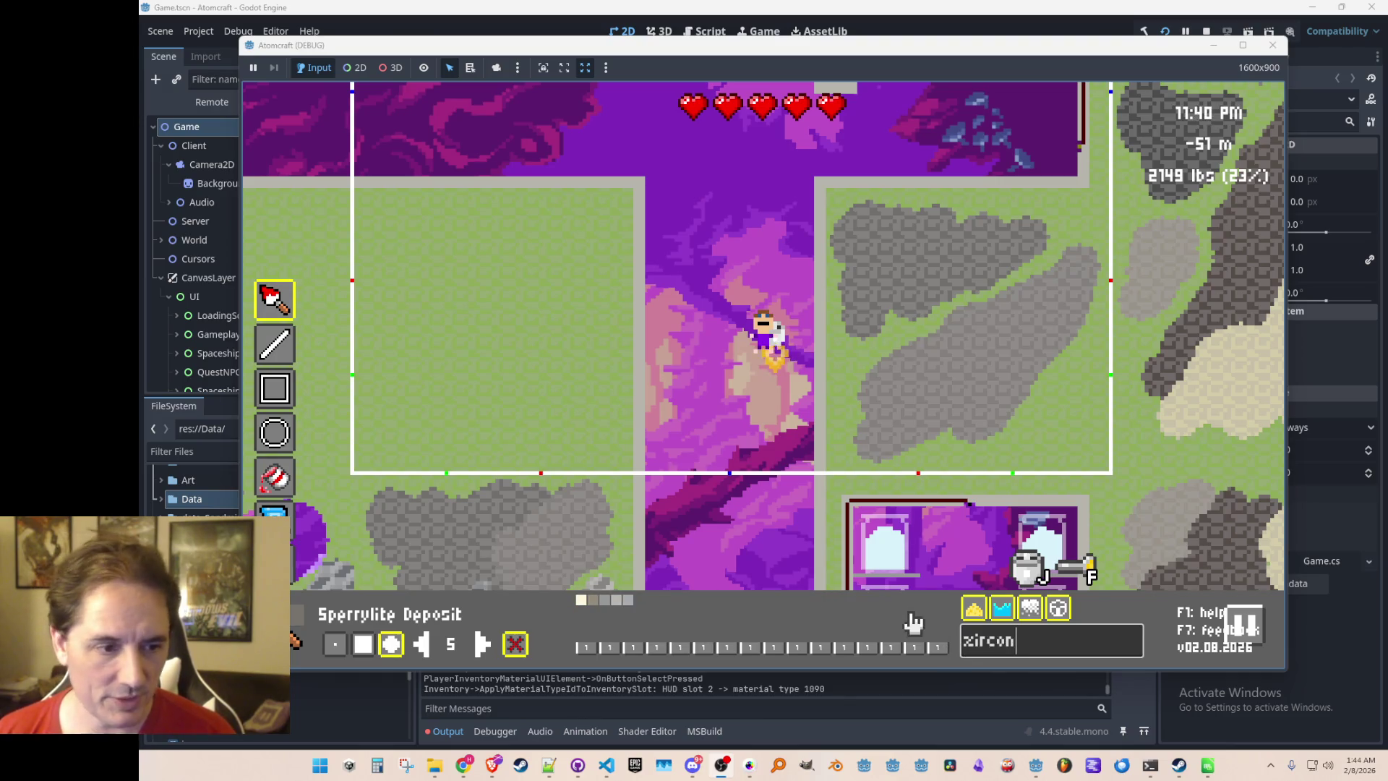
{"action": "left_click", "coordinate": [594, 610]}
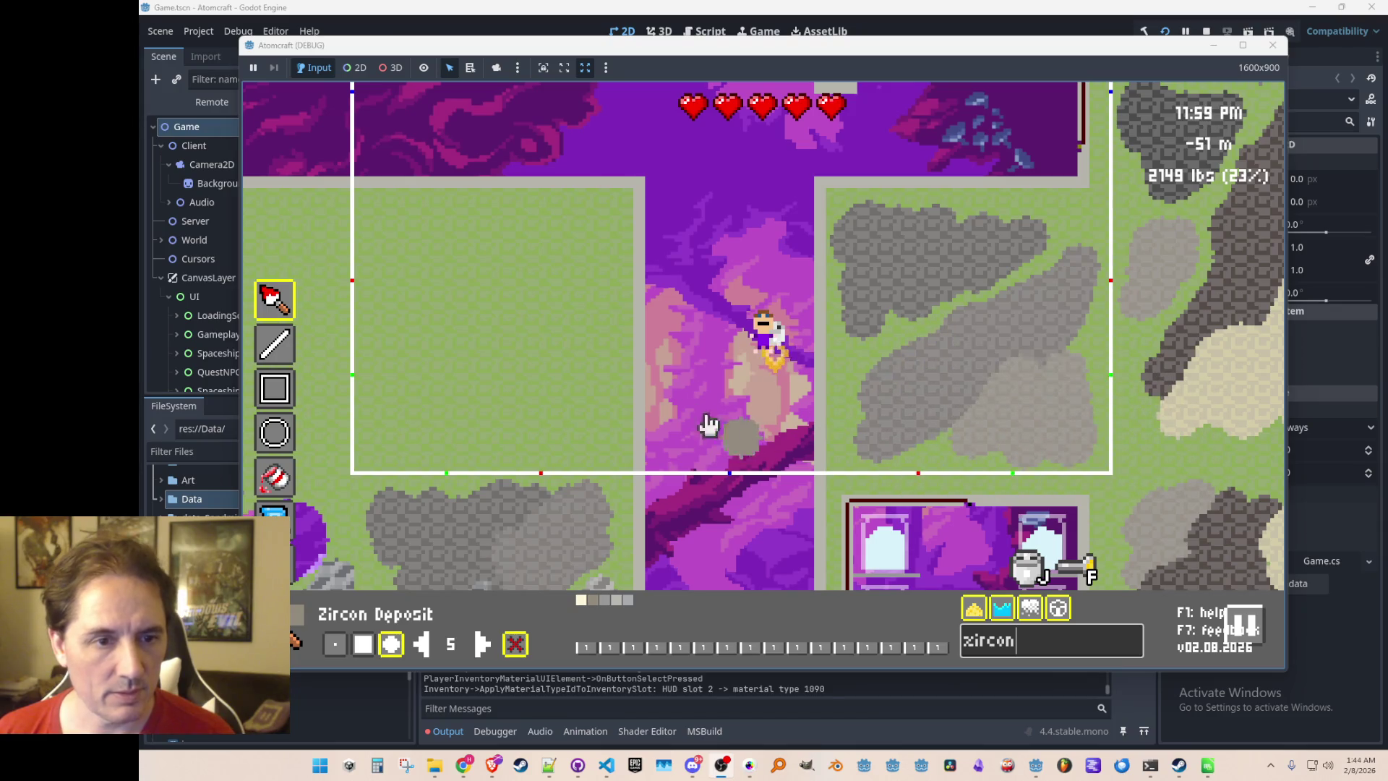
{"action": "mouse_move", "coordinate": [402, 232]}
{"action": "left_mouse_down"}
{"action": "mouse_move", "coordinate": [387, 241]}
{"action": "mouse_move", "coordinate": [441, 230]}
{"action": "mouse_move", "coordinate": [373, 286]}
{"action": "mouse_move", "coordinate": [452, 242]}
{"action": "mouse_move", "coordinate": [410, 294]}
{"action": "mouse_move", "coordinate": [769, 378]}
{"action": "left_mouse_up"}
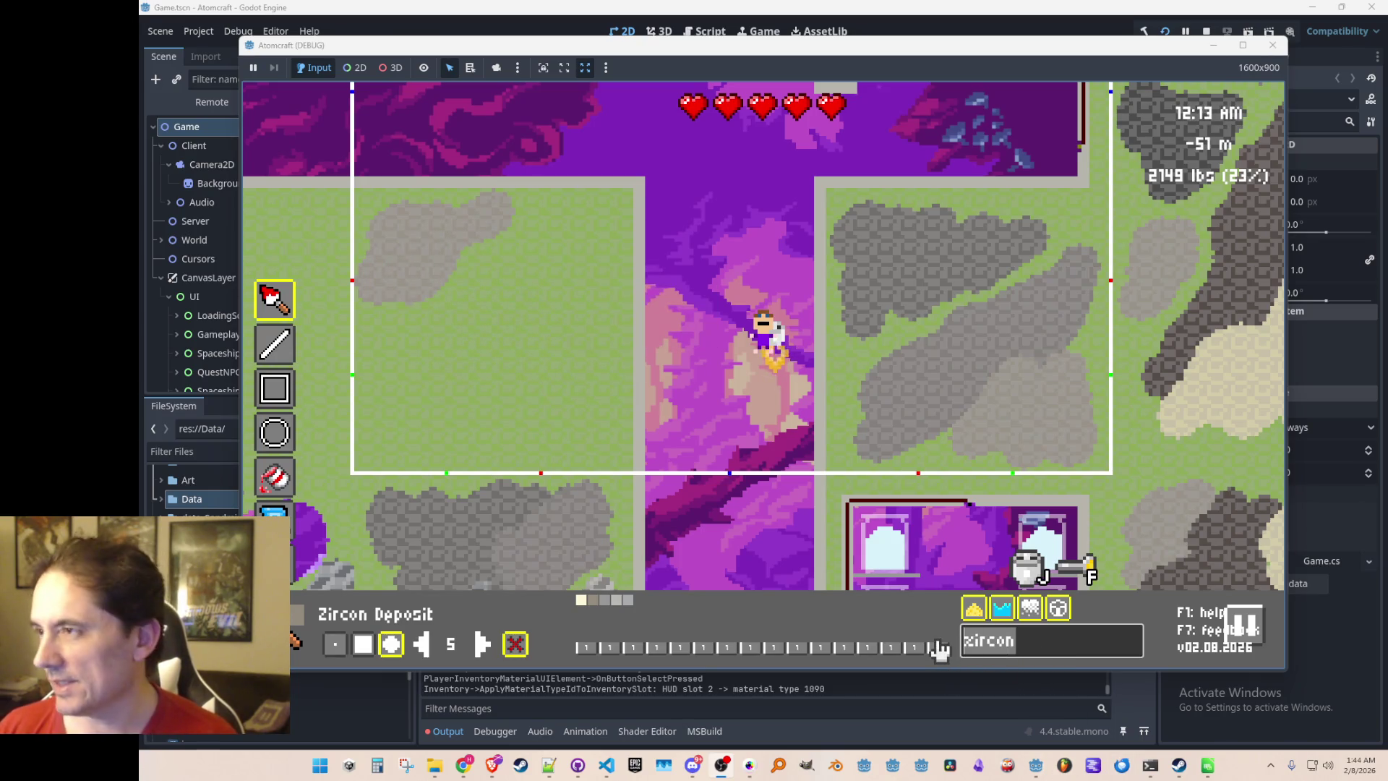
Search 'bowie' and paint a Bowieite deposit patch in the left area
{"action": "key", "text": "BackSpace"}
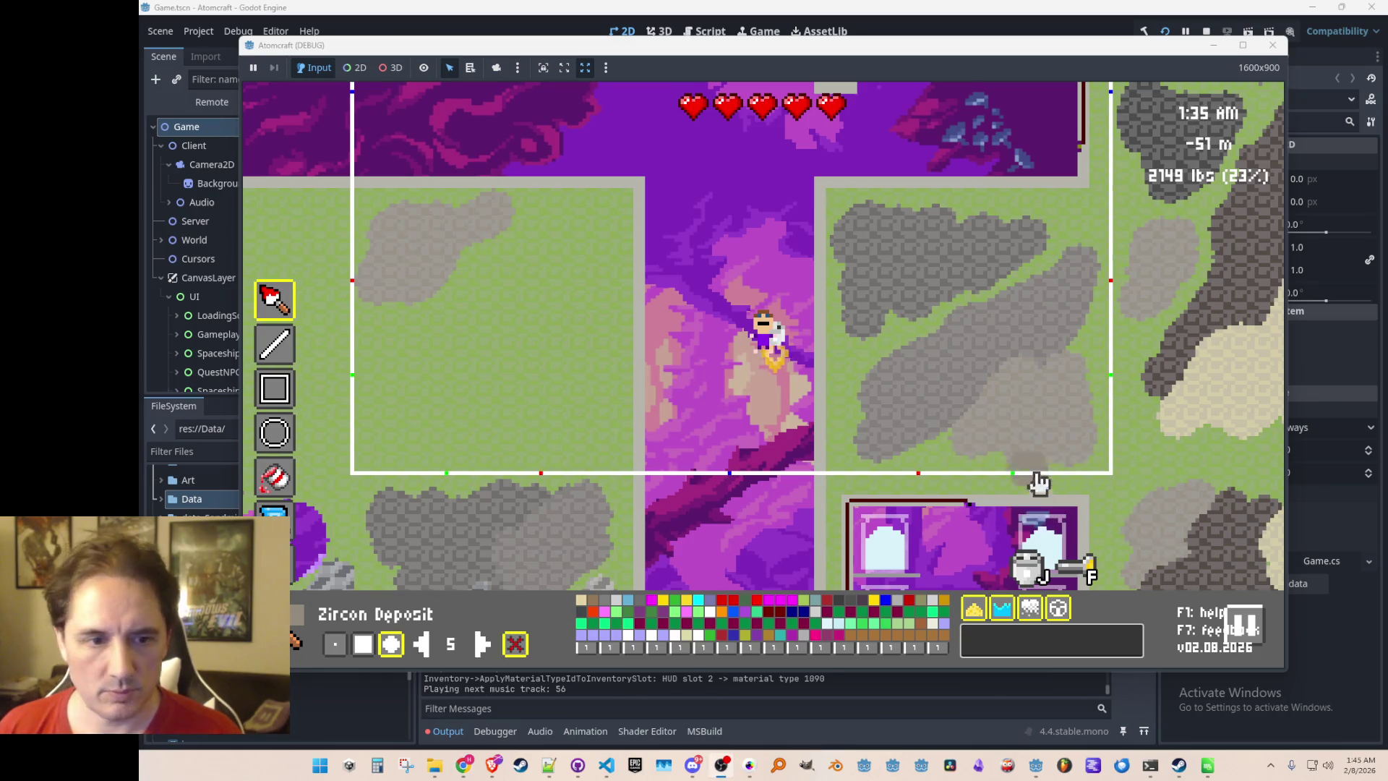
{"action": "left_click", "coordinate": [1001, 640]}
{"action": "type", "text": "bowie"}
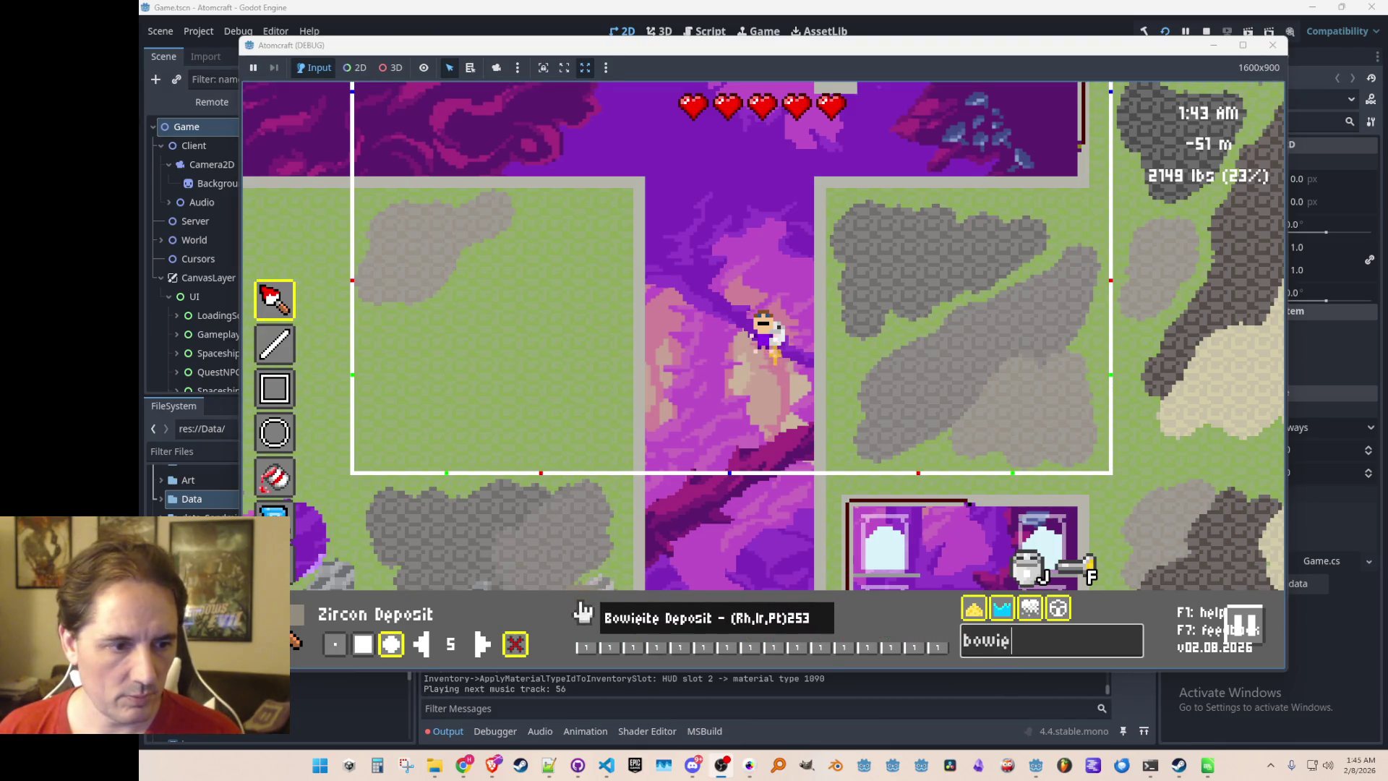
{"action": "left_click", "coordinate": [579, 610]}
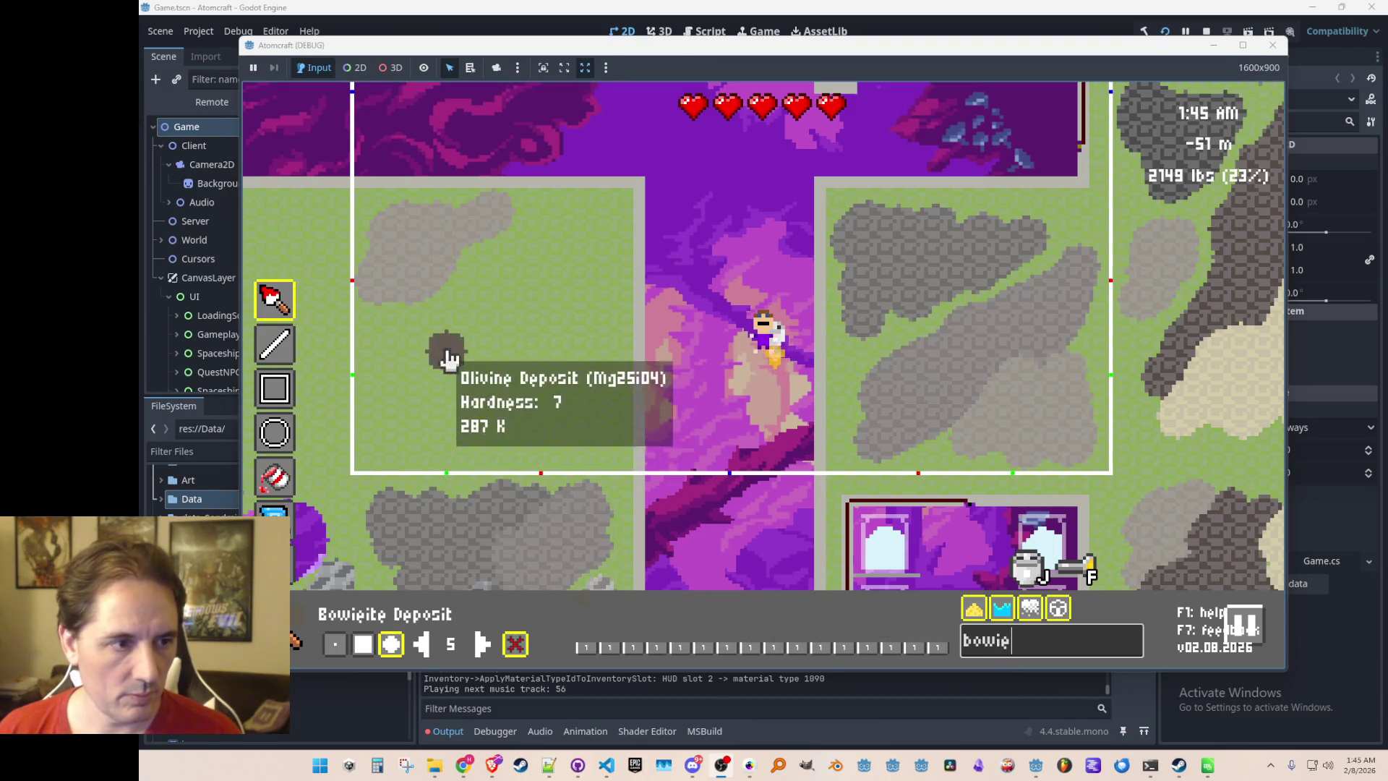
{"action": "mouse_move", "coordinate": [474, 289]}
{"action": "left_mouse_down"}
{"action": "mouse_move", "coordinate": [452, 314]}
{"action": "mouse_move", "coordinate": [396, 332]}
{"action": "mouse_move", "coordinate": [403, 388]}
{"action": "mouse_move", "coordinate": [491, 318]}
{"action": "mouse_move", "coordinate": [490, 285]}
{"action": "mouse_move", "coordinate": [526, 258]}
{"action": "mouse_move", "coordinate": [554, 263]}
{"action": "mouse_move", "coordinate": [503, 348]}
{"action": "left_mouse_up"}
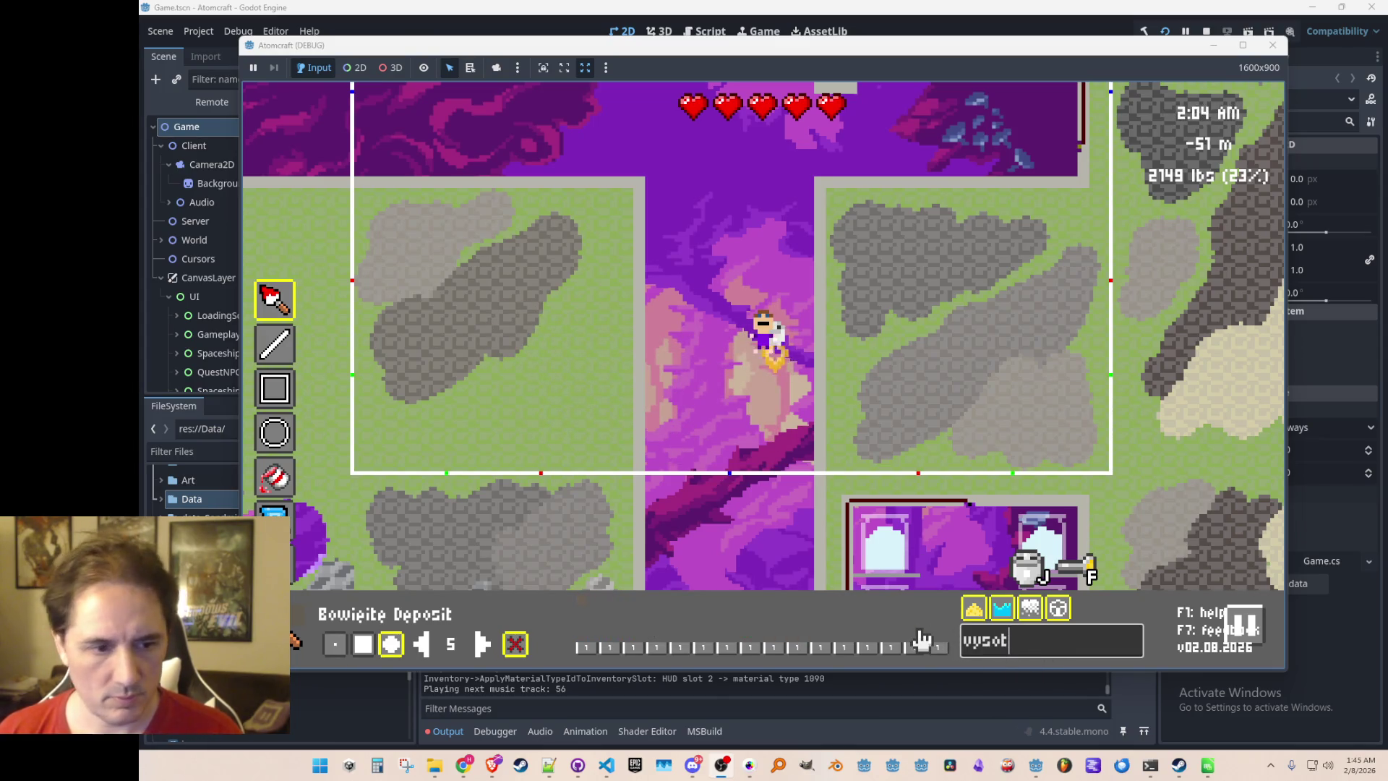
Paint Vysotskite and Cooperite patches over the left grey rock, then leave map-editing mode
{"action": "left_click", "coordinate": [586, 646]}
{"action": "mouse_move", "coordinate": [582, 288]}
{"action": "left_mouse_down"}
{"action": "mouse_move", "coordinate": [545, 378]}
{"action": "mouse_move", "coordinate": [567, 310]}
{"action": "mouse_move", "coordinate": [517, 392]}
{"action": "mouse_move", "coordinate": [480, 397]}
{"action": "mouse_move", "coordinate": [520, 411]}
{"action": "mouse_move", "coordinate": [589, 394]}
{"action": "mouse_move", "coordinate": [592, 446]}
{"action": "mouse_move", "coordinate": [510, 446]}
{"action": "left_mouse_up"}
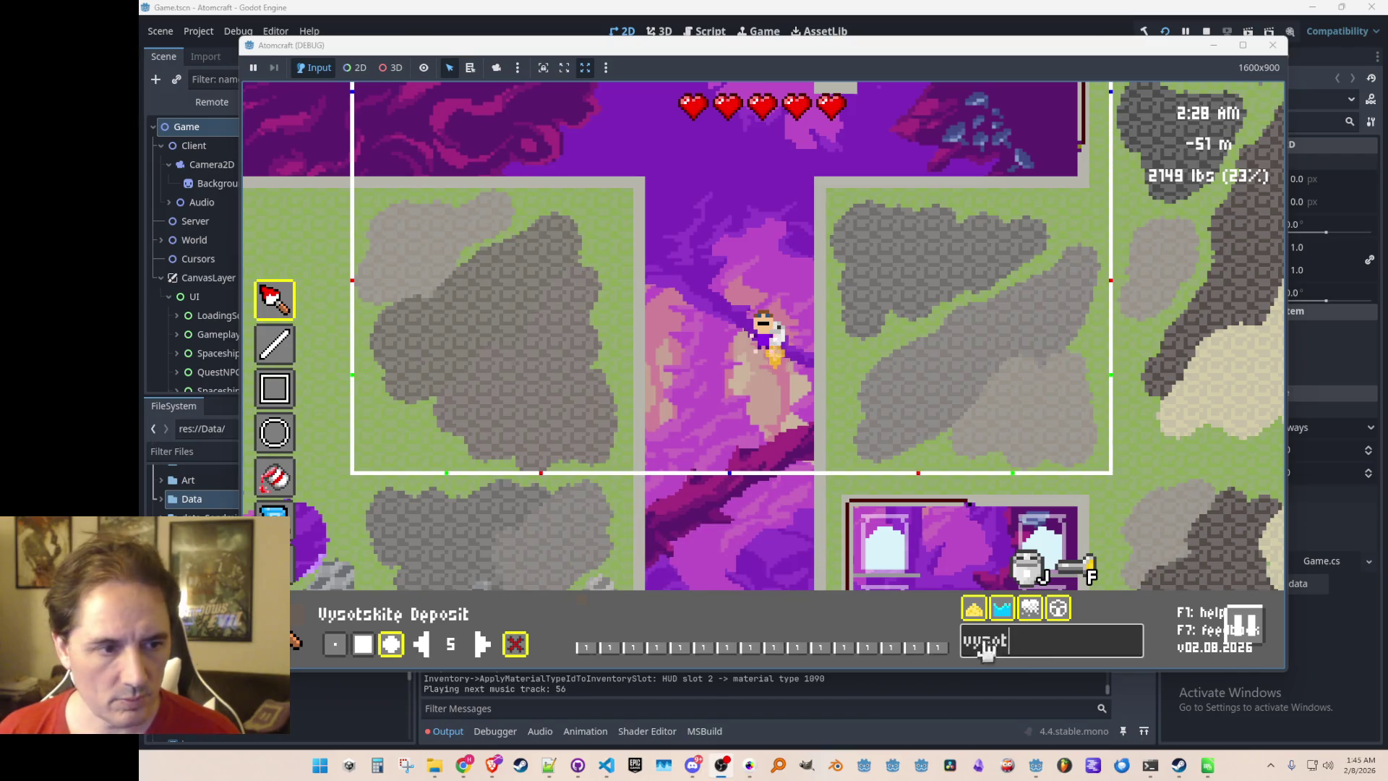
{"action": "type", "text": "coop"}
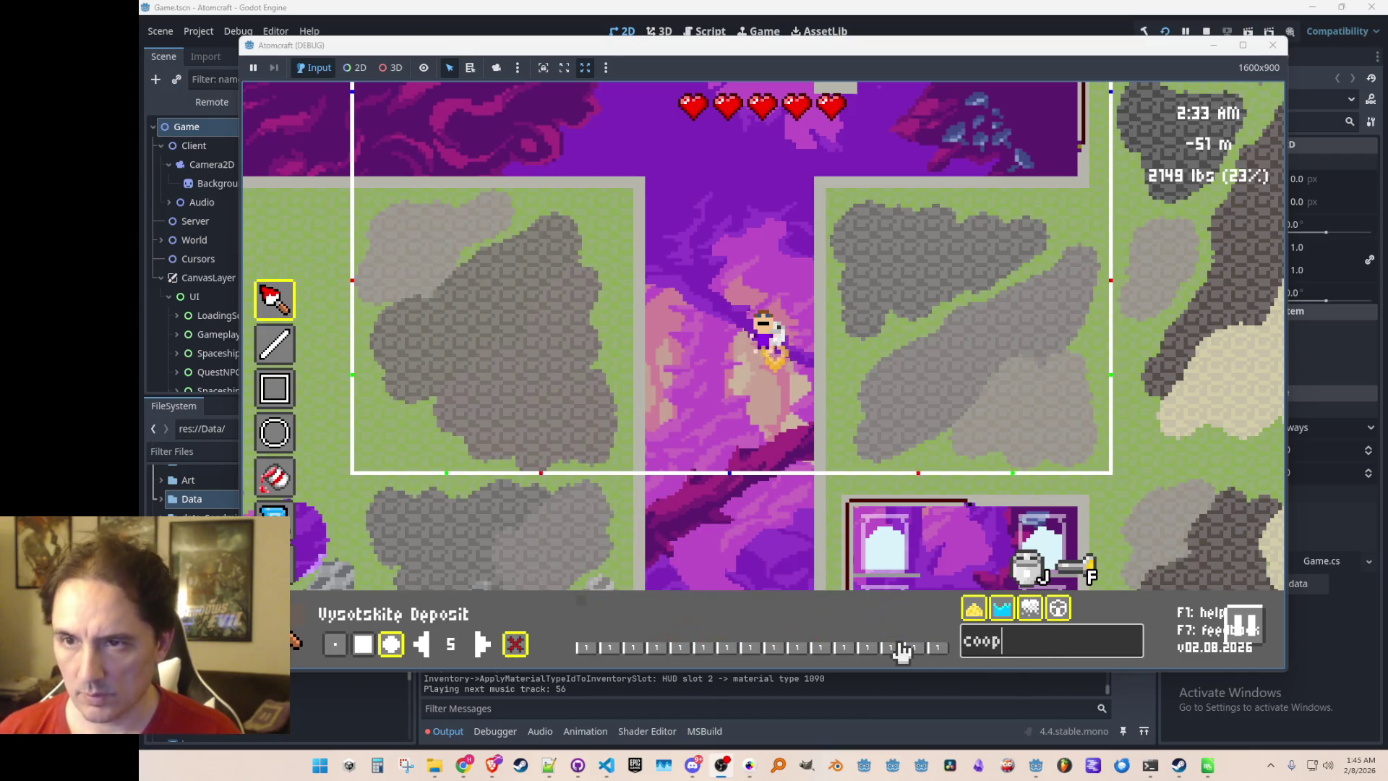
{"action": "left_click", "coordinate": [578, 621]}
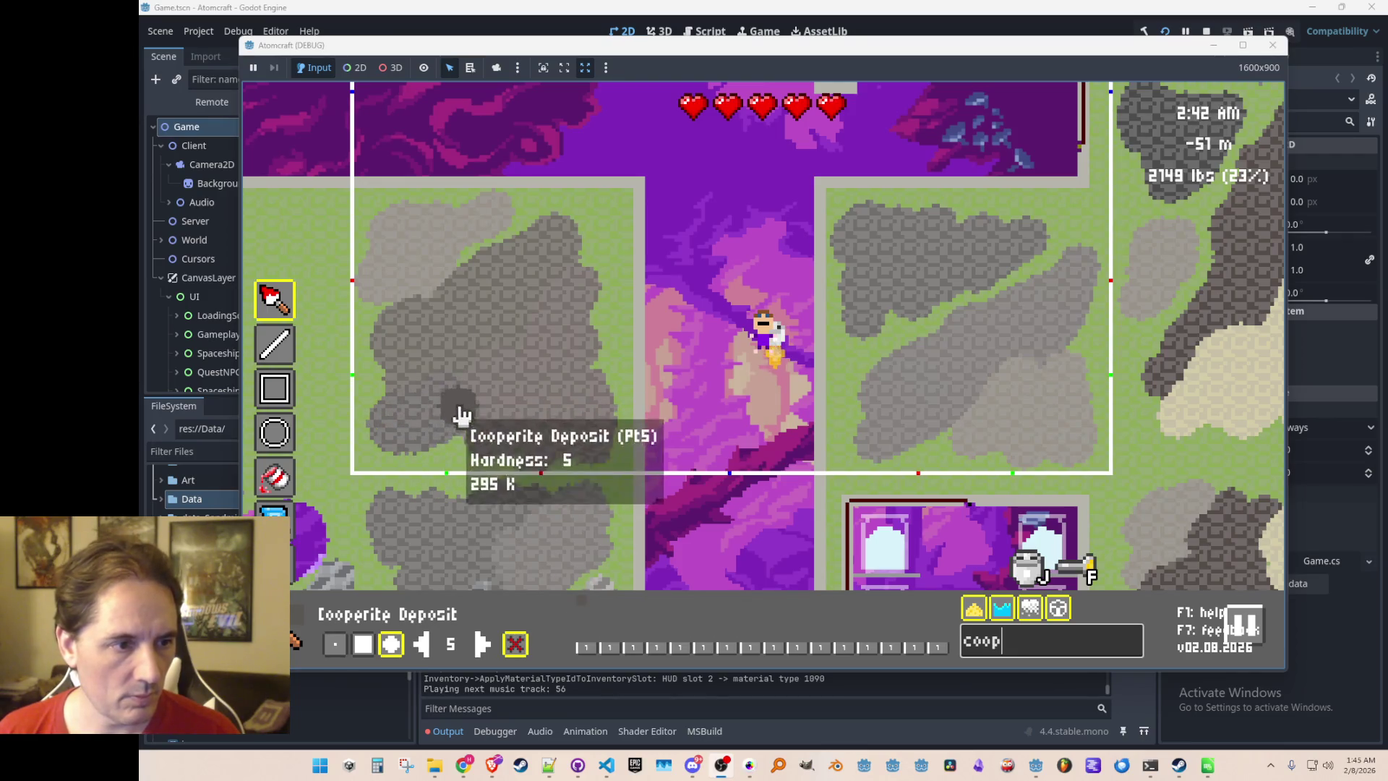
{"action": "mouse_move", "coordinate": [506, 242]}
{"action": "left_mouse_down"}
{"action": "mouse_move", "coordinate": [397, 323]}
{"action": "mouse_move", "coordinate": [404, 349]}
{"action": "left_mouse_up"}
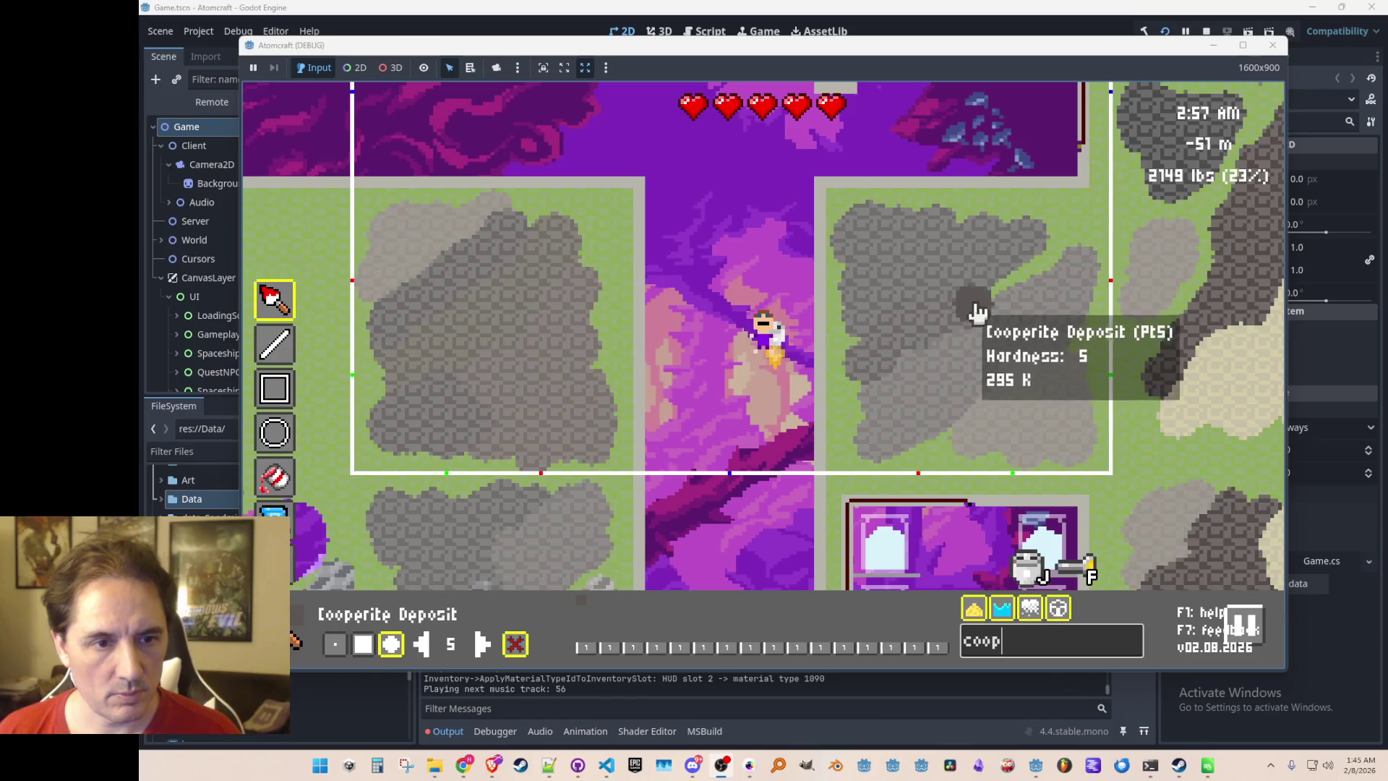
{"action": "key", "text": "Escape"}
{"action": "key", "text": "w"}
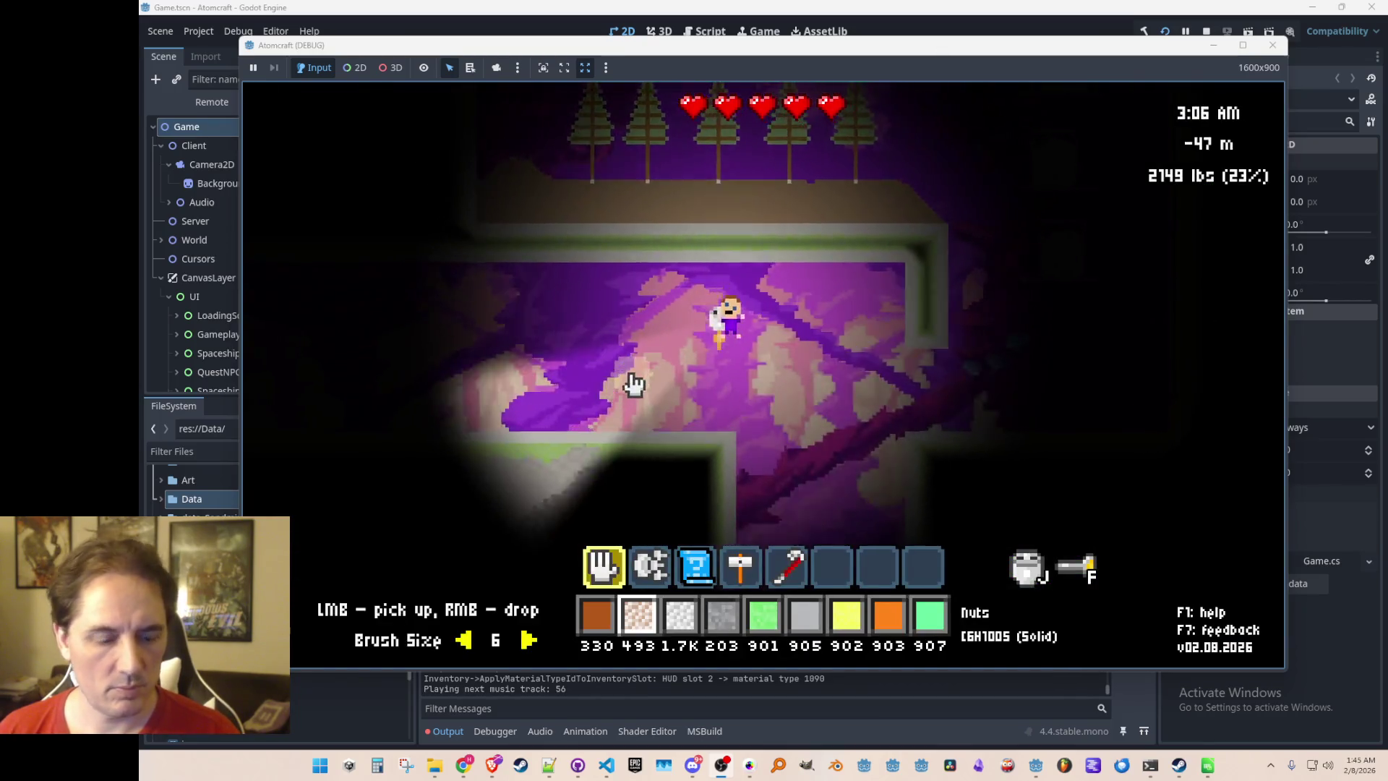
Save the room as techbase_corner_sw_supplies.json in user://ProcGenRooms
{"action": "key", "text": "Tab"}
{"action": "key", "text": "ctrl+s"}
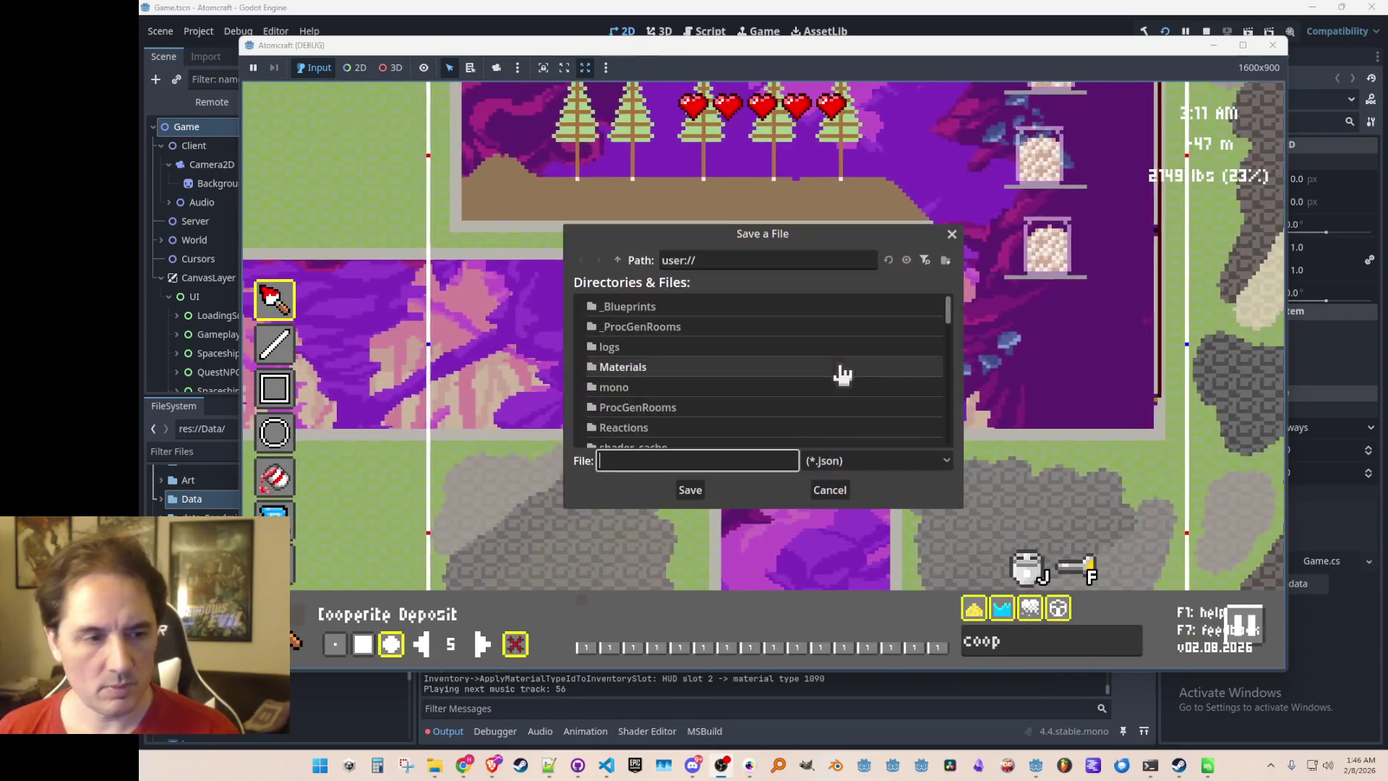
{"action": "double_click", "coordinate": [654, 407]}
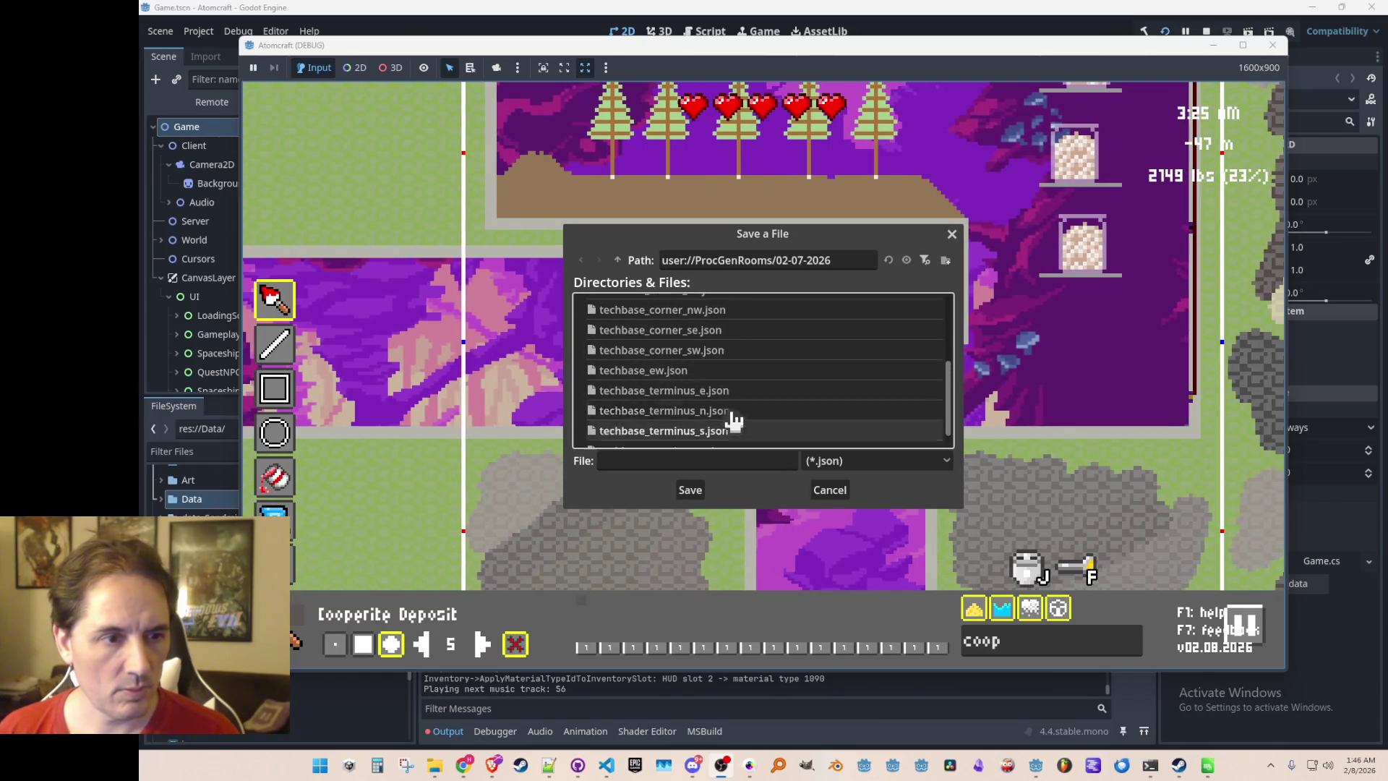
{"action": "scroll", "coordinate": [795, 409], "scroll_direction": "up", "scroll_amount": 2}
{"action": "left_click", "coordinate": [710, 388]}
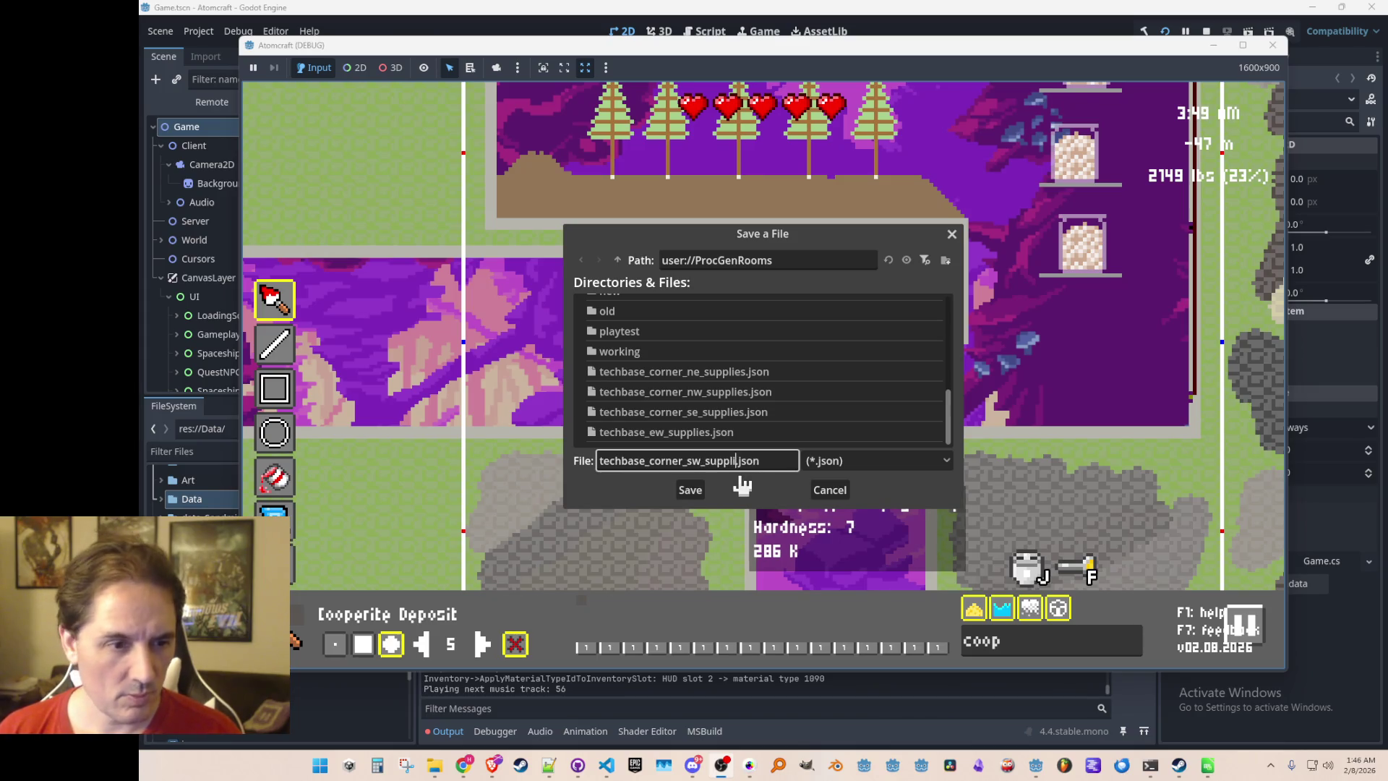
{"action": "key", "text": "Return"}
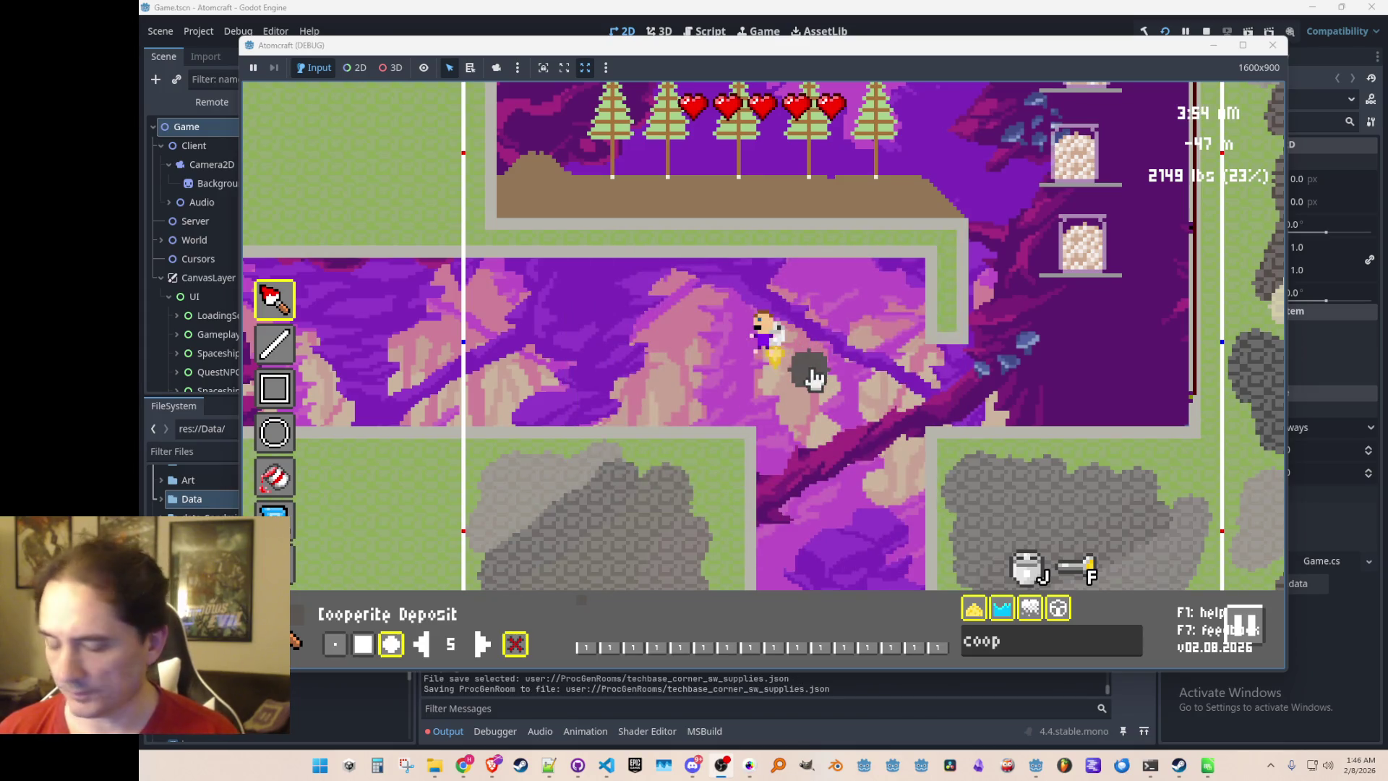
{"action": "key", "text": "Escape"}
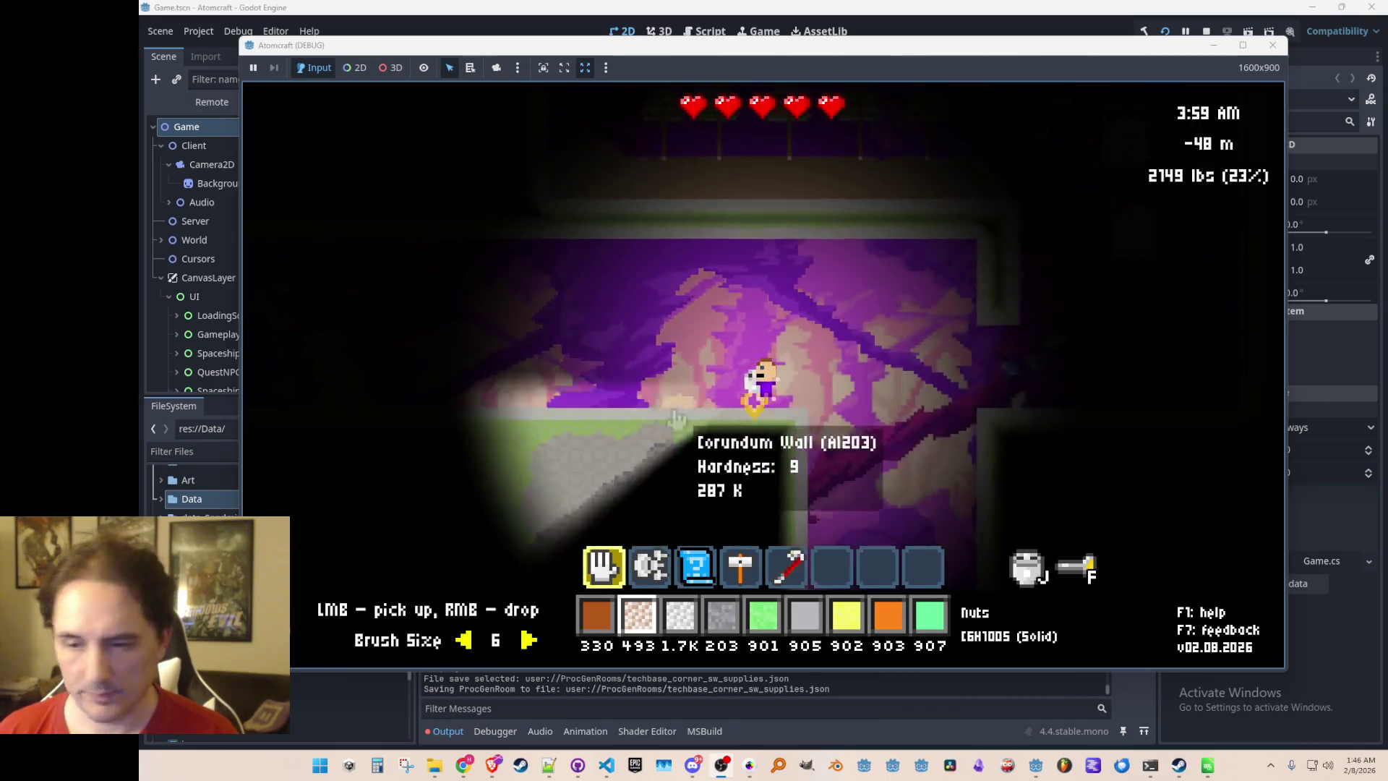
Jetpack up through the shaft and purple cave, then return to the tunnel in the room editor
{"action": "key", "text": "w"}
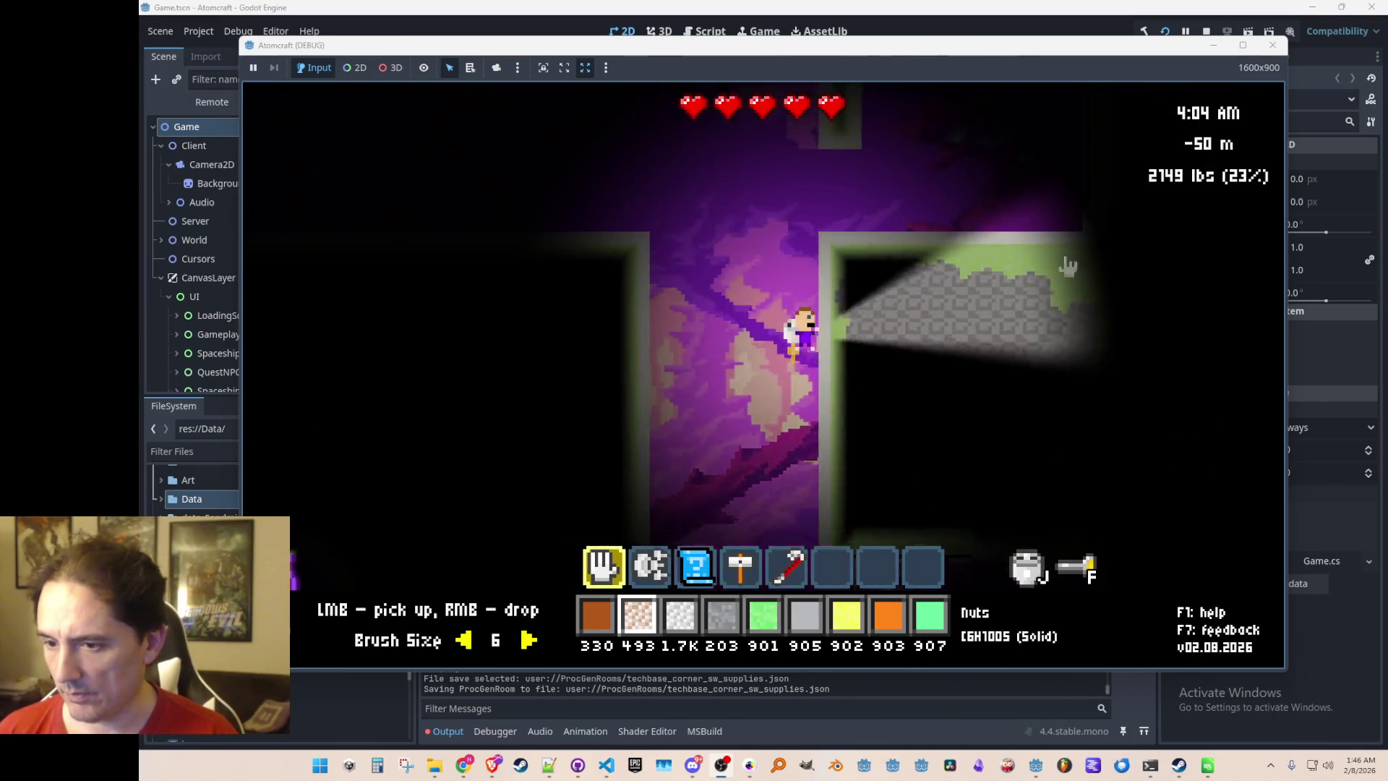
{"action": "key", "text": "a"}
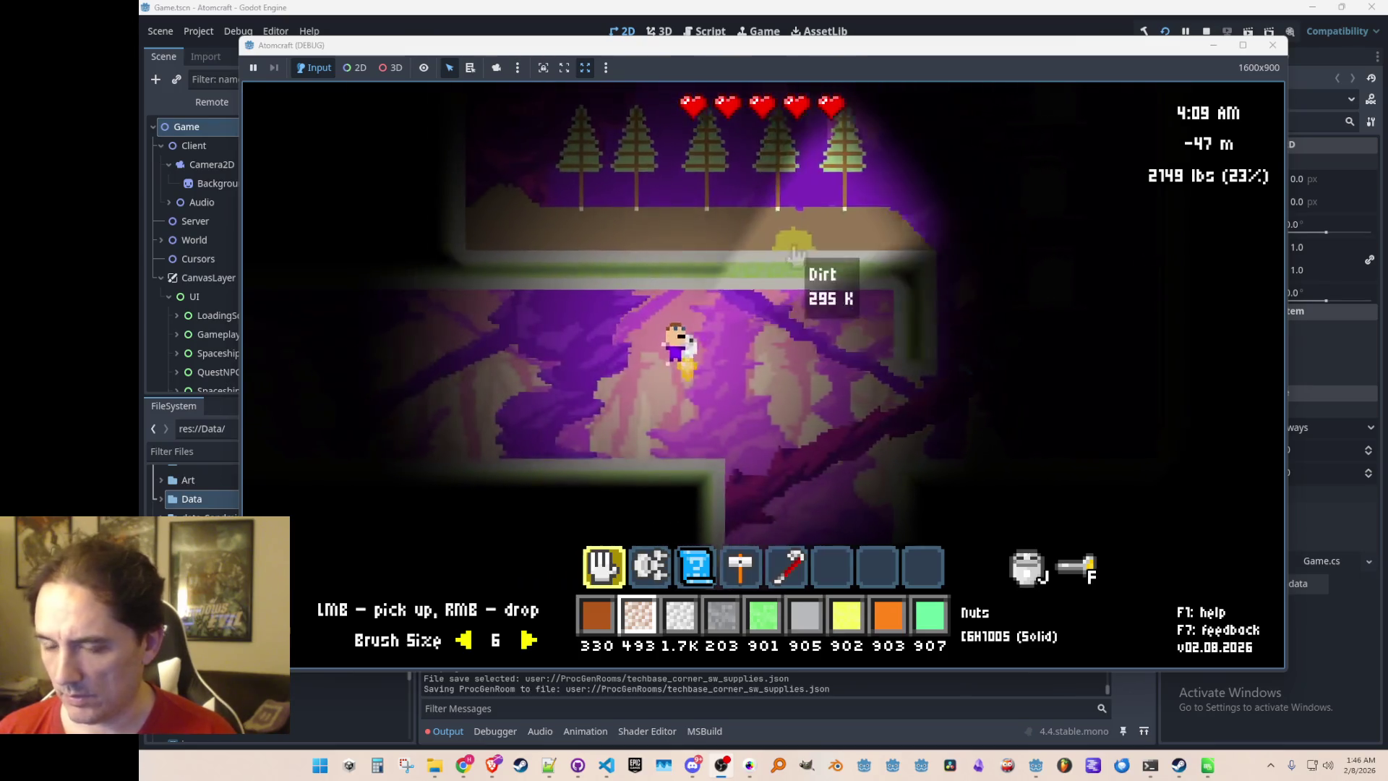
{"action": "key", "text": "a"}
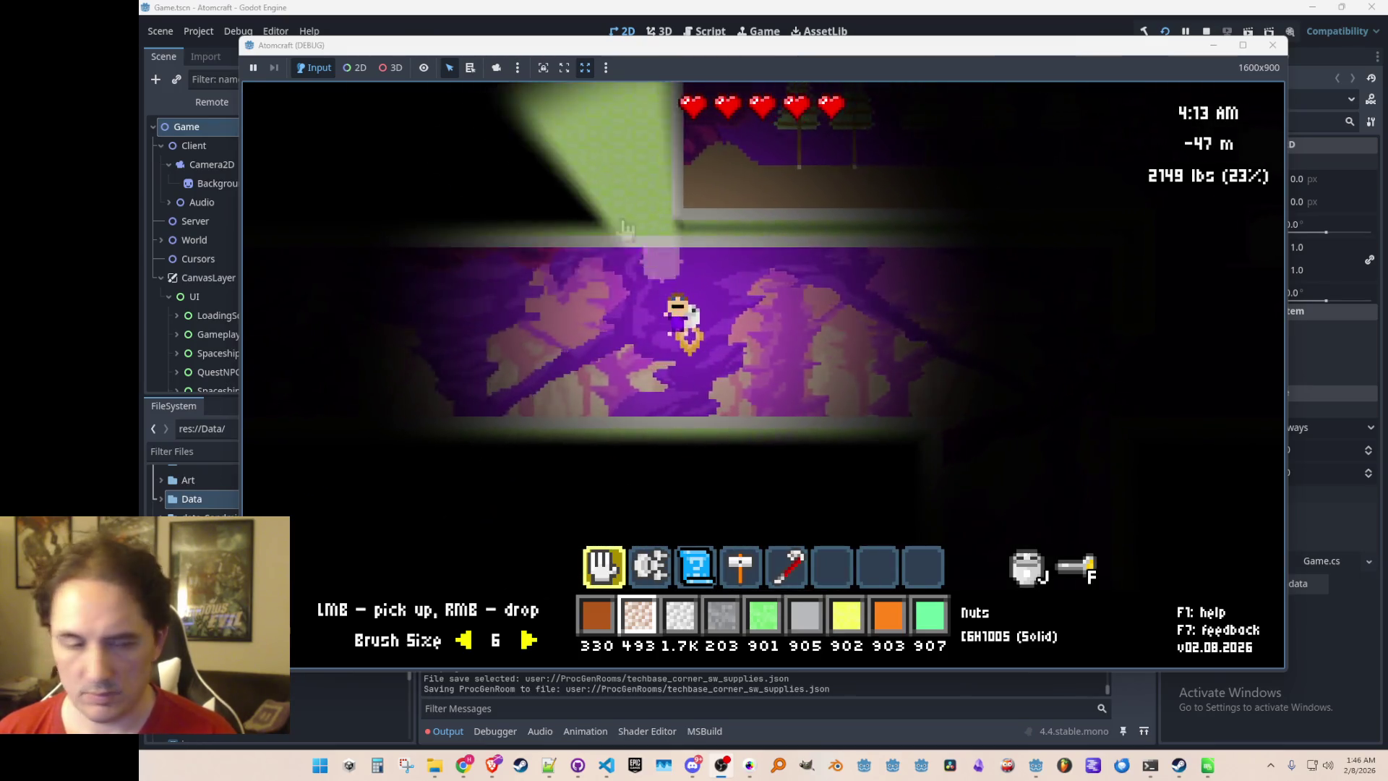
{"action": "key", "text": "Tab"}
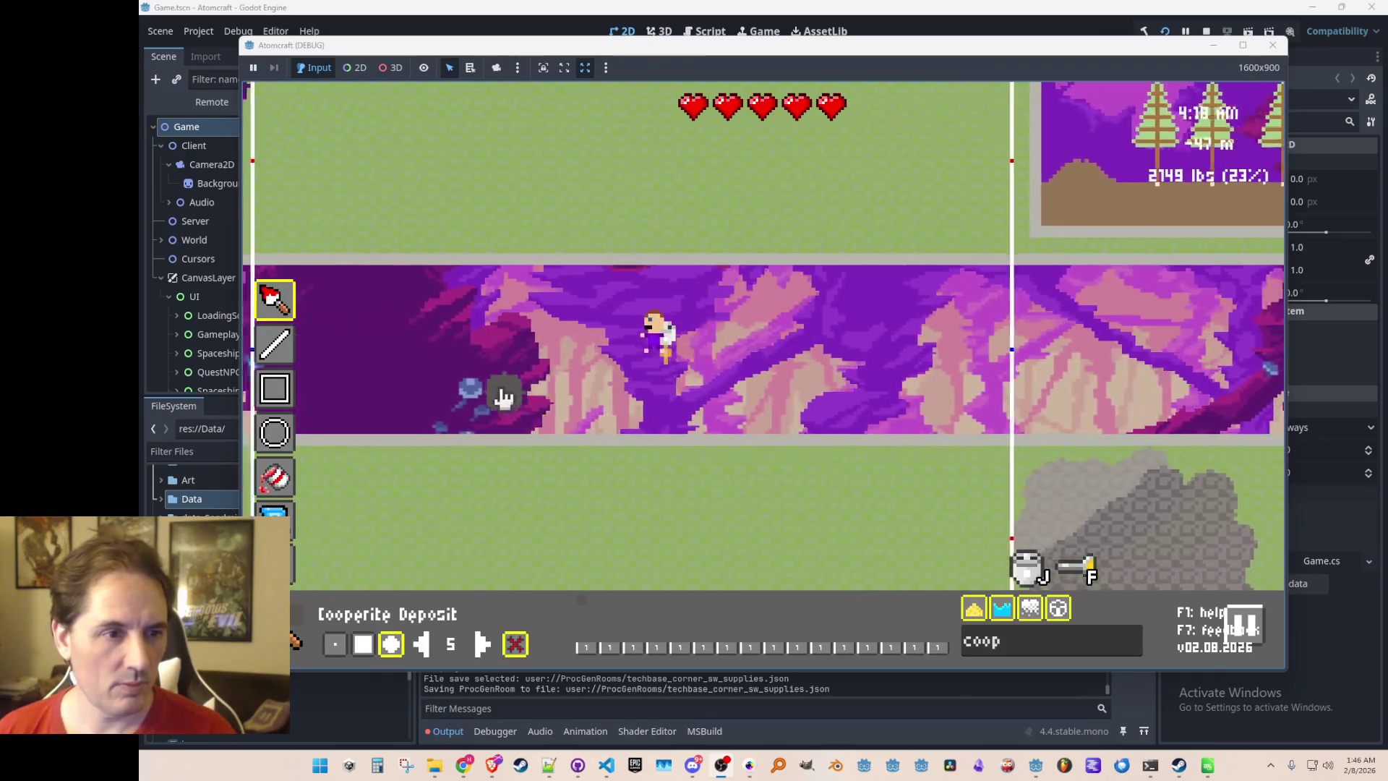
{"action": "key", "text": "s"}
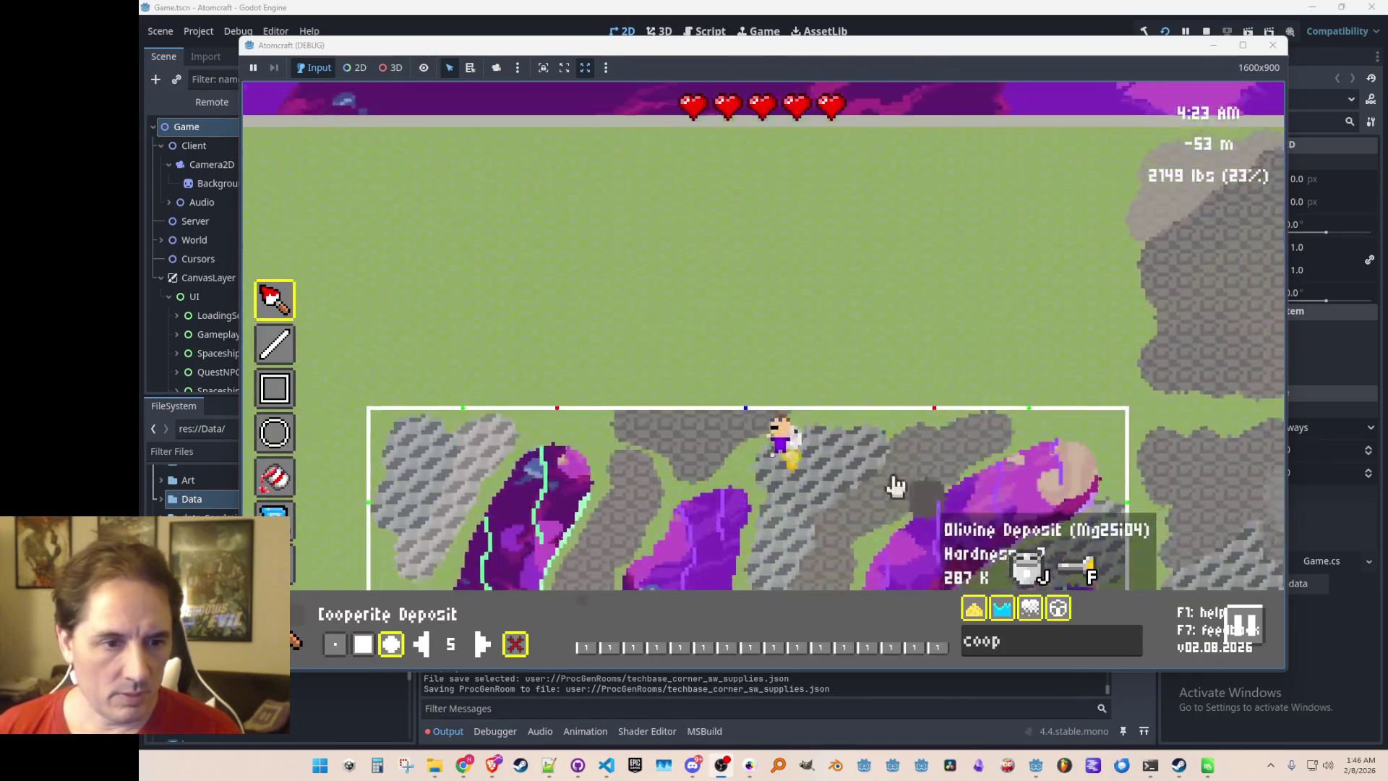
{"action": "key", "text": "w"}
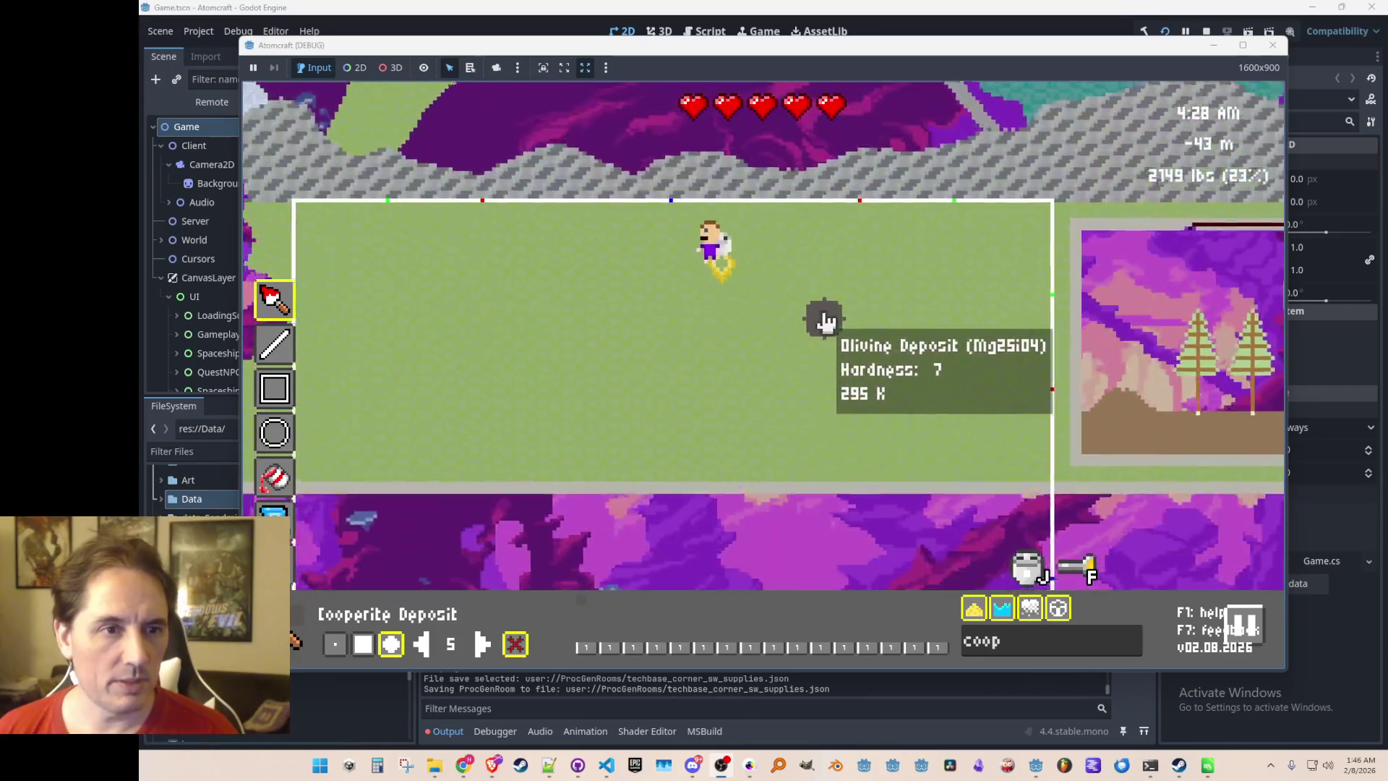
{"action": "key", "text": "s"}
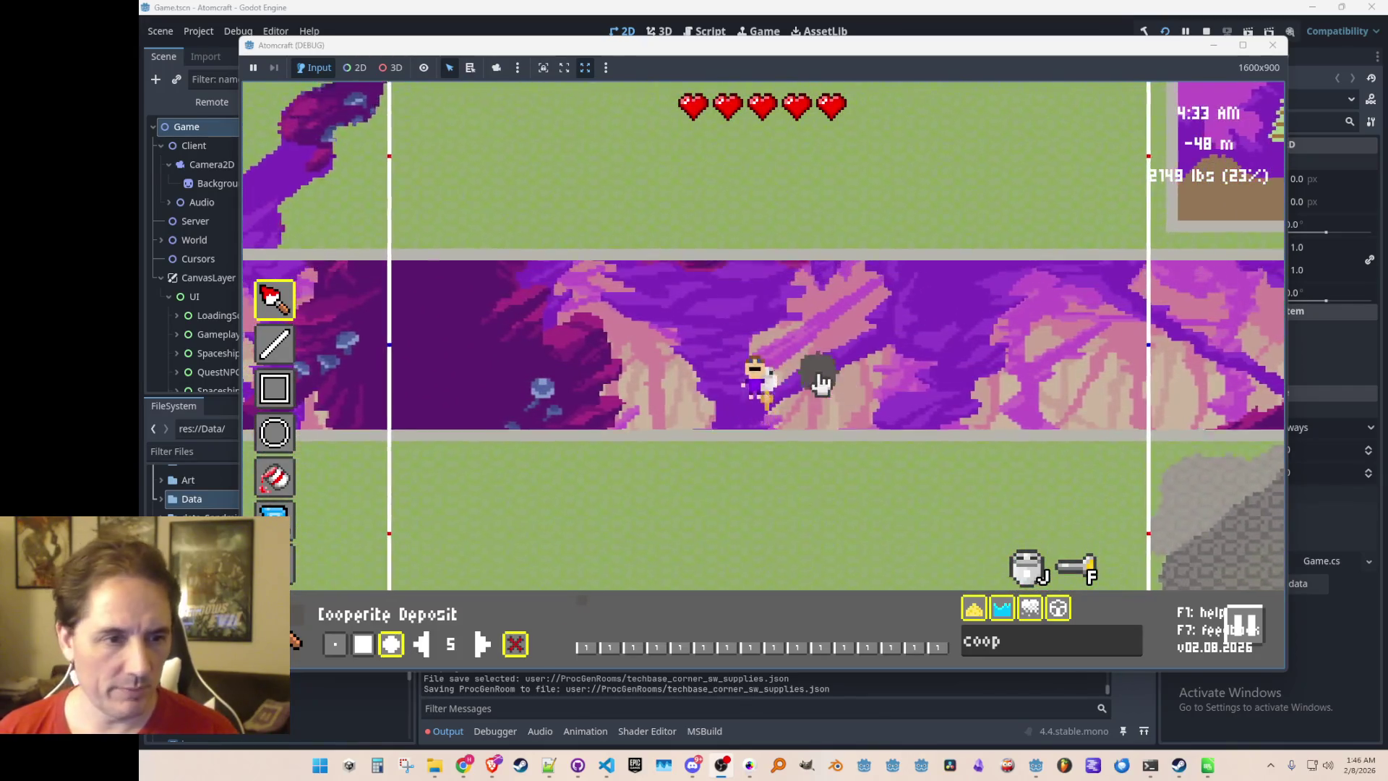
{"action": "key", "text": "Tab"}
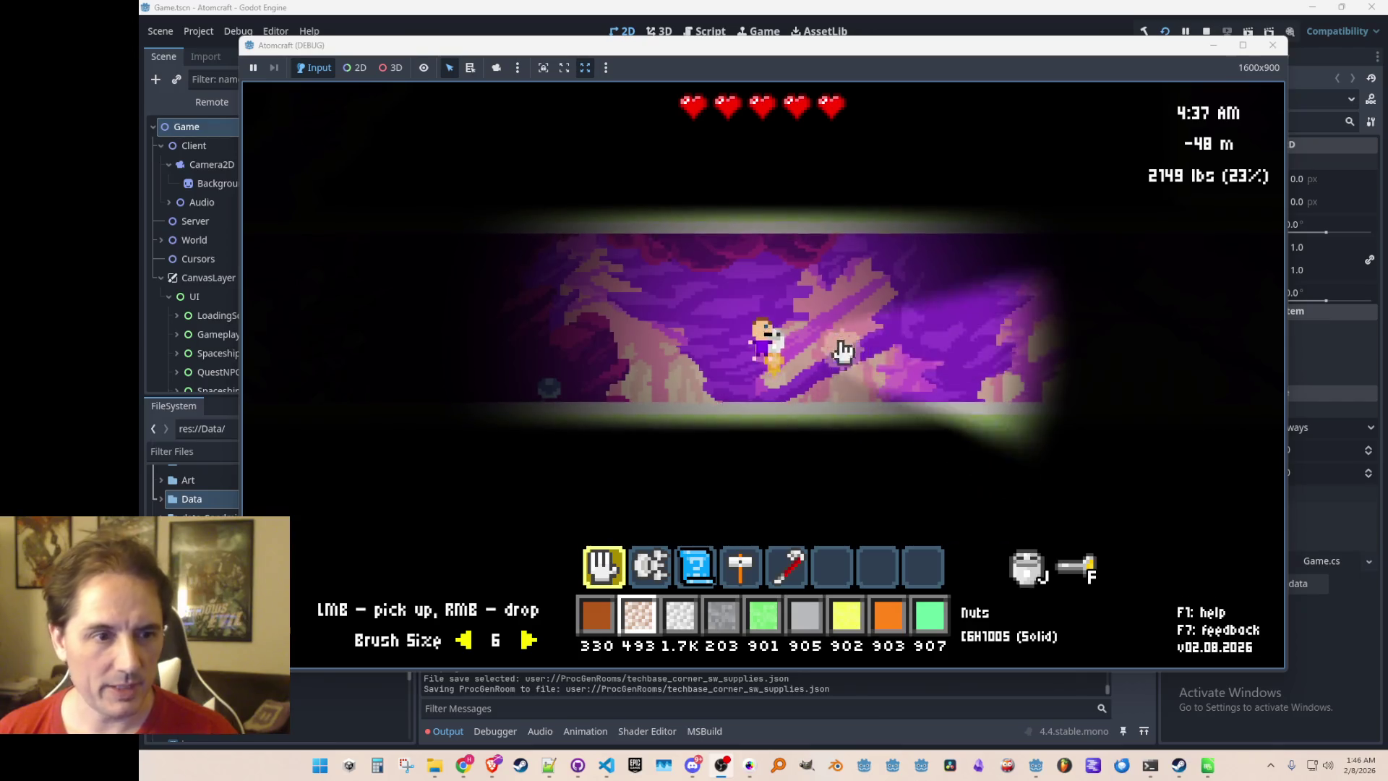
{"action": "key", "text": "Tab"}
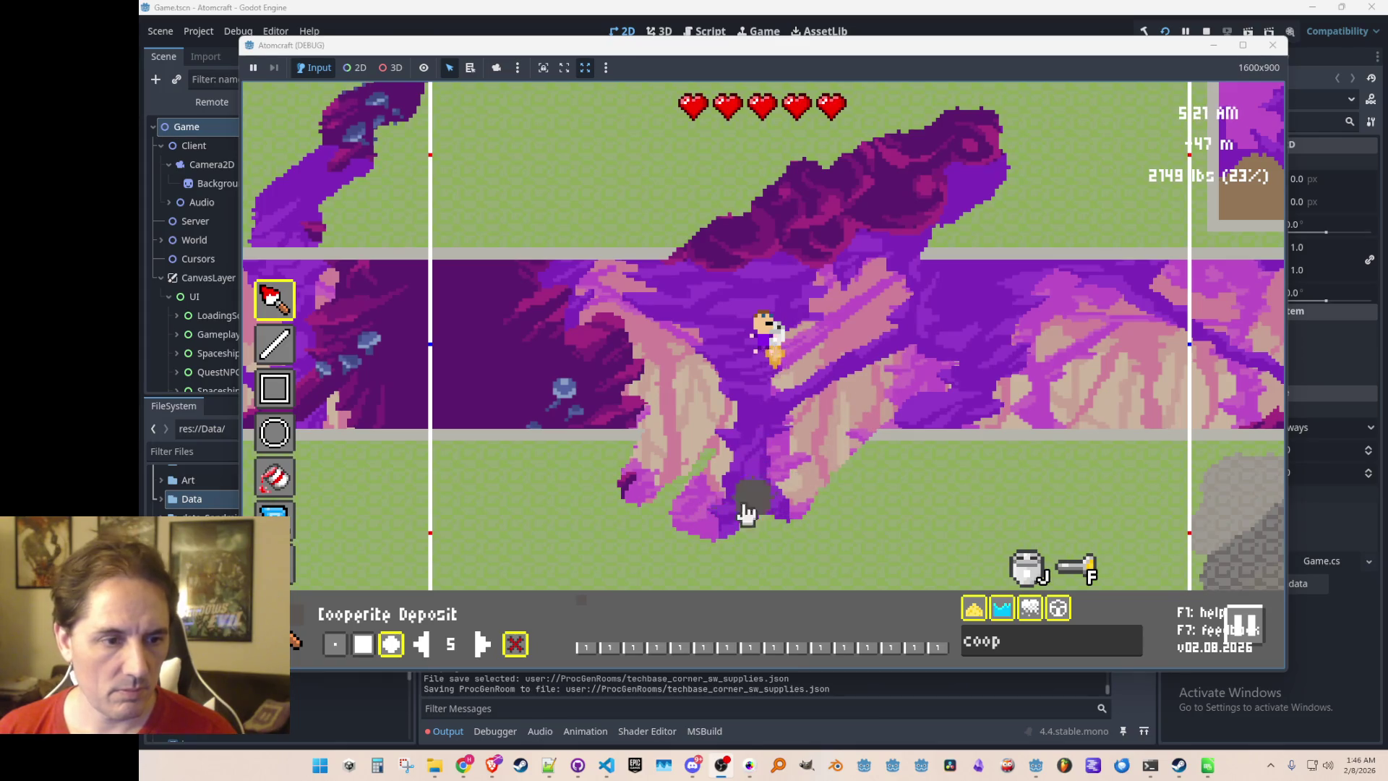
Paint an orange Ember Crown rim along the purple rock's terrain edge
{"action": "key", "text": "s"}
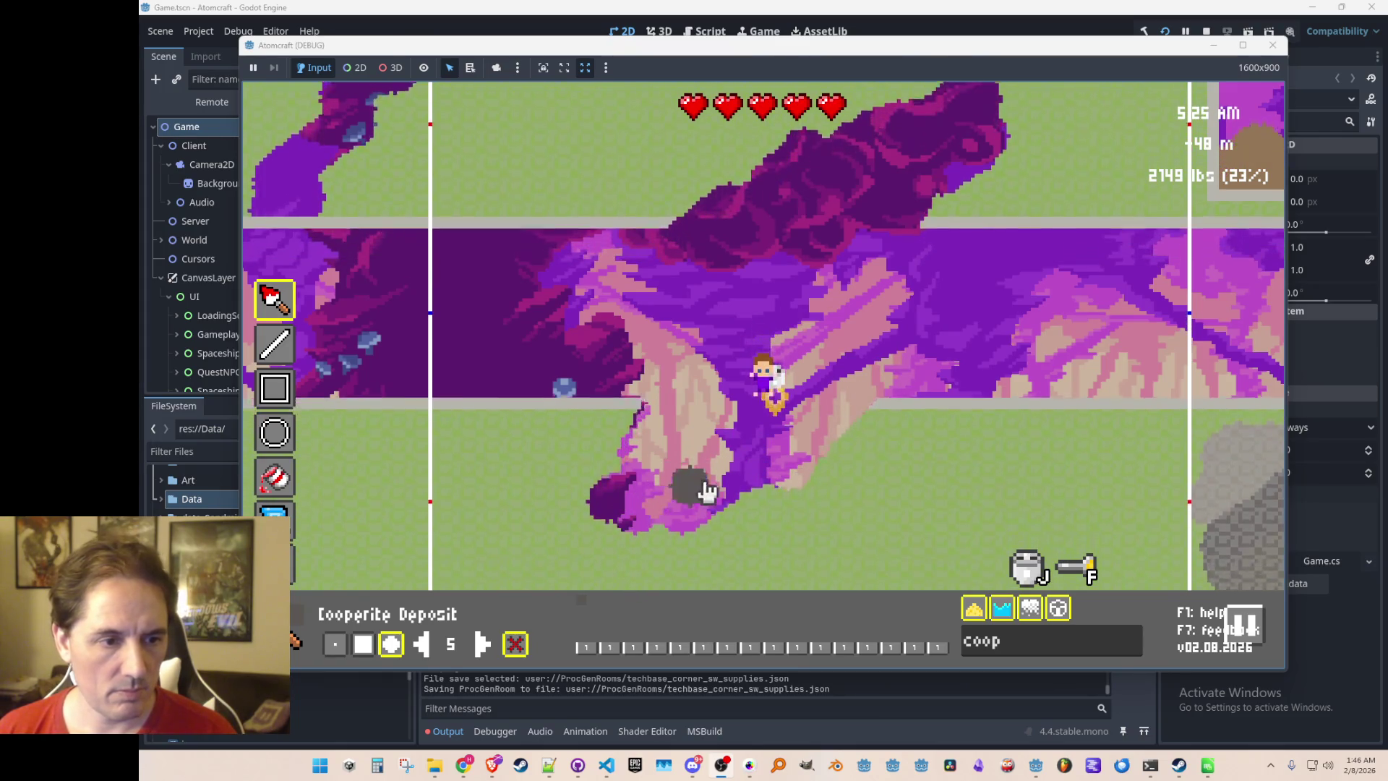
{"action": "key", "text": "w"}
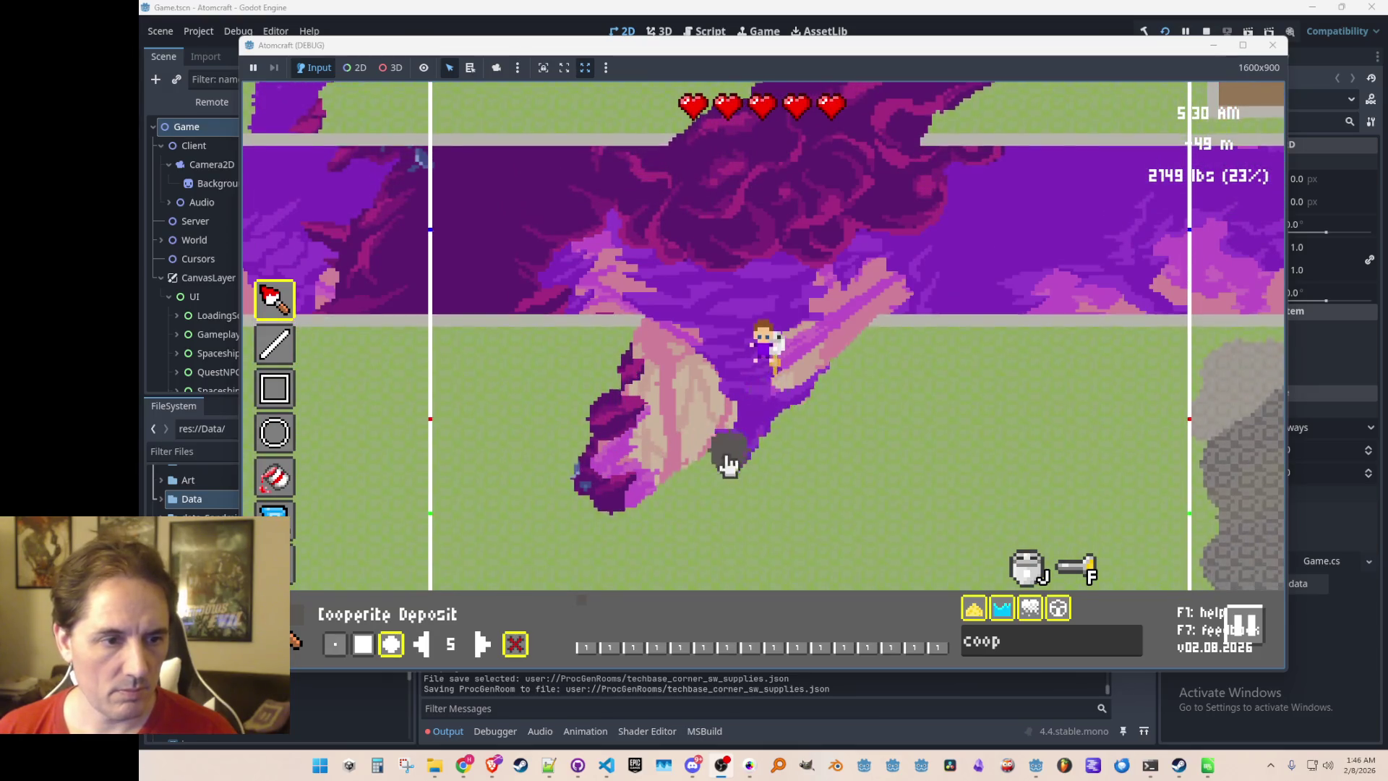
{"action": "left_click_drag", "start_coordinate": [636, 396], "coordinate": [568, 465]}
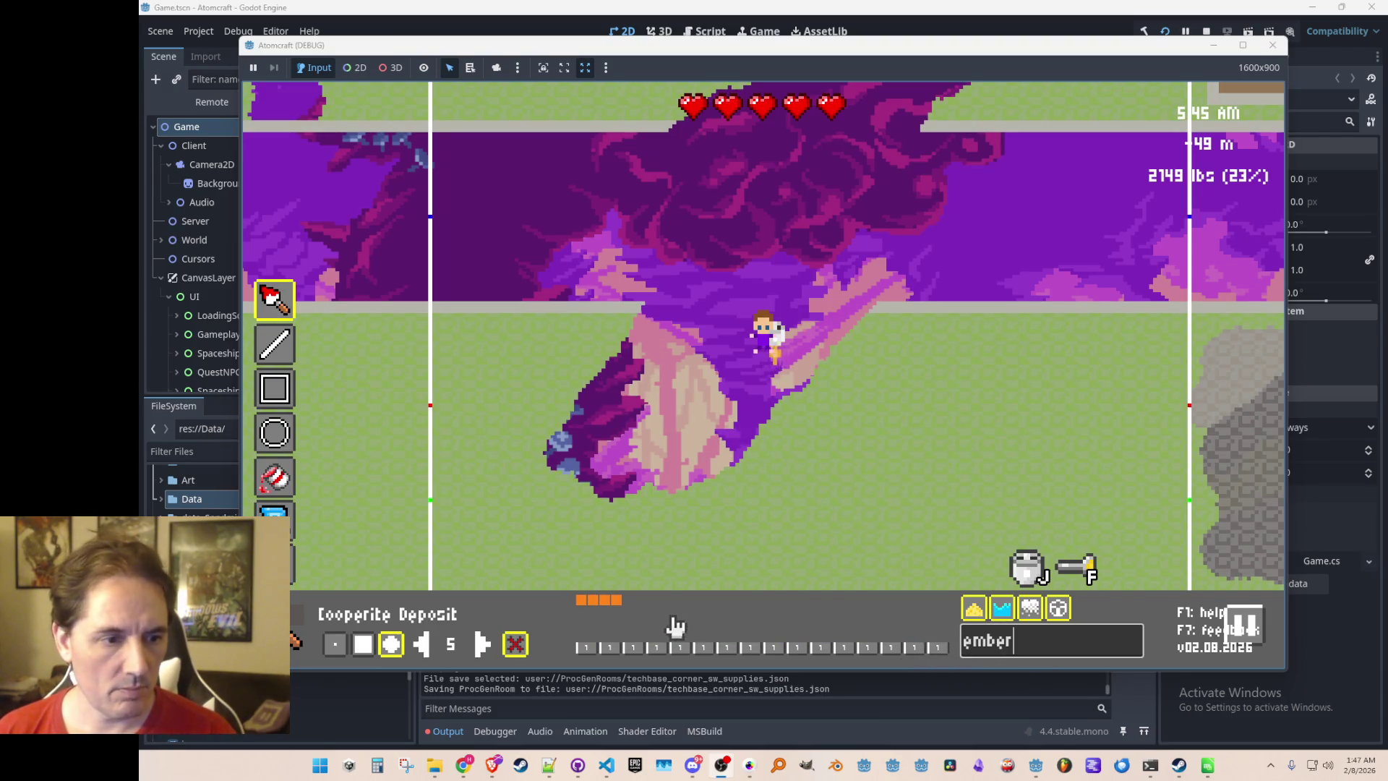
{"action": "left_click", "coordinate": [618, 609]}
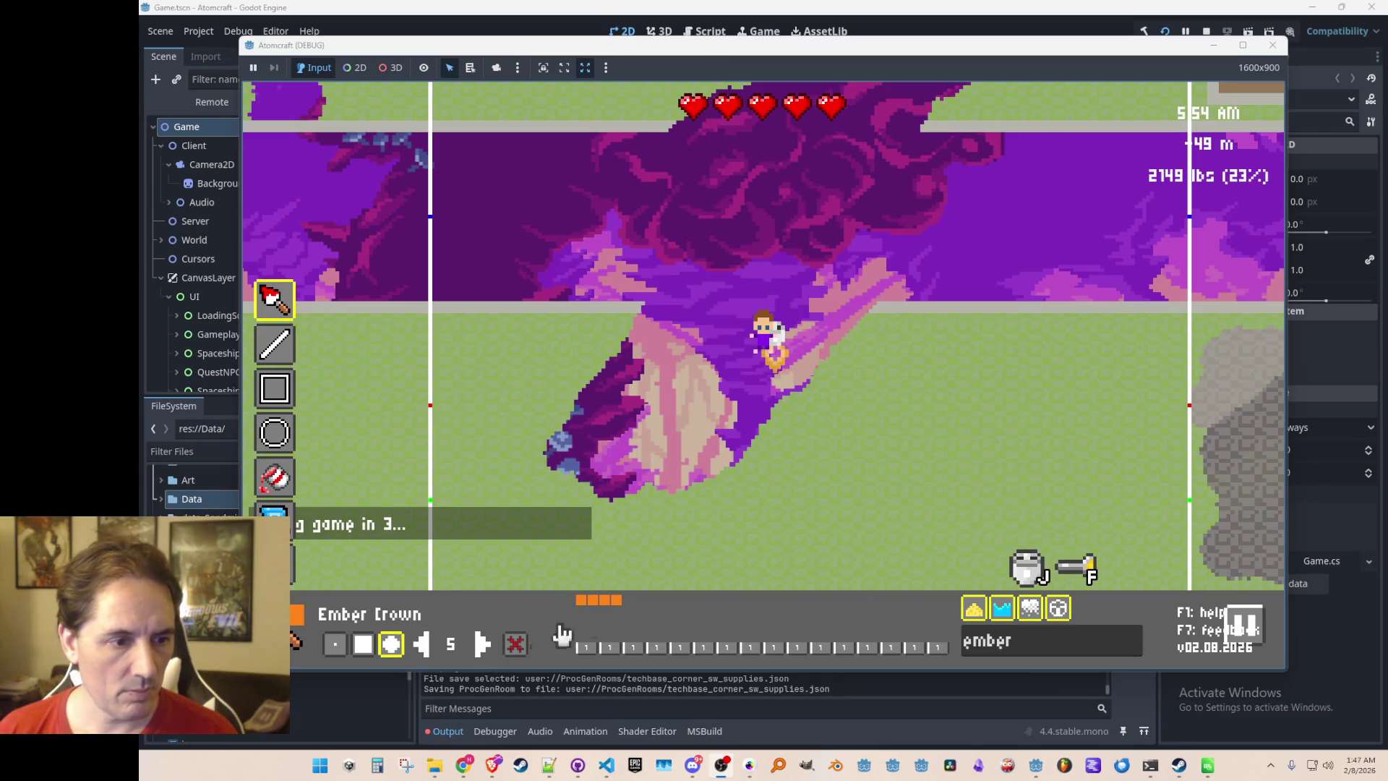
{"action": "mouse_move", "coordinate": [856, 356]}
{"action": "left_mouse_down"}
{"action": "mouse_move", "coordinate": [777, 428]}
{"action": "mouse_move", "coordinate": [752, 478]}
{"action": "mouse_move", "coordinate": [683, 499]}
{"action": "mouse_move", "coordinate": [566, 501]}
{"action": "mouse_move", "coordinate": [538, 475]}
{"action": "left_mouse_up"}
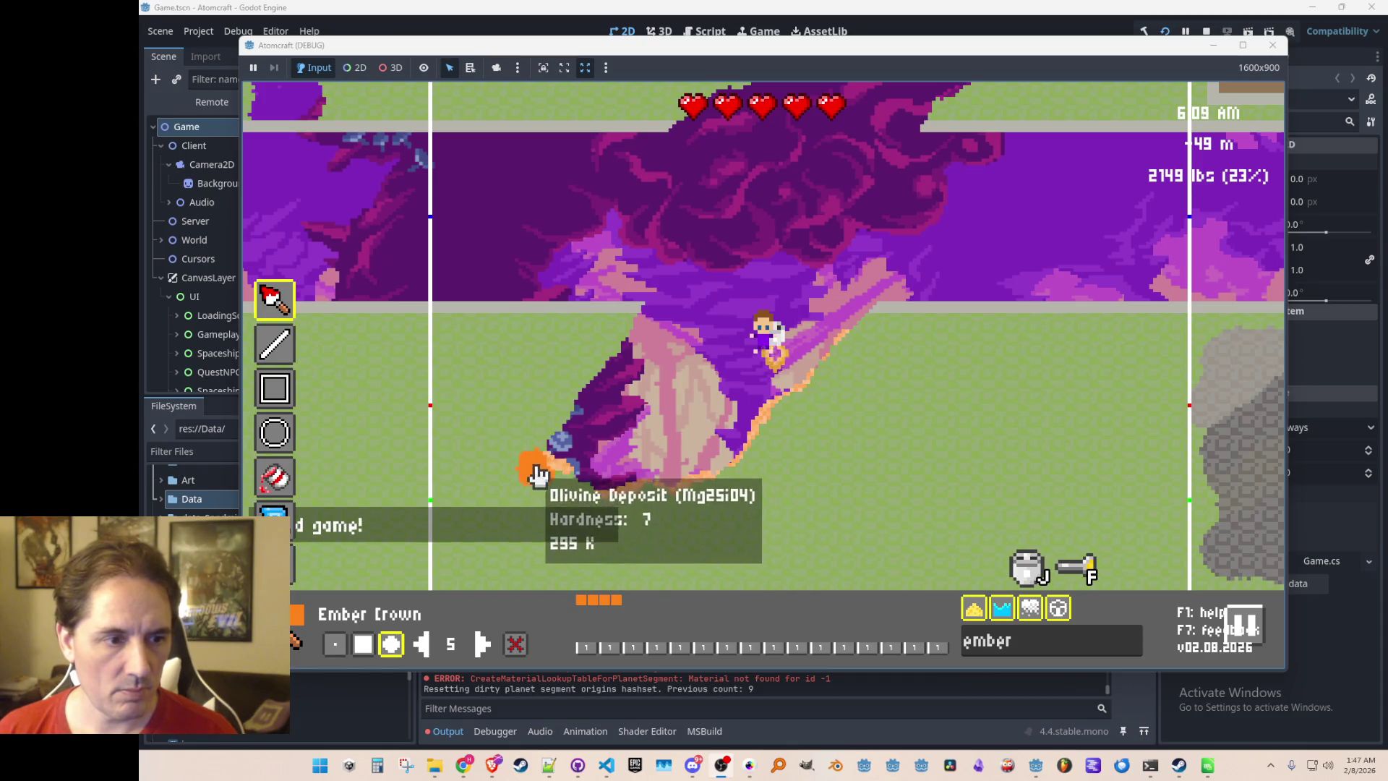
{"action": "key", "text": "w"}
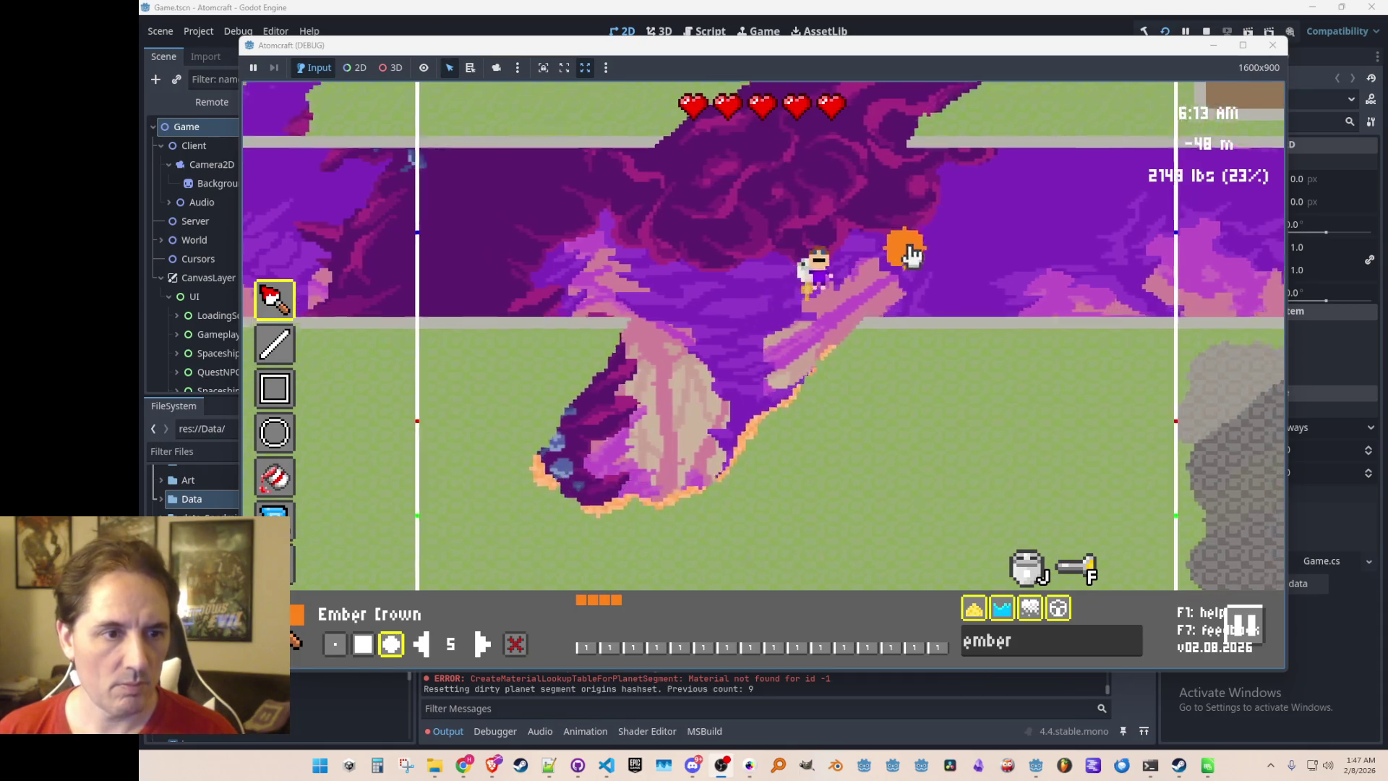
{"action": "key", "text": "w"}
{"action": "mouse_move", "coordinate": [847, 353]}
{"action": "left_mouse_down"}
{"action": "mouse_move", "coordinate": [895, 273]}
{"action": "mouse_move", "coordinate": [881, 294]}
{"action": "left_mouse_up"}
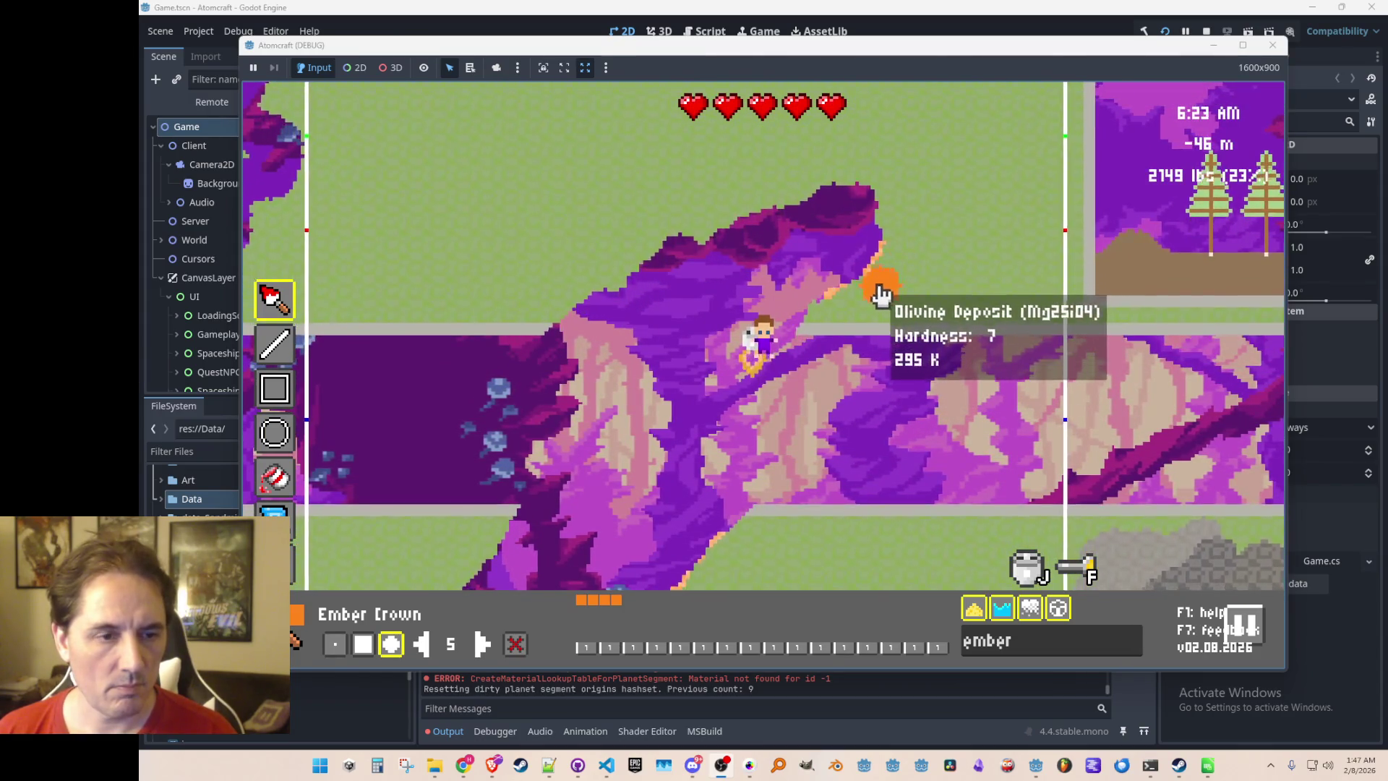
Switch to Ember Crown Streamer and paint thin orange streaks down the rock
{"action": "left_click", "coordinate": [597, 611]}
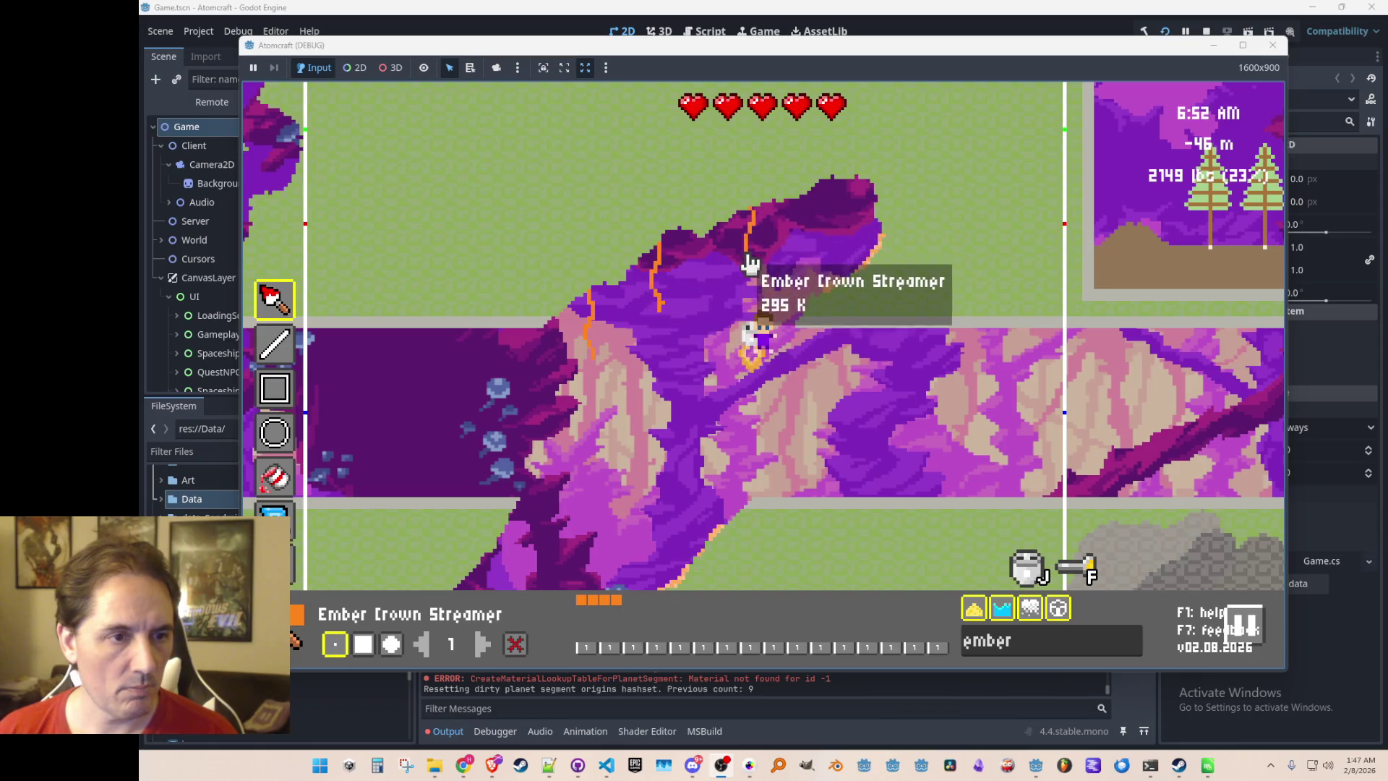
{"action": "left_click_drag", "start_coordinate": [847, 190], "coordinate": [850, 209]}
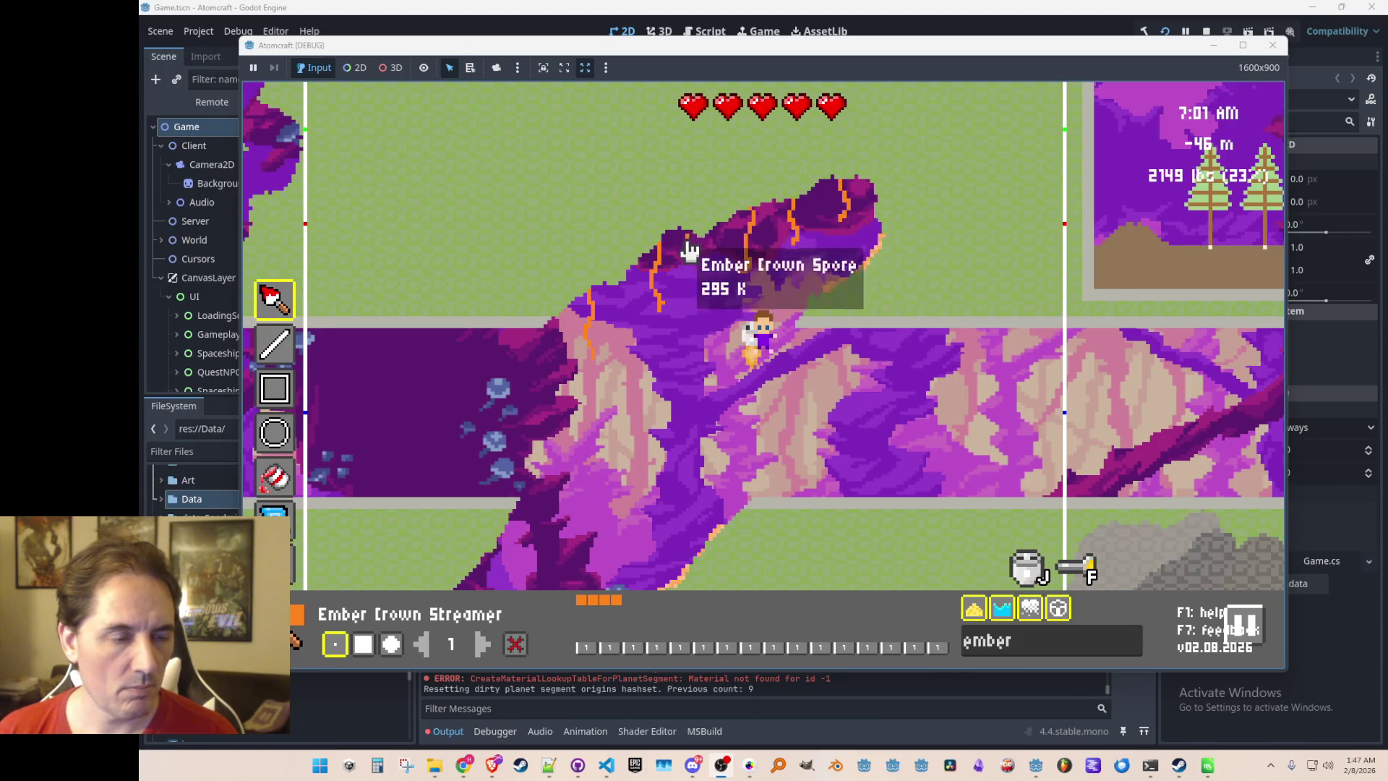
{"action": "key", "text": "s"}
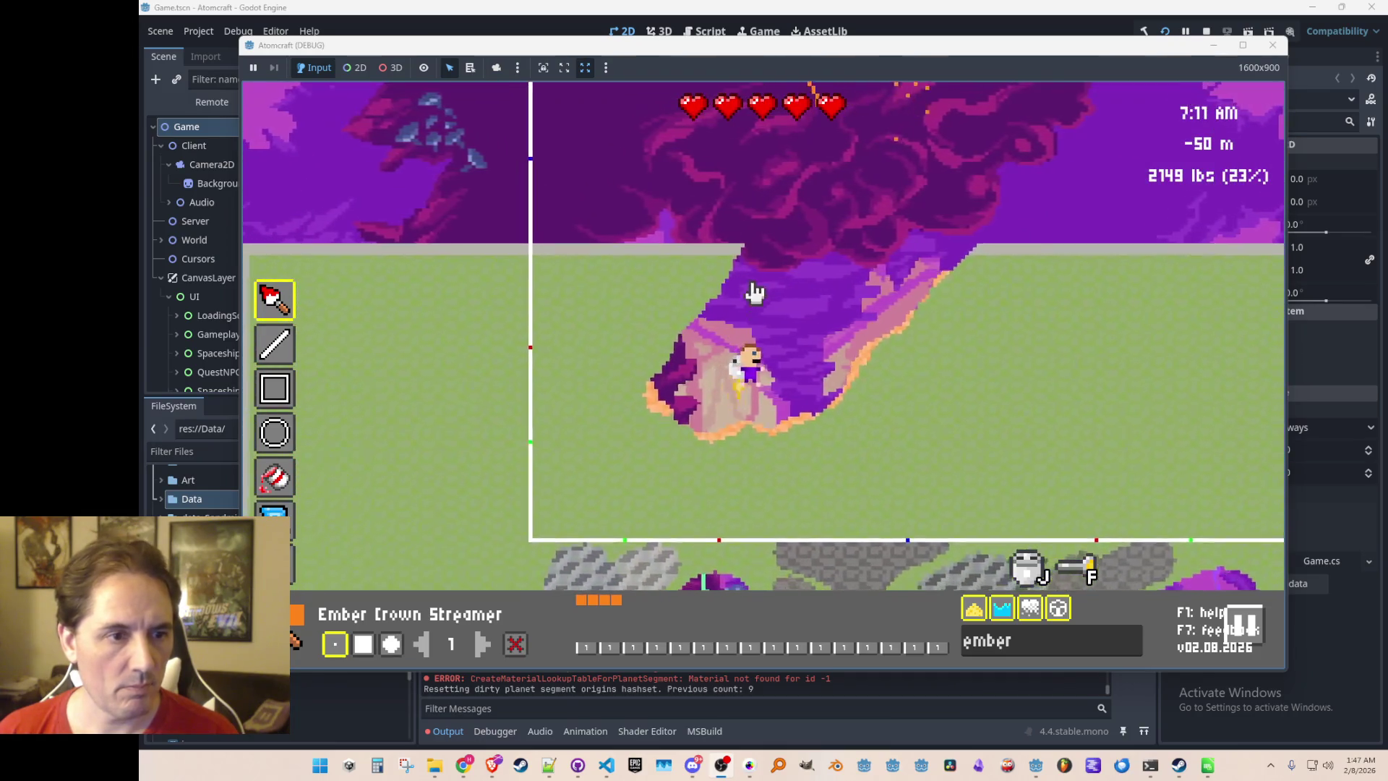
{"action": "left_click_drag", "start_coordinate": [734, 248], "coordinate": [727, 309]}
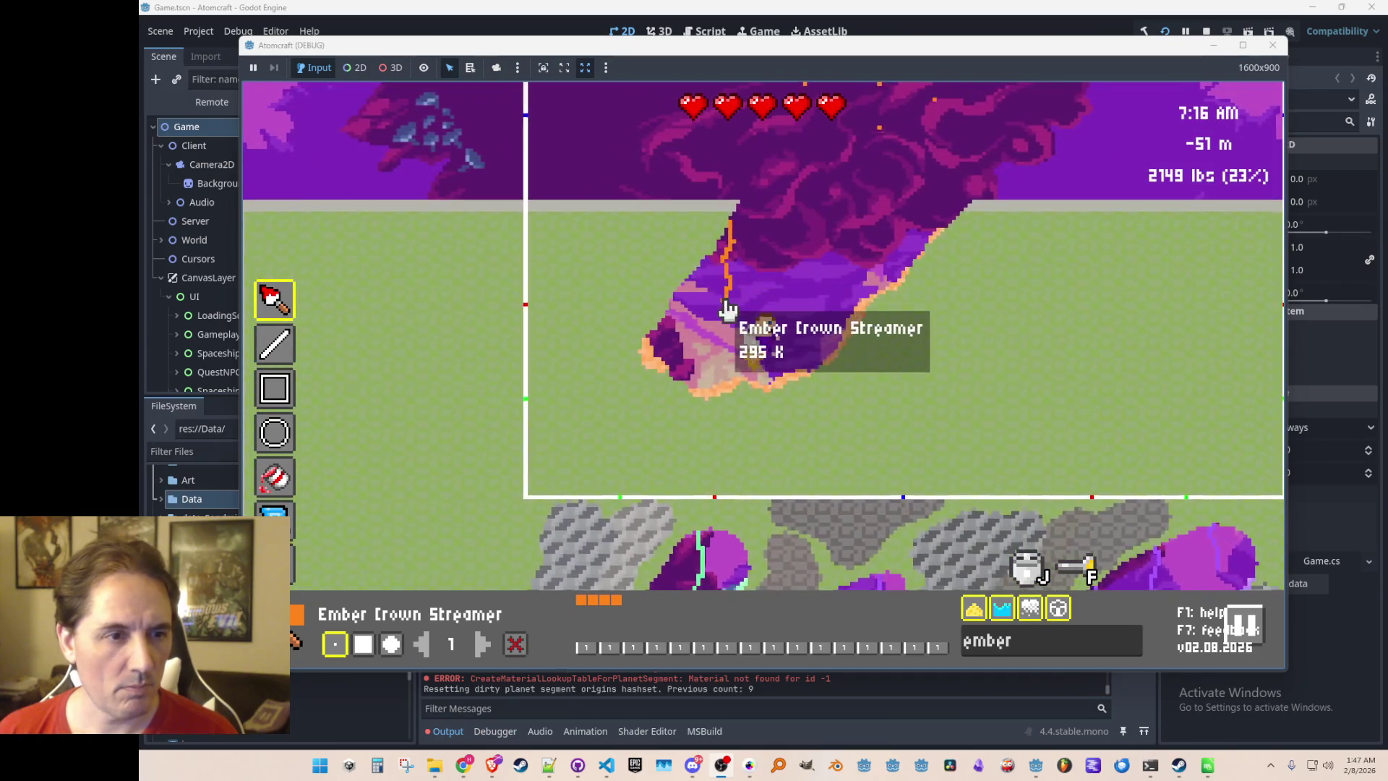
{"action": "key", "text": "w"}
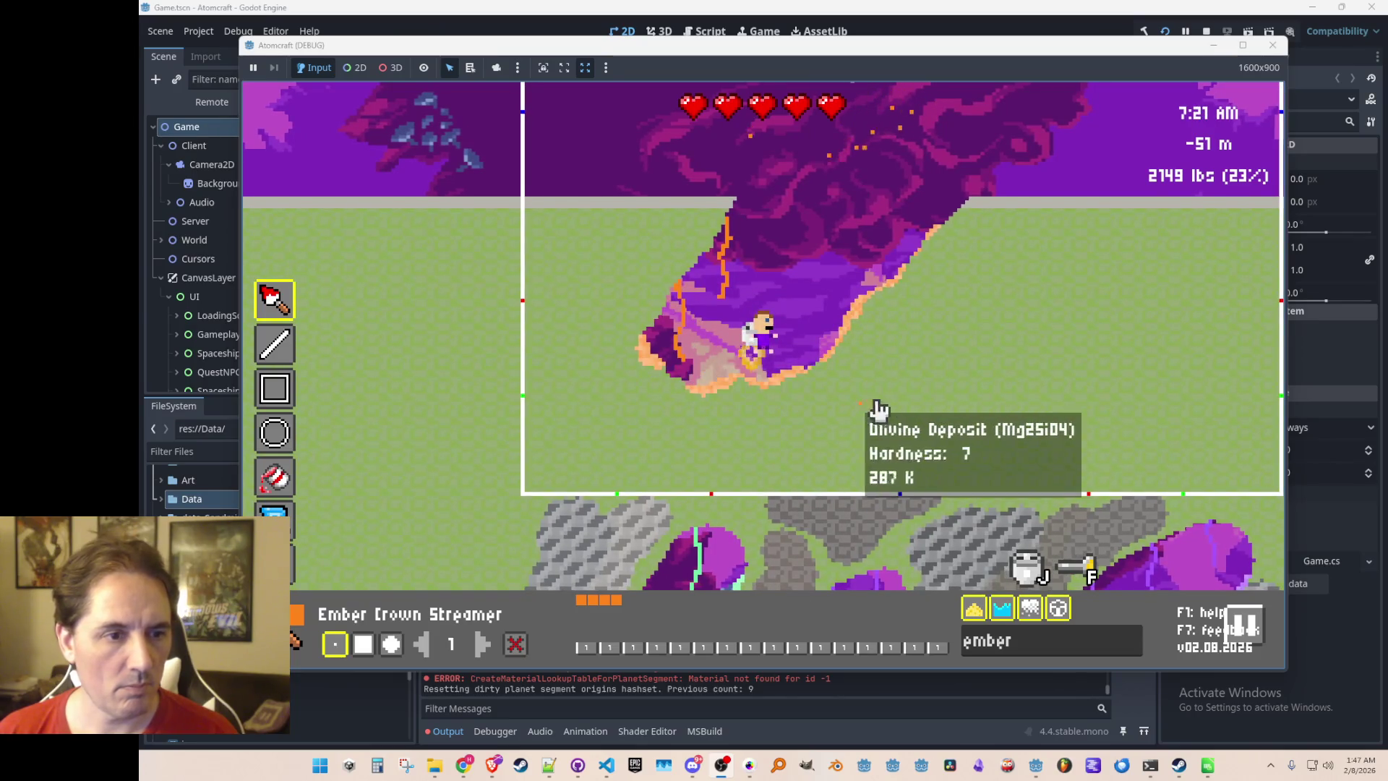
{"action": "key", "text": "w"}
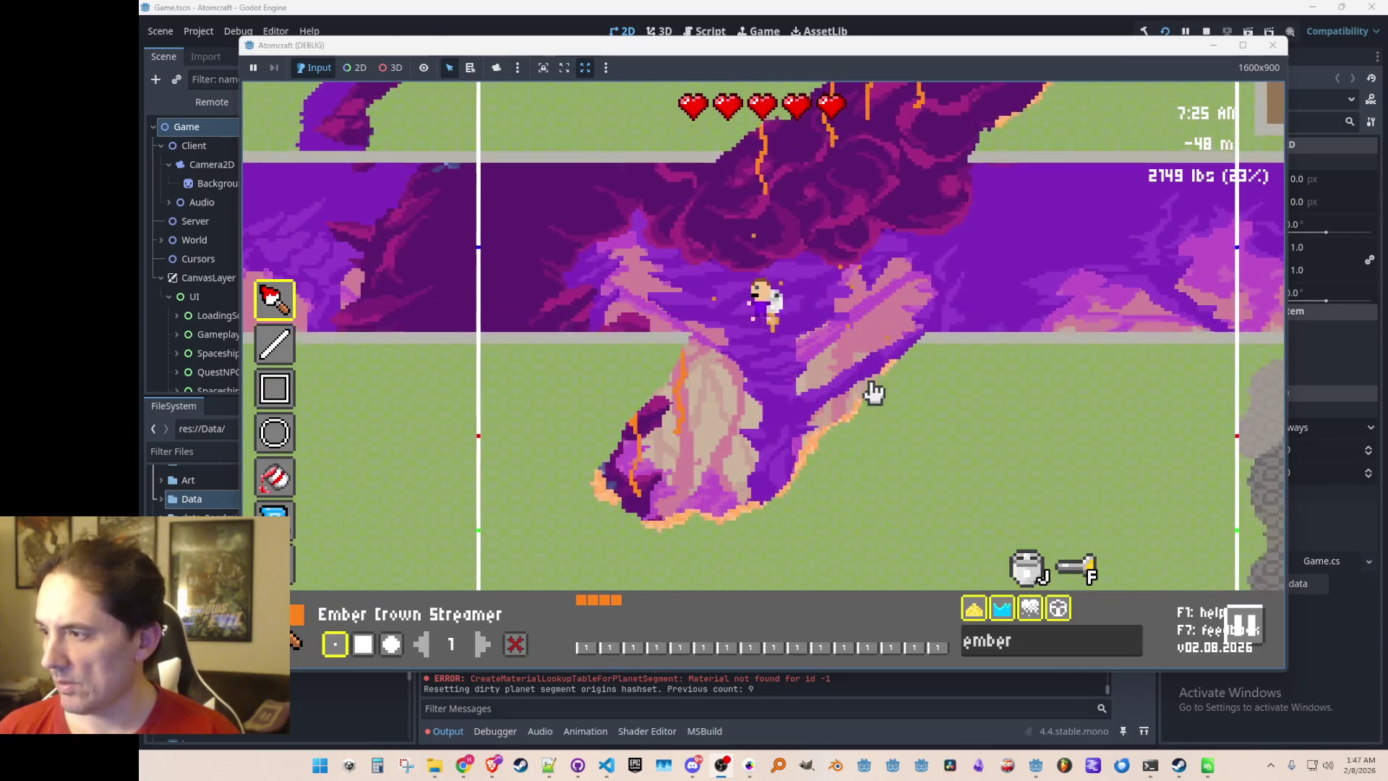
Inspect the streamers in the normal lit game view, flying around the cave, then return to the painter
{"action": "key", "text": "Escape"}
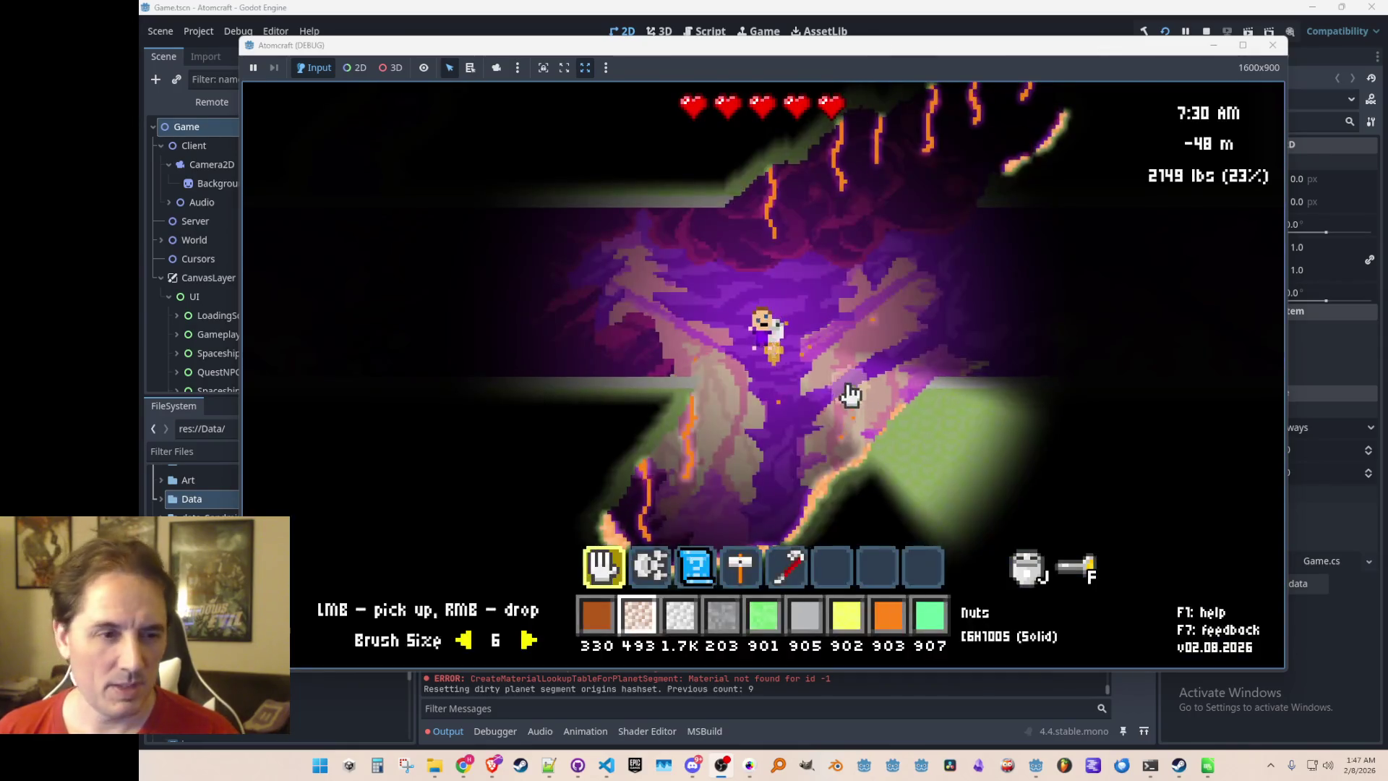
{"action": "key", "text": "a"}
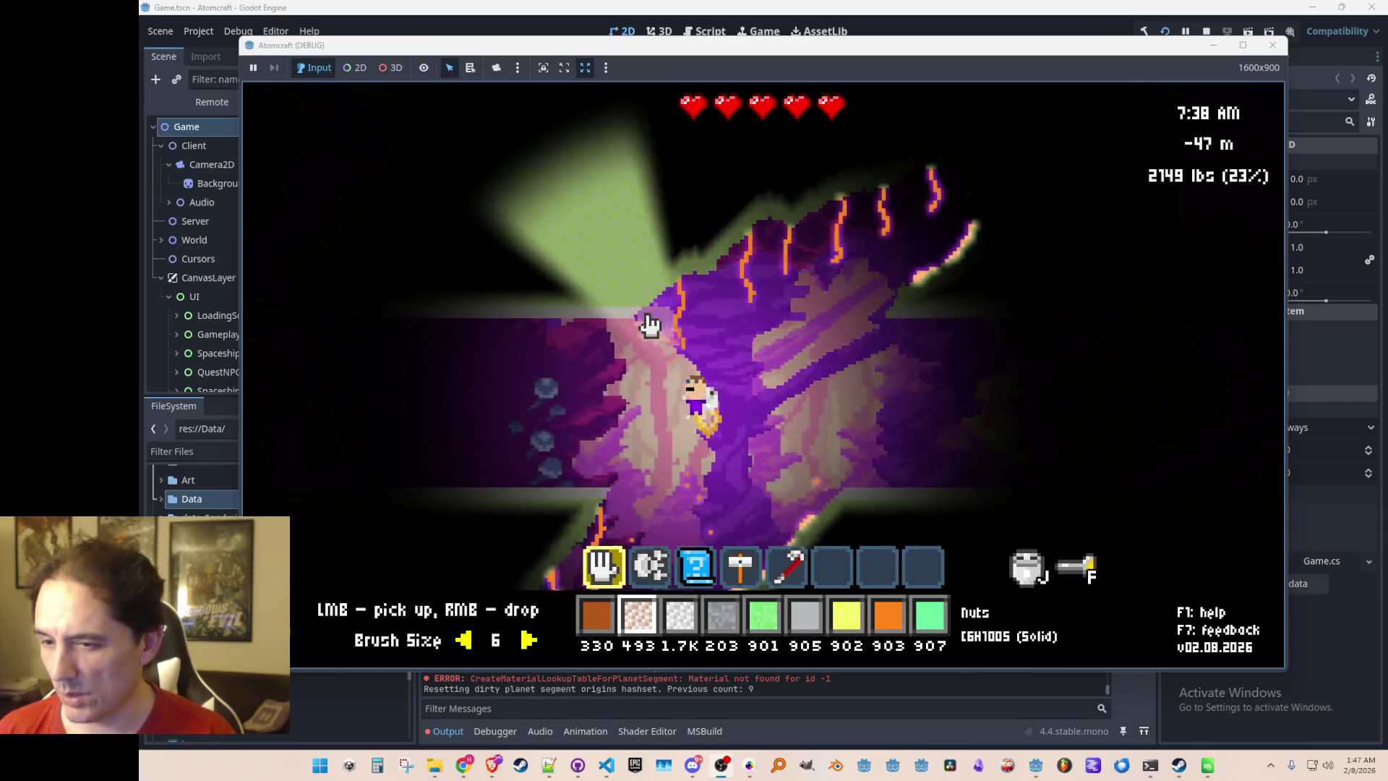
{"action": "key", "text": "s"}
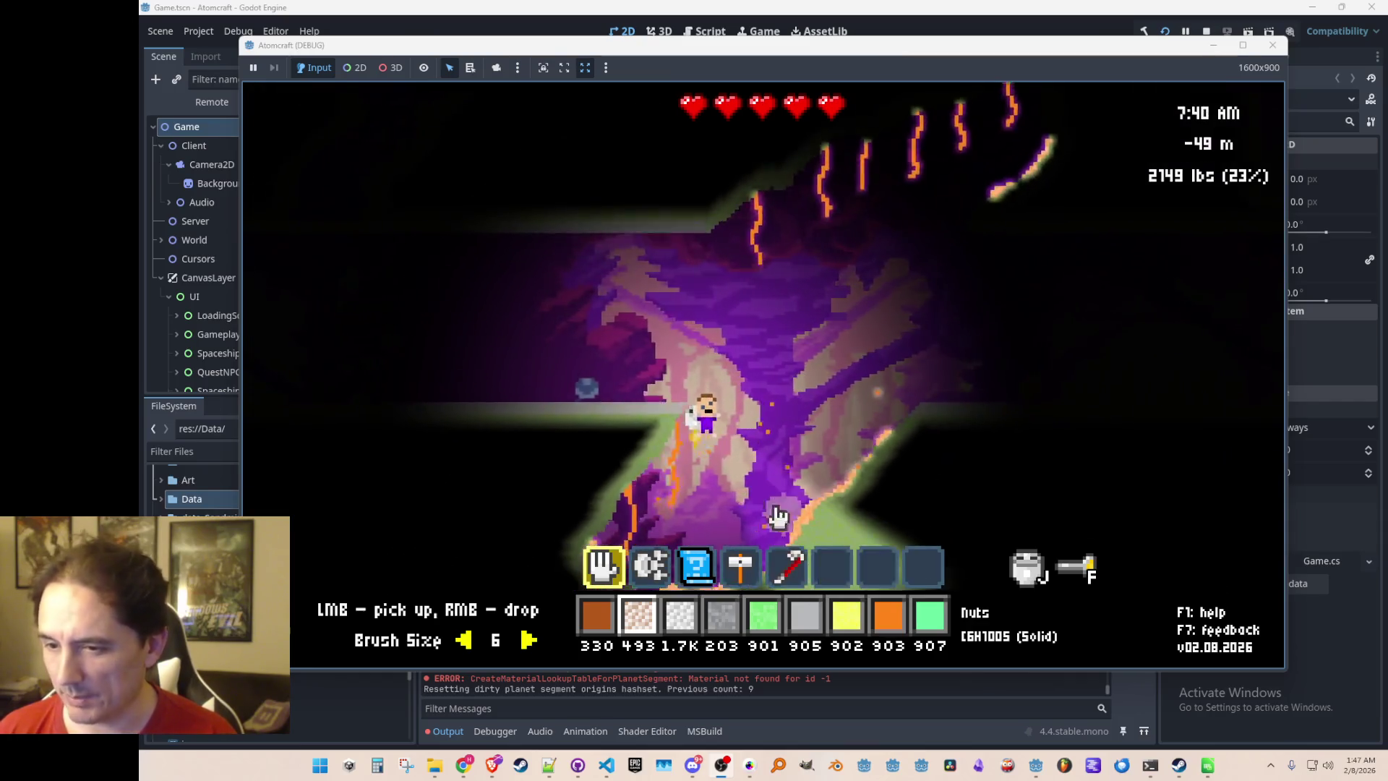
{"action": "key", "text": "w"}
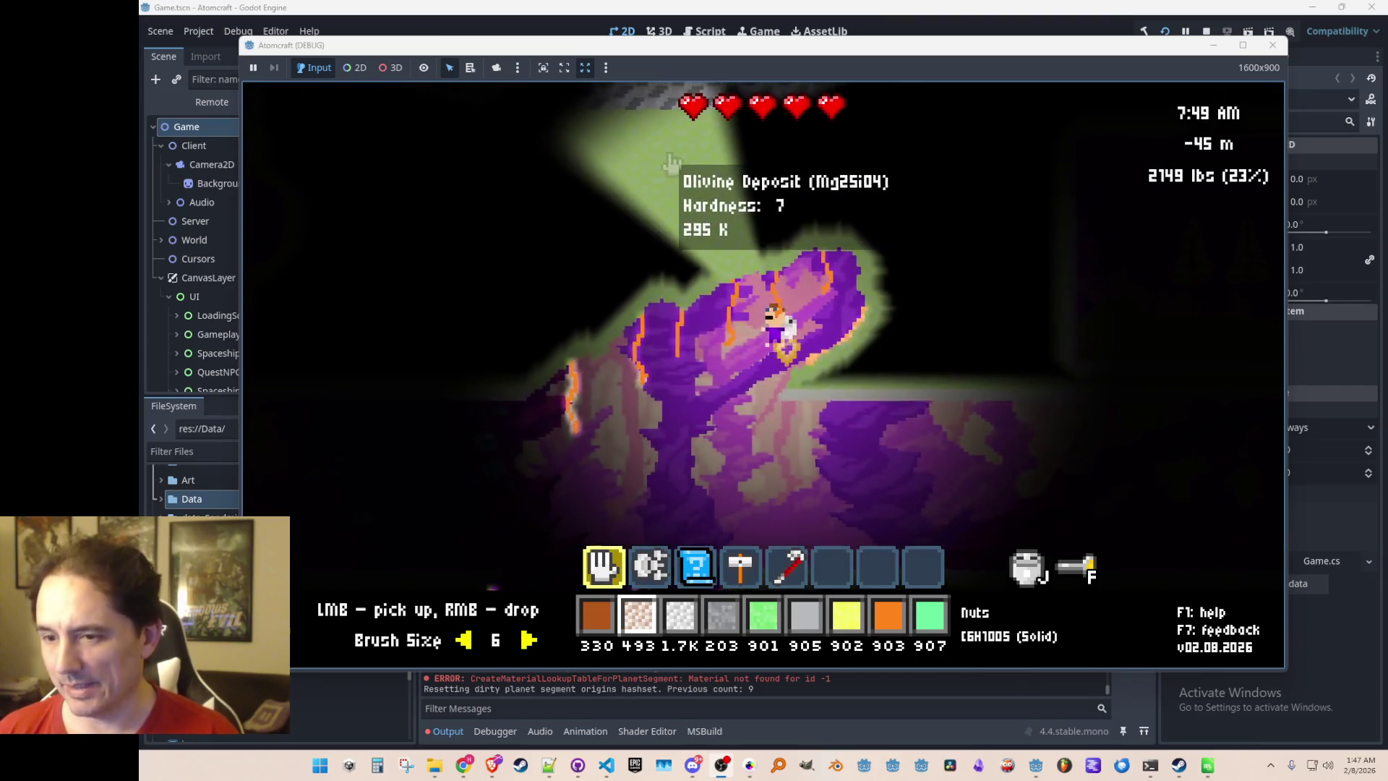
{"action": "key", "text": "s"}
{"action": "key", "text": "d"}
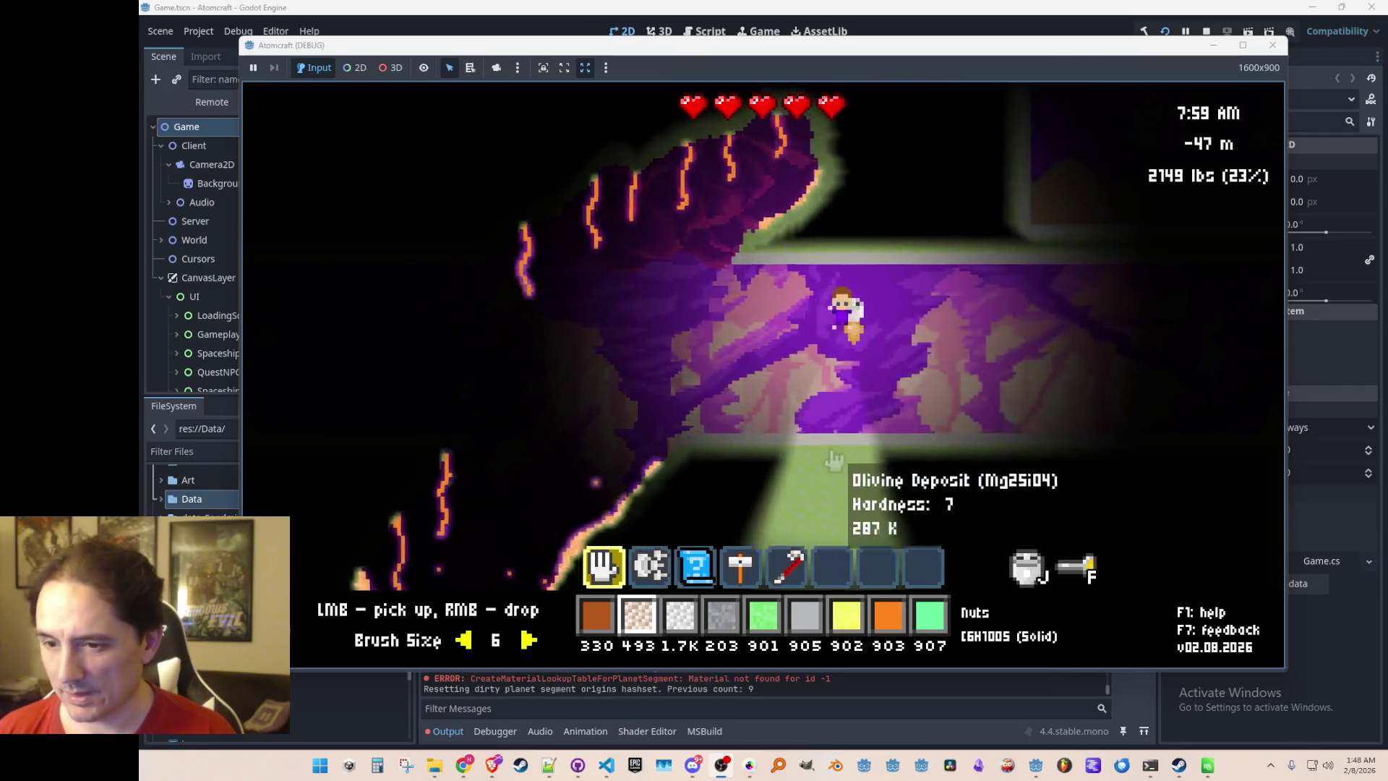
{"action": "key", "text": "F2"}
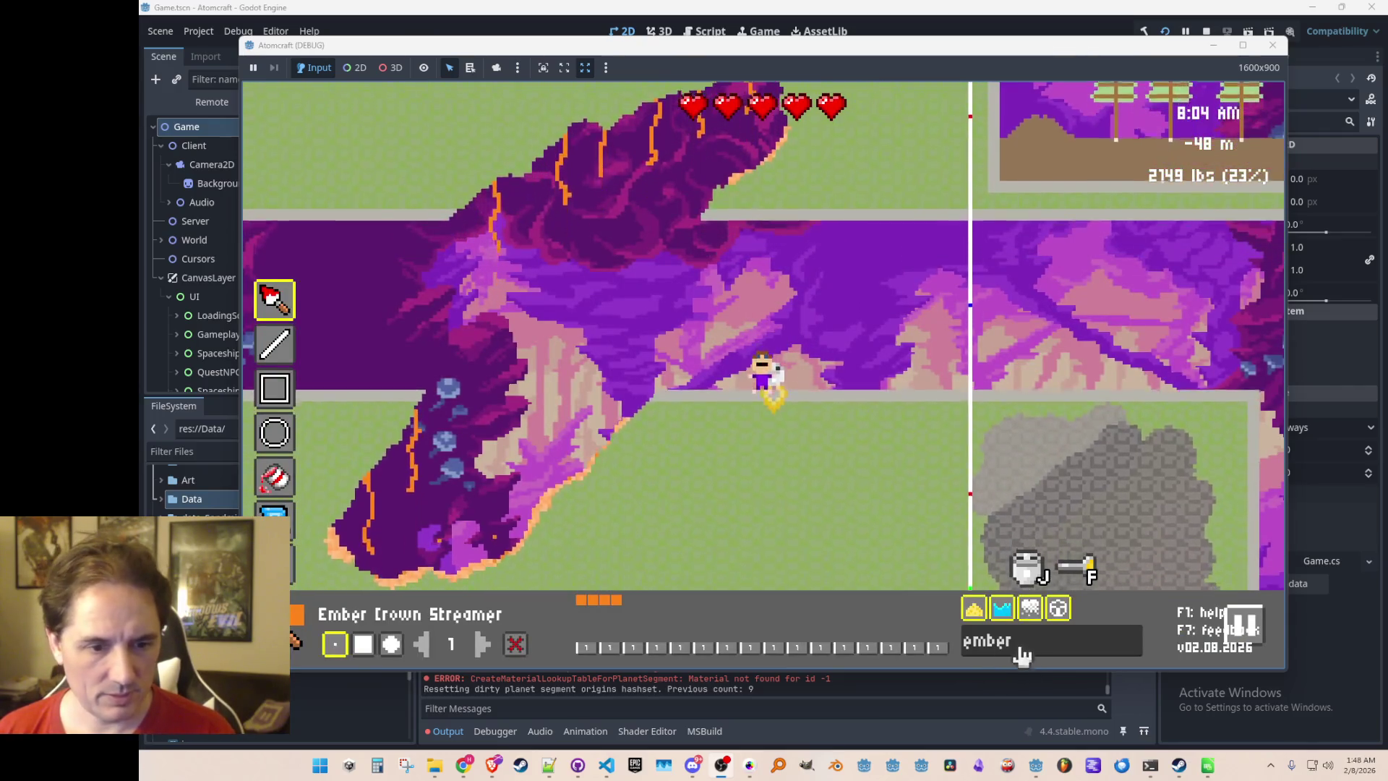
Clear the material filter and search 'wo' to bring up Wolframite Deposit
{"action": "key", "text": "ctrl+a"}
{"action": "key", "text": "BackSpace"}
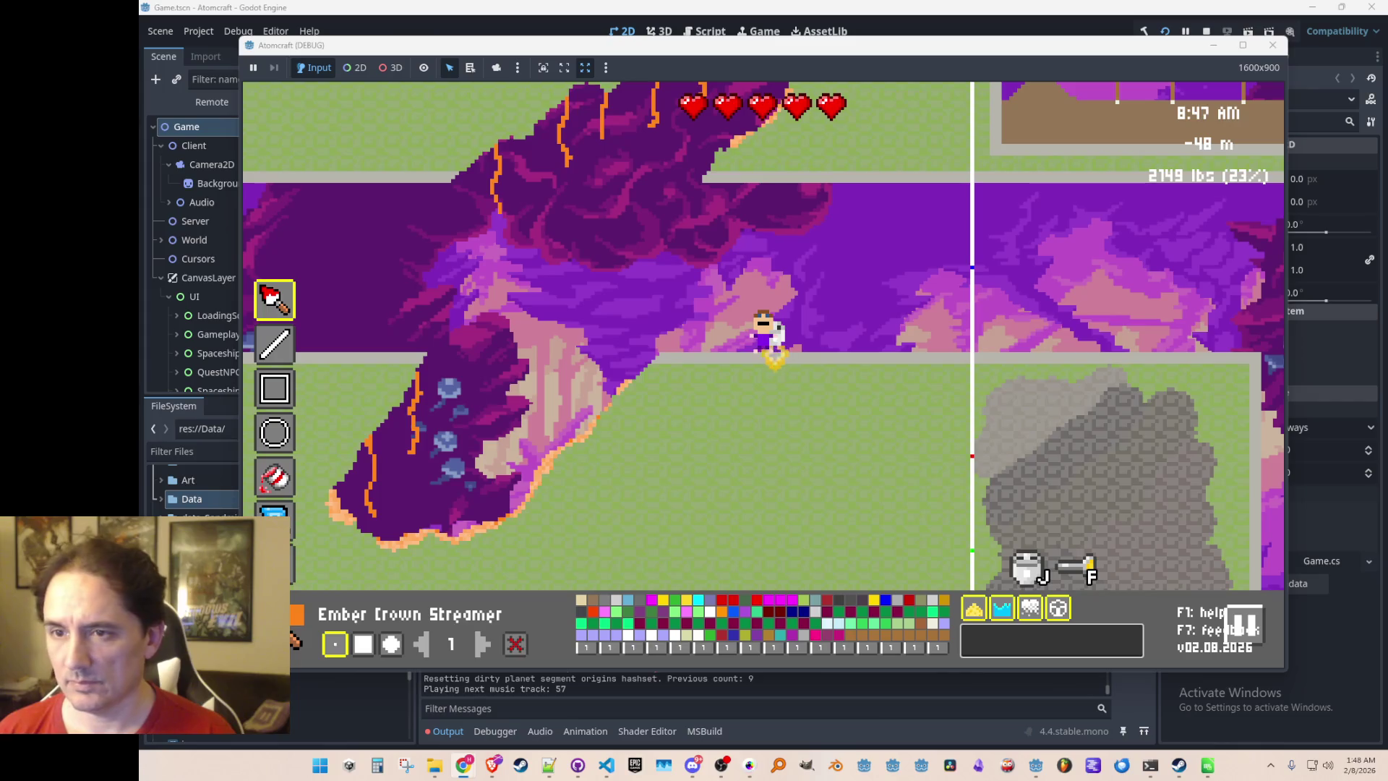
{"action": "type", "text": "wa"}
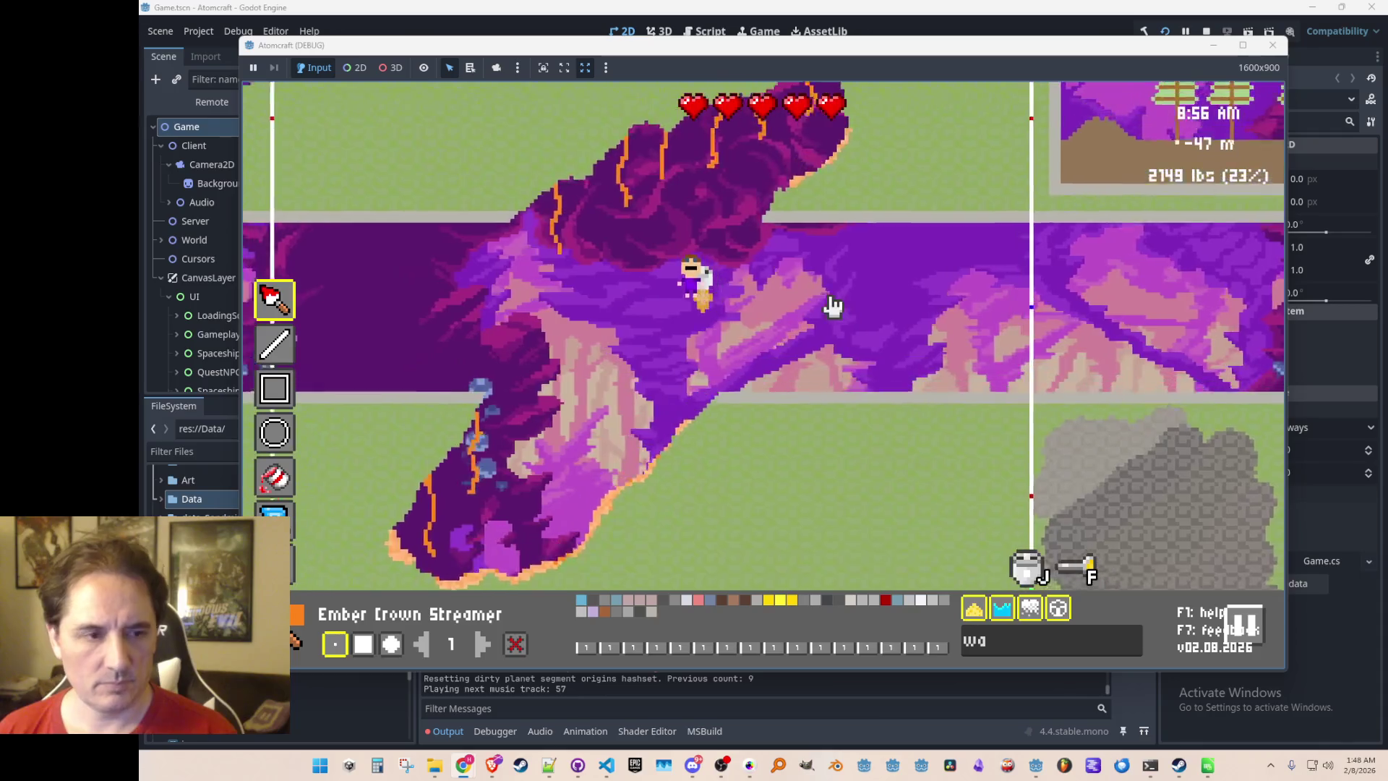
{"action": "key", "text": "Escape"}
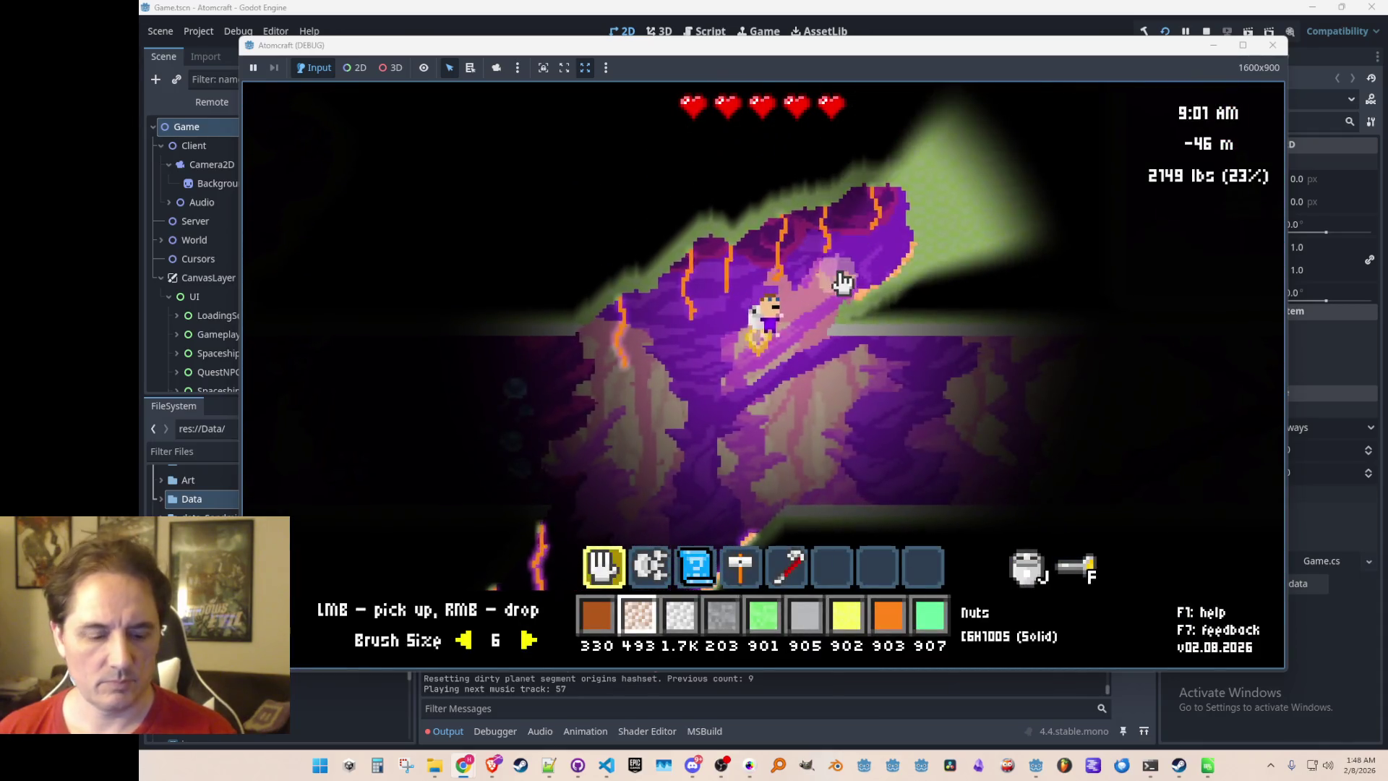
{"action": "key", "text": "Tab"}
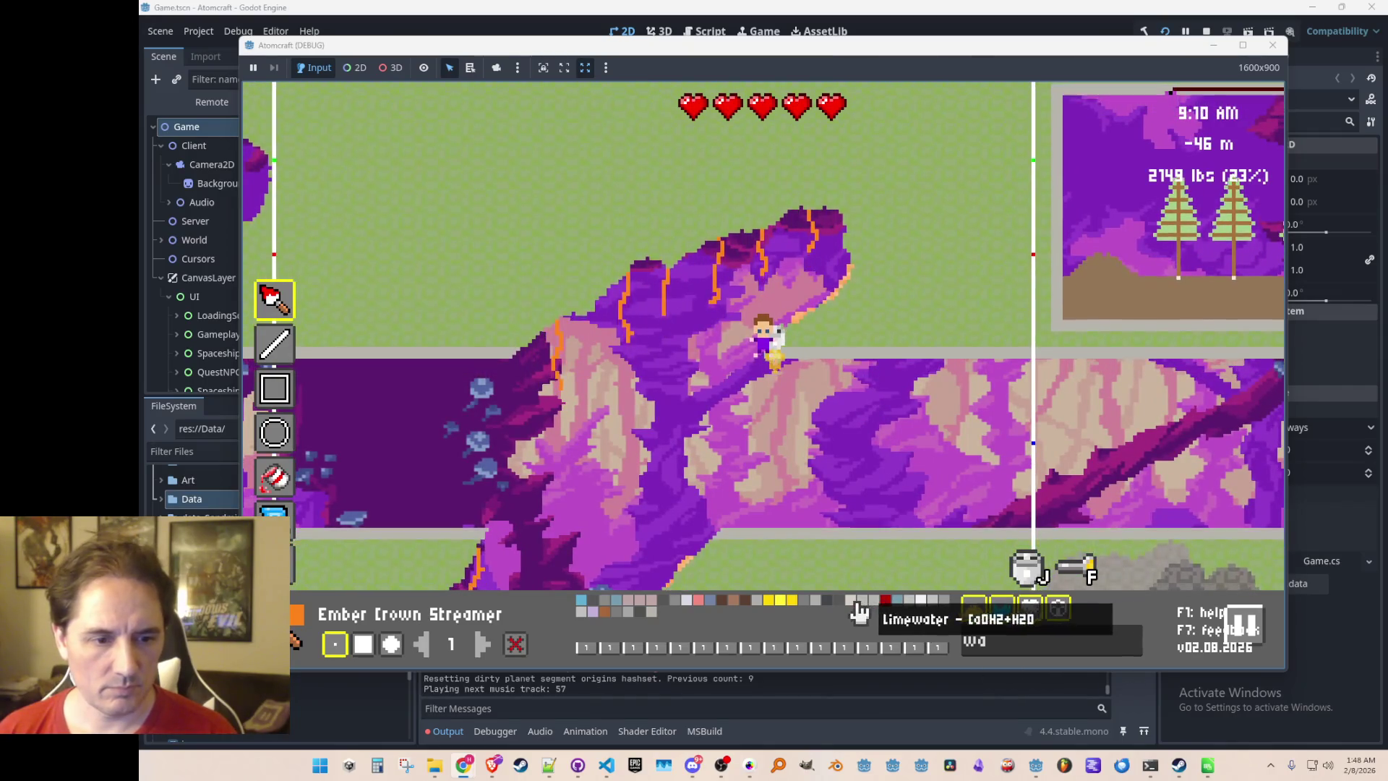
{"action": "key", "text": "BackSpace"}
{"action": "key", "text": "BackSpace"}
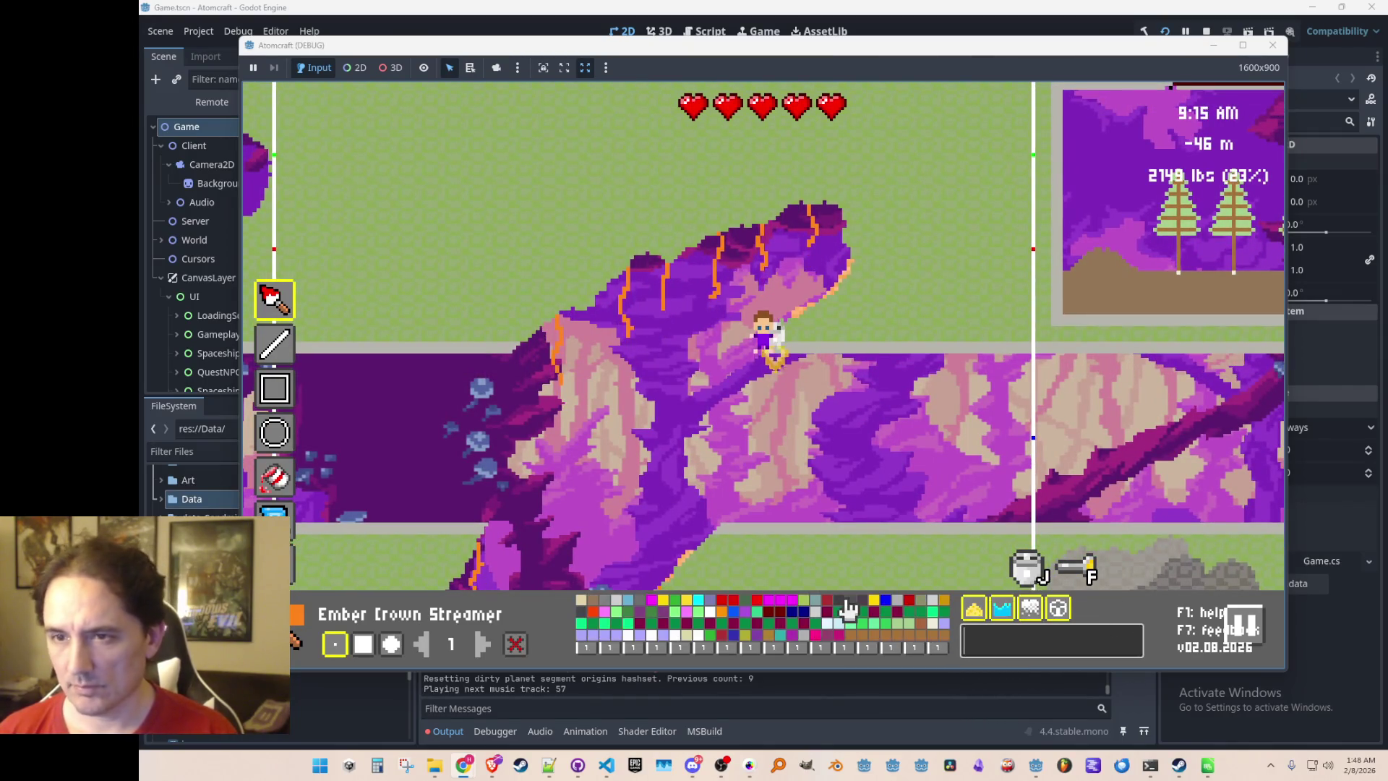
{"action": "type", "text": "wolfra"}
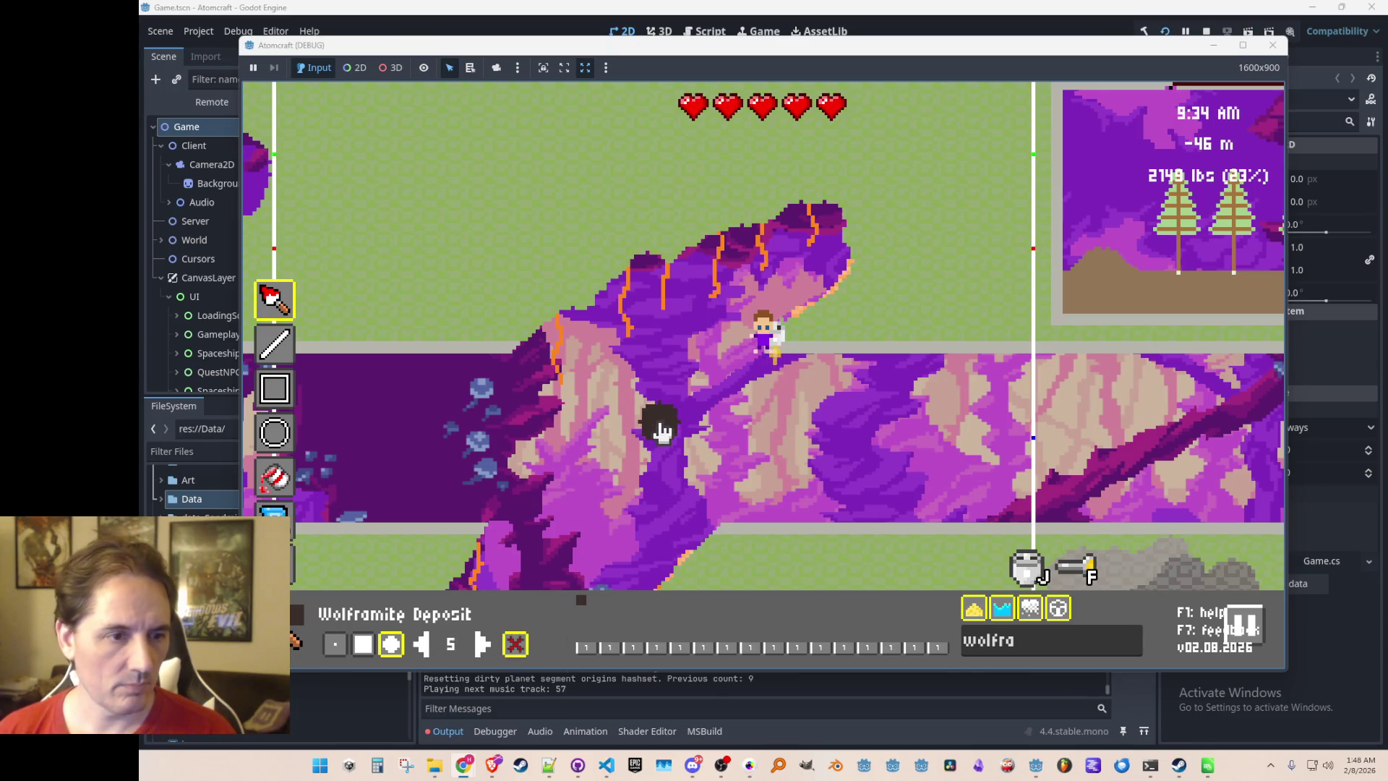
{"action": "key", "text": "w"}
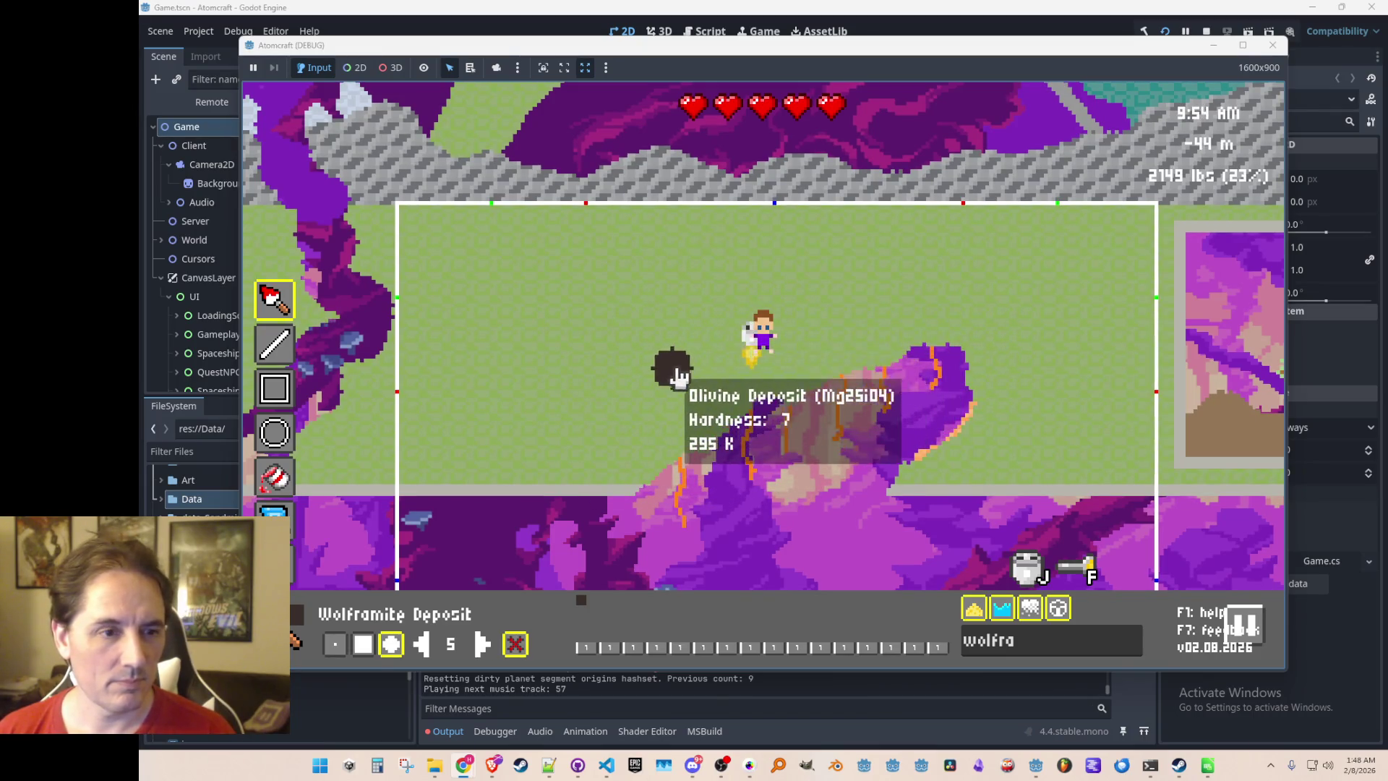
Paint two Wolframite Deposit strokes, then a large beige Scheelite Deposit patch found via 'schee'
{"action": "mouse_move", "coordinate": [755, 318]}
{"action": "left_mouse_down"}
{"action": "mouse_move", "coordinate": [709, 354]}
{"action": "mouse_move", "coordinate": [744, 339]}
{"action": "mouse_move", "coordinate": [651, 390]}
{"action": "mouse_move", "coordinate": [714, 397]}
{"action": "mouse_move", "coordinate": [623, 433]}
{"action": "mouse_move", "coordinate": [542, 424]}
{"action": "mouse_move", "coordinate": [600, 387]}
{"action": "mouse_move", "coordinate": [669, 382]}
{"action": "mouse_move", "coordinate": [627, 383]}
{"action": "mouse_move", "coordinate": [725, 319]}
{"action": "mouse_move", "coordinate": [672, 345]}
{"action": "left_mouse_up"}
{"action": "mouse_move", "coordinate": [1102, 382]}
{"action": "left_mouse_down"}
{"action": "mouse_move", "coordinate": [1099, 424]}
{"action": "mouse_move", "coordinate": [1075, 433]}
{"action": "mouse_move", "coordinate": [1082, 409]}
{"action": "mouse_move", "coordinate": [1016, 442]}
{"action": "mouse_move", "coordinate": [1009, 471]}
{"action": "left_mouse_up"}
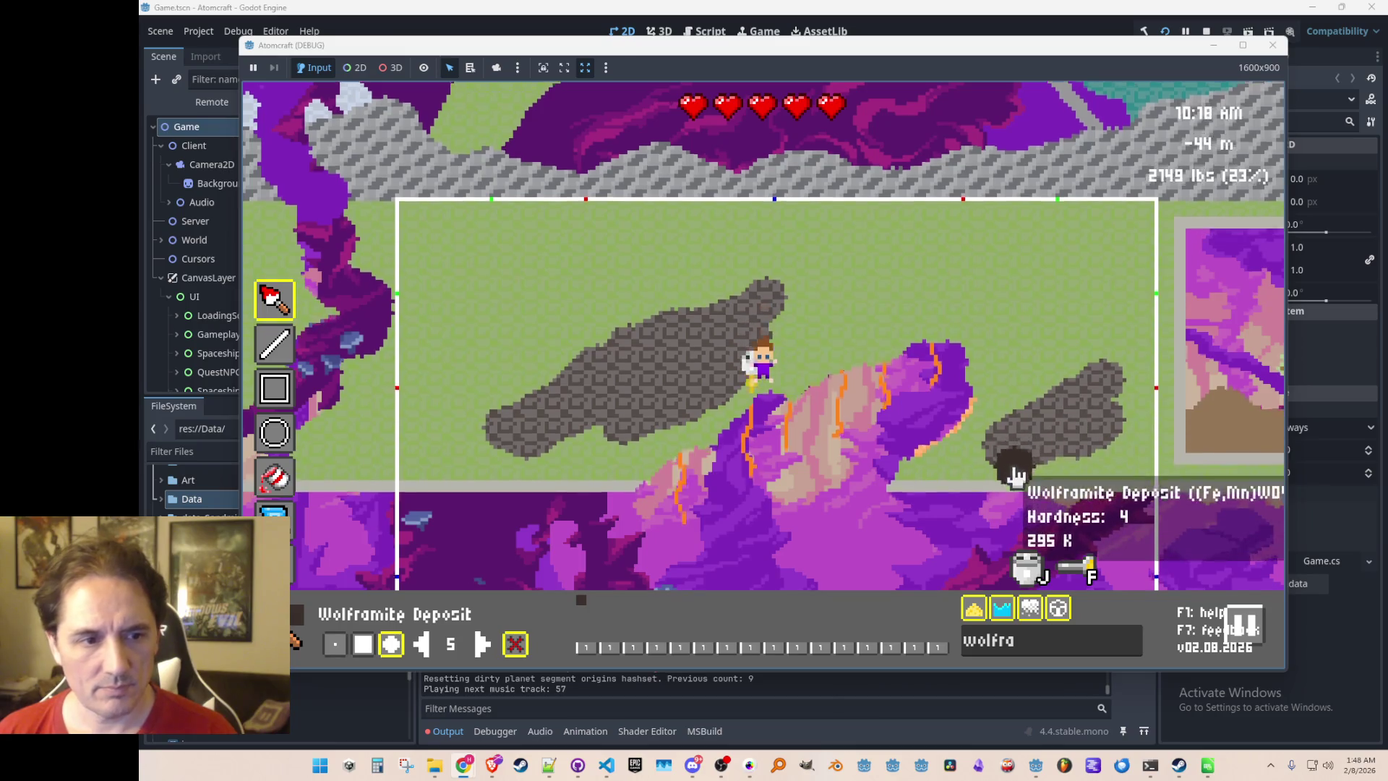
{"action": "left_click", "coordinate": [1045, 655]}
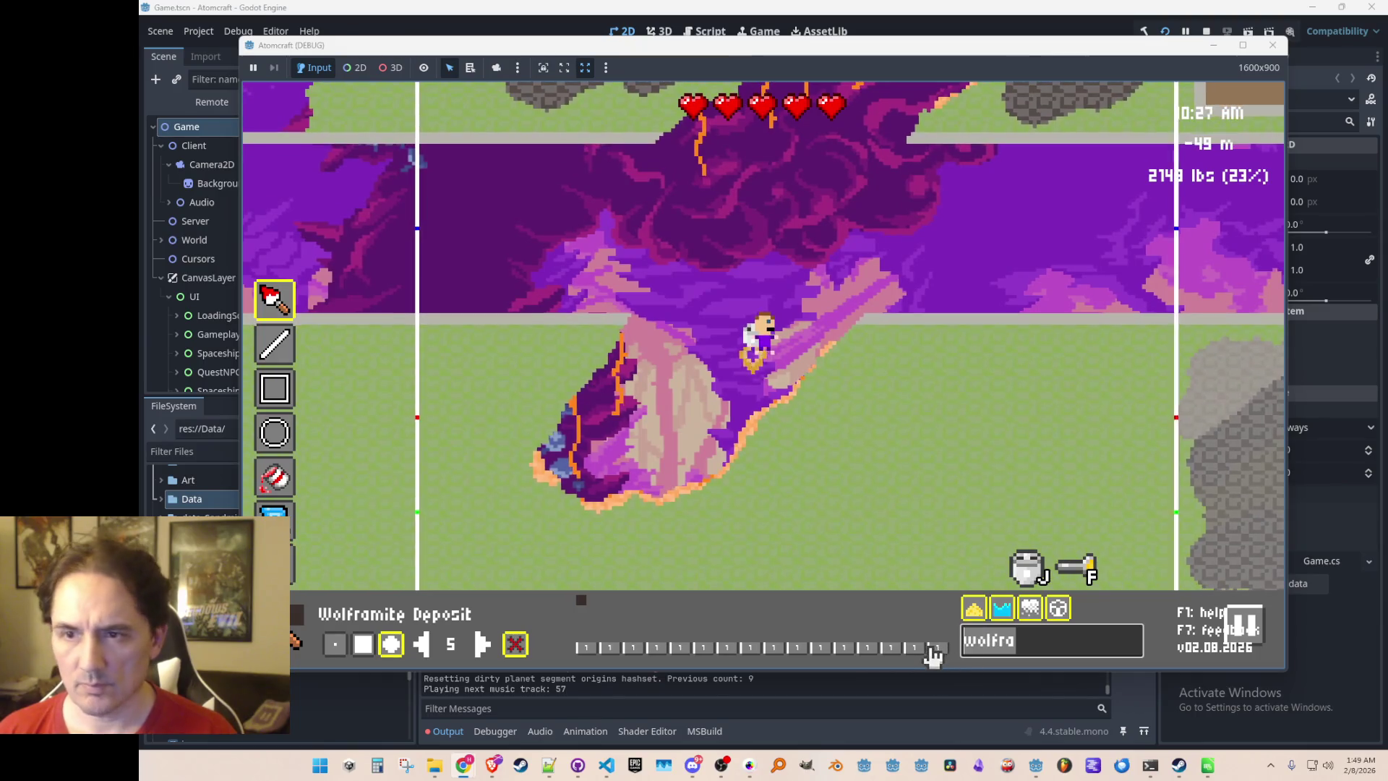
{"action": "type", "text": "schee"}
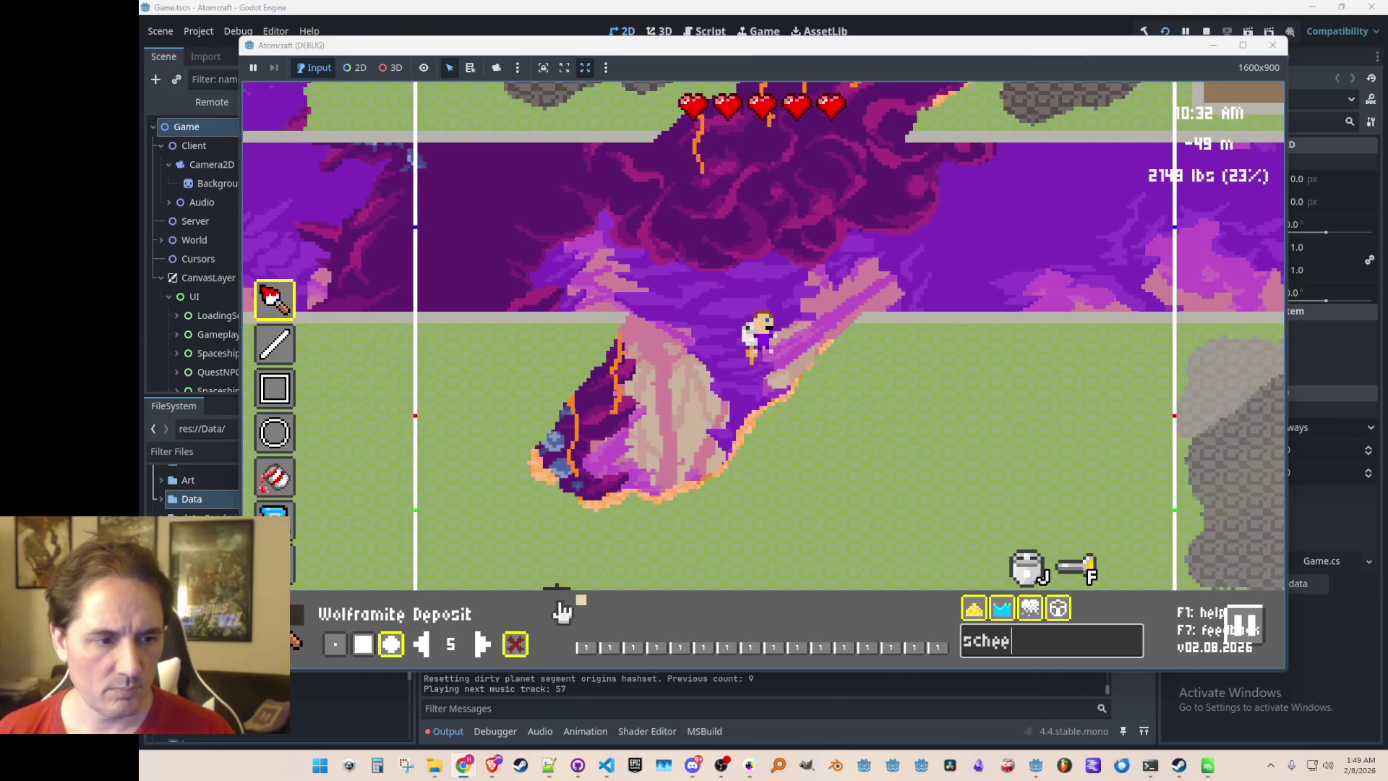
{"action": "left_click", "coordinate": [579, 602]}
{"action": "mouse_move", "coordinate": [972, 404]}
{"action": "left_mouse_down"}
{"action": "mouse_move", "coordinate": [870, 520]}
{"action": "mouse_move", "coordinate": [1084, 393]}
{"action": "mouse_move", "coordinate": [939, 495]}
{"action": "mouse_move", "coordinate": [991, 436]}
{"action": "left_mouse_up"}
{"action": "mouse_move", "coordinate": [1084, 491]}
{"action": "left_mouse_down"}
{"action": "mouse_move", "coordinate": [1000, 527]}
{"action": "mouse_move", "coordinate": [1077, 465]}
{"action": "mouse_move", "coordinate": [947, 533]}
{"action": "mouse_move", "coordinate": [960, 497]}
{"action": "mouse_move", "coordinate": [867, 567]}
{"action": "mouse_move", "coordinate": [836, 552]}
{"action": "mouse_move", "coordinate": [883, 496]}
{"action": "left_mouse_up"}
{"action": "type", "text": "s"}
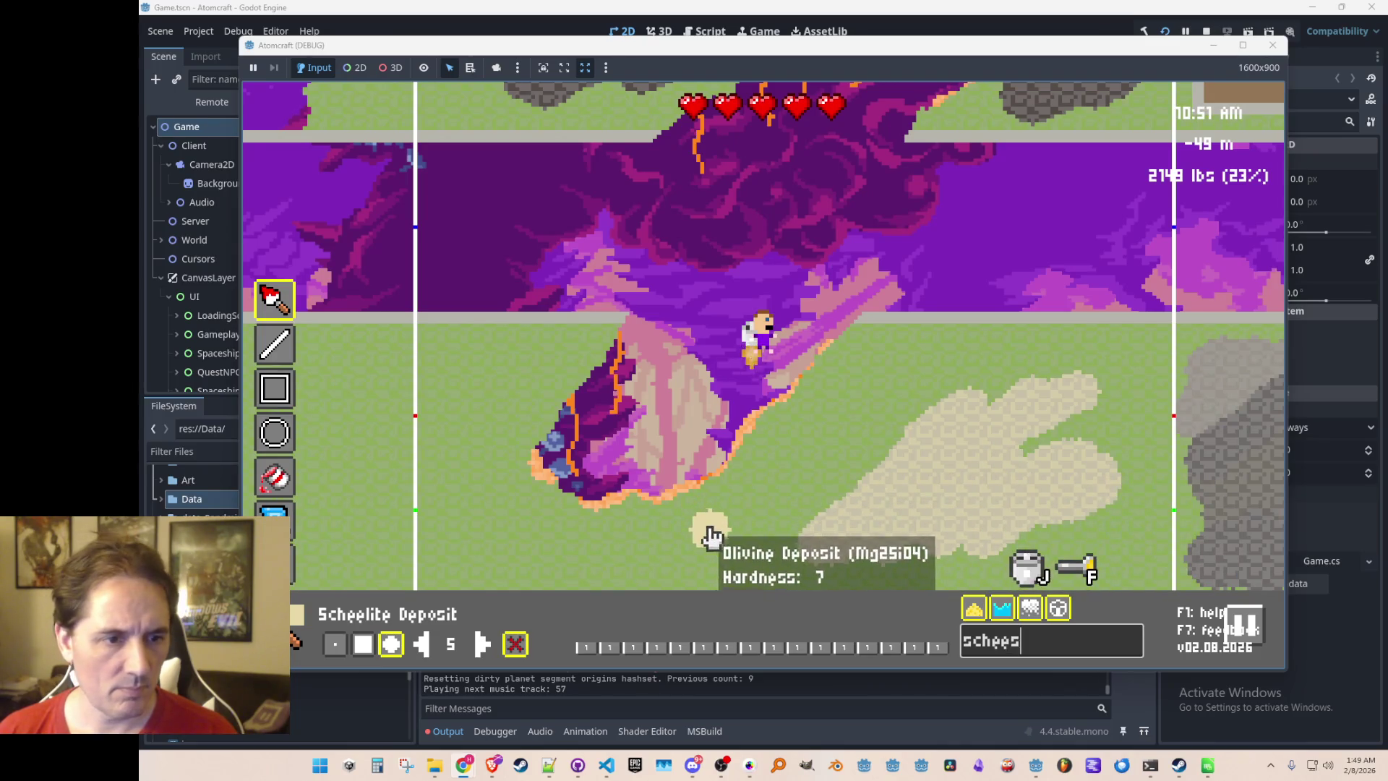
{"action": "key", "text": "Return"}
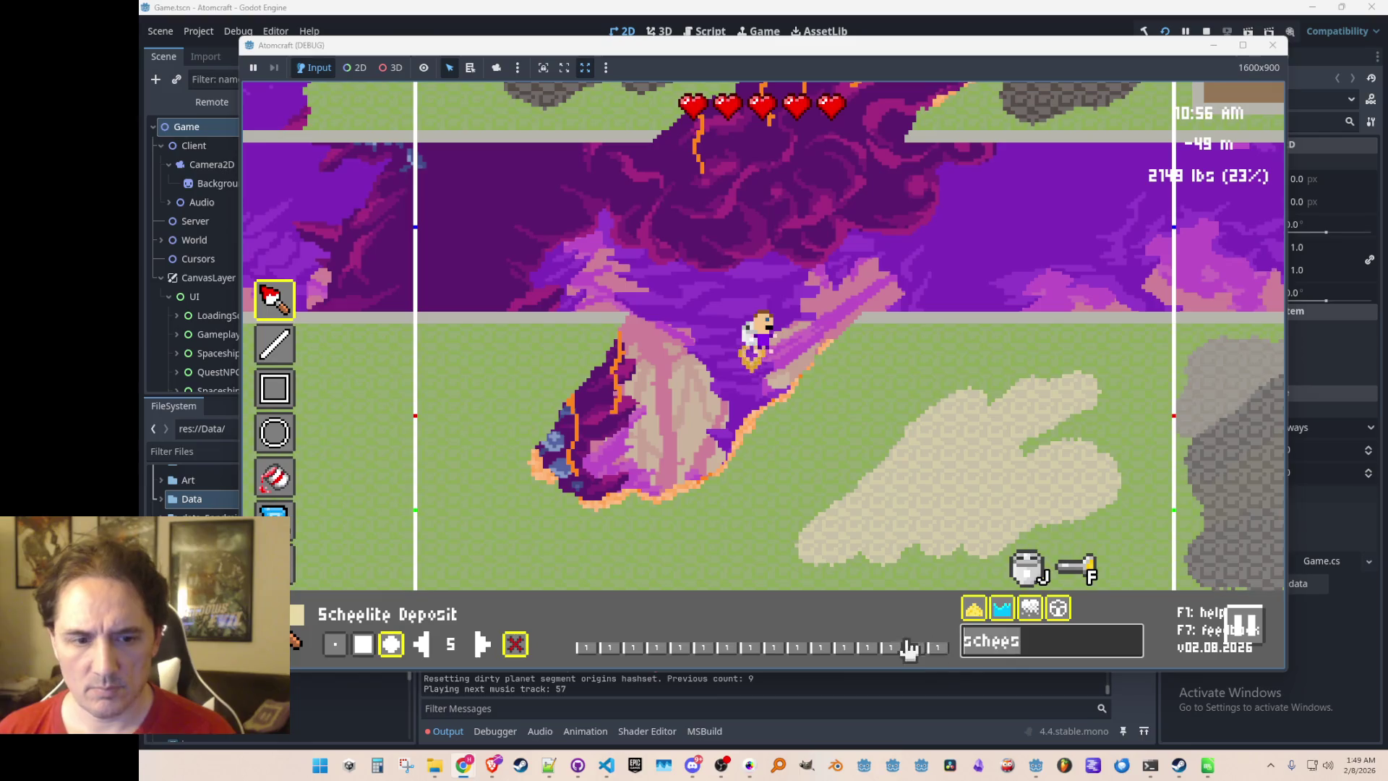
{"action": "key", "text": "Escape"}
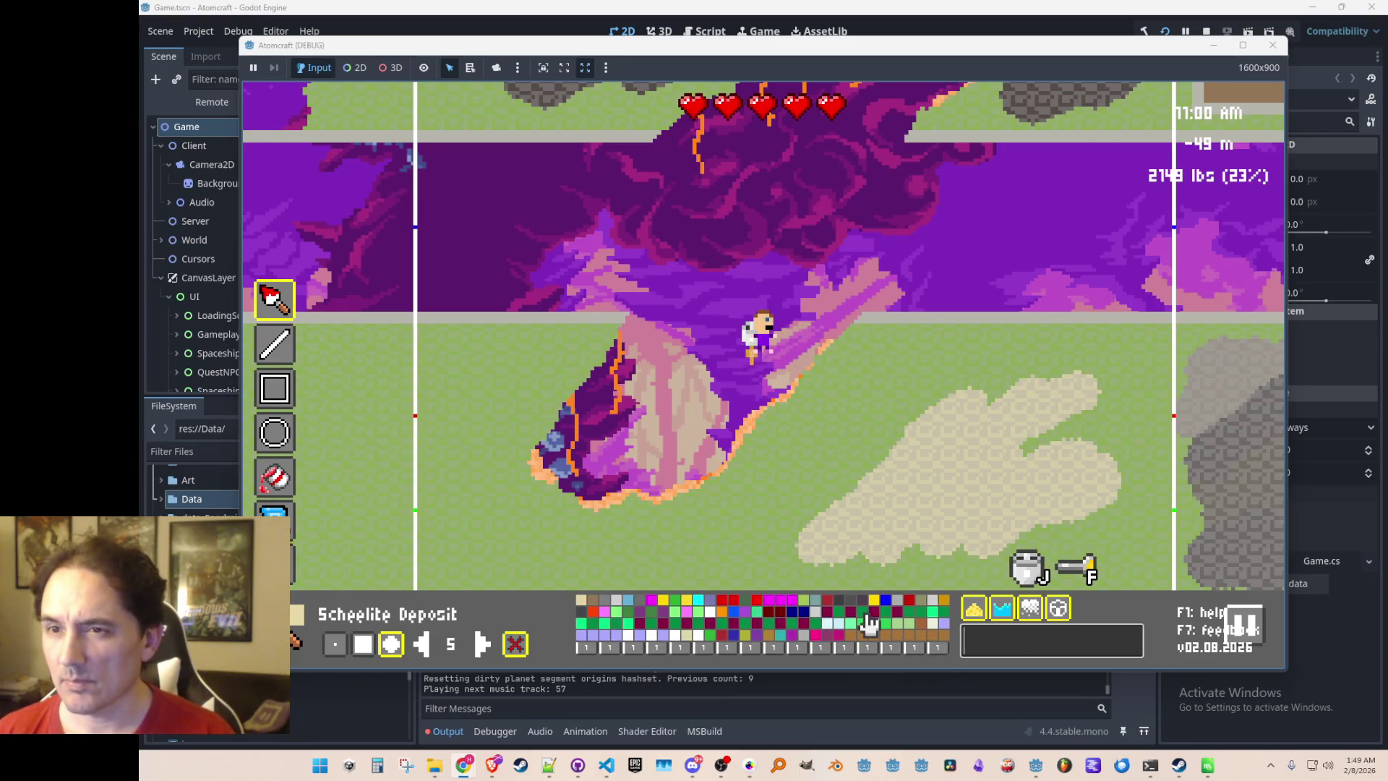
Paint a dark Ilmenite Deposit blob over the sand and a brown Rutile patch left of the rock
{"action": "type", "text": "ilmen"}
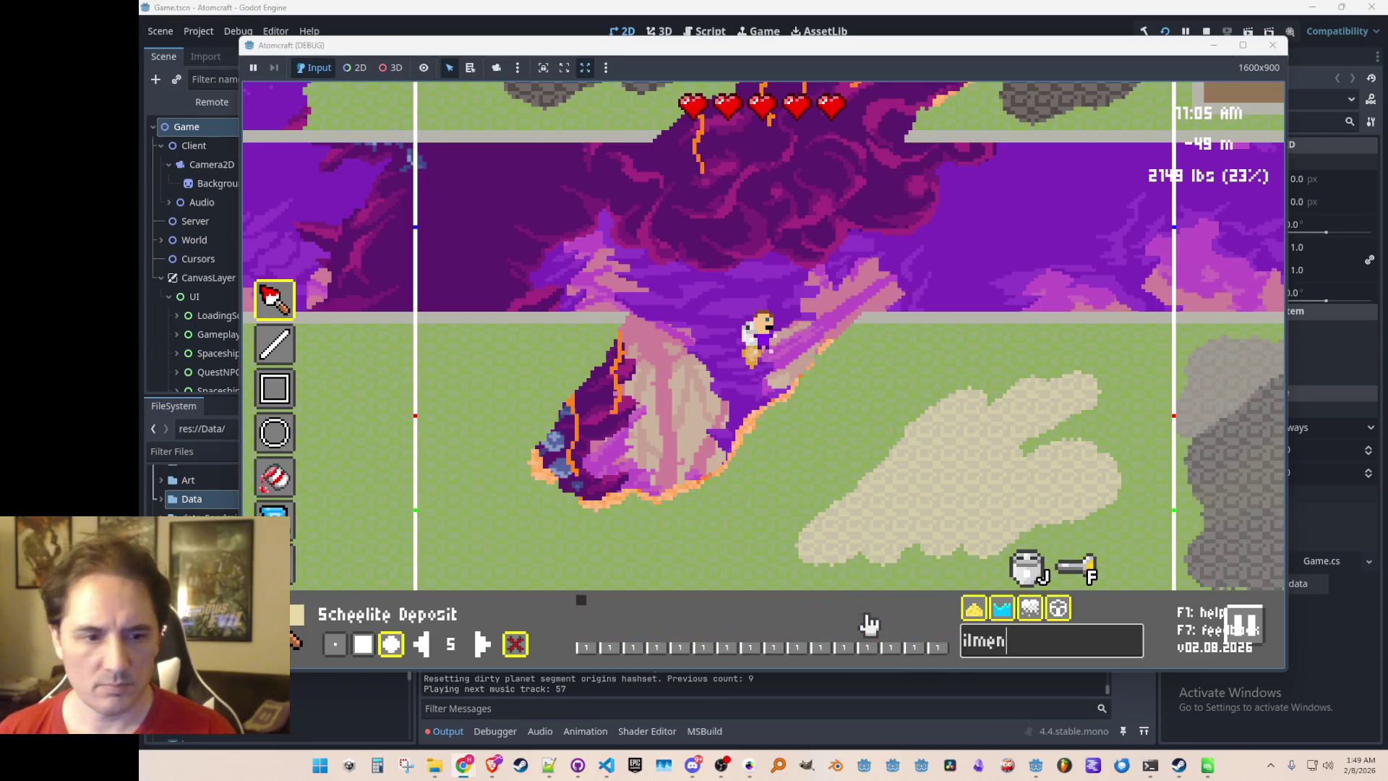
{"action": "left_click", "coordinate": [587, 613]}
{"action": "mouse_move", "coordinate": [888, 365]}
{"action": "left_mouse_down"}
{"action": "mouse_move", "coordinate": [836, 417]}
{"action": "mouse_move", "coordinate": [830, 465]}
{"action": "mouse_move", "coordinate": [845, 476]}
{"action": "mouse_move", "coordinate": [969, 383]}
{"action": "mouse_move", "coordinate": [852, 494]}
{"action": "left_mouse_up"}
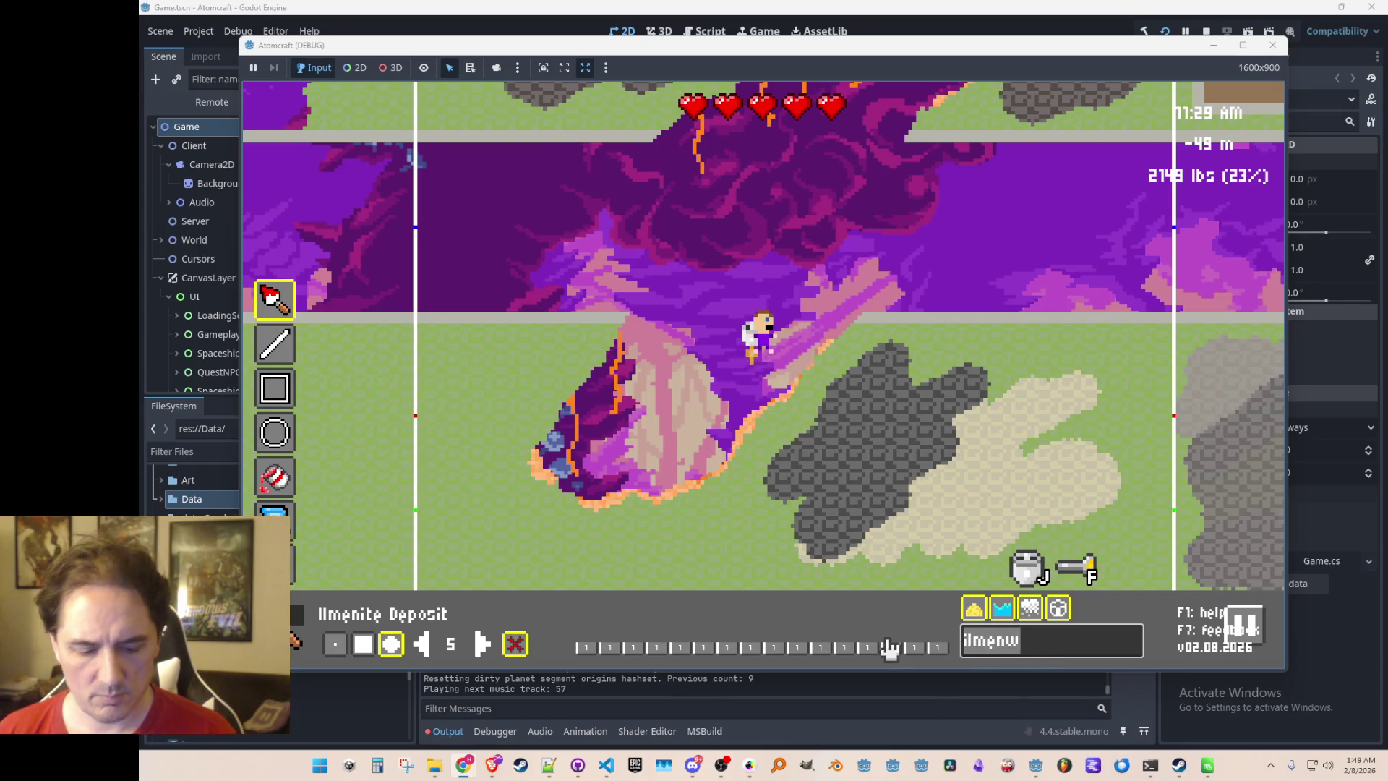
{"action": "type", "text": "ruti"}
{"action": "left_click", "coordinate": [580, 599]}
{"action": "mouse_move", "coordinate": [502, 371]}
{"action": "left_mouse_down"}
{"action": "mouse_move", "coordinate": [514, 397]}
{"action": "mouse_move", "coordinate": [465, 497]}
{"action": "mouse_move", "coordinate": [486, 504]}
{"action": "mouse_move", "coordinate": [464, 551]}
{"action": "mouse_move", "coordinate": [505, 396]}
{"action": "mouse_move", "coordinate": [532, 359]}
{"action": "left_mouse_up"}
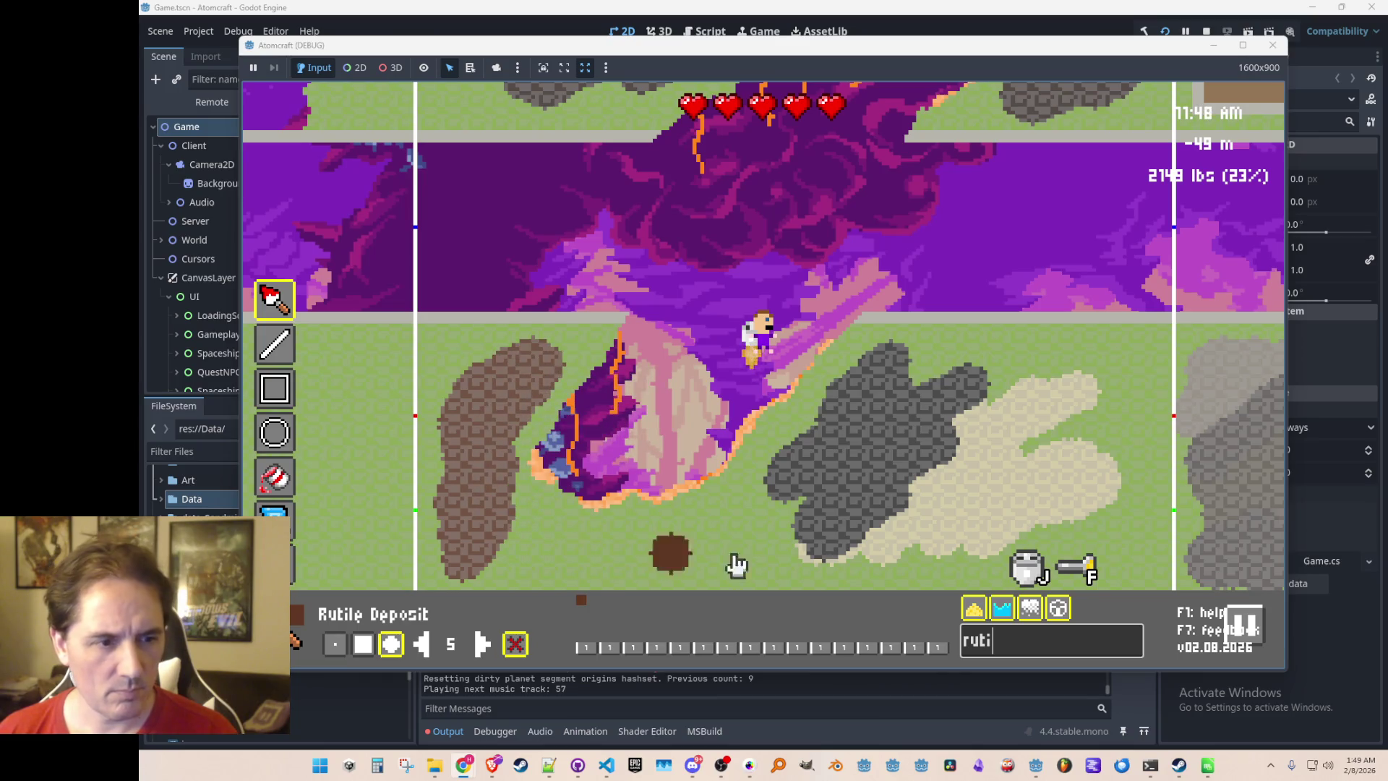
Search 'zircon' and paint grey Zircon Deposit blobs at centre, upper right and left of centre
{"action": "mouse_move", "coordinate": [880, 648]}
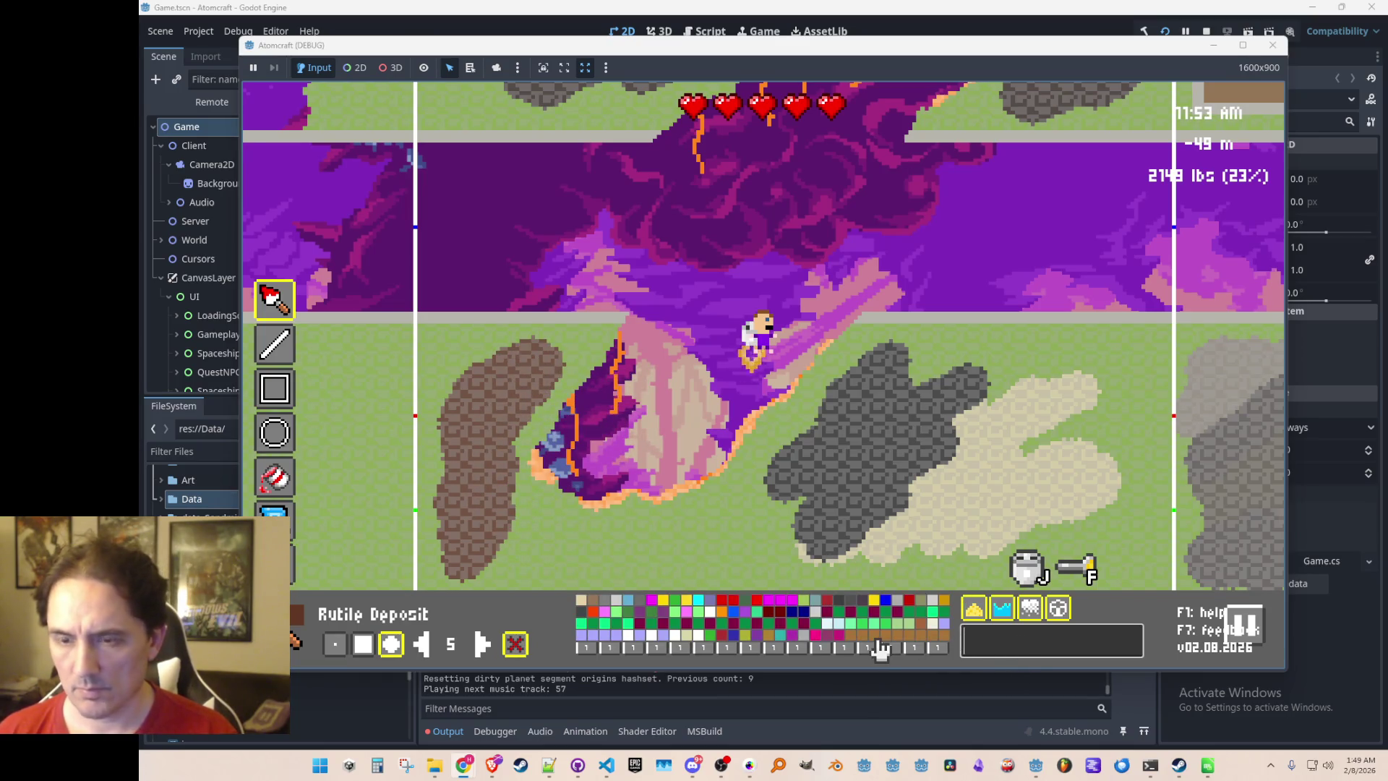
{"action": "type", "text": "zircon"}
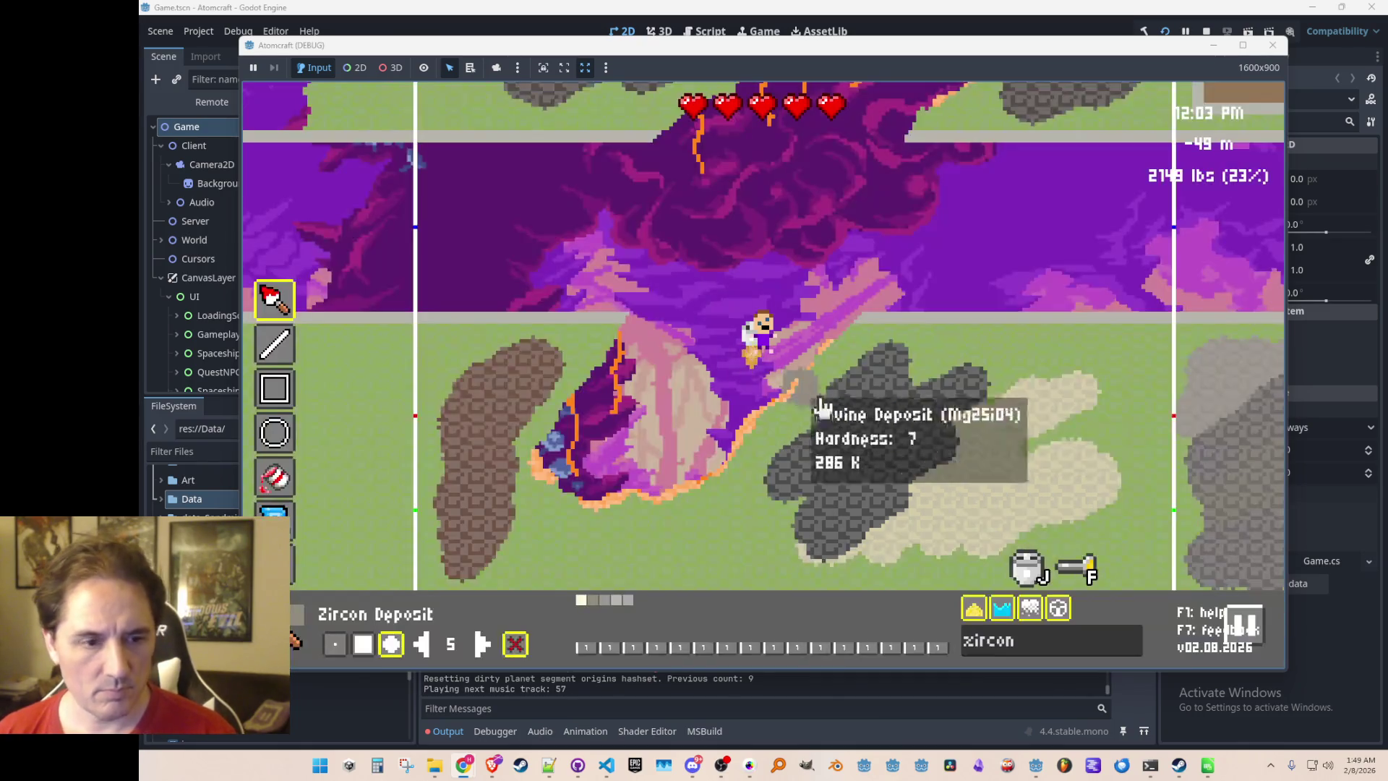
{"action": "mouse_move", "coordinate": [722, 475]}
{"action": "left_mouse_down"}
{"action": "mouse_move", "coordinate": [660, 490]}
{"action": "mouse_move", "coordinate": [761, 431]}
{"action": "mouse_move", "coordinate": [783, 440]}
{"action": "mouse_move", "coordinate": [731, 489]}
{"action": "left_mouse_up"}
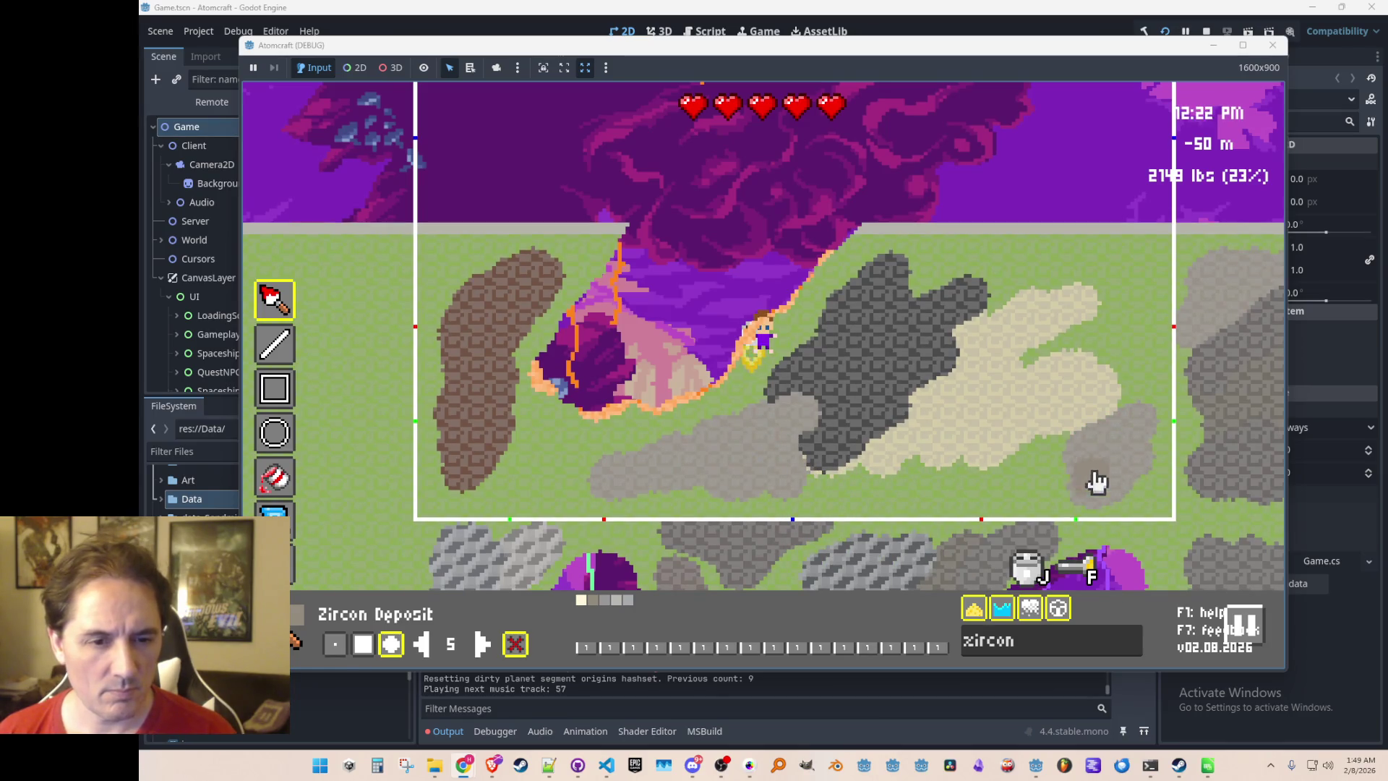
{"action": "mouse_move", "coordinate": [1137, 294]}
{"action": "left_mouse_down"}
{"action": "mouse_move", "coordinate": [1121, 289]}
{"action": "mouse_move", "coordinate": [1130, 303]}
{"action": "mouse_move", "coordinate": [1093, 345]}
{"action": "left_mouse_up"}
{"action": "left_click", "coordinate": [524, 466]}
{"action": "key", "text": "w"}
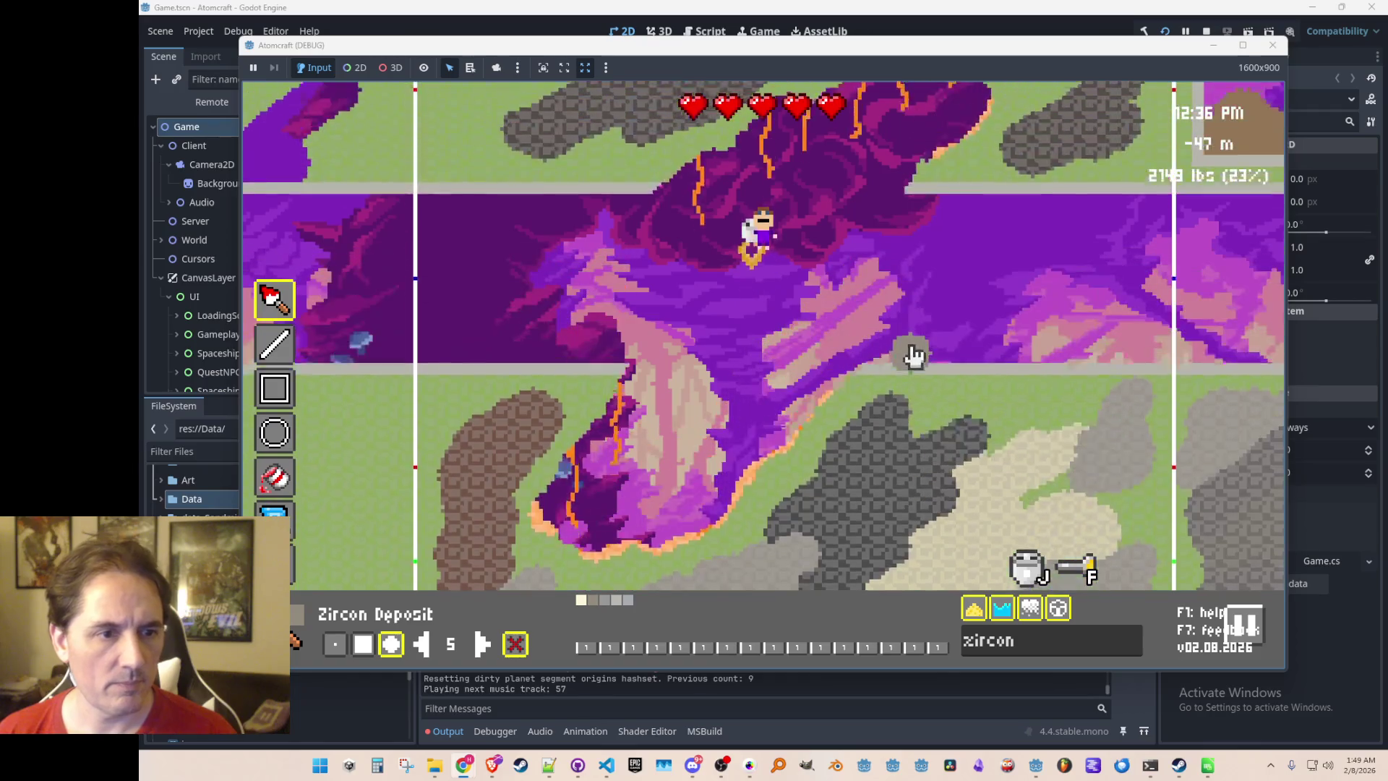
{"action": "mouse_move", "coordinate": [780, 298]}
{"action": "left_mouse_down"}
{"action": "mouse_move", "coordinate": [557, 284]}
{"action": "mouse_move", "coordinate": [548, 334]}
{"action": "mouse_move", "coordinate": [597, 332]}
{"action": "mouse_move", "coordinate": [511, 334]}
{"action": "mouse_move", "coordinate": [496, 378]}
{"action": "left_mouse_up"}
{"action": "left_click", "coordinate": [1039, 350]}
{"action": "mouse_move", "coordinate": [1058, 397]}
{"action": "left_mouse_down"}
{"action": "mouse_move", "coordinate": [1134, 332]}
{"action": "mouse_move", "coordinate": [1127, 279]}
{"action": "mouse_move", "coordinate": [1039, 348]}
{"action": "left_mouse_up"}
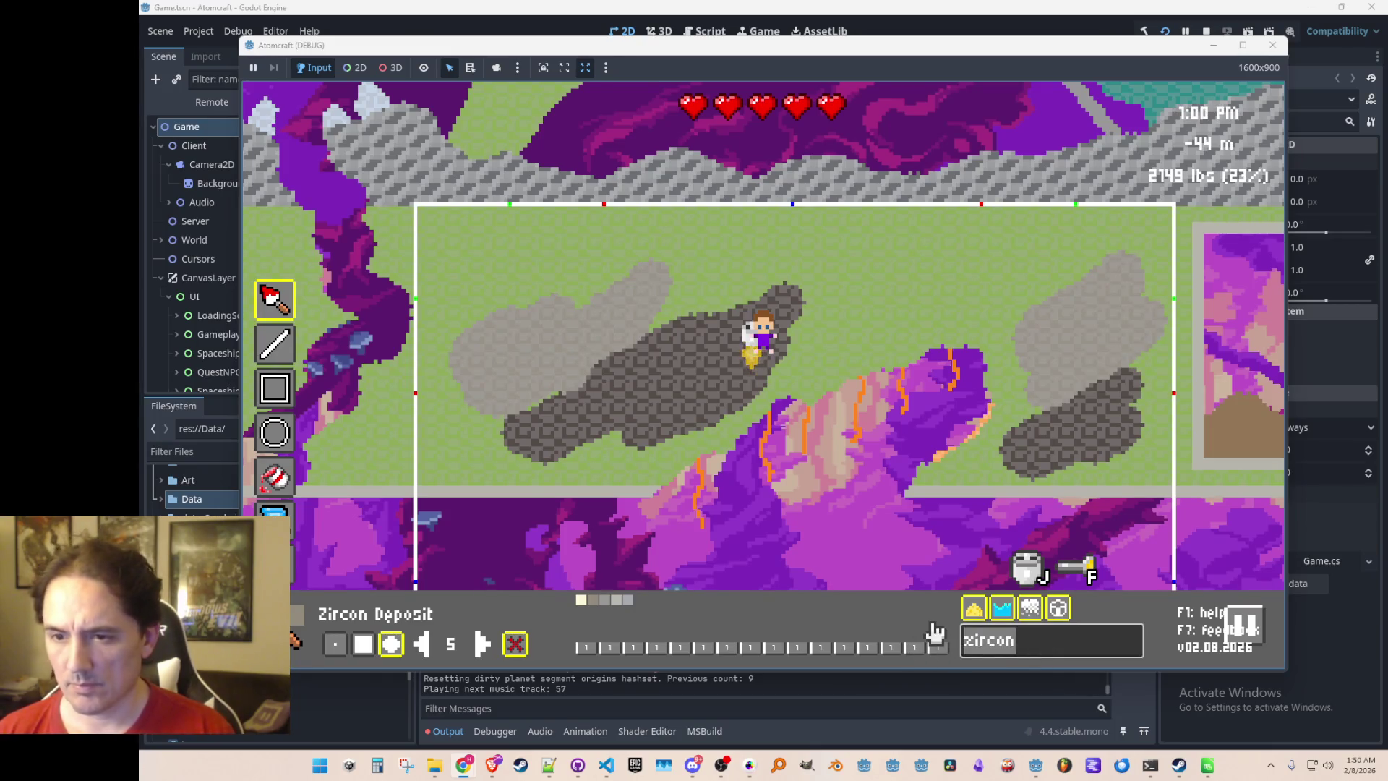
Paint Vysotskite Deposit blobs at the room's top-left, middle and a strip further left
{"action": "type", "text": "yy"}
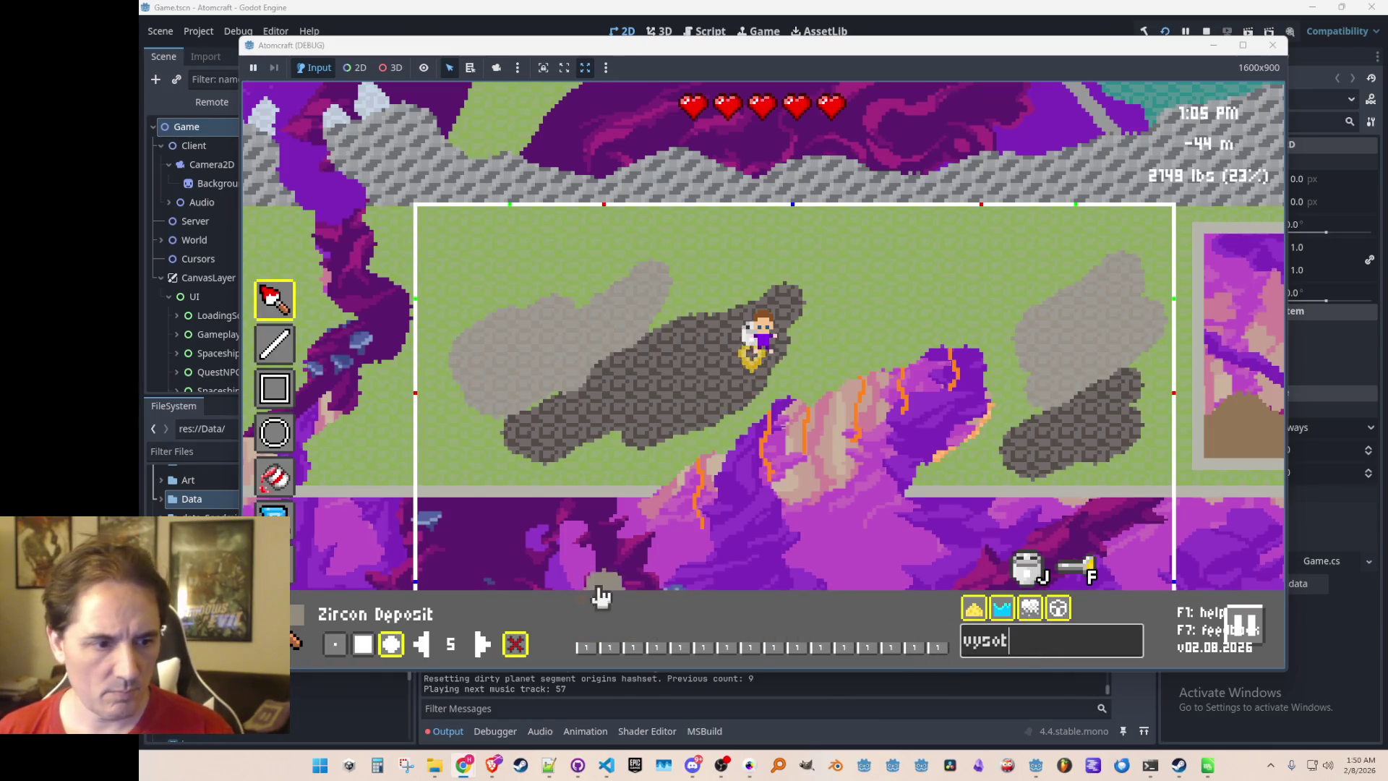
{"action": "left_click", "coordinate": [587, 610]}
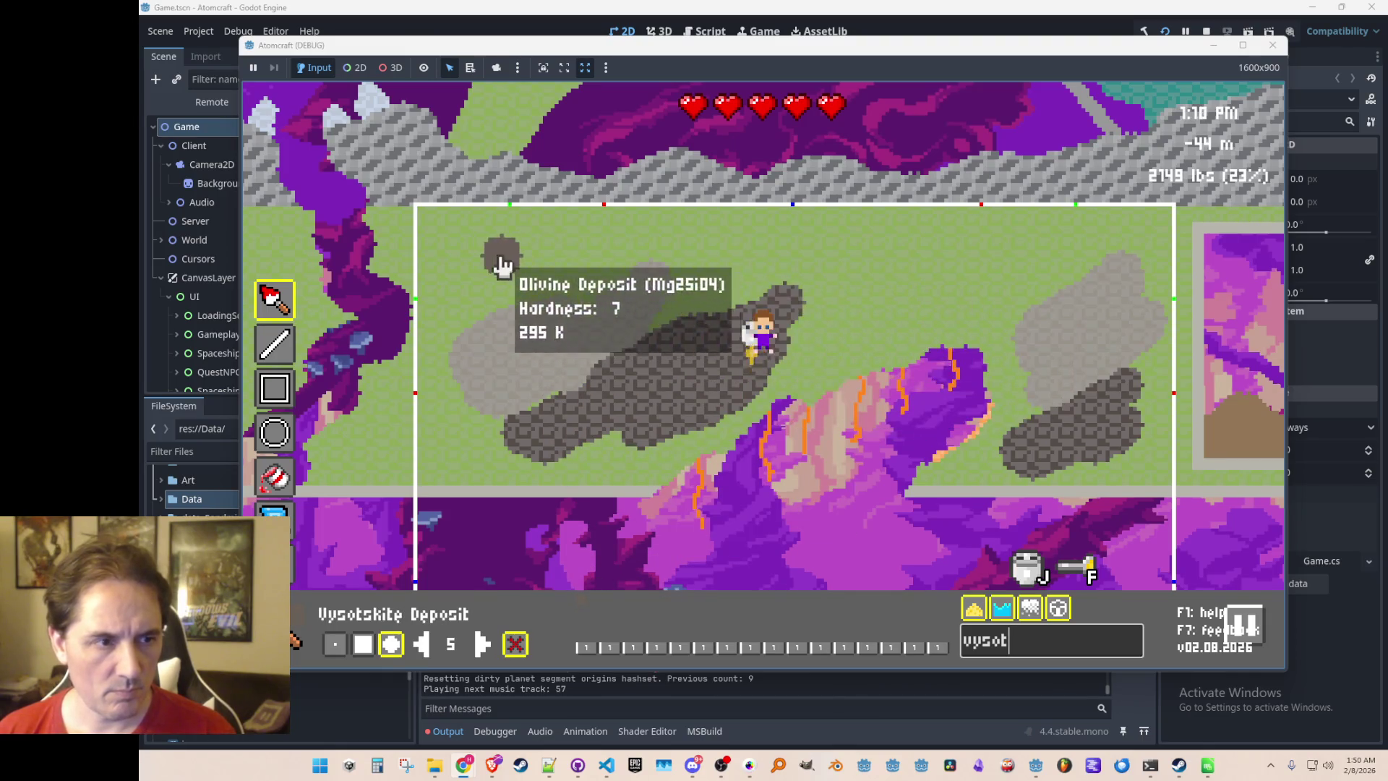
{"action": "mouse_move", "coordinate": [460, 253]}
{"action": "left_mouse_down"}
{"action": "mouse_move", "coordinate": [458, 279]}
{"action": "mouse_move", "coordinate": [536, 254]}
{"action": "mouse_move", "coordinate": [486, 319]}
{"action": "left_mouse_up"}
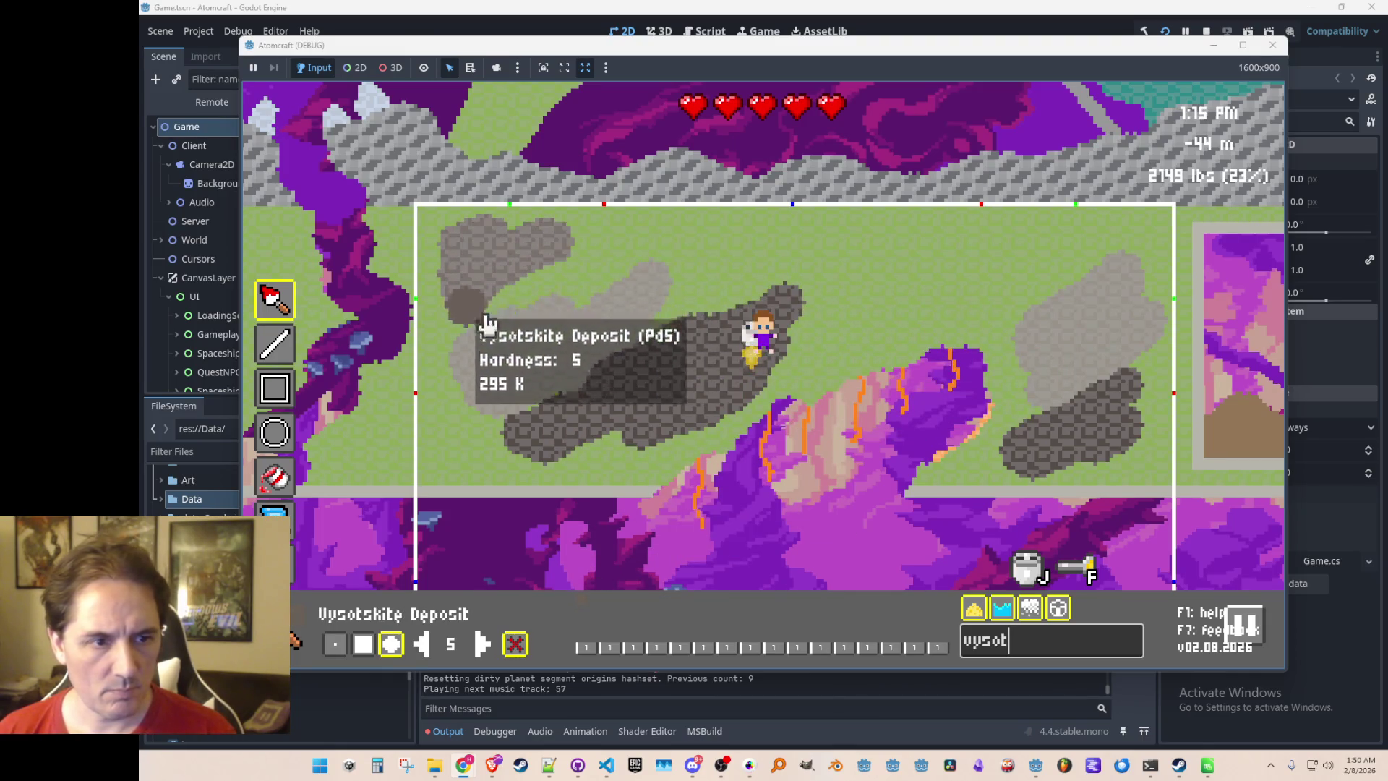
{"action": "mouse_move", "coordinate": [887, 276]}
{"action": "left_mouse_down"}
{"action": "mouse_move", "coordinate": [830, 332]}
{"action": "mouse_move", "coordinate": [985, 248]}
{"action": "mouse_move", "coordinate": [830, 350]}
{"action": "mouse_move", "coordinate": [994, 316]}
{"action": "mouse_move", "coordinate": [1063, 270]}
{"action": "mouse_move", "coordinate": [1007, 318]}
{"action": "left_mouse_up"}
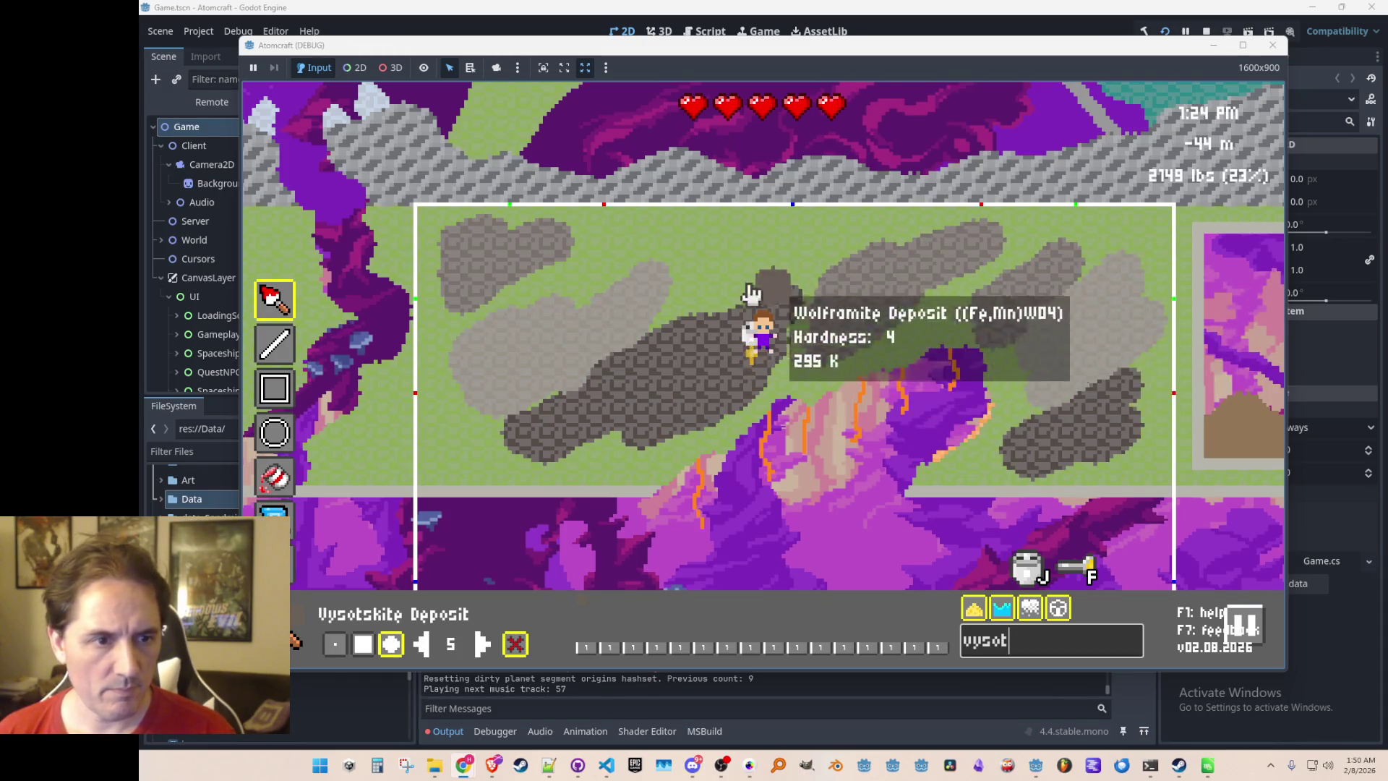
{"action": "mouse_move", "coordinate": [687, 301]}
{"action": "left_mouse_down"}
{"action": "mouse_move", "coordinate": [740, 272]}
{"action": "mouse_move", "coordinate": [634, 265]}
{"action": "left_mouse_up"}
Return to the lit play view and bring up the Save a File dialog
{"action": "key", "text": "Escape"}
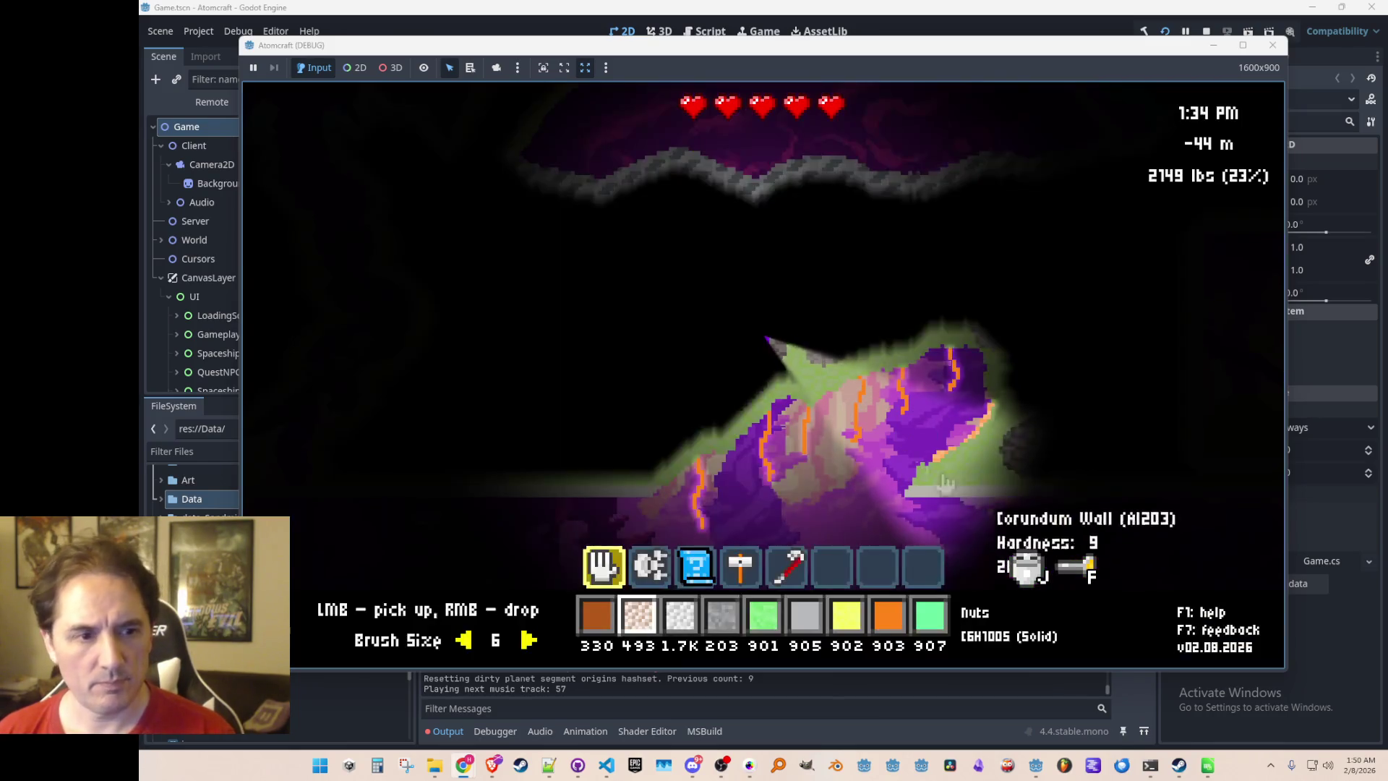
{"action": "key", "text": "Tab"}
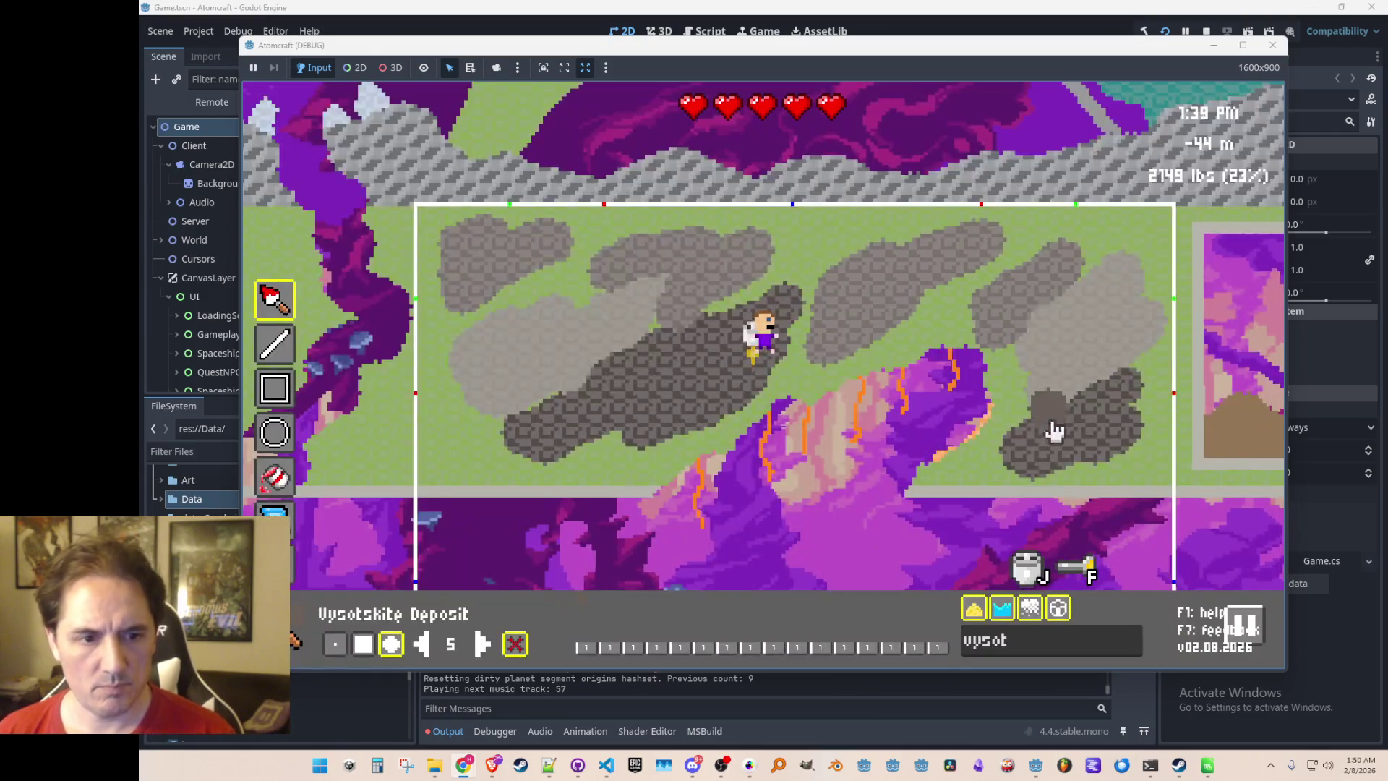
{"action": "key", "text": "Escape"}
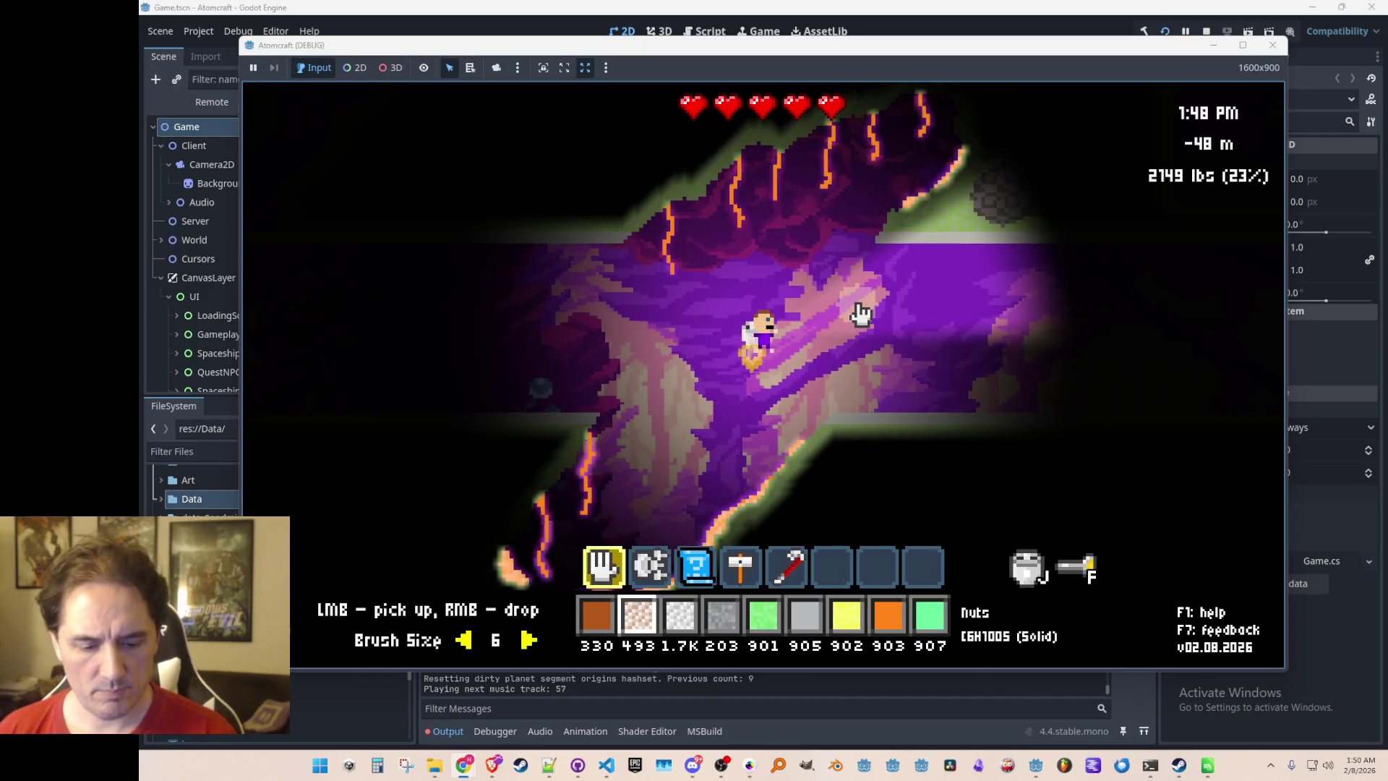
{"action": "key", "text": "ctrl+s"}
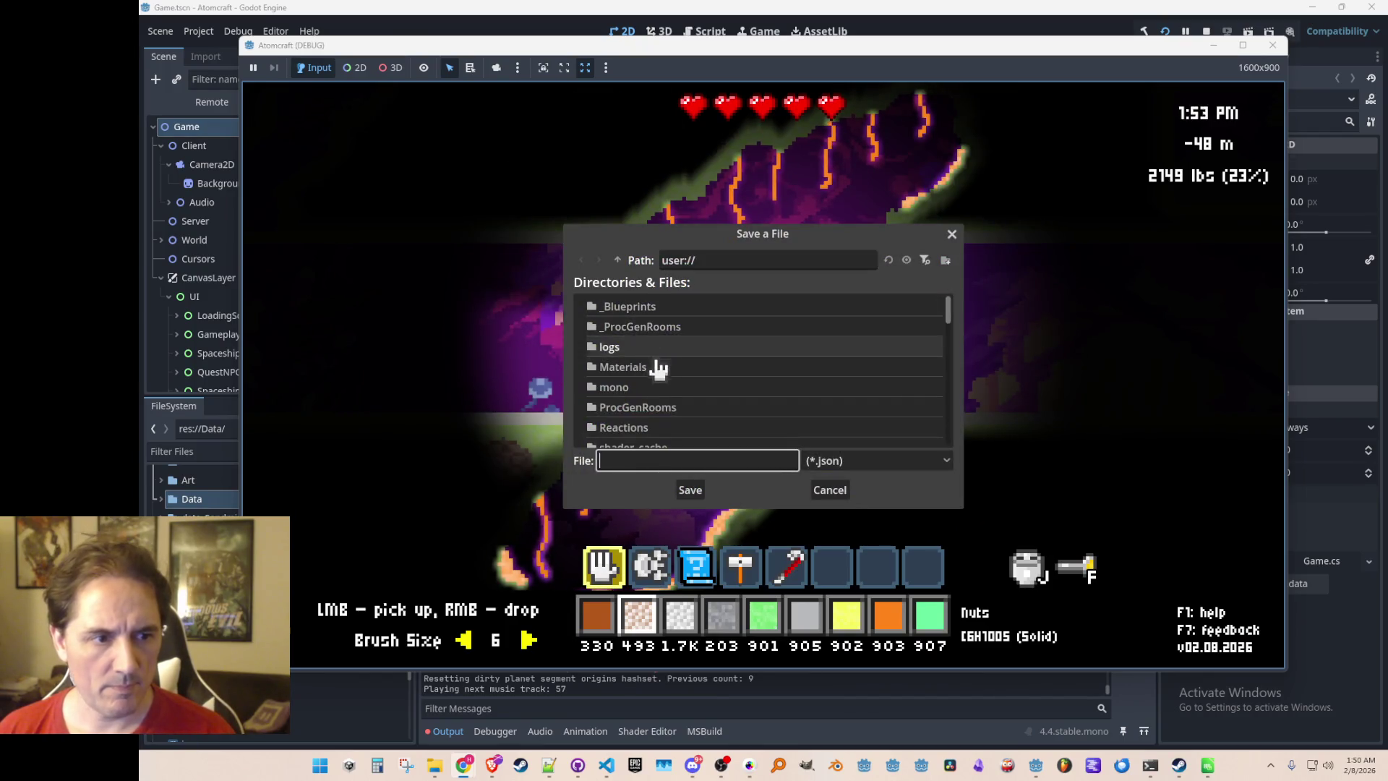
Save the room in the ProcGenRooms folder as techbase_ew_broken.json
{"action": "left_click", "coordinate": [657, 409]}
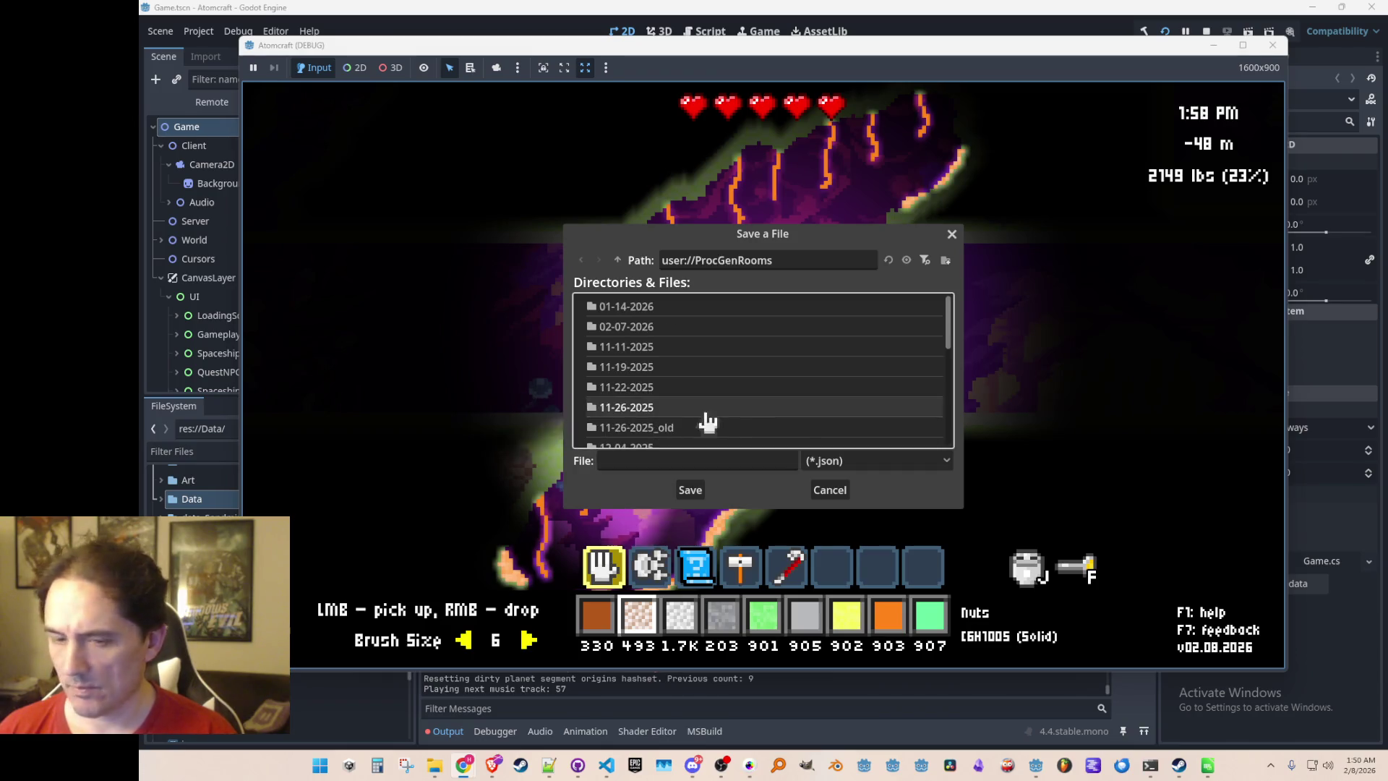
{"action": "scroll", "coordinate": [730, 394], "scroll_direction": "down", "scroll_amount": 10}
{"action": "scroll", "coordinate": [741, 398], "scroll_direction": "down", "scroll_amount": 1}
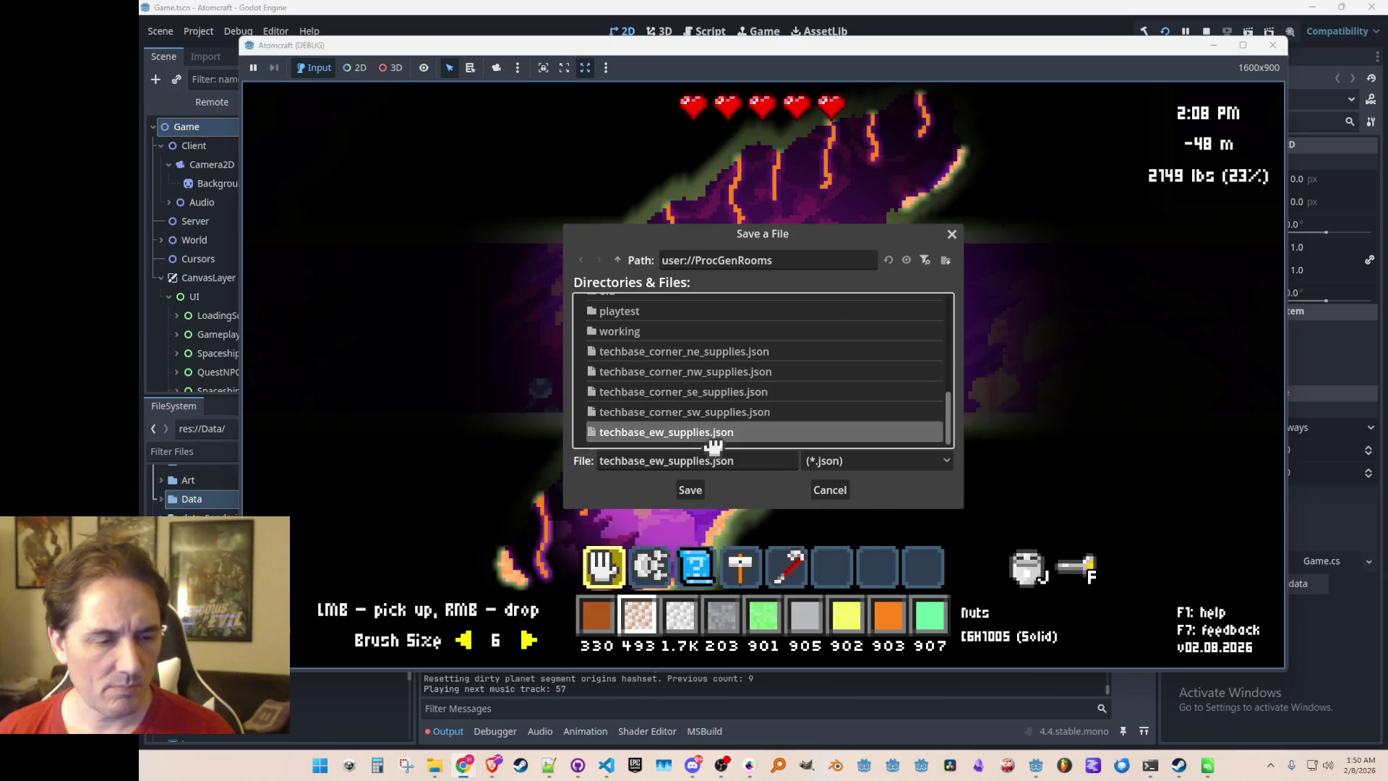
{"action": "left_click", "coordinate": [665, 469]}
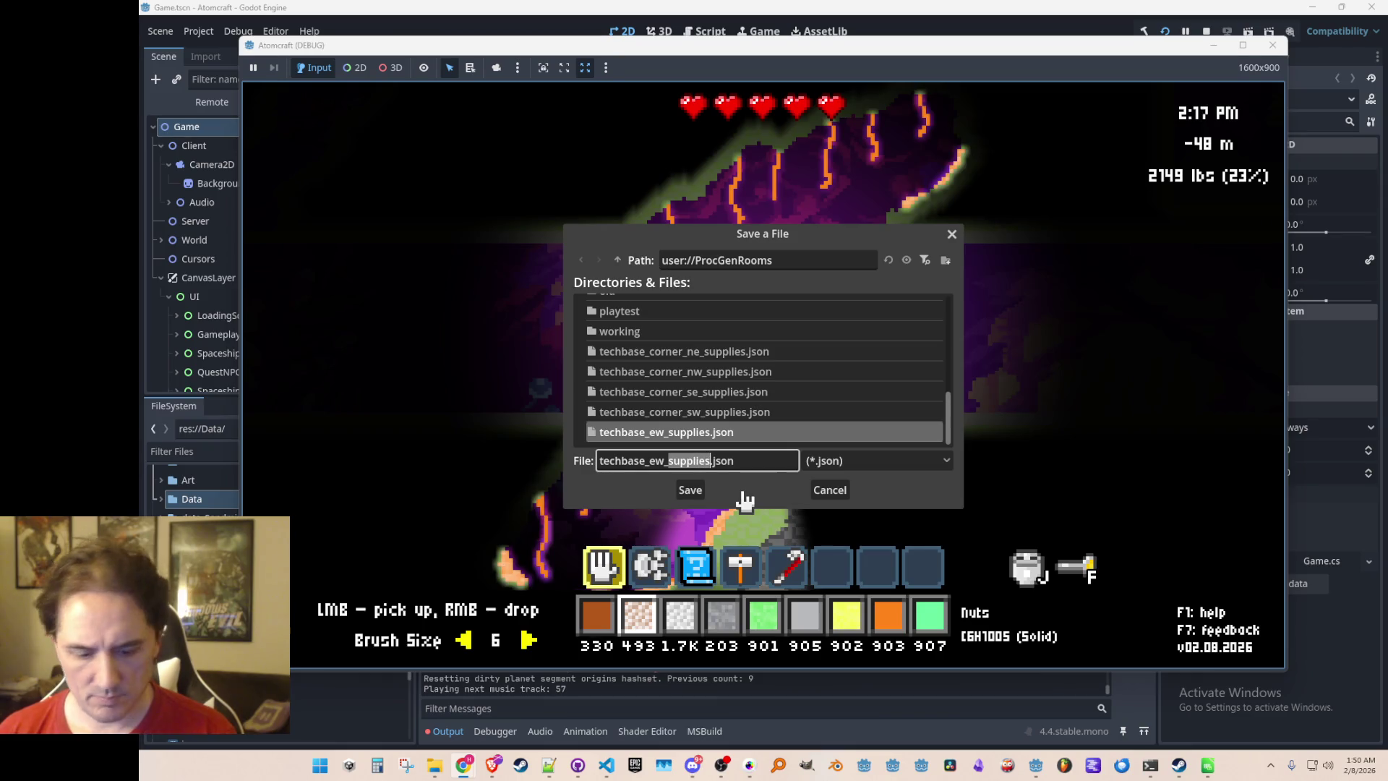
{"action": "type", "text": "broken"}
{"action": "key", "text": "Return"}
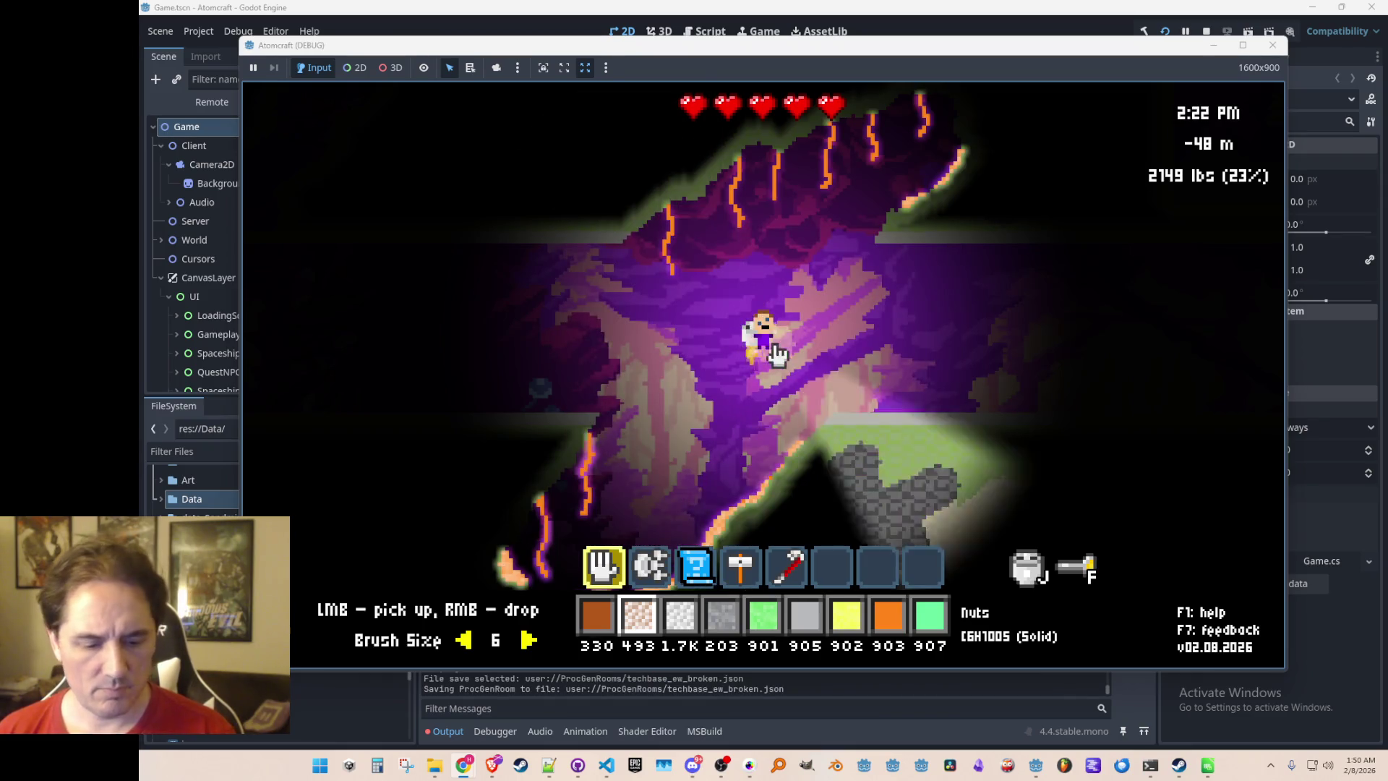
{"action": "key", "text": "w"}
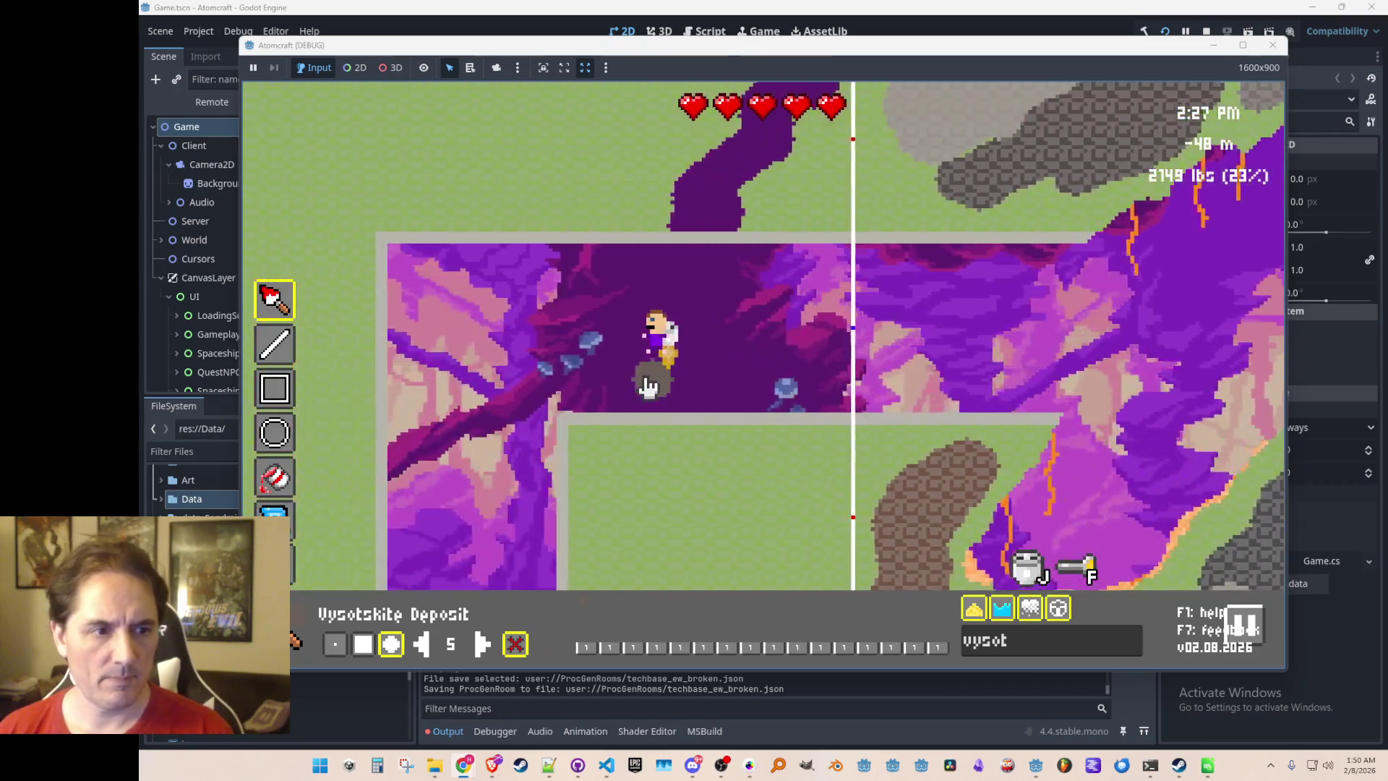
{"action": "key", "text": "w"}
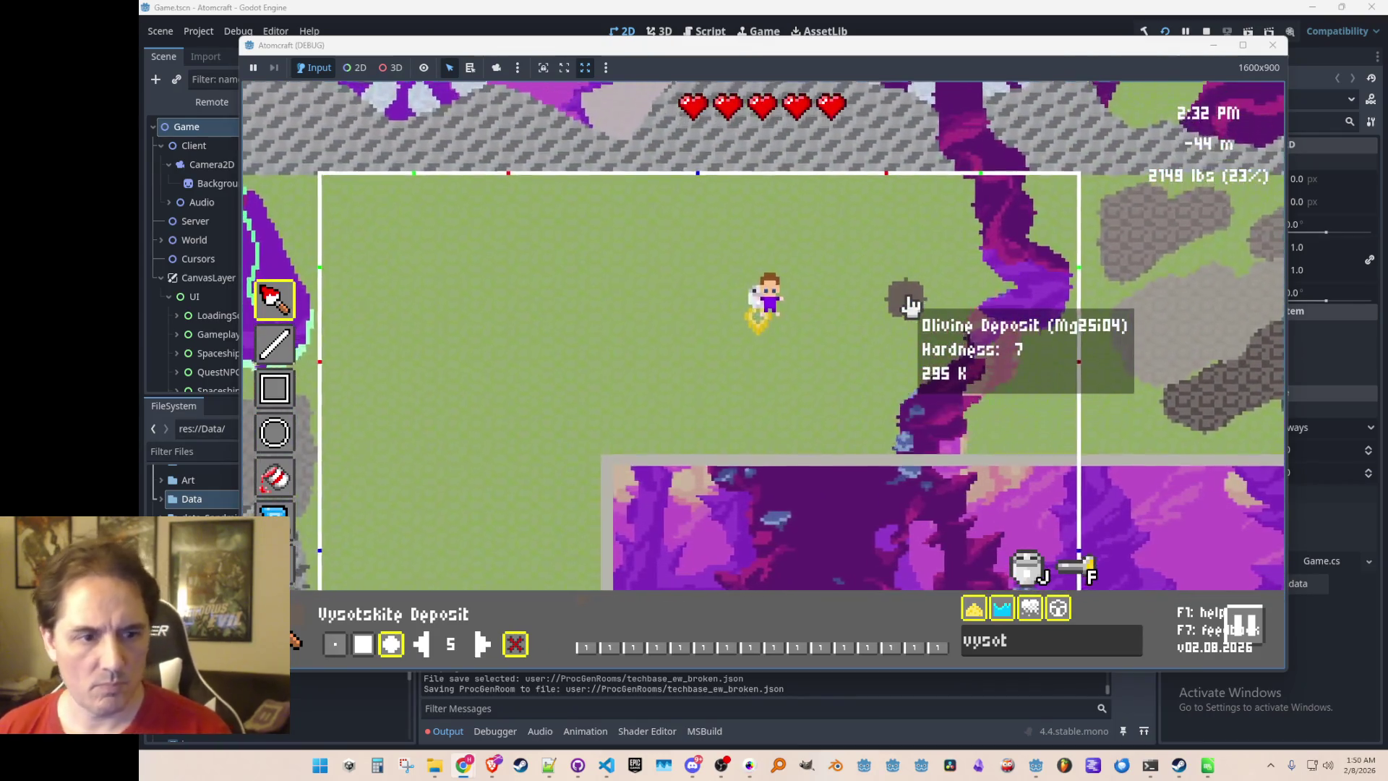
{"action": "key", "text": "s"}
{"action": "type", "text": "oli"}
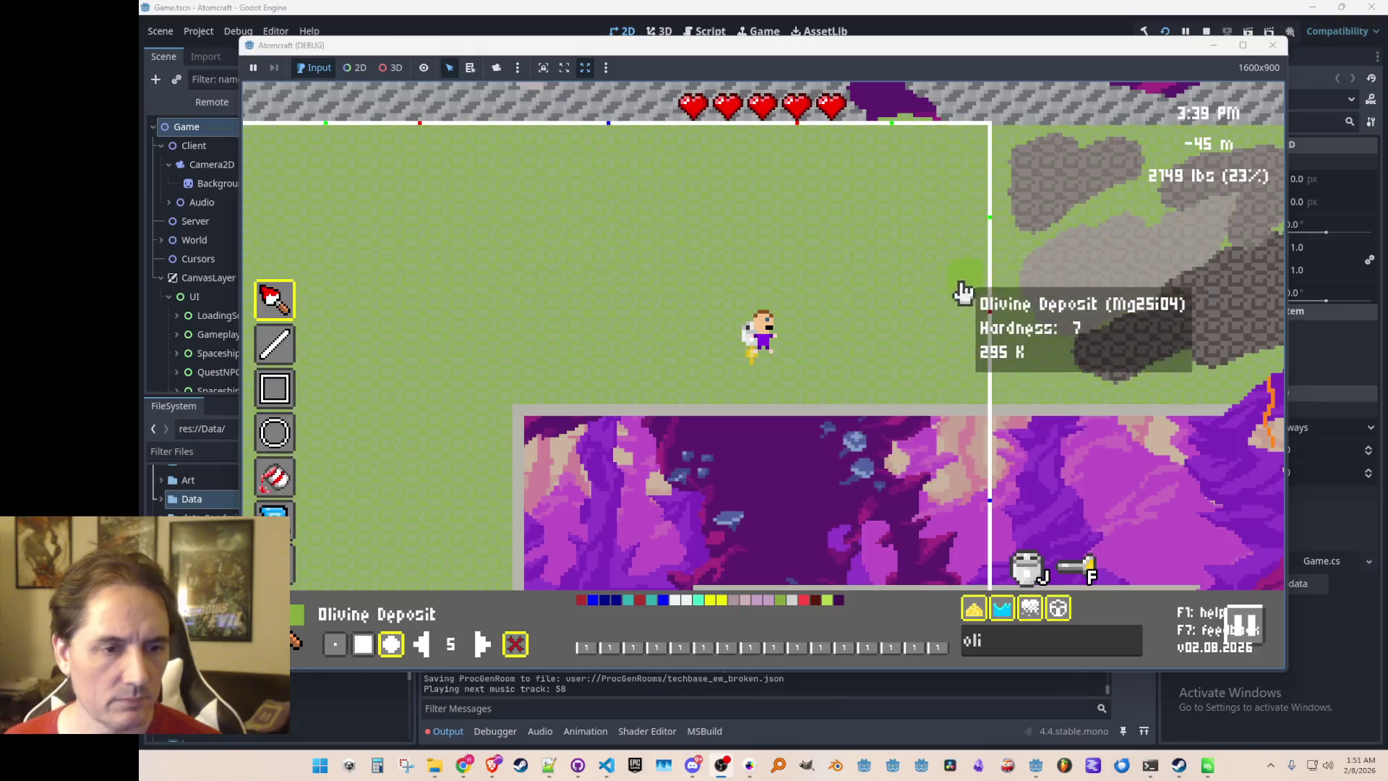
Preview the room under game lighting, flying left and right around the cave, then reopen the editor
{"action": "key", "text": "Tab"}
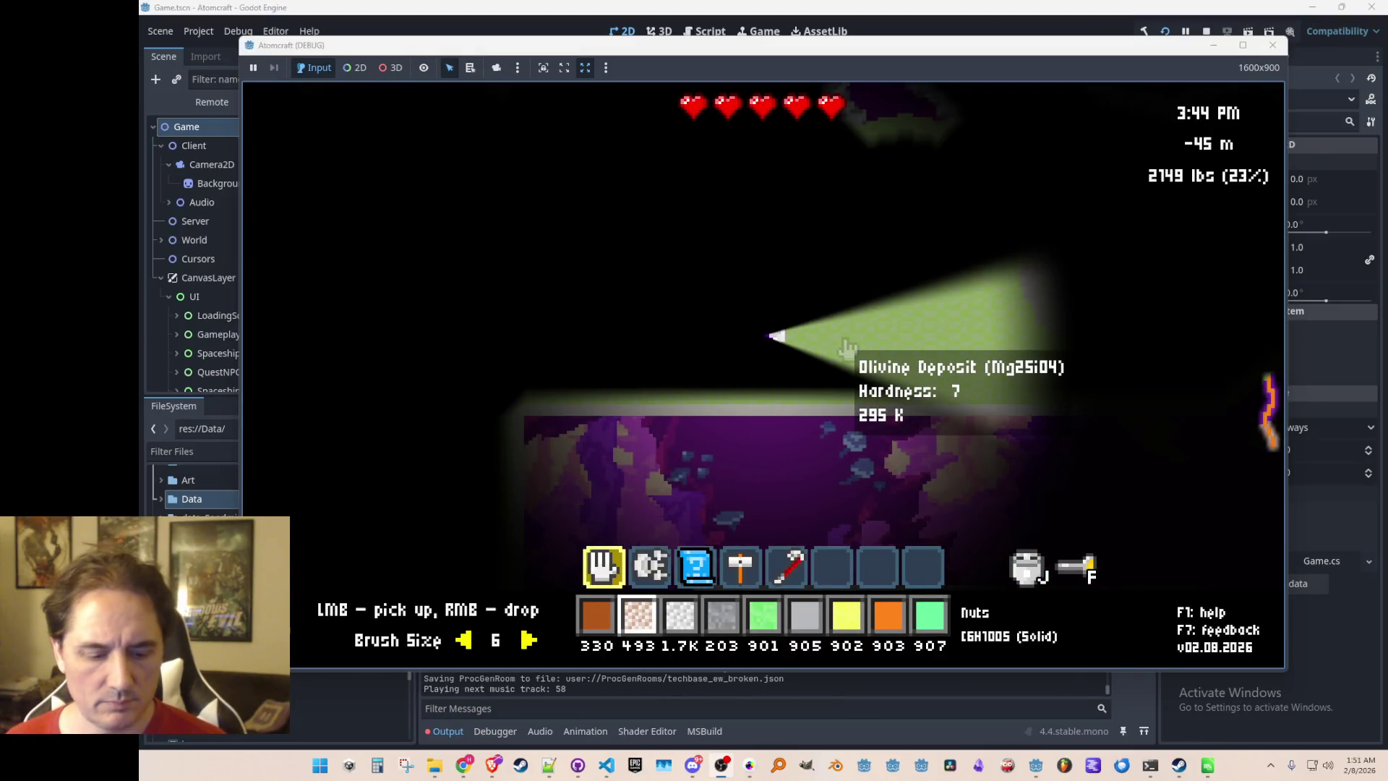
{"action": "key", "text": "Tab"}
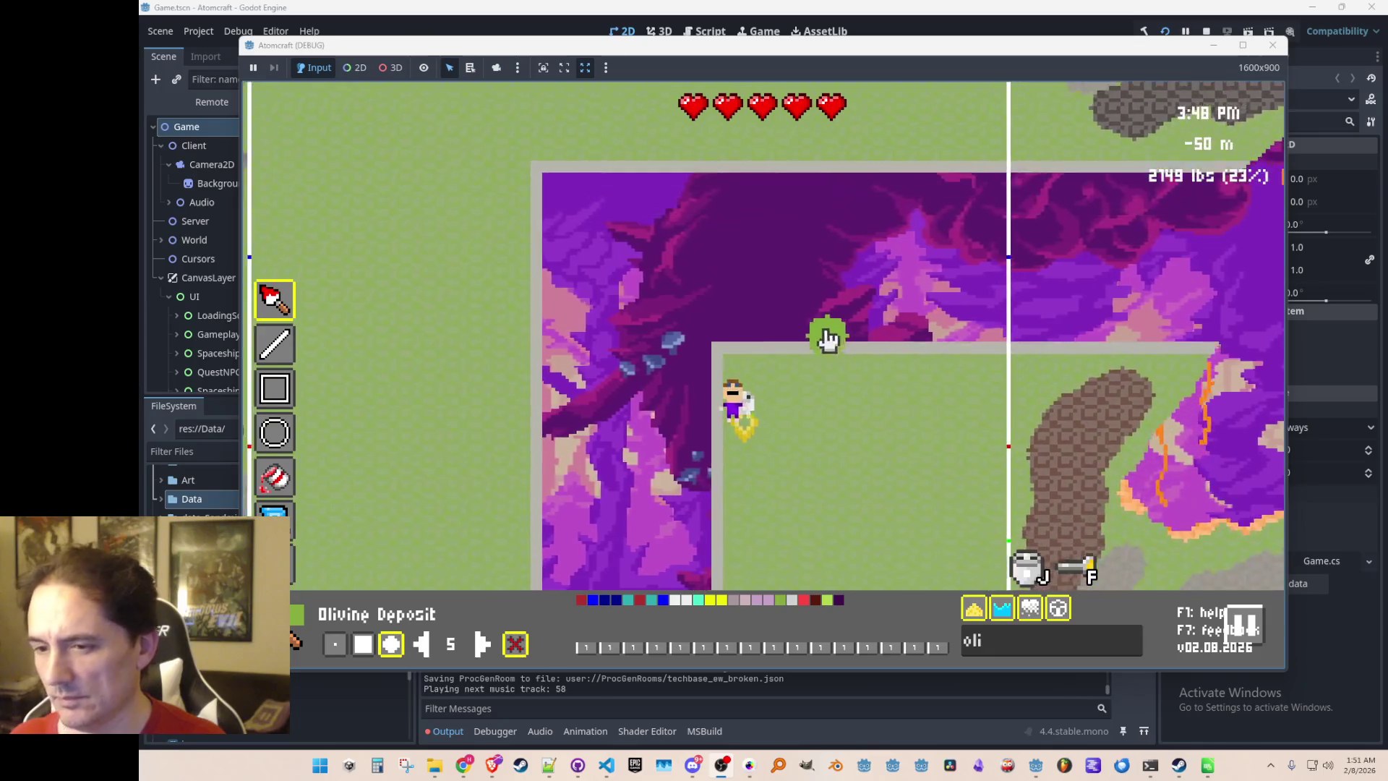
{"action": "key", "text": "Tab"}
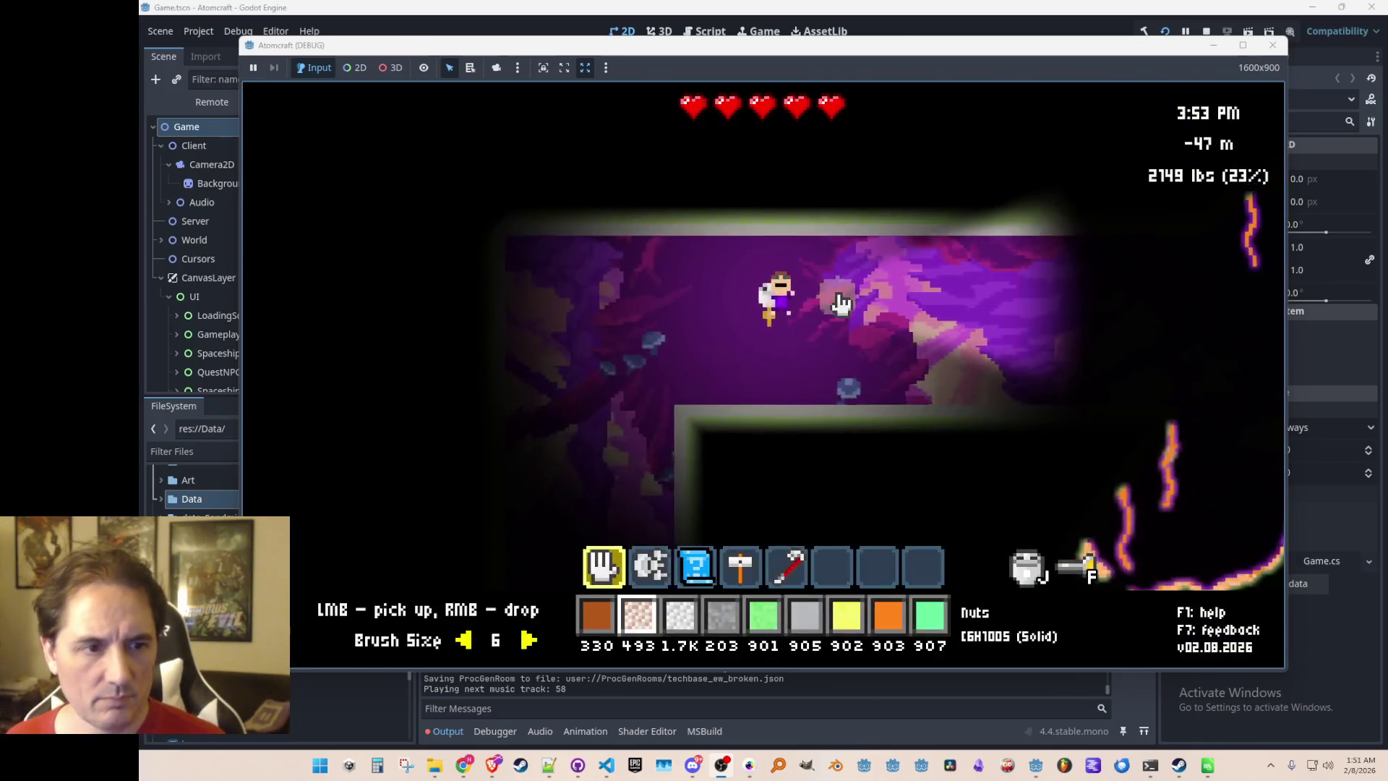
{"action": "mouse_move", "coordinate": [819, 469]}
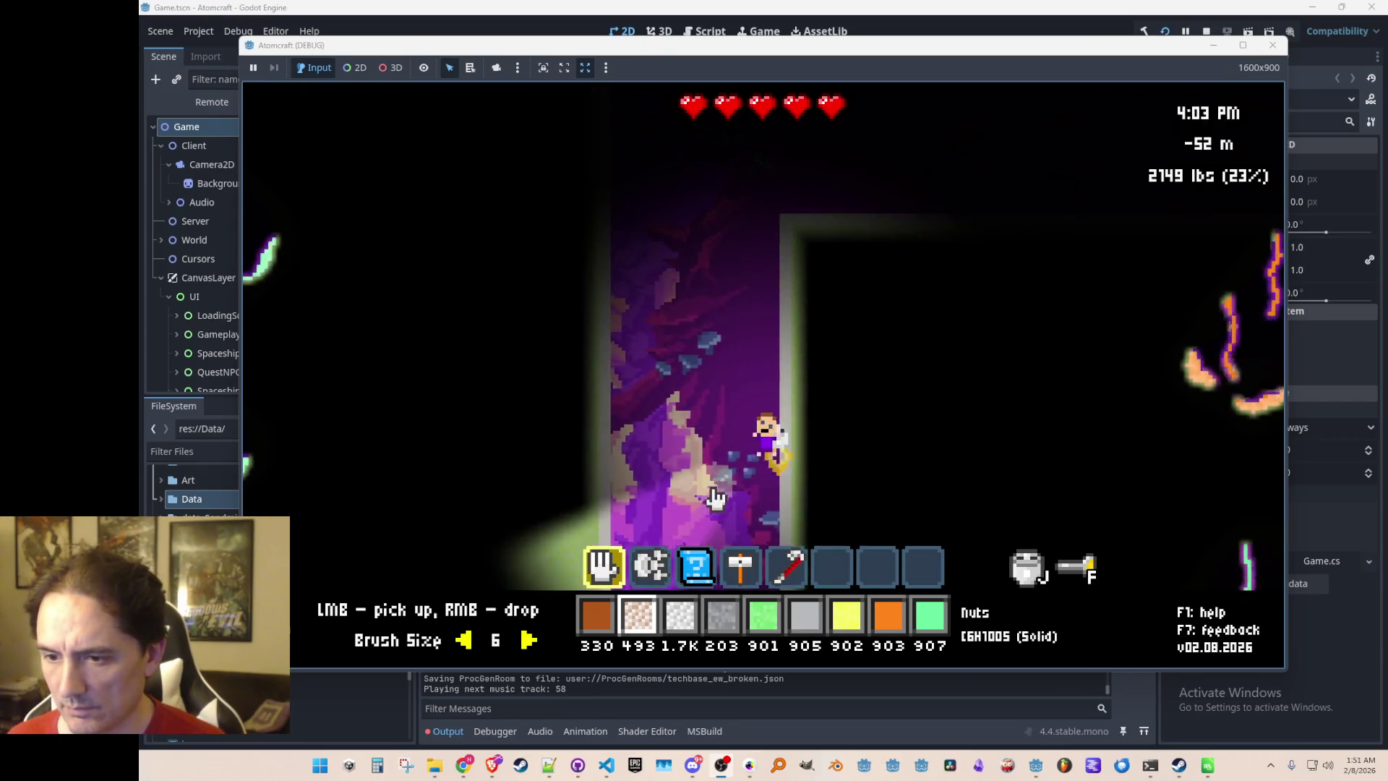
{"action": "mouse_move", "coordinate": [726, 350]}
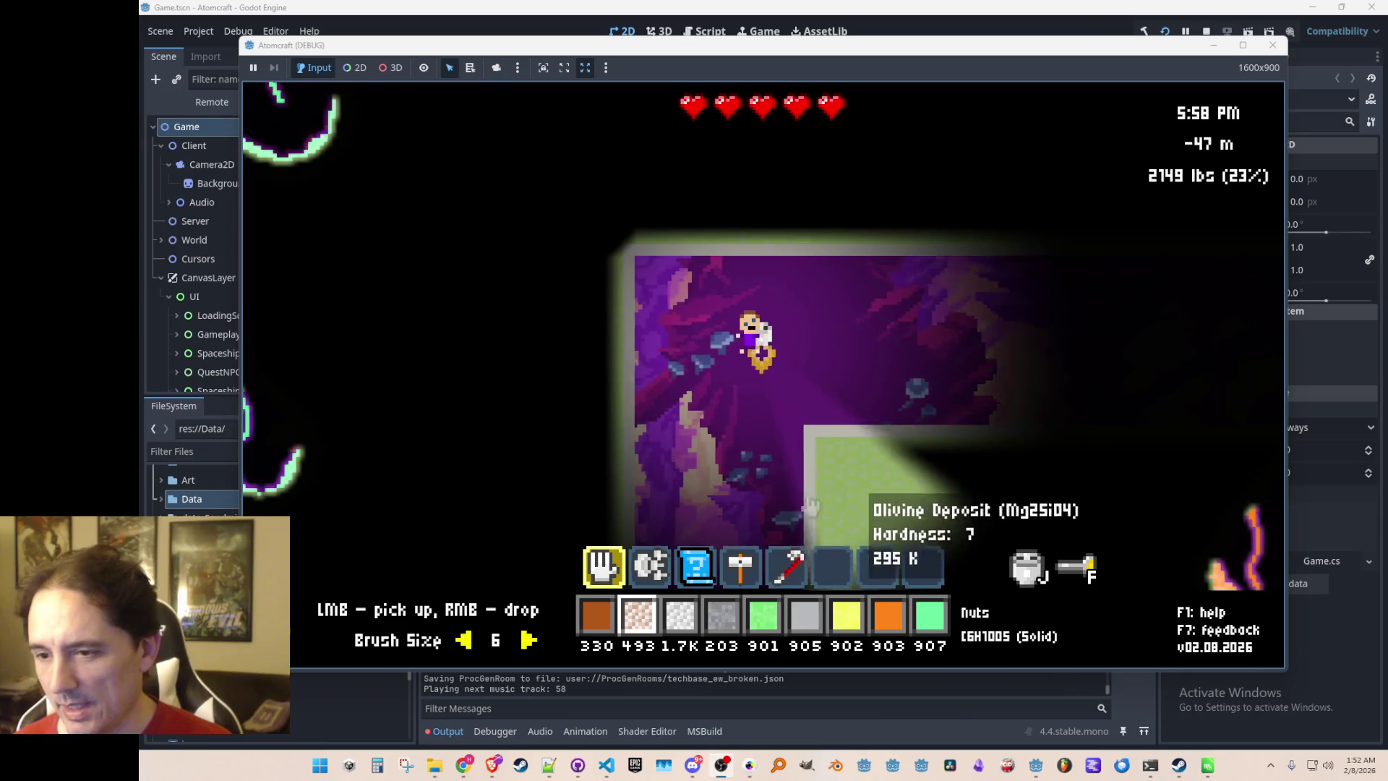
{"action": "key", "text": "a"}
{"action": "key", "text": "d"}
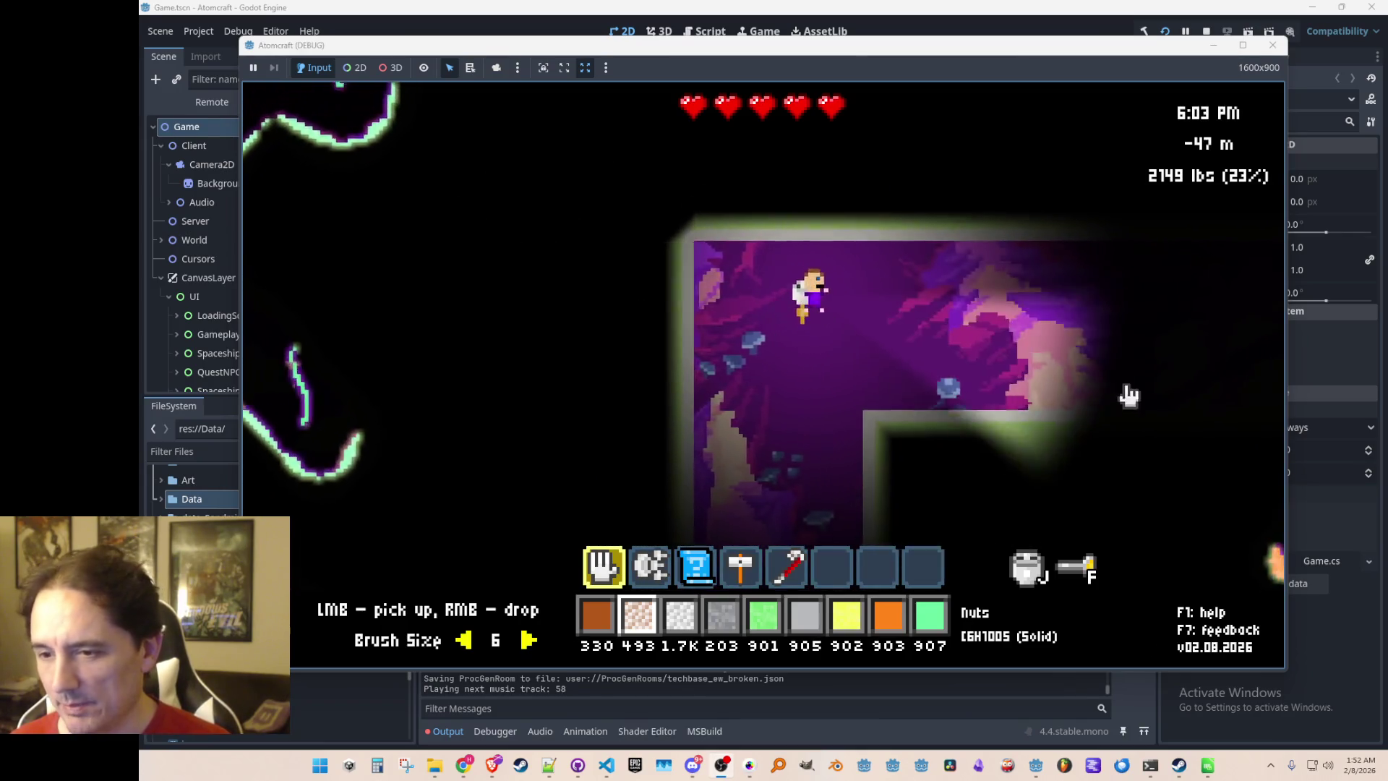
{"action": "key", "text": "a"}
{"action": "key", "text": "d"}
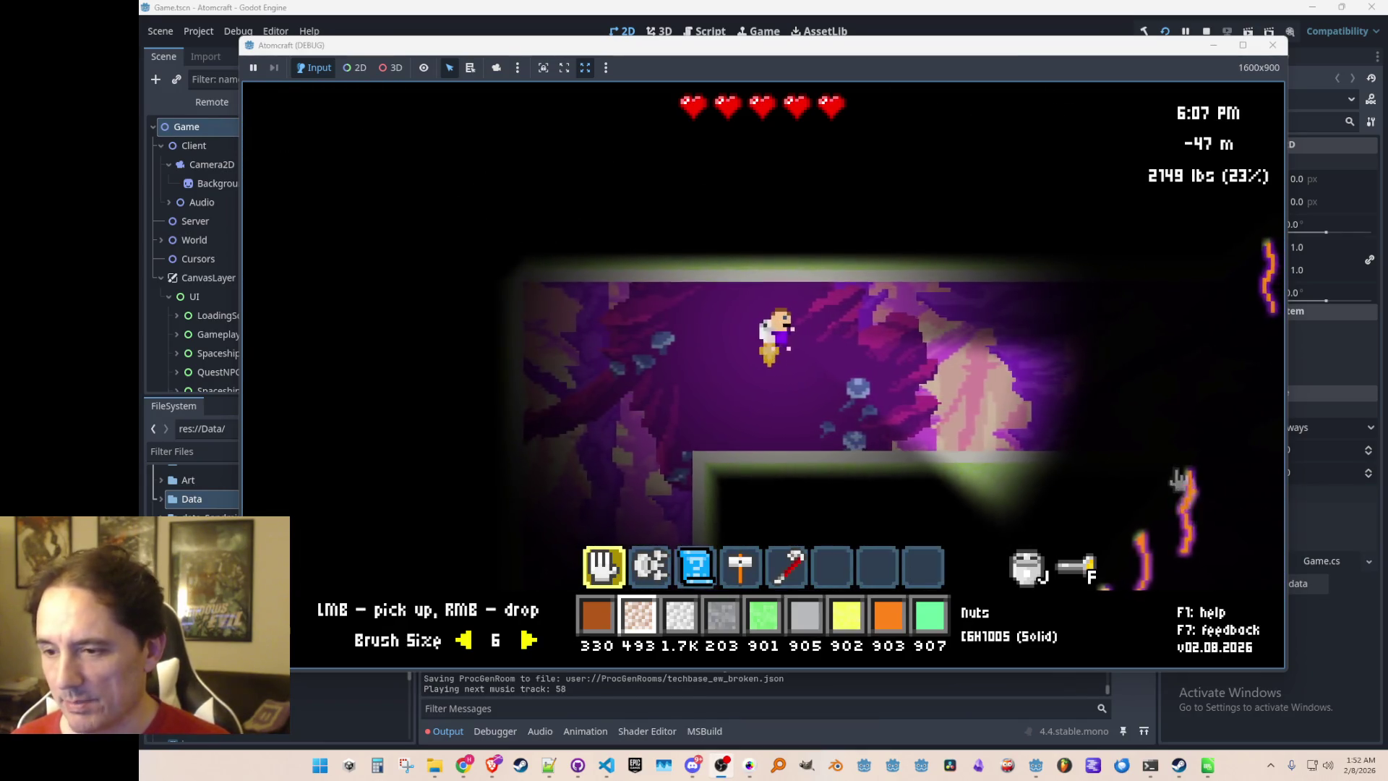
{"action": "key", "text": "a"}
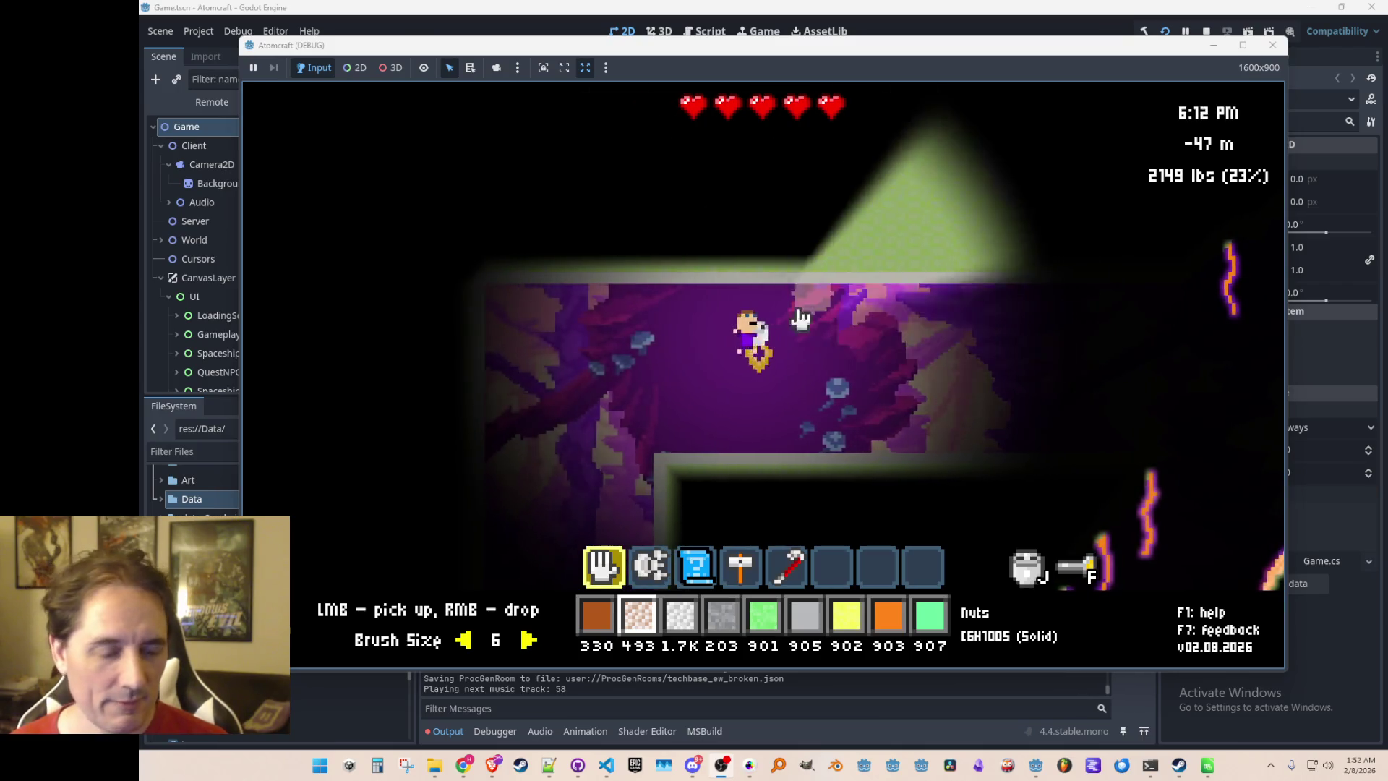
{"action": "type", "text": "oli"}
{"action": "key", "text": "Tab"}
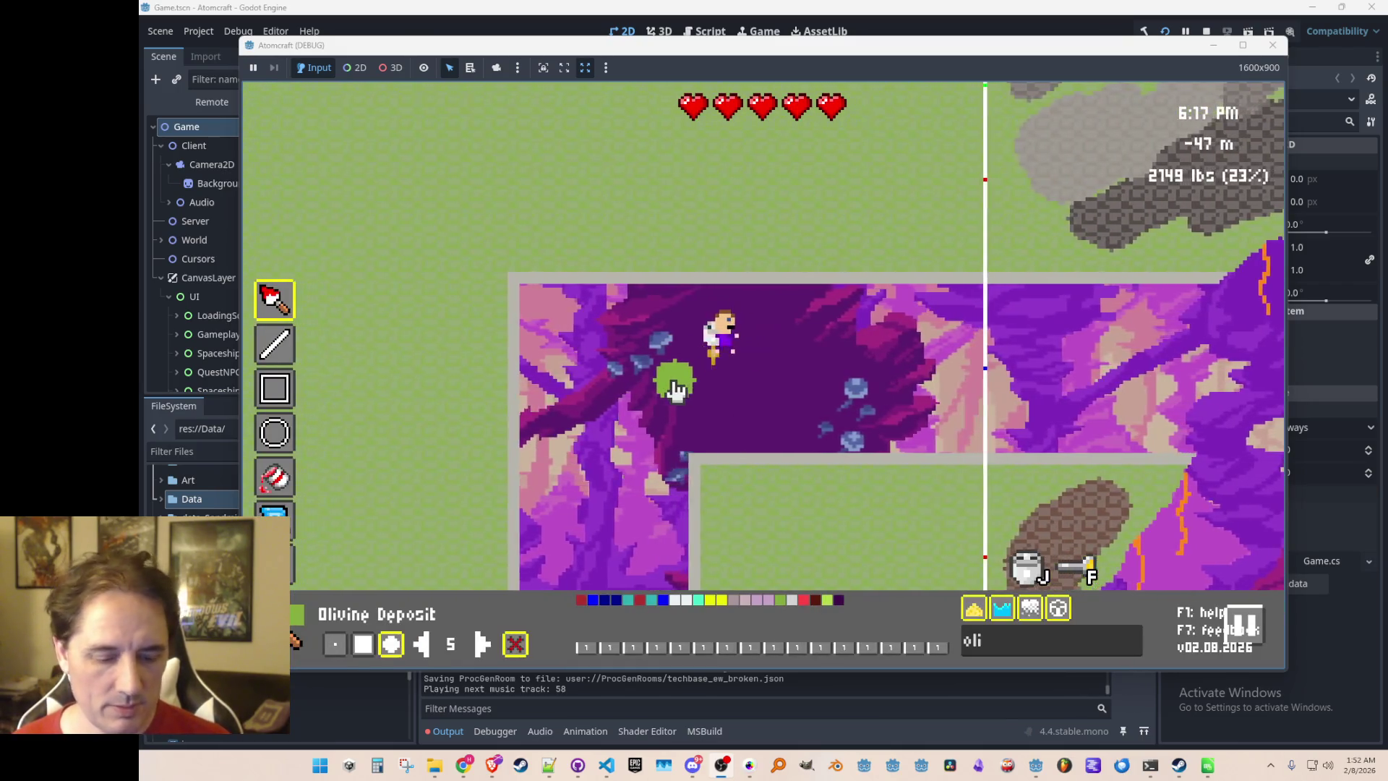
Raise the brush to size 10 and paint Olivine Deposit into the open green area
{"action": "key", "text": "Tab"}
{"action": "key", "text": "Tab"}
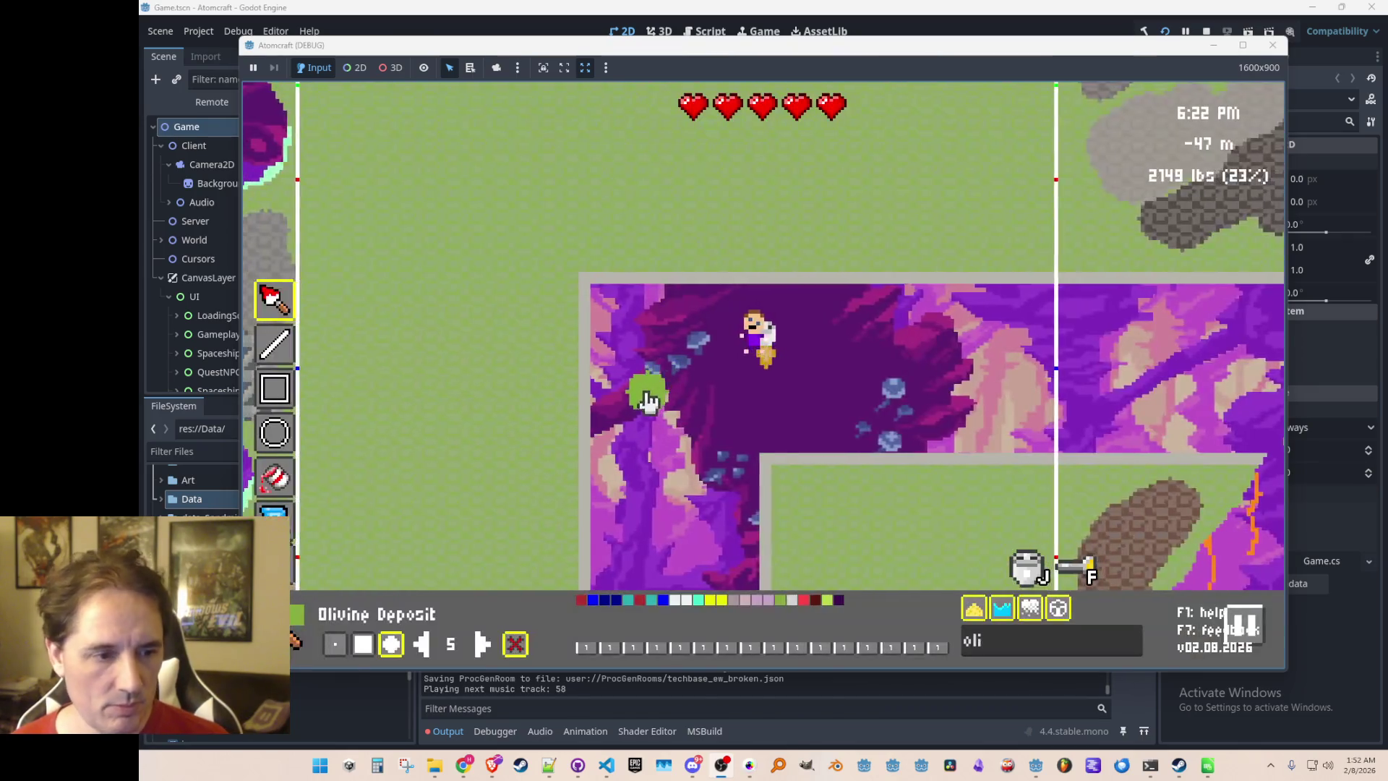
{"action": "left_click", "coordinate": [482, 645]}
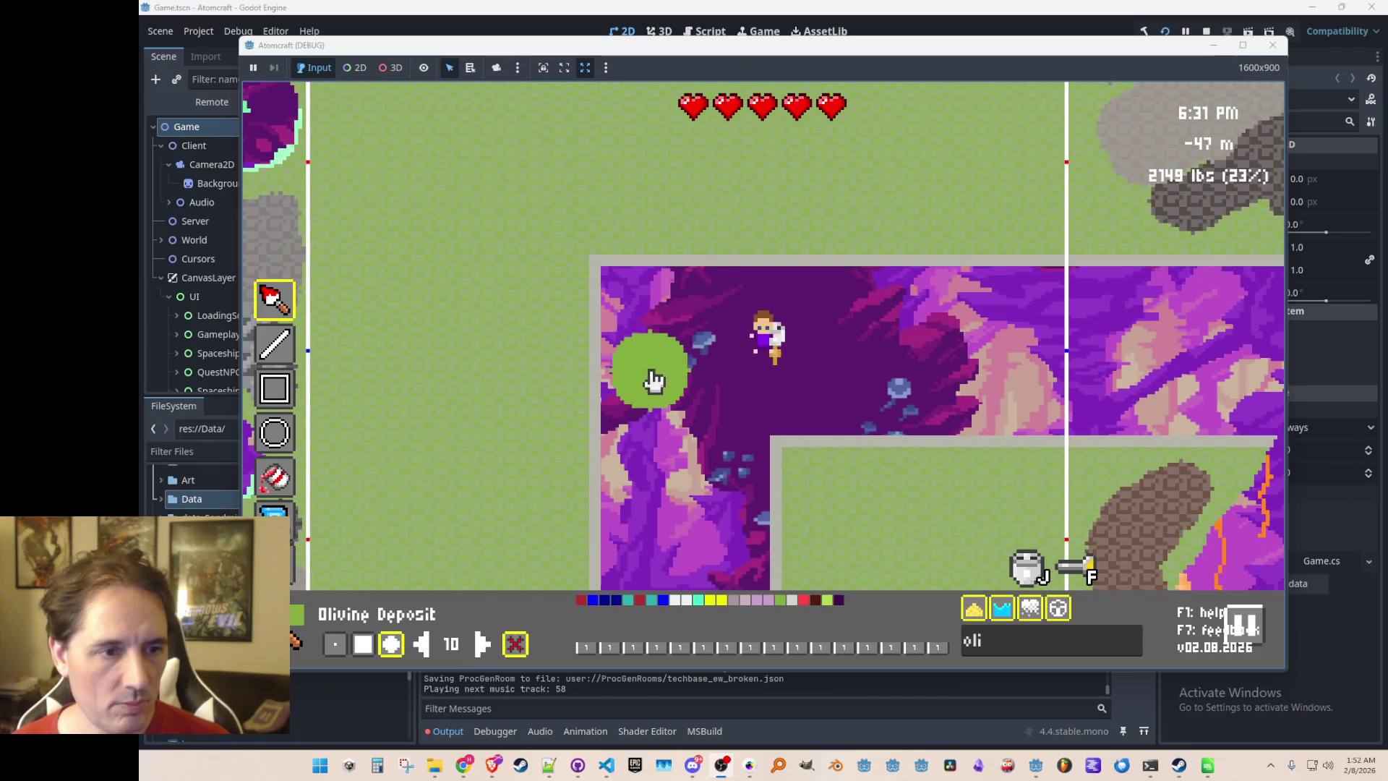
{"action": "mouse_move", "coordinate": [561, 347]}
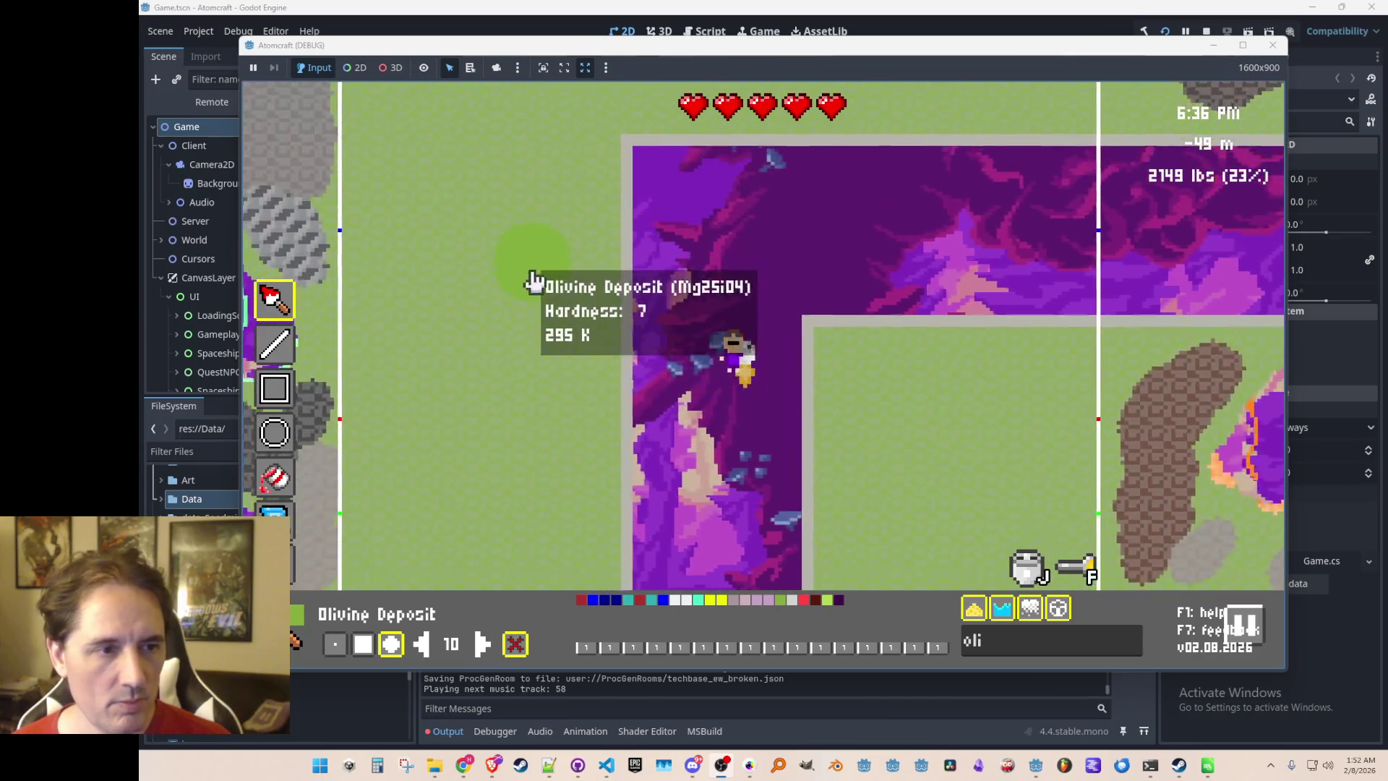
{"action": "left_click_drag", "start_coordinate": [790, 170], "coordinate": [947, 357]}
{"action": "left_click_drag", "start_coordinate": [673, 152], "coordinate": [860, 280]}
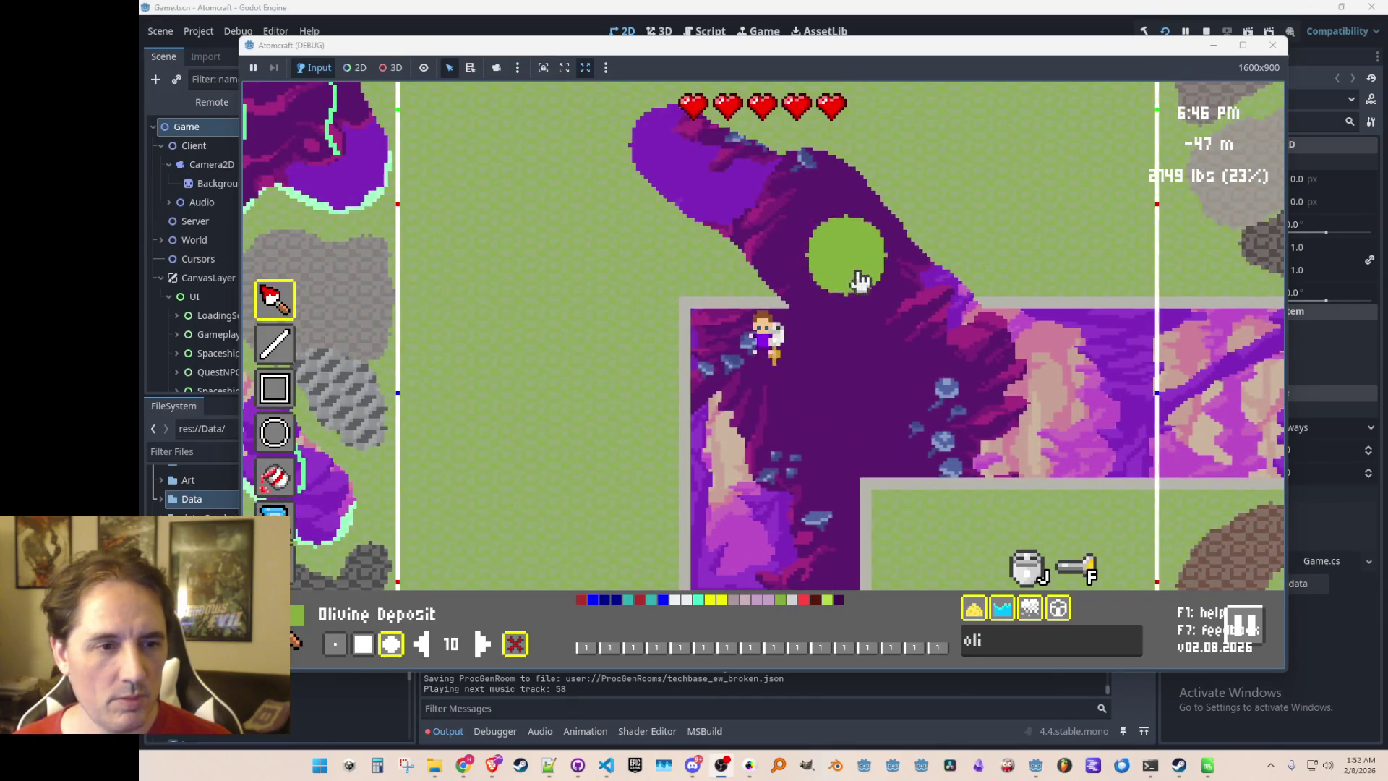
Extend the olivine with diagonal strokes into one large purple mass across the floor
{"action": "key", "text": "s"}
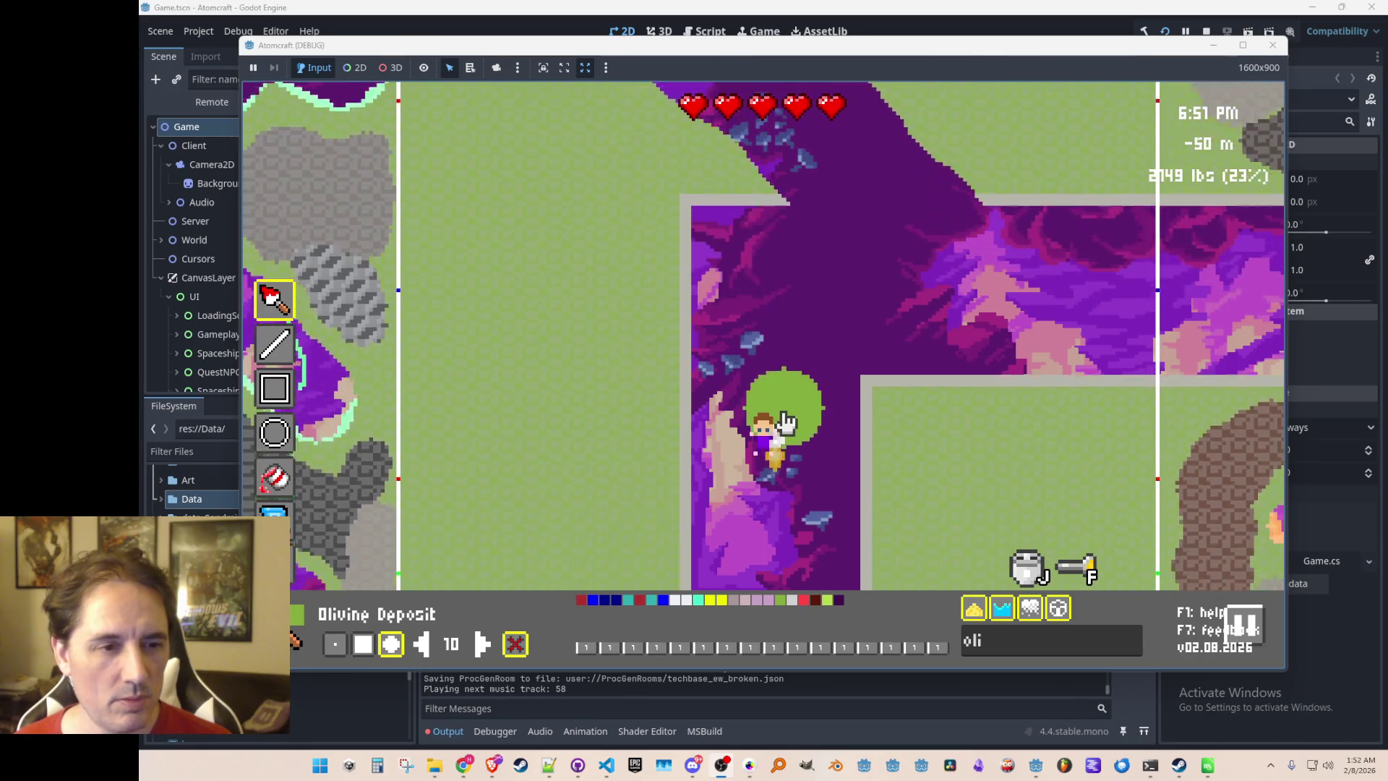
{"action": "mouse_move", "coordinate": [800, 263]}
{"action": "left_mouse_down"}
{"action": "mouse_move", "coordinate": [969, 418]}
{"action": "mouse_move", "coordinate": [799, 254]}
{"action": "mouse_move", "coordinate": [946, 467]}
{"action": "mouse_move", "coordinate": [631, 301]}
{"action": "left_mouse_up"}
{"action": "mouse_move", "coordinate": [564, 209]}
{"action": "left_mouse_down"}
{"action": "mouse_move", "coordinate": [752, 304]}
{"action": "mouse_move", "coordinate": [616, 217]}
{"action": "mouse_move", "coordinate": [552, 205]}
{"action": "mouse_move", "coordinate": [703, 339]}
{"action": "left_mouse_up"}
{"action": "key", "text": "w"}
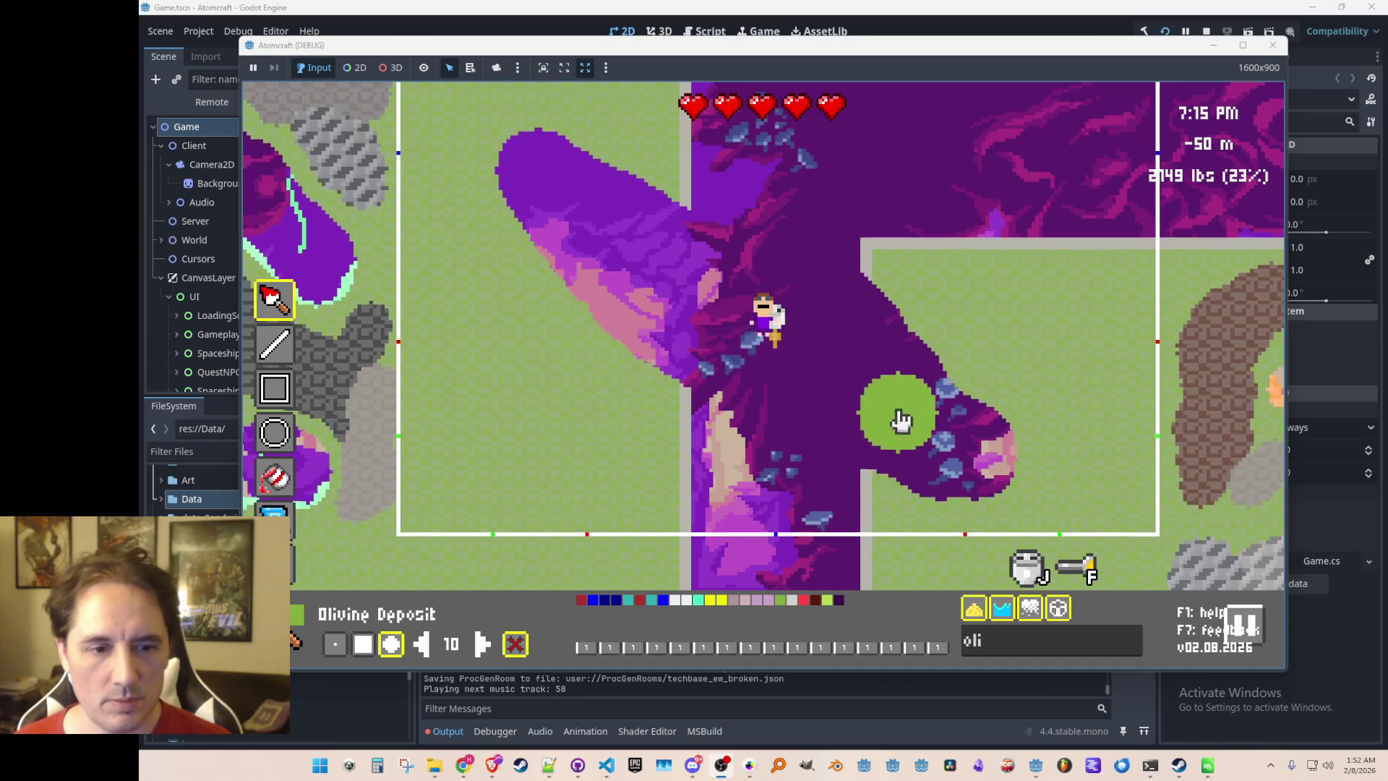
{"action": "key", "text": "w"}
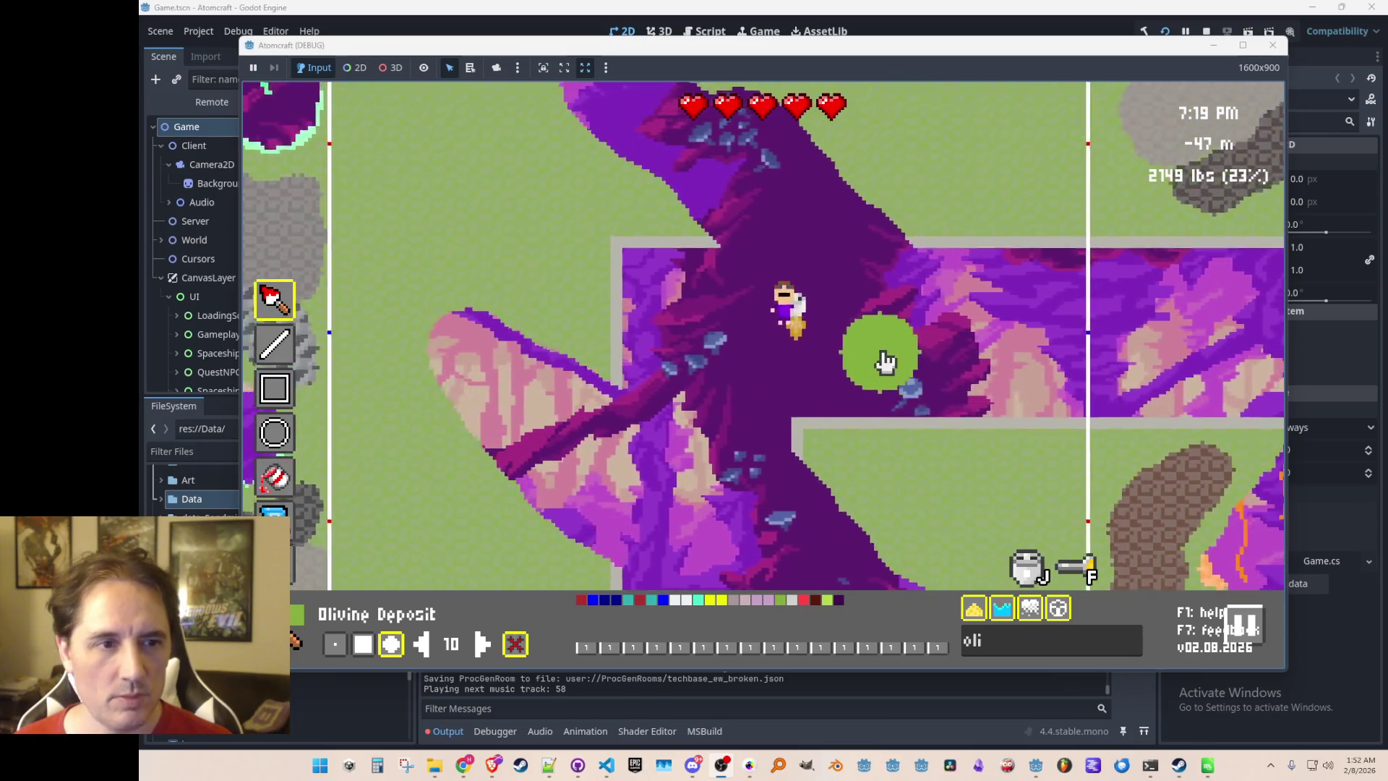
{"action": "mouse_move", "coordinate": [798, 289]}
{"action": "left_mouse_down"}
{"action": "mouse_move", "coordinate": [908, 347]}
{"action": "mouse_move", "coordinate": [917, 394]}
{"action": "mouse_move", "coordinate": [772, 249]}
{"action": "mouse_move", "coordinate": [660, 180]}
{"action": "mouse_move", "coordinate": [836, 297]}
{"action": "mouse_move", "coordinate": [826, 275]}
{"action": "mouse_move", "coordinate": [752, 231]}
{"action": "left_mouse_up"}
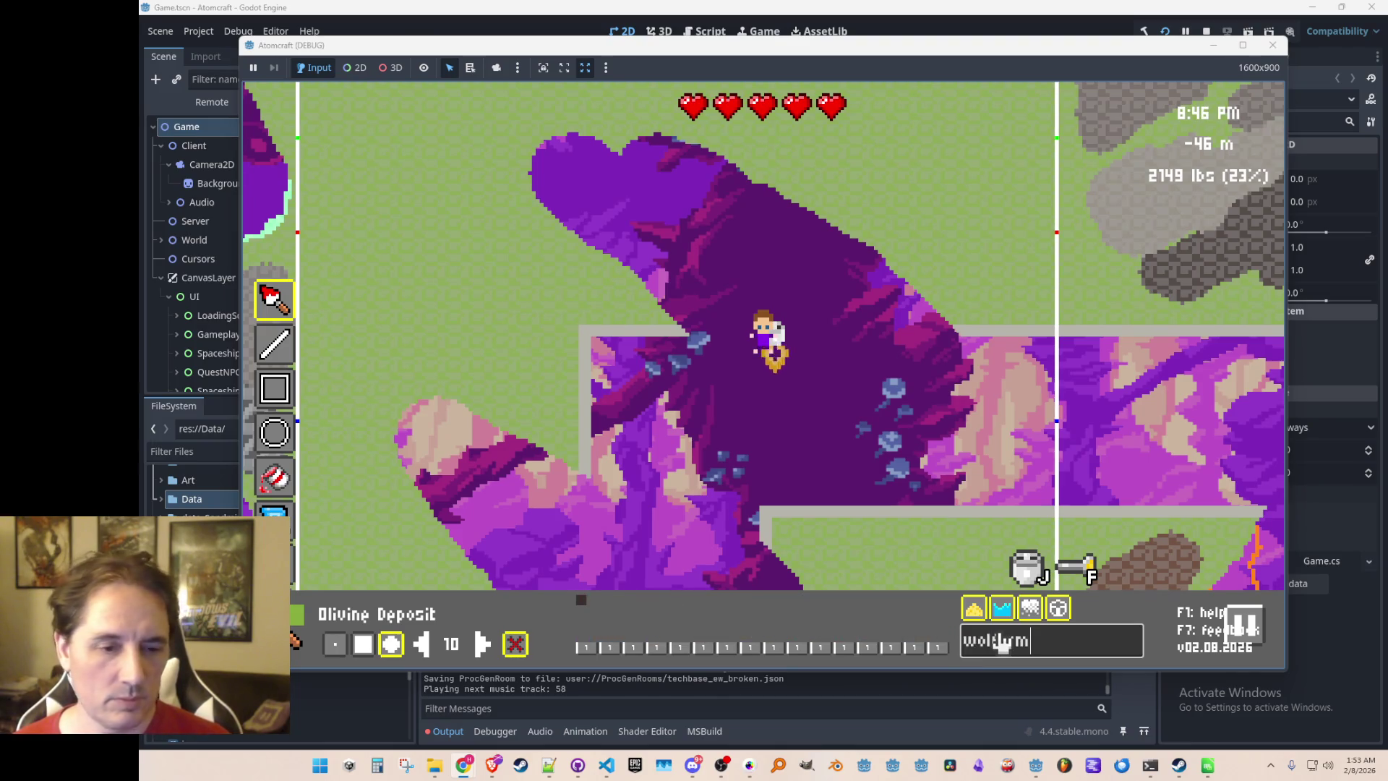
{"action": "key", "text": "BackSpace"}
{"action": "key", "text": "BackSpace"}
{"action": "key", "text": "BackSpace"}
Search 'ilmen' and paint grey Ilmenite Deposit over the top of the purple olivine mass
{"action": "type", "text": "ilmen"}
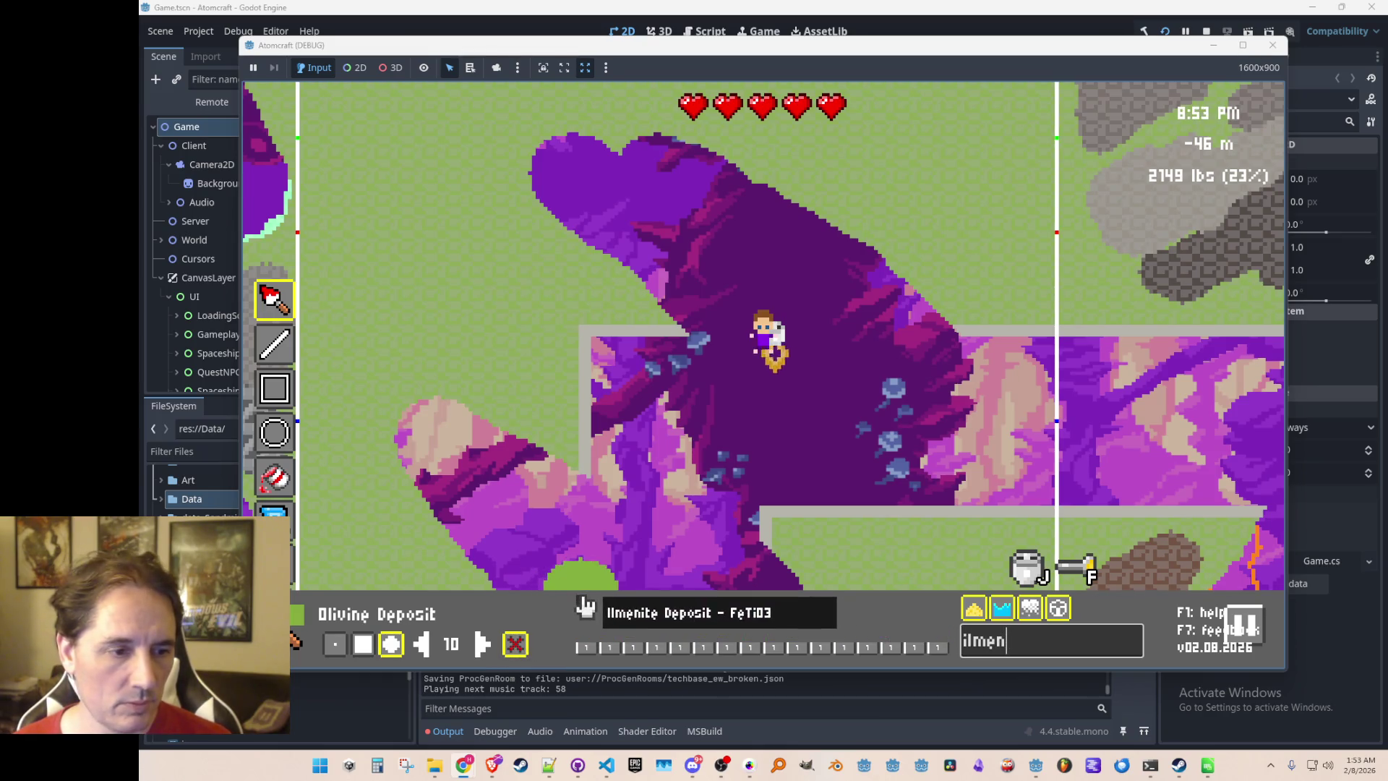
{"action": "left_click", "coordinate": [584, 605]}
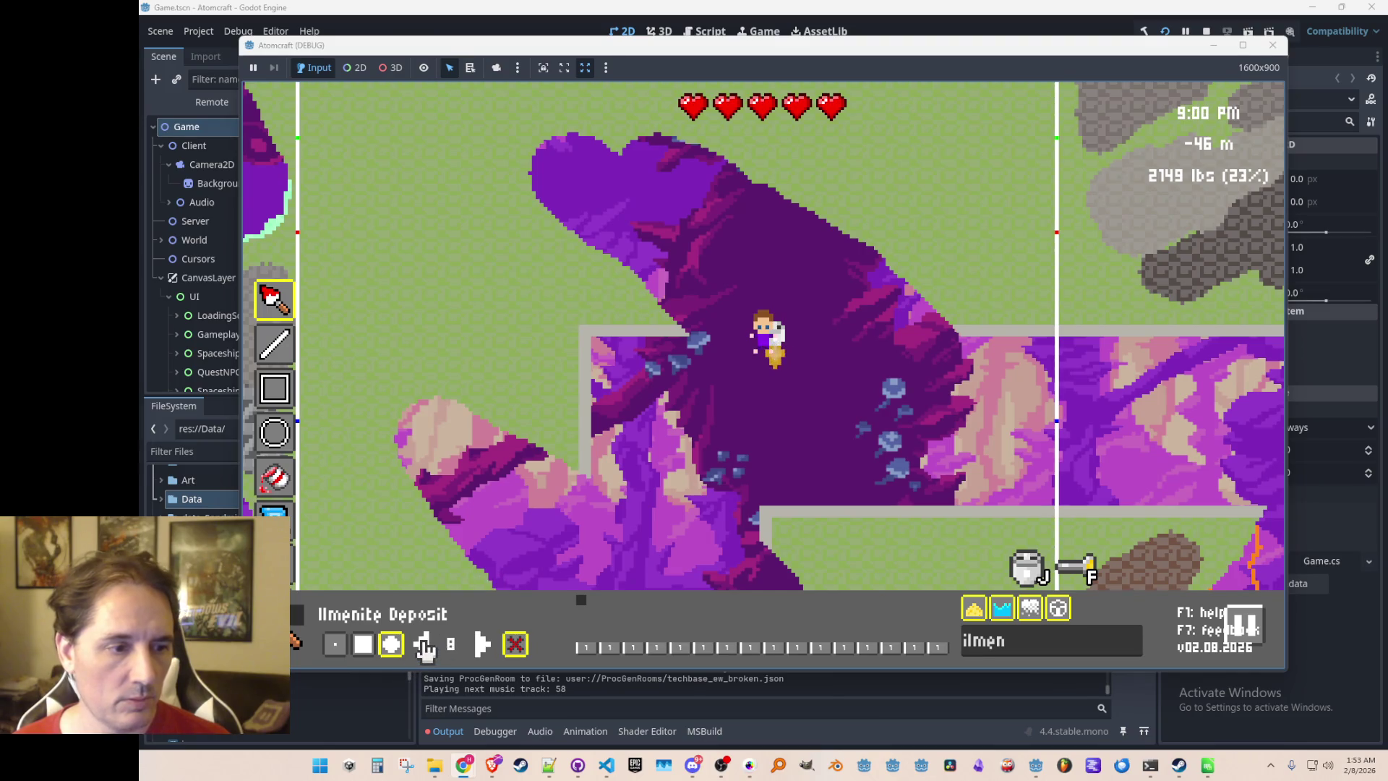
{"action": "mouse_move", "coordinate": [532, 136]}
{"action": "left_mouse_down"}
{"action": "mouse_move", "coordinate": [619, 192]}
{"action": "mouse_move", "coordinate": [547, 148]}
{"action": "mouse_move", "coordinate": [552, 178]}
{"action": "mouse_move", "coordinate": [598, 217]}
{"action": "mouse_move", "coordinate": [579, 223]}
{"action": "mouse_move", "coordinate": [779, 375]}
{"action": "mouse_move", "coordinate": [791, 347]}
{"action": "mouse_move", "coordinate": [916, 401]}
{"action": "mouse_move", "coordinate": [951, 378]}
{"action": "mouse_move", "coordinate": [942, 350]}
{"action": "mouse_move", "coordinate": [833, 279]}
{"action": "mouse_move", "coordinate": [860, 315]}
{"action": "mouse_move", "coordinate": [734, 270]}
{"action": "mouse_move", "coordinate": [852, 319]}
{"action": "mouse_move", "coordinate": [796, 313]}
{"action": "mouse_move", "coordinate": [908, 352]}
{"action": "mouse_move", "coordinate": [713, 272]}
{"action": "mouse_move", "coordinate": [799, 323]}
{"action": "mouse_move", "coordinate": [610, 192]}
{"action": "mouse_move", "coordinate": [851, 285]}
{"action": "mouse_move", "coordinate": [854, 257]}
{"action": "mouse_move", "coordinate": [714, 200]}
{"action": "mouse_move", "coordinate": [695, 212]}
{"action": "mouse_move", "coordinate": [645, 158]}
{"action": "mouse_move", "coordinate": [752, 210]}
{"action": "mouse_move", "coordinate": [730, 186]}
{"action": "mouse_move", "coordinate": [657, 149]}
{"action": "mouse_move", "coordinate": [794, 256]}
{"action": "left_mouse_up"}
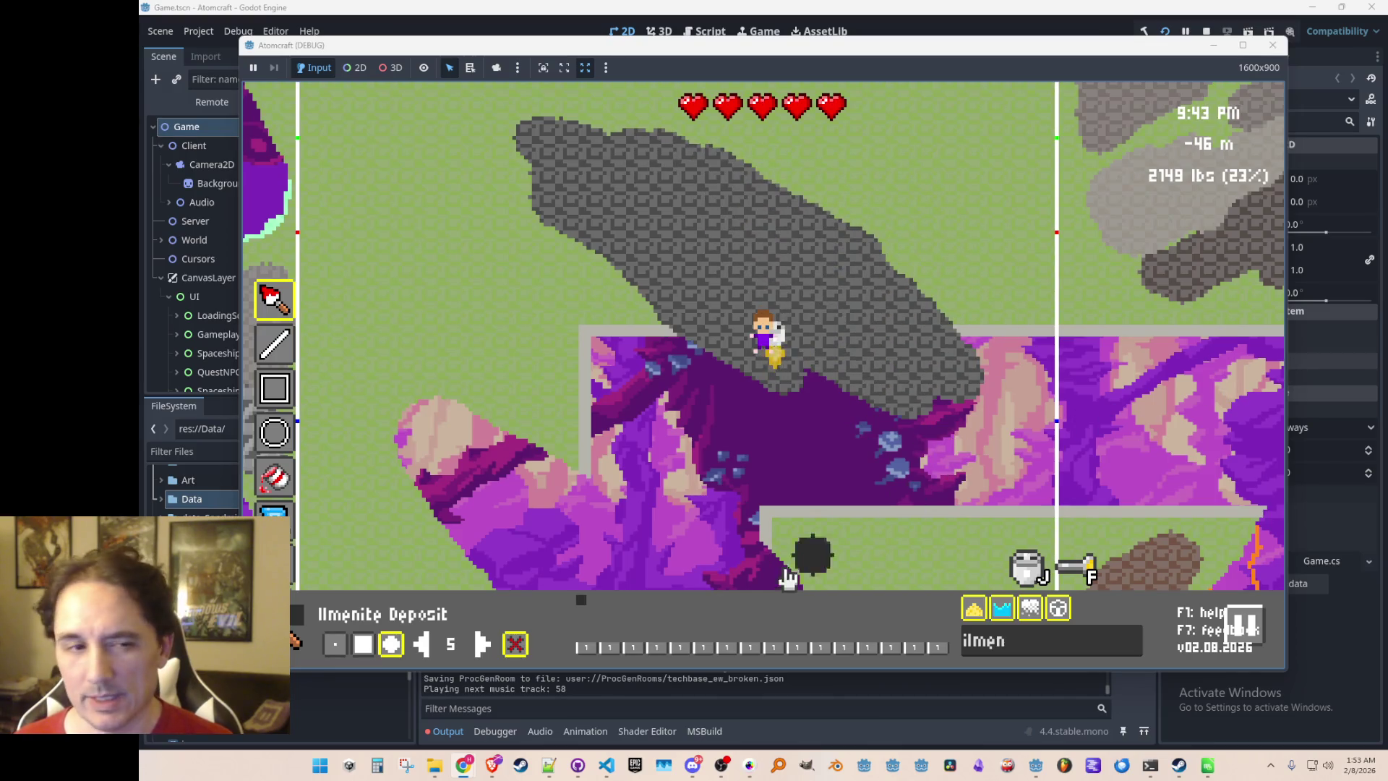
{"action": "key", "text": "s"}
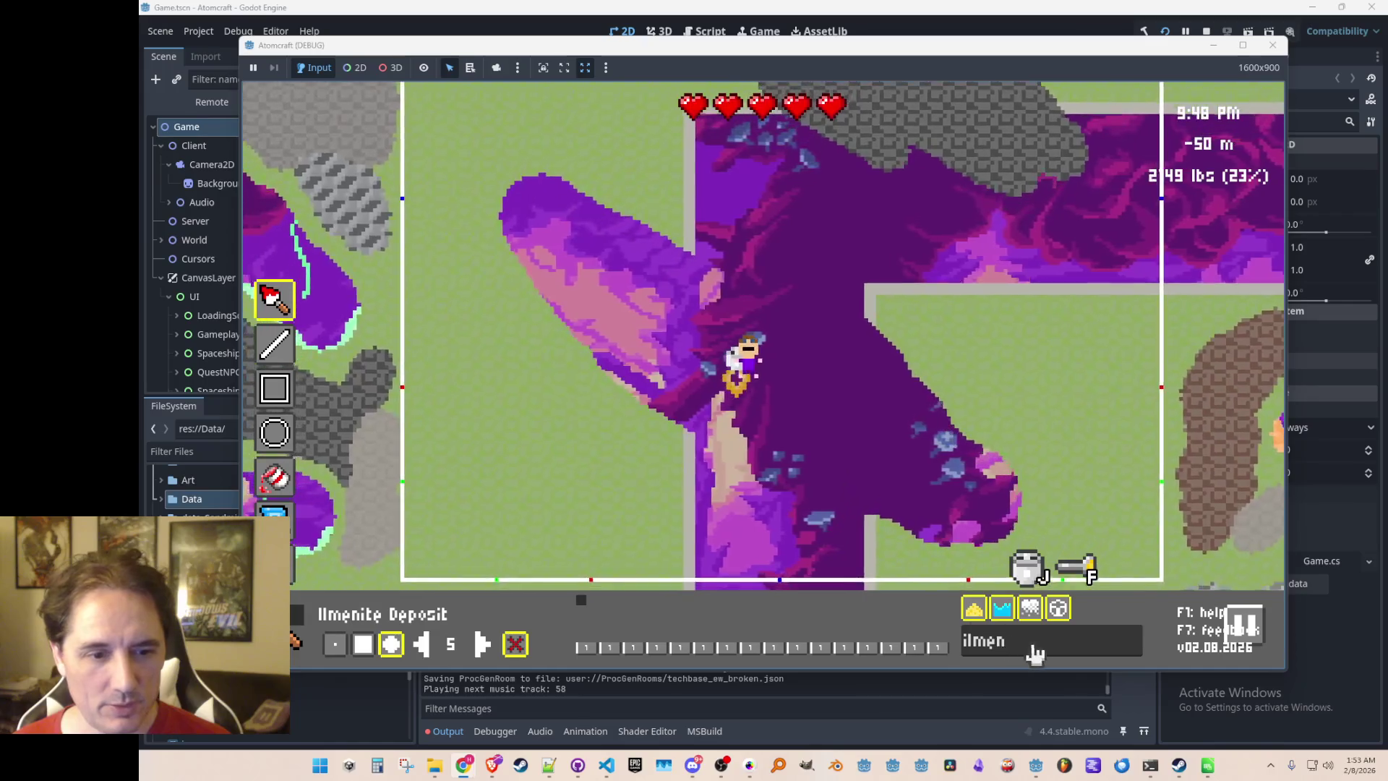
{"action": "left_click", "coordinate": [1035, 654]}
{"action": "type", "text": "rut"}
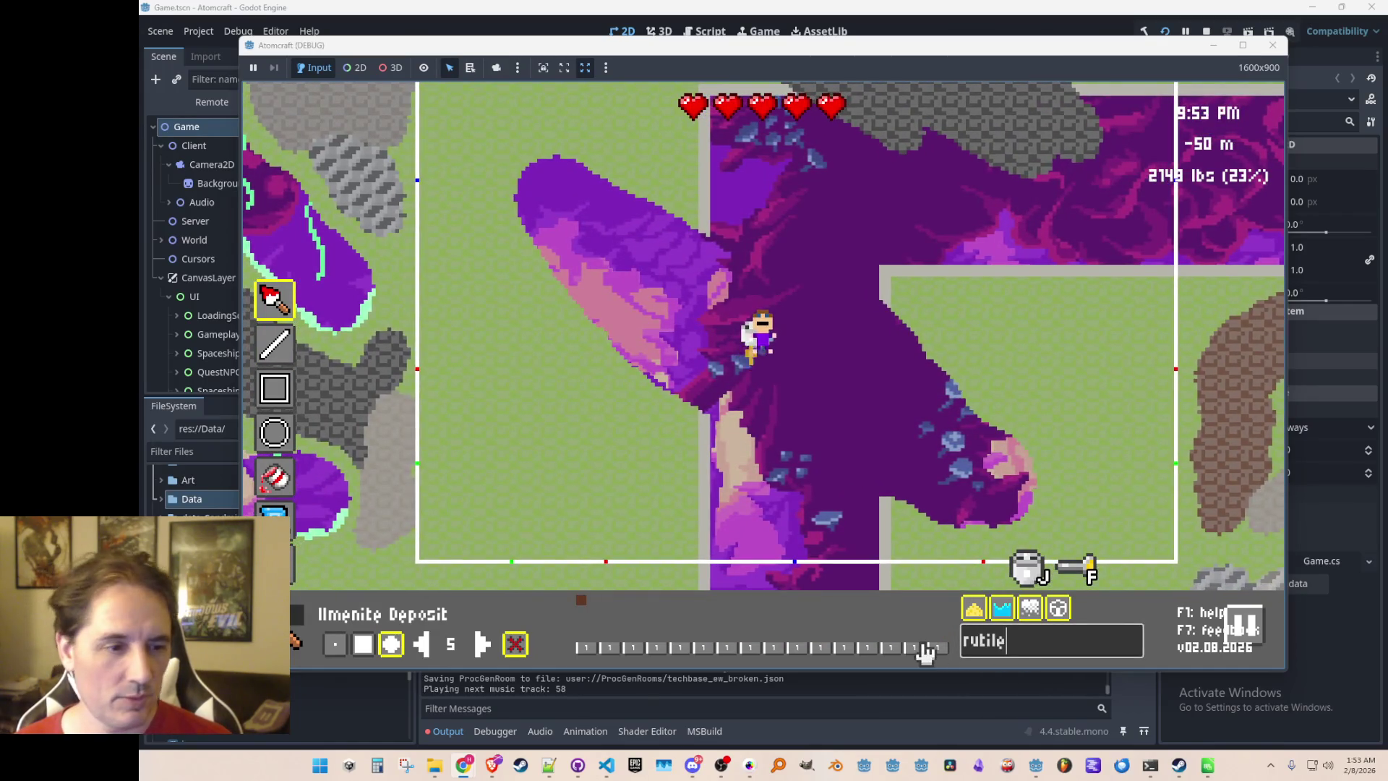
Pick Rutile Deposit and paint brown diagonal streaks across the purple olivine mass
{"action": "left_click", "coordinate": [583, 607]}
{"action": "mouse_move", "coordinate": [557, 185]}
{"action": "left_mouse_down"}
{"action": "mouse_move", "coordinate": [701, 267]}
{"action": "mouse_move", "coordinate": [735, 357]}
{"action": "mouse_move", "coordinate": [716, 403]}
{"action": "mouse_move", "coordinate": [597, 309]}
{"action": "mouse_move", "coordinate": [620, 270]}
{"action": "mouse_move", "coordinate": [607, 297]}
{"action": "mouse_move", "coordinate": [542, 232]}
{"action": "left_mouse_up"}
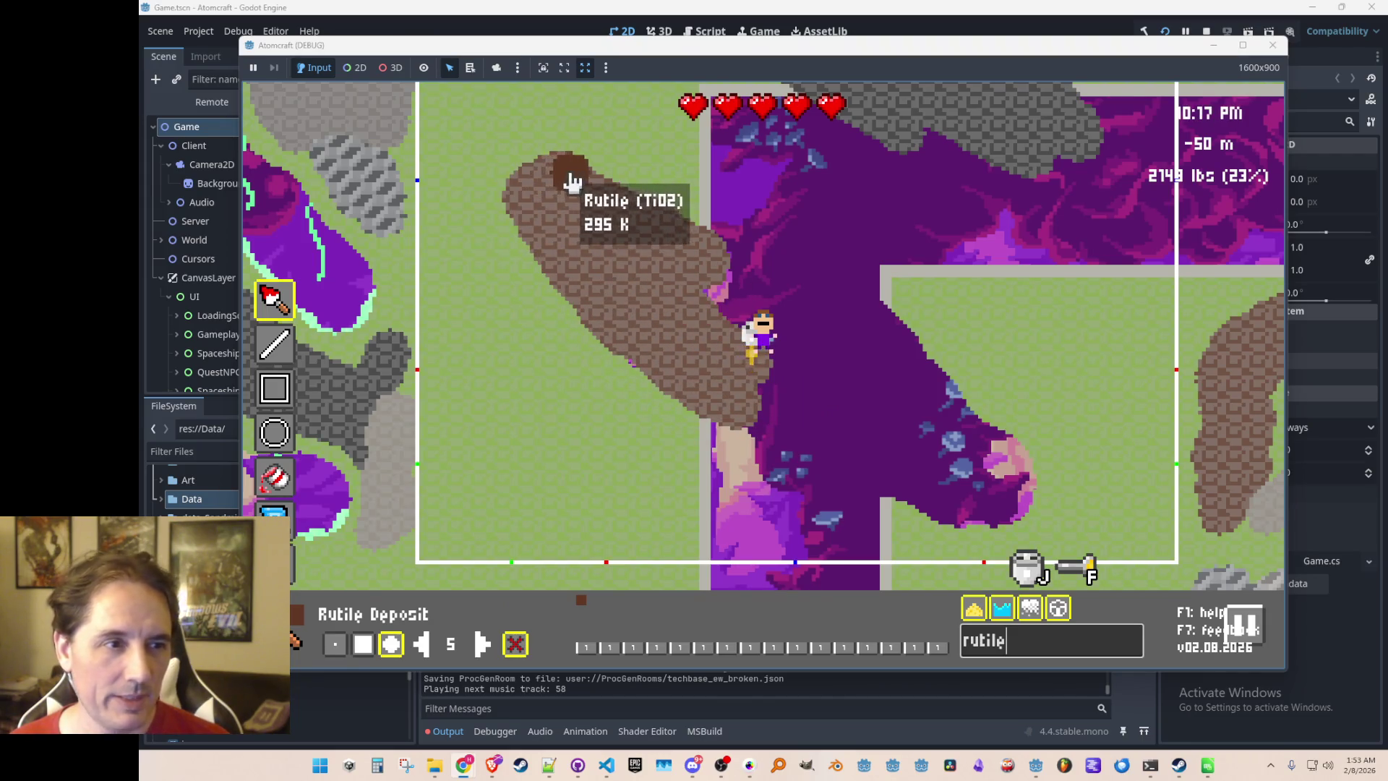
{"action": "mouse_move", "coordinate": [852, 303]}
{"action": "left_mouse_down"}
{"action": "mouse_move", "coordinate": [899, 350]}
{"action": "mouse_move", "coordinate": [951, 443]}
{"action": "mouse_move", "coordinate": [960, 430]}
{"action": "mouse_move", "coordinate": [1008, 461]}
{"action": "left_mouse_up"}
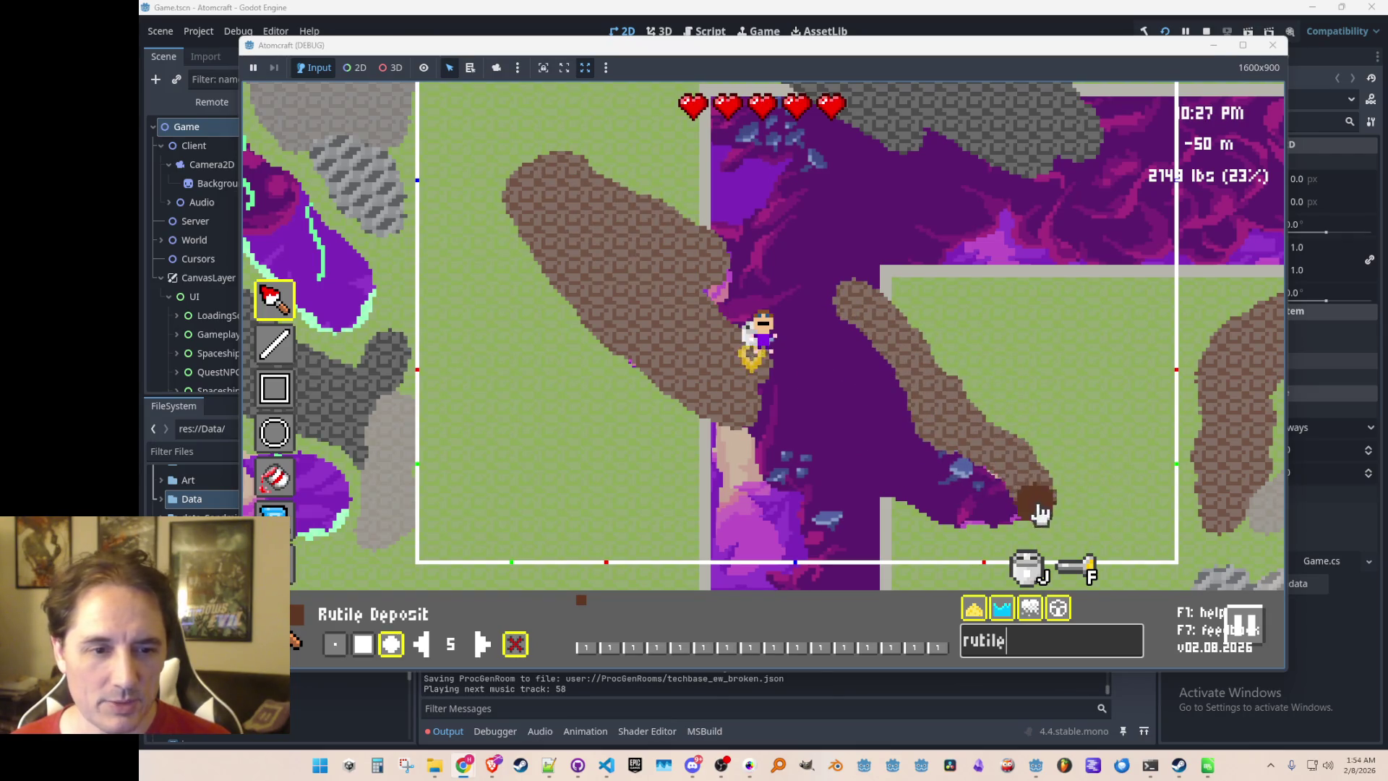
{"action": "mouse_move", "coordinate": [889, 477]}
{"action": "left_mouse_down"}
{"action": "mouse_move", "coordinate": [998, 490]}
{"action": "mouse_move", "coordinate": [877, 424]}
{"action": "mouse_move", "coordinate": [892, 471]}
{"action": "mouse_move", "coordinate": [909, 432]}
{"action": "mouse_move", "coordinate": [886, 375]}
{"action": "mouse_move", "coordinate": [891, 471]}
{"action": "left_mouse_up"}
Preview the rutile streaks in play mode, then return to the paint editor
{"action": "key", "text": "Escape"}
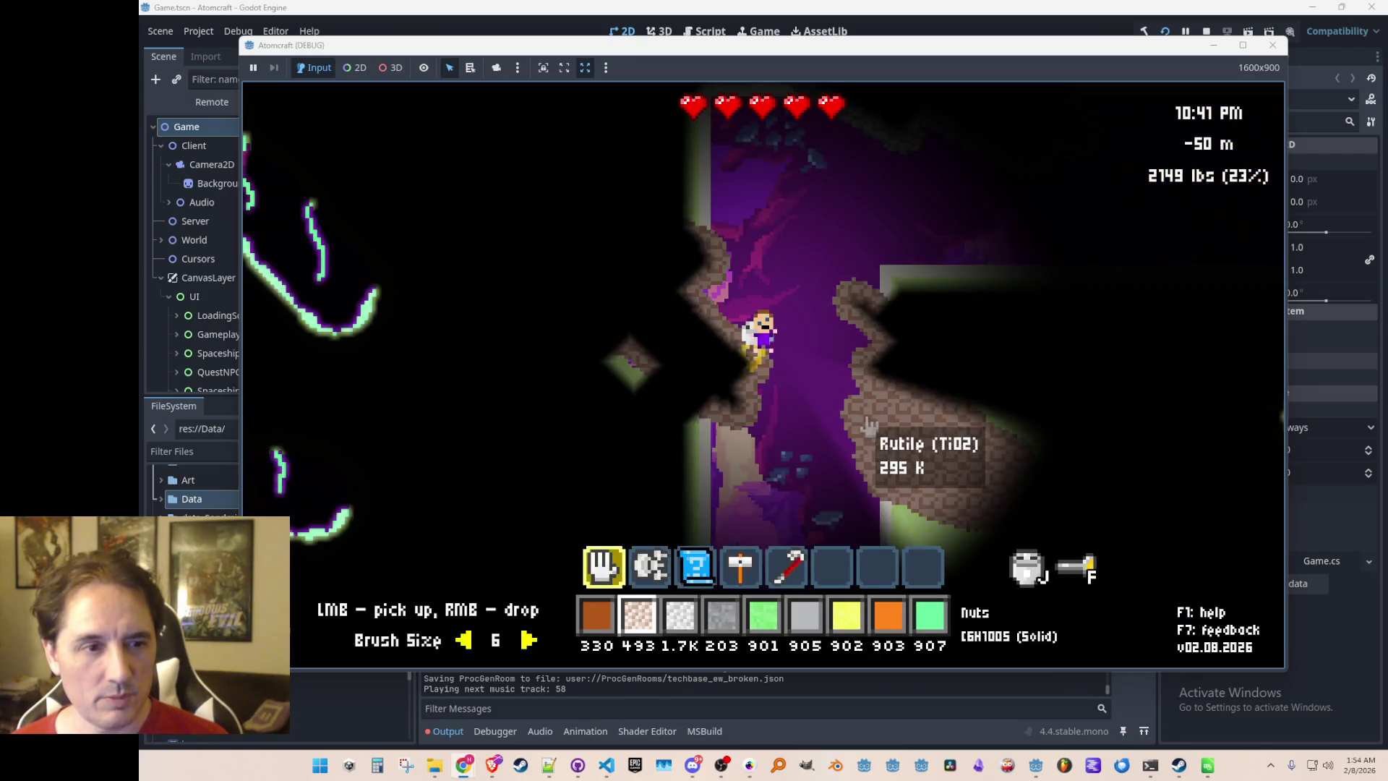
{"action": "key", "text": "Escape"}
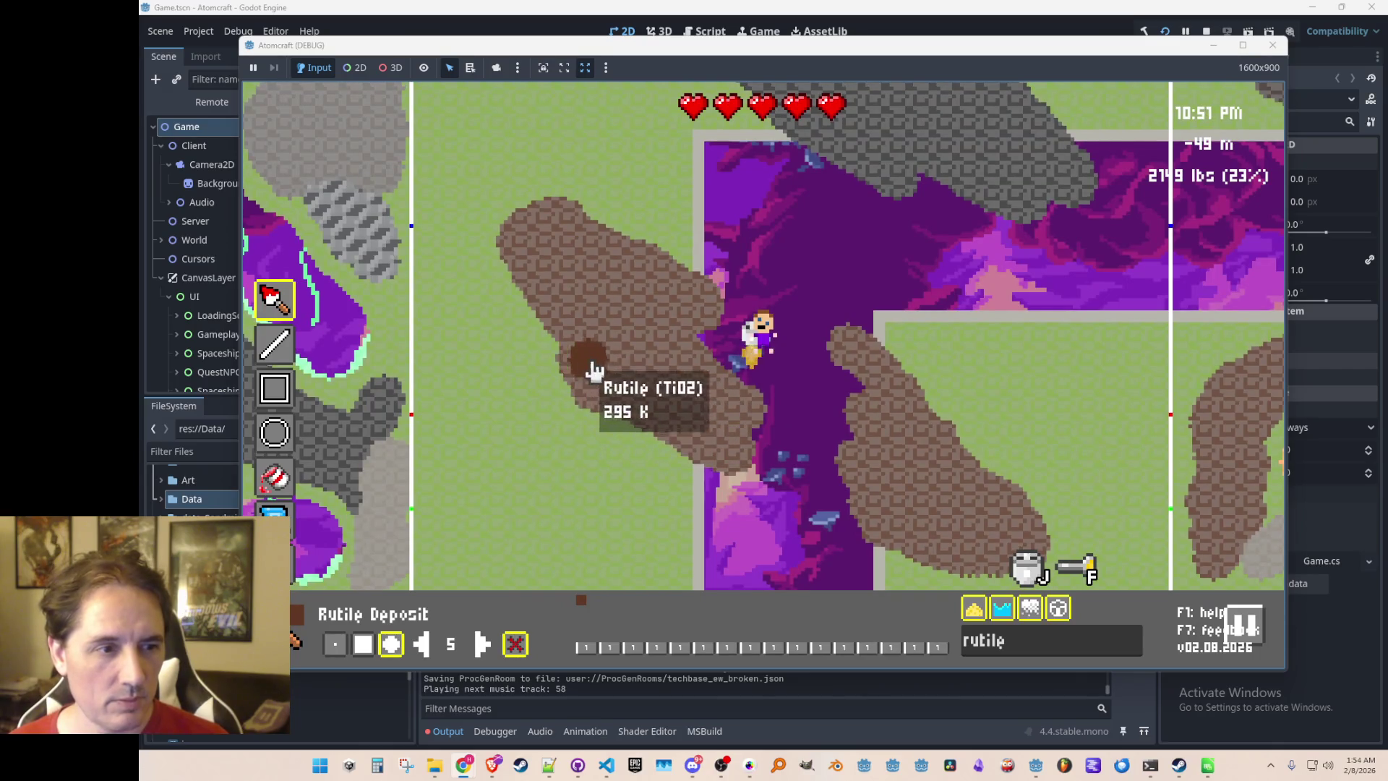
{"action": "key", "text": "Escape"}
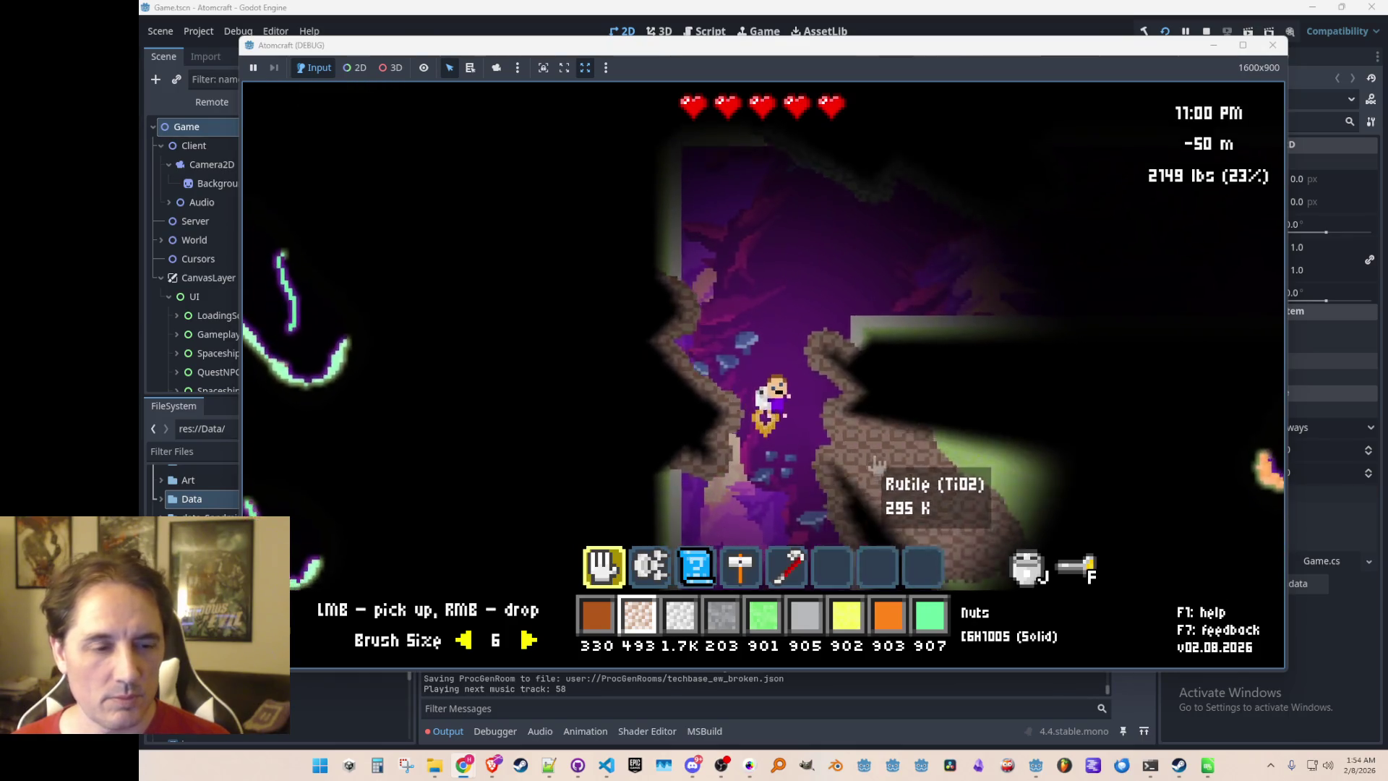
{"action": "key", "text": "space"}
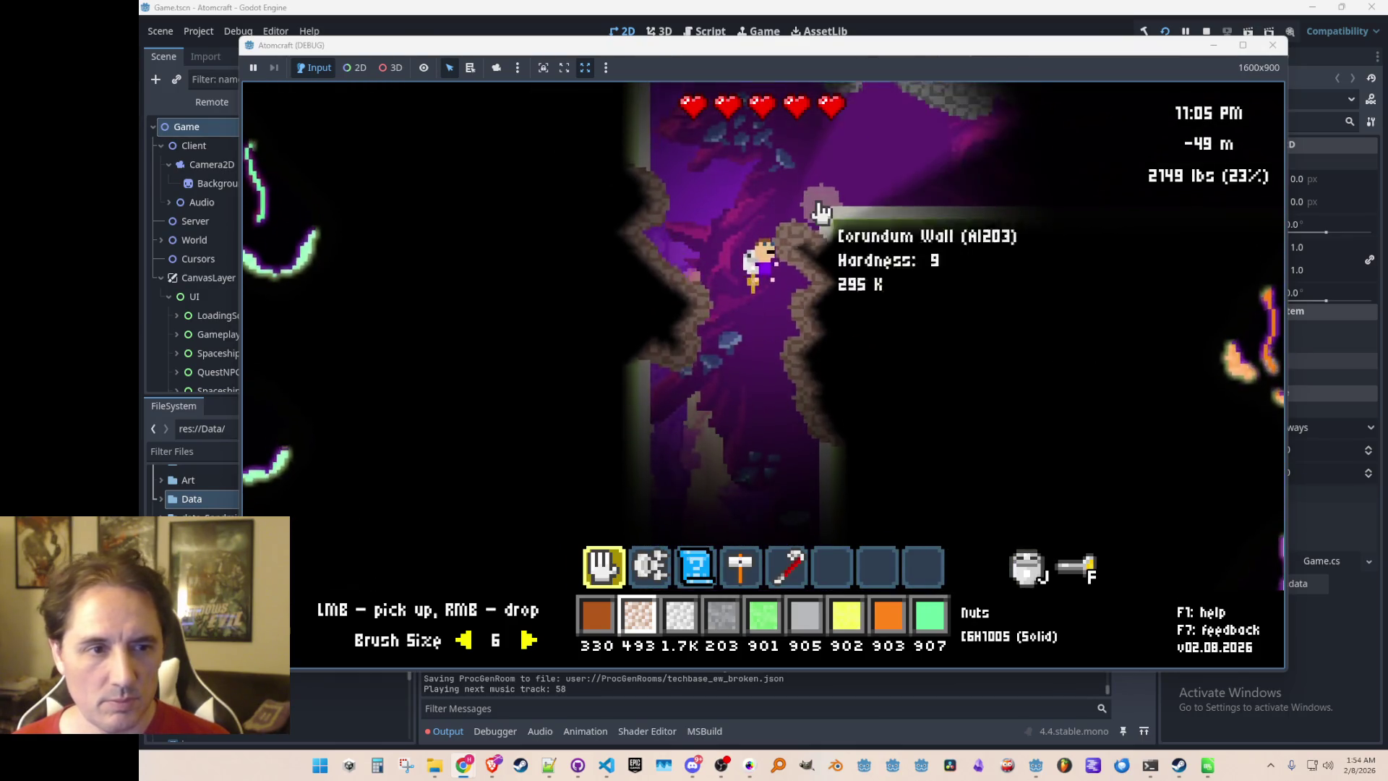
{"action": "key", "text": "Tab"}
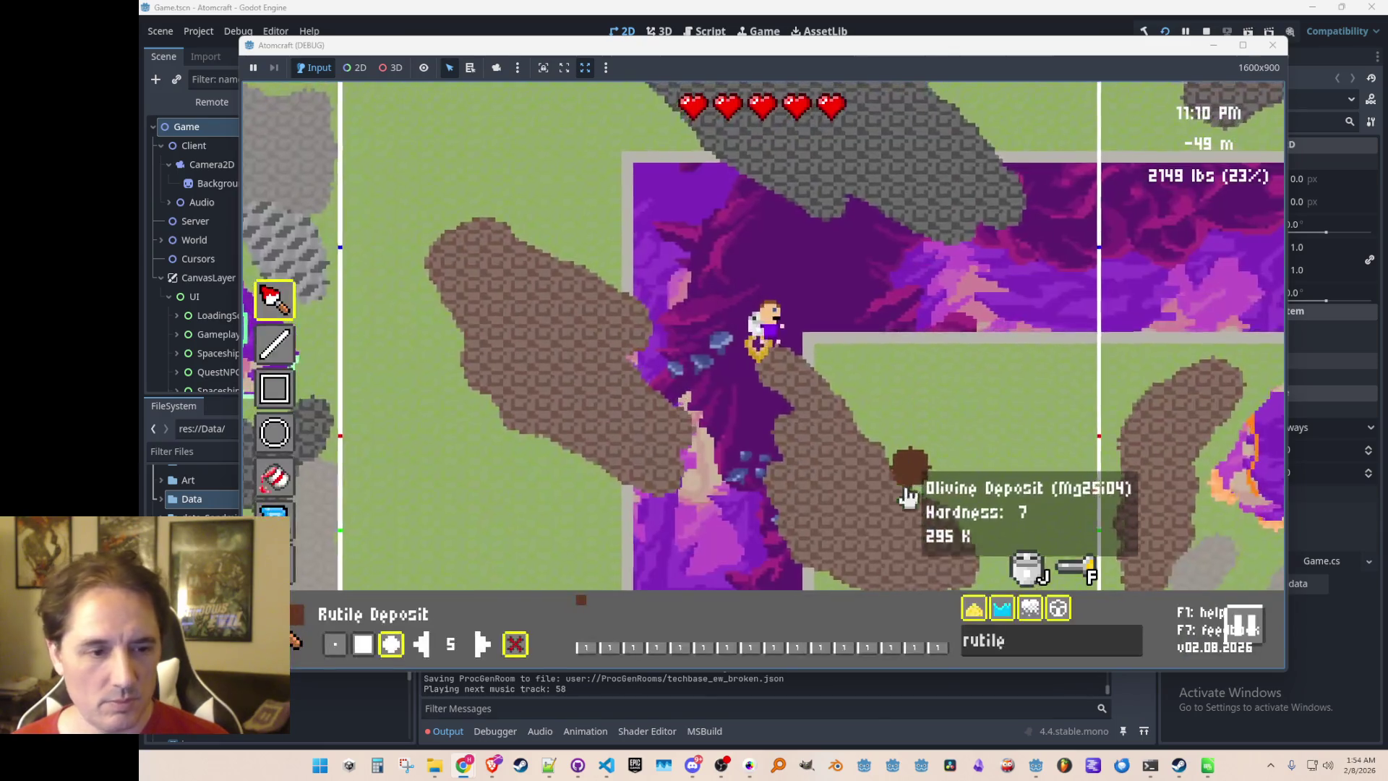
Select Cooperite Deposit via a 'cooper' search and paint a grey patch on the green floor
{"action": "type", "text": "cooper"}
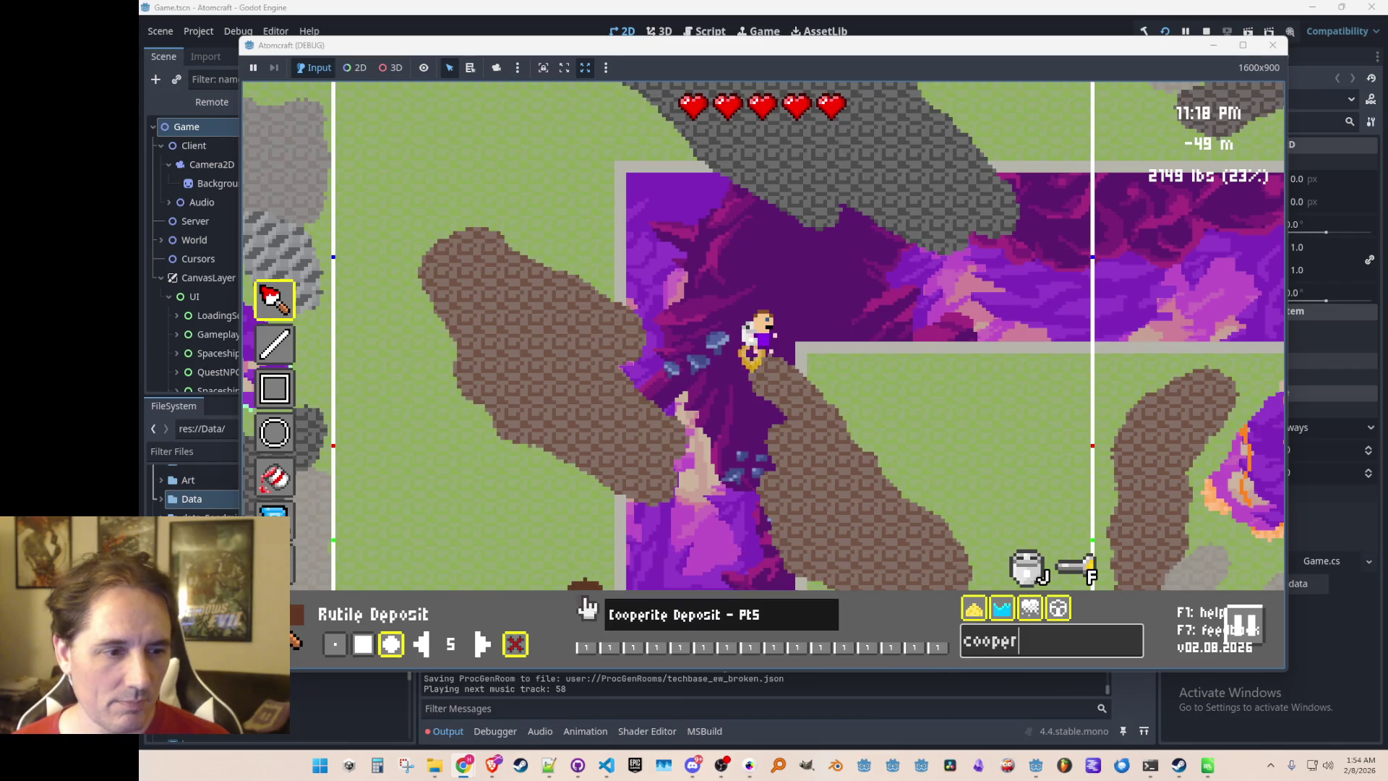
{"action": "left_click", "coordinate": [586, 646]}
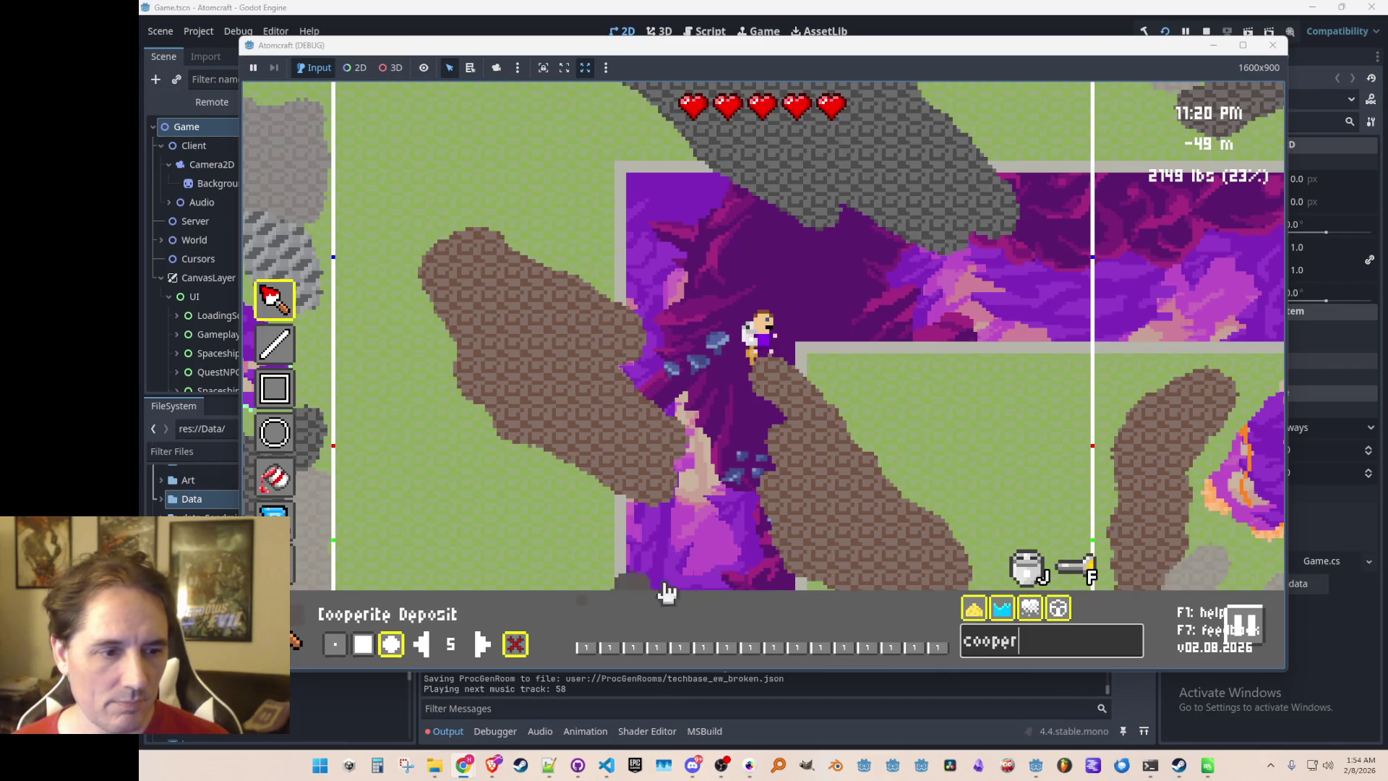
{"action": "mouse_move", "coordinate": [878, 394]}
{"action": "left_mouse_down"}
{"action": "mouse_move", "coordinate": [943, 470]}
{"action": "mouse_move", "coordinate": [983, 423]}
{"action": "mouse_move", "coordinate": [1044, 499]}
{"action": "mouse_move", "coordinate": [876, 412]}
{"action": "mouse_move", "coordinate": [923, 409]}
{"action": "mouse_move", "coordinate": [1026, 442]}
{"action": "mouse_move", "coordinate": [1042, 418]}
{"action": "left_mouse_up"}
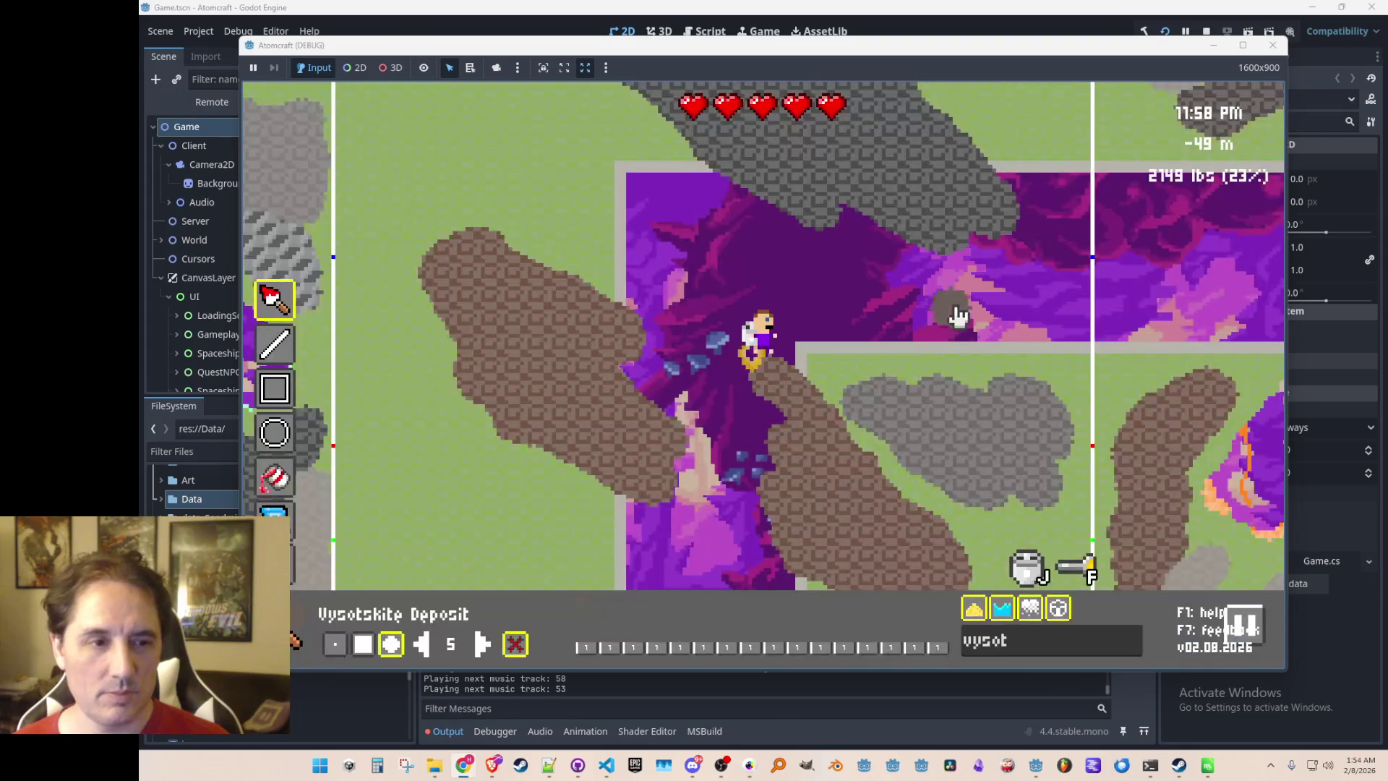
Paint several light-grey Vysotskite Deposit blobs on the grass around the purple shaft
{"action": "key", "text": "w"}
{"action": "mouse_move", "coordinate": [1013, 209]}
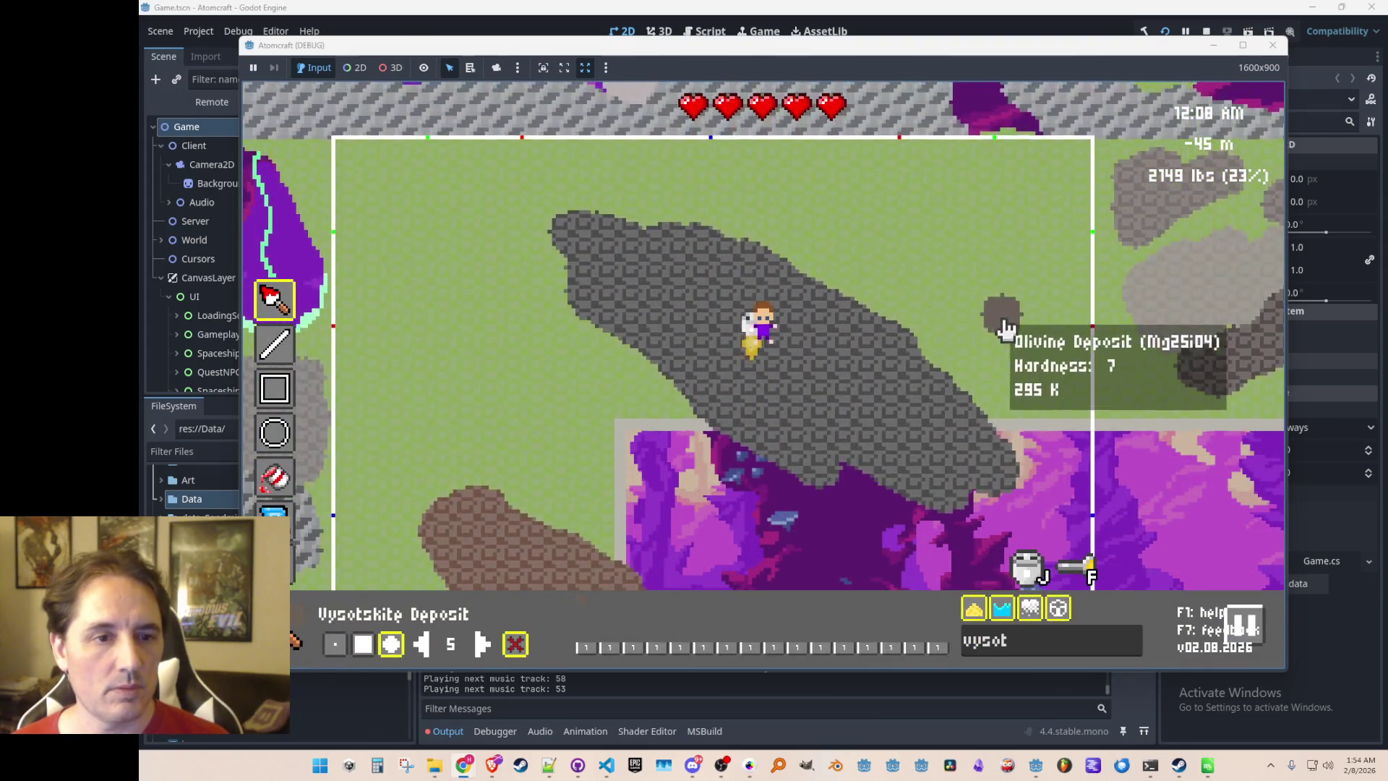
{"action": "mouse_move", "coordinate": [956, 352]}
{"action": "left_mouse_down"}
{"action": "mouse_move", "coordinate": [1047, 371]}
{"action": "mouse_move", "coordinate": [951, 313]}
{"action": "mouse_move", "coordinate": [985, 331]}
{"action": "mouse_move", "coordinate": [1058, 296]}
{"action": "mouse_move", "coordinate": [1021, 232]}
{"action": "mouse_move", "coordinate": [1003, 316]}
{"action": "left_mouse_up"}
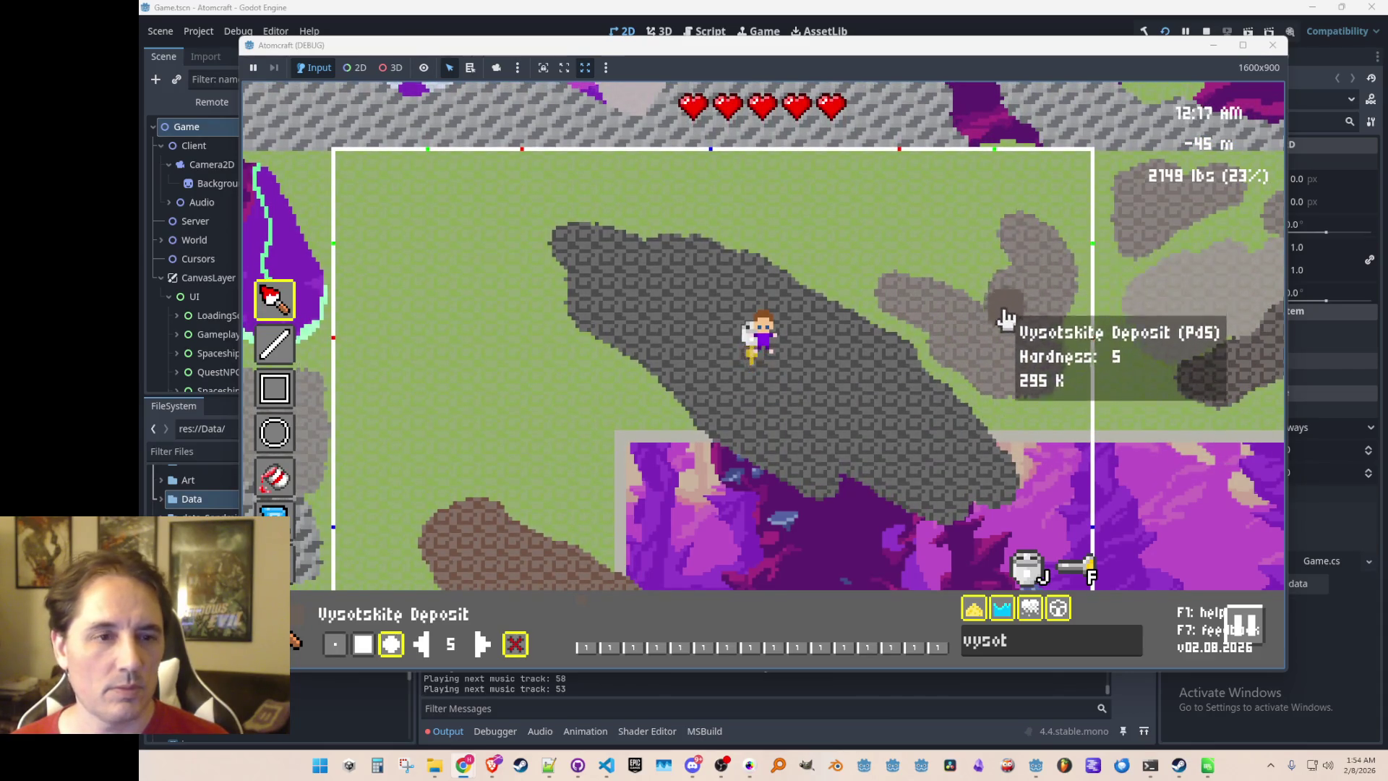
{"action": "mouse_move", "coordinate": [571, 412]}
{"action": "left_mouse_down"}
{"action": "mouse_move", "coordinate": [547, 489]}
{"action": "mouse_move", "coordinate": [520, 484]}
{"action": "mouse_move", "coordinate": [567, 489]}
{"action": "mouse_move", "coordinate": [579, 388]}
{"action": "mouse_move", "coordinate": [542, 375]}
{"action": "mouse_move", "coordinate": [558, 455]}
{"action": "mouse_move", "coordinate": [722, 535]}
{"action": "left_mouse_up"}
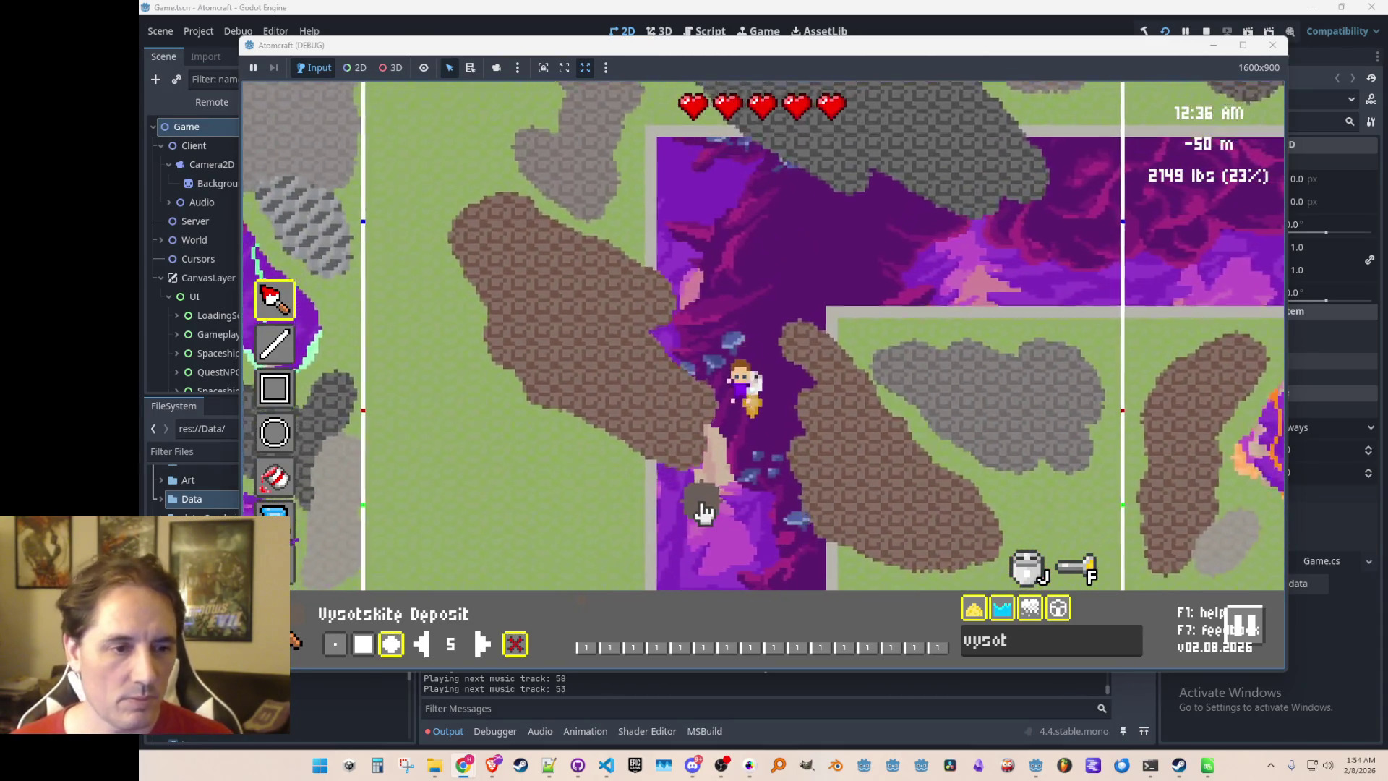
{"action": "mouse_move", "coordinate": [451, 457]}
{"action": "left_mouse_down"}
{"action": "mouse_move", "coordinate": [452, 366]}
{"action": "mouse_move", "coordinate": [506, 391]}
{"action": "mouse_move", "coordinate": [496, 396]}
{"action": "mouse_move", "coordinate": [533, 425]}
{"action": "left_mouse_up"}
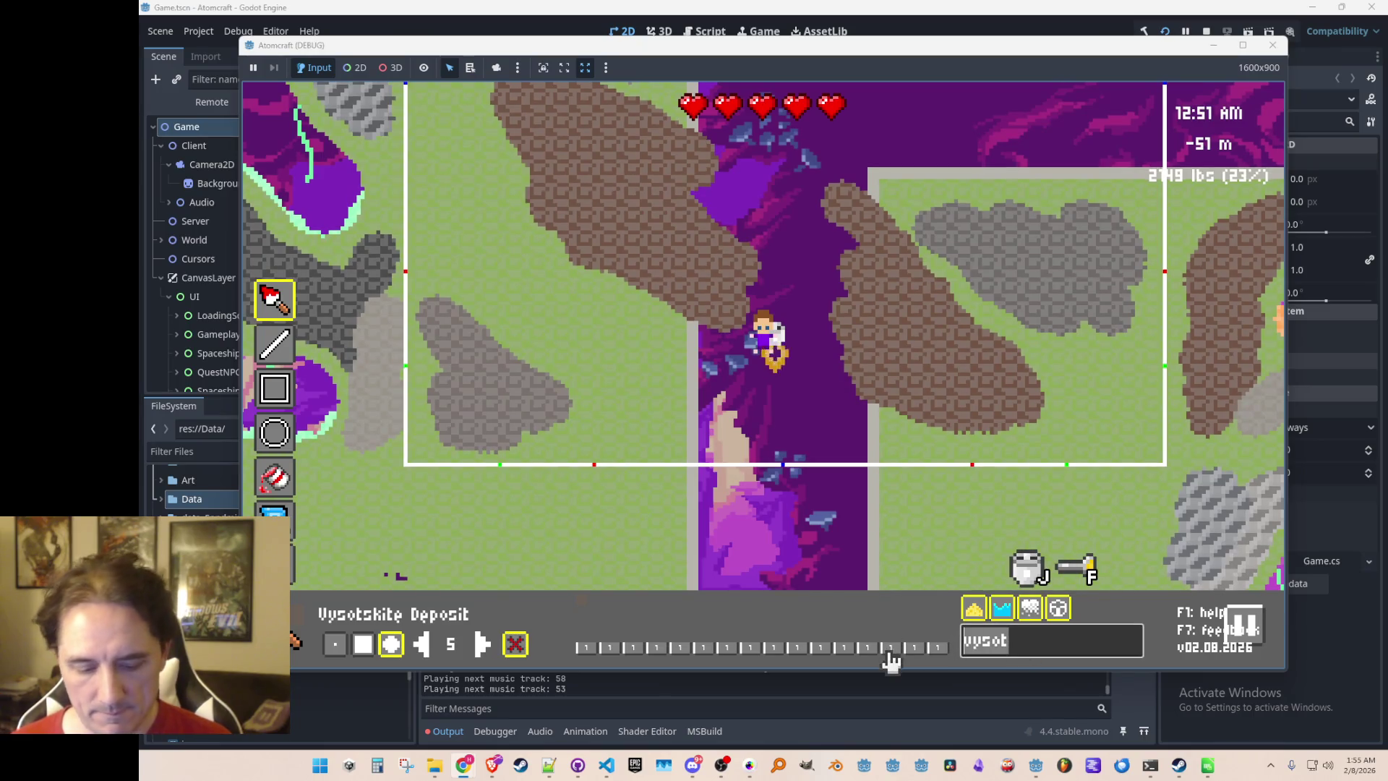
Select Crude Oil via a 'crude' search and draw a branching black oil crack
{"action": "type", "text": "crude"}
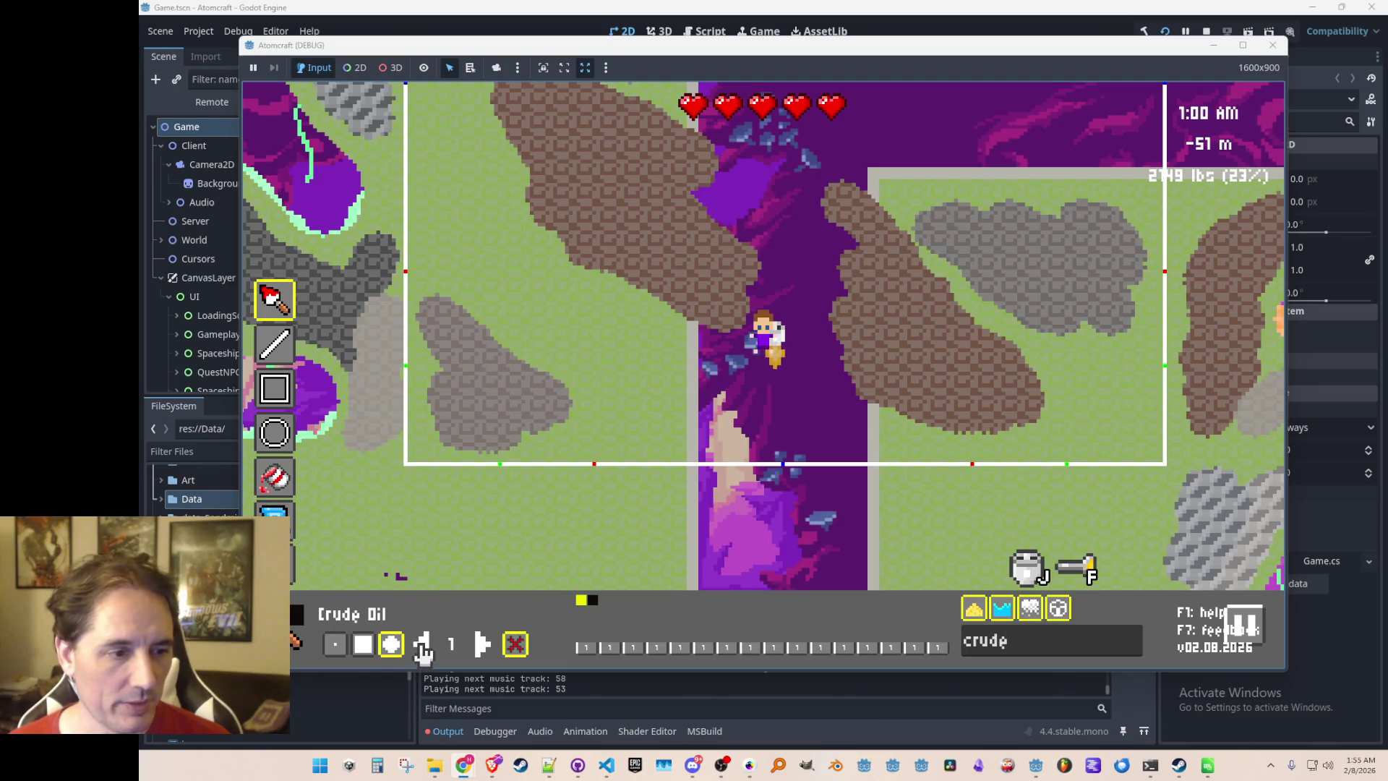
{"action": "mouse_move", "coordinate": [606, 431]}
{"action": "left_mouse_down"}
{"action": "mouse_move", "coordinate": [629, 402]}
{"action": "mouse_move", "coordinate": [648, 424]}
{"action": "mouse_move", "coordinate": [619, 375]}
{"action": "mouse_move", "coordinate": [623, 338]}
{"action": "mouse_move", "coordinate": [587, 330]}
{"action": "left_mouse_up"}
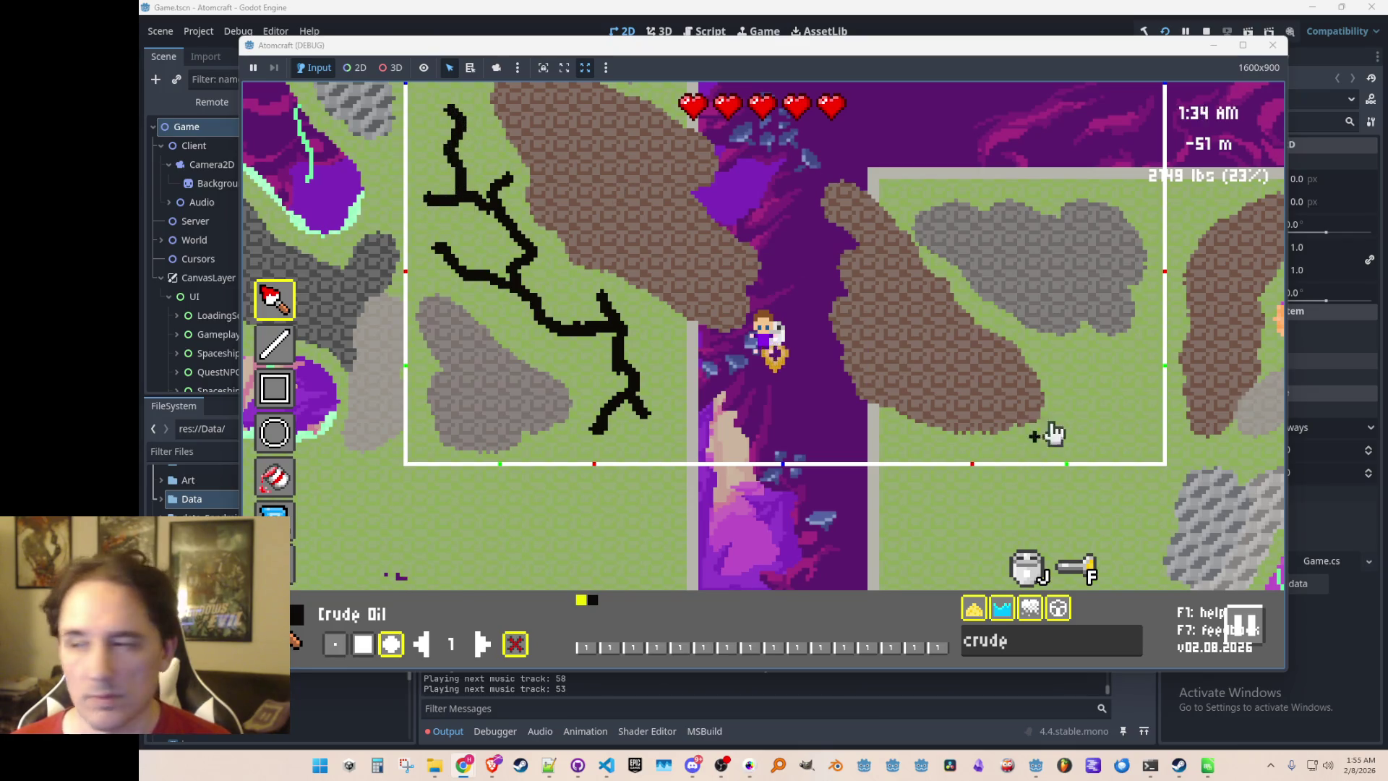
{"action": "mouse_move", "coordinate": [1145, 367]}
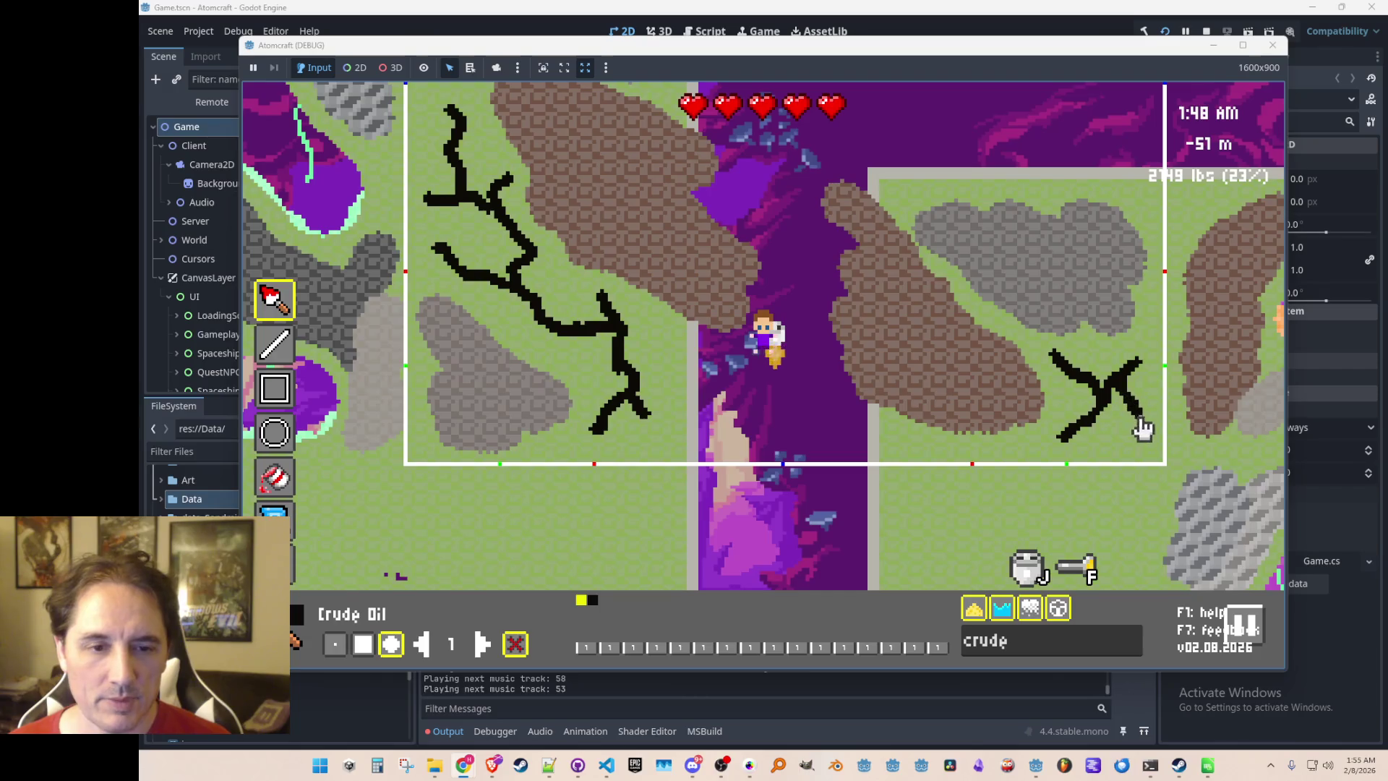
Paint black crude oil cracks across the top of the room, then start a branching crack at left
{"action": "key", "text": "w"}
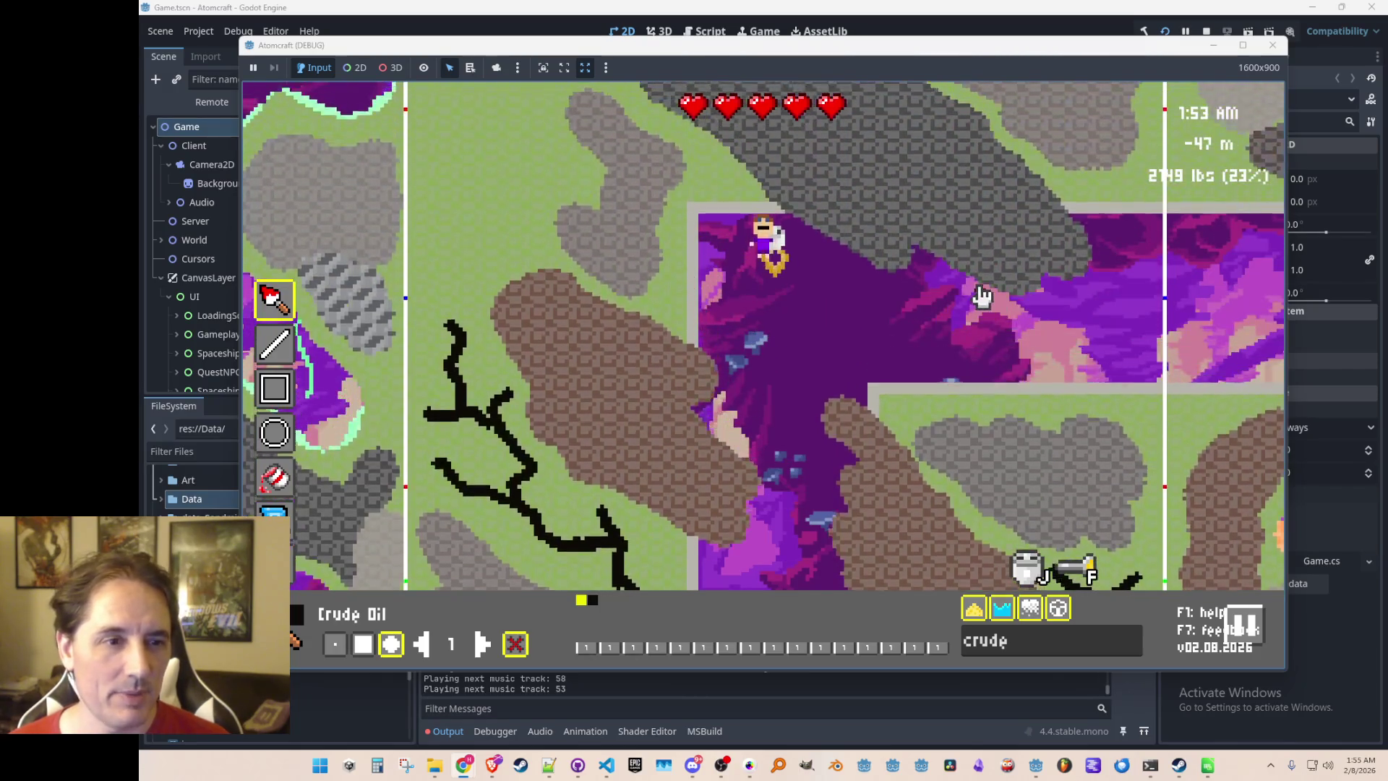
{"action": "key", "text": "w"}
{"action": "key", "text": "w"}
{"action": "key", "text": "a"}
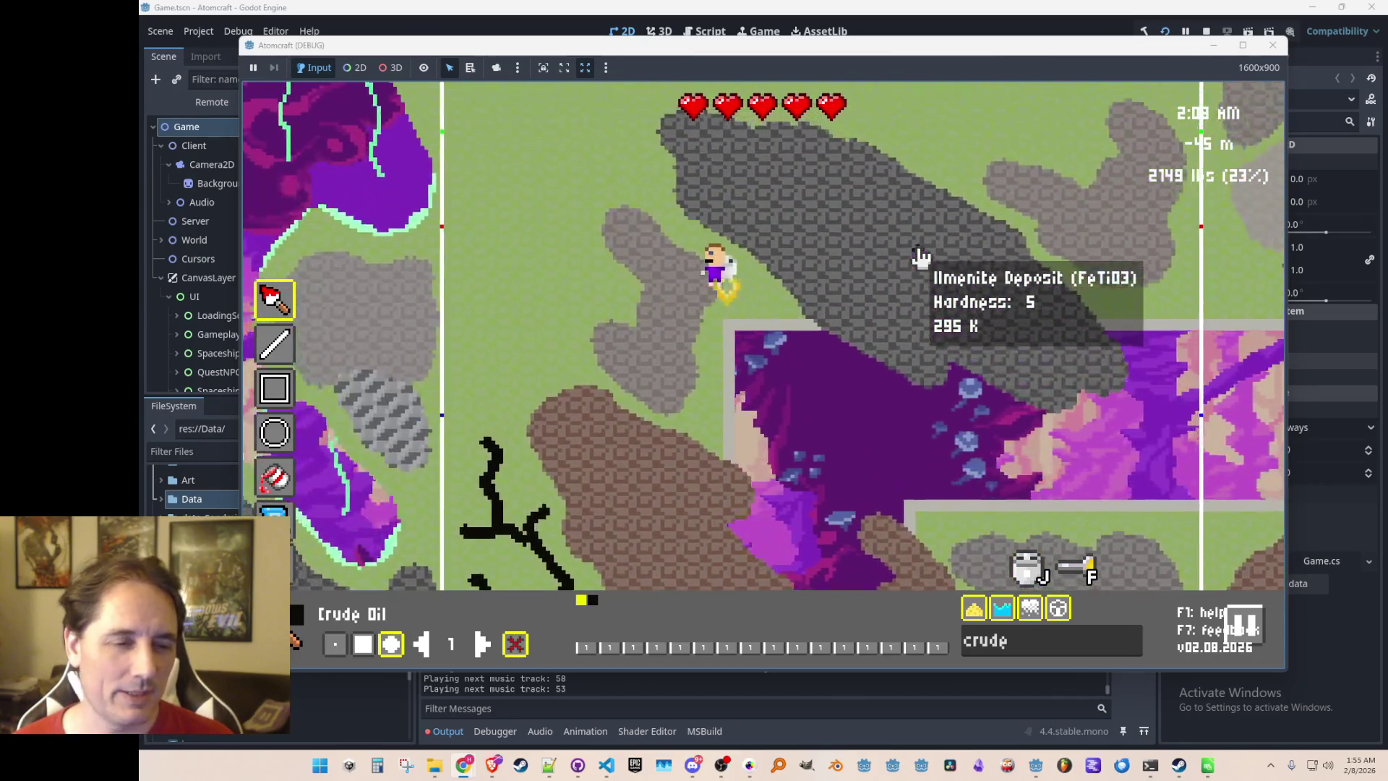
{"action": "key", "text": "w"}
{"action": "key", "text": "a"}
{"action": "mouse_move", "coordinate": [1093, 232]}
{"action": "left_mouse_down"}
{"action": "mouse_move", "coordinate": [1115, 236]}
{"action": "mouse_move", "coordinate": [1065, 241]}
{"action": "mouse_move", "coordinate": [1001, 210]}
{"action": "left_mouse_up"}
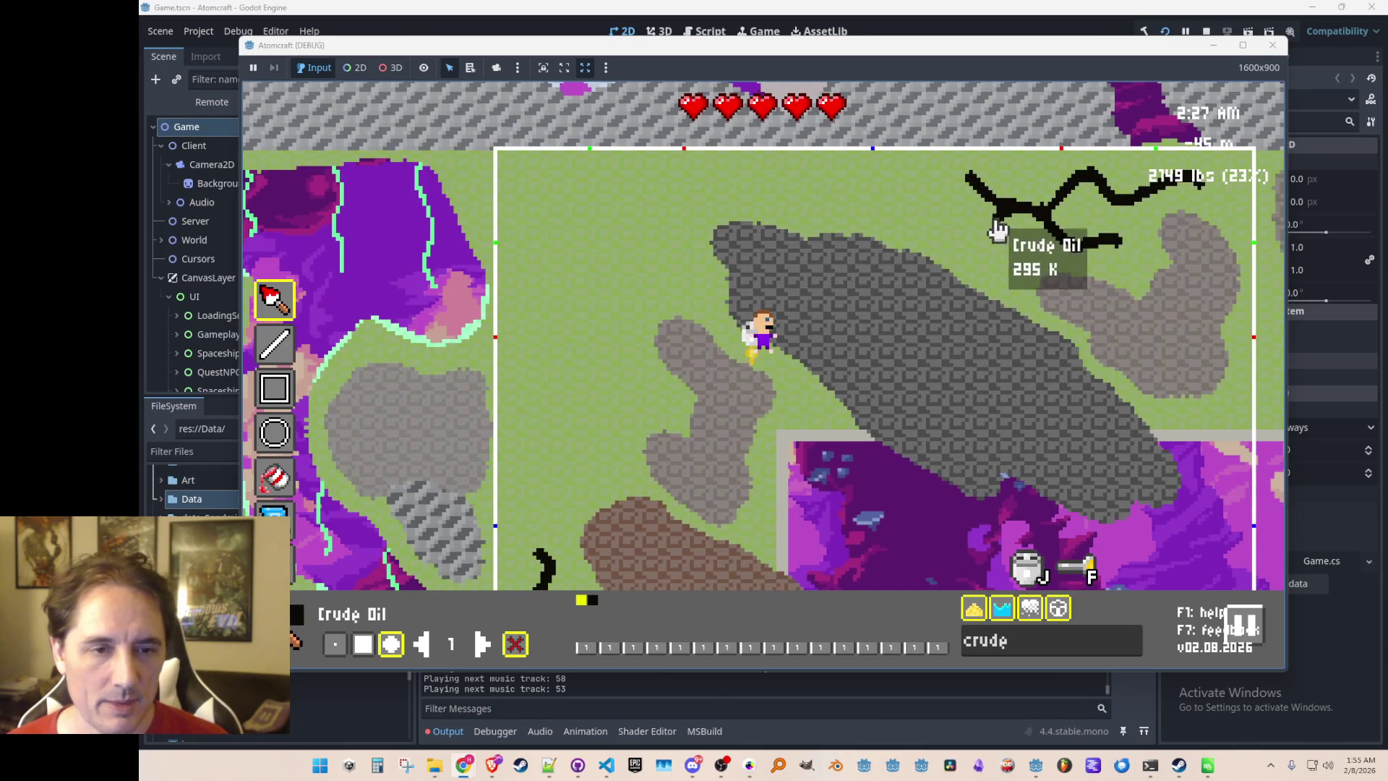
{"action": "mouse_move", "coordinate": [876, 213]}
{"action": "left_mouse_down"}
{"action": "mouse_move", "coordinate": [858, 207]}
{"action": "mouse_move", "coordinate": [979, 195]}
{"action": "left_mouse_up"}
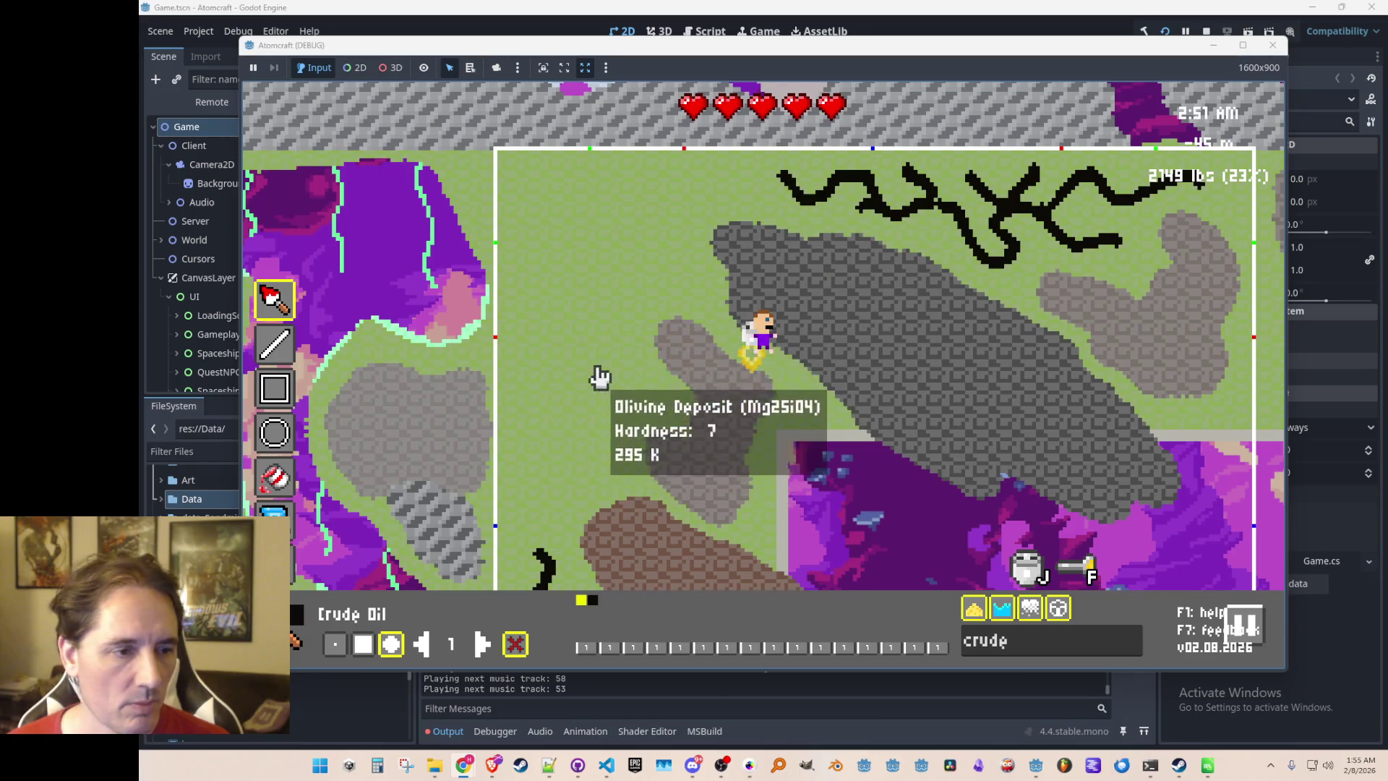
{"action": "left_click_drag", "start_coordinate": [567, 327], "coordinate": [585, 352]}
{"action": "mouse_move", "coordinate": [638, 399]}
{"action": "left_mouse_down"}
{"action": "mouse_move", "coordinate": [612, 405]}
{"action": "mouse_move", "coordinate": [597, 432]}
{"action": "left_mouse_up"}
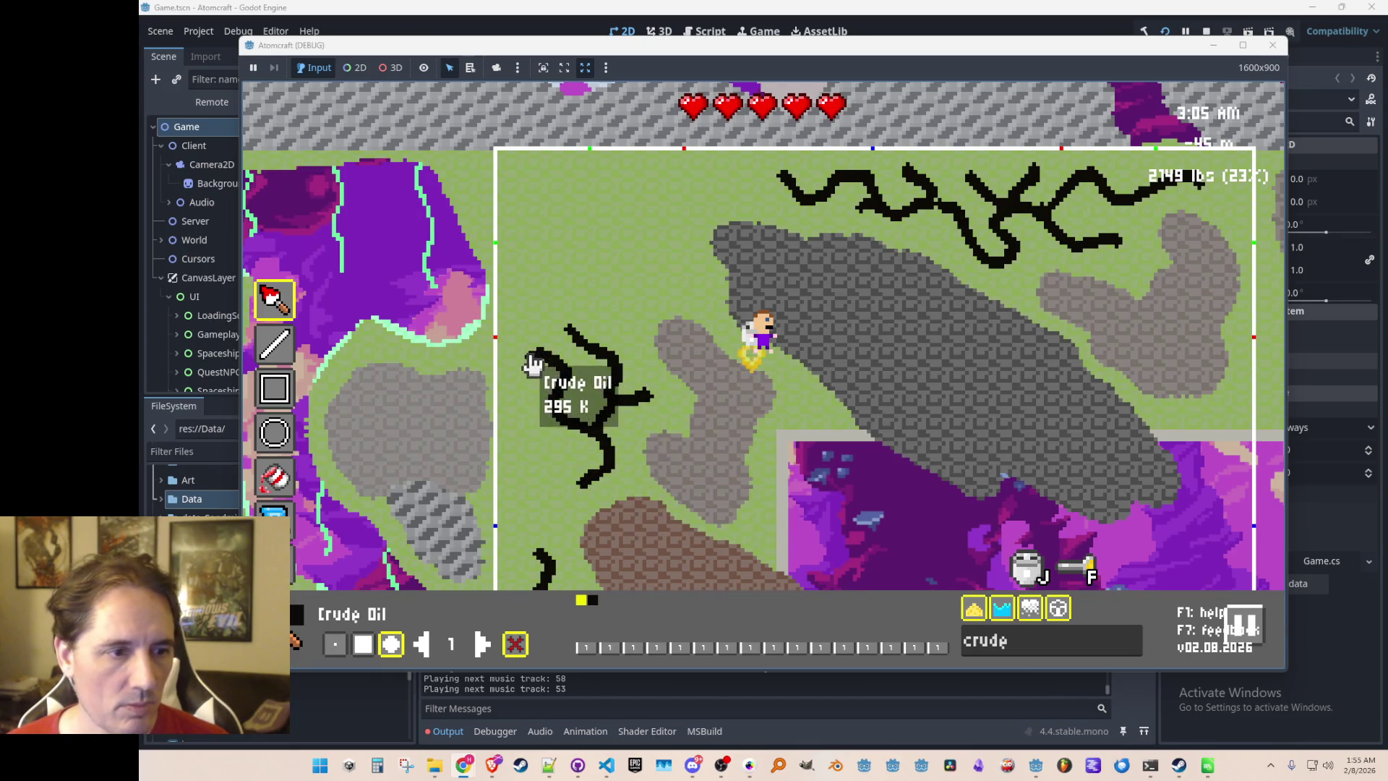
Switch to Zircon Deposit and paint light-grey patches below the left crack and near the room's top
{"action": "key", "text": "Escape"}
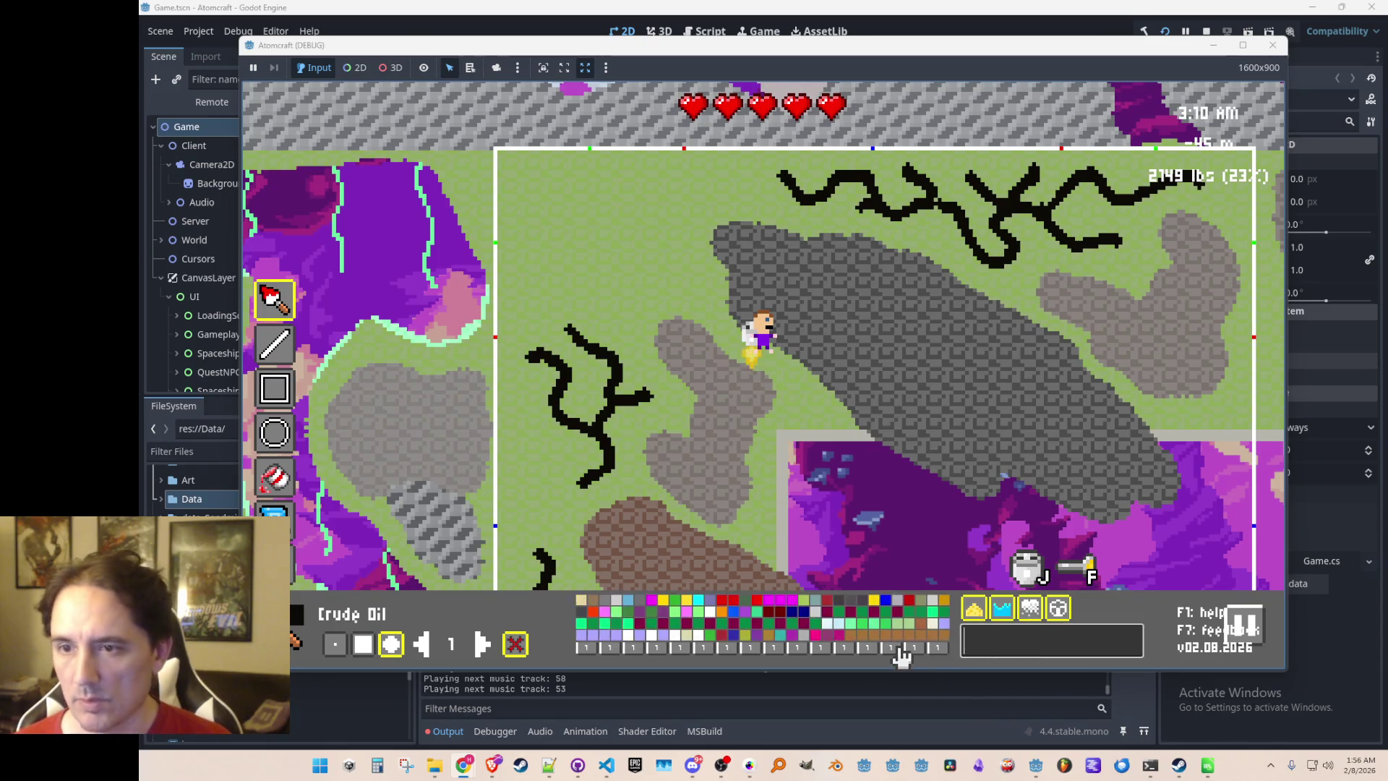
{"action": "type", "text": "zircon"}
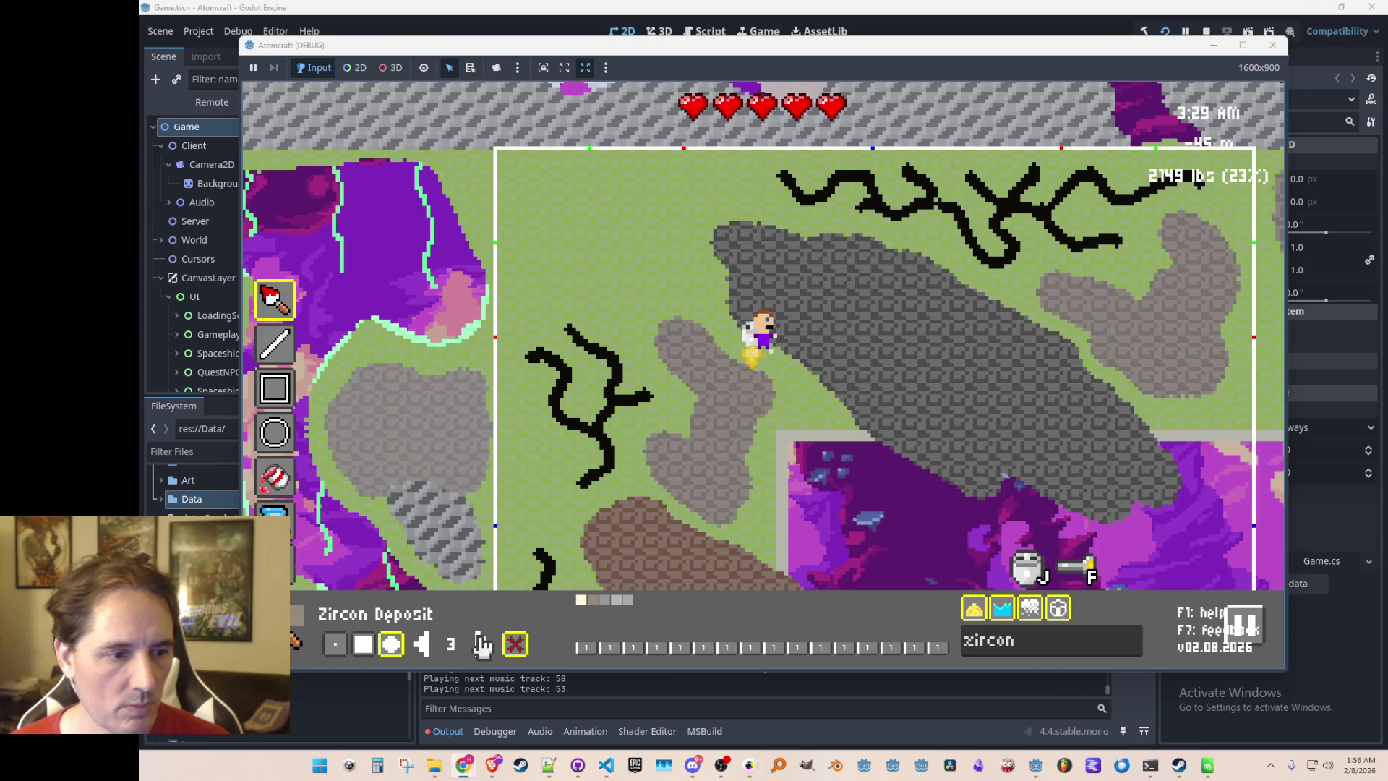
{"action": "mouse_move", "coordinate": [524, 499]}
{"action": "left_mouse_down"}
{"action": "mouse_move", "coordinate": [527, 458]}
{"action": "mouse_move", "coordinate": [557, 465]}
{"action": "mouse_move", "coordinate": [534, 508]}
{"action": "left_mouse_up"}
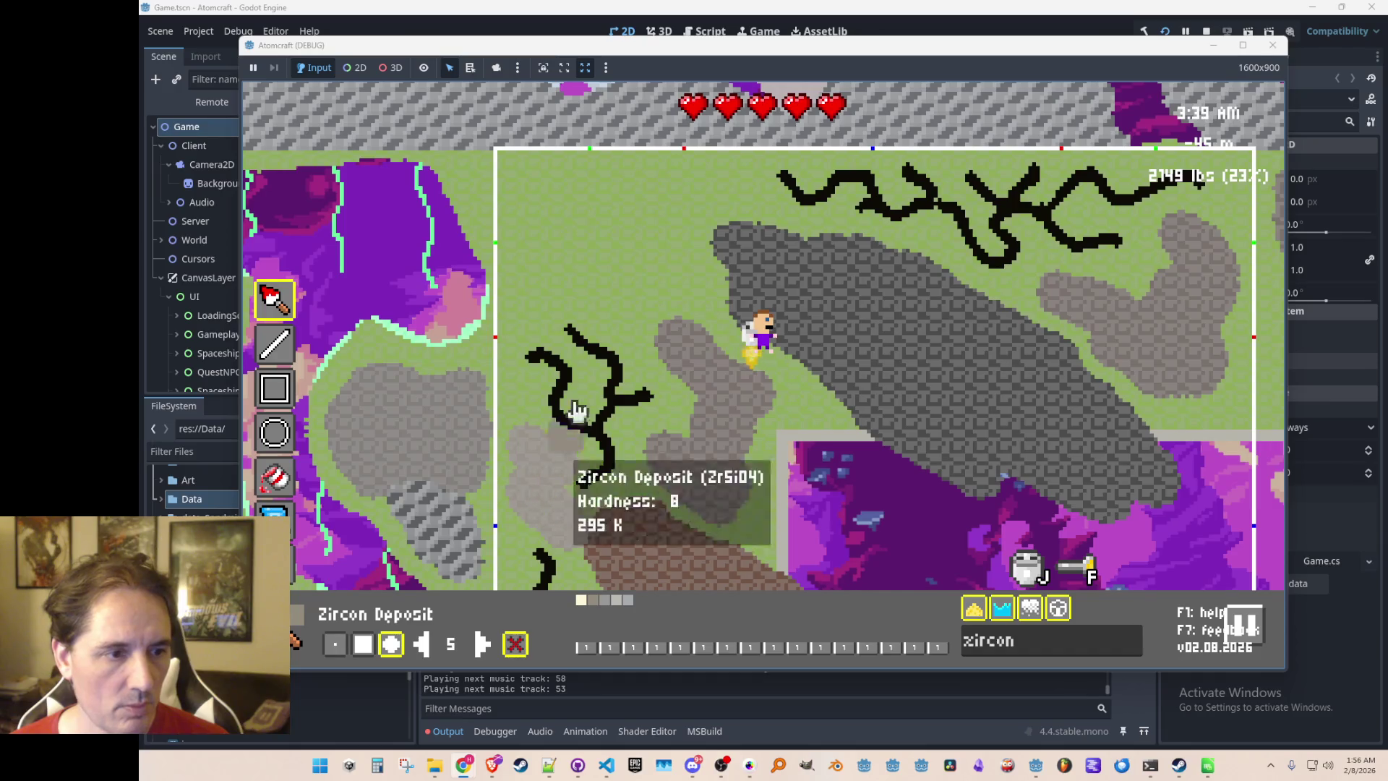
{"action": "mouse_move", "coordinate": [653, 185]}
{"action": "left_mouse_down"}
{"action": "mouse_move", "coordinate": [730, 194]}
{"action": "mouse_move", "coordinate": [675, 205]}
{"action": "mouse_move", "coordinate": [700, 275]}
{"action": "mouse_move", "coordinate": [643, 293]}
{"action": "mouse_move", "coordinate": [641, 238]}
{"action": "mouse_move", "coordinate": [613, 192]}
{"action": "mouse_move", "coordinate": [635, 239]}
{"action": "left_mouse_up"}
{"action": "left_click", "coordinate": [939, 498]}
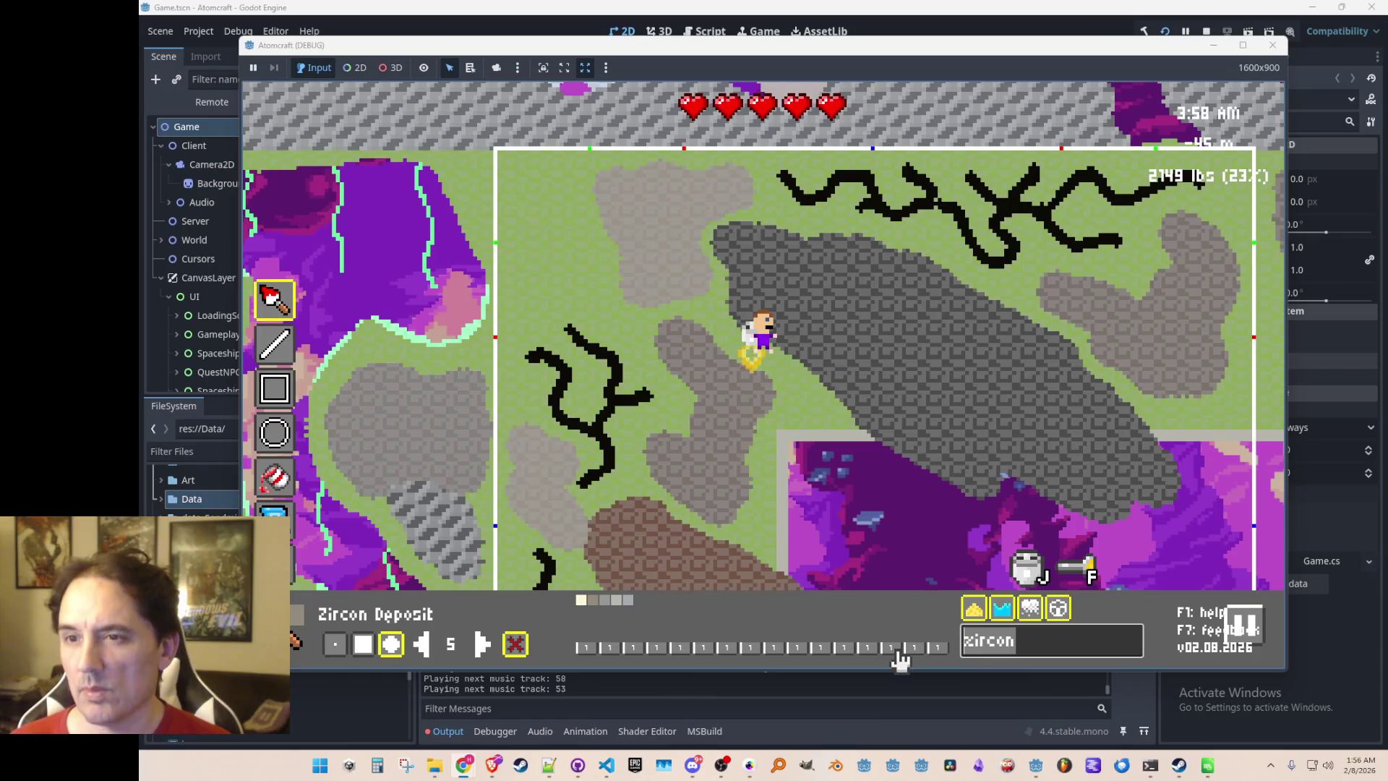
Select Ilmenite Deposit via an 'ilmen' search and paint a dark-grey patch at upper left
{"action": "type", "text": "ilmen"}
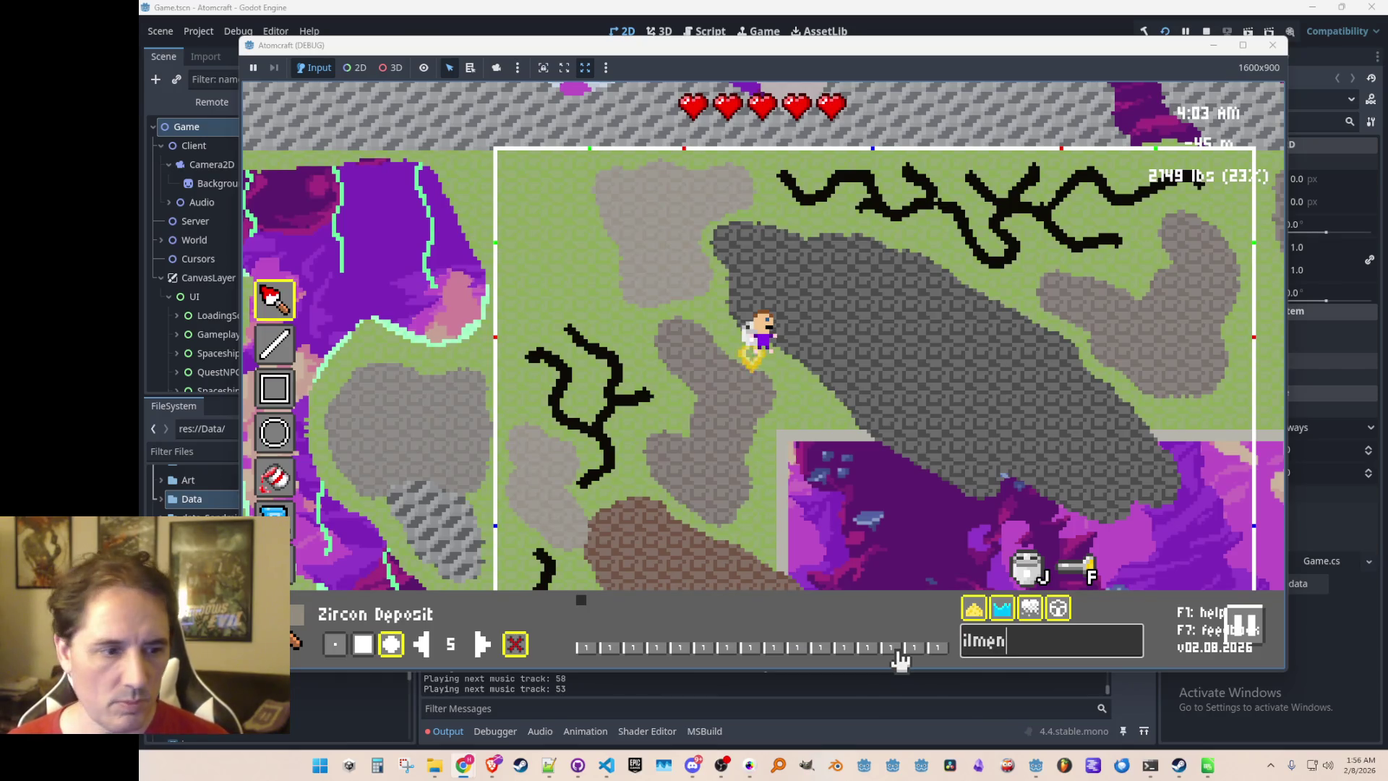
{"action": "left_click", "coordinate": [586, 610]}
{"action": "mouse_move", "coordinate": [535, 206]}
{"action": "left_mouse_down"}
{"action": "mouse_move", "coordinate": [533, 193]}
{"action": "mouse_move", "coordinate": [586, 284]}
{"action": "mouse_move", "coordinate": [545, 310]}
{"action": "mouse_move", "coordinate": [546, 232]}
{"action": "left_mouse_up"}
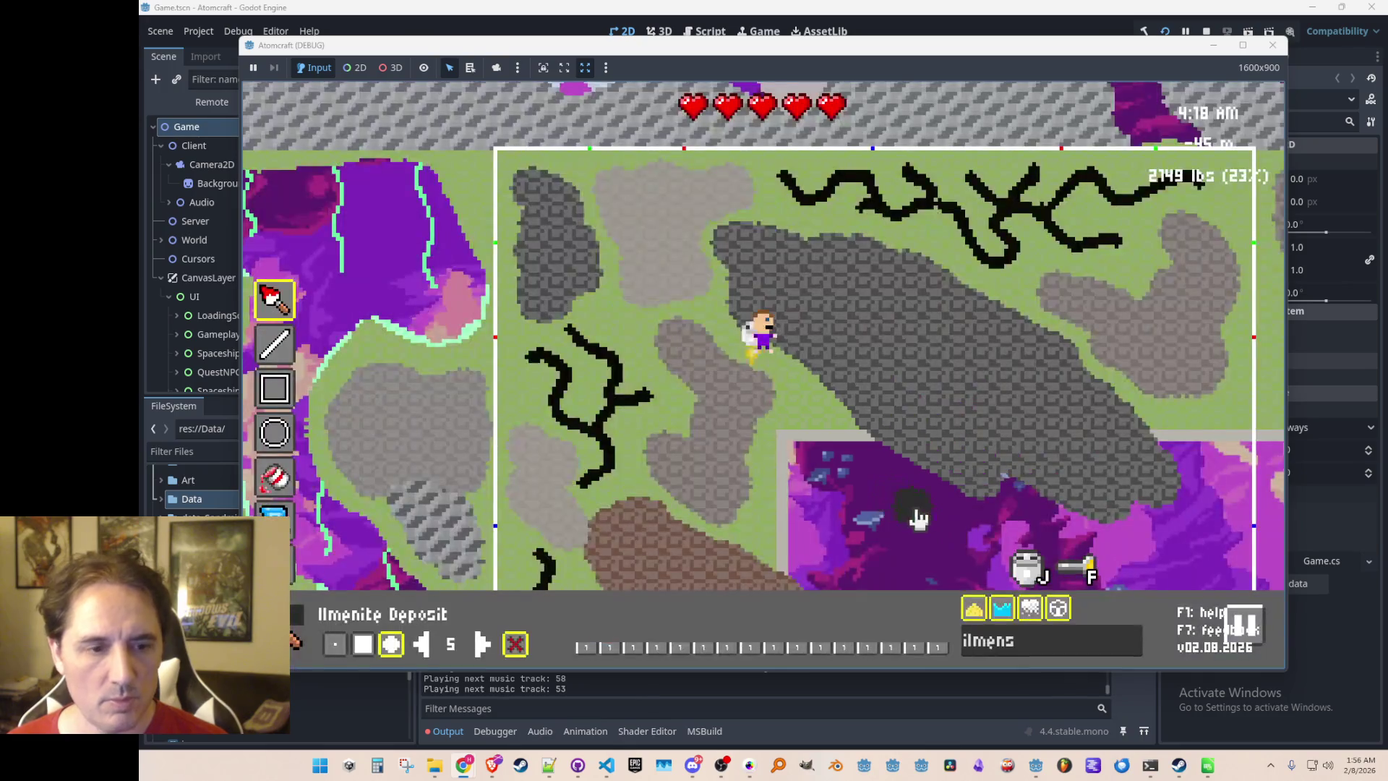
Leave the map editor and bring up the Save a File dialog with Ctrl+S
{"action": "mouse_move", "coordinate": [961, 463]}
{"action": "key", "text": "s"}
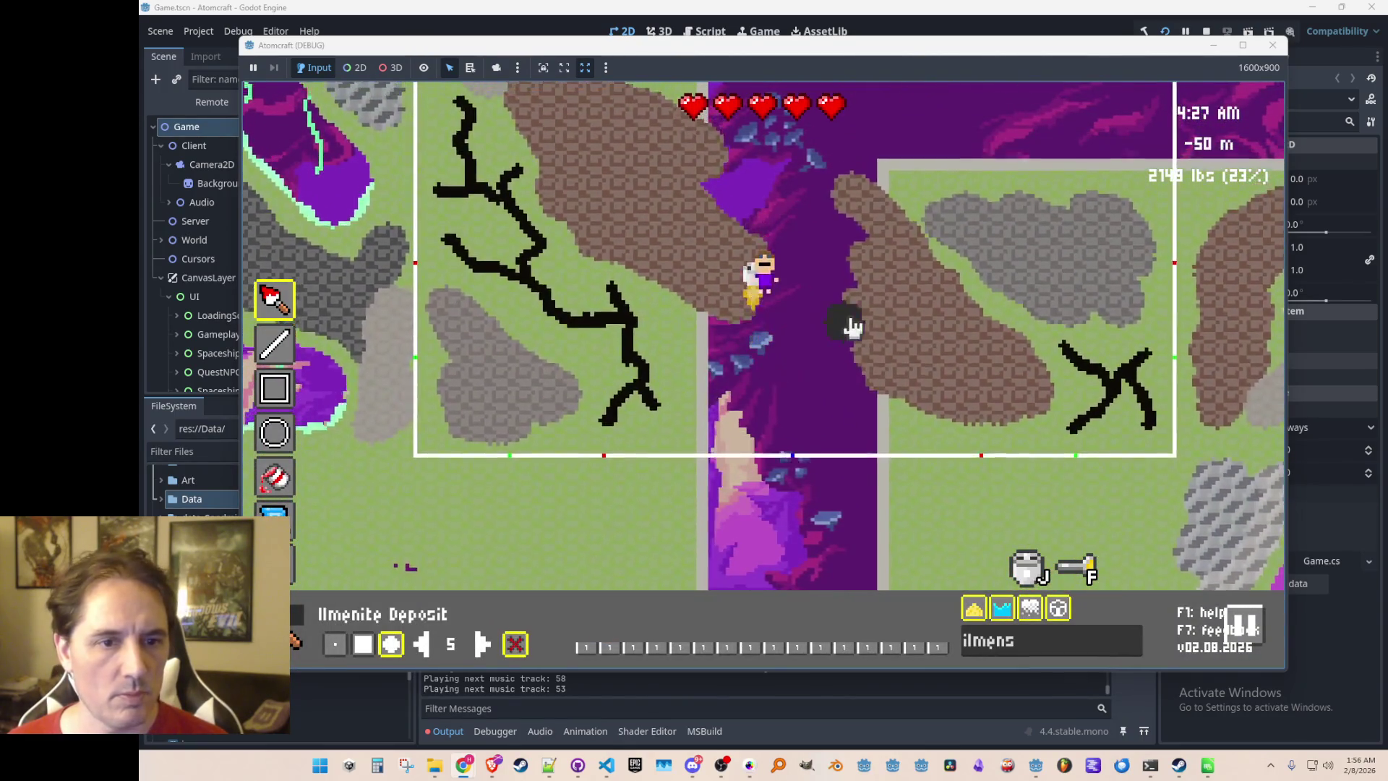
{"action": "key", "text": "w"}
{"action": "key", "text": "m"}
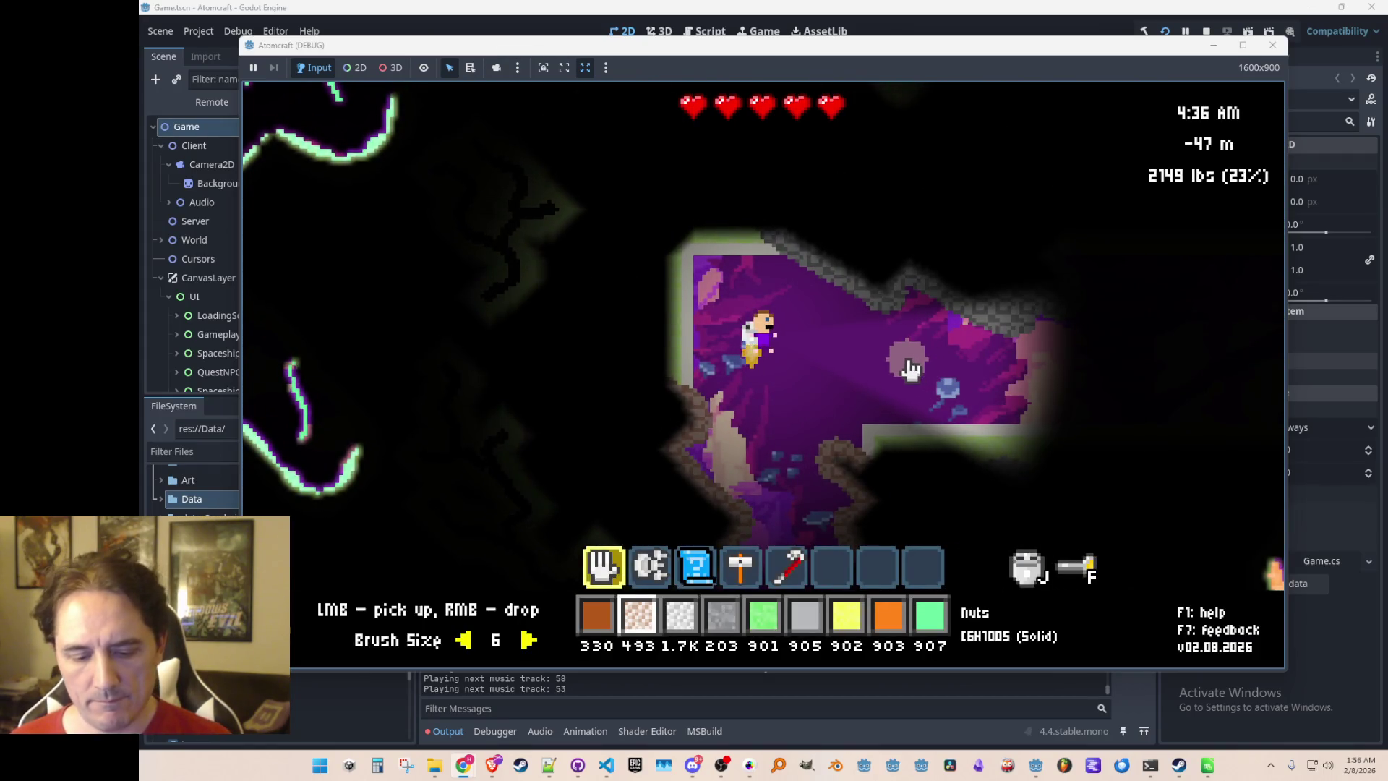
{"action": "key", "text": "ctrl+s"}
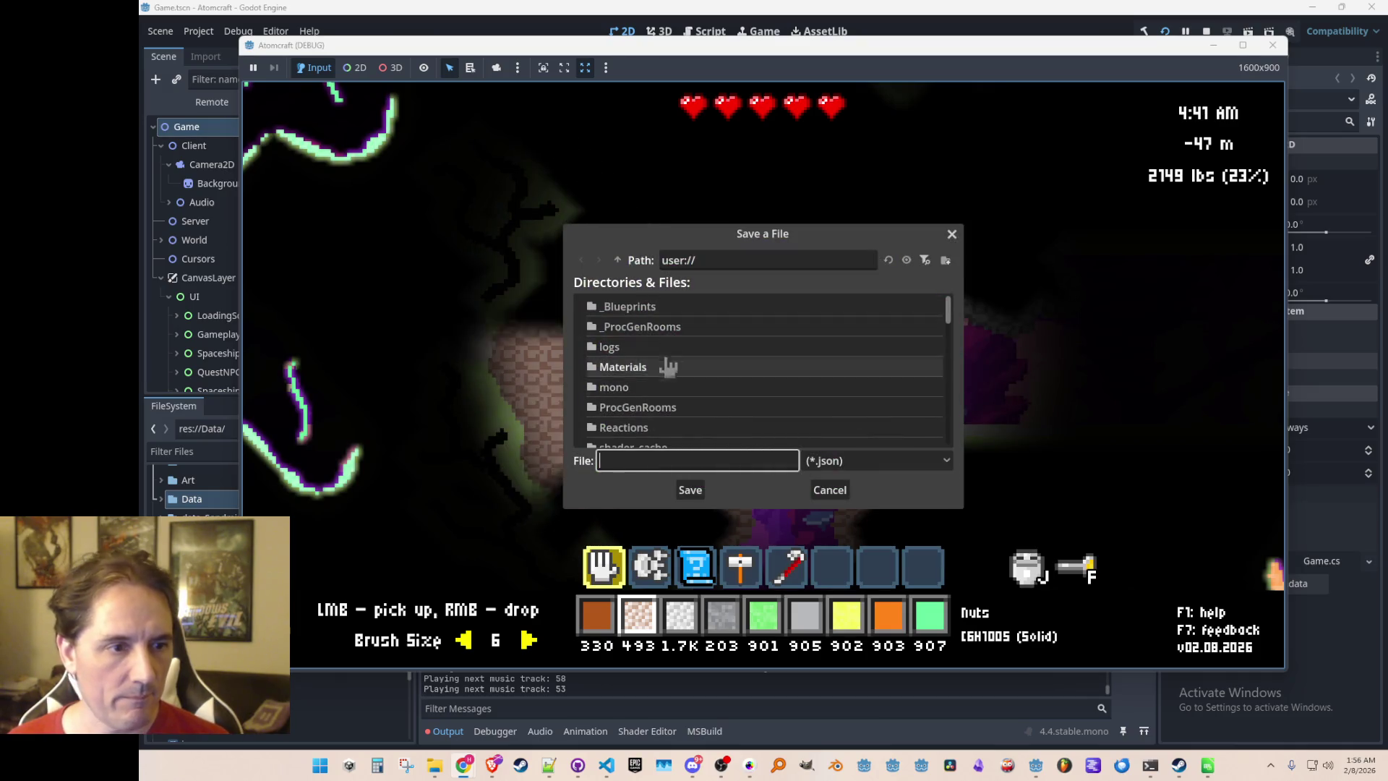
Save the room to user://ProcGenRooms as techbase_corner_se_broken.json and reopen the map editor
{"action": "scroll", "coordinate": [742, 376], "scroll_direction": "down", "scroll_amount": 3}
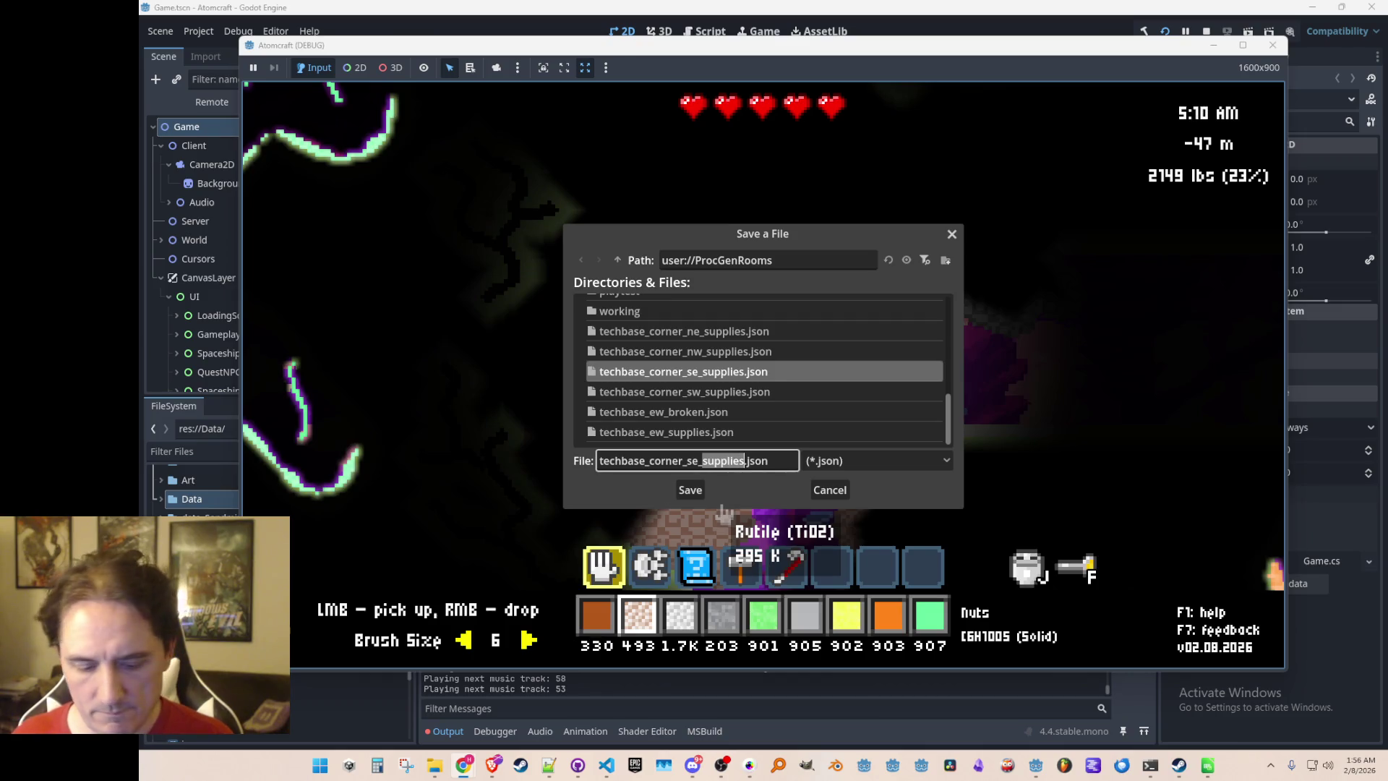
{"action": "left_click", "coordinate": [690, 489]}
{"action": "key", "text": "F2"}
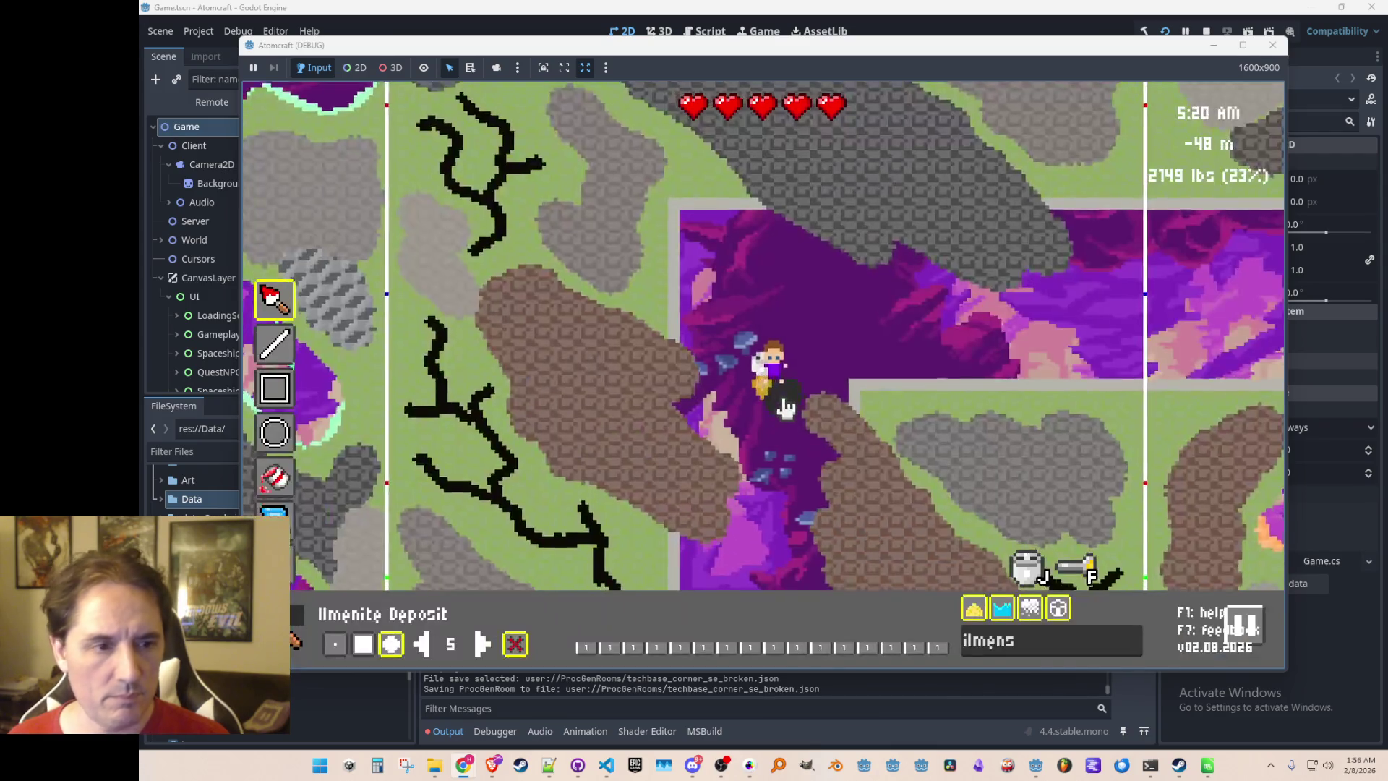
Move to the neighbouring room and enlarge the dark ilmenite deposit up and to the left
{"action": "key", "text": "s"}
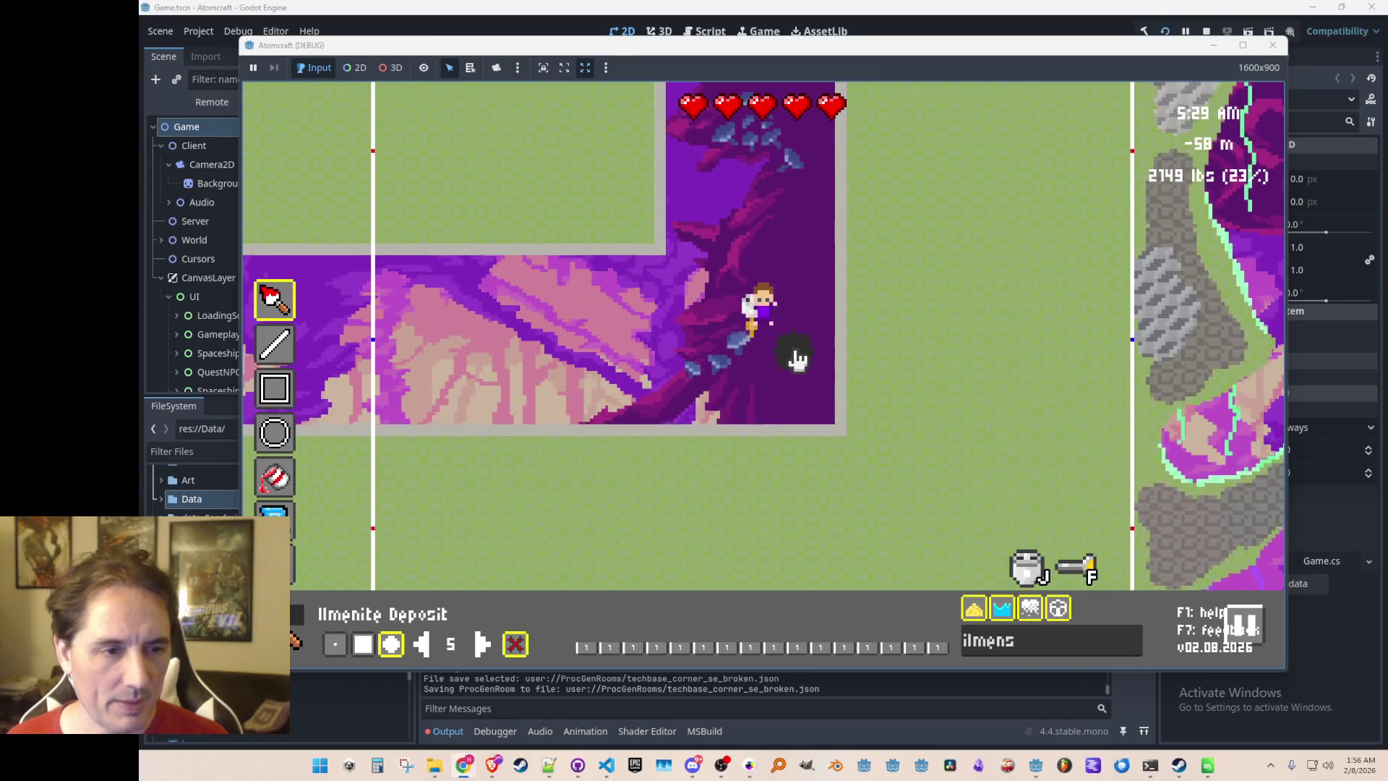
{"action": "key", "text": "F2"}
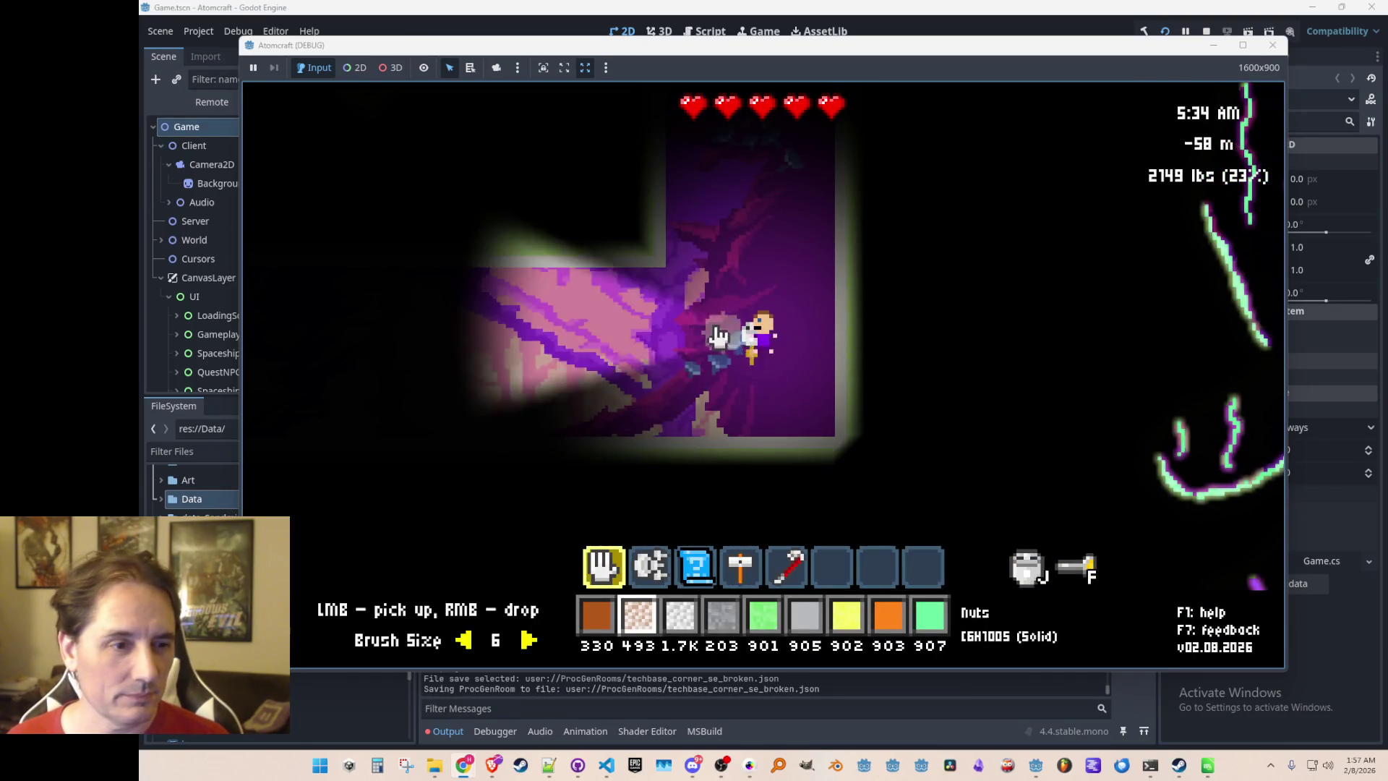
{"action": "key", "text": "F2"}
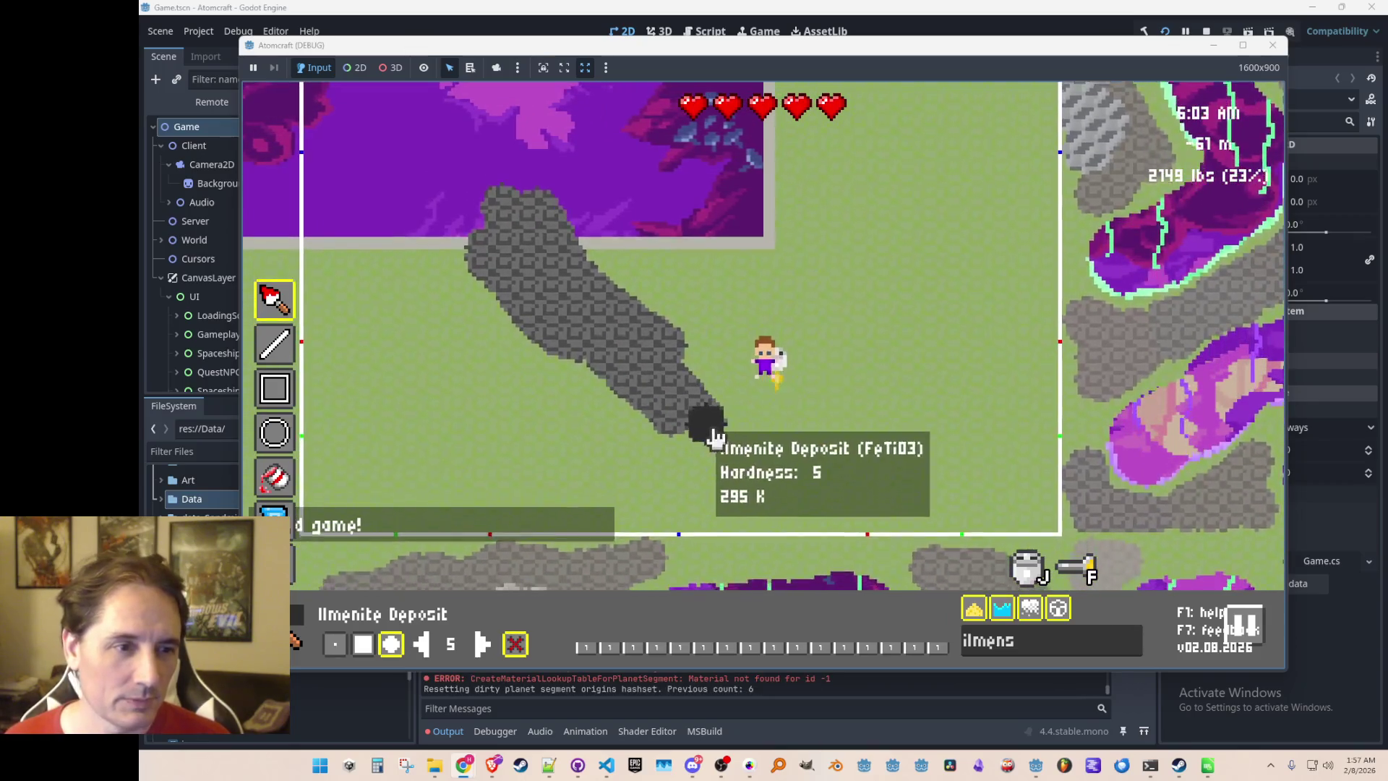
{"action": "mouse_move", "coordinate": [636, 394]}
{"action": "left_mouse_down"}
{"action": "mouse_move", "coordinate": [542, 310]}
{"action": "mouse_move", "coordinate": [496, 294]}
{"action": "mouse_move", "coordinate": [442, 169]}
{"action": "left_mouse_up"}
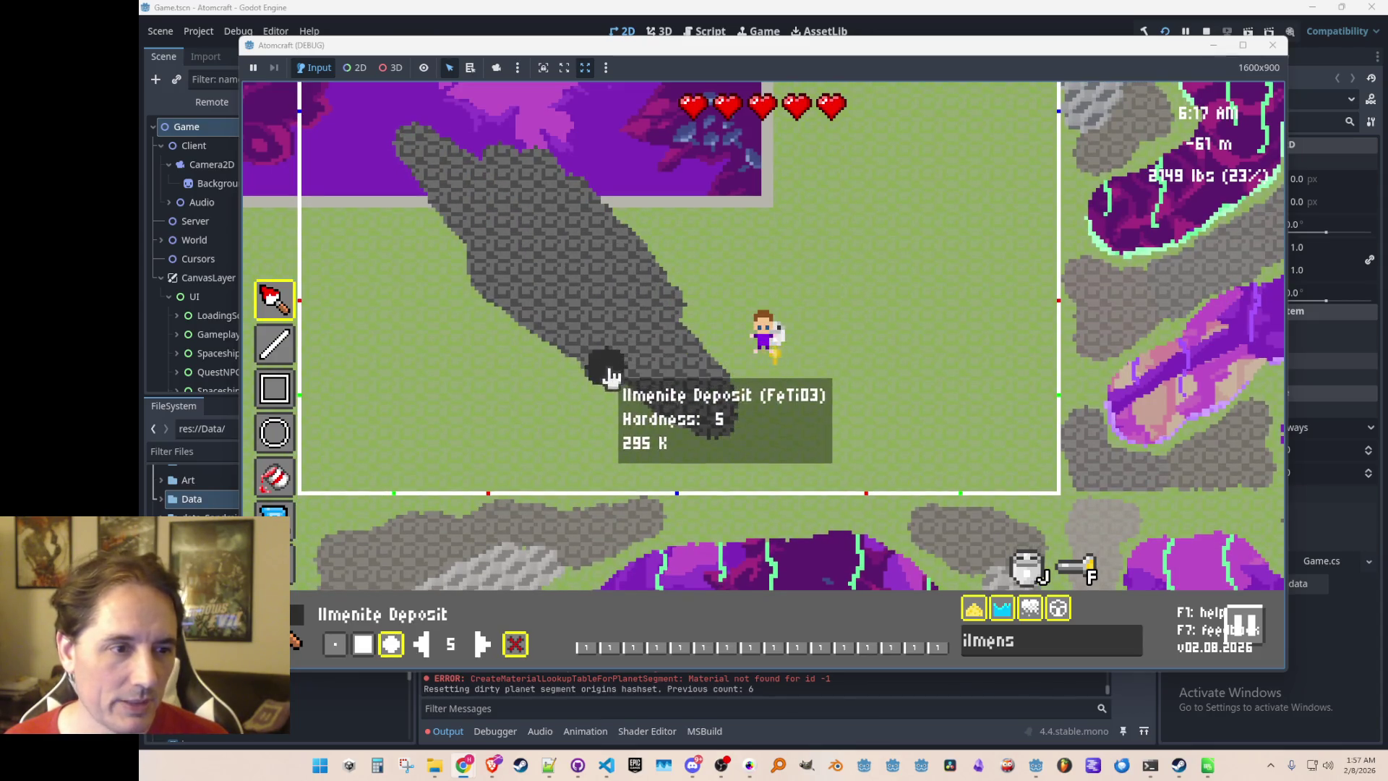
Carve a wide purple cave area into the green terrain higher up the shaft
{"action": "key", "text": "w"}
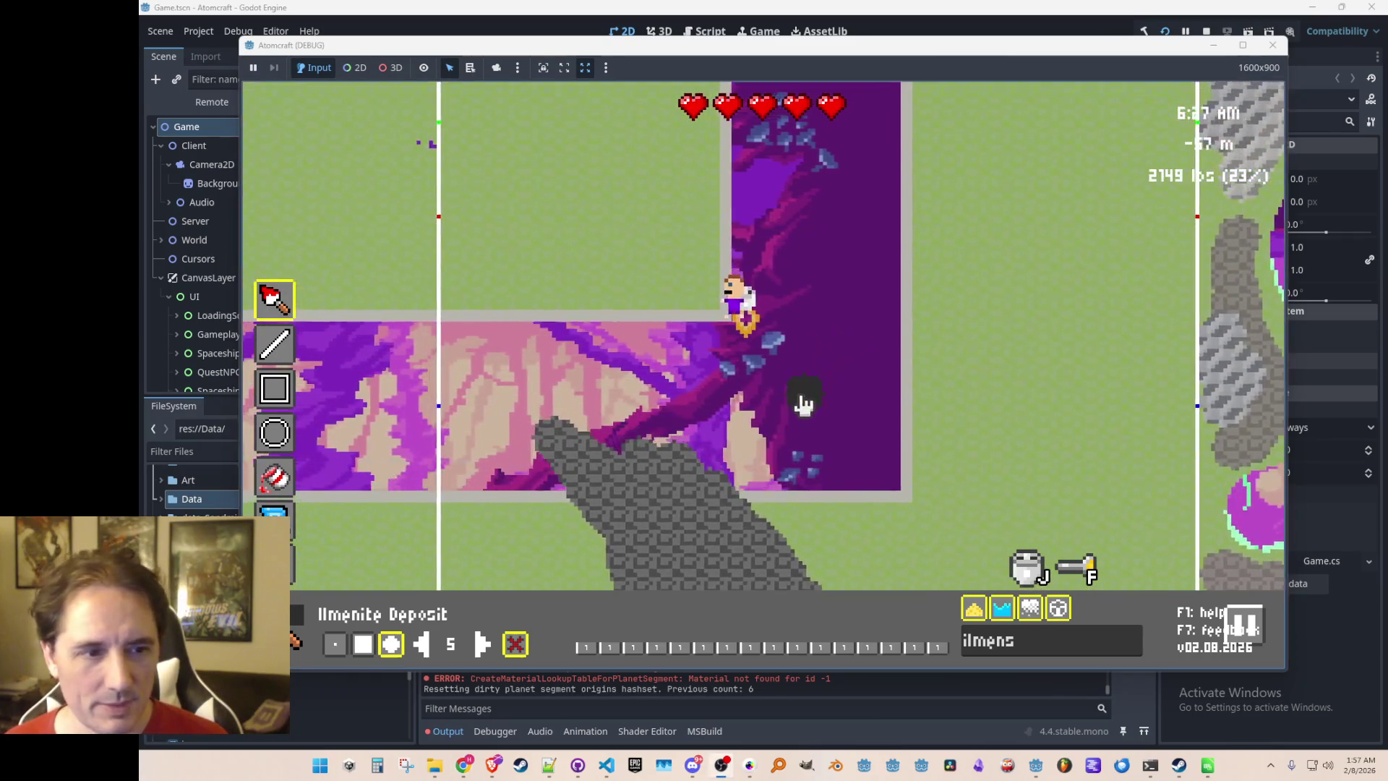
{"action": "key", "text": "w"}
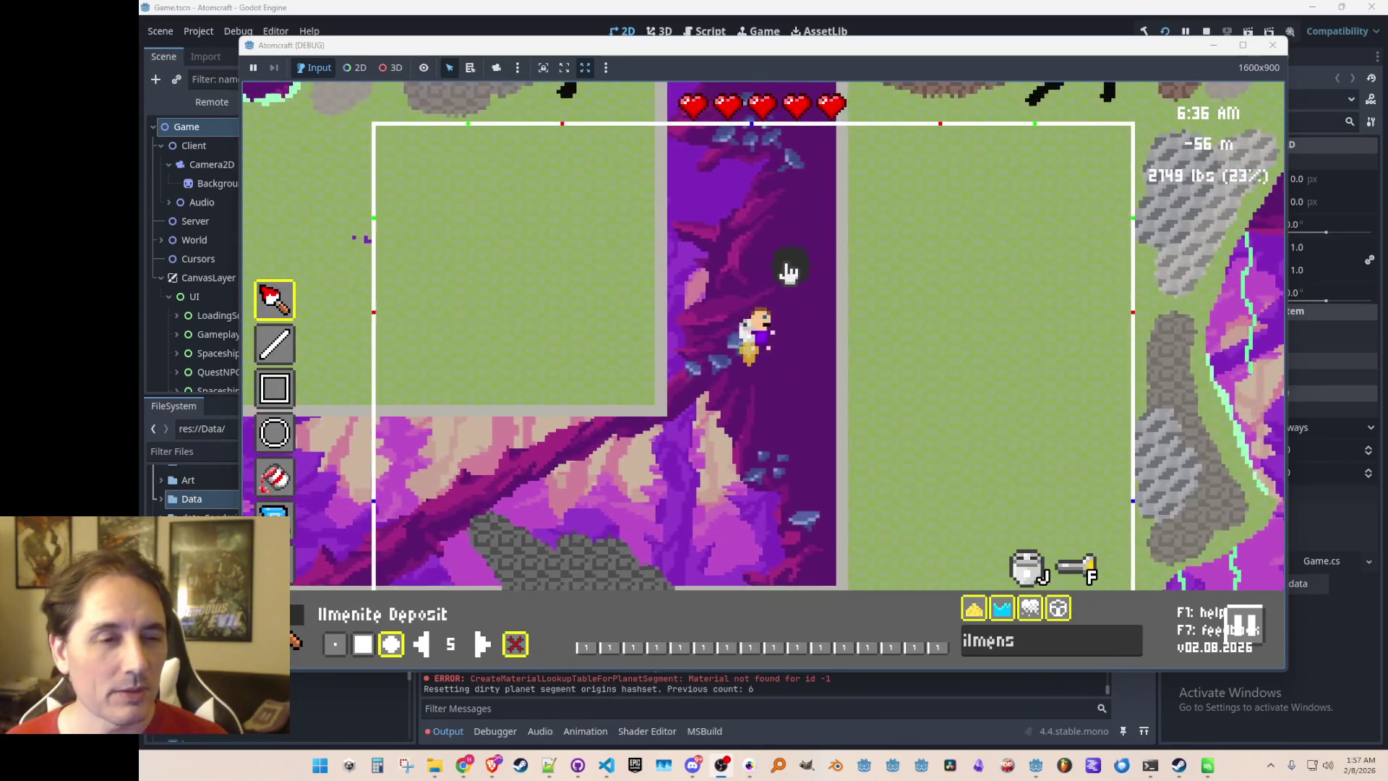
{"action": "mouse_move", "coordinate": [641, 227]}
{"action": "left_mouse_down"}
{"action": "mouse_move", "coordinate": [688, 294]}
{"action": "mouse_move", "coordinate": [626, 267]}
{"action": "mouse_move", "coordinate": [648, 350]}
{"action": "mouse_move", "coordinate": [591, 331]}
{"action": "mouse_move", "coordinate": [504, 256]}
{"action": "left_mouse_up"}
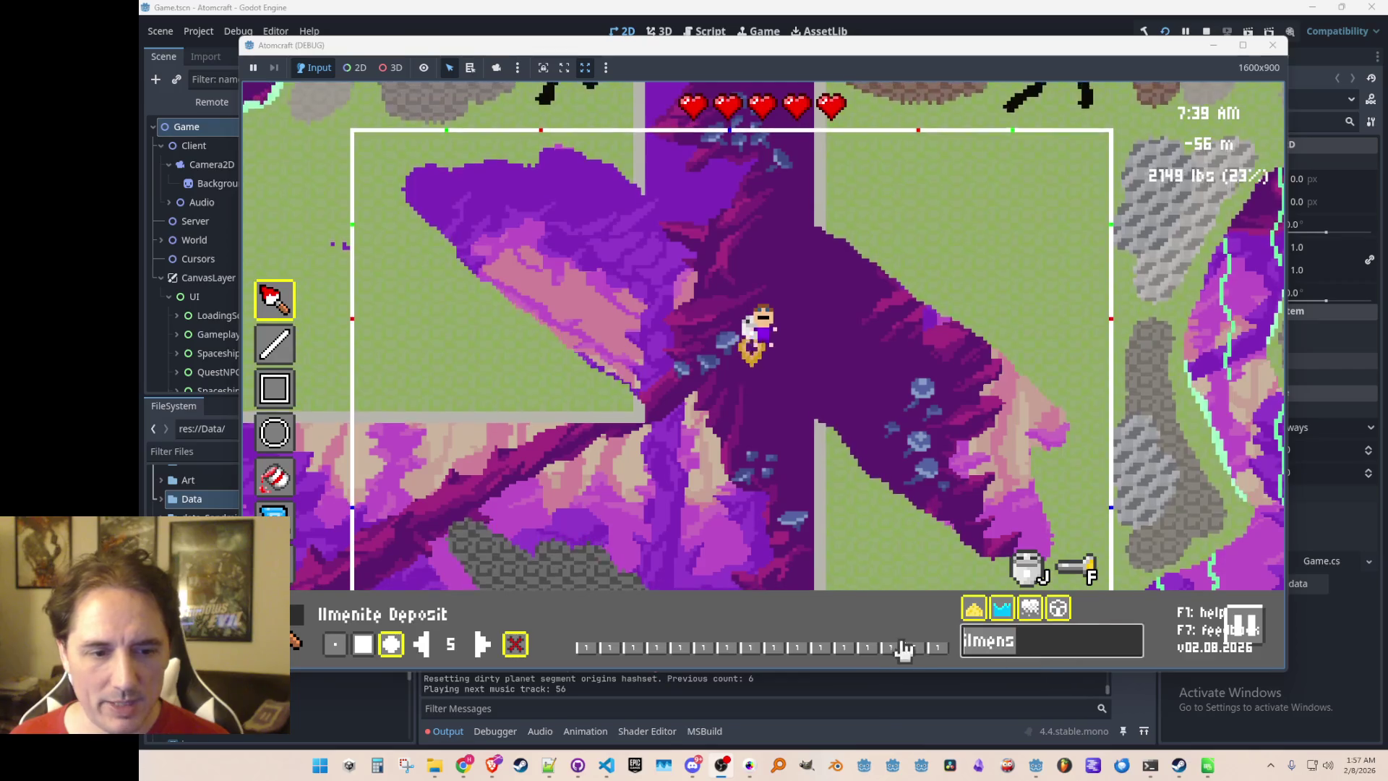
Pick Olivine Deposit via an 'olivi' search, then fly through the carved cave before re-entering the editor
{"action": "type", "text": "olivi"}
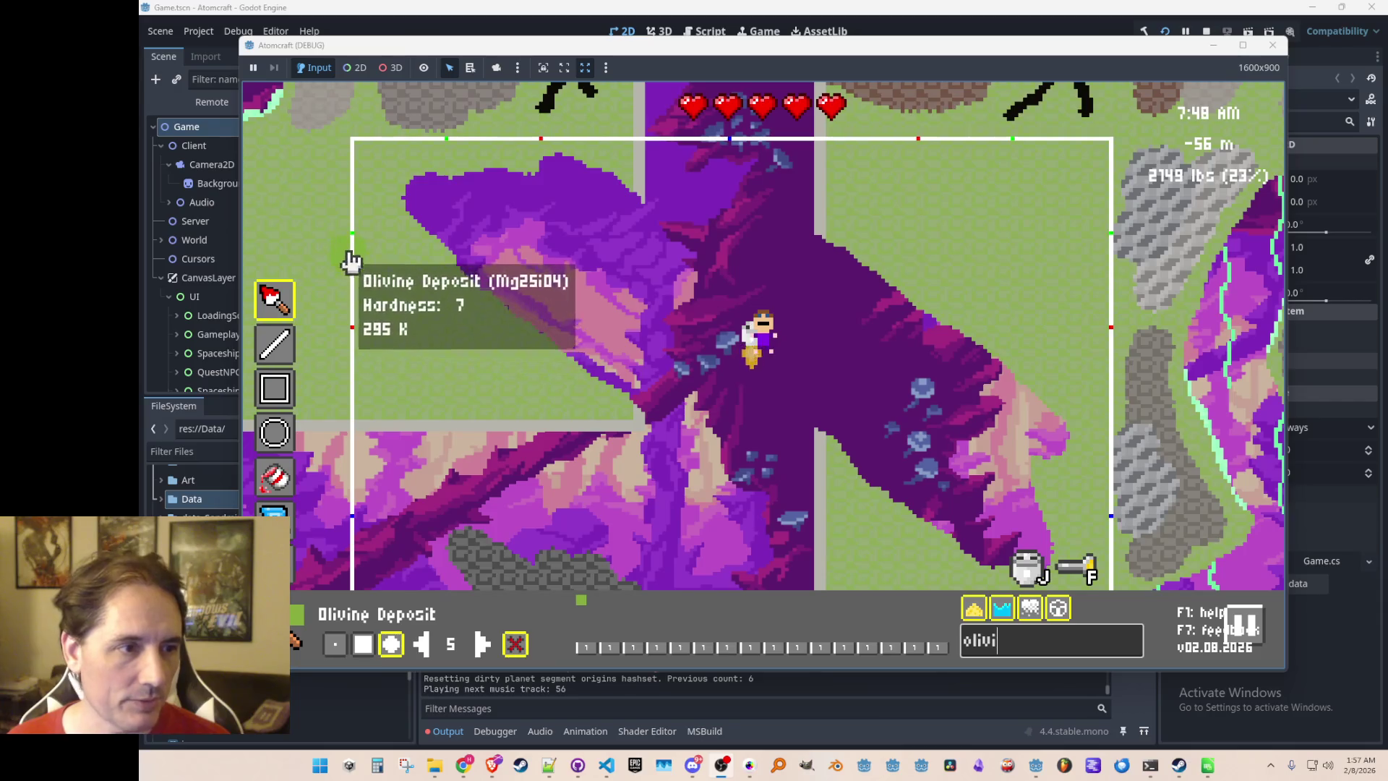
{"action": "key", "text": "Escape"}
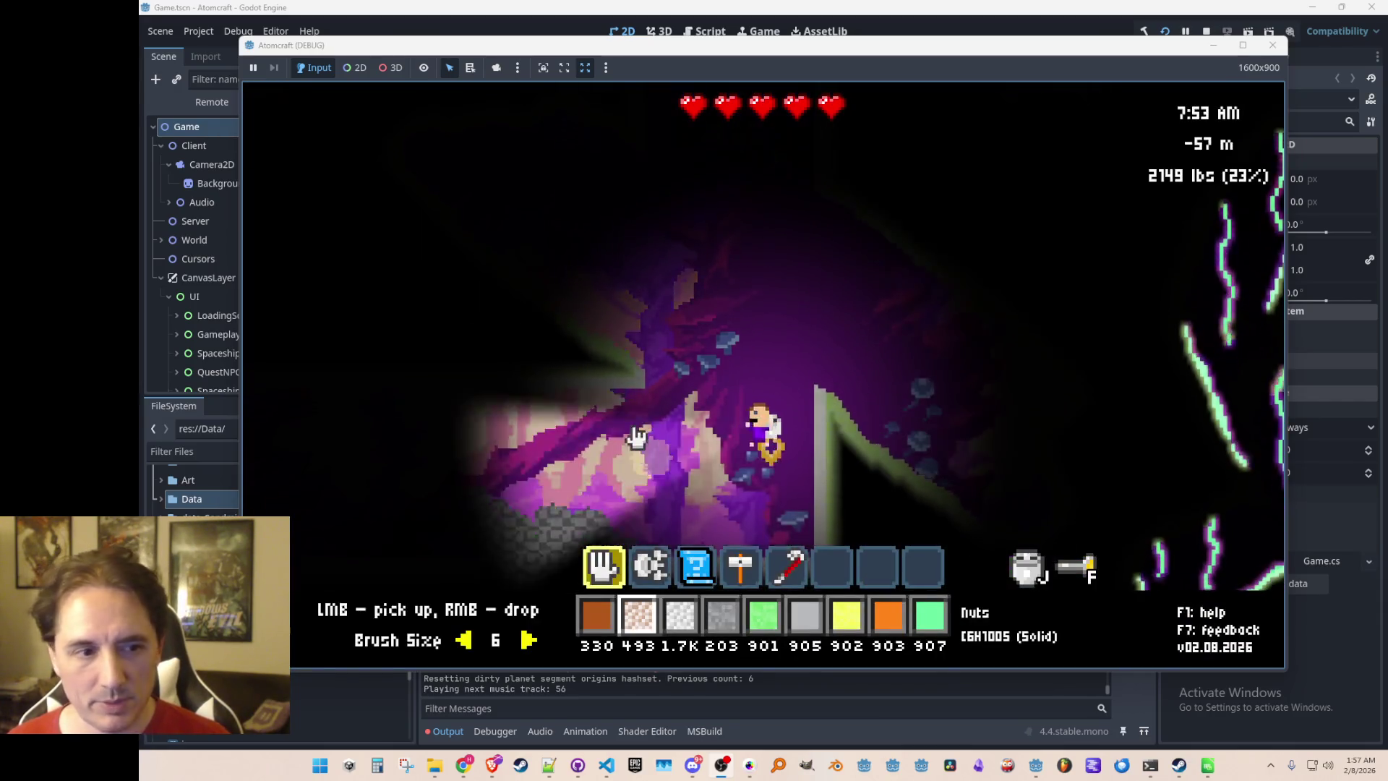
{"action": "key", "text": "w"}
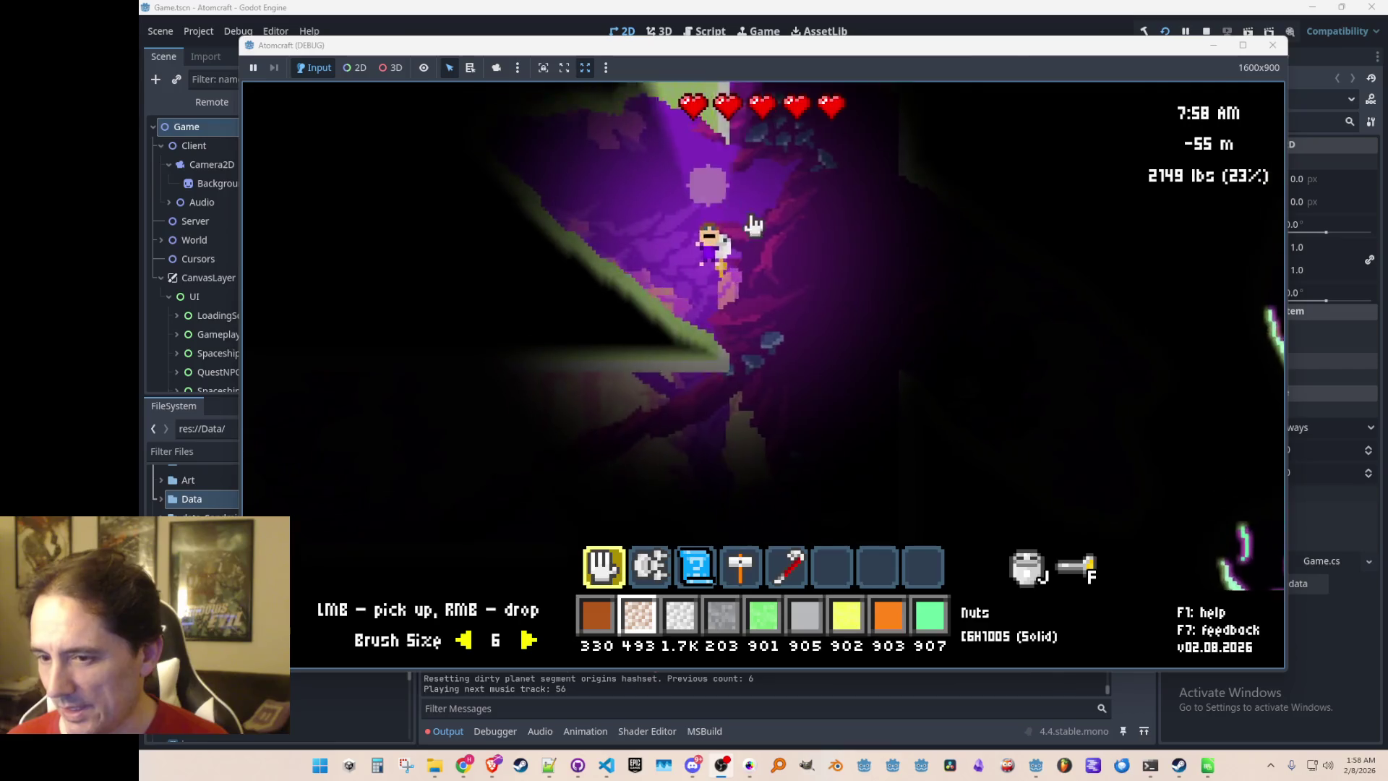
{"action": "key", "text": "d"}
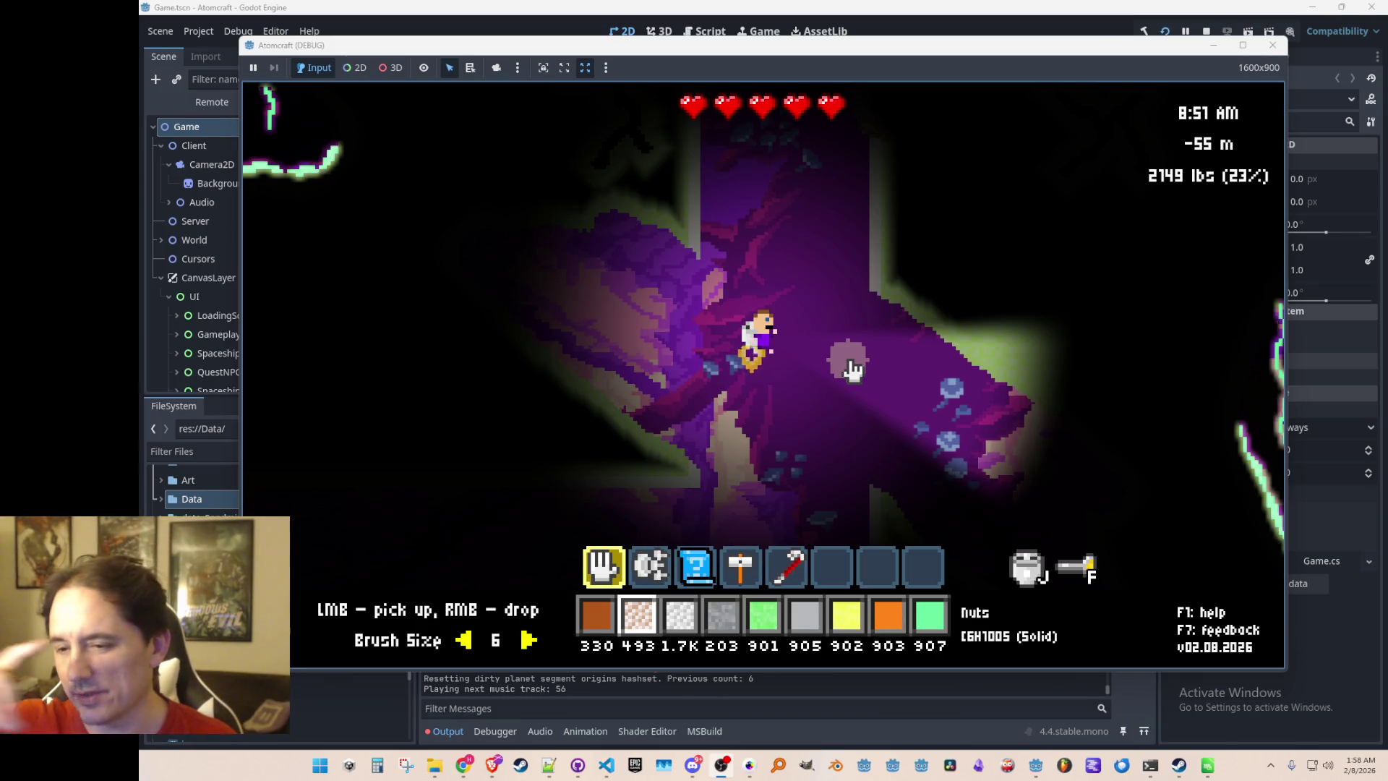
{"action": "key", "text": "a"}
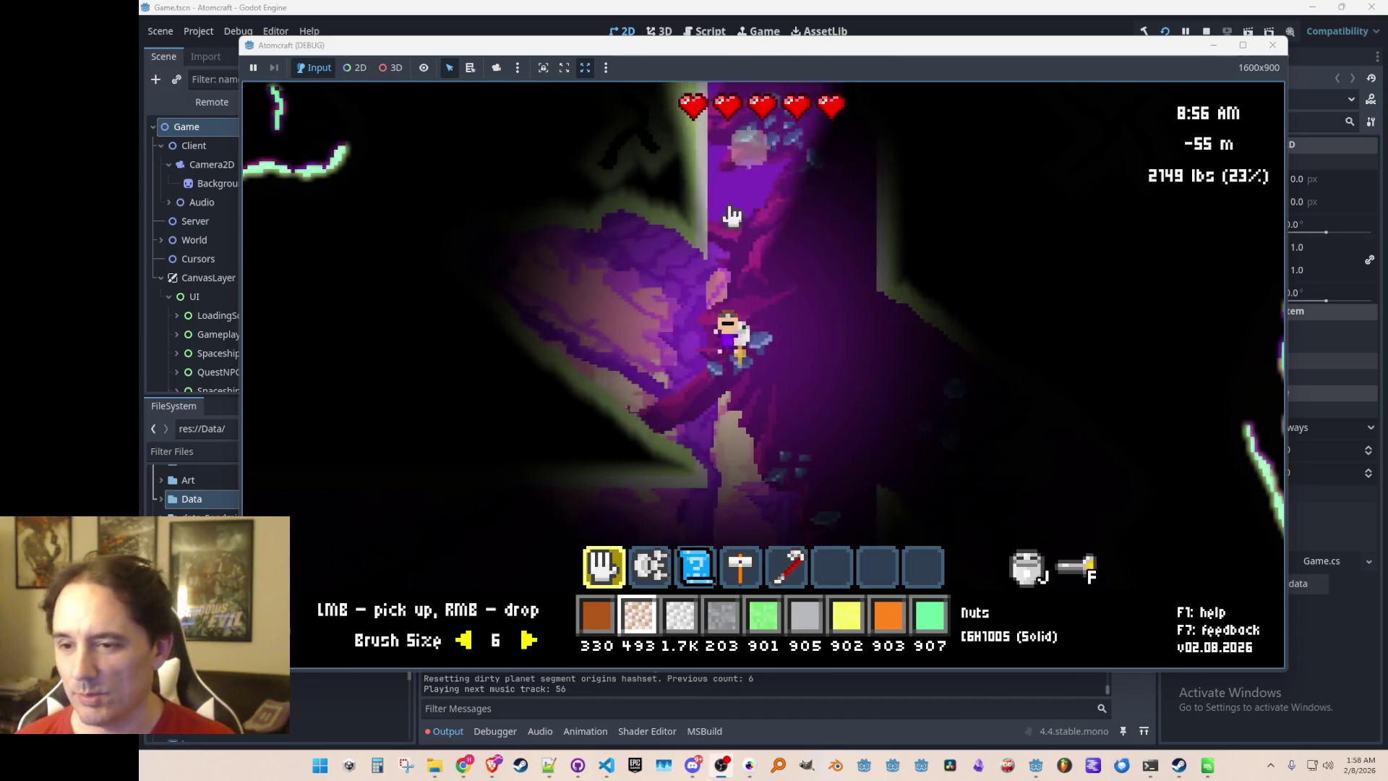
{"action": "key", "text": "d"}
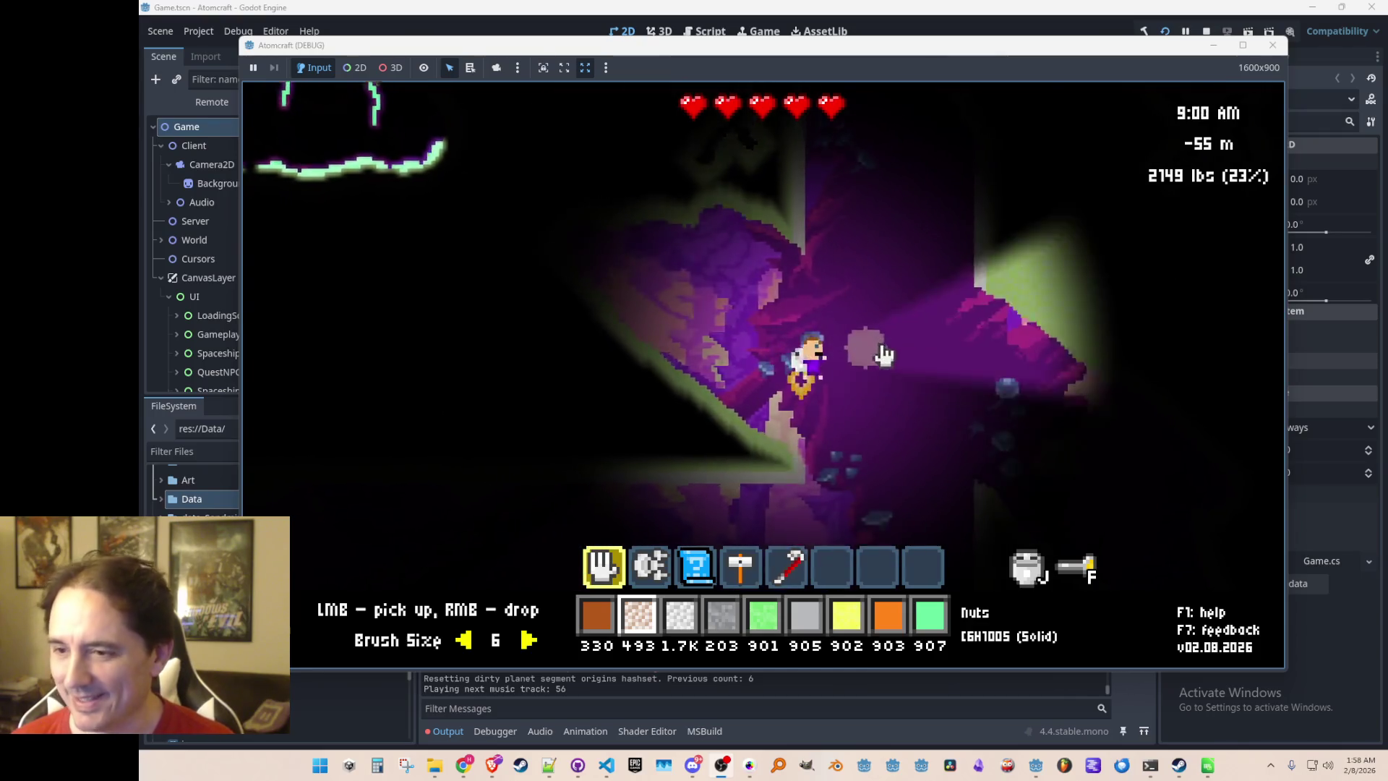
{"action": "key", "text": "a"}
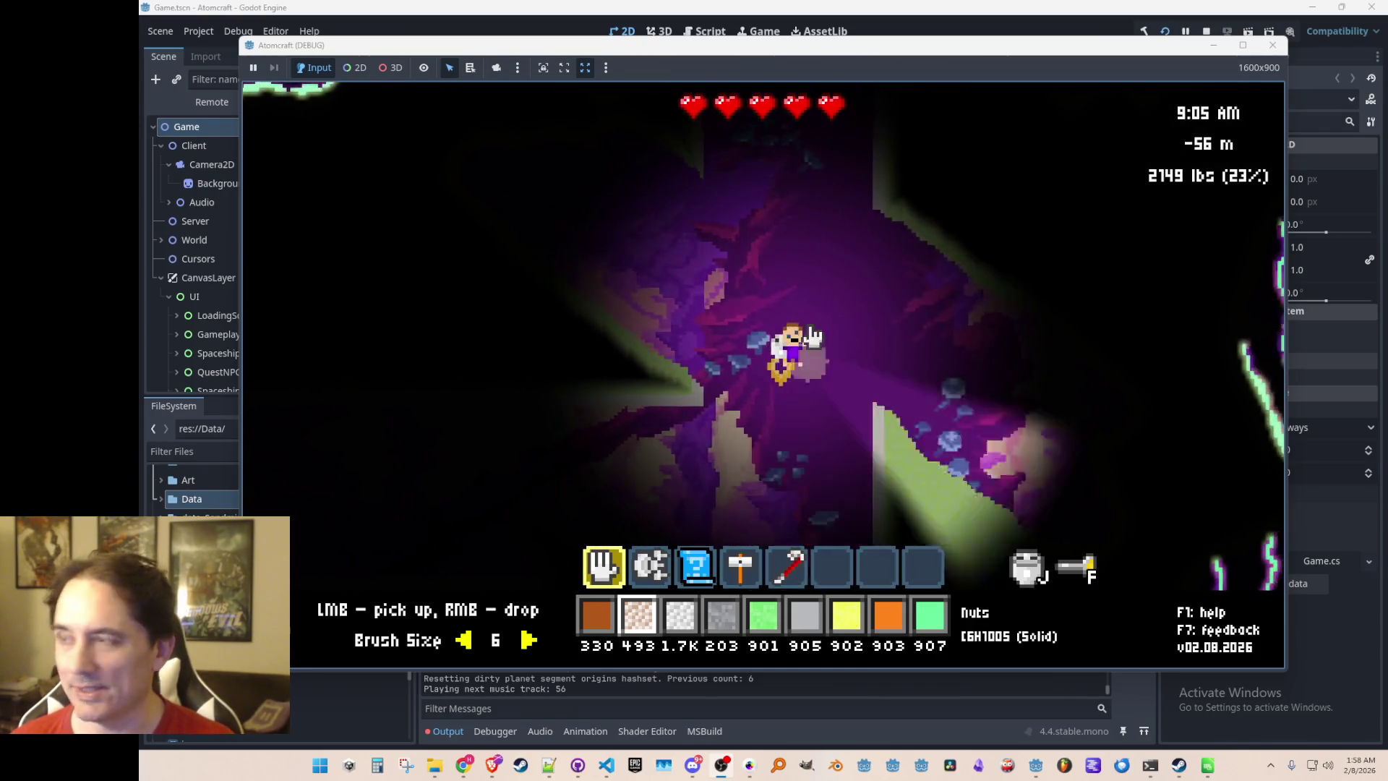
{"action": "key", "text": "F2"}
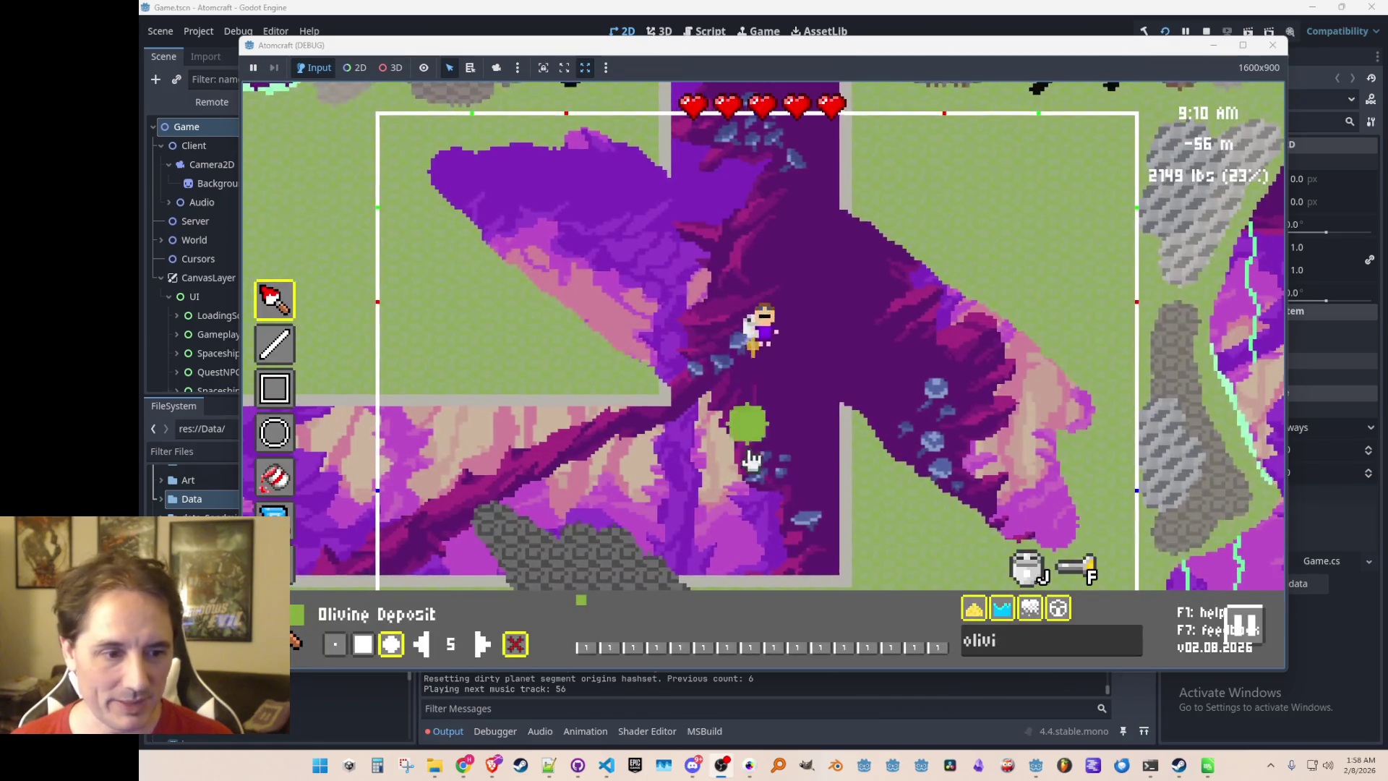
Select Foxfire and paint a glowing mint-green rim along the purple rock's lower edges
{"action": "key", "text": "BackSpace"}
{"action": "key", "text": "BackSpace"}
{"action": "key", "text": "BackSpace"}
{"action": "type", "text": "ember"}
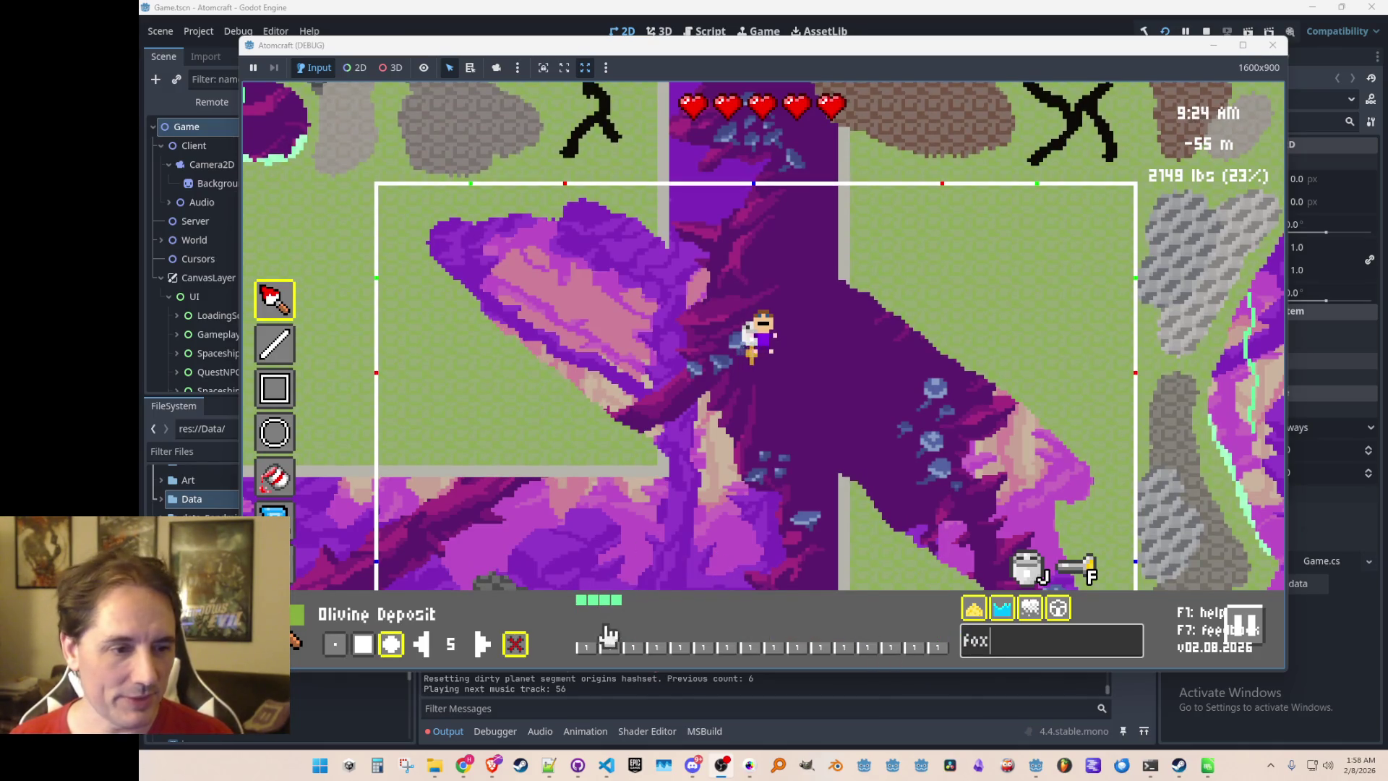
{"action": "left_click", "coordinate": [606, 600]}
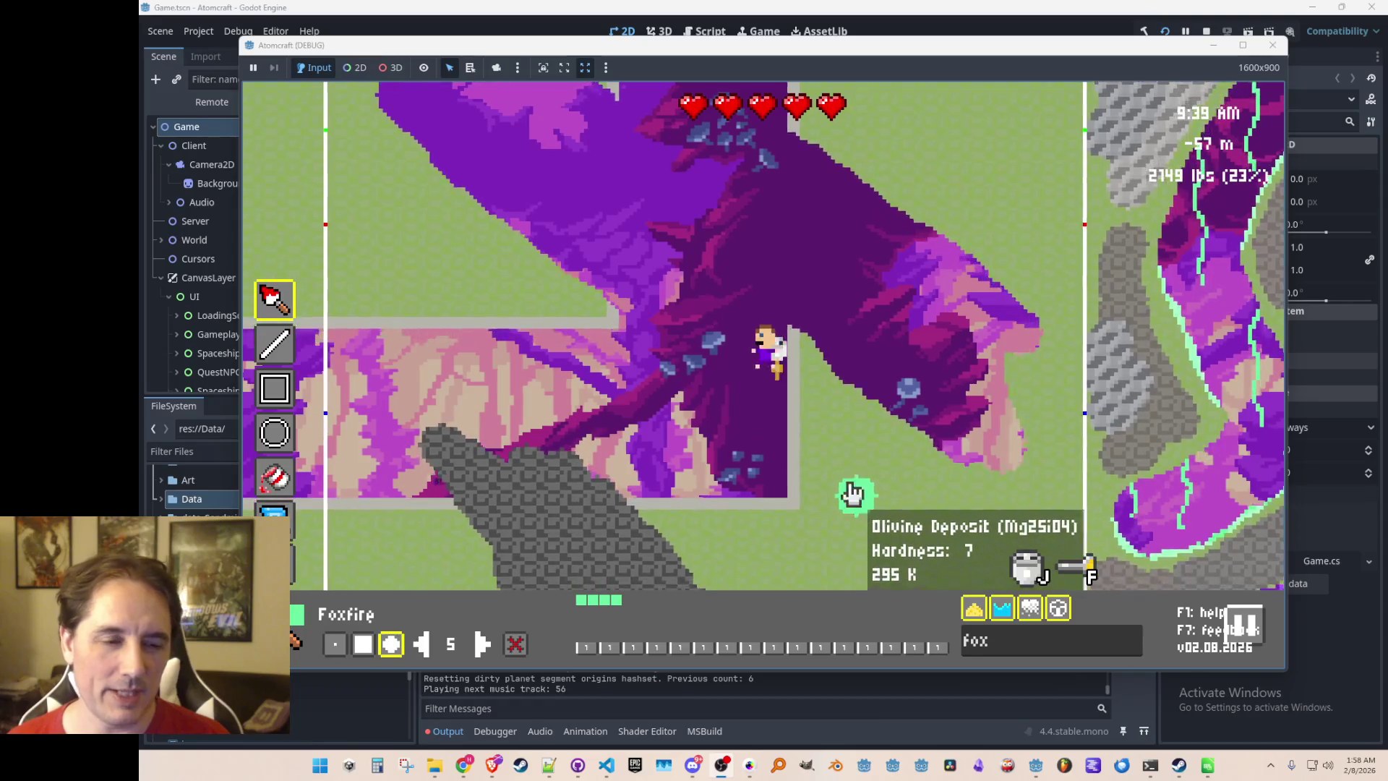
{"action": "mouse_move", "coordinate": [818, 349]}
{"action": "left_mouse_down"}
{"action": "mouse_move", "coordinate": [839, 397]}
{"action": "mouse_move", "coordinate": [866, 395]}
{"action": "mouse_move", "coordinate": [917, 448]}
{"action": "mouse_move", "coordinate": [1019, 471]}
{"action": "mouse_move", "coordinate": [1041, 356]}
{"action": "left_mouse_up"}
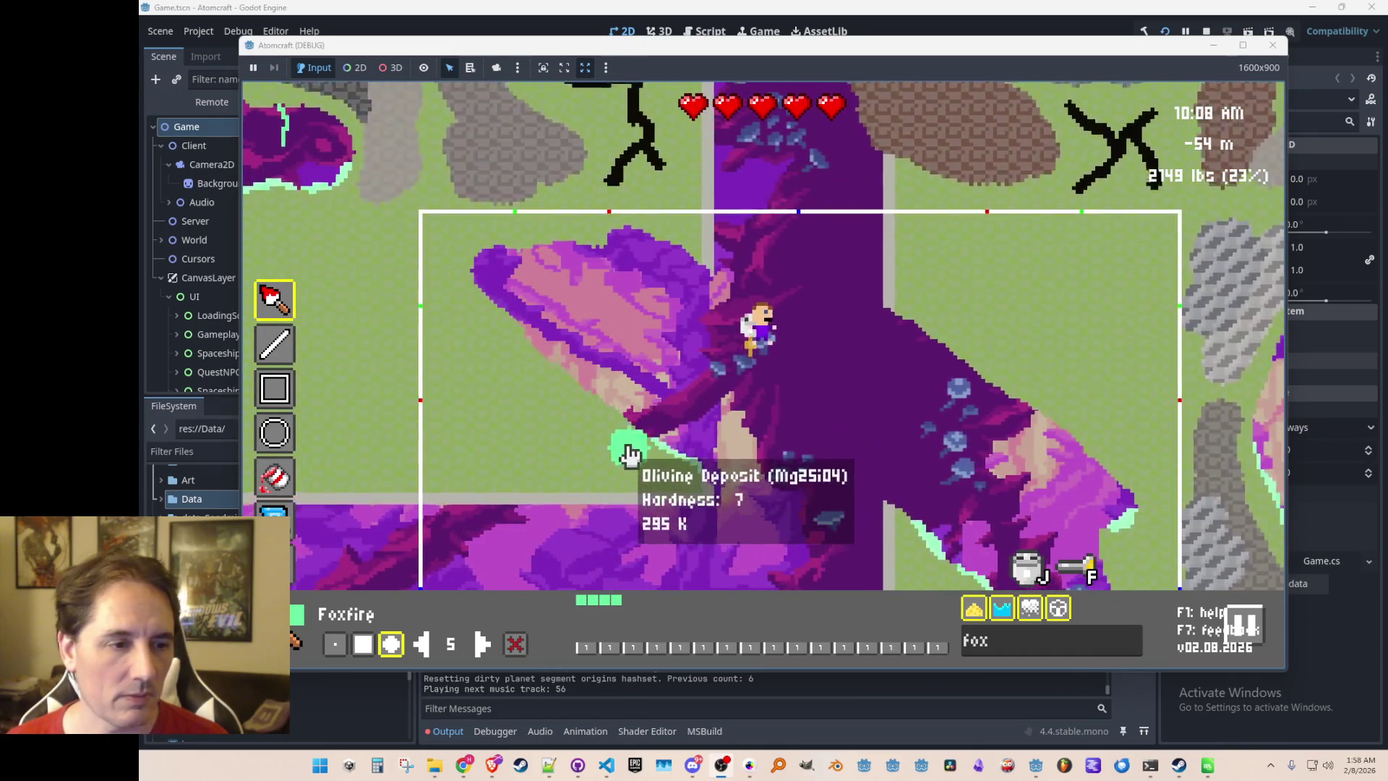
{"action": "left_click_drag", "start_coordinate": [571, 411], "coordinate": [485, 330]}
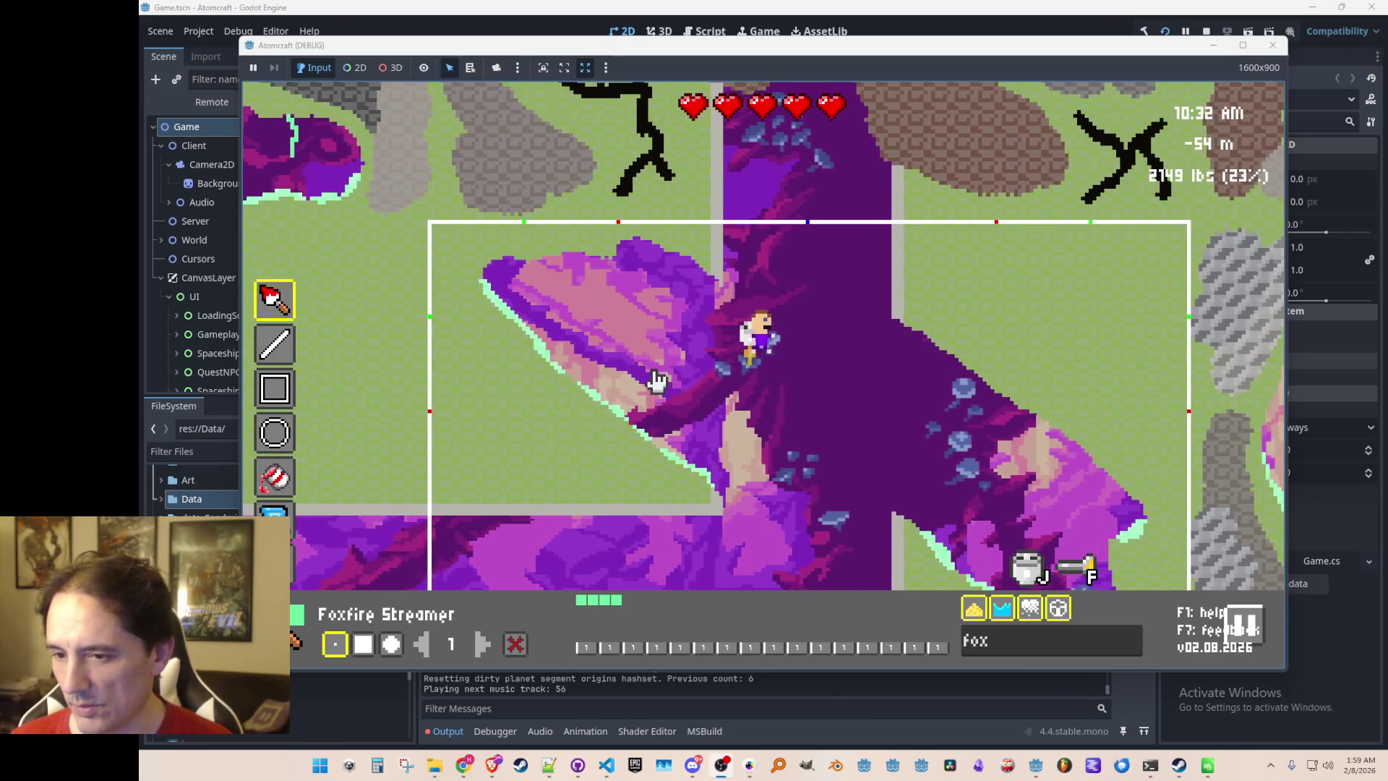
Draw thin vertical Foxfire Streamer strokes over both purple rock masses, then exit to the game view
{"action": "left_click_drag", "start_coordinate": [696, 260], "coordinate": [693, 376]}
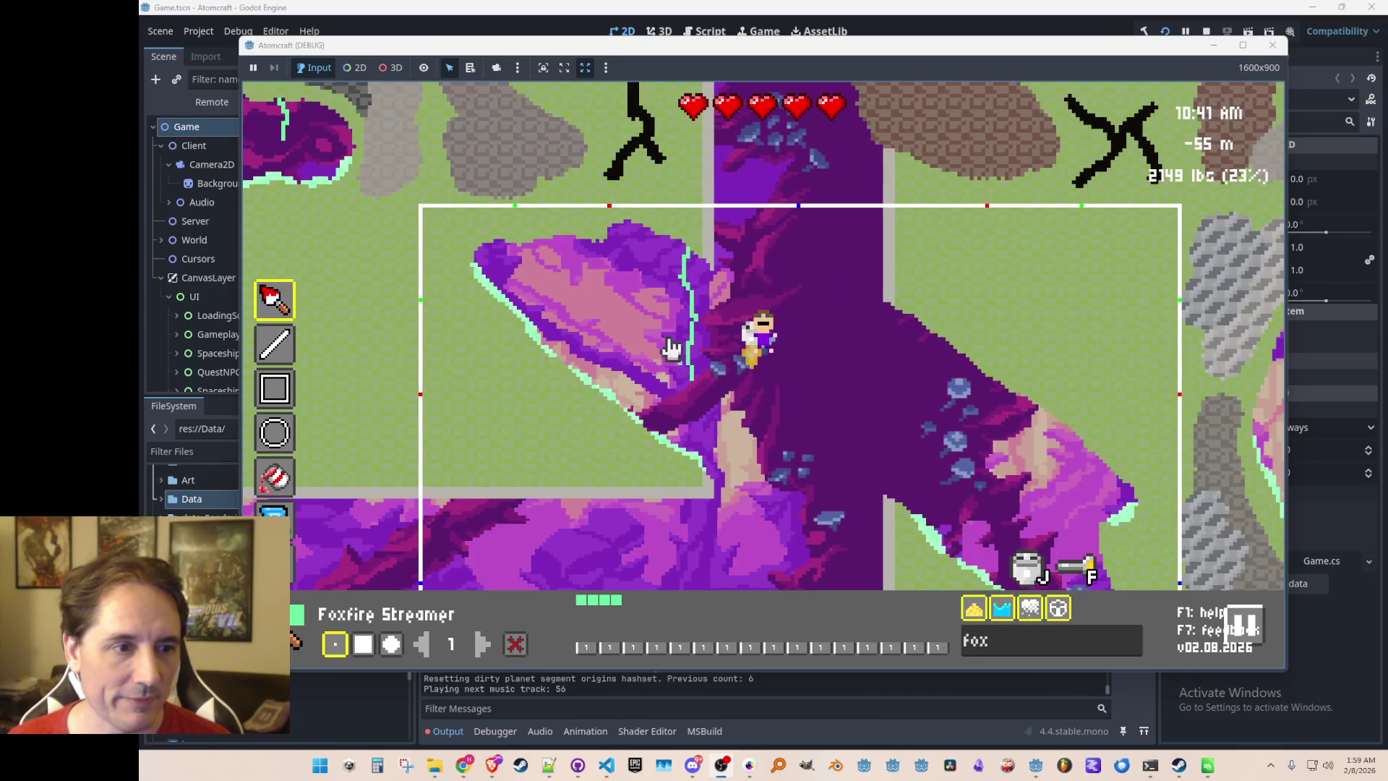
{"action": "mouse_move", "coordinate": [634, 230]}
{"action": "left_mouse_down"}
{"action": "mouse_move", "coordinate": [627, 255]}
{"action": "mouse_move", "coordinate": [577, 249]}
{"action": "mouse_move", "coordinate": [535, 274]}
{"action": "left_mouse_up"}
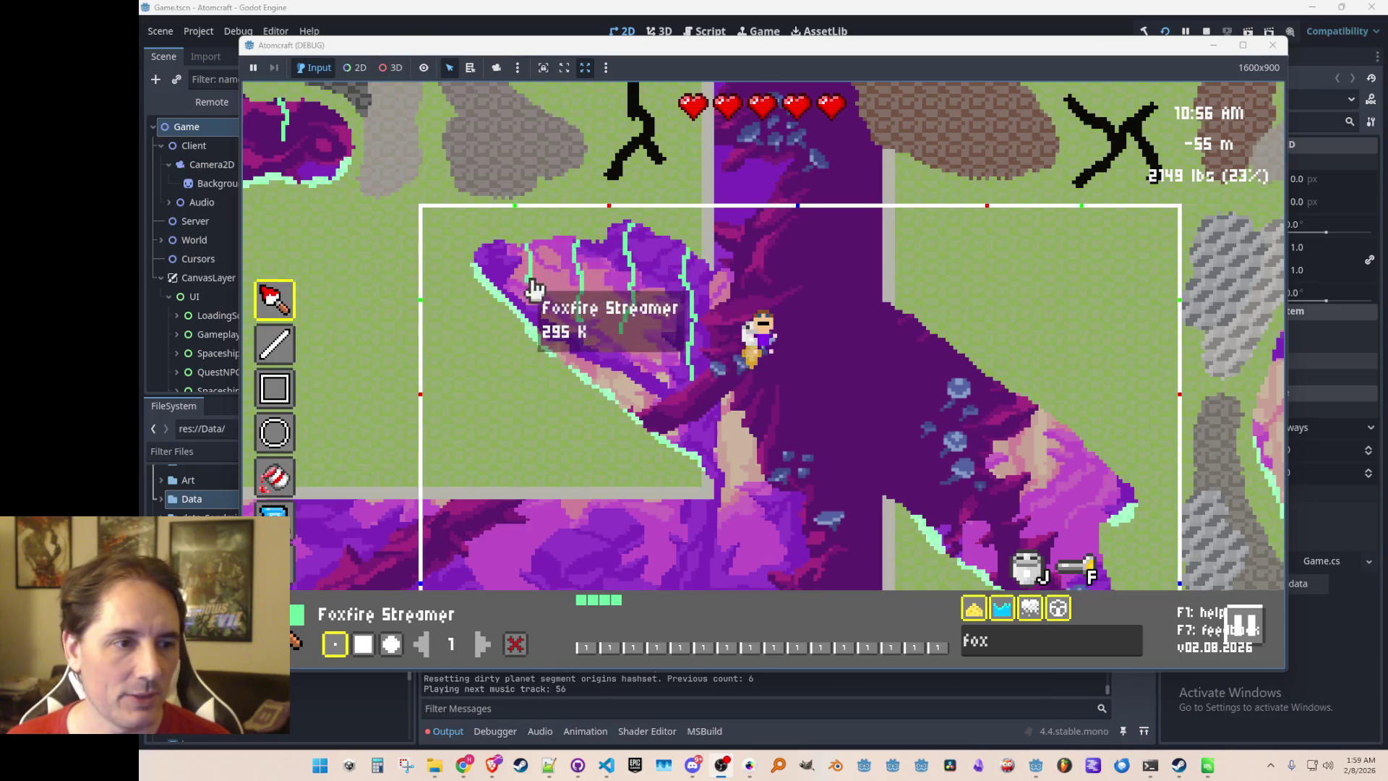
{"action": "left_click", "coordinate": [933, 336]}
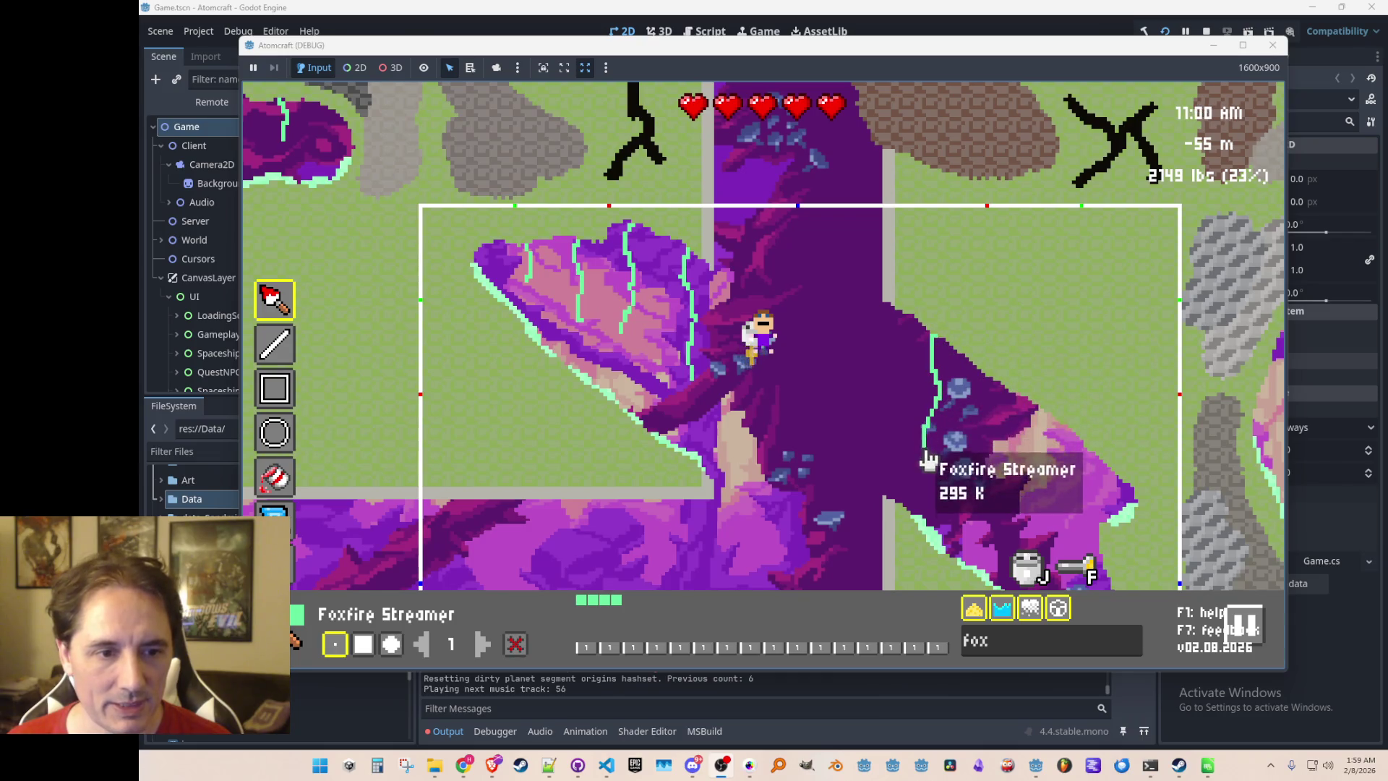
{"action": "mouse_move", "coordinate": [1006, 393]}
{"action": "left_mouse_down"}
{"action": "mouse_move", "coordinate": [1002, 442]}
{"action": "mouse_move", "coordinate": [1059, 458]}
{"action": "mouse_move", "coordinate": [1058, 507]}
{"action": "left_mouse_up"}
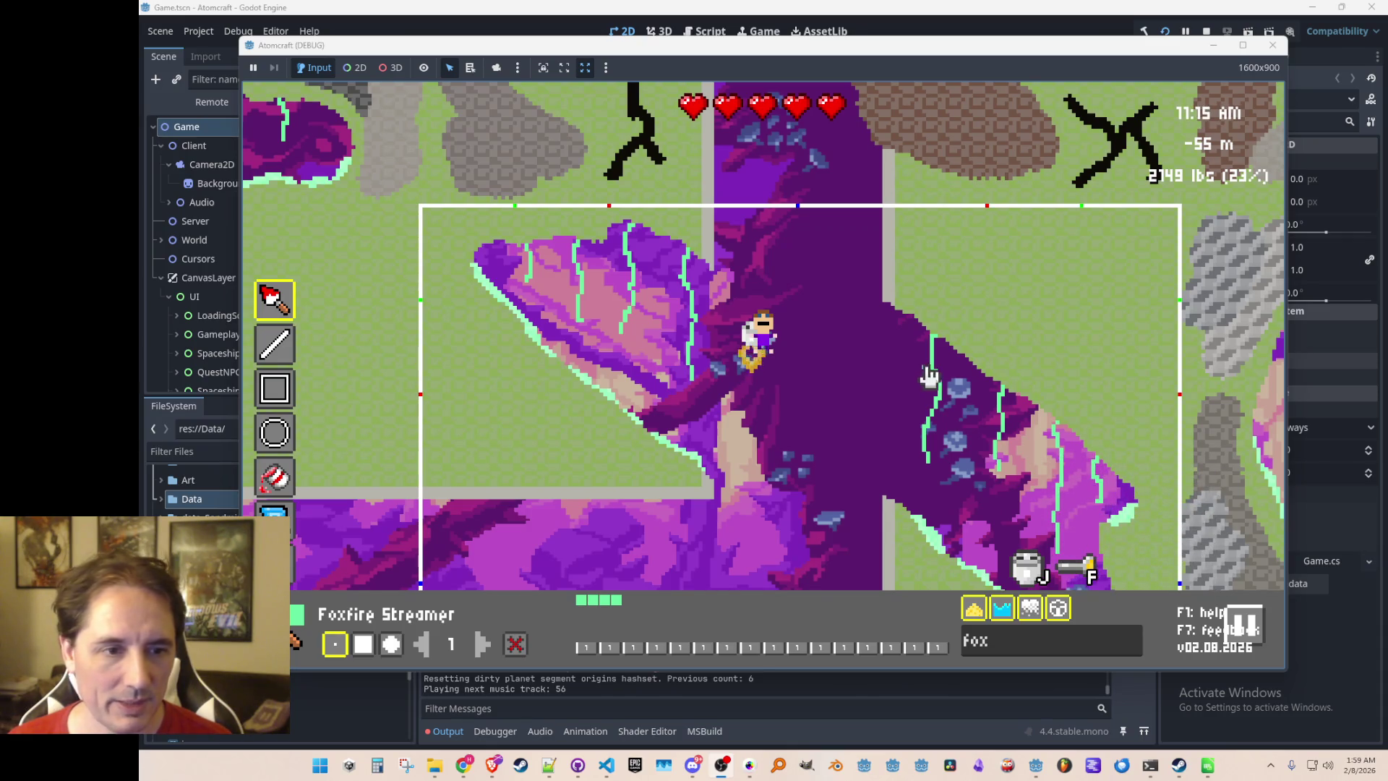
{"action": "left_click_drag", "start_coordinate": [898, 347], "coordinate": [899, 399]}
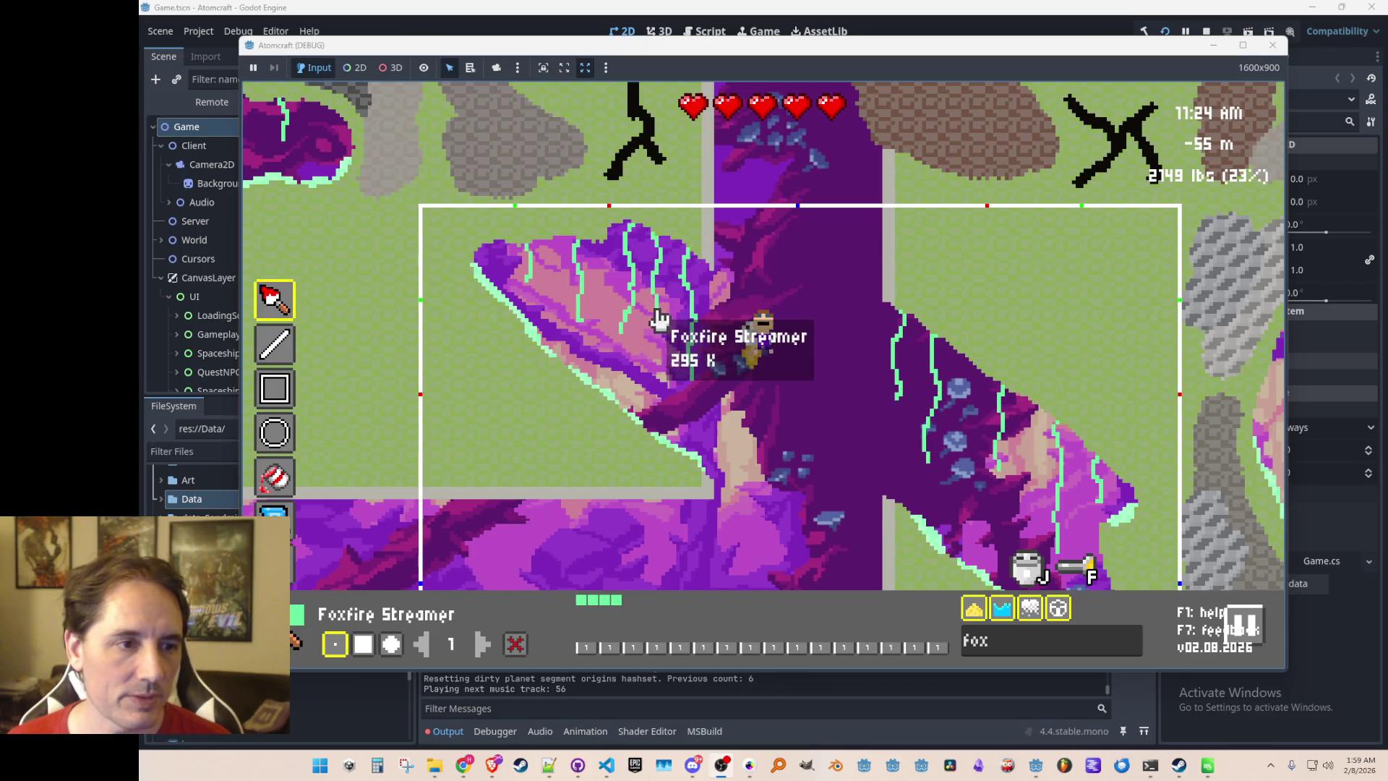
{"action": "key", "text": "Escape"}
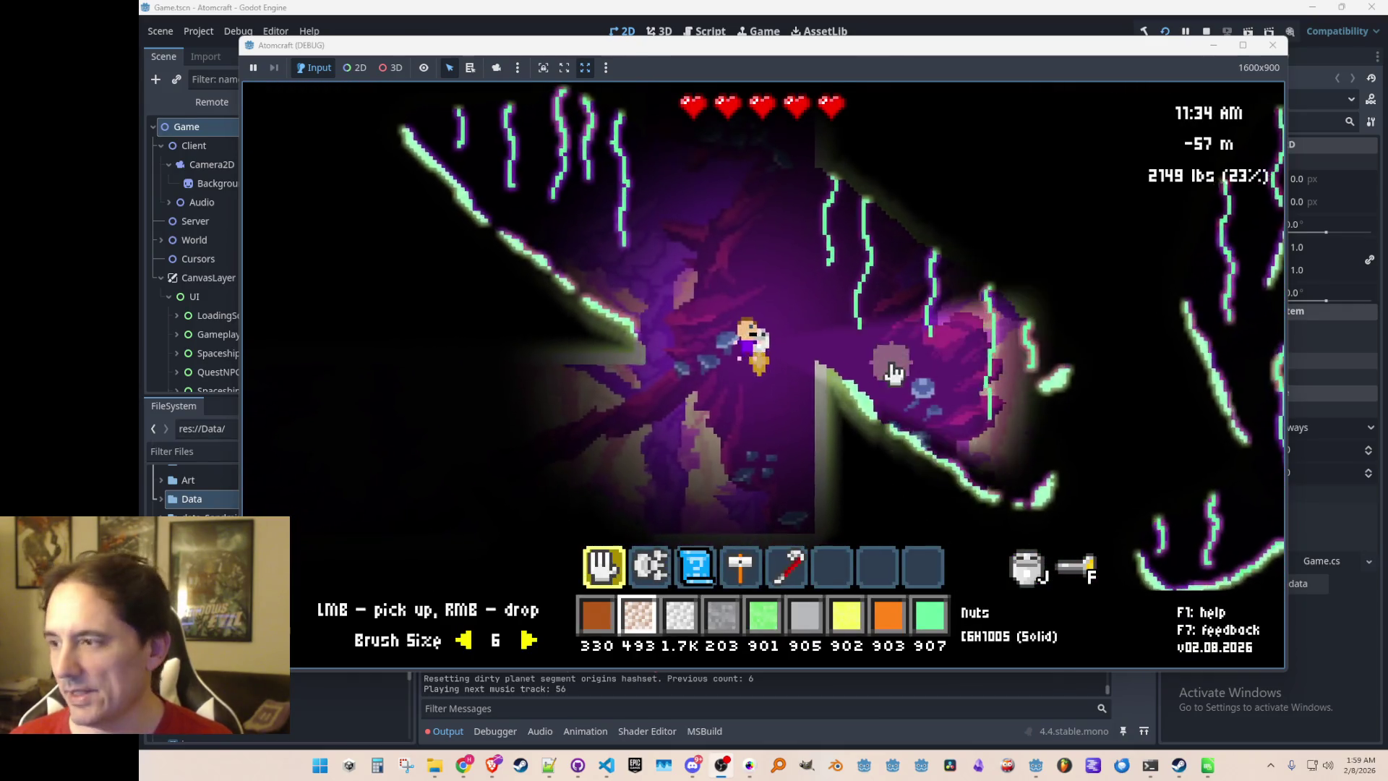
Fly up, right and back left through the dark cave viewing the glowing streamers, then reopen the editor
{"action": "key", "text": "w"}
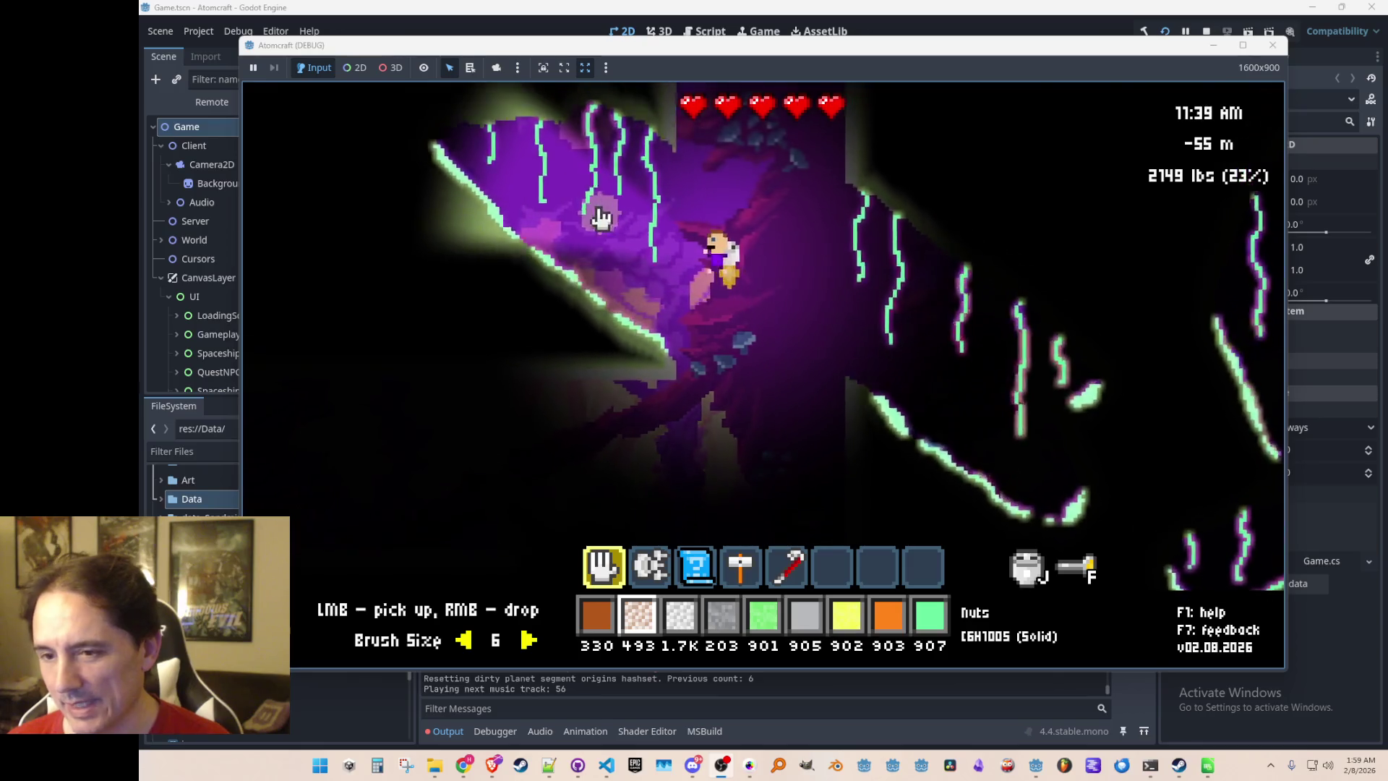
{"action": "key", "text": "d"}
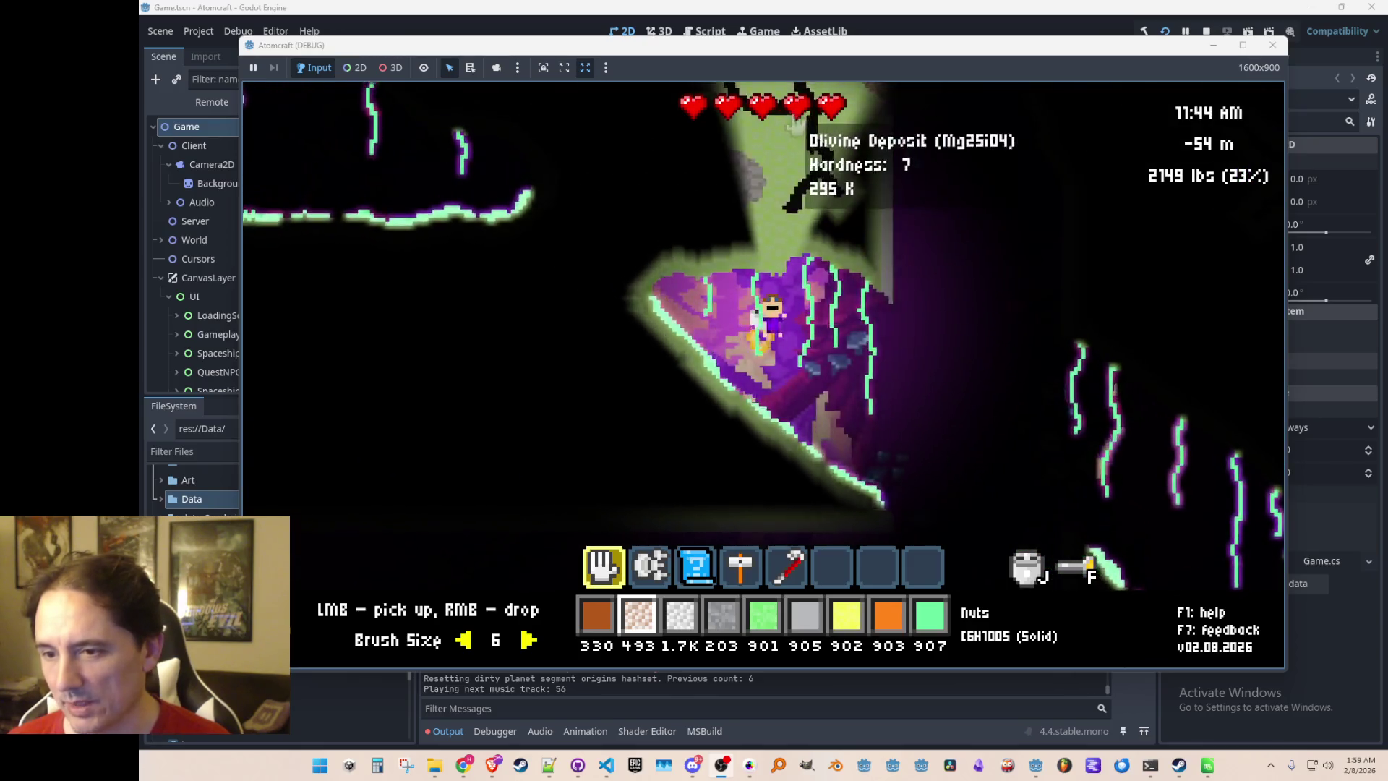
{"action": "key", "text": "d"}
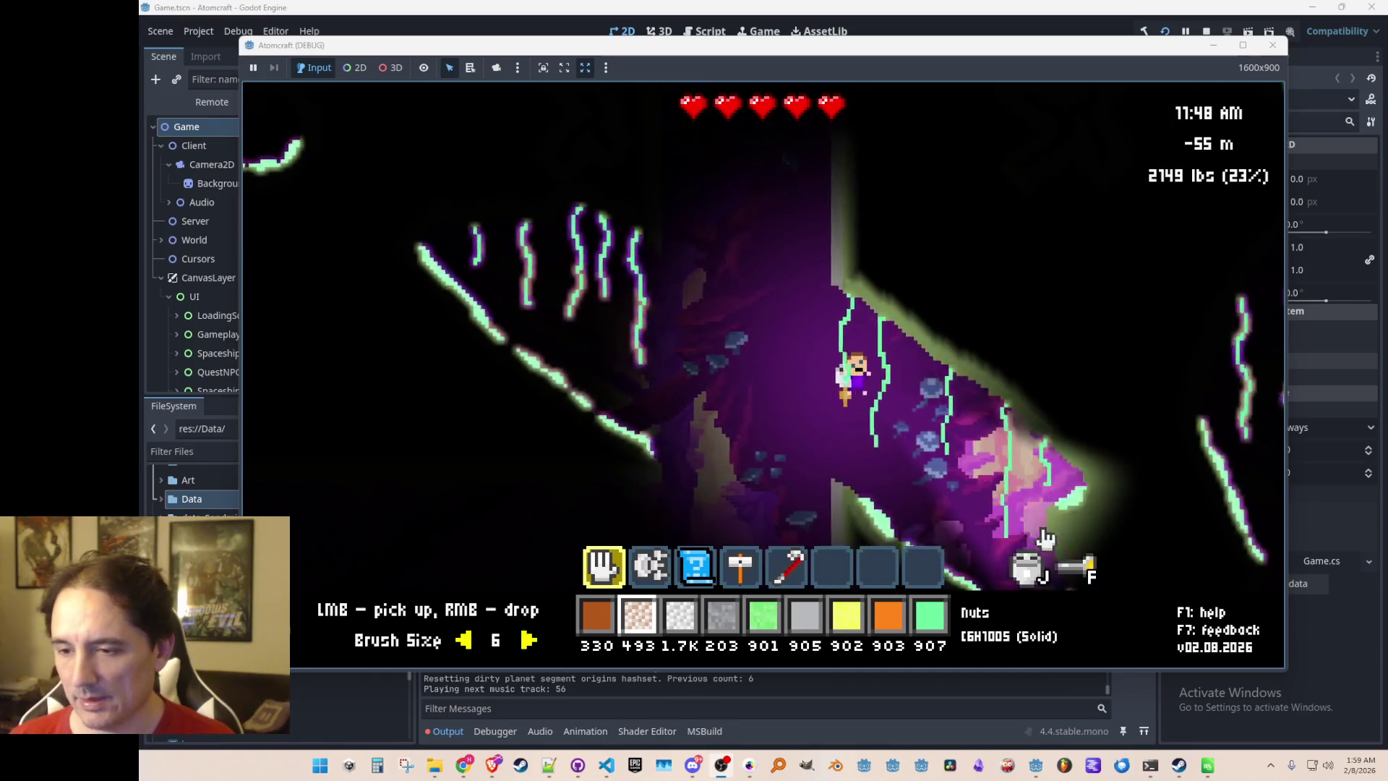
{"action": "key", "text": "a"}
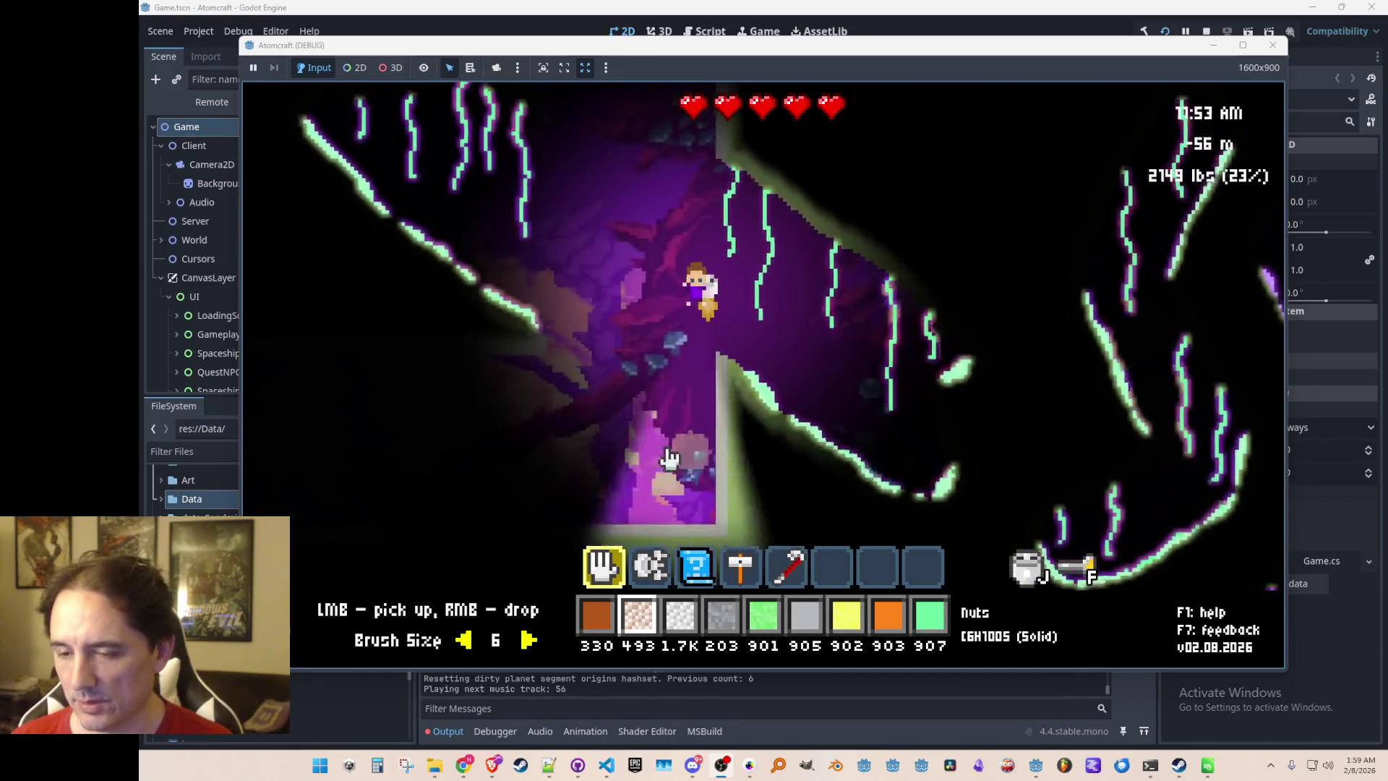
{"action": "key", "text": "w"}
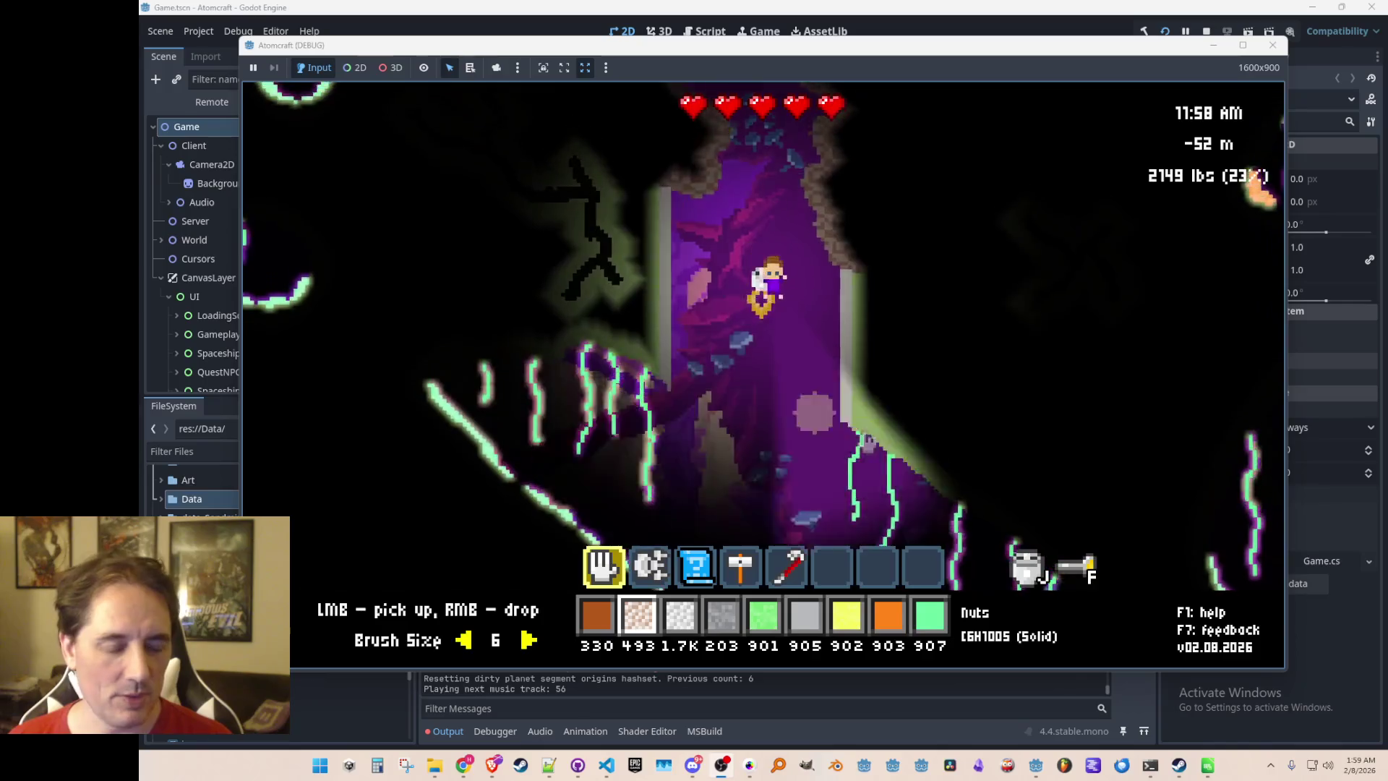
{"action": "key", "text": "F2"}
{"action": "key", "text": "s"}
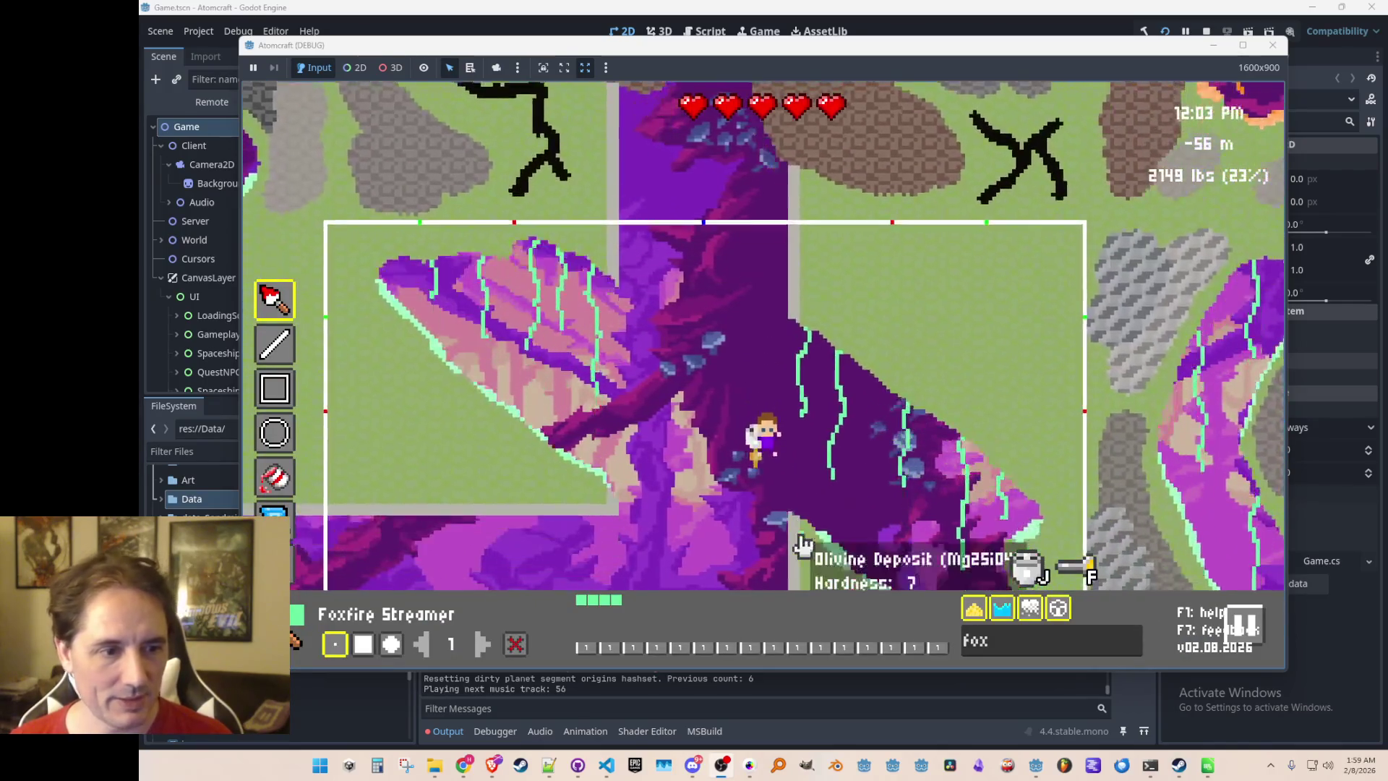
{"action": "key", "text": "w"}
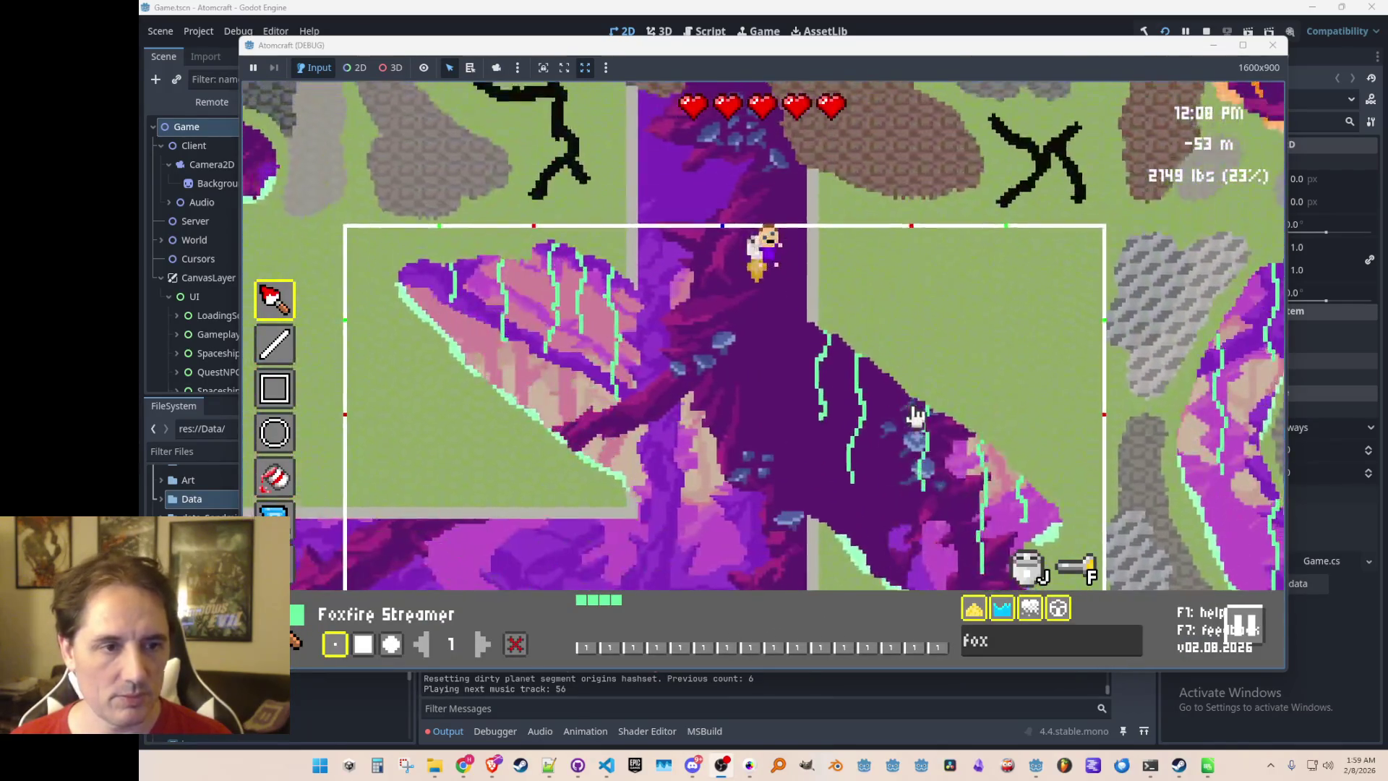
{"action": "key", "text": "BackSpace"}
{"action": "key", "text": "BackSpace"}
{"action": "key", "text": "BackSpace"}
{"action": "type", "text": "F"}
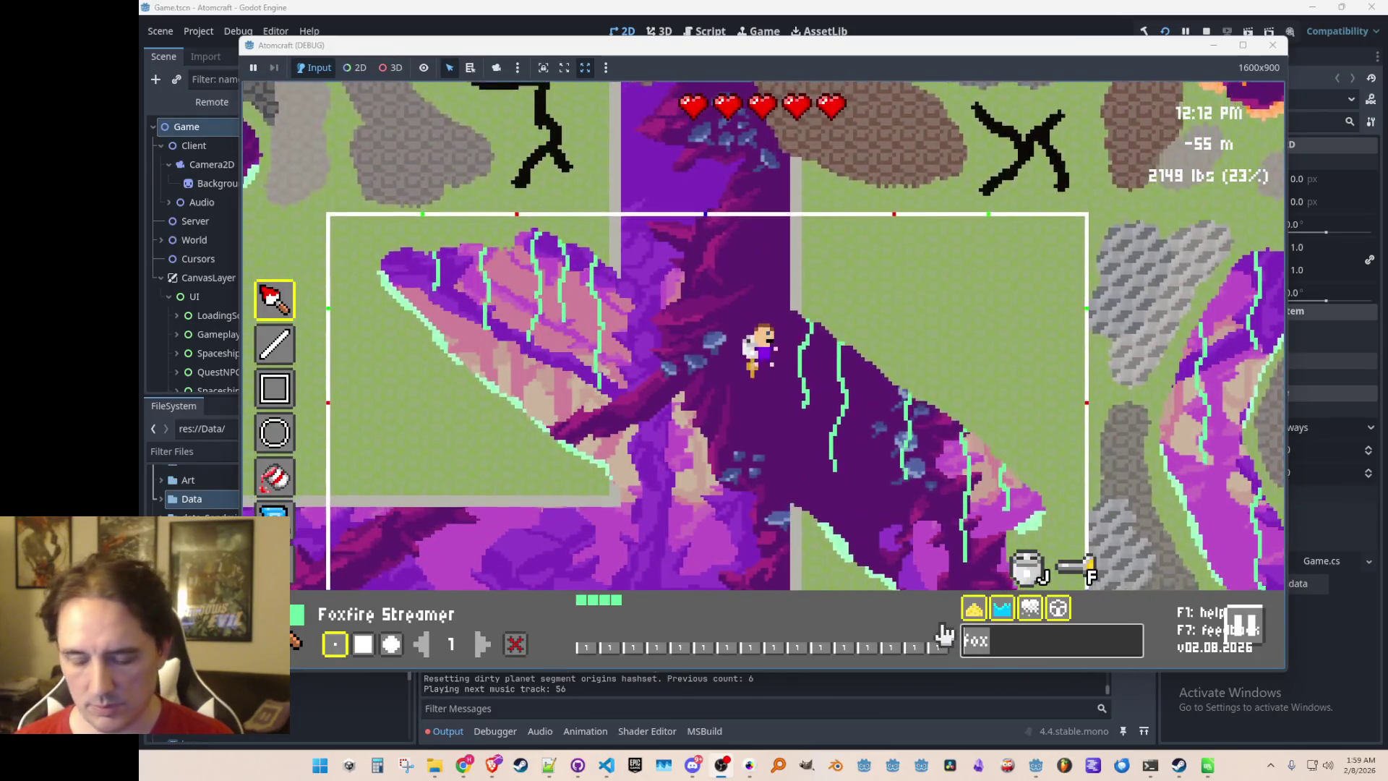
Paint a diagonal Ilmenite deposit below the purple rock, then dab a small Zircon Deposit patch beside it
{"action": "type", "text": "ilmen"}
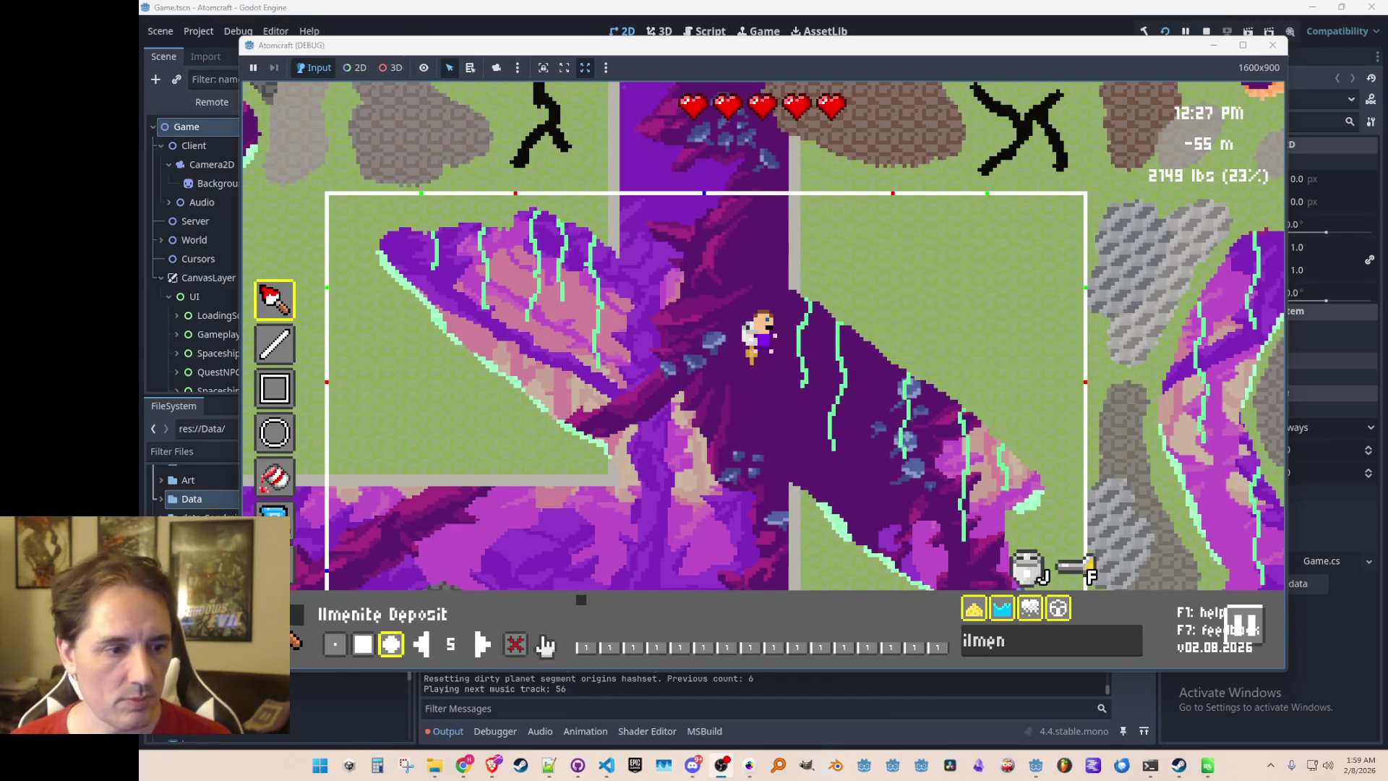
{"action": "mouse_move", "coordinate": [843, 226]}
{"action": "left_mouse_down"}
{"action": "mouse_move", "coordinate": [877, 254]}
{"action": "mouse_move", "coordinate": [858, 264]}
{"action": "mouse_move", "coordinate": [916, 320]}
{"action": "mouse_move", "coordinate": [898, 241]}
{"action": "mouse_move", "coordinate": [969, 272]}
{"action": "mouse_move", "coordinate": [925, 254]}
{"action": "left_mouse_up"}
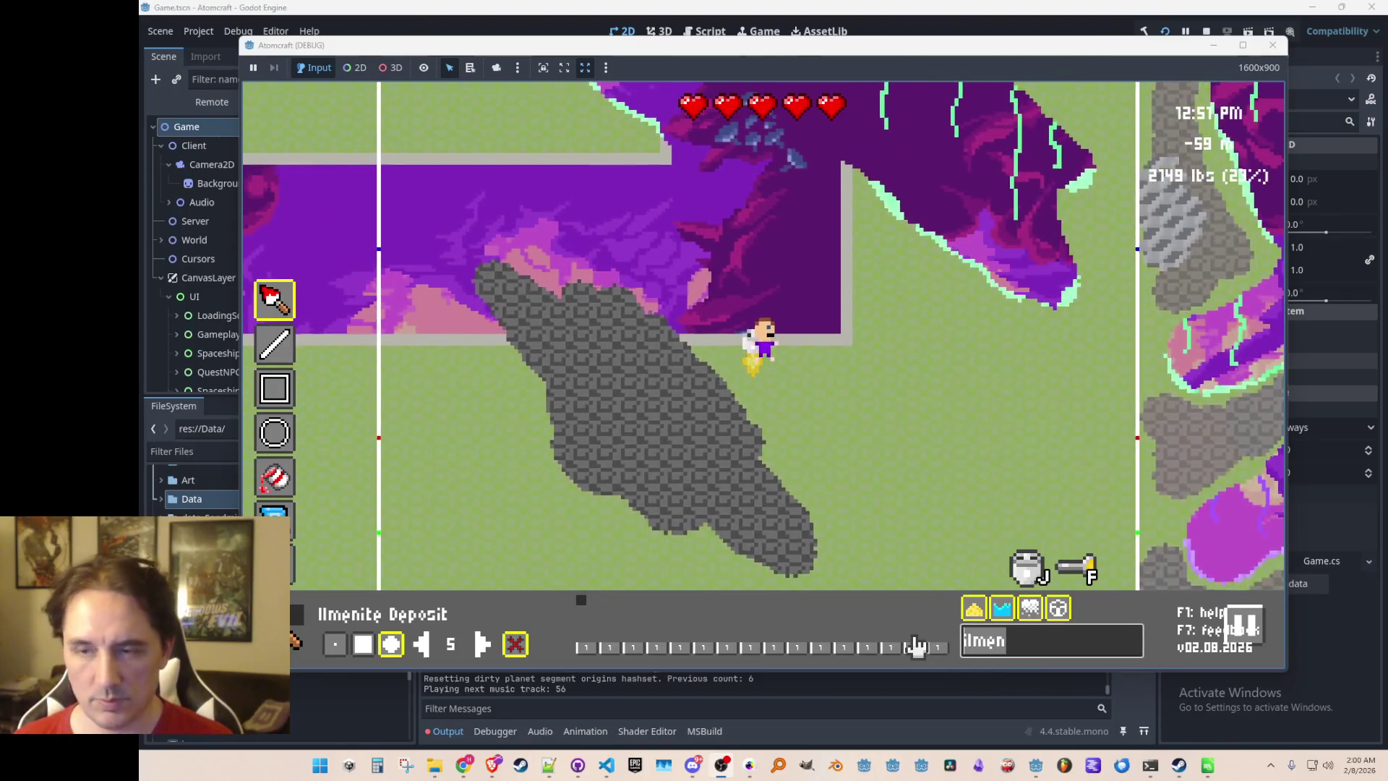
{"action": "type", "text": "zir"}
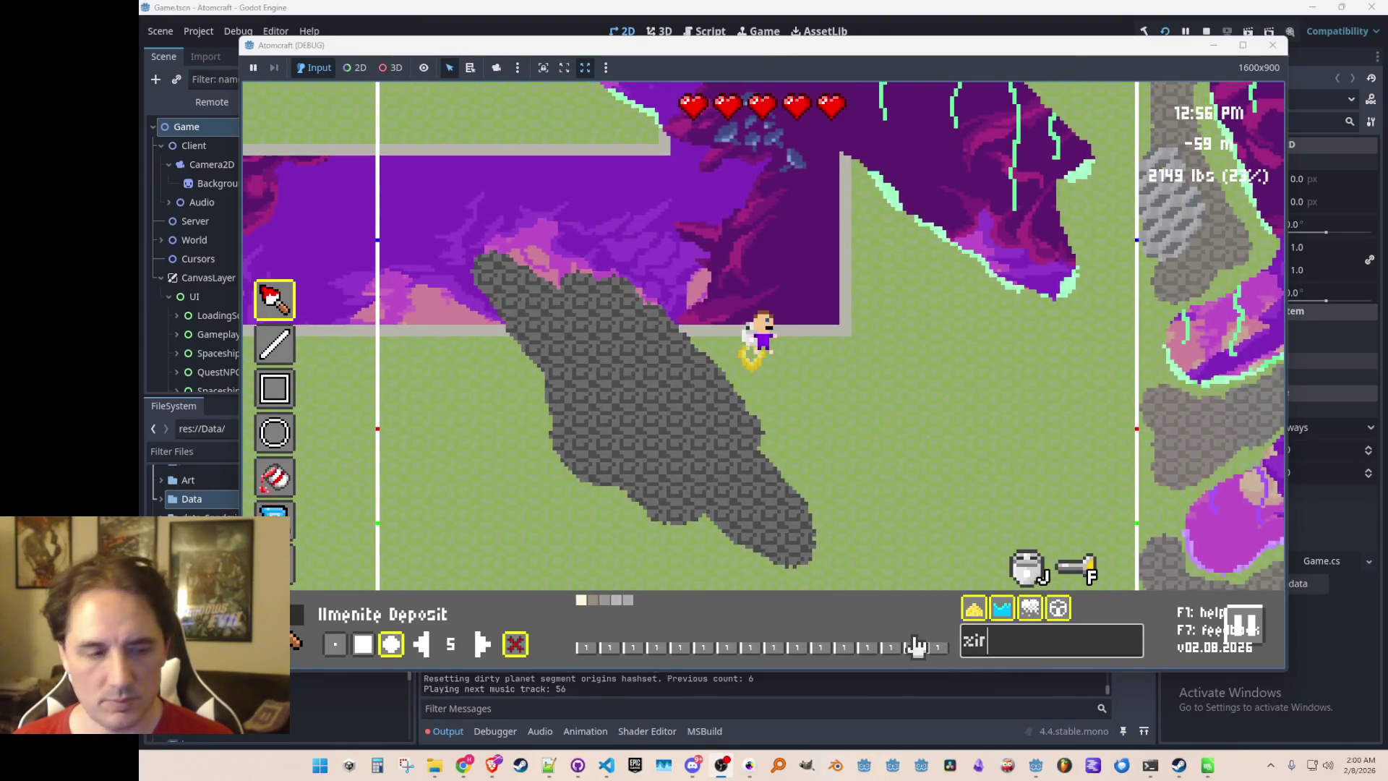
{"action": "left_click", "coordinate": [590, 599]}
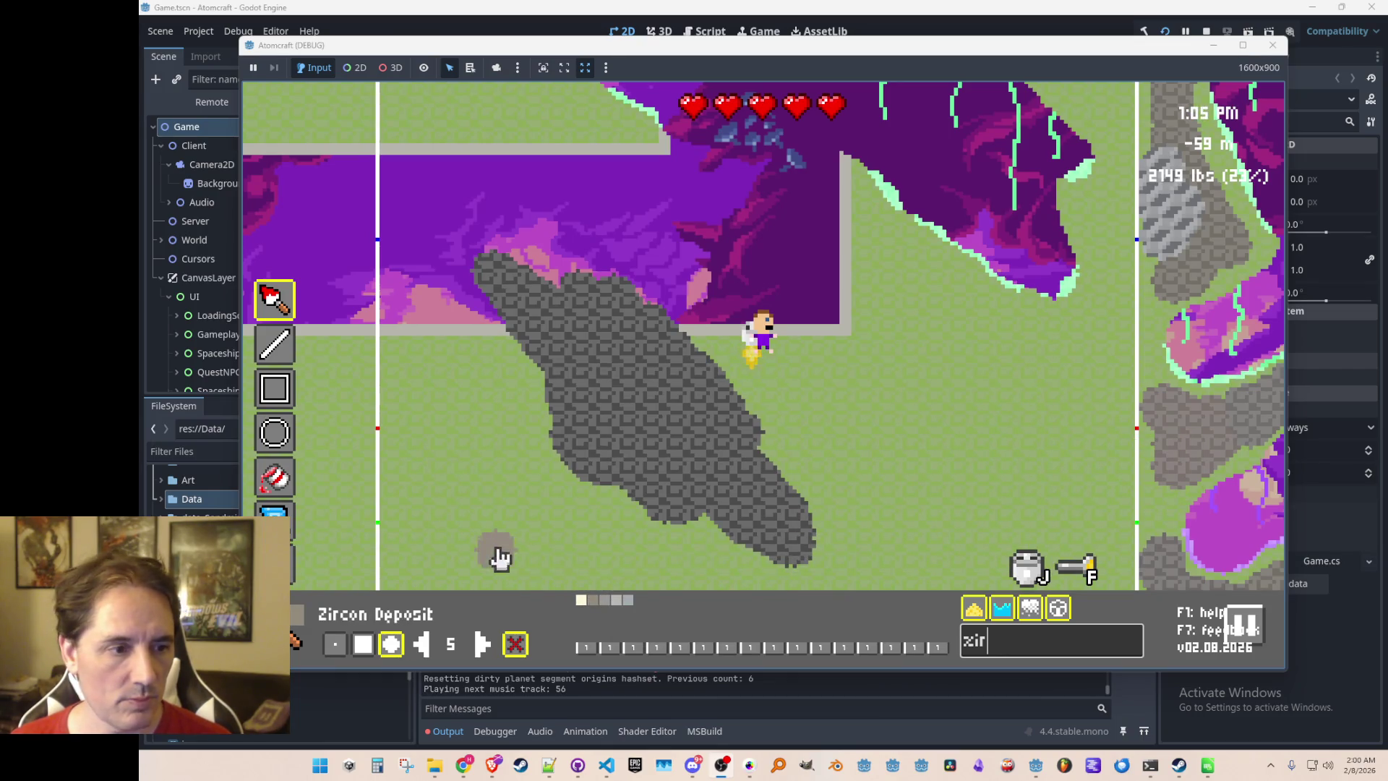
{"action": "type", "text": "s"}
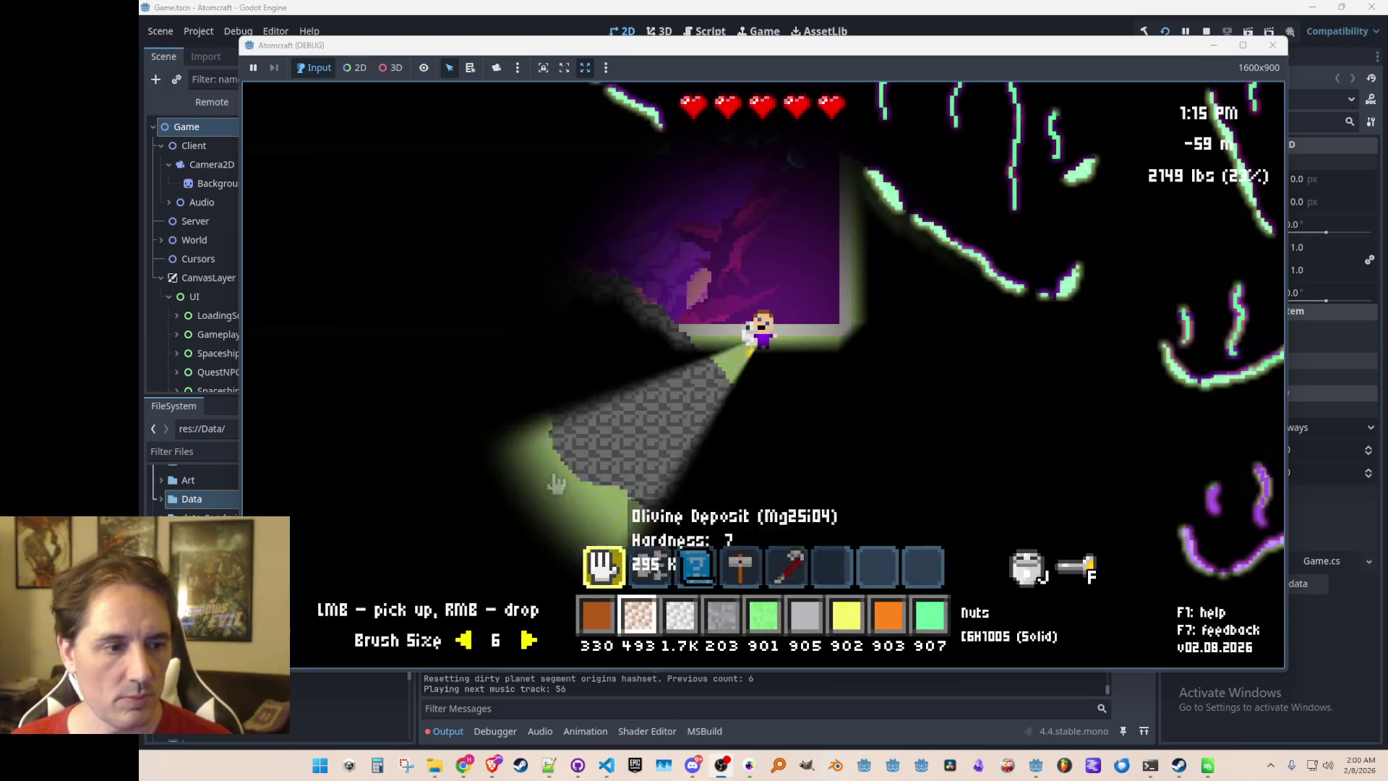
{"action": "type", "text": "s"}
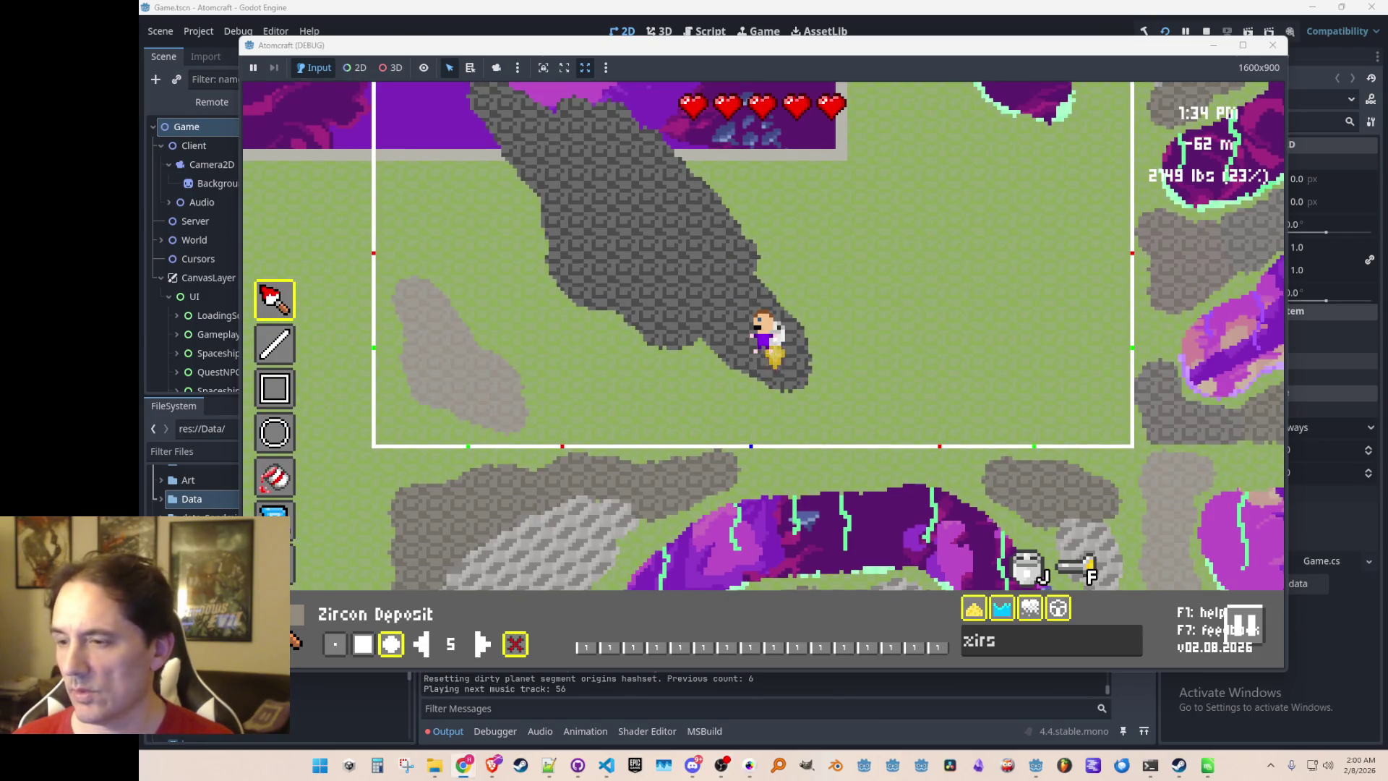
{"action": "left_click", "coordinate": [1056, 654]}
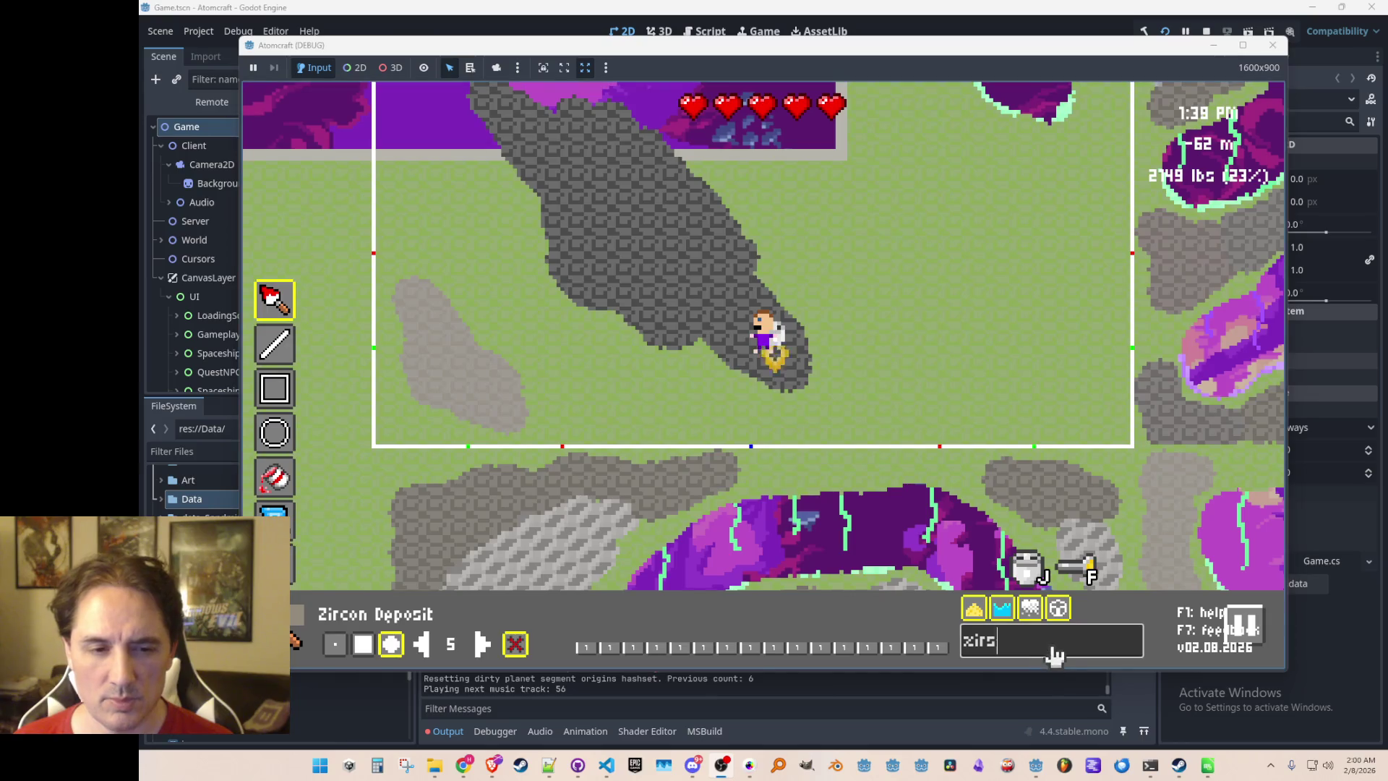
Paint Braggite Deposit over the Olivine blob, then switch the paint material to Bowieite Deposit
{"action": "key", "text": "ctrl+a"}
{"action": "key", "text": "BackSpace"}
{"action": "type", "text": "gra"}
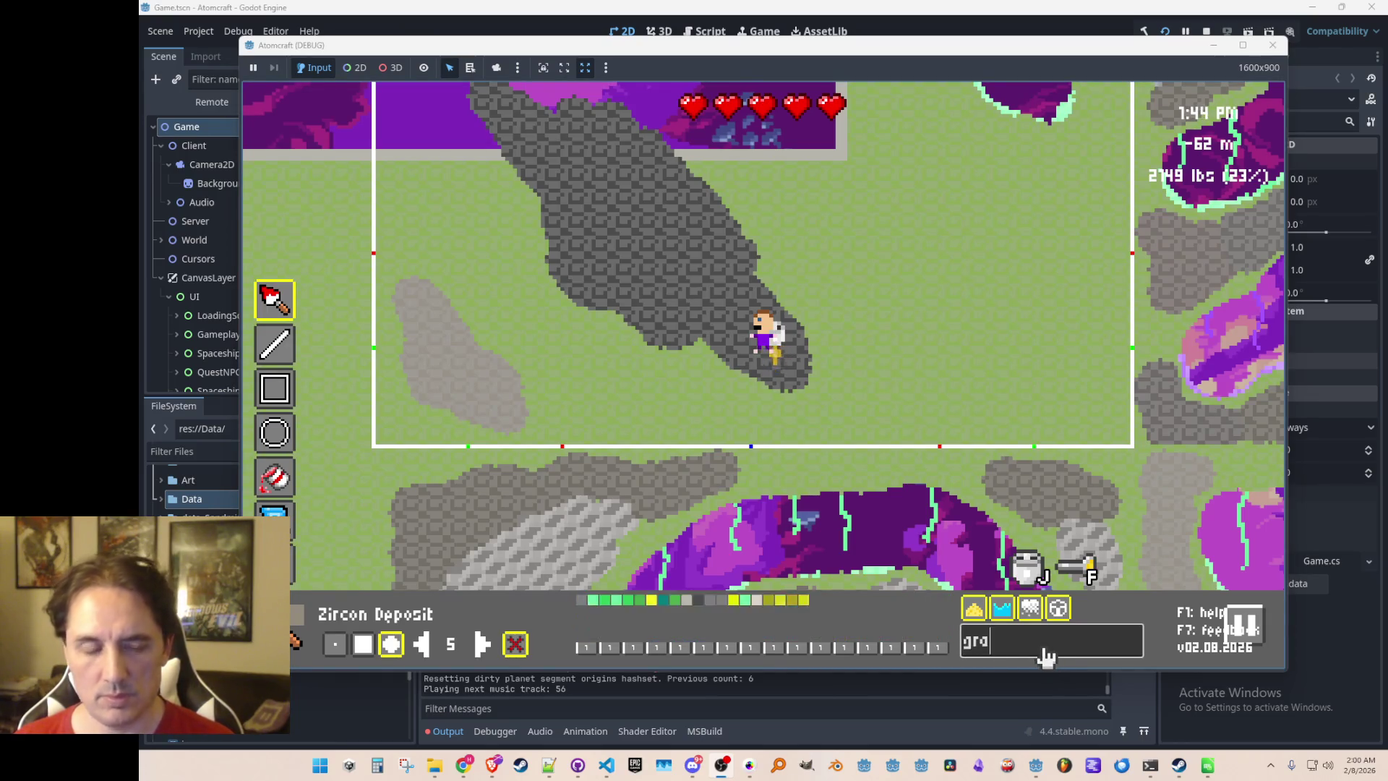
{"action": "key", "text": "ctrl+a"}
{"action": "key", "text": "BackSpace"}
{"action": "type", "text": "brag"}
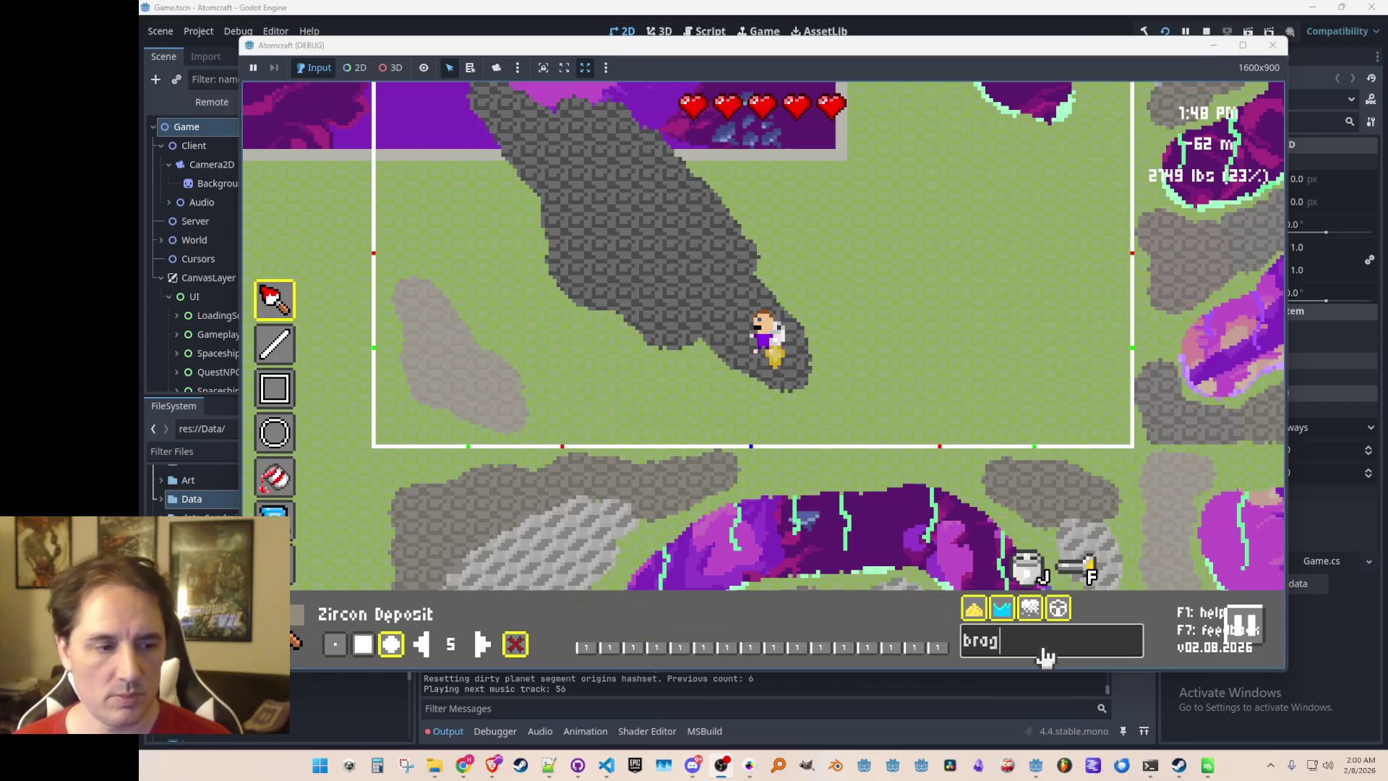
{"action": "left_click", "coordinate": [589, 611]}
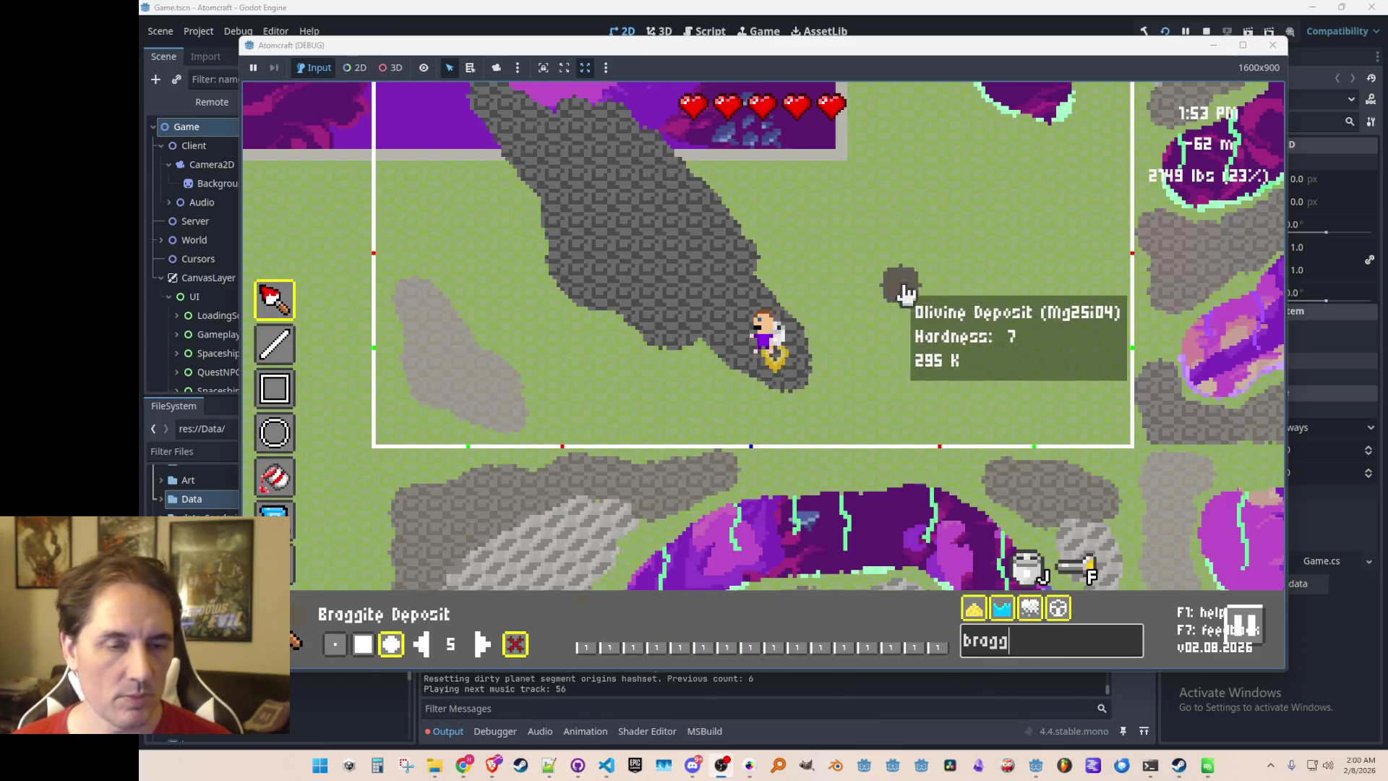
{"action": "mouse_move", "coordinate": [870, 322]}
{"action": "left_mouse_down"}
{"action": "mouse_move", "coordinate": [867, 378]}
{"action": "mouse_move", "coordinate": [846, 307]}
{"action": "mouse_move", "coordinate": [929, 387]}
{"action": "mouse_move", "coordinate": [923, 402]}
{"action": "mouse_move", "coordinate": [951, 376]}
{"action": "mouse_move", "coordinate": [1045, 393]}
{"action": "mouse_move", "coordinate": [997, 413]}
{"action": "mouse_move", "coordinate": [953, 351]}
{"action": "mouse_move", "coordinate": [1022, 359]}
{"action": "mouse_move", "coordinate": [904, 329]}
{"action": "mouse_move", "coordinate": [929, 357]}
{"action": "mouse_move", "coordinate": [877, 362]}
{"action": "left_mouse_up"}
{"action": "type", "text": "bowi"}
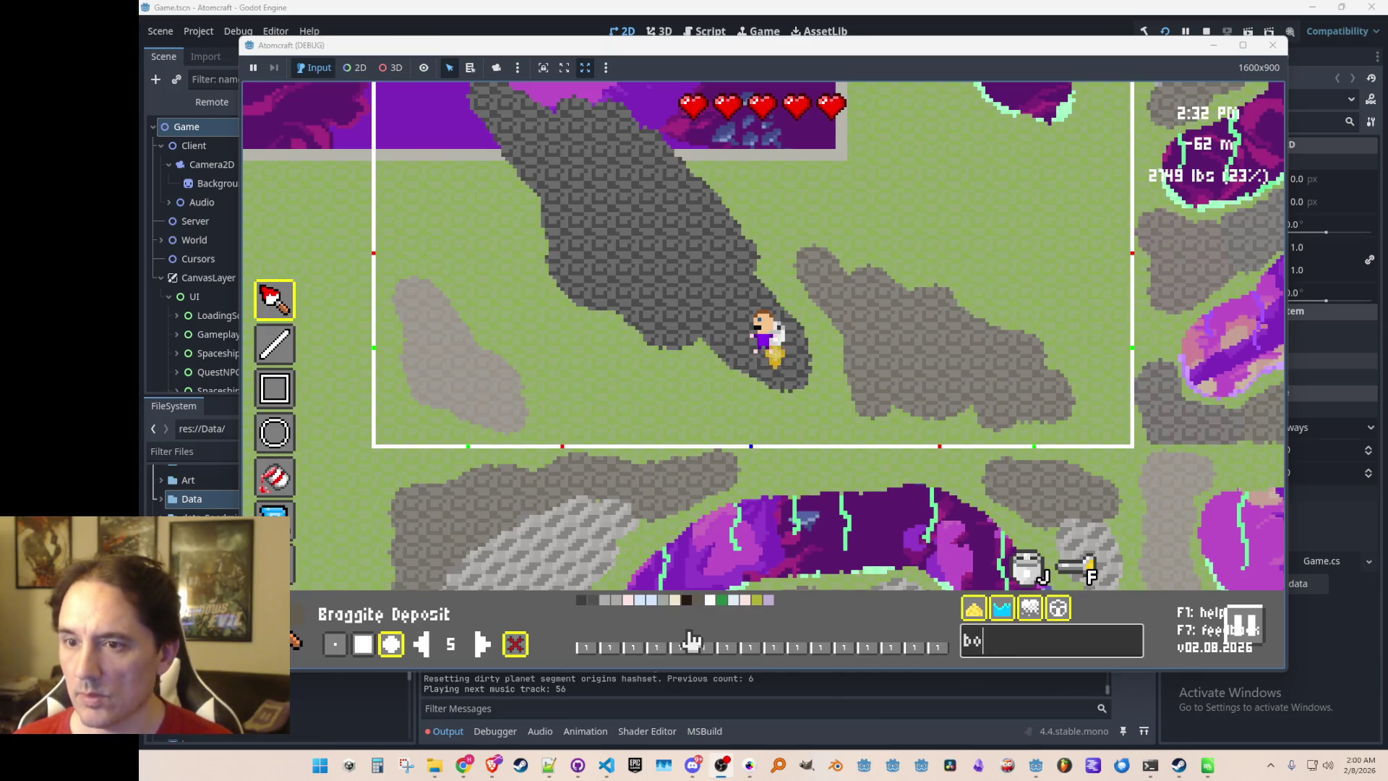
{"action": "left_click", "coordinate": [609, 626]}
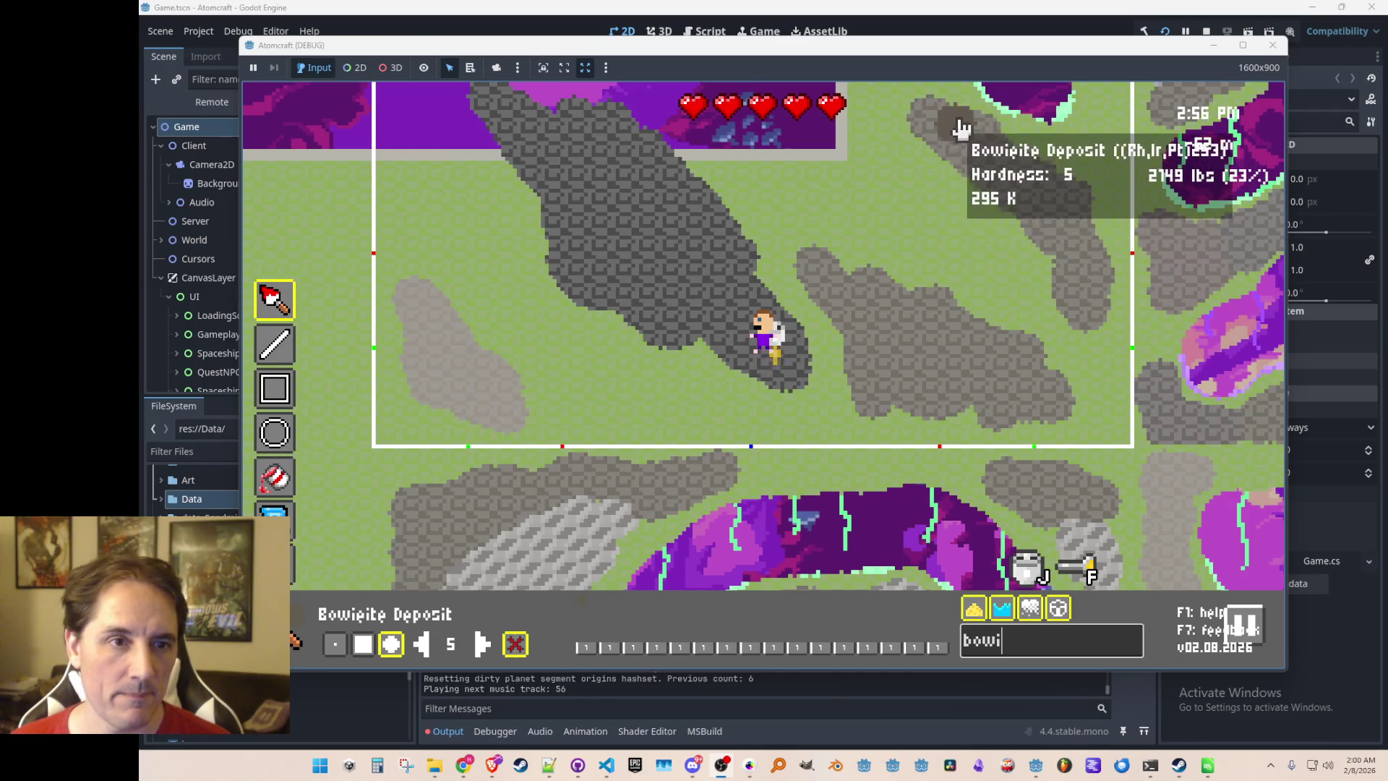
{"action": "type", "text": "w"}
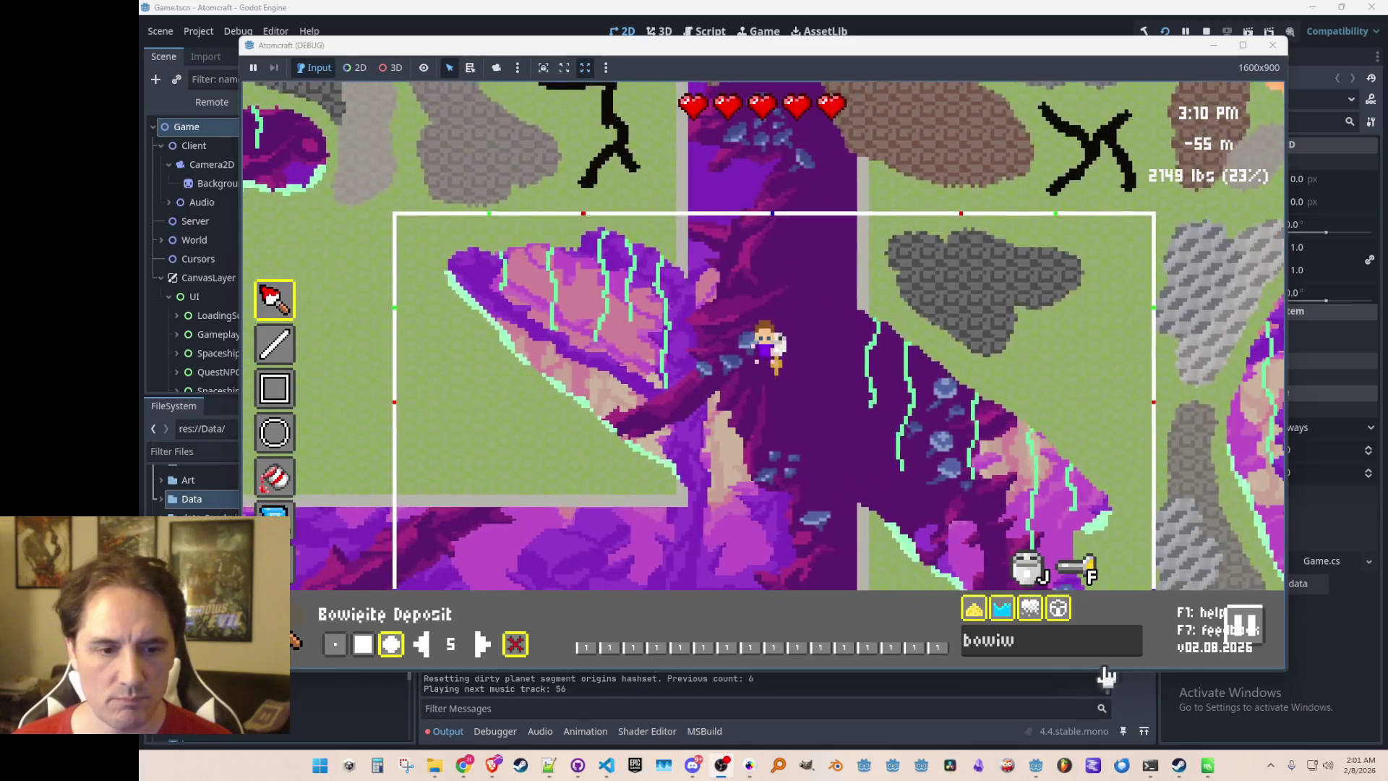
Paint a Cooperite Deposit patch onto the left grass
{"action": "key", "text": "BackSpace"}
{"action": "key", "text": "BackSpace"}
{"action": "key", "text": "BackSpace"}
{"action": "type", "text": "cooper"}
{"action": "left_click", "coordinate": [581, 602]}
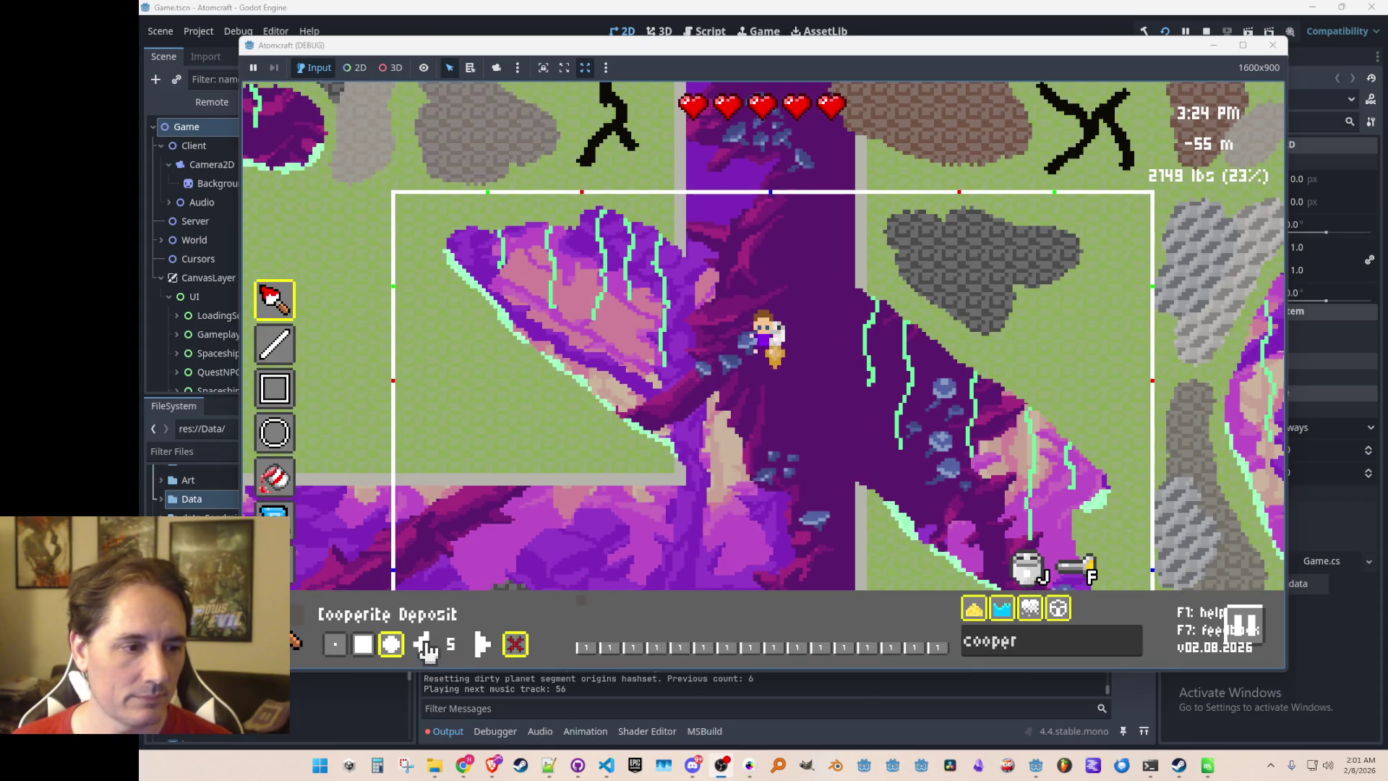
{"action": "mouse_move", "coordinate": [432, 404]}
{"action": "left_mouse_down"}
{"action": "mouse_move", "coordinate": [478, 439]}
{"action": "mouse_move", "coordinate": [576, 451]}
{"action": "mouse_move", "coordinate": [533, 406]}
{"action": "mouse_move", "coordinate": [470, 428]}
{"action": "left_mouse_up"}
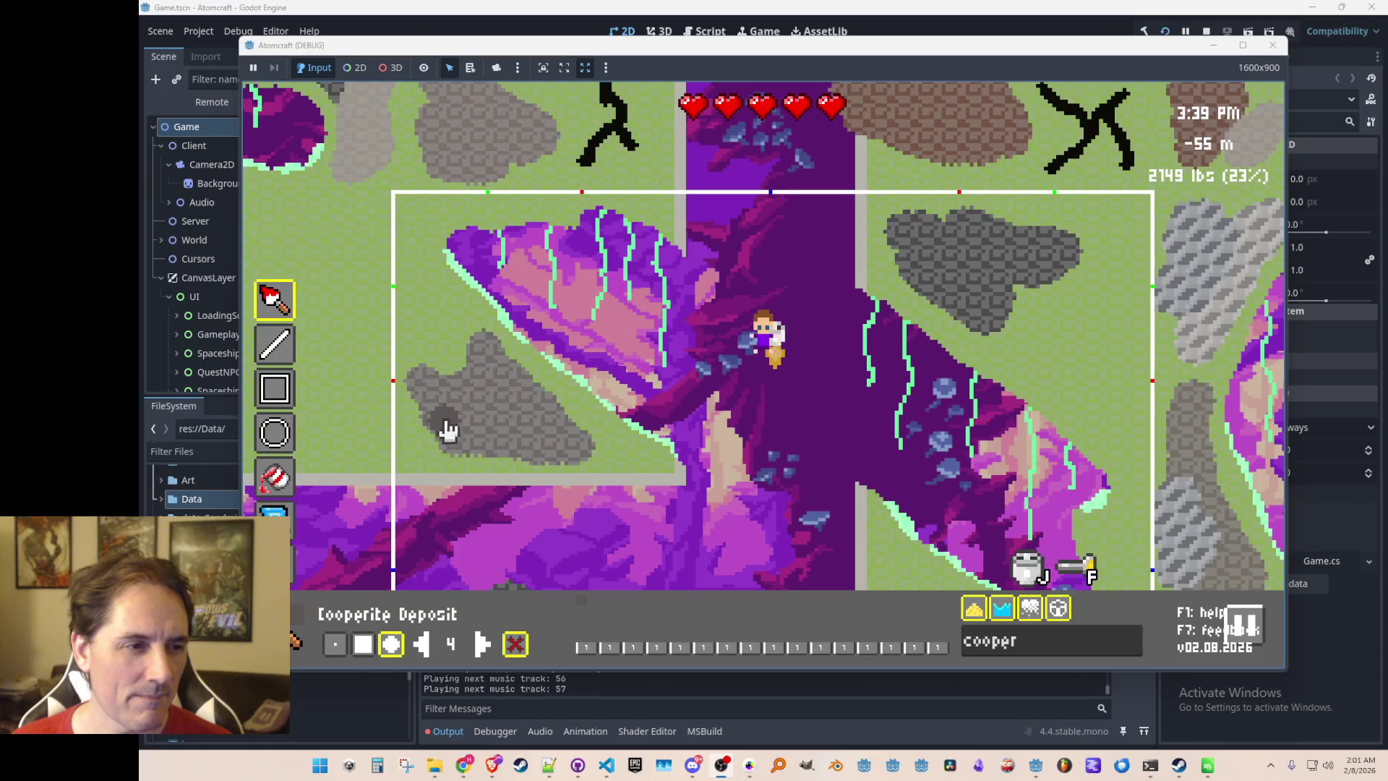
Draw a branching Crude Oil crack on the right side of the grass
{"action": "left_click", "coordinate": [1032, 646]}
{"action": "type", "text": "crude"}
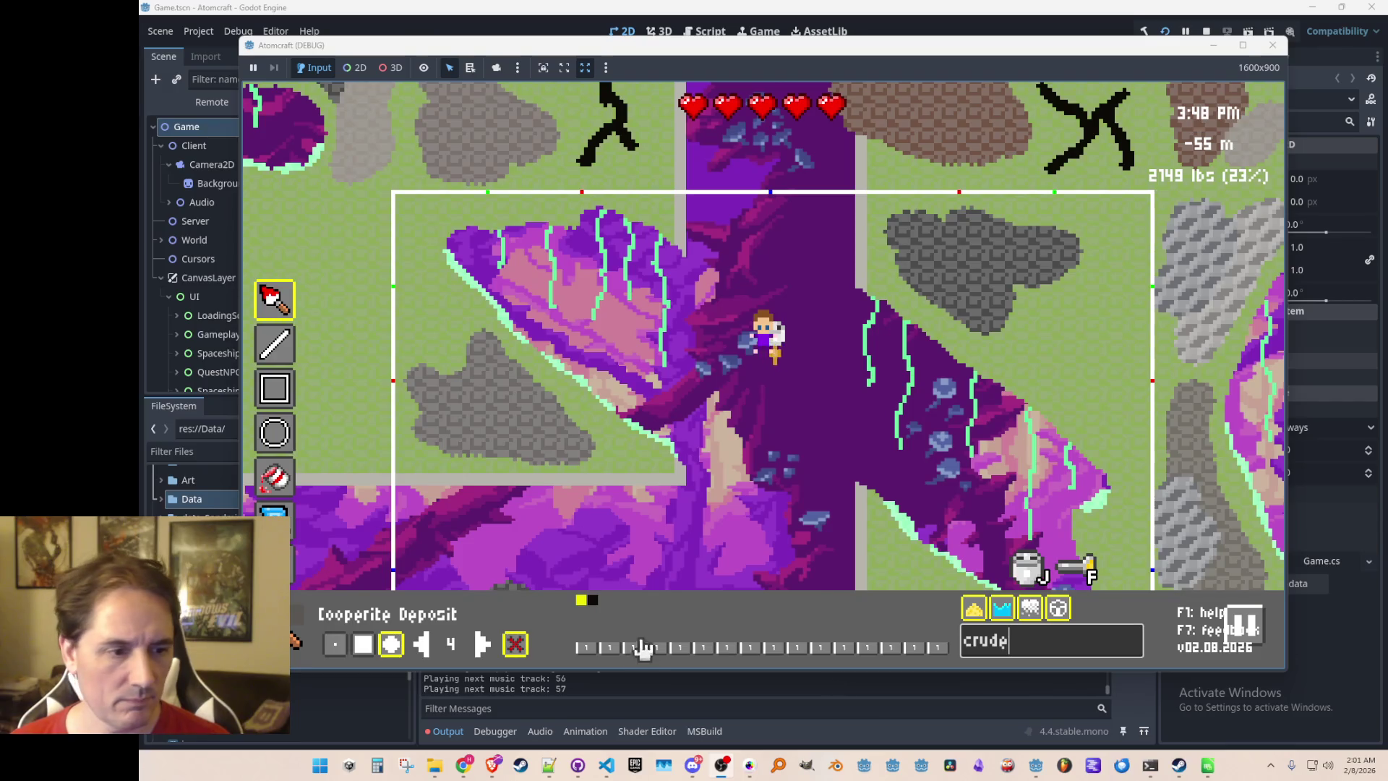
{"action": "left_click", "coordinate": [641, 649]}
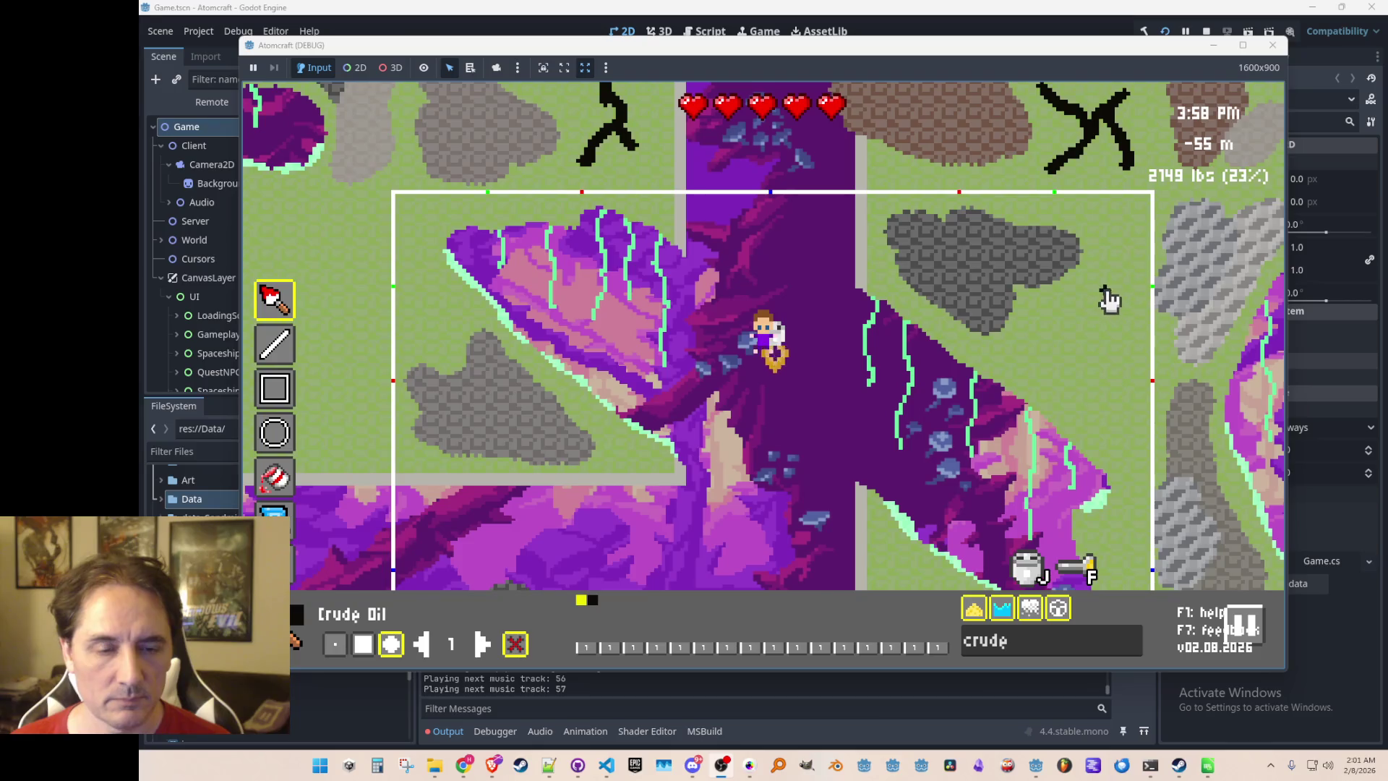
{"action": "left_click_drag", "start_coordinate": [1040, 353], "coordinate": [1059, 354]}
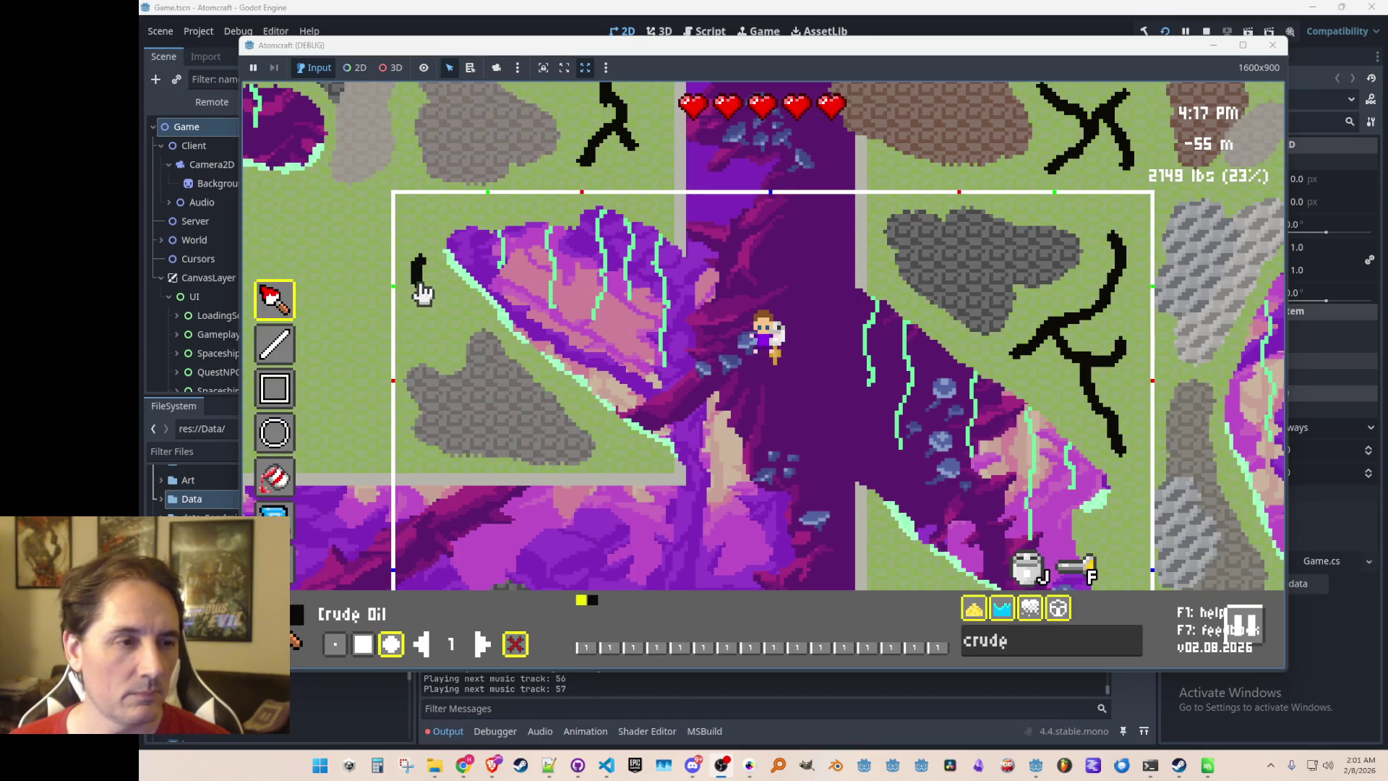
In the lower room, draw Crude Oil cracks beside the dark deposit and up the left grass, then preview in play mode
{"action": "key", "text": "s"}
{"action": "mouse_move", "coordinate": [874, 499]}
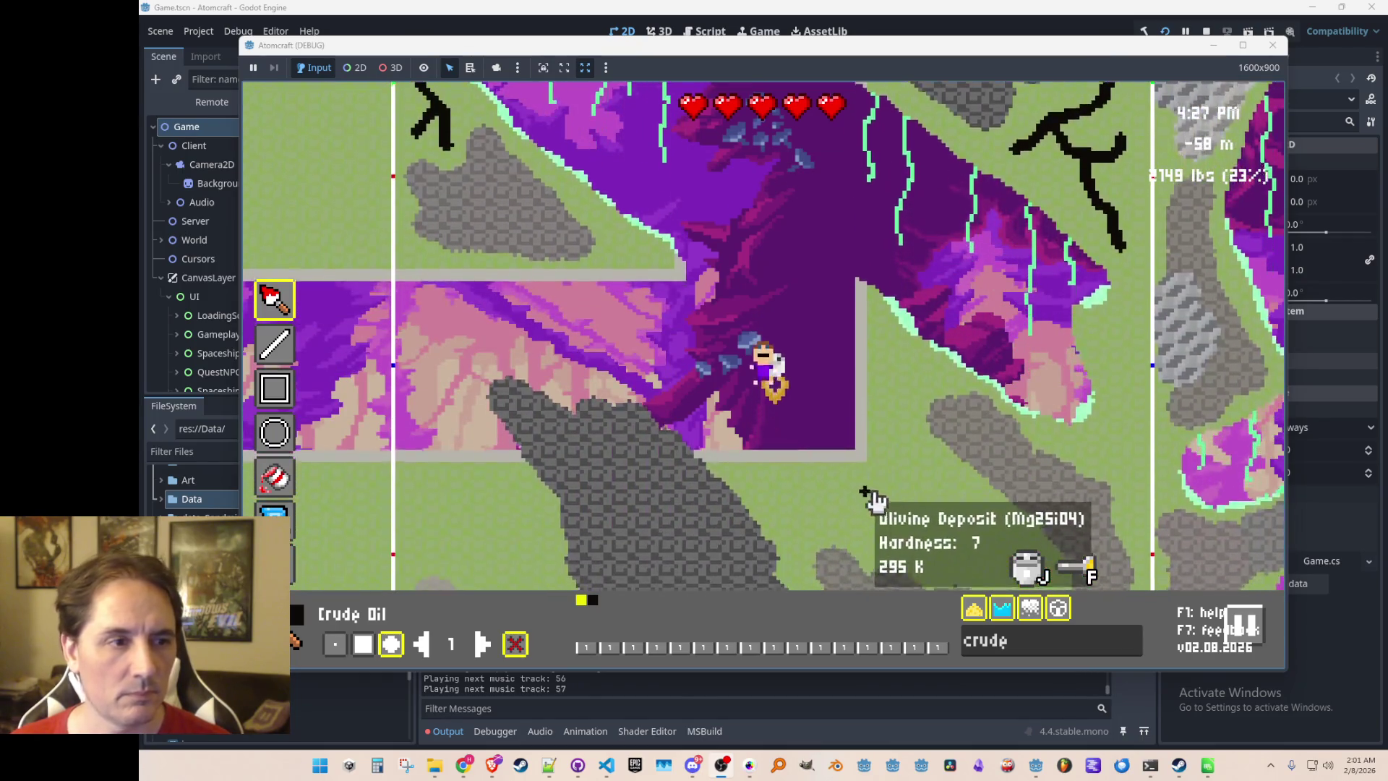
{"action": "key", "text": "s"}
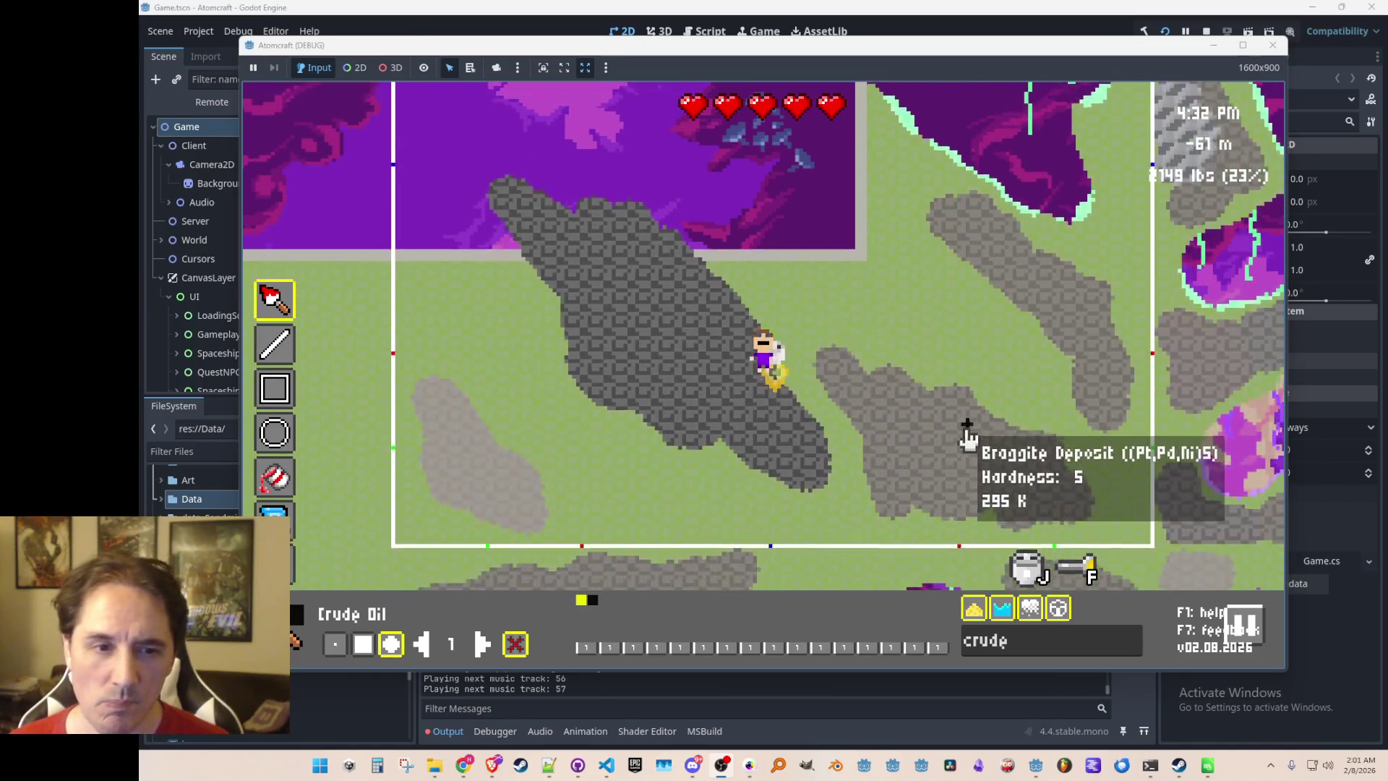
{"action": "mouse_move", "coordinate": [1041, 396]}
{"action": "left_mouse_down"}
{"action": "mouse_move", "coordinate": [1016, 393]}
{"action": "mouse_move", "coordinate": [898, 260]}
{"action": "mouse_move", "coordinate": [901, 300]}
{"action": "mouse_move", "coordinate": [923, 307]}
{"action": "mouse_move", "coordinate": [855, 331]}
{"action": "mouse_move", "coordinate": [799, 330]}
{"action": "mouse_move", "coordinate": [889, 323]}
{"action": "mouse_move", "coordinate": [942, 377]}
{"action": "left_mouse_up"}
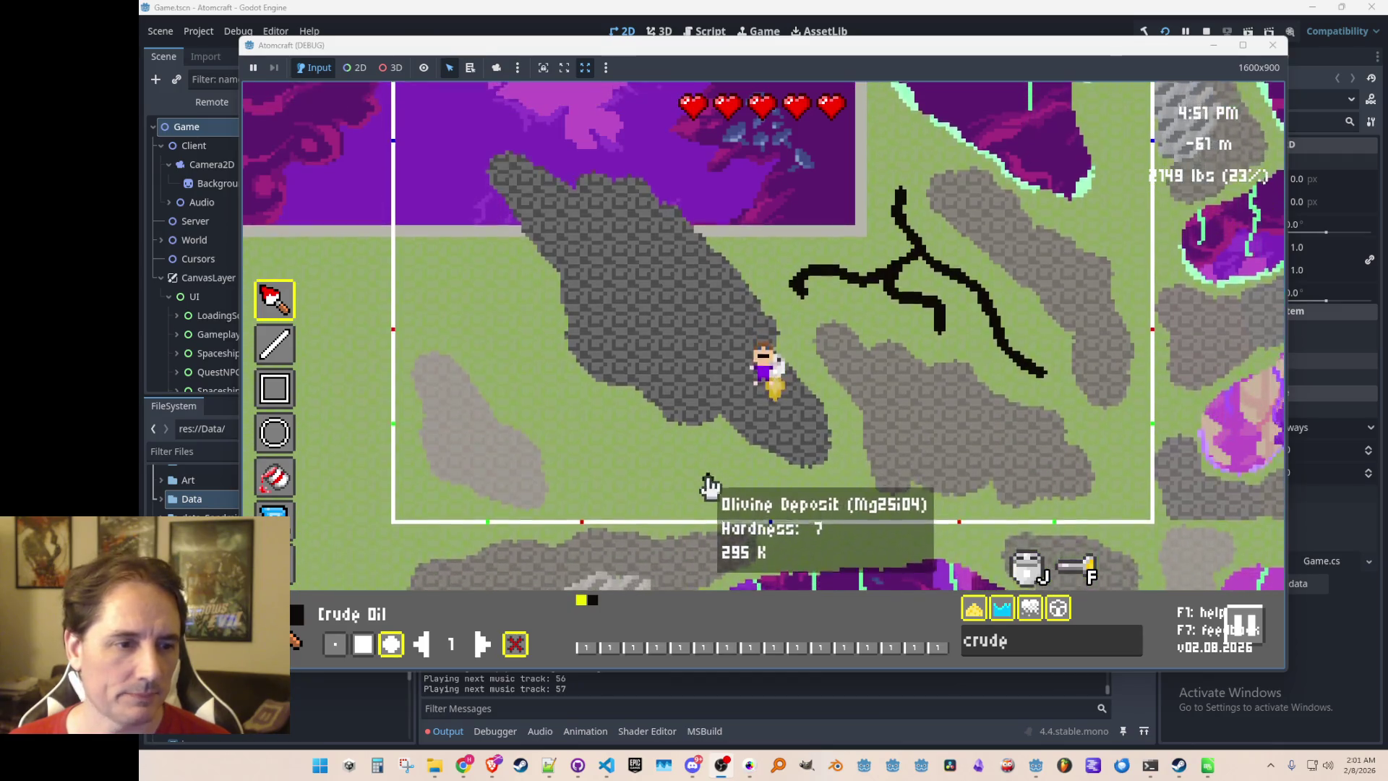
{"action": "mouse_move", "coordinate": [737, 470]}
{"action": "left_mouse_down"}
{"action": "mouse_move", "coordinate": [687, 427]}
{"action": "mouse_move", "coordinate": [638, 452]}
{"action": "mouse_move", "coordinate": [607, 427]}
{"action": "left_mouse_up"}
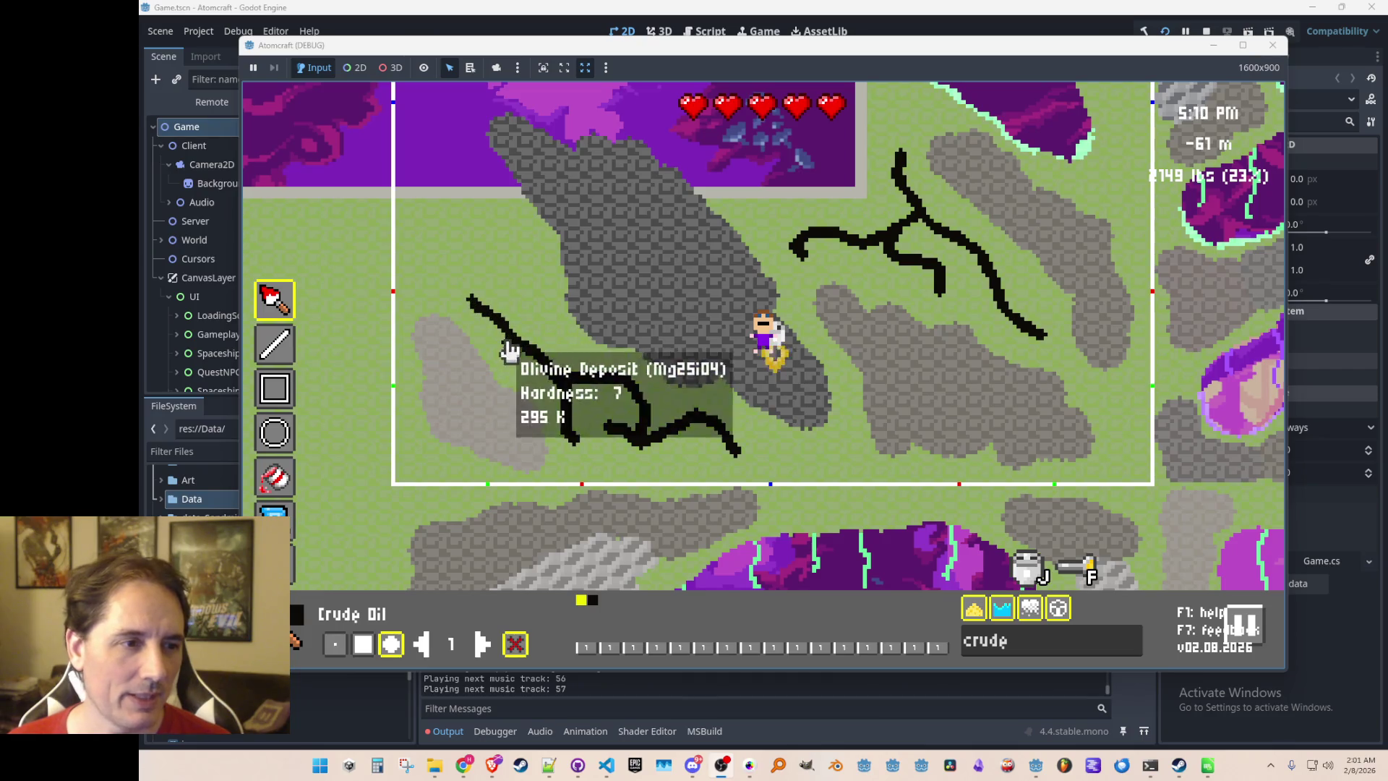
{"action": "left_click_drag", "start_coordinate": [508, 255], "coordinate": [510, 228]}
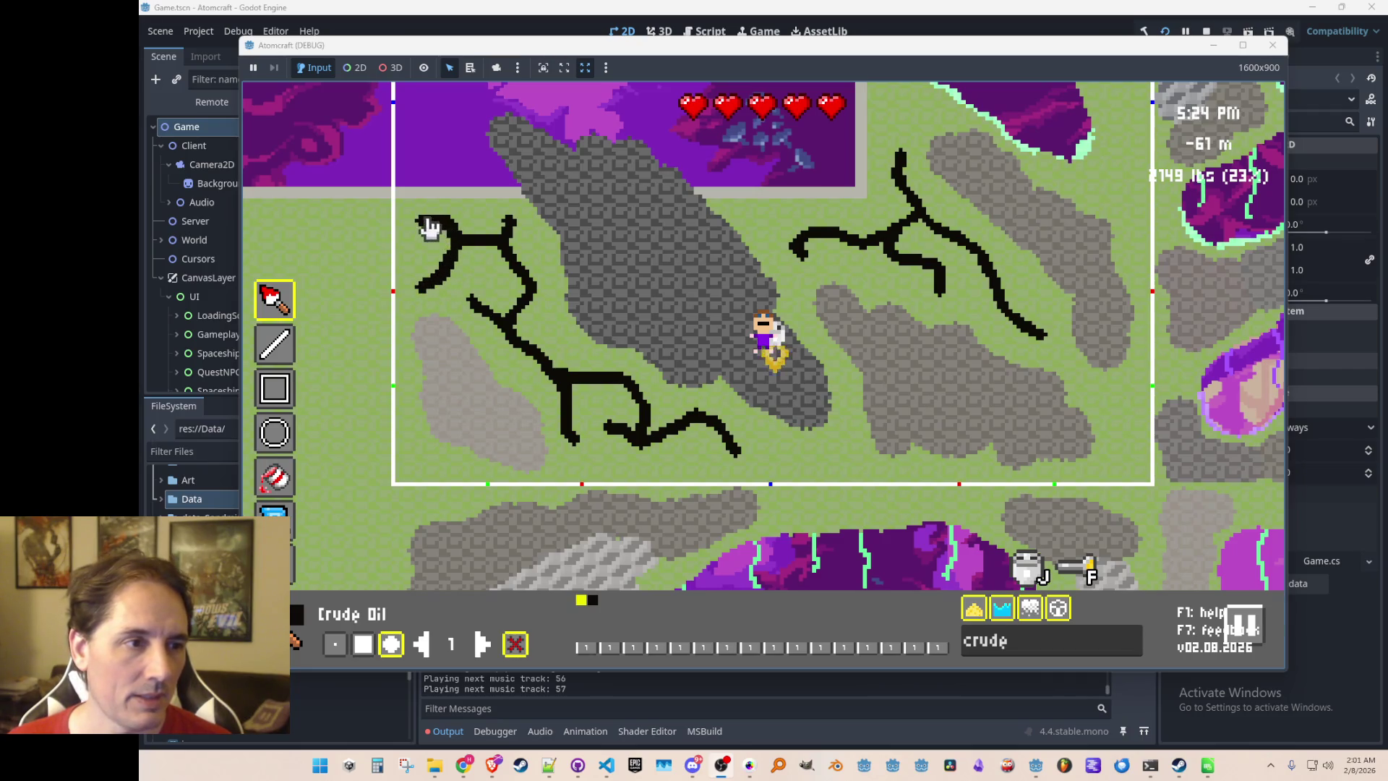
{"action": "key", "text": "Escape"}
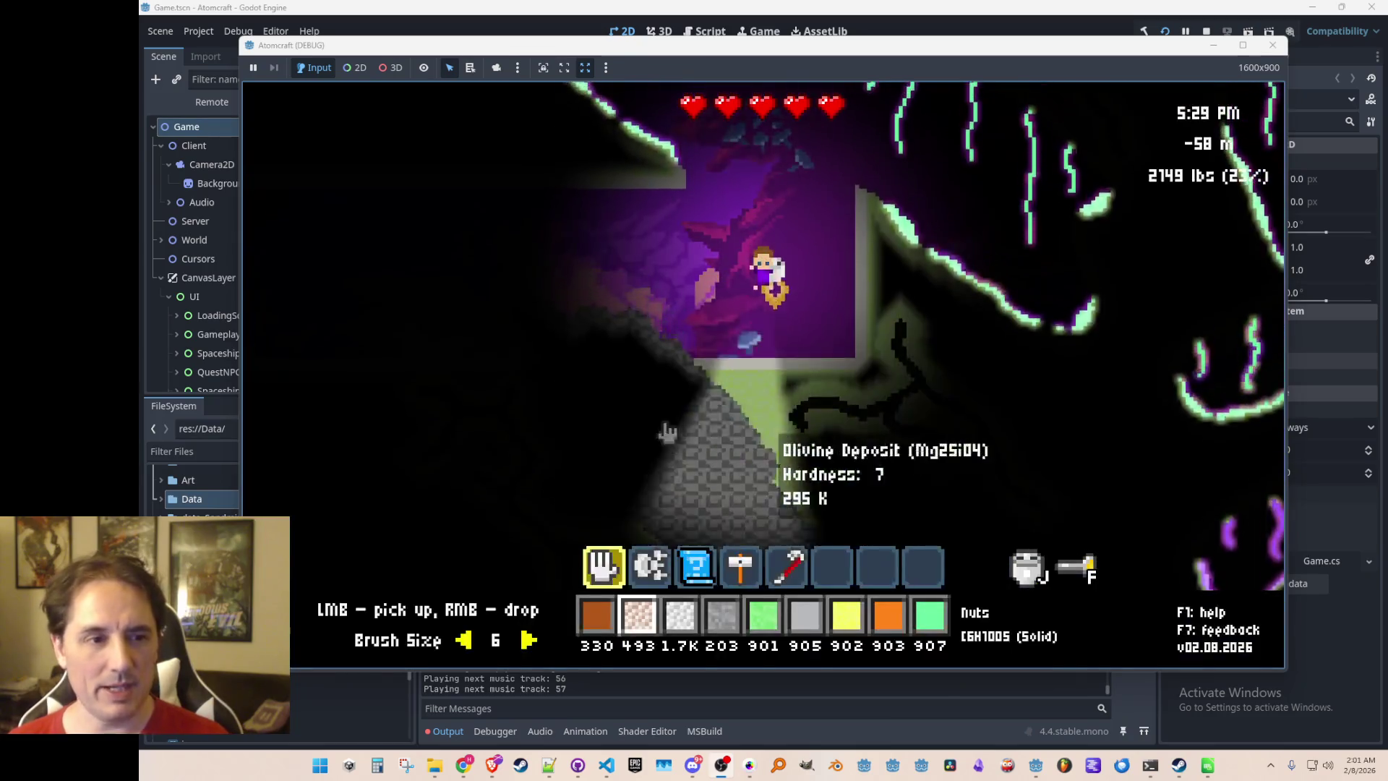
{"action": "key", "text": "w"}
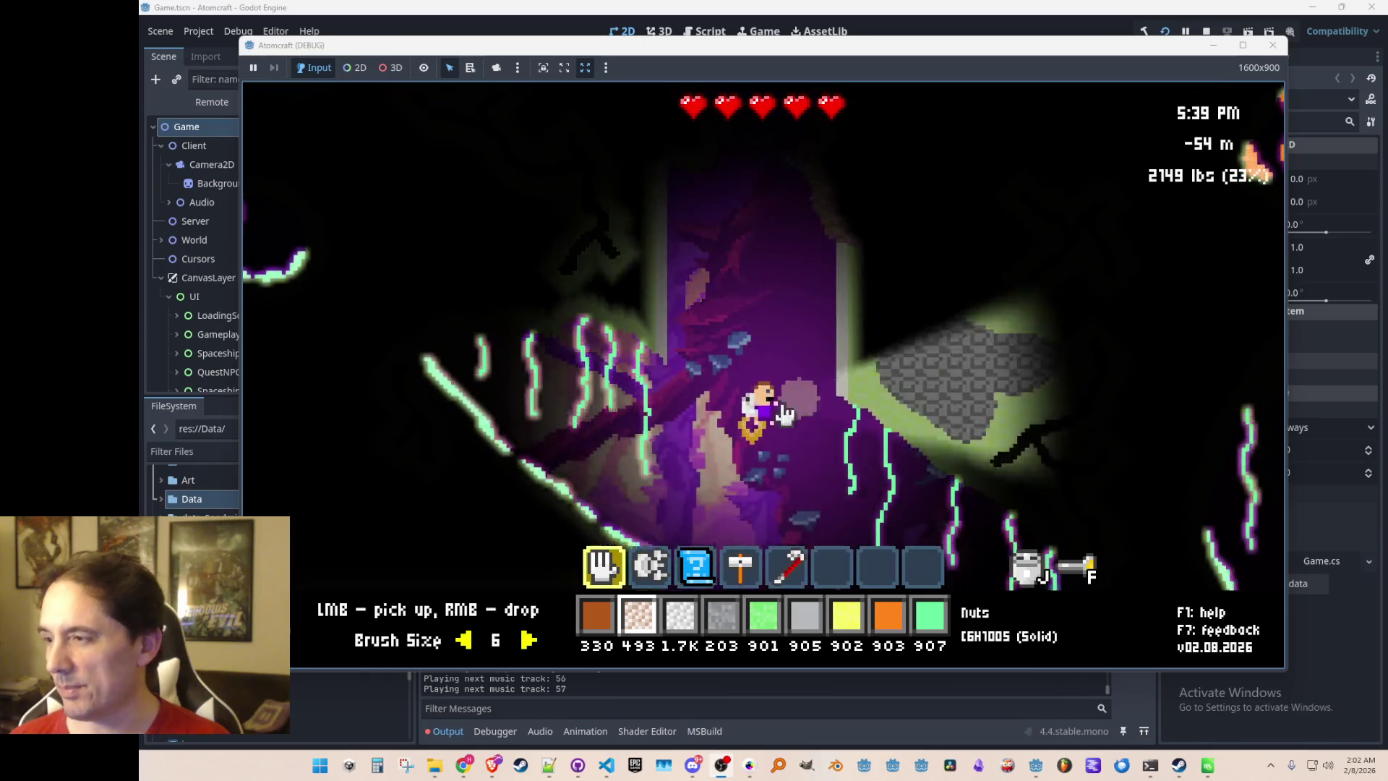
{"action": "key", "text": "d"}
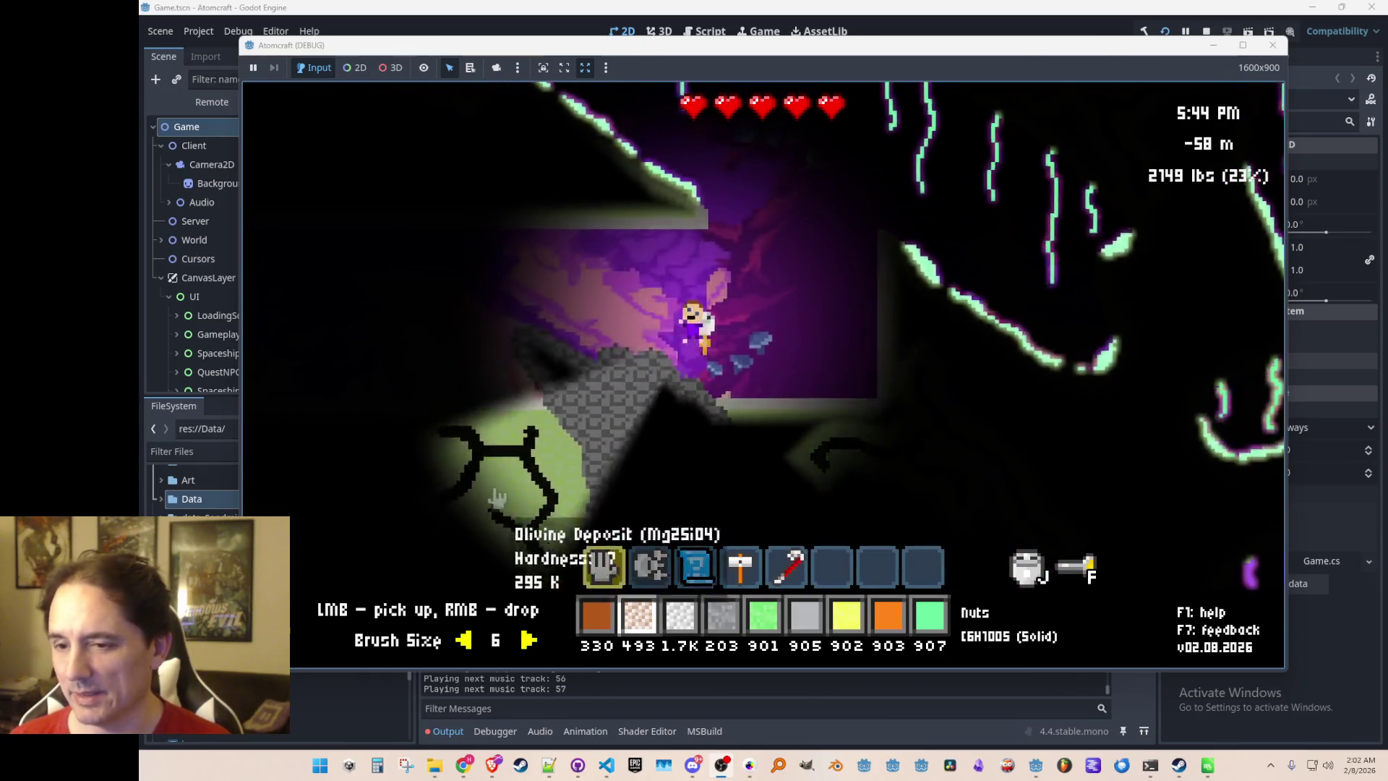
{"action": "key", "text": "d"}
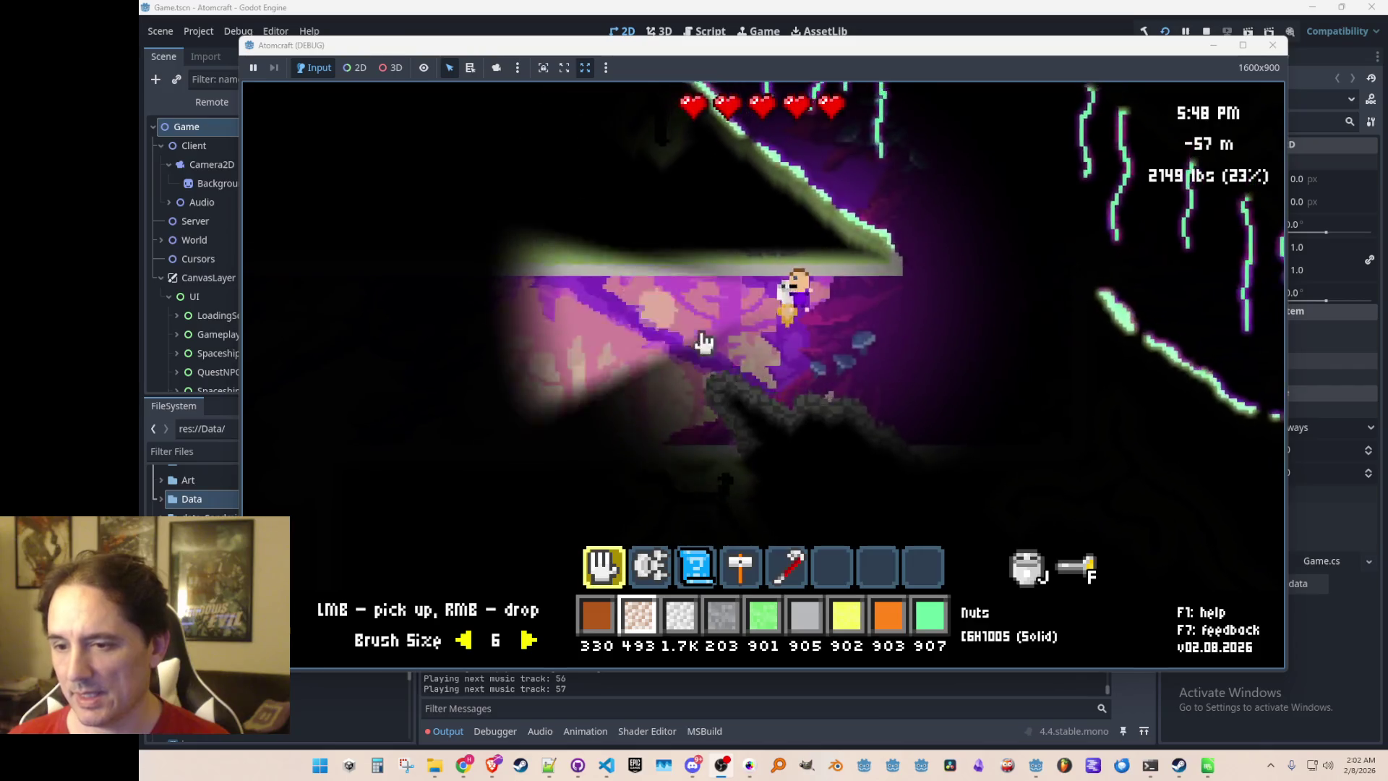
{"action": "key", "text": "d"}
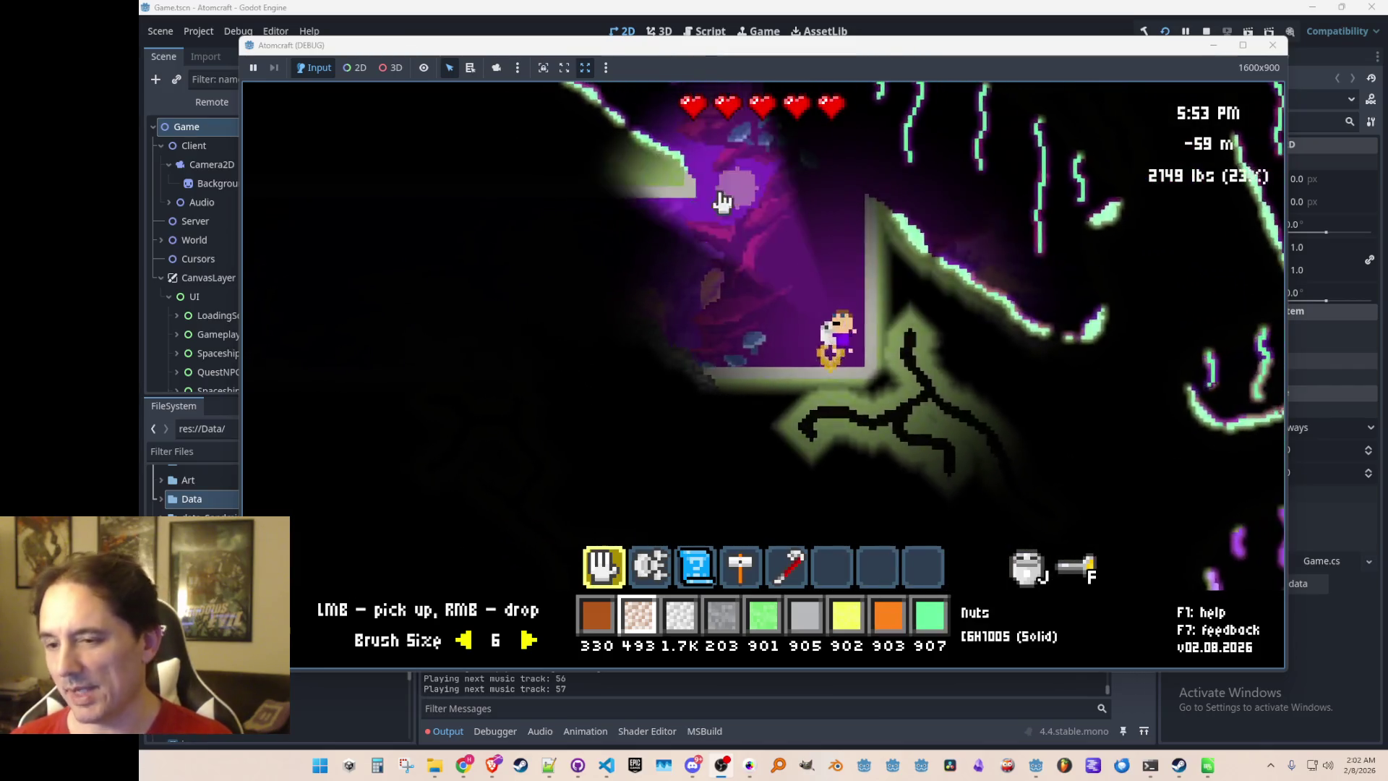
{"action": "key", "text": "w"}
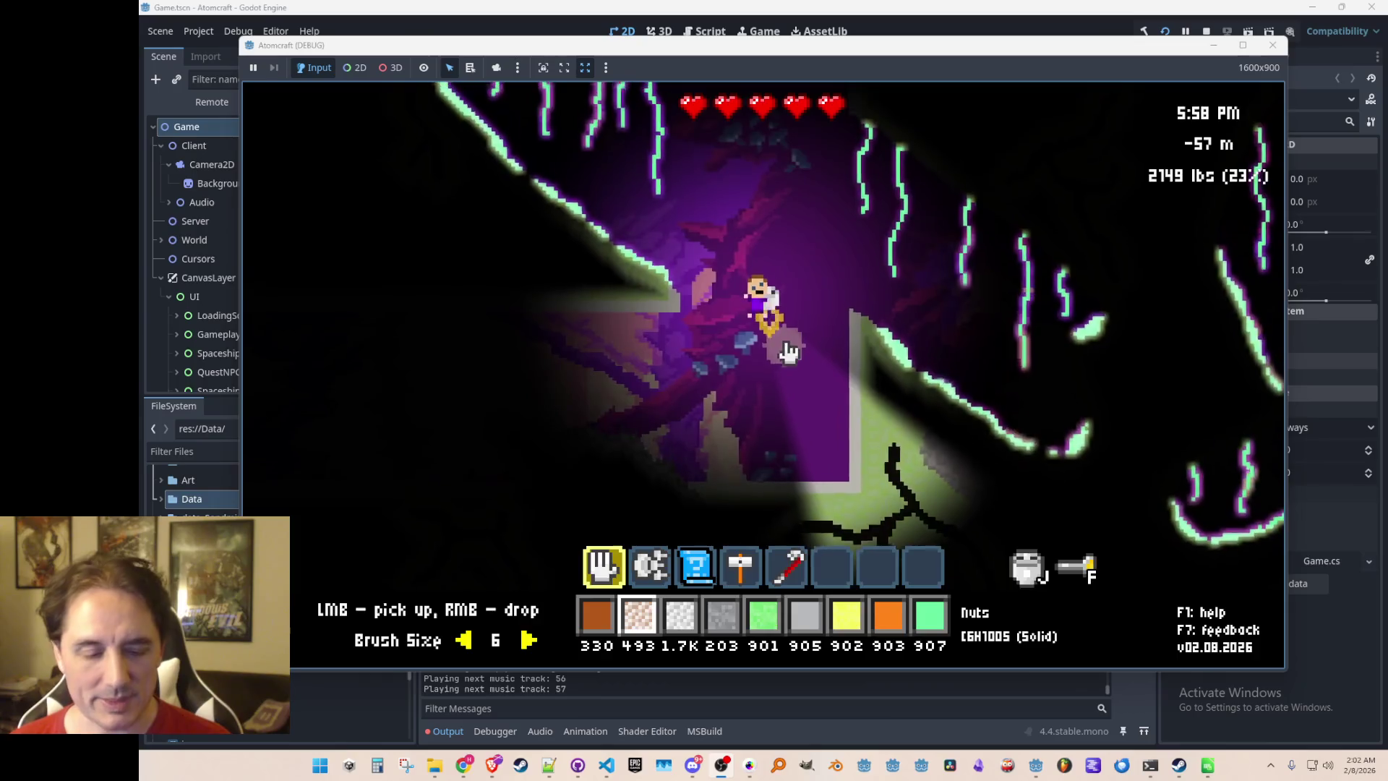
{"action": "key", "text": "F2"}
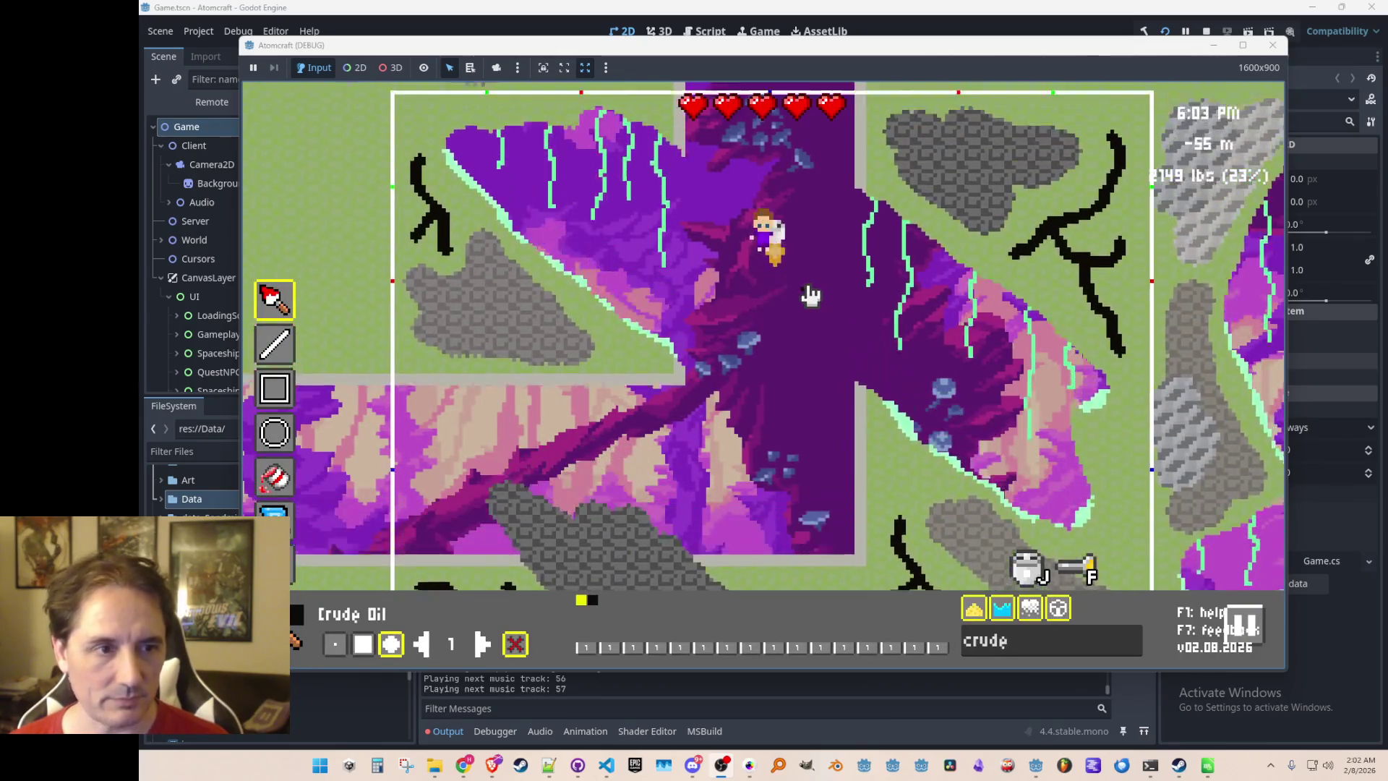
{"action": "key", "text": "s"}
{"action": "key", "text": "w"}
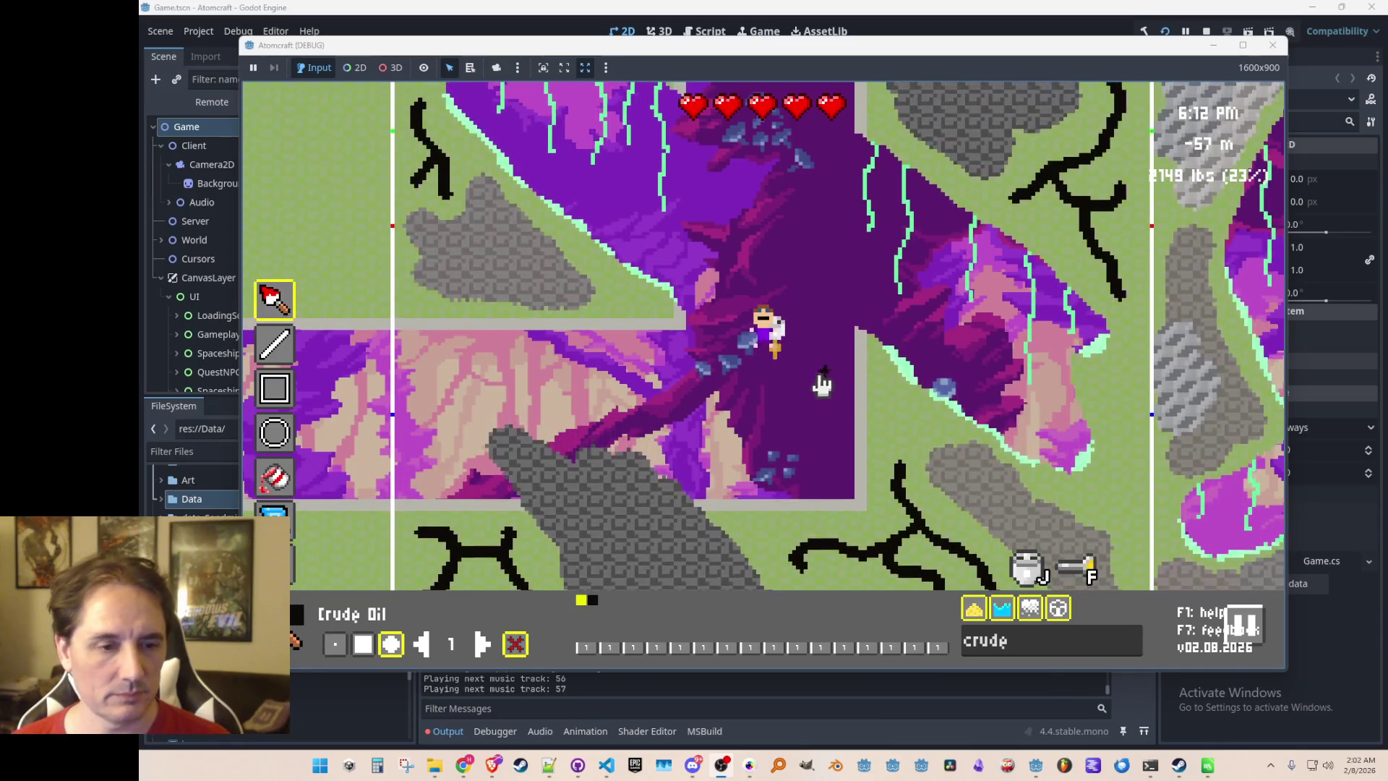
{"action": "key", "text": "ctrl+s"}
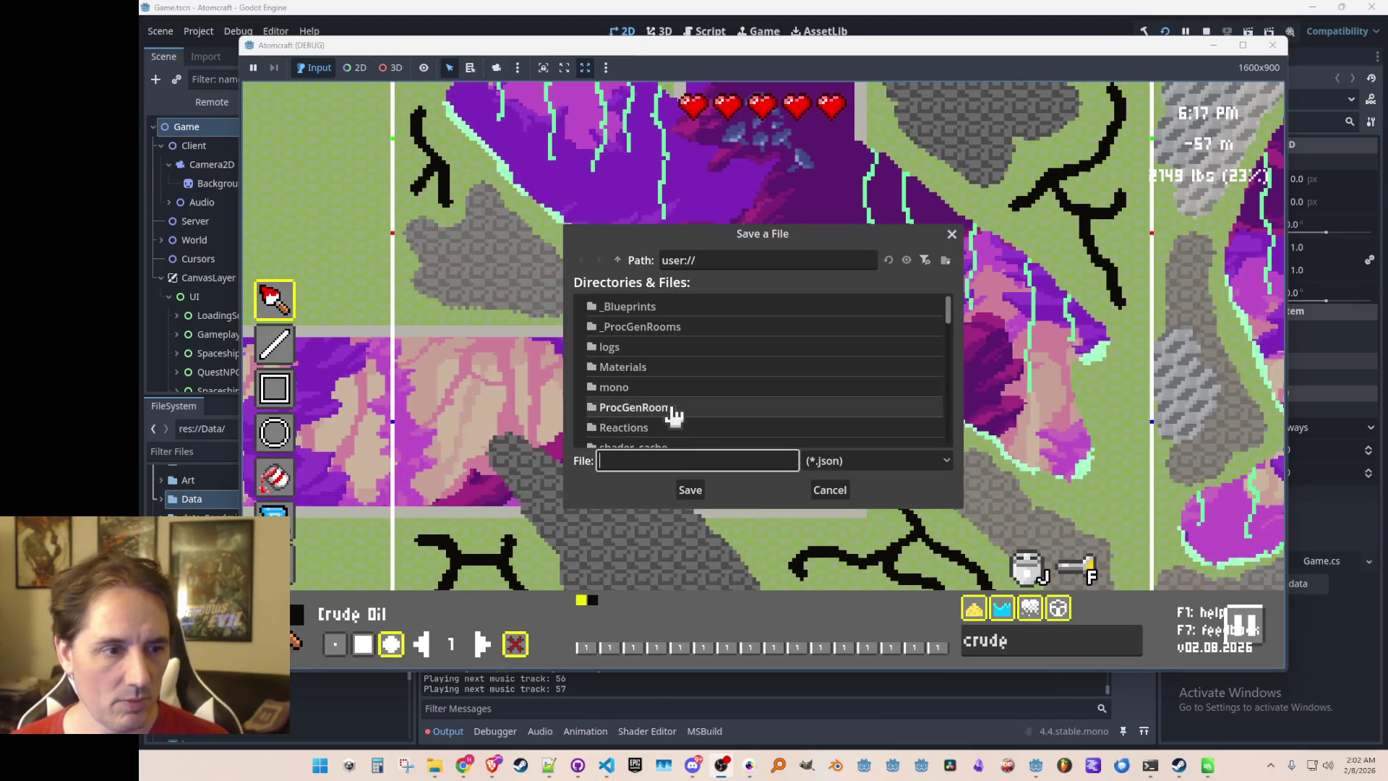
Save the room to user://ProcGenRooms as techbase_corner_nw_broken.json, based on techbase_corner_nw.json
{"action": "double_click", "coordinate": [669, 408]}
{"action": "double_click", "coordinate": [701, 334]}
{"action": "scroll", "coordinate": [745, 361], "scroll_direction": "down", "scroll_amount": 5}
{"action": "left_click", "coordinate": [723, 347]}
{"action": "left_click", "coordinate": [618, 260]}
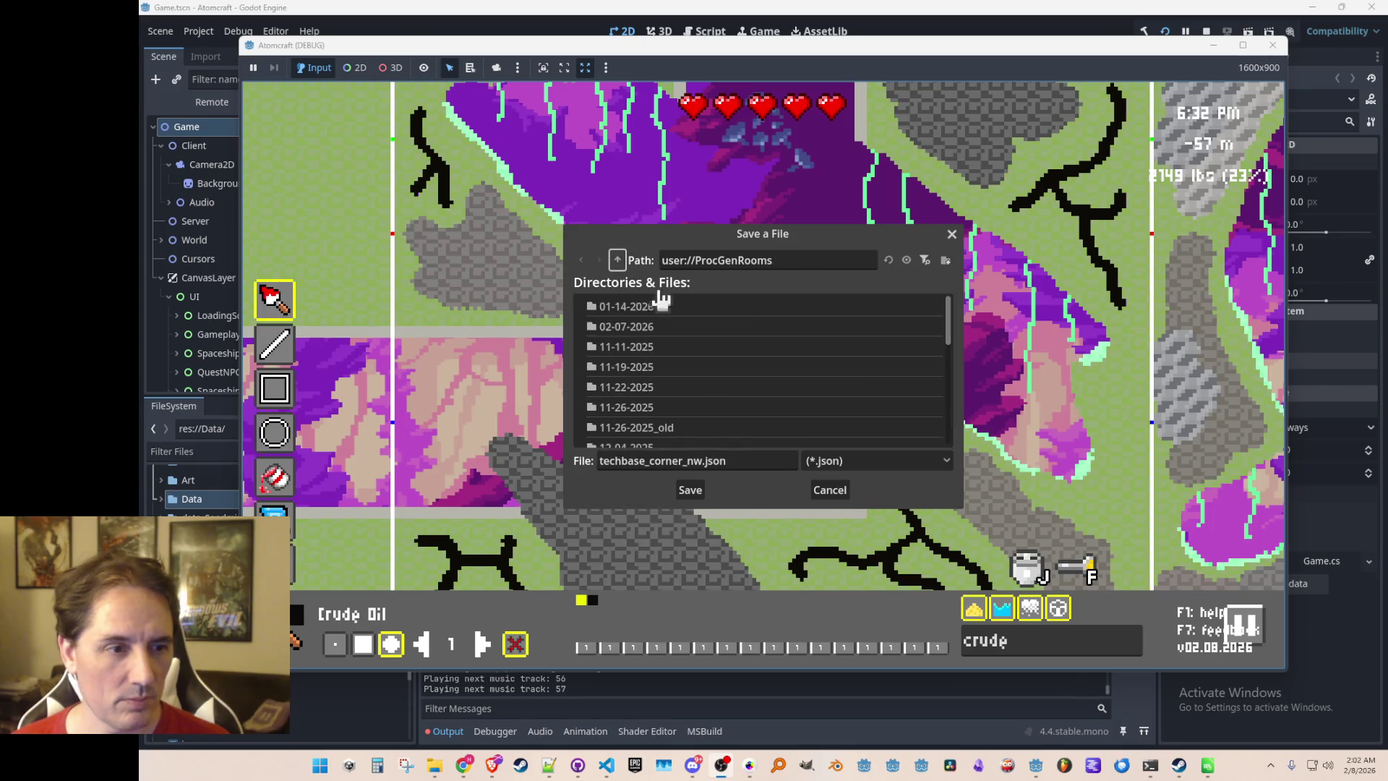
{"action": "scroll", "coordinate": [774, 381], "scroll_direction": "down", "scroll_amount": 10}
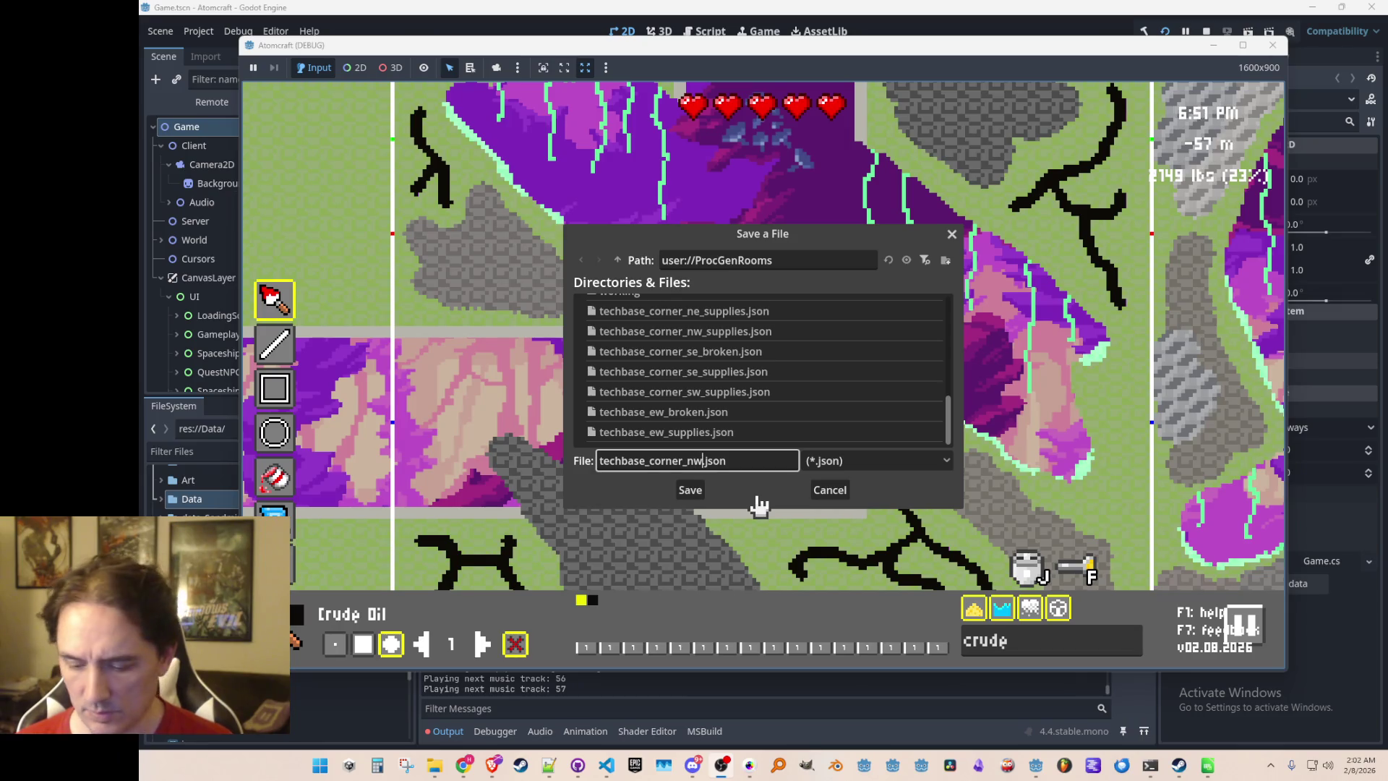
{"action": "type", "text": "_broken"}
{"action": "key", "text": "Return"}
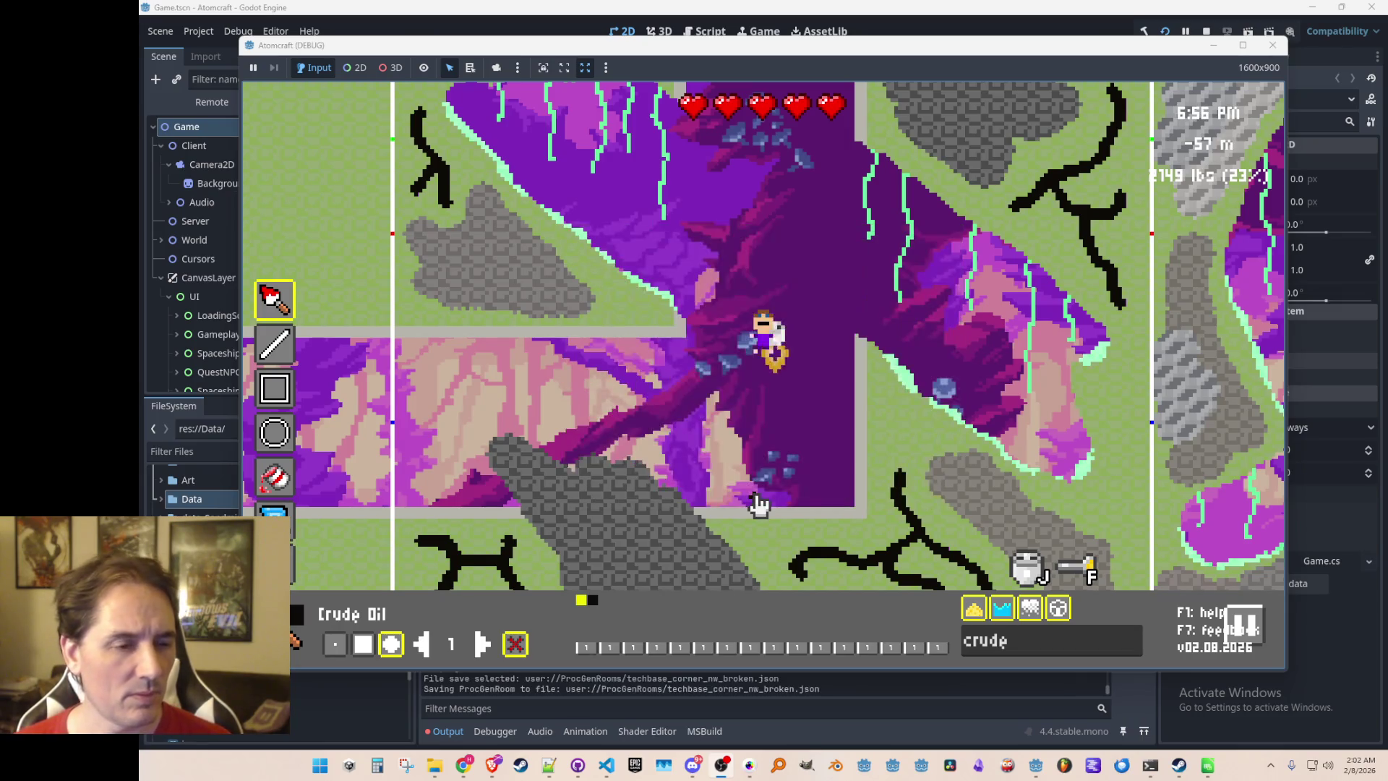
{"action": "key", "text": "Tab"}
{"action": "key", "text": "Tab"}
{"action": "key", "text": "Tab"}
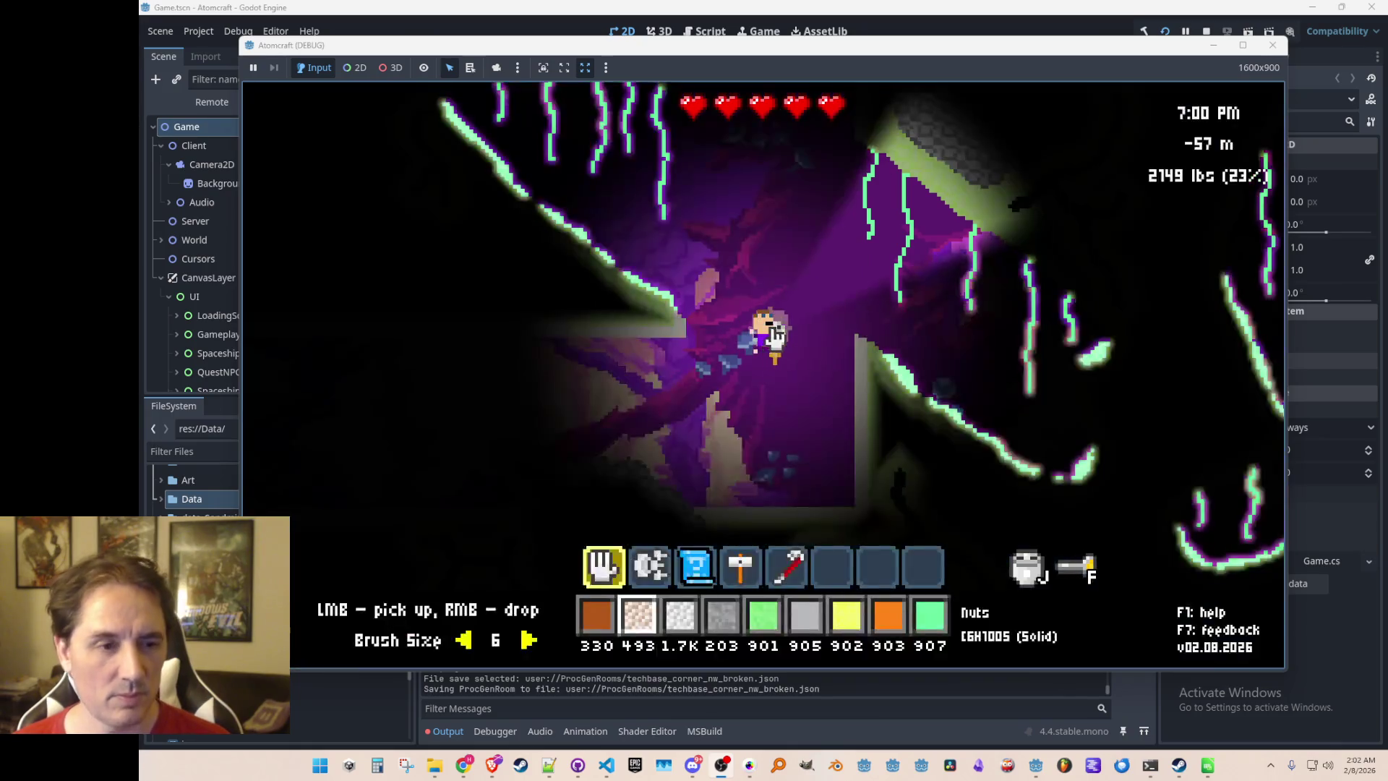
{"action": "key", "text": "Tab"}
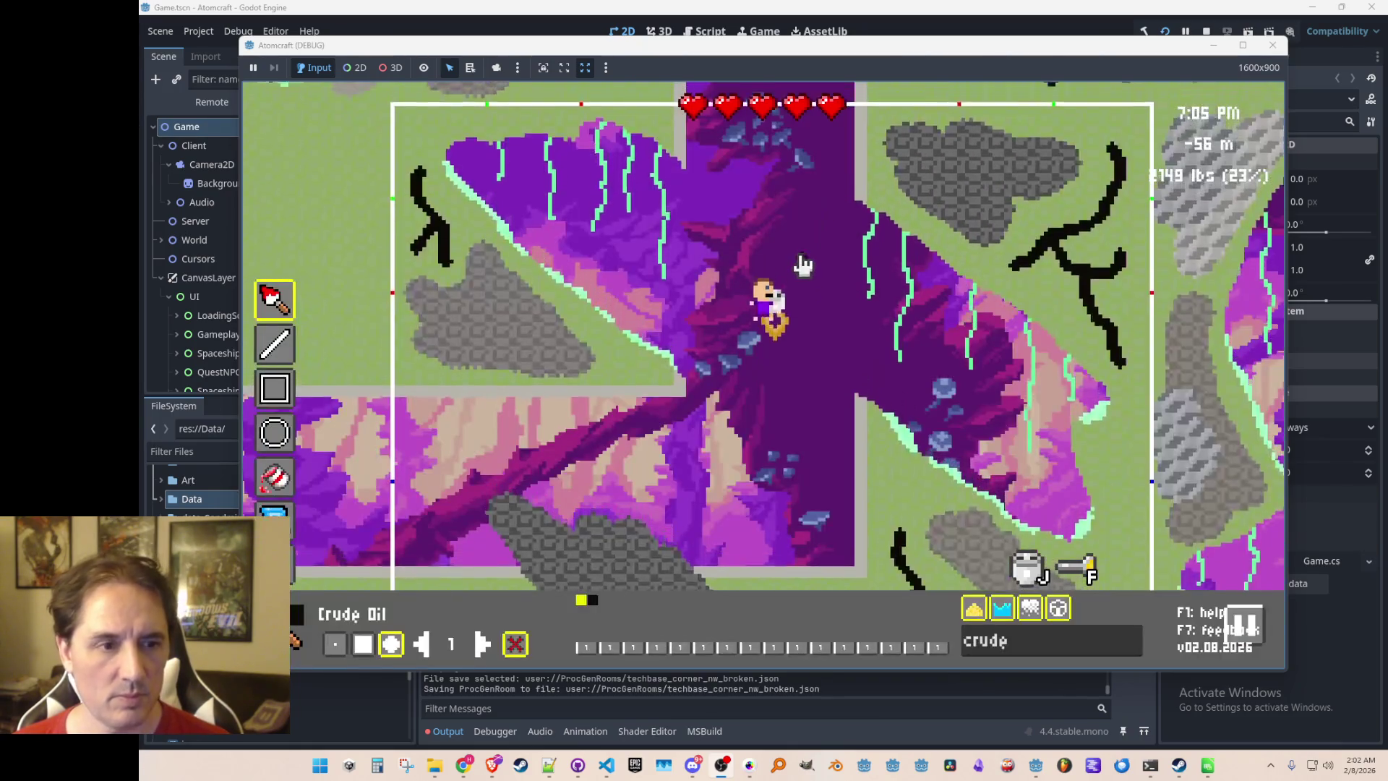
{"action": "key", "text": "d"}
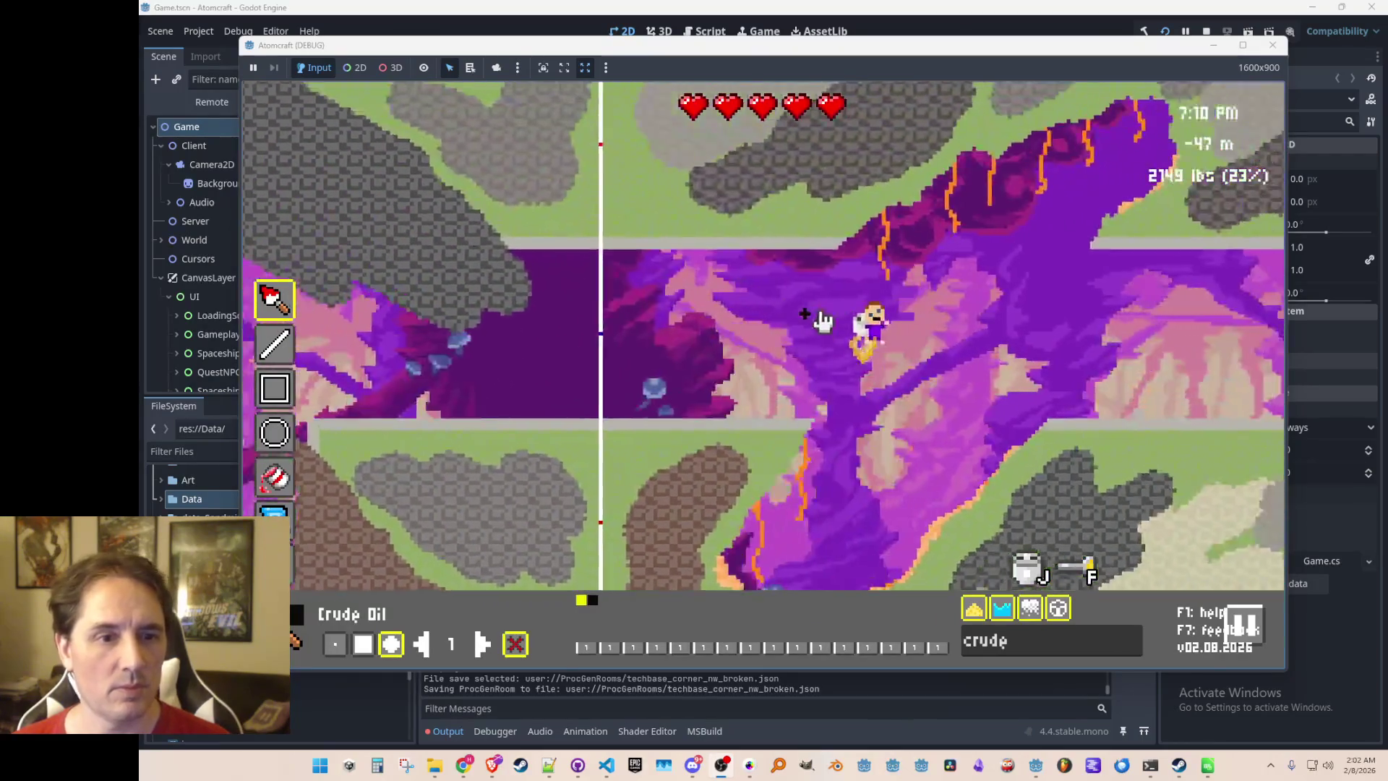
{"action": "key", "text": "d"}
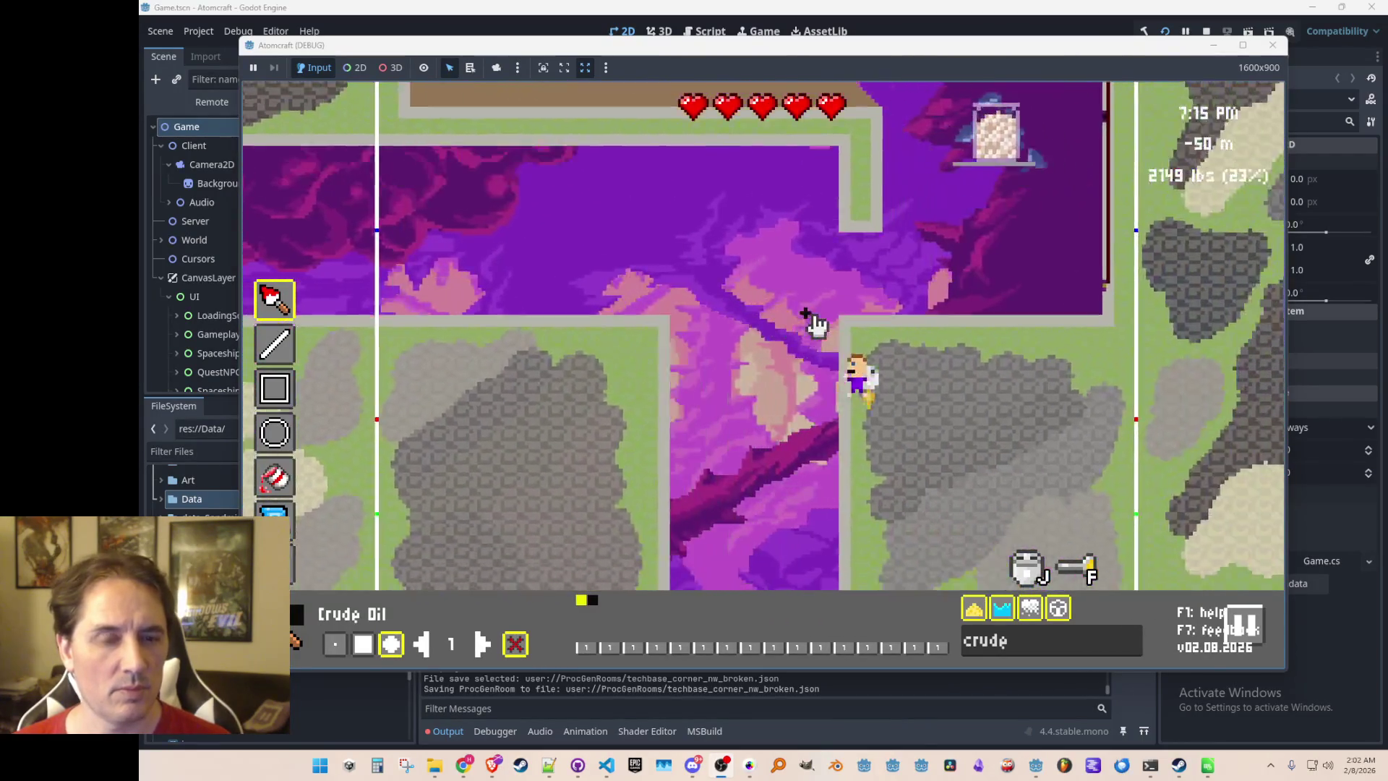
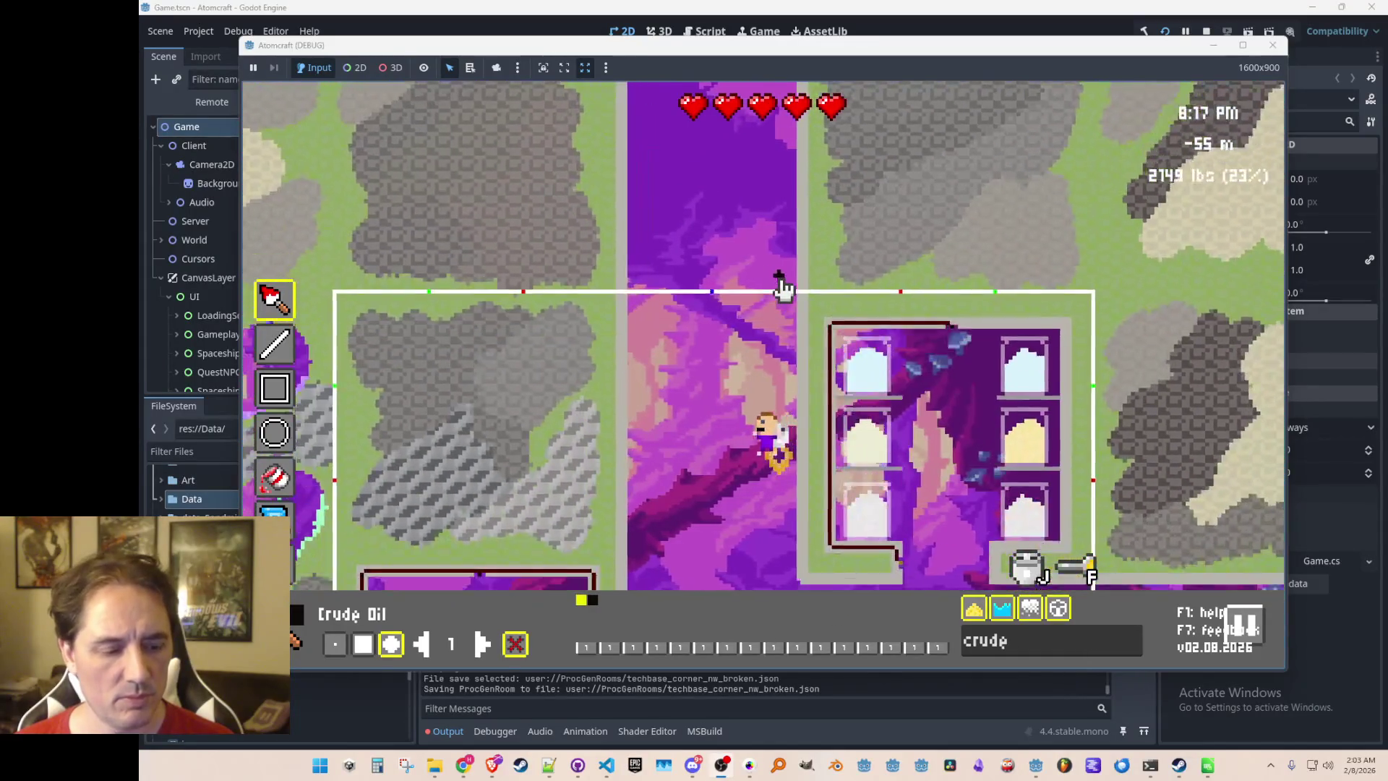
Fly the jetpack character up, east and down through the first generated rooms and cave
{"action": "key", "text": "w"}
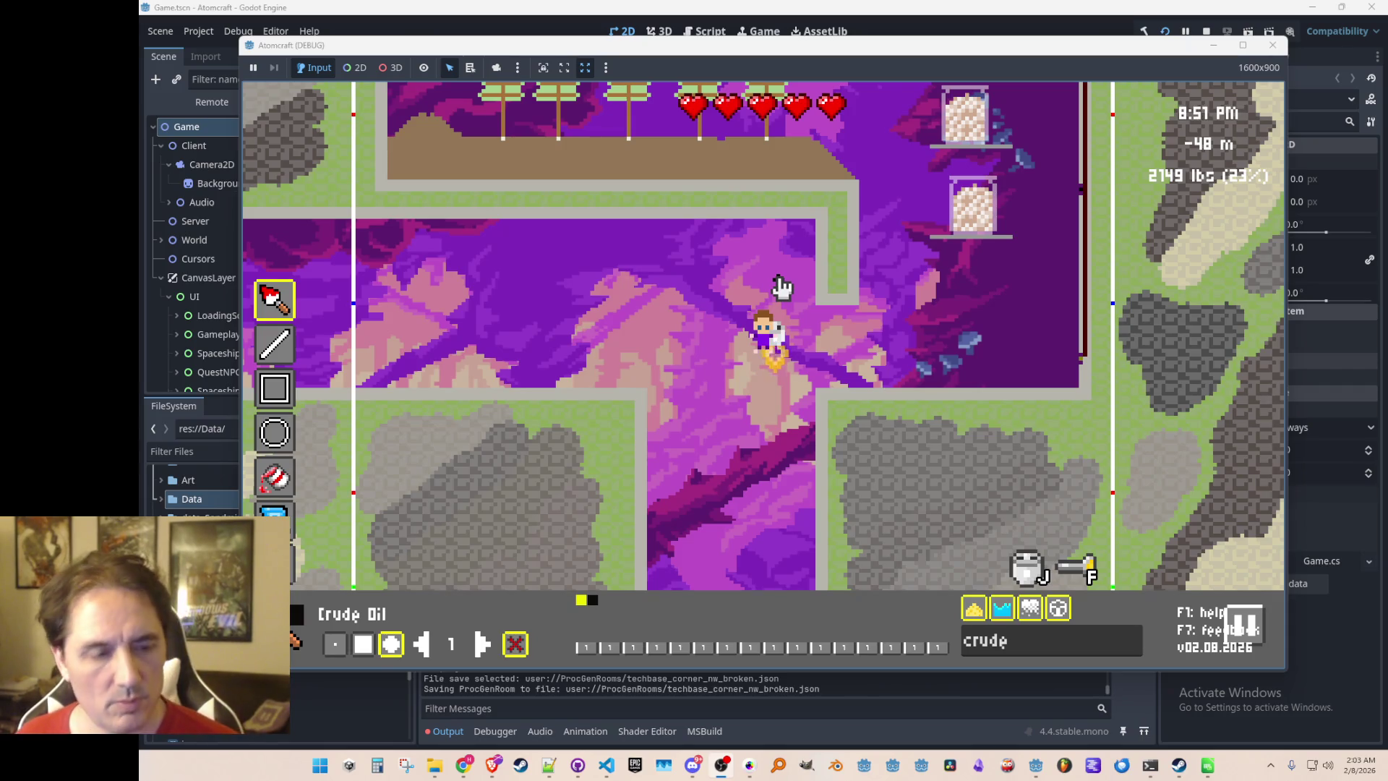
{"action": "key", "text": "d"}
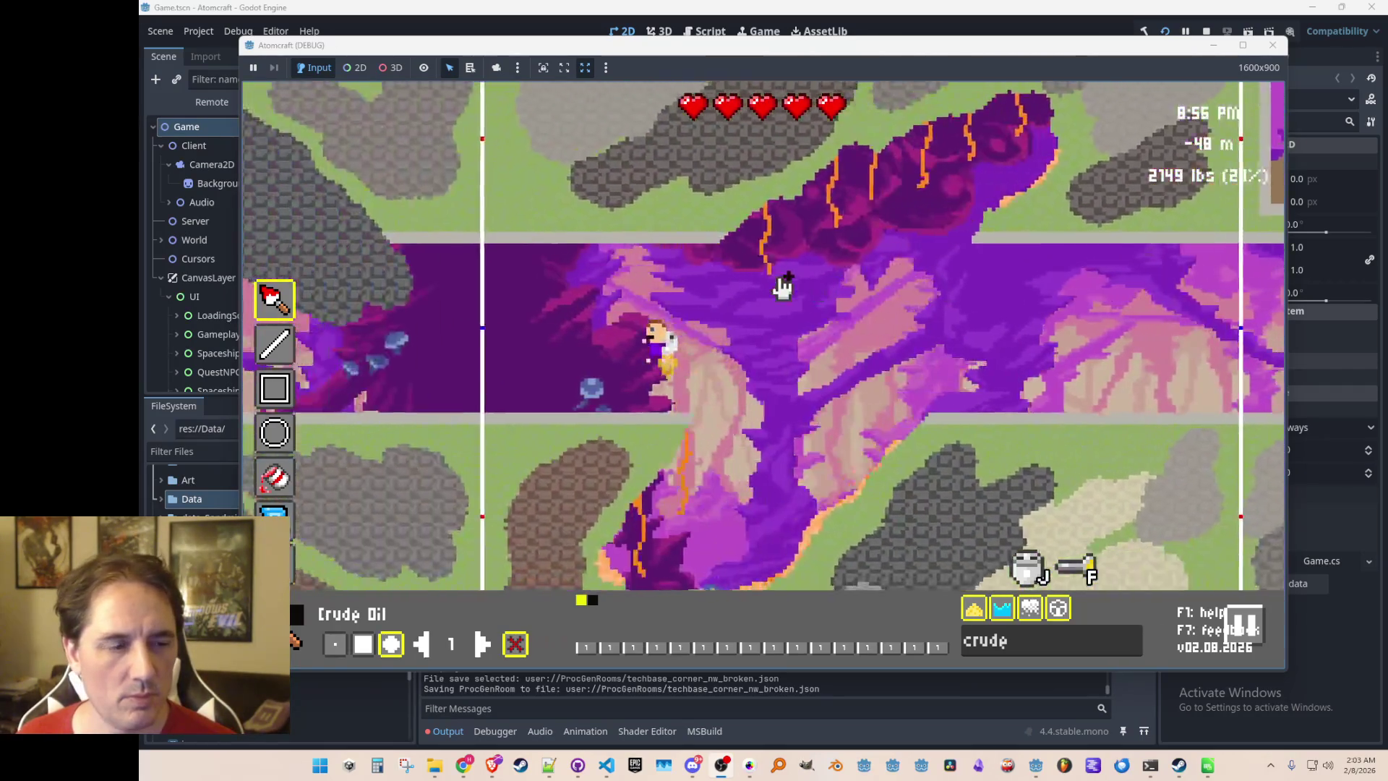
{"action": "key", "text": "s"}
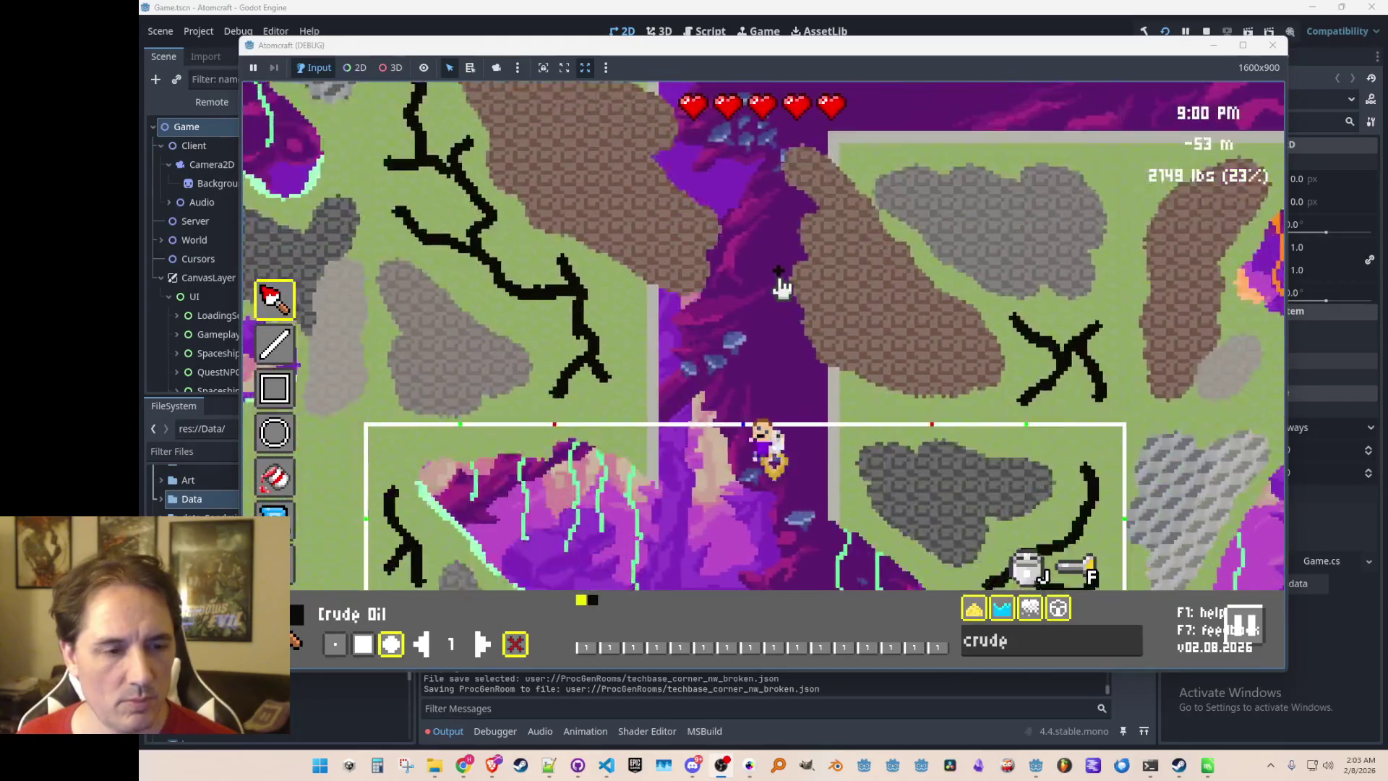
{"action": "key", "text": "d"}
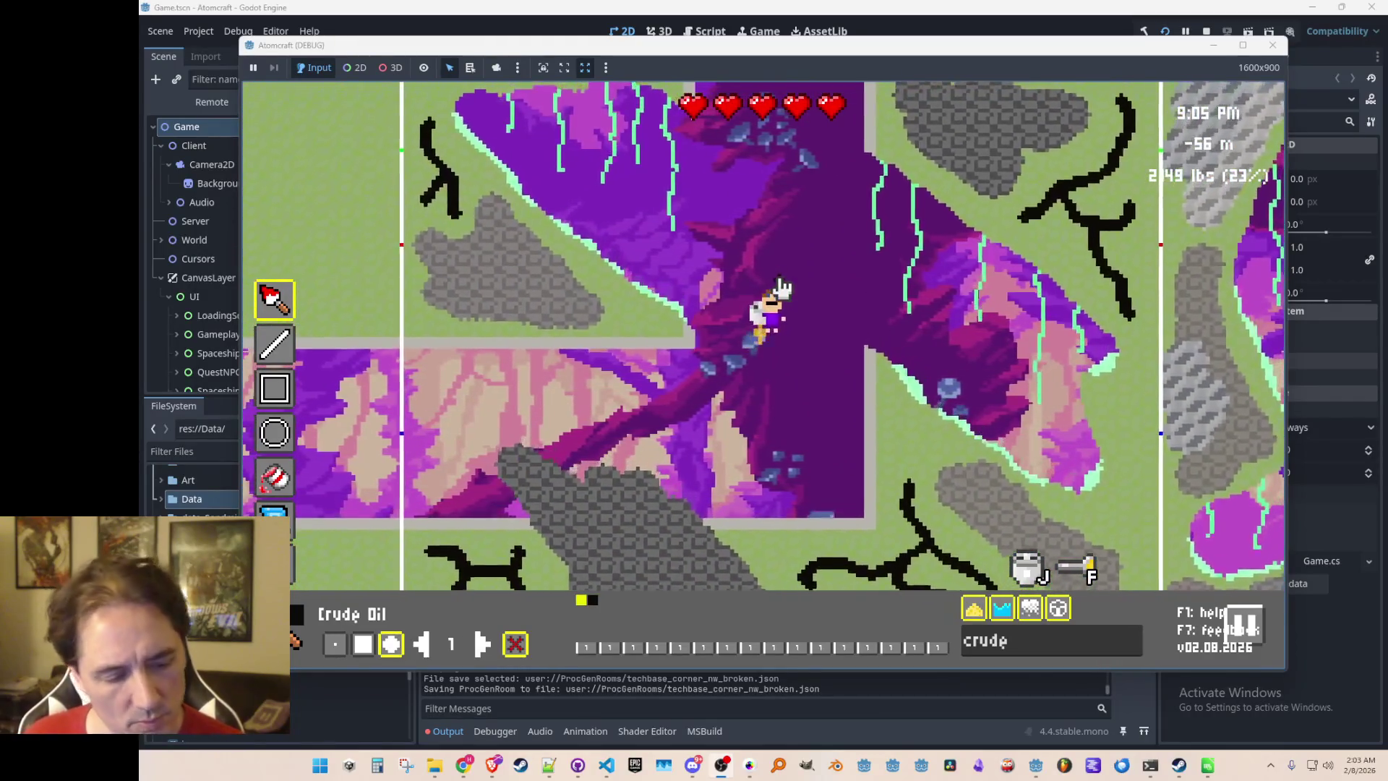
{"action": "key", "text": "w"}
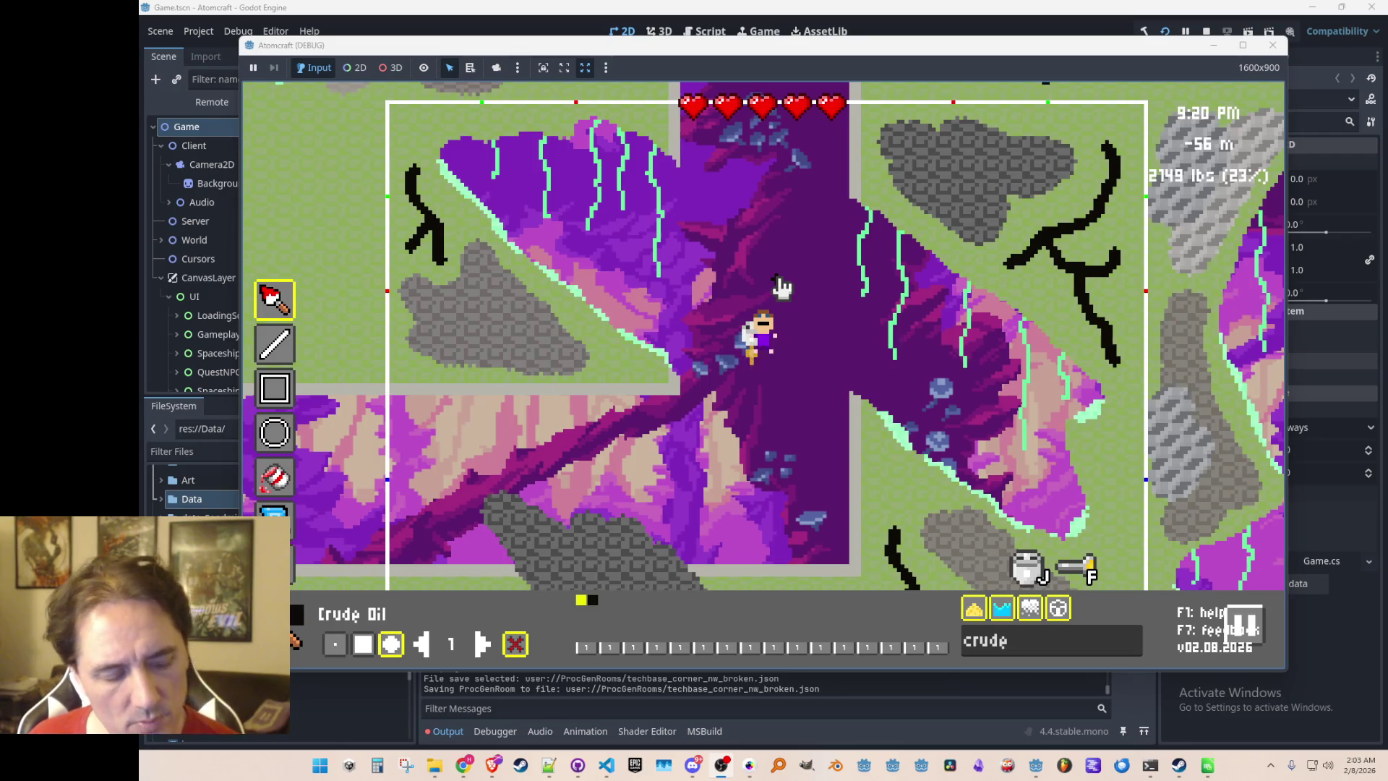
{"action": "key", "text": "a"}
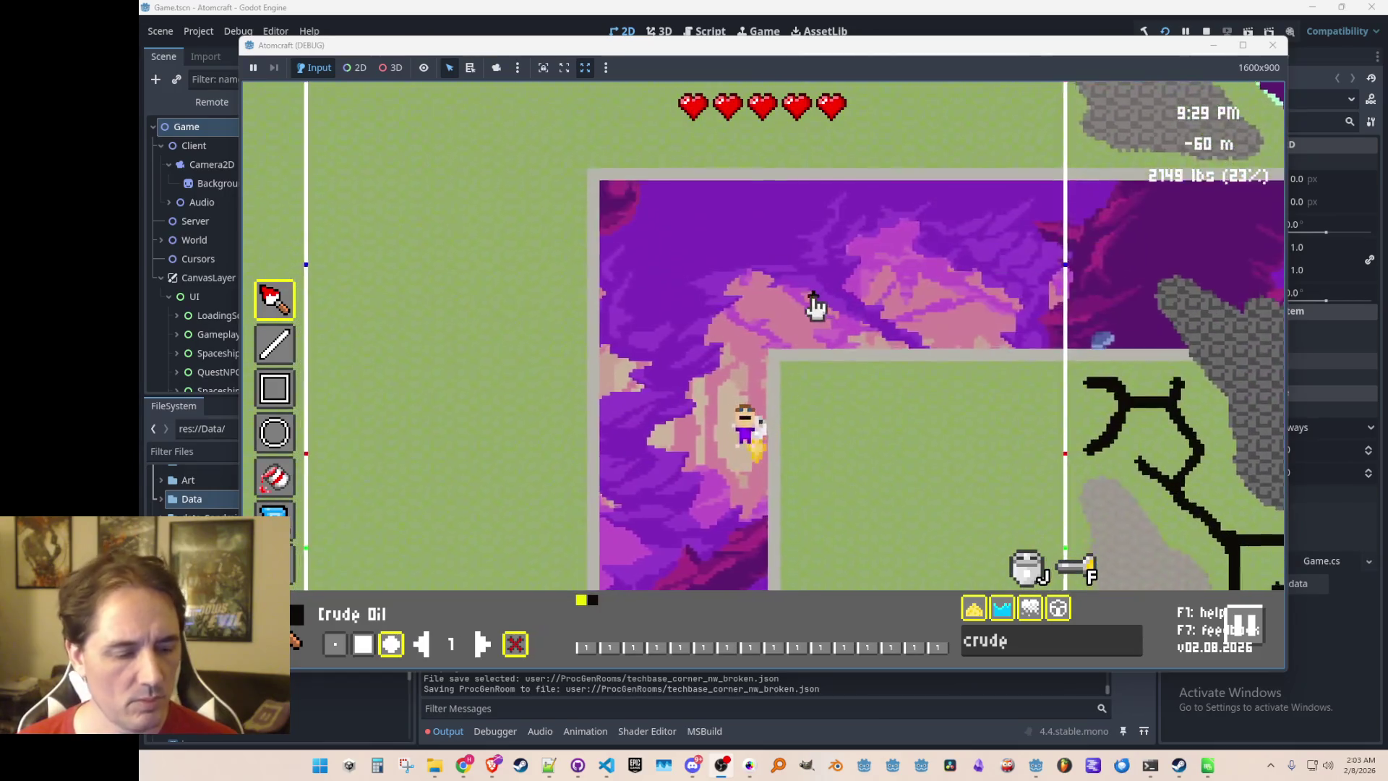
Descend to about -70 m, climb the vertical shaft, and drop into the lower tunnel
{"action": "key", "text": "s"}
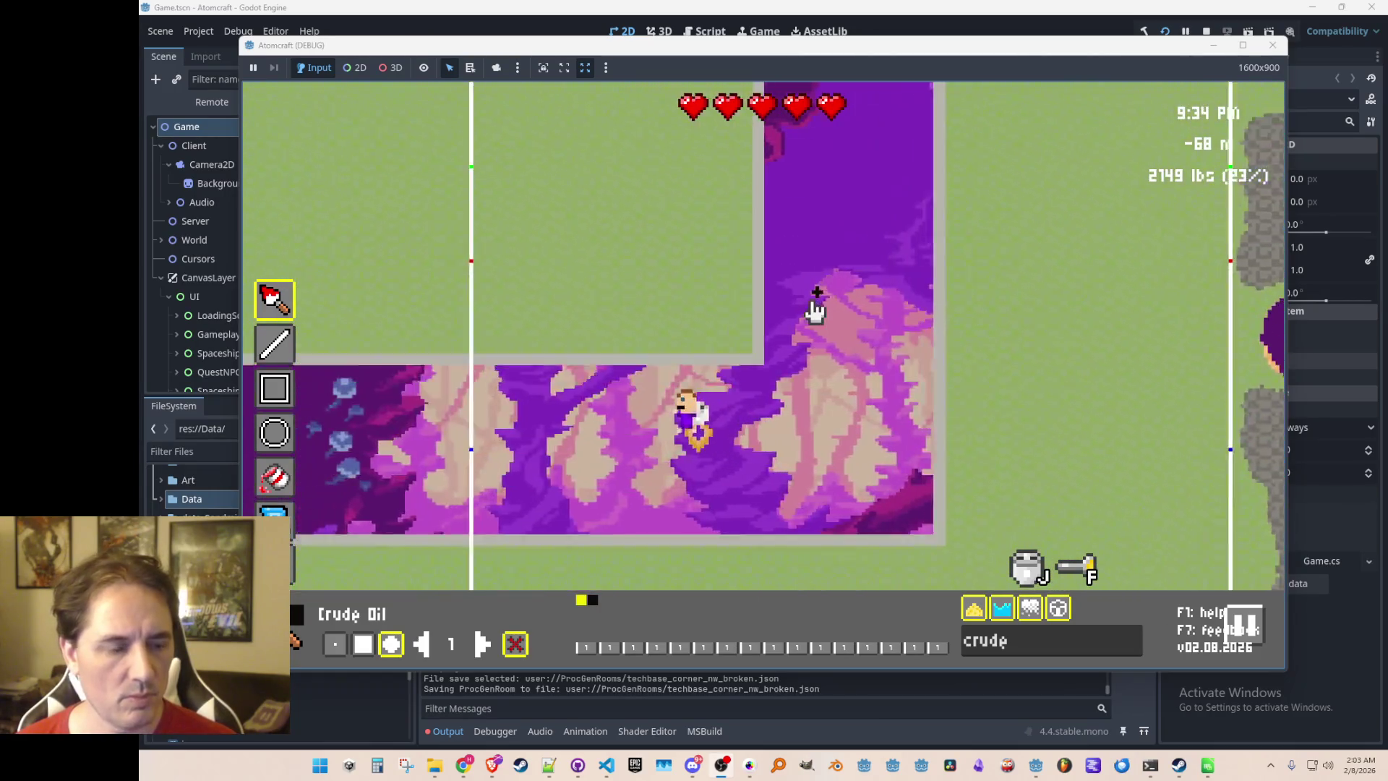
{"action": "key", "text": "d"}
{"action": "key", "text": "w"}
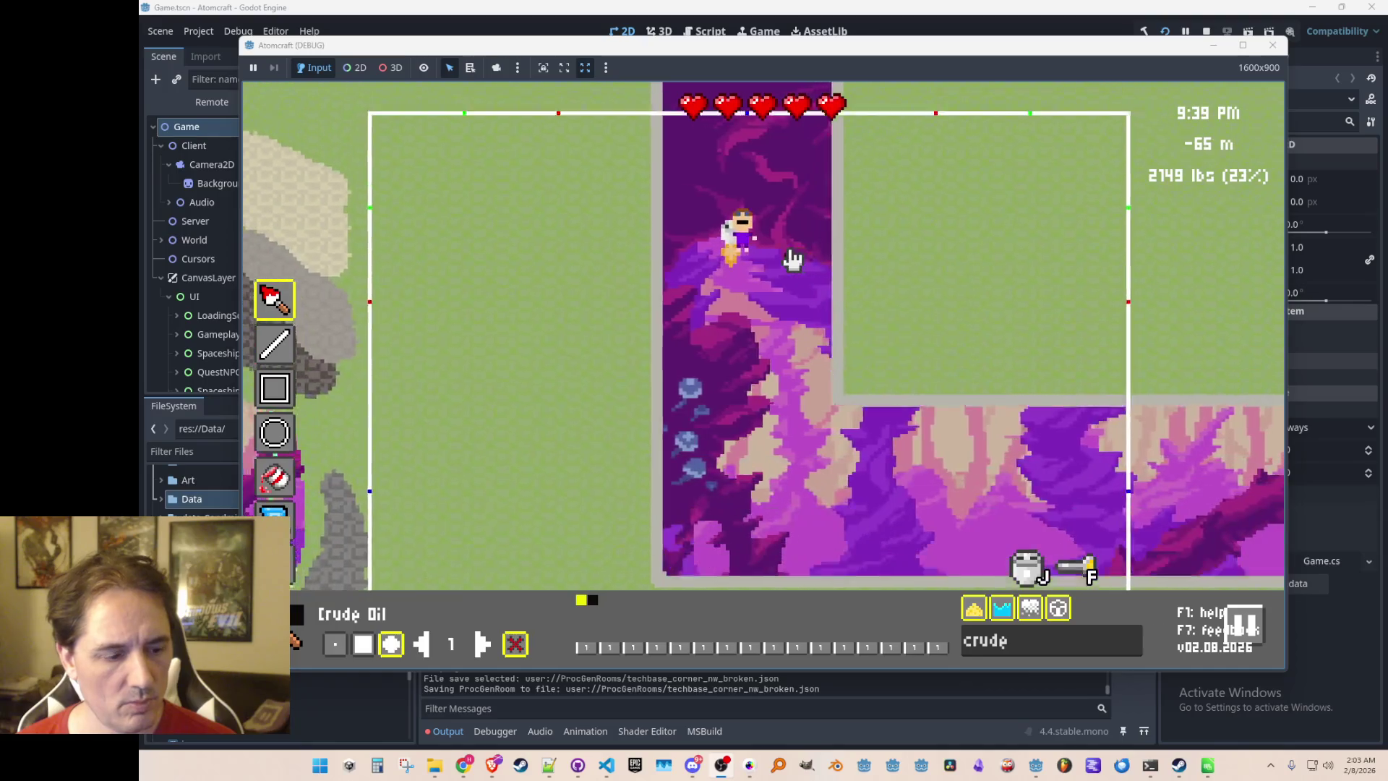
{"action": "key", "text": "w"}
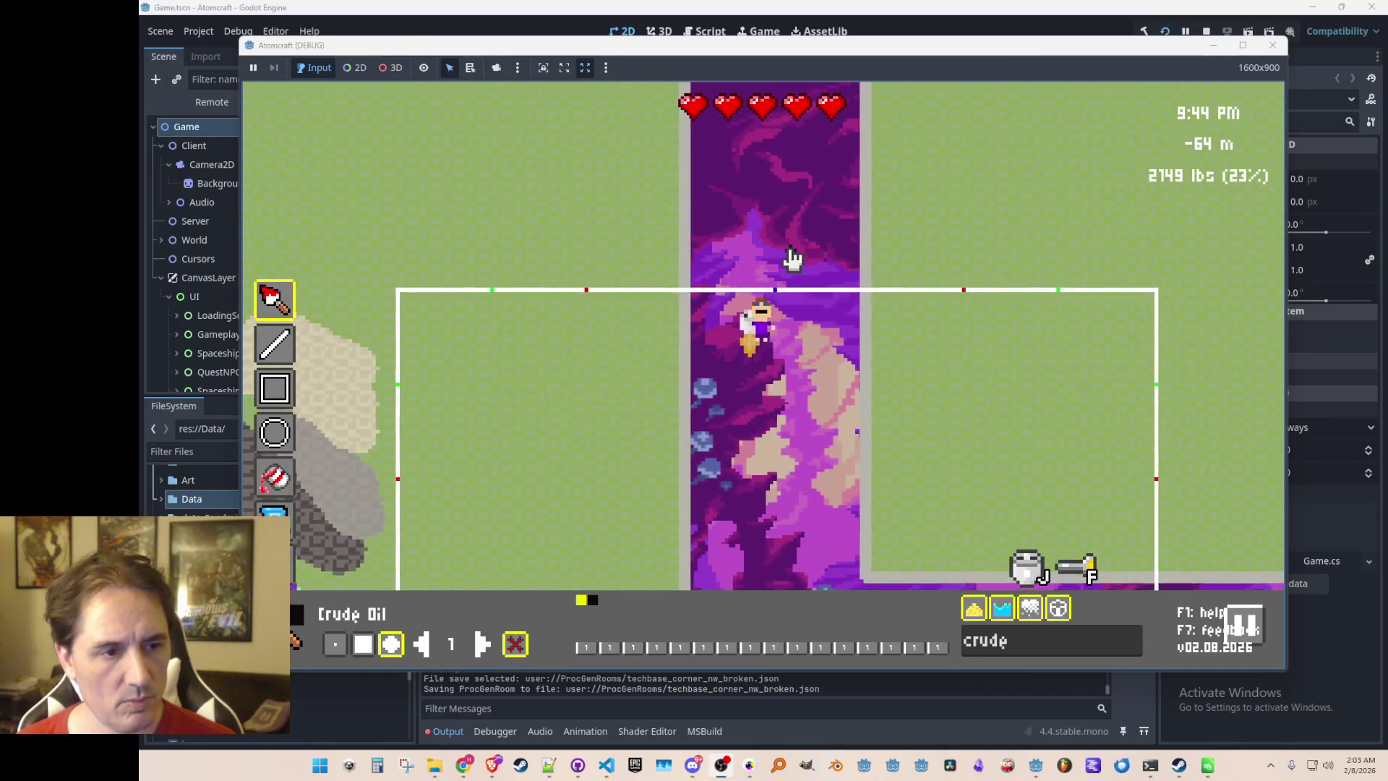
{"action": "key", "text": "w"}
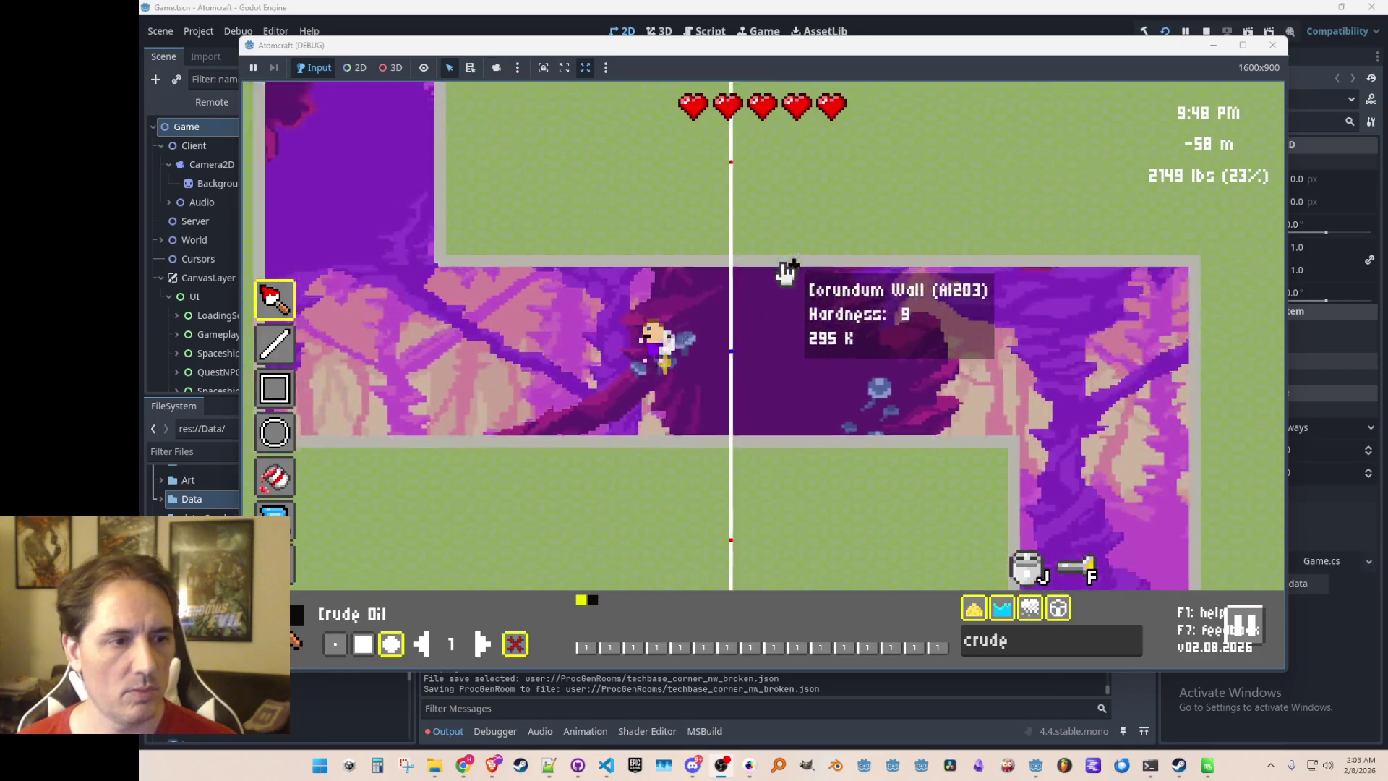
{"action": "key", "text": "d"}
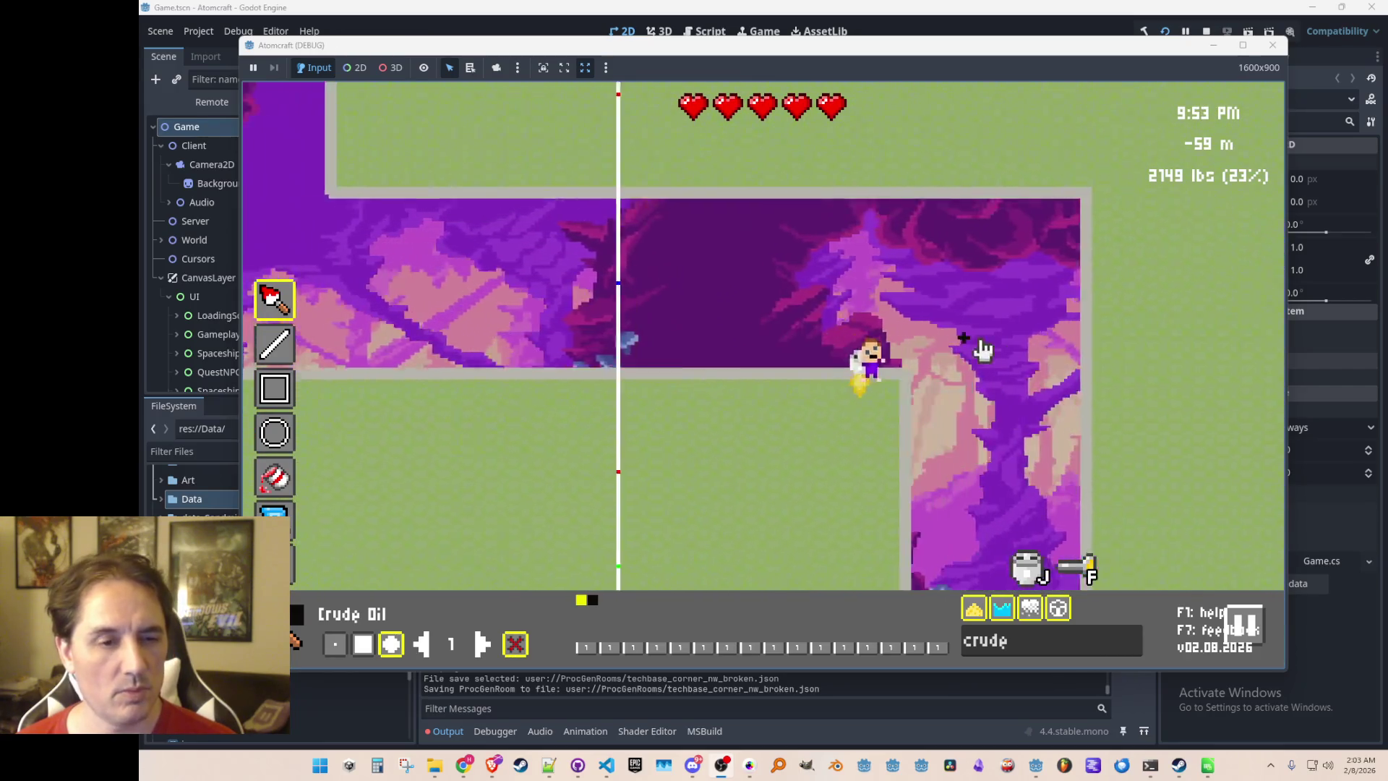
{"action": "key", "text": "s"}
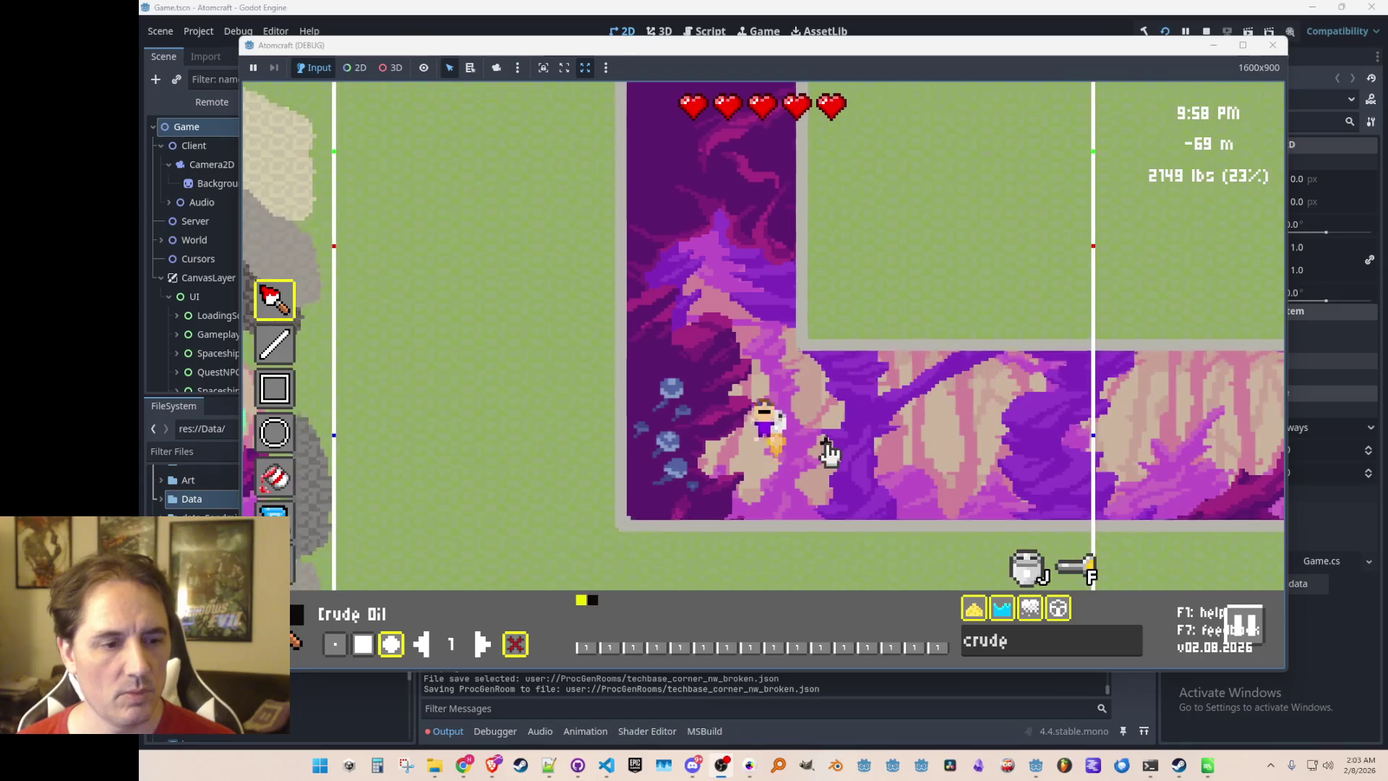
{"action": "mouse_move", "coordinate": [839, 477]}
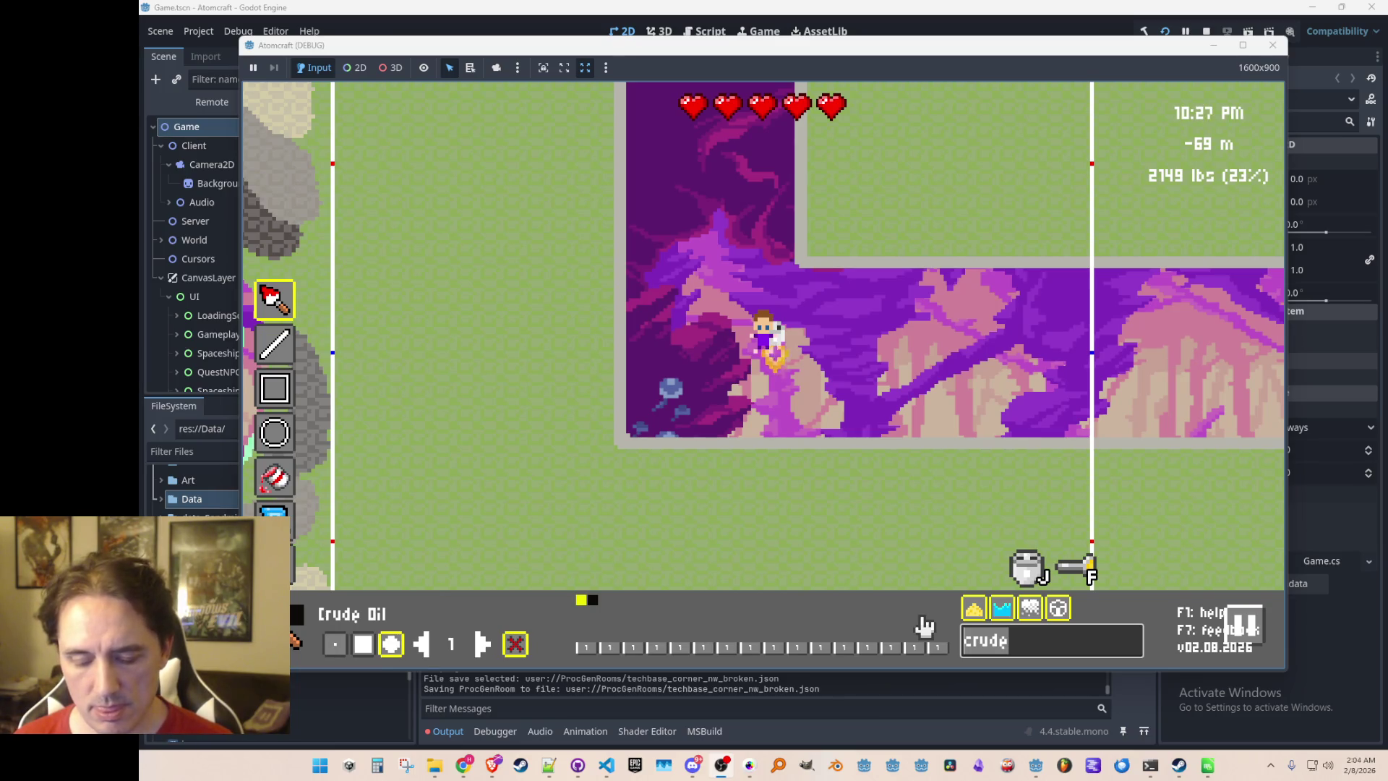
Search the materials for 'ember' and pick Ember Crown as the paint material
{"action": "key", "text": "BackSpace"}
{"action": "key", "text": "BackSpace"}
{"action": "key", "text": "BackSpace"}
{"action": "type", "text": "corun"}
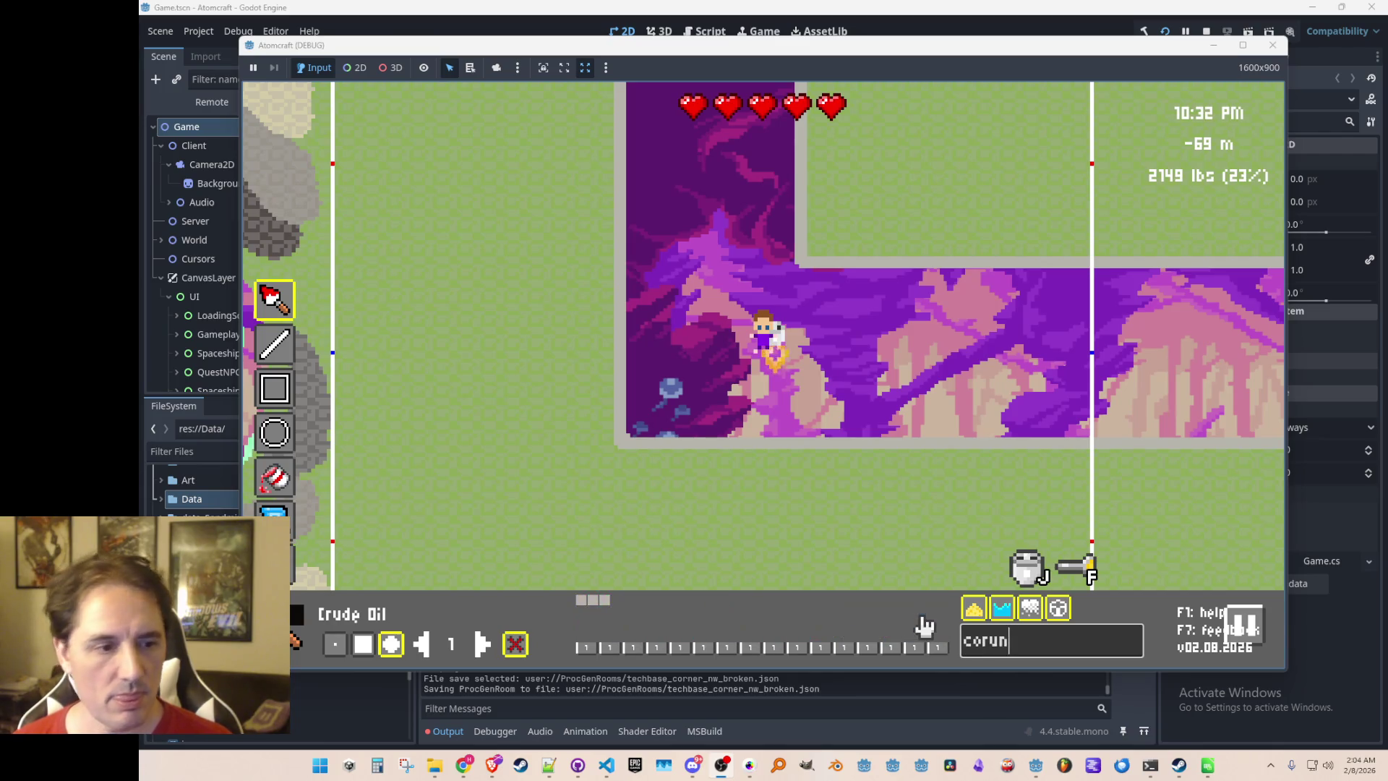
{"action": "key", "text": "BackSpace"}
{"action": "key", "text": "BackSpace"}
{"action": "key", "text": "BackSpace"}
{"action": "type", "text": "ember"}
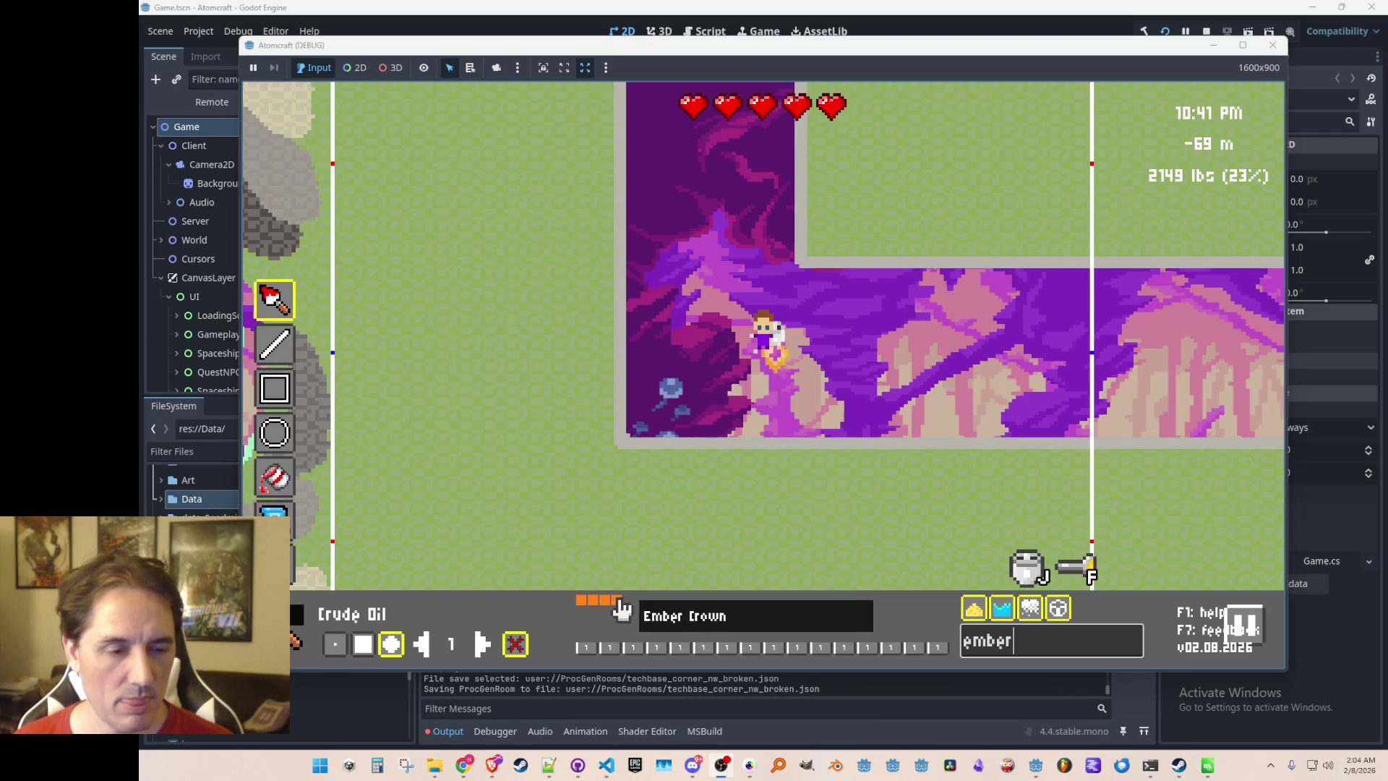
{"action": "left_click", "coordinate": [619, 601]}
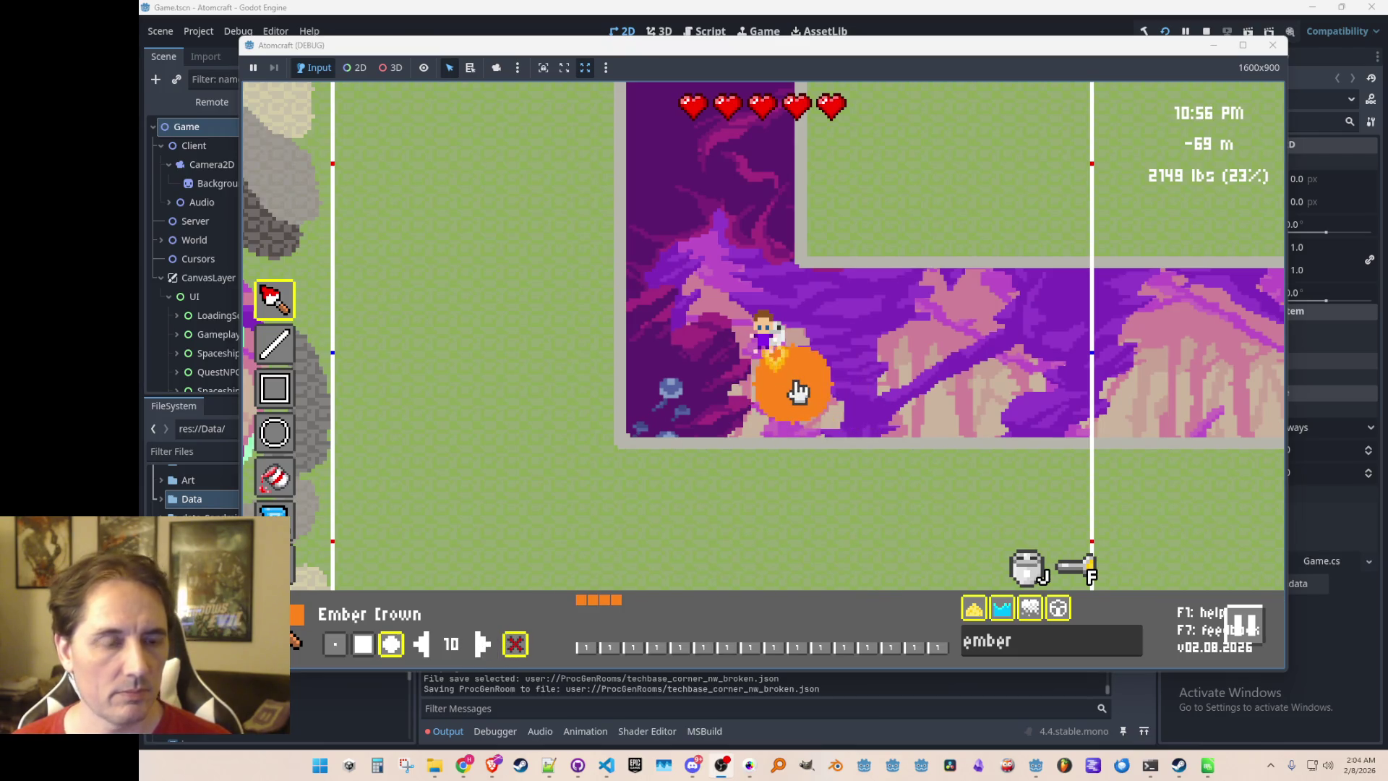
Paint a large Ember Crown blob over the green ground around the tunnel
{"action": "left_click", "coordinate": [840, 153]}
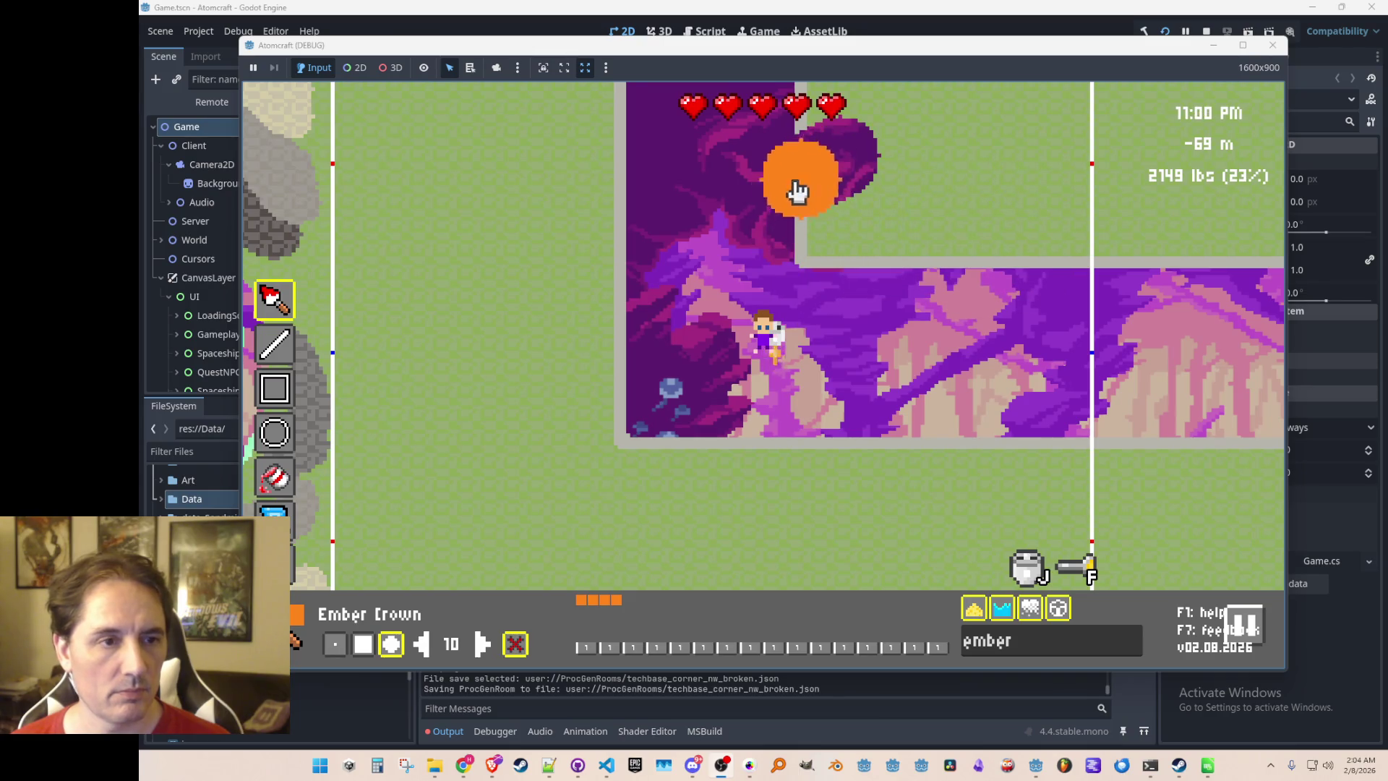
{"action": "mouse_move", "coordinate": [721, 226]}
{"action": "left_mouse_down"}
{"action": "mouse_move", "coordinate": [601, 288]}
{"action": "mouse_move", "coordinate": [533, 350]}
{"action": "left_mouse_up"}
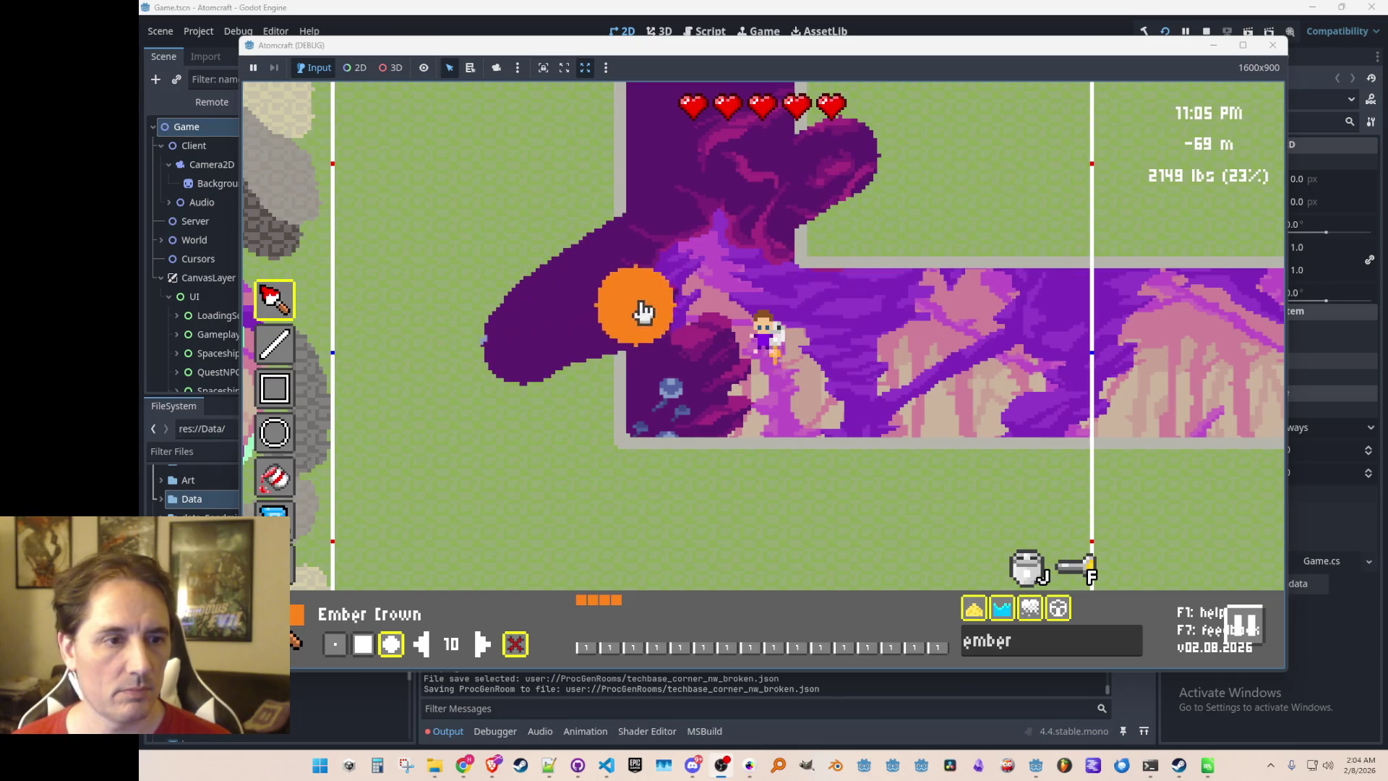
{"action": "mouse_move", "coordinate": [738, 262]}
{"action": "left_mouse_down"}
{"action": "mouse_move", "coordinate": [805, 201]}
{"action": "mouse_move", "coordinate": [793, 262]}
{"action": "mouse_move", "coordinate": [909, 153]}
{"action": "left_mouse_up"}
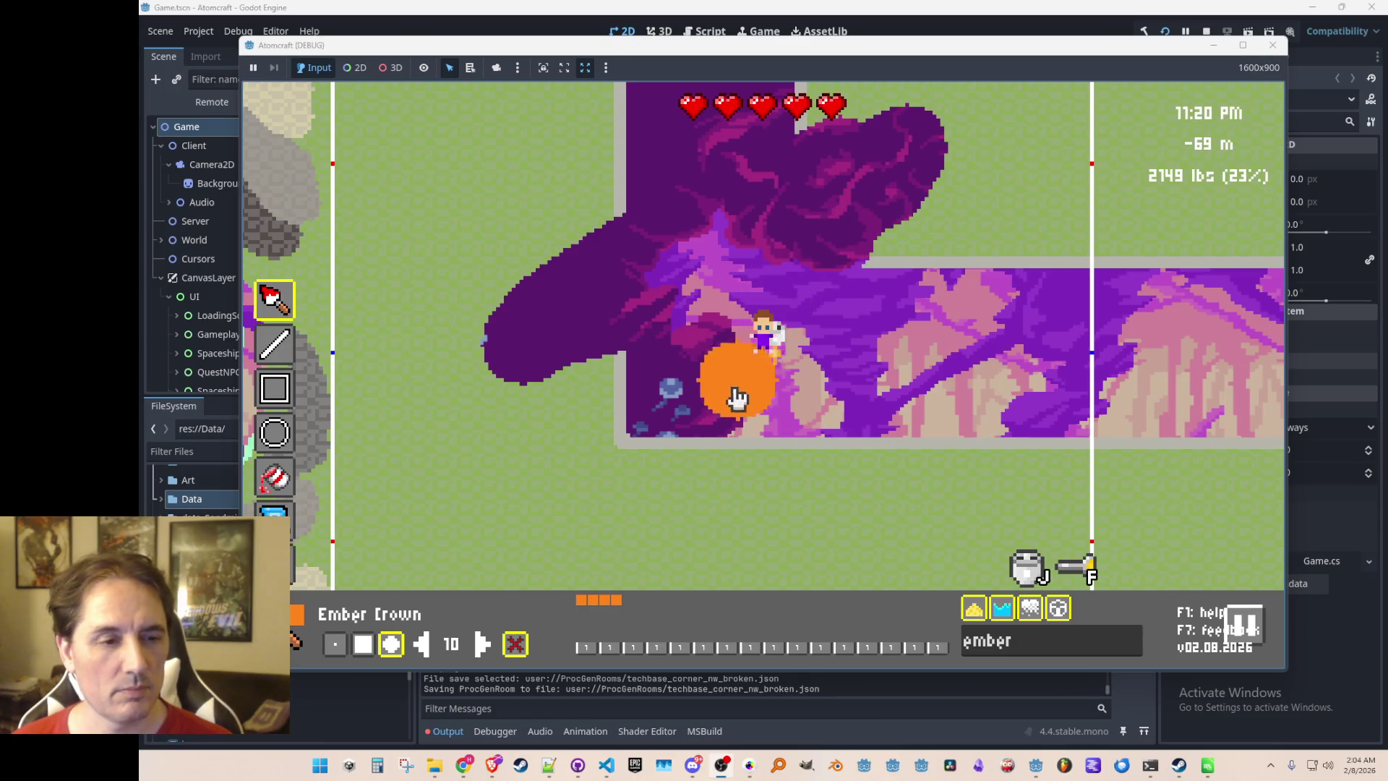
{"action": "left_click_drag", "start_coordinate": [735, 491], "coordinate": [837, 475]}
{"action": "mouse_move", "coordinate": [845, 547]}
{"action": "left_mouse_down"}
{"action": "mouse_move", "coordinate": [853, 471]}
{"action": "mouse_move", "coordinate": [797, 492]}
{"action": "left_mouse_up"}
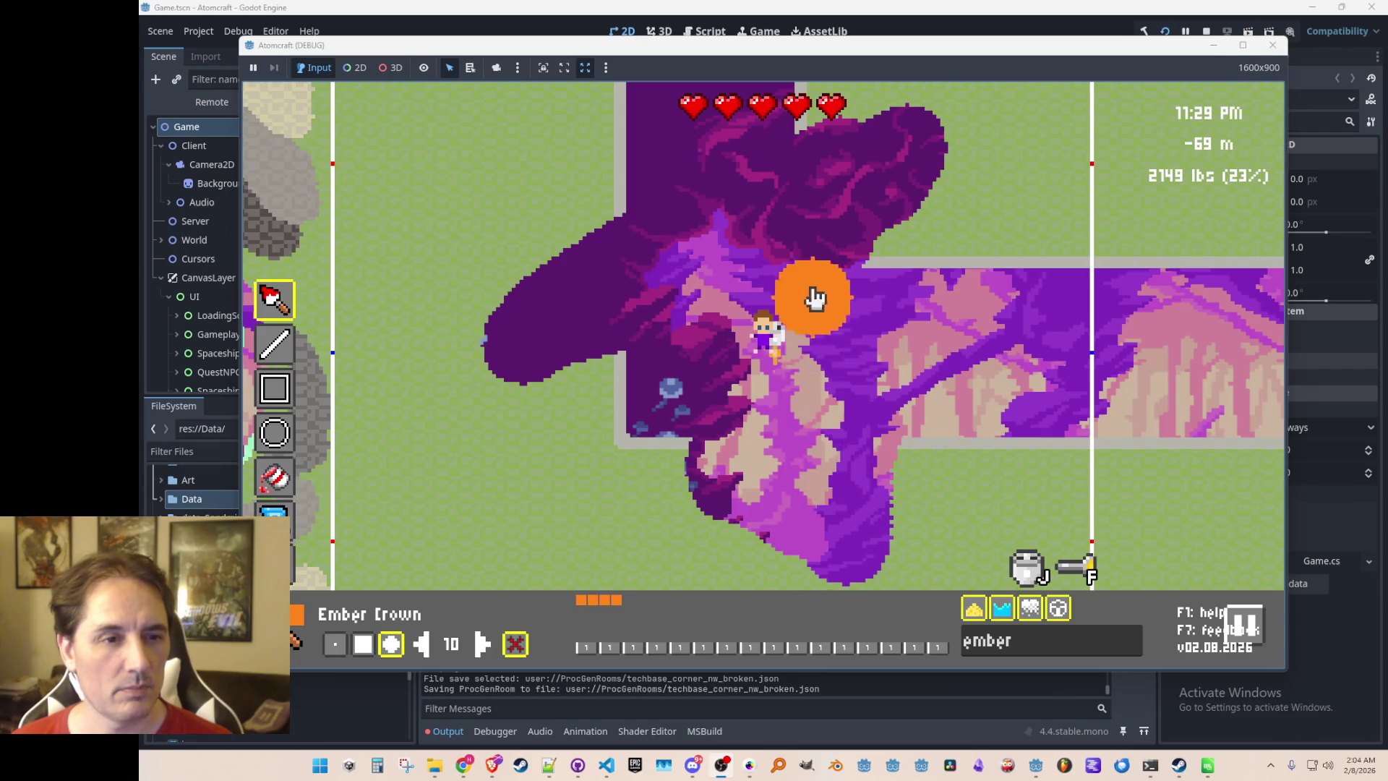
{"action": "mouse_move", "coordinate": [855, 216]}
{"action": "left_mouse_down"}
{"action": "mouse_move", "coordinate": [894, 123]}
{"action": "mouse_move", "coordinate": [867, 175]}
{"action": "left_mouse_up"}
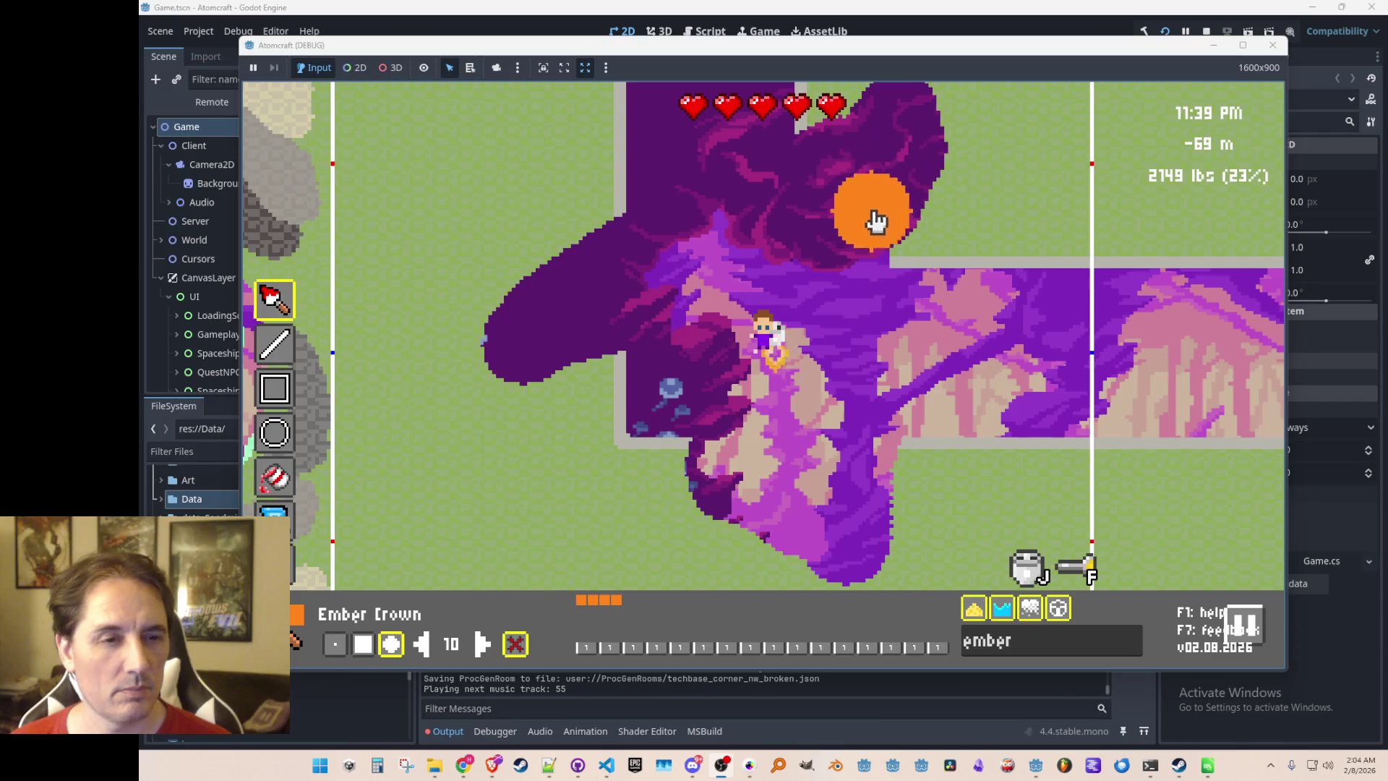
Shrink the brush from 10 to 8 and paint more Ember Crown at upper right
{"action": "key", "text": "w"}
{"action": "key", "text": "a"}
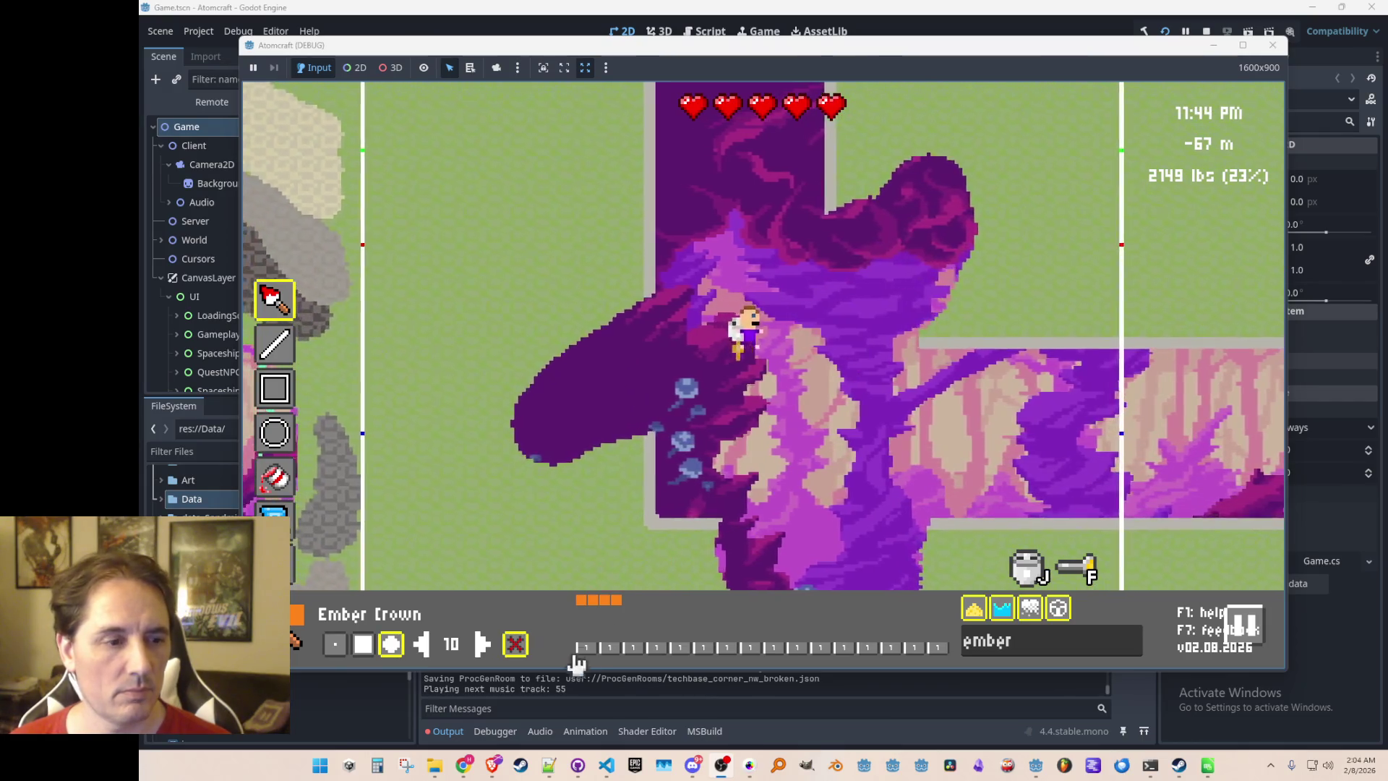
{"action": "left_click", "coordinate": [422, 644]}
{"action": "left_click", "coordinate": [422, 645]}
{"action": "mouse_move", "coordinate": [865, 390]}
{"action": "left_mouse_down"}
{"action": "mouse_move", "coordinate": [939, 260]}
{"action": "mouse_move", "coordinate": [976, 241]}
{"action": "mouse_move", "coordinate": [945, 313]}
{"action": "mouse_move", "coordinate": [985, 343]}
{"action": "mouse_move", "coordinate": [935, 419]}
{"action": "mouse_move", "coordinate": [951, 325]}
{"action": "mouse_move", "coordinate": [889, 381]}
{"action": "mouse_move", "coordinate": [885, 508]}
{"action": "mouse_move", "coordinate": [688, 436]}
{"action": "mouse_move", "coordinate": [596, 316]}
{"action": "mouse_move", "coordinate": [520, 325]}
{"action": "mouse_move", "coordinate": [533, 301]}
{"action": "mouse_move", "coordinate": [549, 375]}
{"action": "mouse_move", "coordinate": [532, 378]}
{"action": "mouse_move", "coordinate": [592, 294]}
{"action": "mouse_move", "coordinate": [546, 345]}
{"action": "left_mouse_up"}
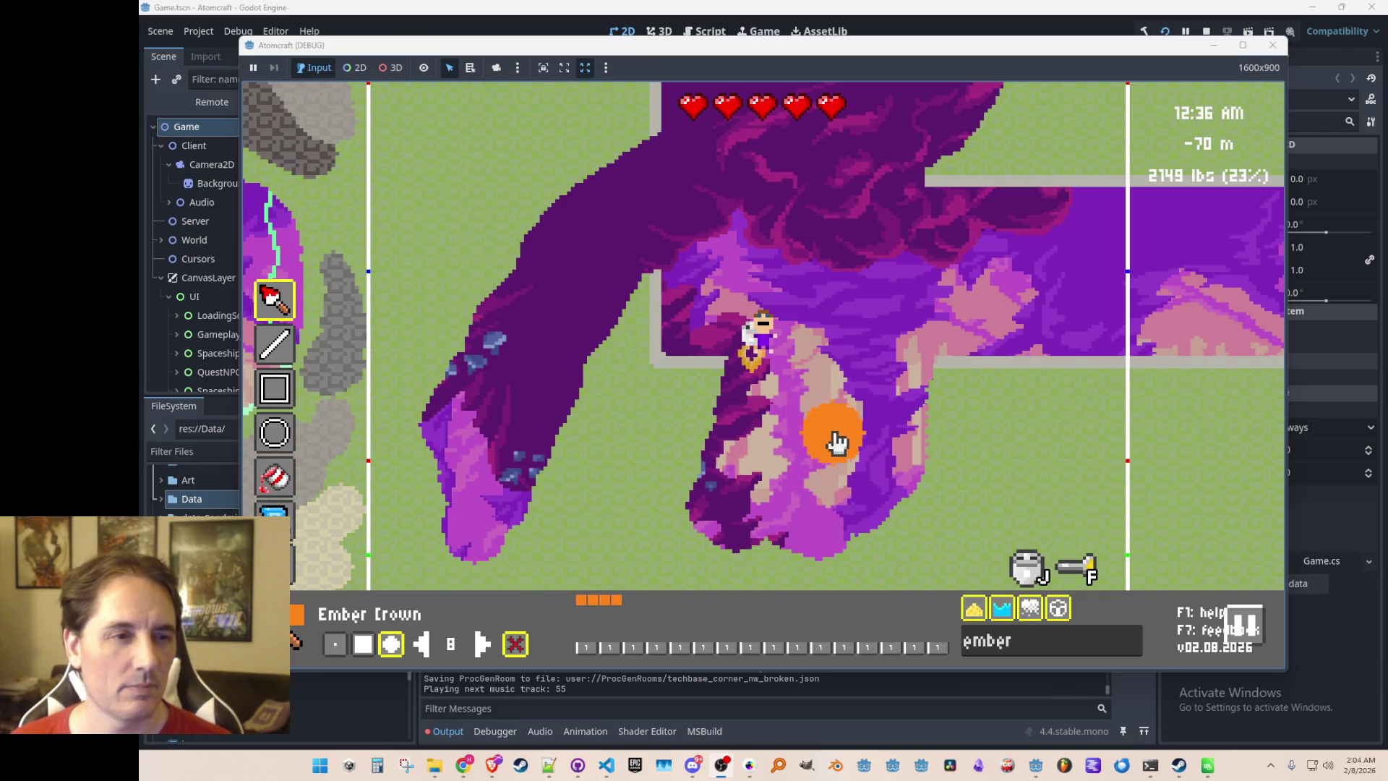
Paint an orange rim along the deposit's lower-left and right edges
{"action": "key", "text": "s"}
{"action": "key", "text": "d"}
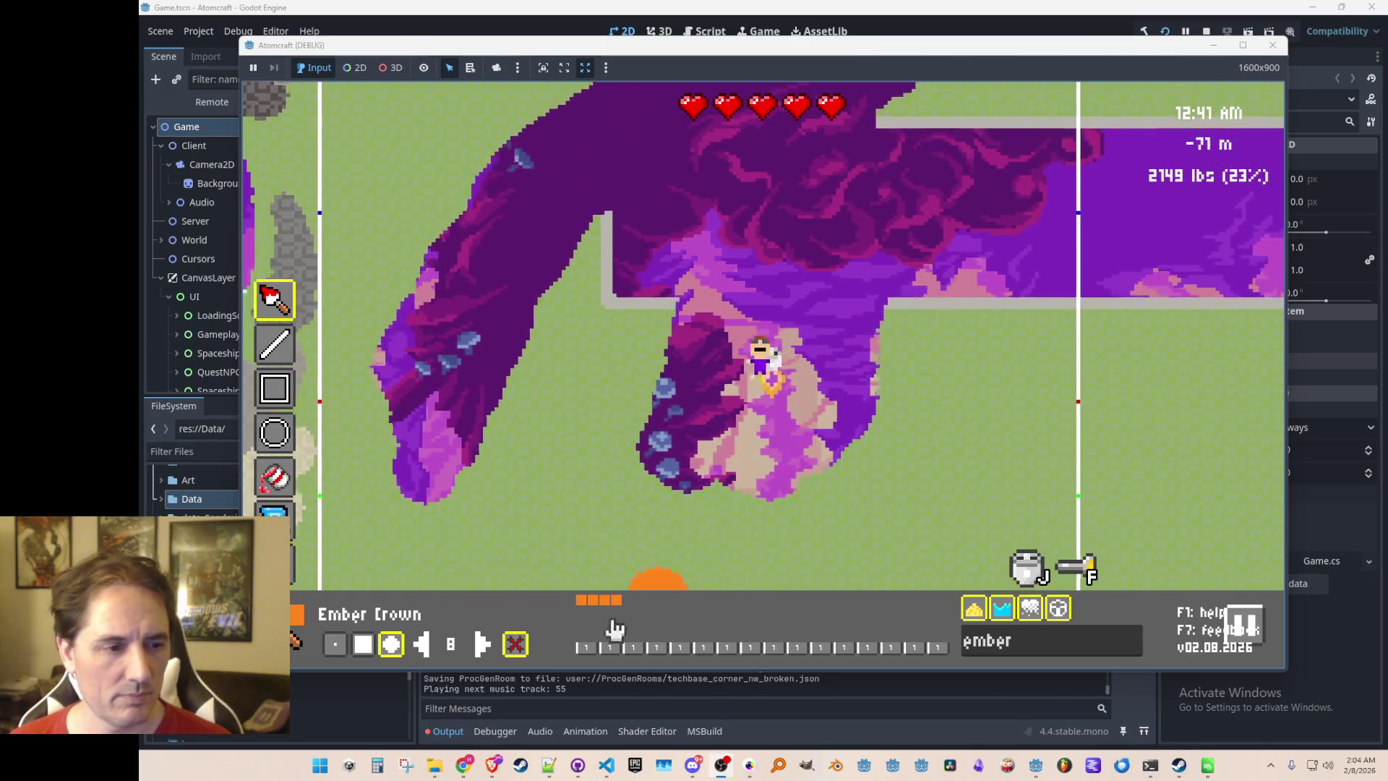
{"action": "mouse_move", "coordinate": [885, 426]}
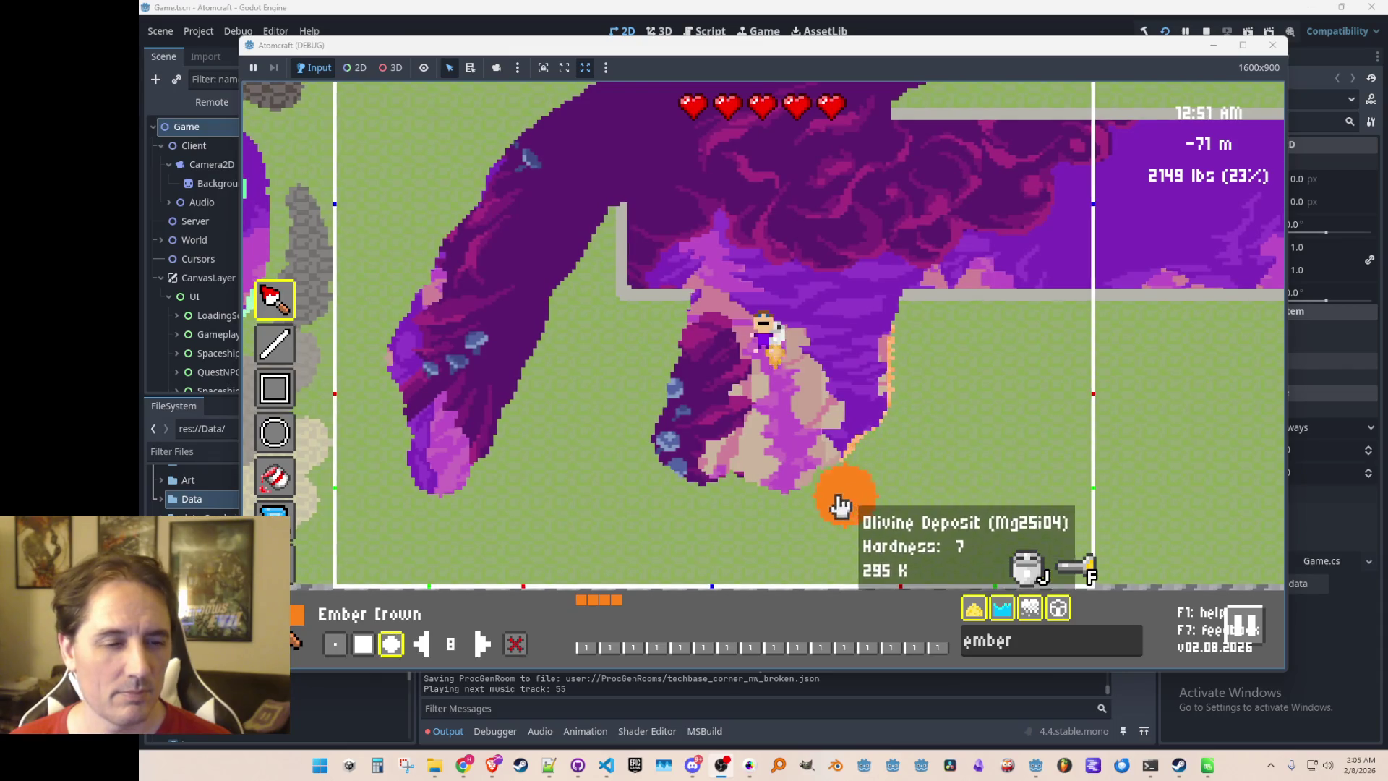
{"action": "mouse_move", "coordinate": [690, 517]}
{"action": "left_mouse_down"}
{"action": "mouse_move", "coordinate": [641, 489]}
{"action": "mouse_move", "coordinate": [636, 465]}
{"action": "mouse_move", "coordinate": [552, 456]}
{"action": "mouse_move", "coordinate": [567, 332]}
{"action": "mouse_move", "coordinate": [589, 297]}
{"action": "mouse_move", "coordinate": [511, 487]}
{"action": "mouse_move", "coordinate": [433, 527]}
{"action": "mouse_move", "coordinate": [377, 475]}
{"action": "mouse_move", "coordinate": [368, 366]}
{"action": "mouse_move", "coordinate": [384, 455]}
{"action": "mouse_move", "coordinate": [400, 252]}
{"action": "left_mouse_up"}
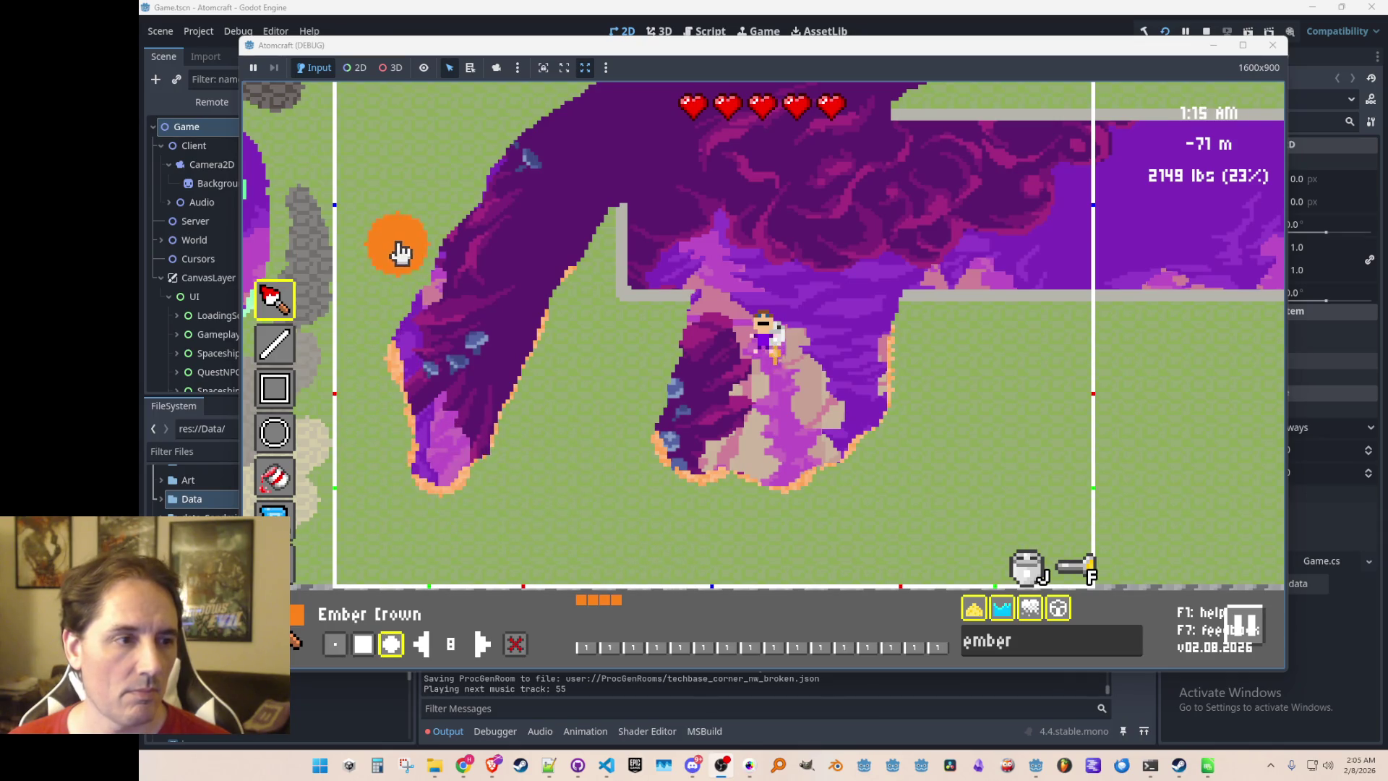
{"action": "key", "text": "w"}
{"action": "key", "text": "a"}
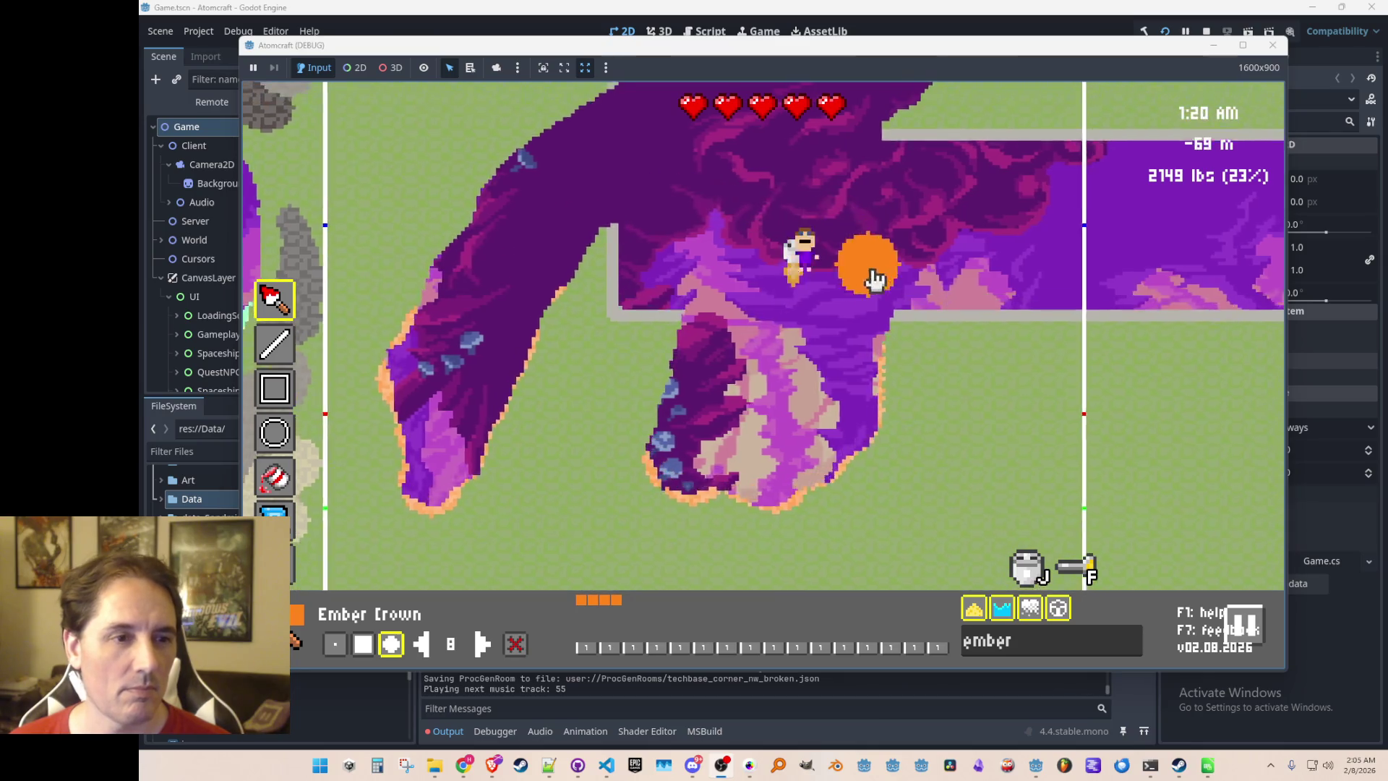
{"action": "mouse_move", "coordinate": [863, 413]}
{"action": "left_mouse_down"}
{"action": "mouse_move", "coordinate": [842, 412]}
{"action": "mouse_move", "coordinate": [898, 344]}
{"action": "mouse_move", "coordinate": [821, 331]}
{"action": "mouse_move", "coordinate": [814, 348]}
{"action": "left_mouse_up"}
Pick Ember Crown Streamer and paint several orange streamer lines down the deposit
{"action": "type", "text": "ber"}
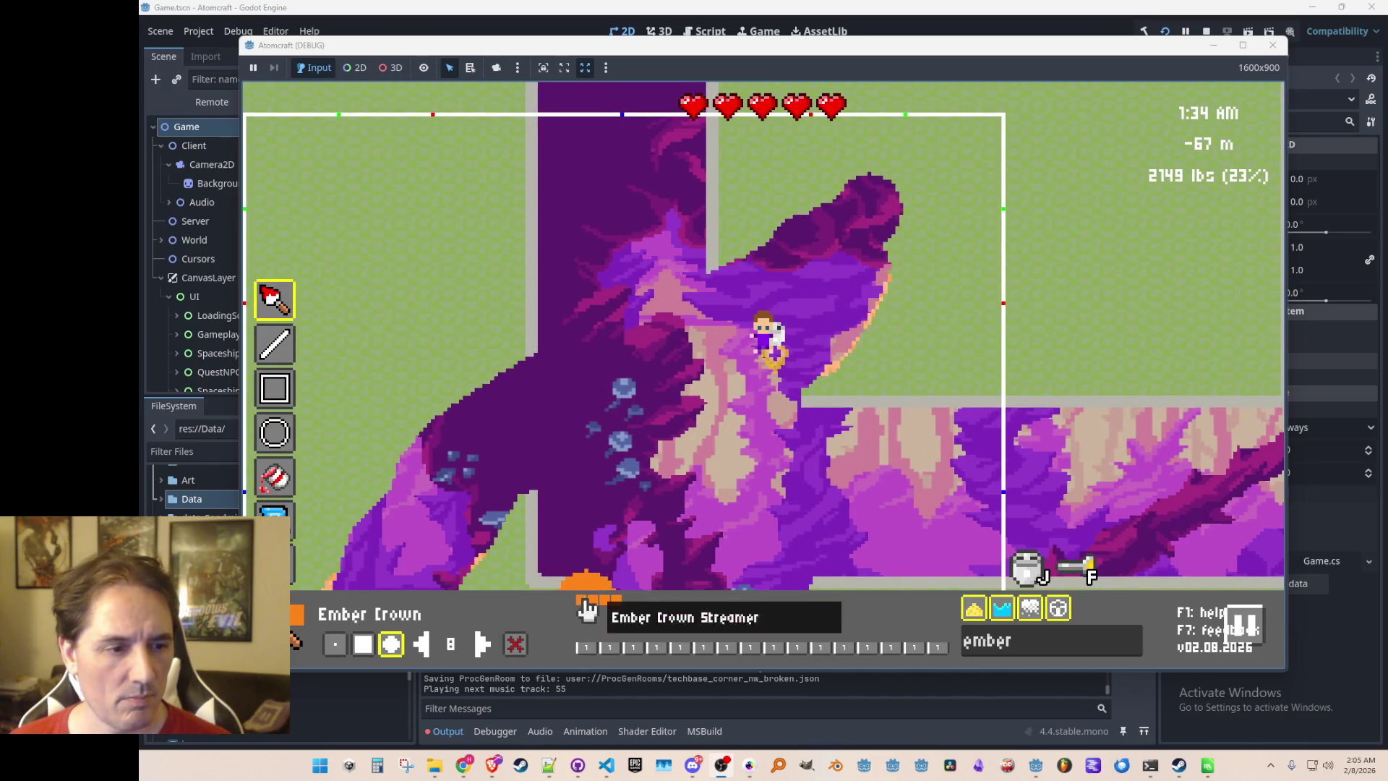
{"action": "left_click", "coordinate": [592, 603]}
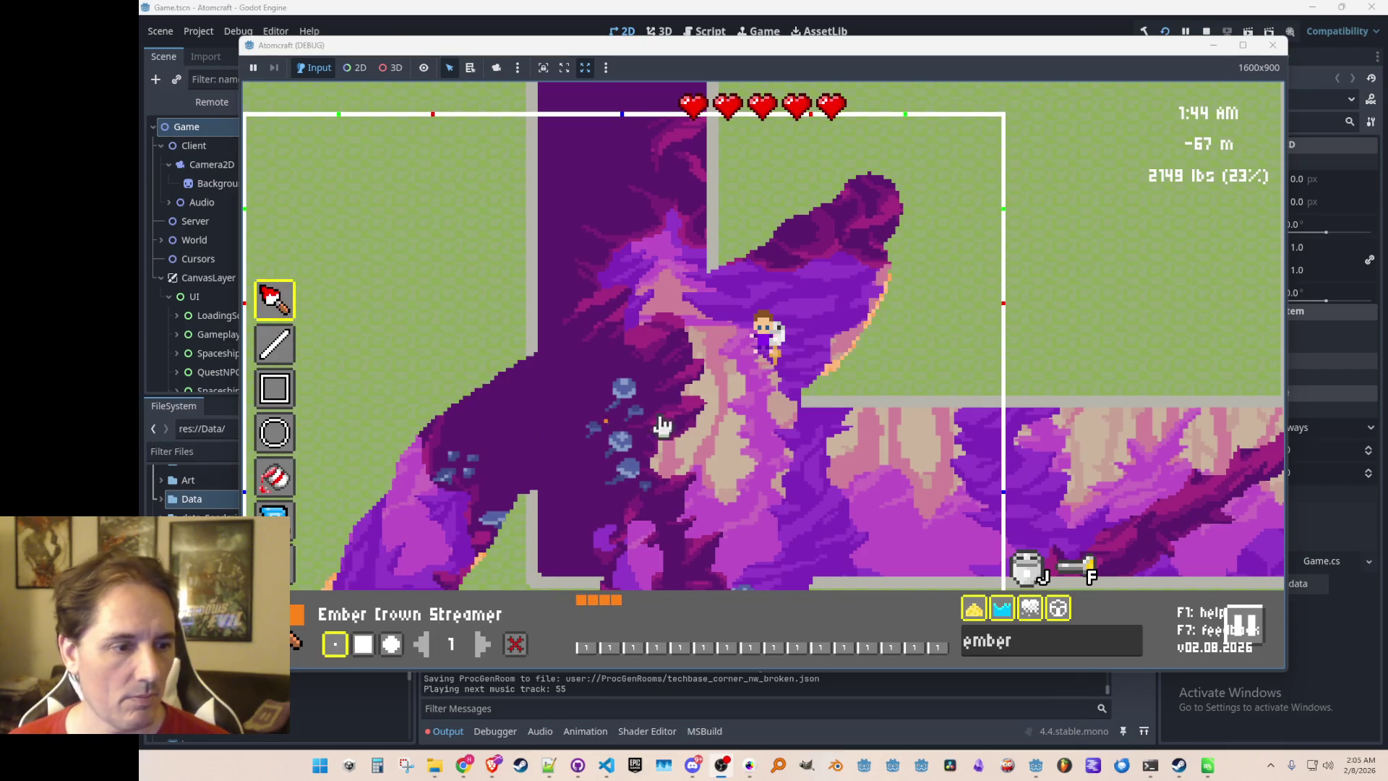
{"action": "left_click_drag", "start_coordinate": [845, 186], "coordinate": [849, 293]}
{"action": "left_click_drag", "start_coordinate": [810, 214], "coordinate": [790, 360]}
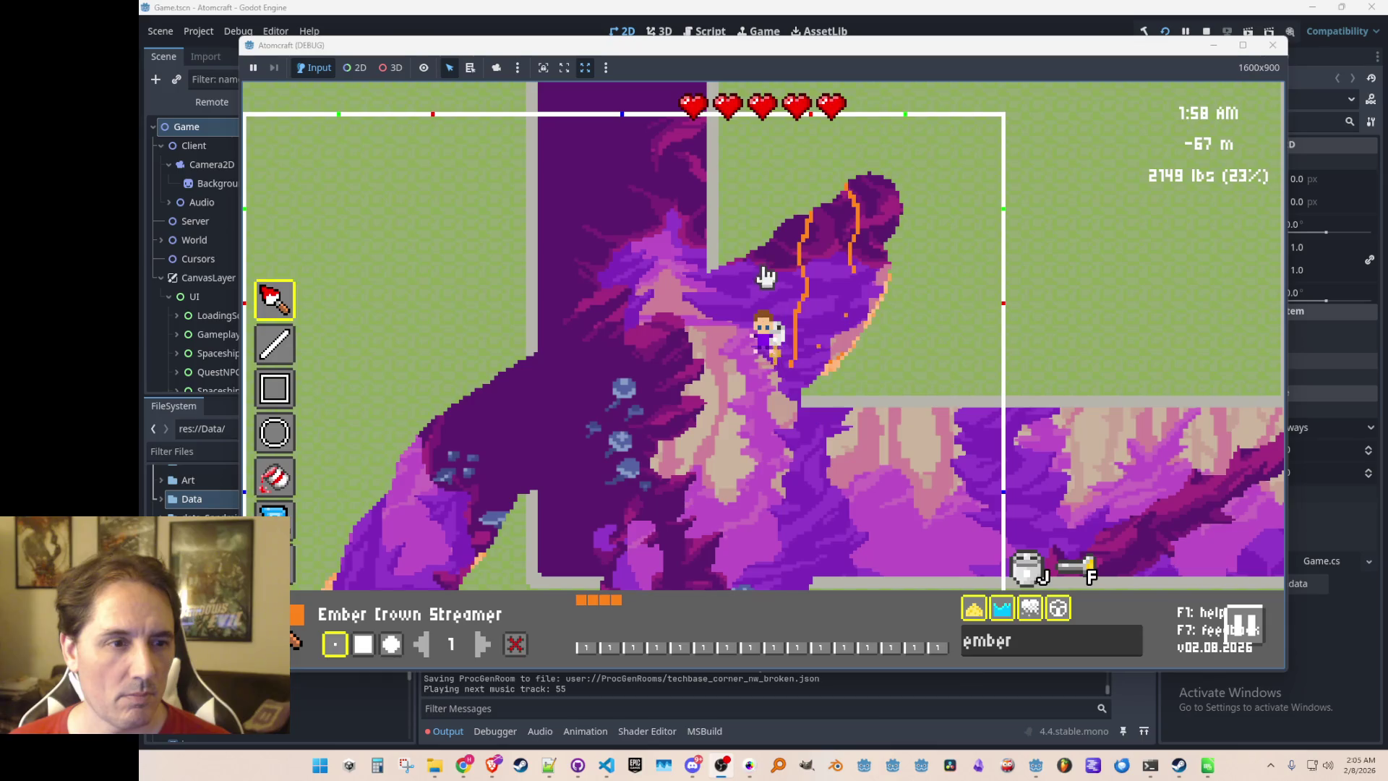
{"action": "left_click_drag", "start_coordinate": [738, 258], "coordinate": [738, 419]}
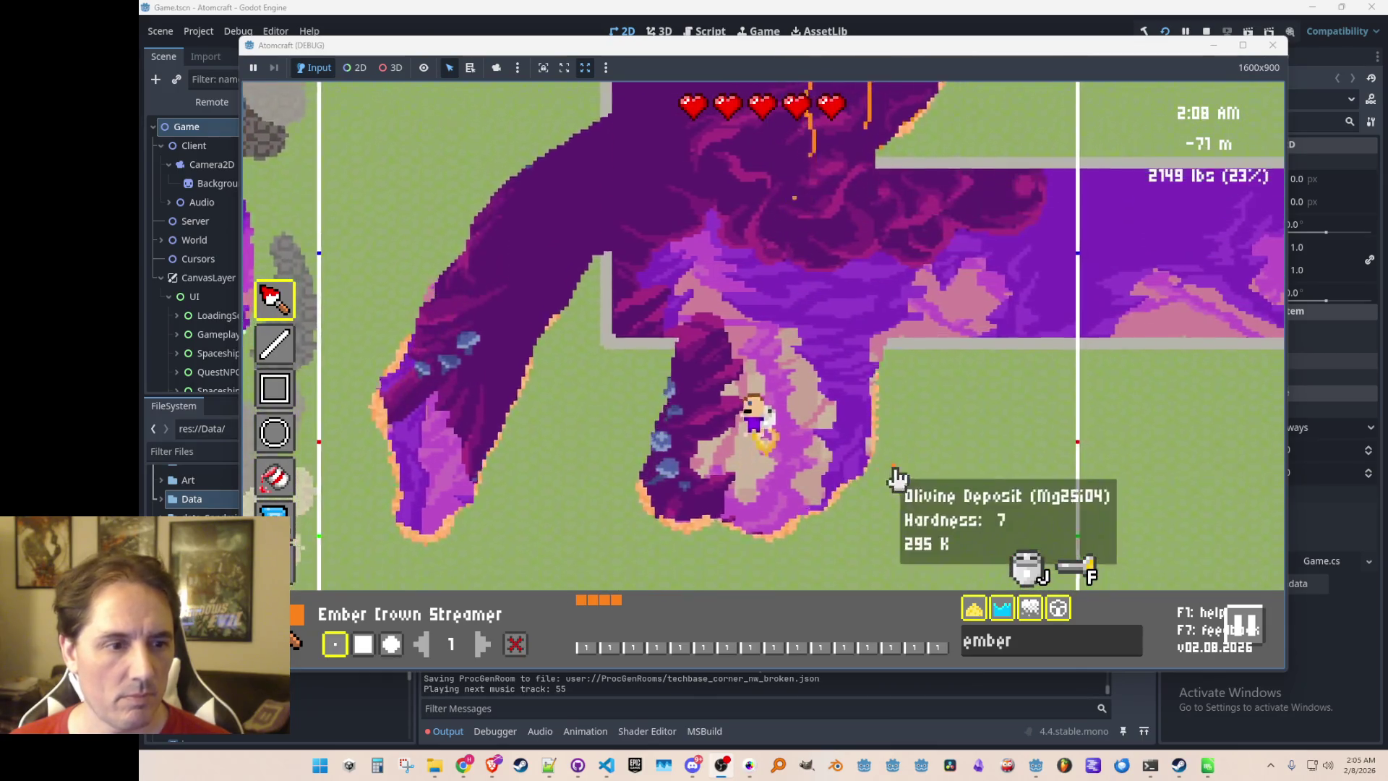
{"action": "left_click_drag", "start_coordinate": [691, 343], "coordinate": [694, 416]}
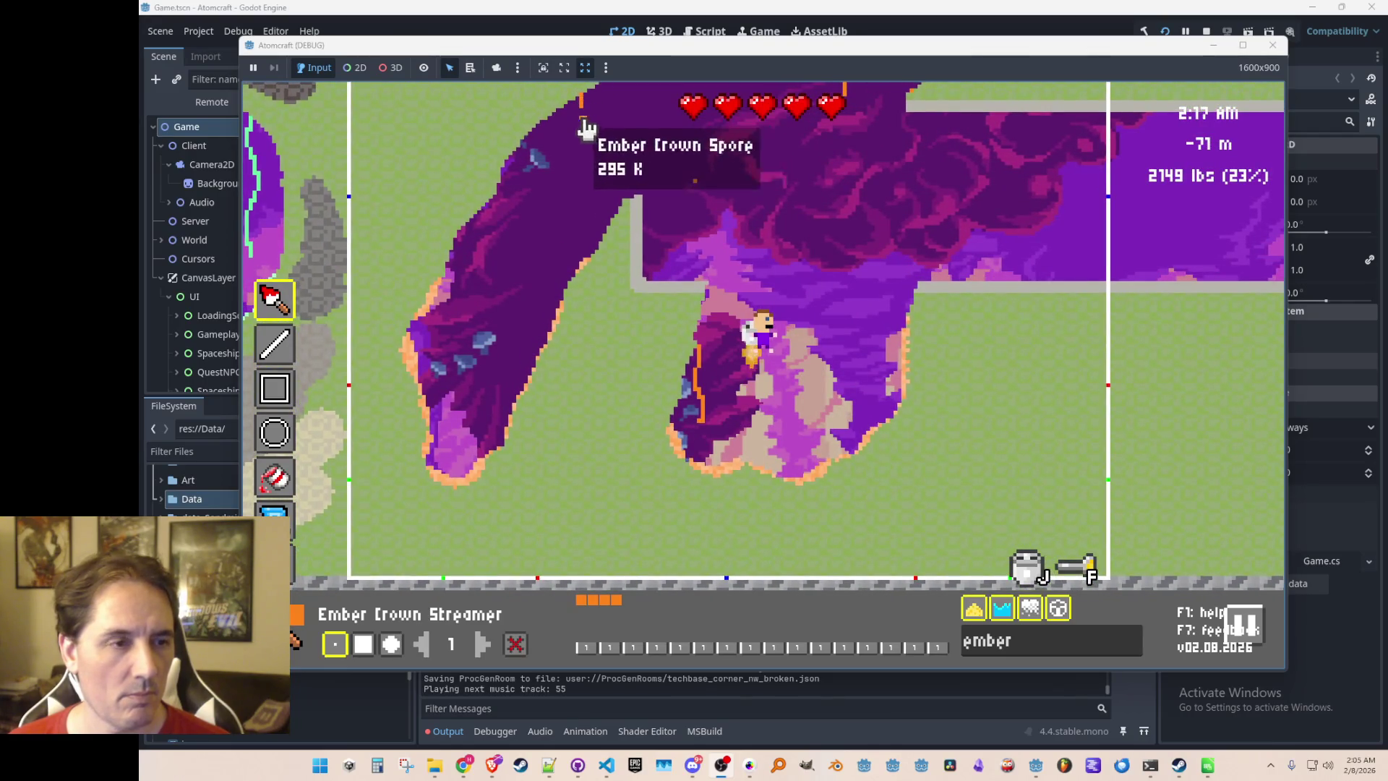
Paint two more streamer lines on the left, fly up, and exit the terrain editor
{"action": "mouse_move", "coordinate": [564, 113]}
{"action": "left_click_drag", "start_coordinate": [564, 114], "coordinate": [555, 230]}
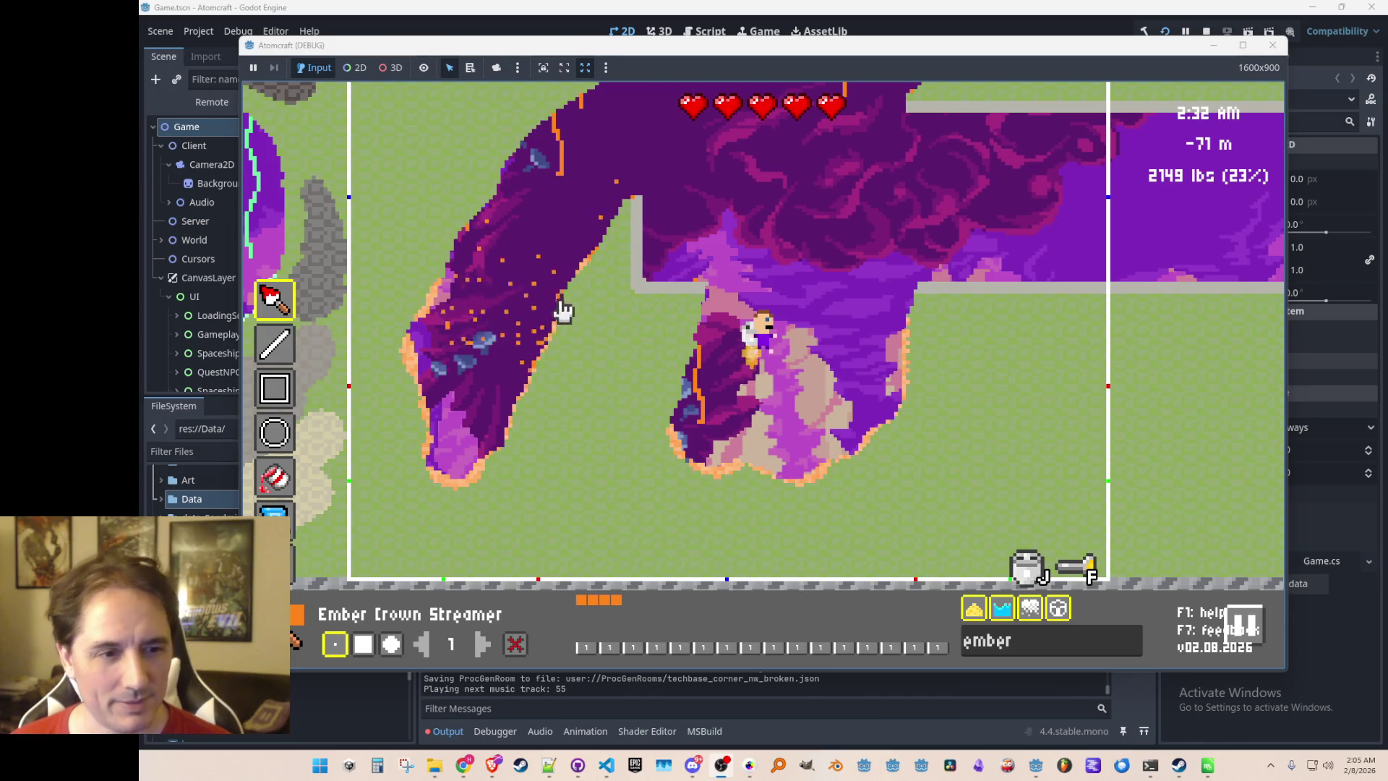
{"action": "left_click_drag", "start_coordinate": [506, 183], "coordinate": [511, 279]}
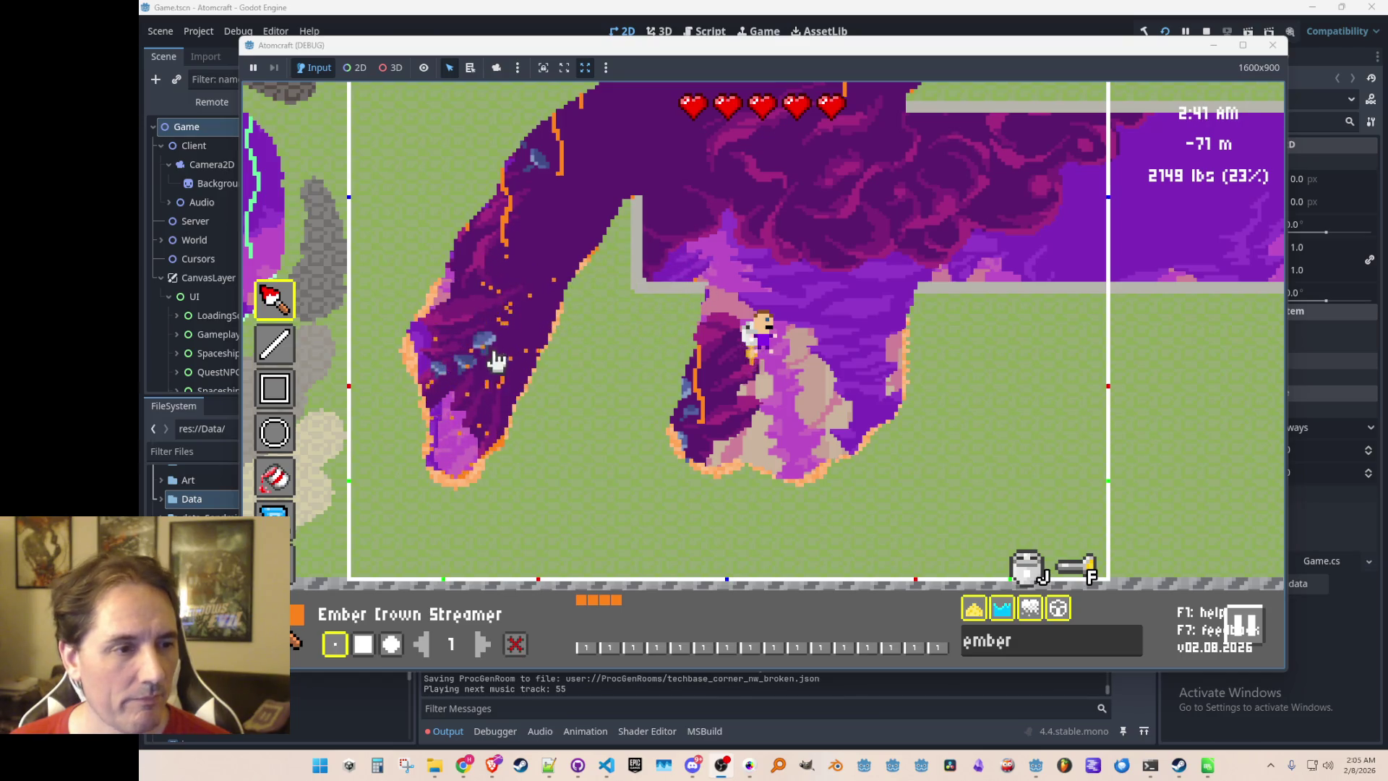
{"action": "key", "text": "w"}
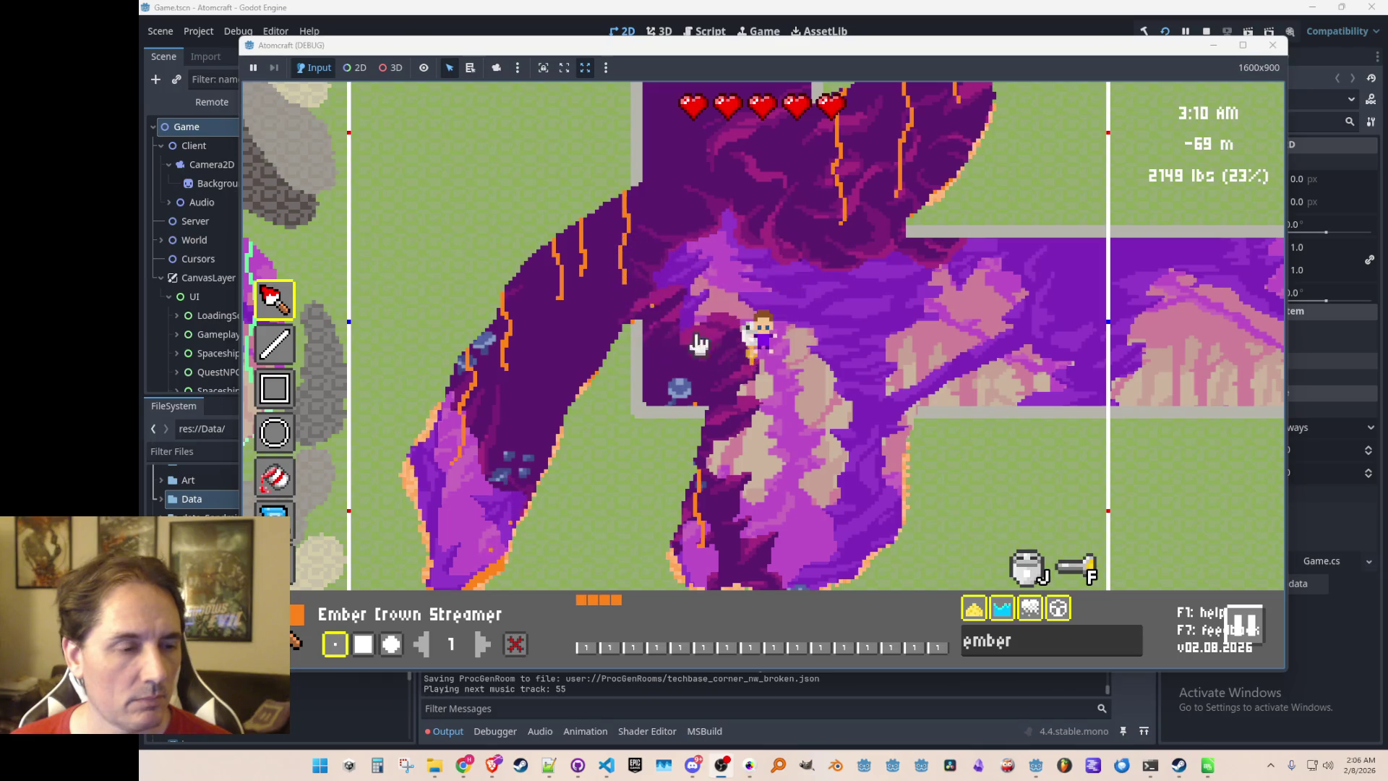
{"action": "key", "text": "Escape"}
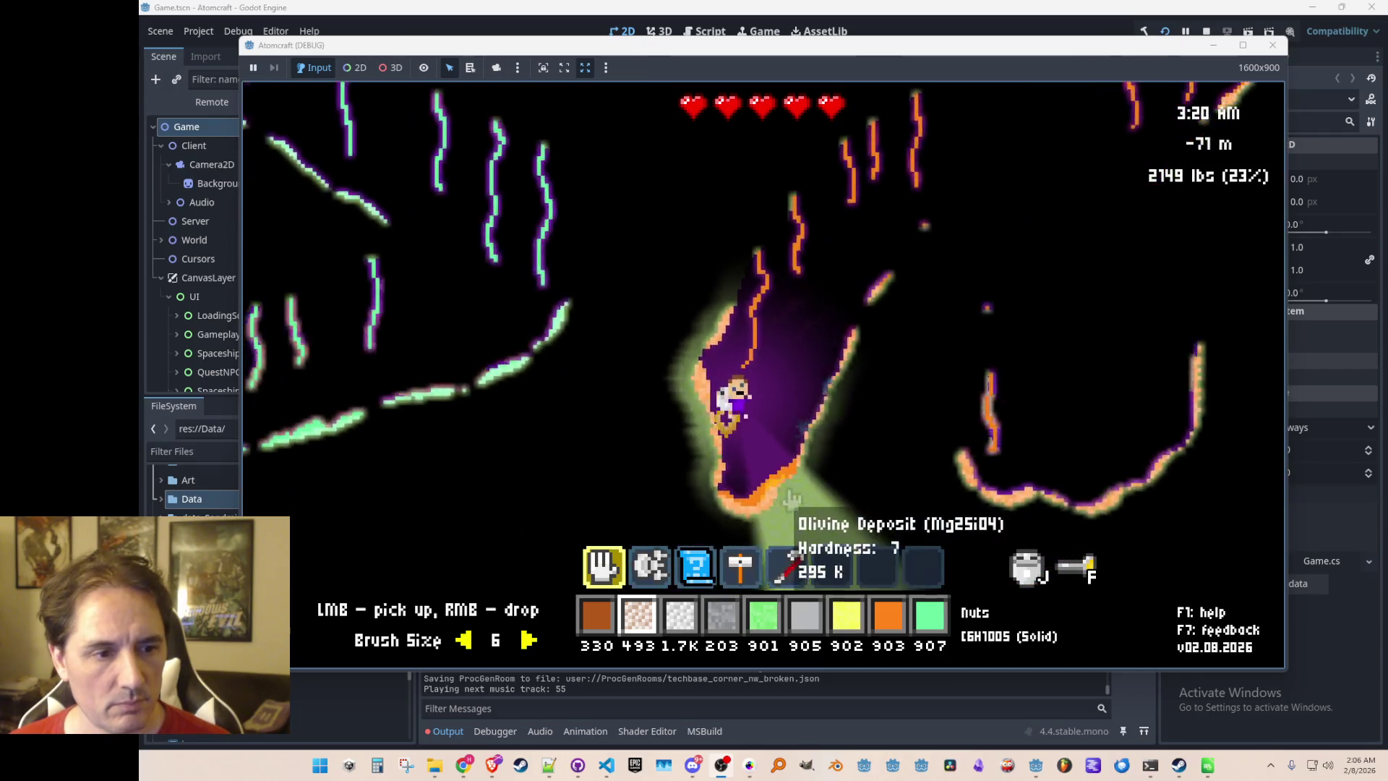
Reopen the terrain editor and paint grey Braggite Deposit patches, including a large new one
{"action": "key", "text": "w"}
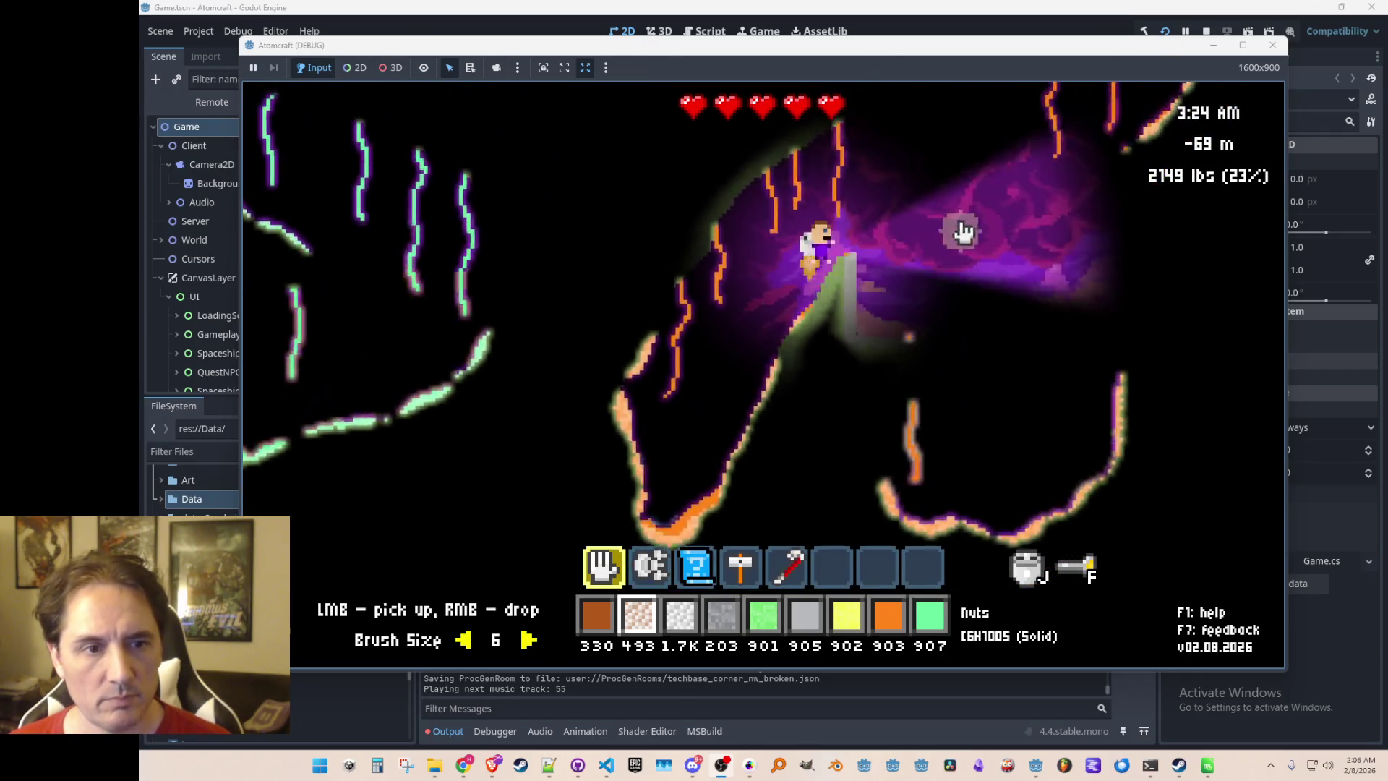
{"action": "key", "text": "Tab"}
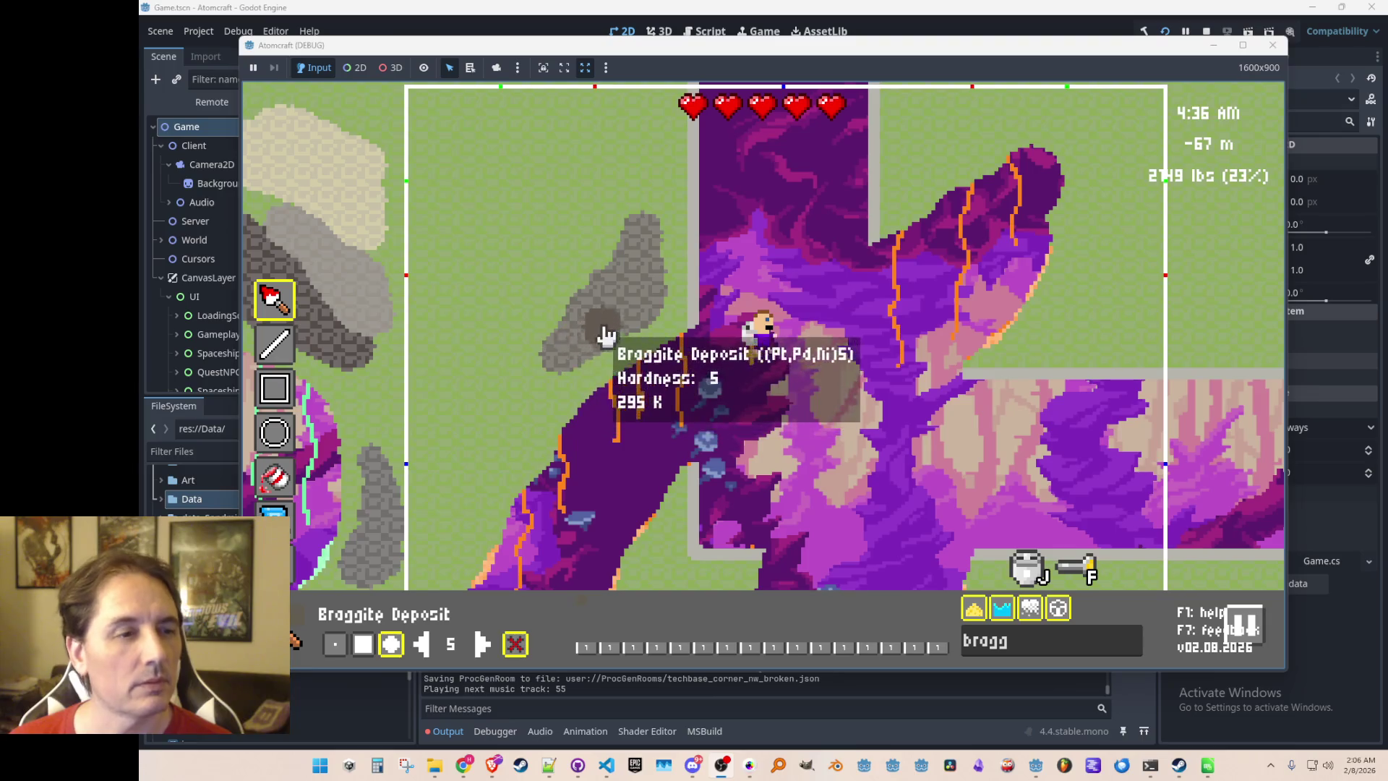
{"action": "mouse_move", "coordinate": [586, 266]}
{"action": "left_mouse_down"}
{"action": "mouse_move", "coordinate": [628, 171]}
{"action": "mouse_move", "coordinate": [635, 238]}
{"action": "mouse_move", "coordinate": [651, 247]}
{"action": "left_mouse_up"}
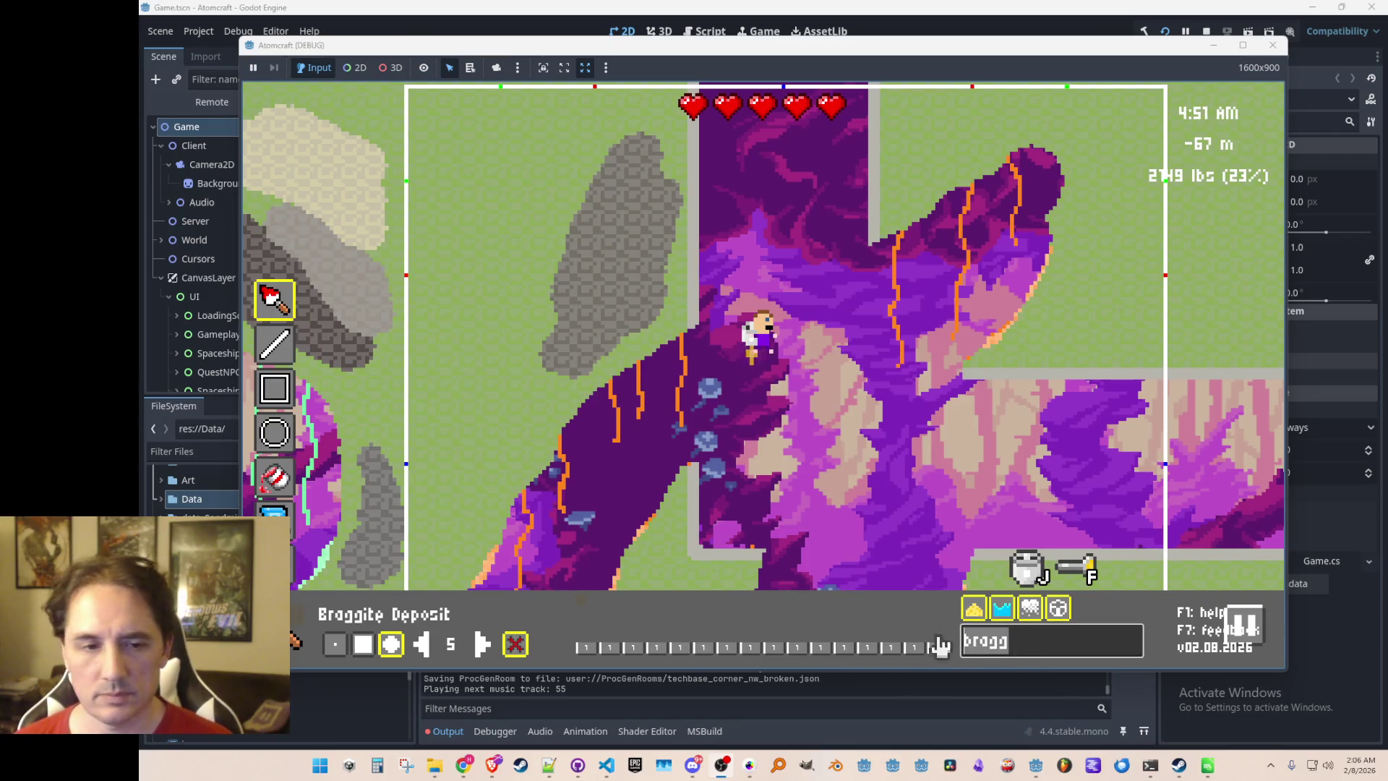
{"action": "key", "text": "s"}
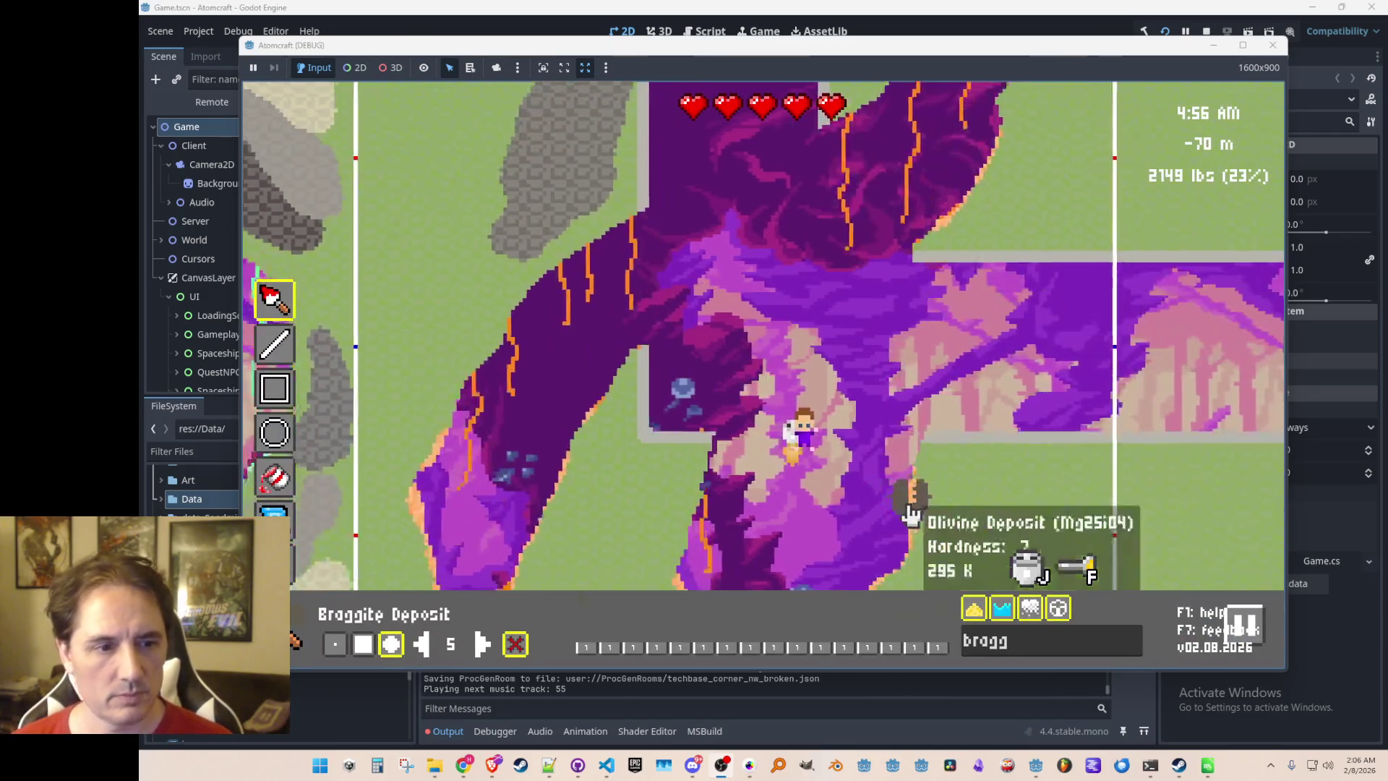
{"action": "mouse_move", "coordinate": [987, 448]}
{"action": "left_mouse_down"}
{"action": "mouse_move", "coordinate": [1041, 484]}
{"action": "mouse_move", "coordinate": [1006, 479]}
{"action": "mouse_move", "coordinate": [1010, 443]}
{"action": "mouse_move", "coordinate": [1062, 402]}
{"action": "mouse_move", "coordinate": [1038, 470]}
{"action": "left_mouse_up"}
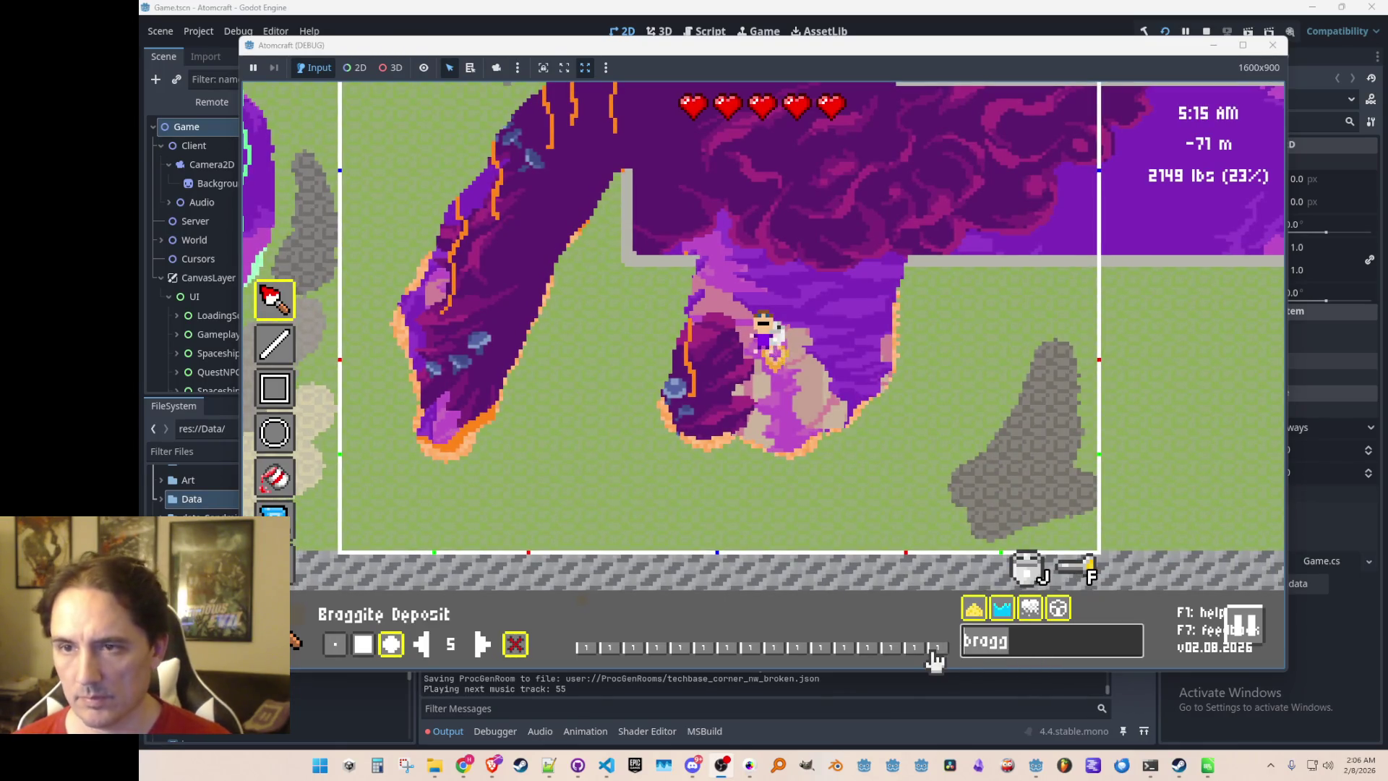
Search 'ira', choose Irarsite Deposit, and paint Irarsite blobs onto the grass
{"action": "type", "text": "irar"}
{"action": "left_click", "coordinate": [590, 620]}
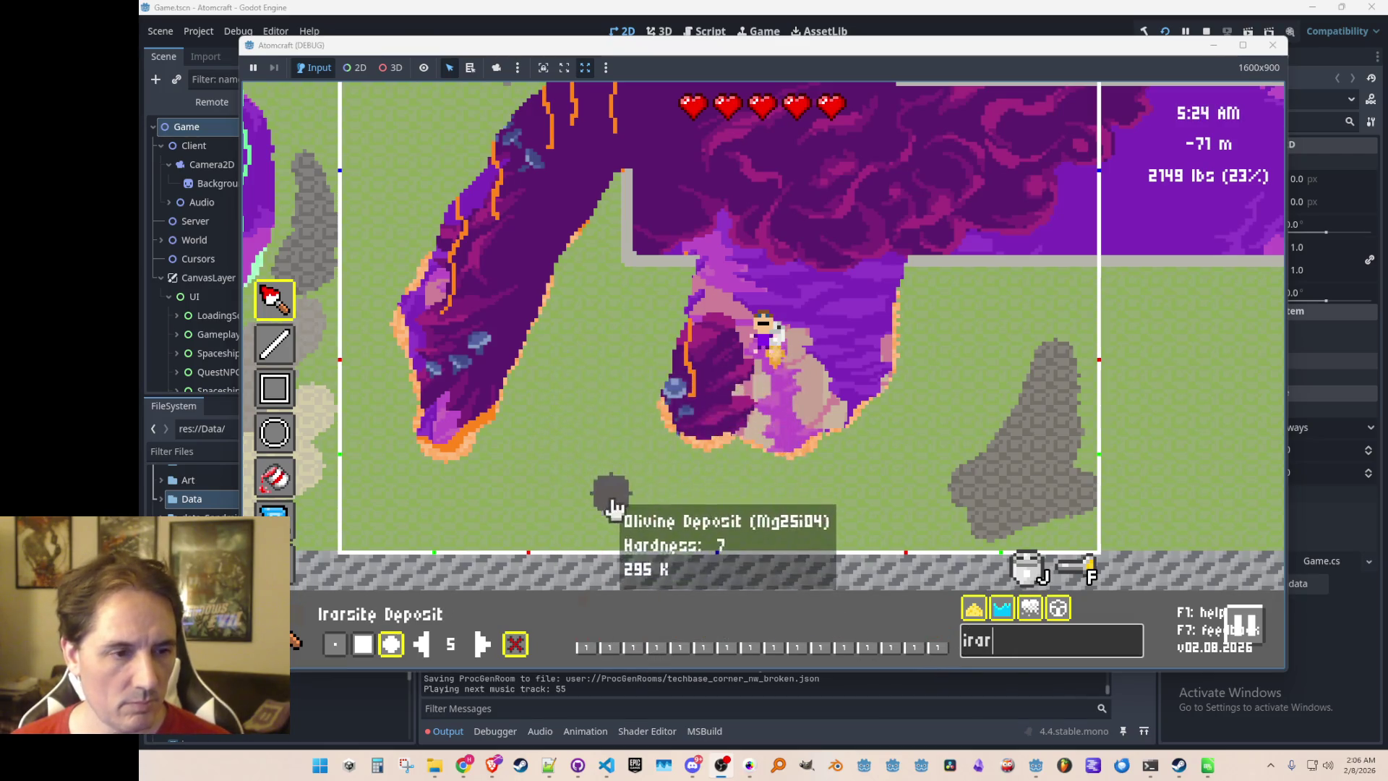
{"action": "mouse_move", "coordinate": [567, 428]}
{"action": "left_mouse_down"}
{"action": "mouse_move", "coordinate": [597, 480]}
{"action": "mouse_move", "coordinate": [623, 470]}
{"action": "mouse_move", "coordinate": [597, 499]}
{"action": "mouse_move", "coordinate": [605, 431]}
{"action": "mouse_move", "coordinate": [582, 463]}
{"action": "left_mouse_up"}
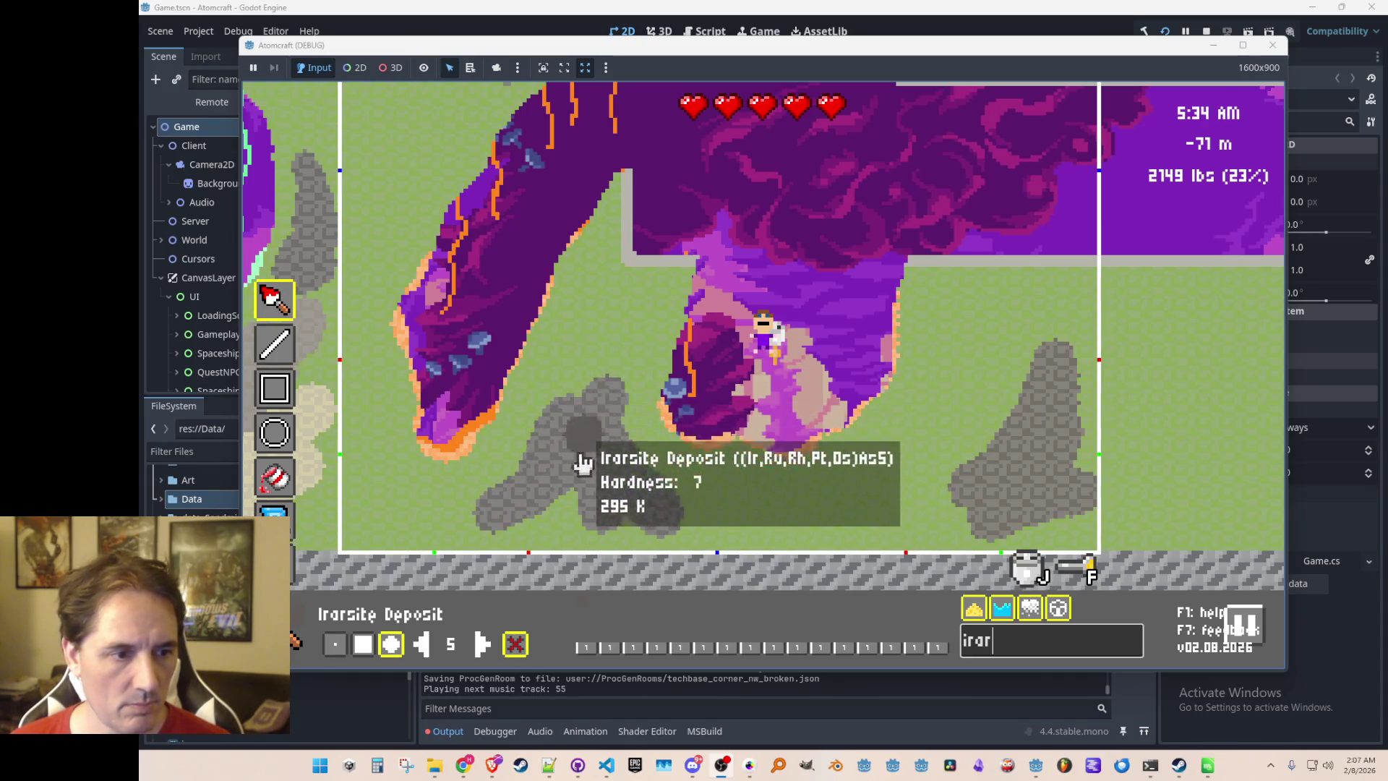
{"action": "type", "text": "w"}
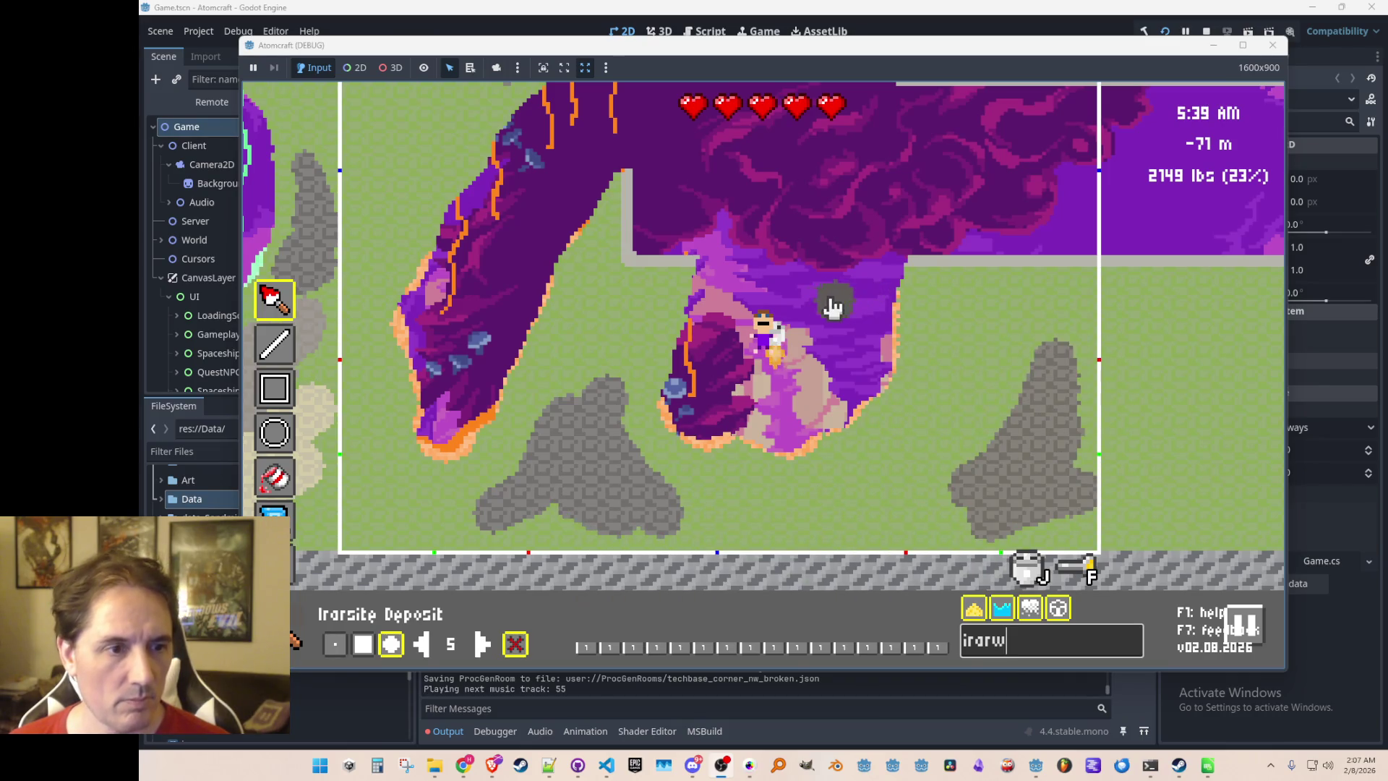
{"action": "left_click", "coordinate": [822, 307]}
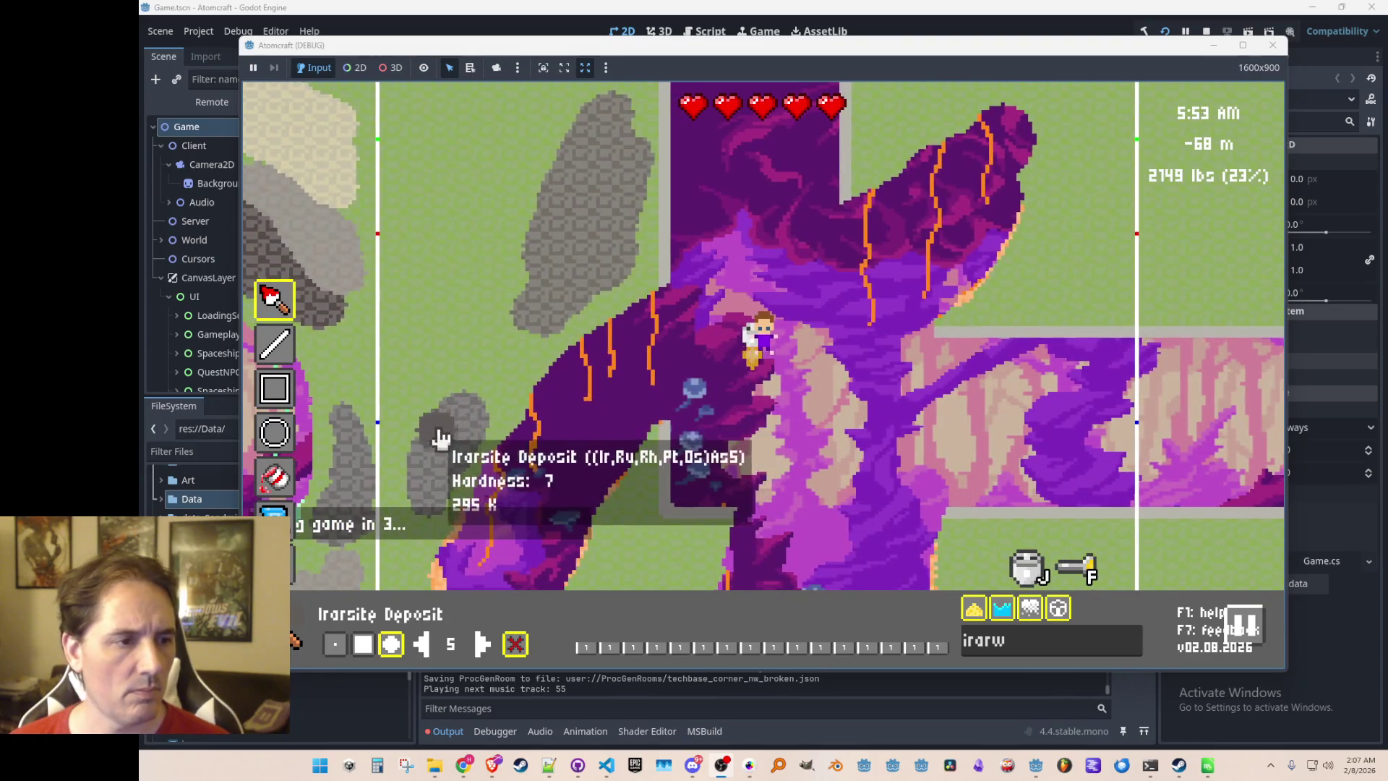
{"action": "mouse_move", "coordinate": [480, 406]}
{"action": "left_mouse_down"}
{"action": "mouse_move", "coordinate": [412, 393]}
{"action": "mouse_move", "coordinate": [432, 396]}
{"action": "left_mouse_up"}
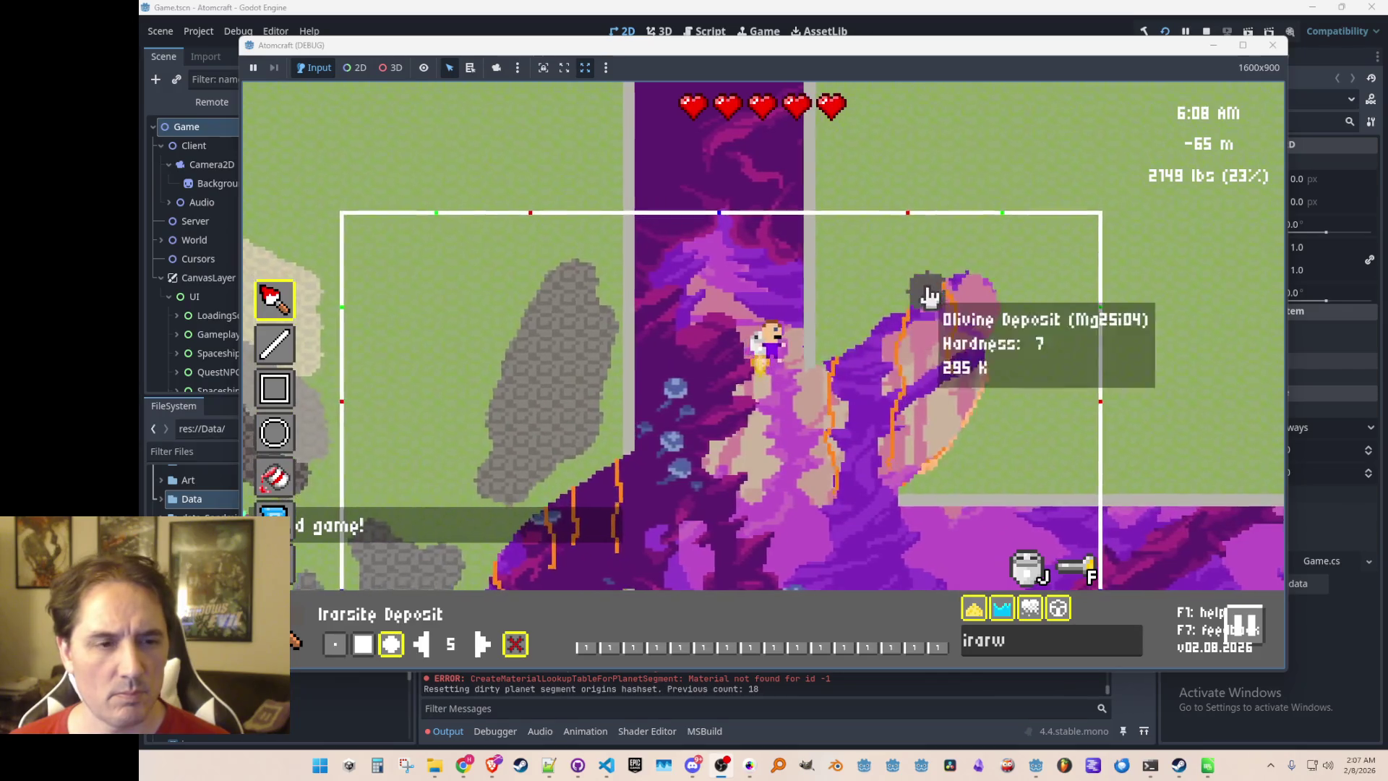
{"action": "mouse_move", "coordinate": [893, 259]}
{"action": "left_mouse_down"}
{"action": "mouse_move", "coordinate": [834, 254]}
{"action": "mouse_move", "coordinate": [896, 260]}
{"action": "left_mouse_up"}
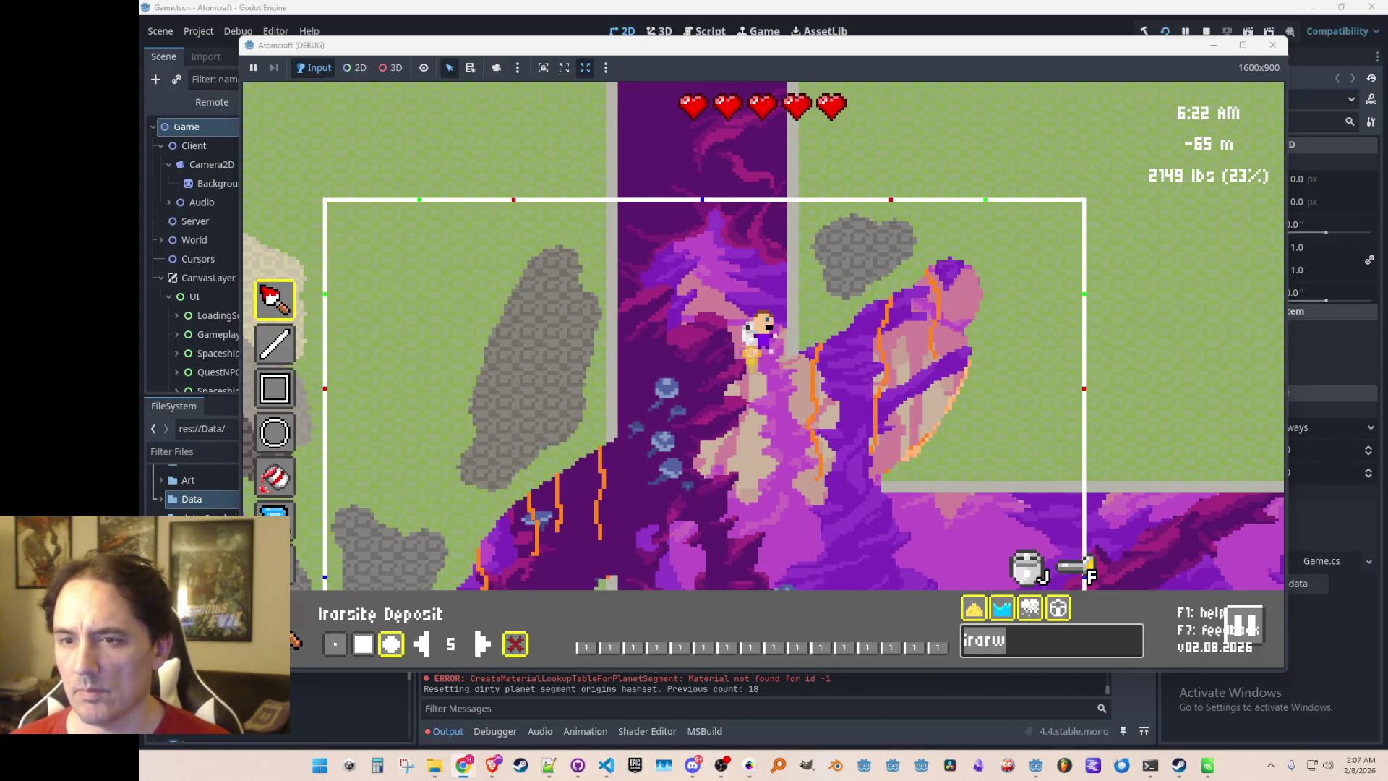
Search 'laur', choose Laurite Deposit, and paint striped Laurite patches on the terrain
{"action": "left_click", "coordinate": [1021, 653]}
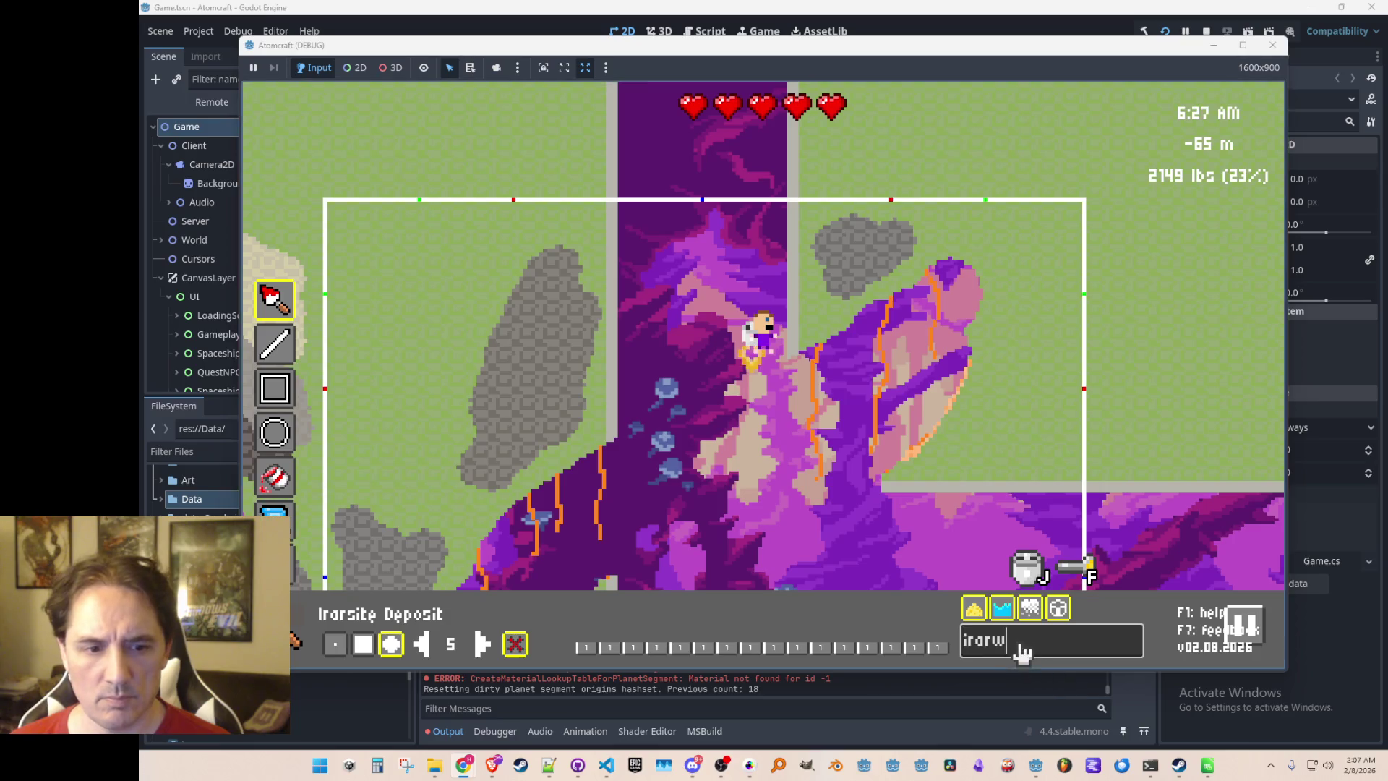
{"action": "type", "text": "laur"}
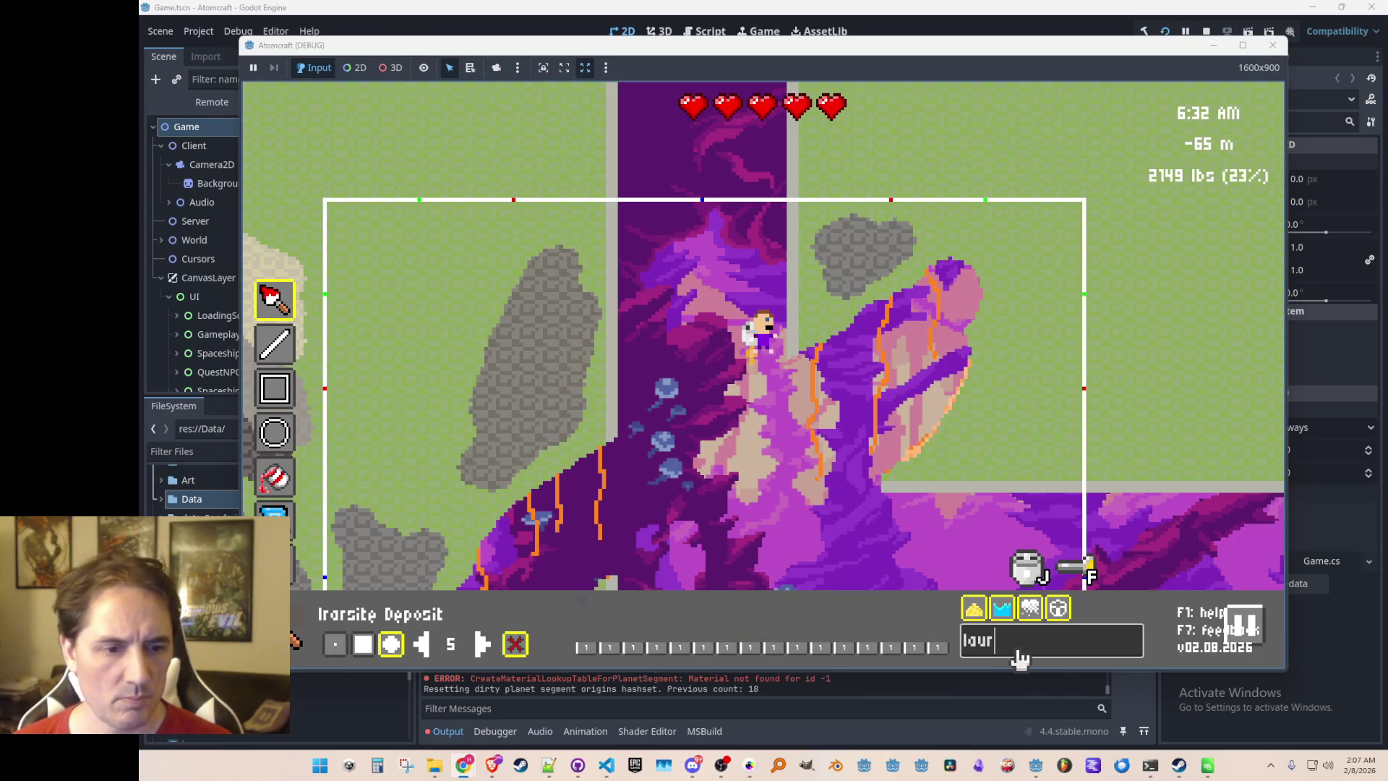
{"action": "left_click", "coordinate": [585, 646]}
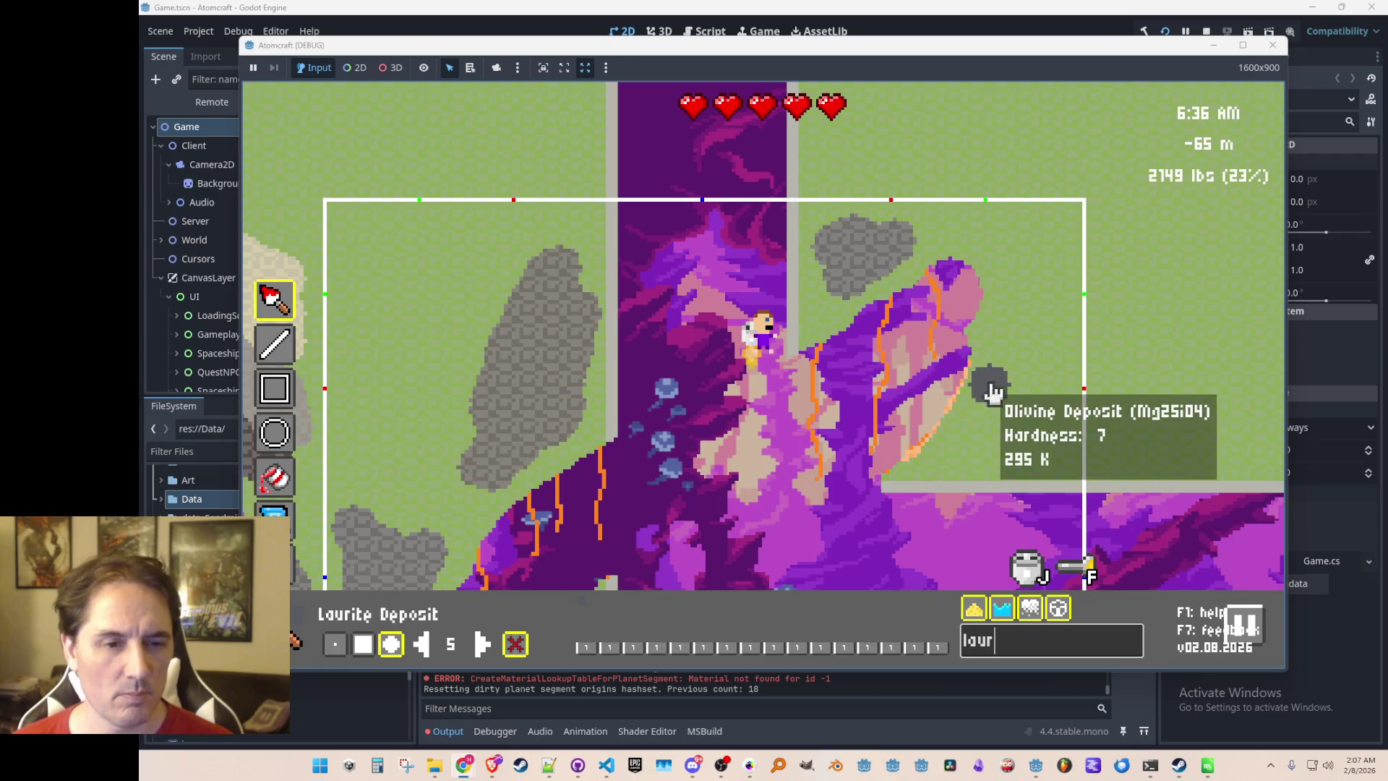
{"action": "mouse_move", "coordinate": [1035, 293]}
{"action": "left_mouse_down"}
{"action": "mouse_move", "coordinate": [982, 437]}
{"action": "mouse_move", "coordinate": [1021, 448]}
{"action": "left_mouse_up"}
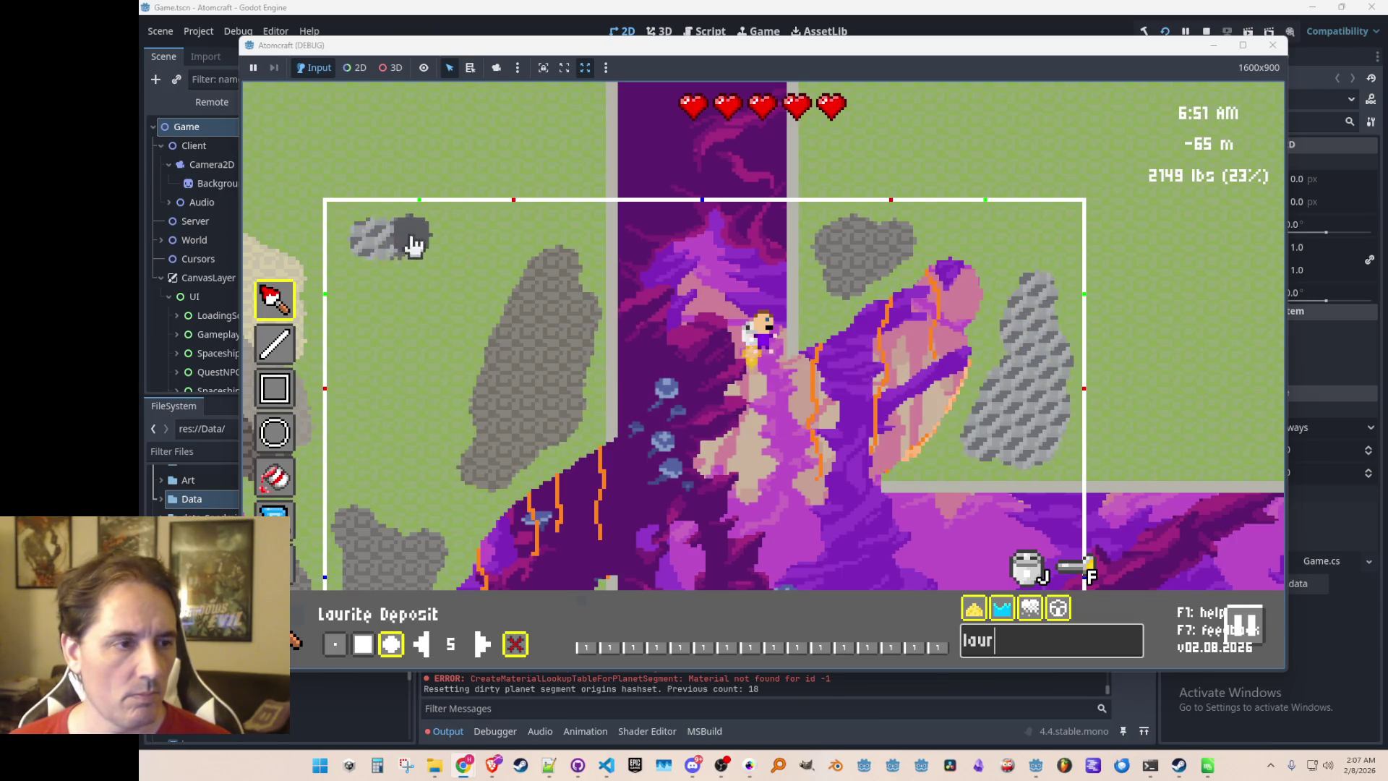
{"action": "left_click_drag", "start_coordinate": [367, 318], "coordinate": [433, 259]}
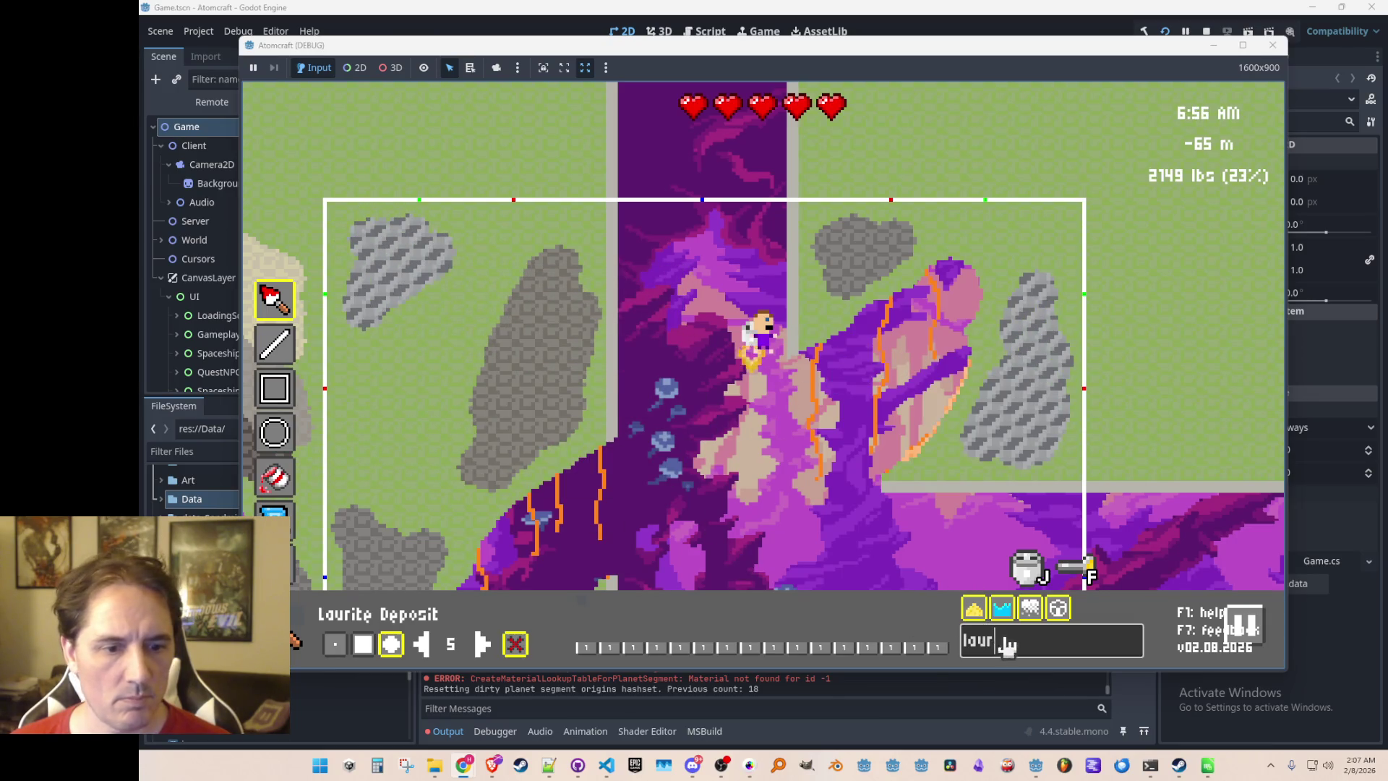
{"action": "key", "text": "BackSpace"}
{"action": "key", "text": "BackSpace"}
{"action": "key", "text": "BackSpace"}
Search 'erli', choose Erlichmanite Deposit, and paint two hatched Erlichmanite areas
{"action": "type", "text": "erlic"}
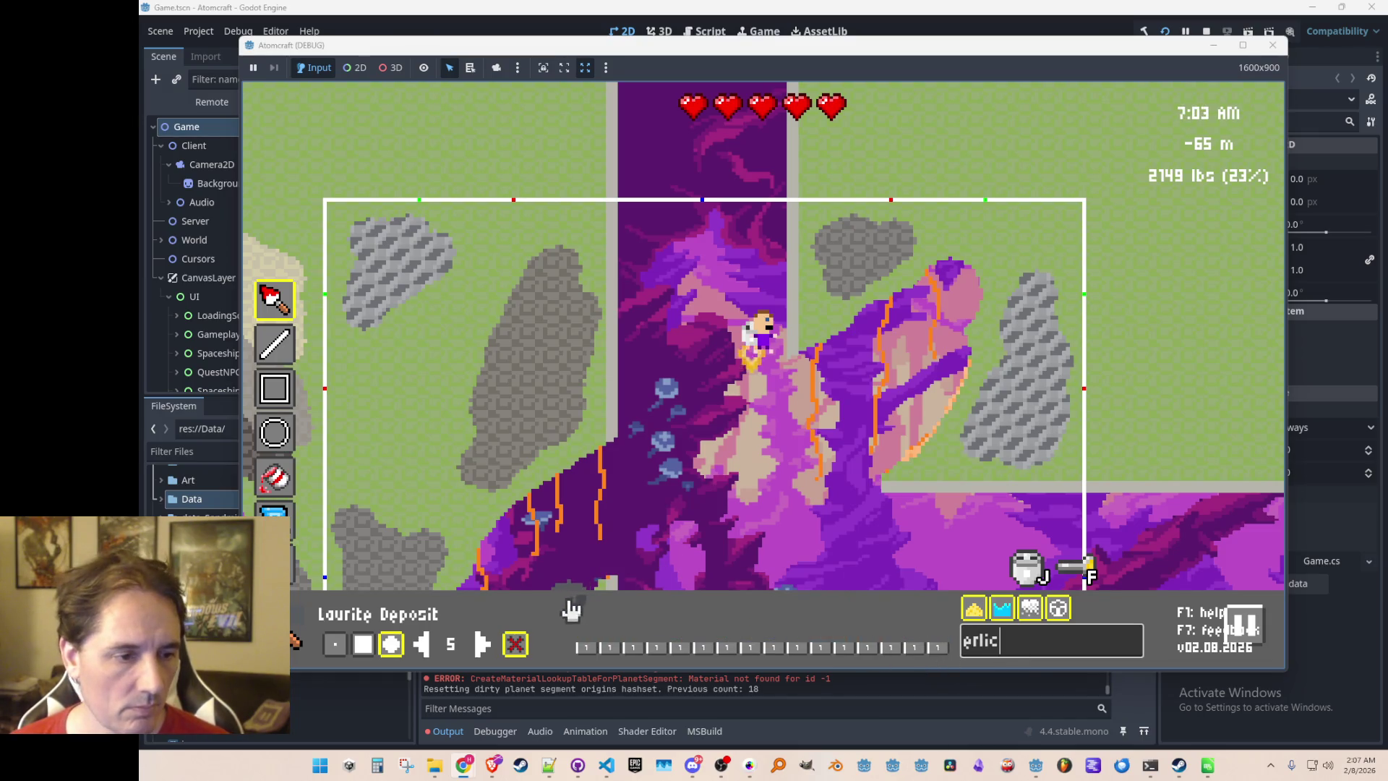
{"action": "left_click", "coordinate": [578, 602]}
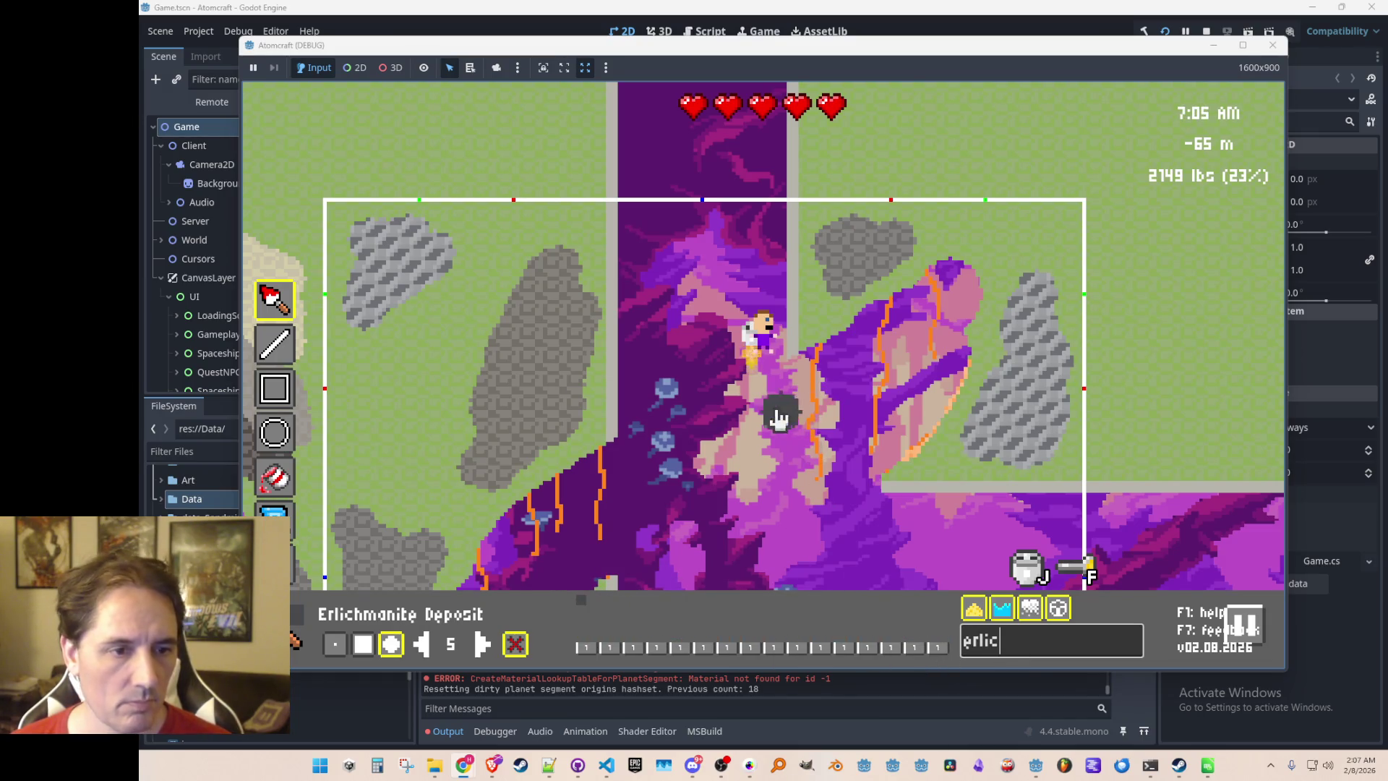
{"action": "left_click", "coordinate": [756, 421]}
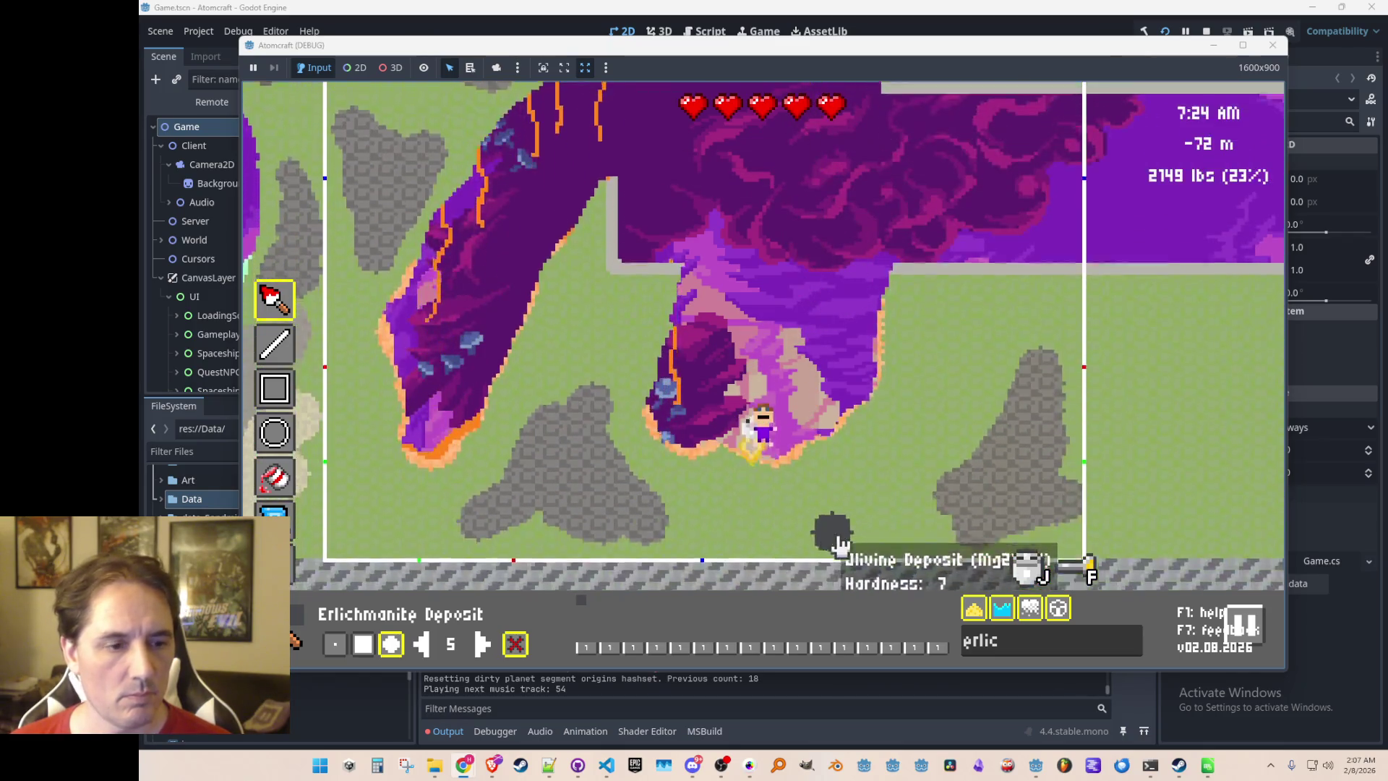
{"action": "mouse_move", "coordinate": [870, 453]}
{"action": "left_mouse_down"}
{"action": "mouse_move", "coordinate": [912, 450]}
{"action": "mouse_move", "coordinate": [911, 427]}
{"action": "mouse_move", "coordinate": [935, 406]}
{"action": "mouse_move", "coordinate": [944, 439]}
{"action": "left_mouse_up"}
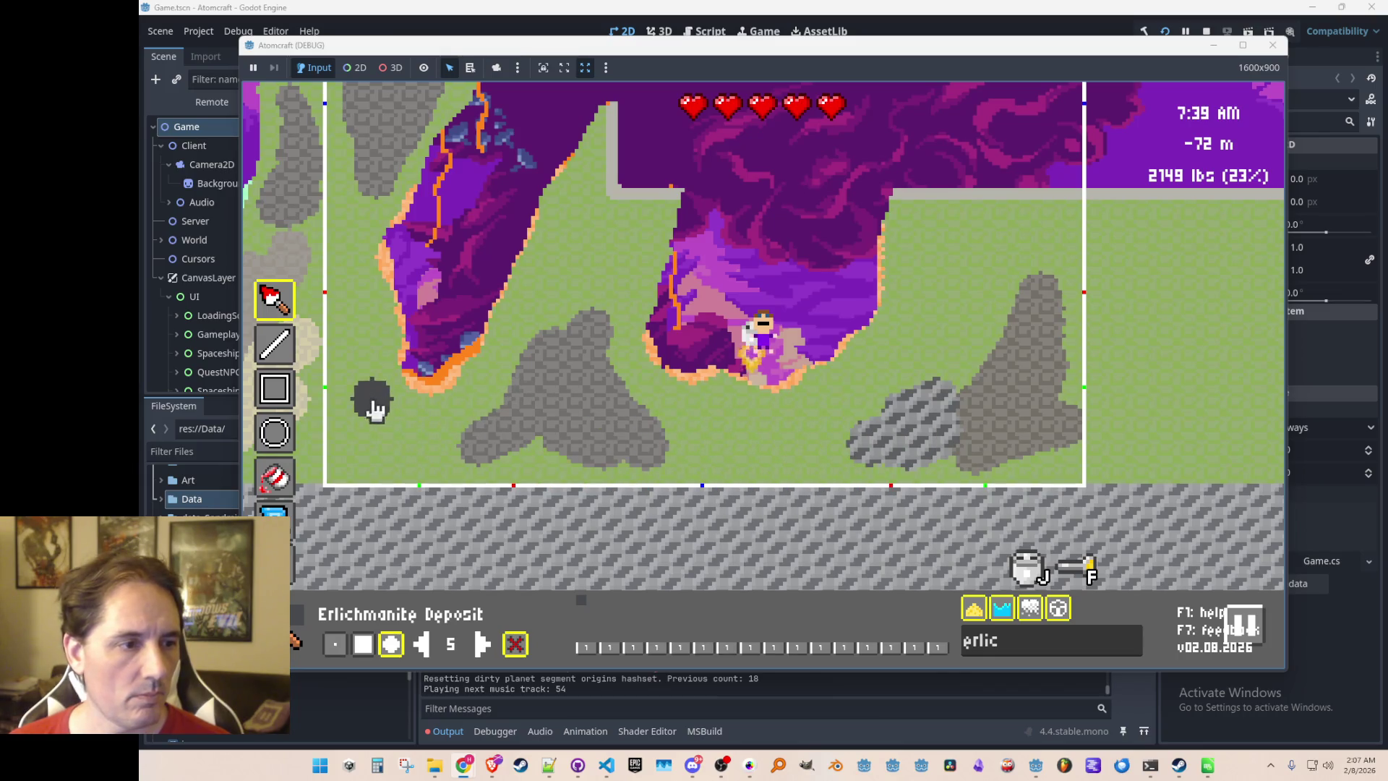
{"action": "mouse_move", "coordinate": [477, 424]}
{"action": "left_mouse_down"}
{"action": "mouse_move", "coordinate": [471, 440]}
{"action": "mouse_move", "coordinate": [527, 402]}
{"action": "mouse_move", "coordinate": [532, 363]}
{"action": "left_mouse_up"}
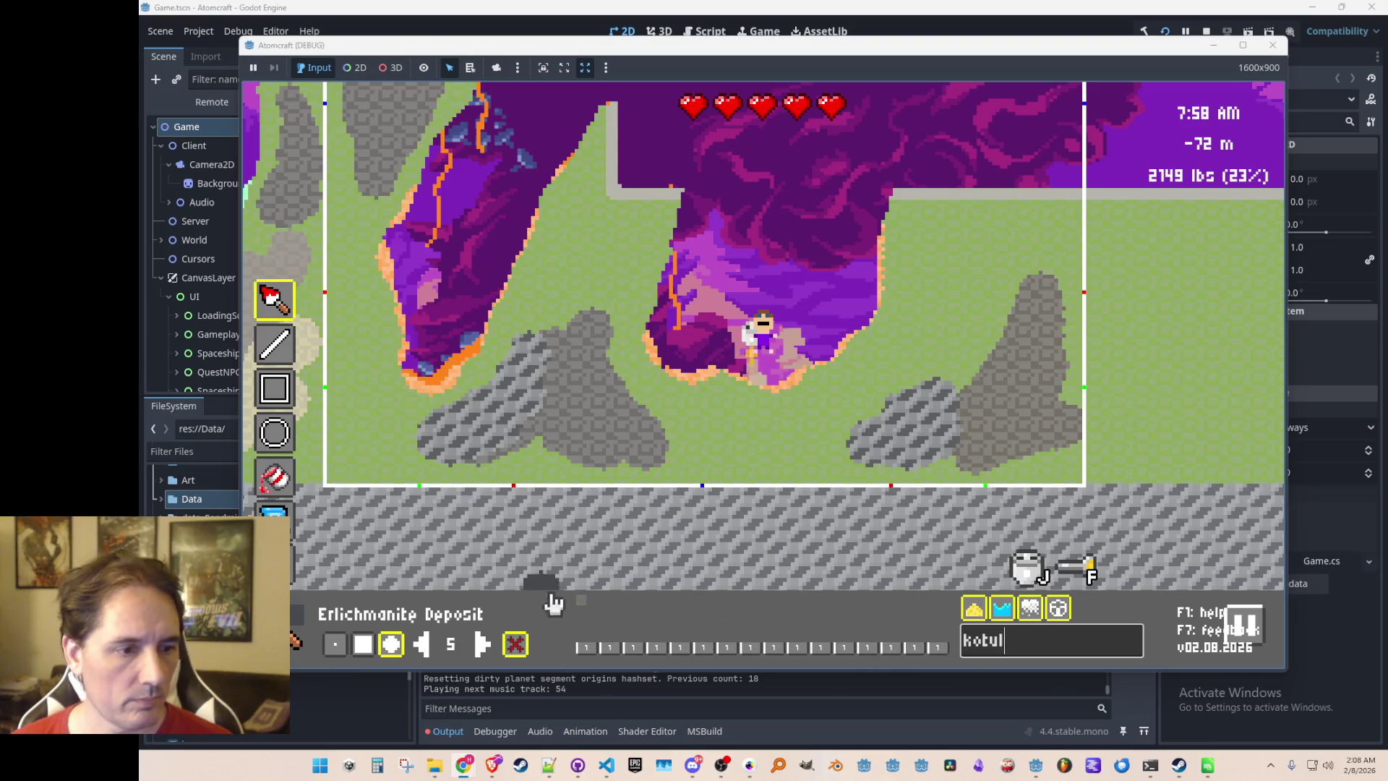
Paint four grey Kotulskite Deposit patches on the grass, then search materials for crude oil
{"action": "left_click", "coordinate": [580, 599]}
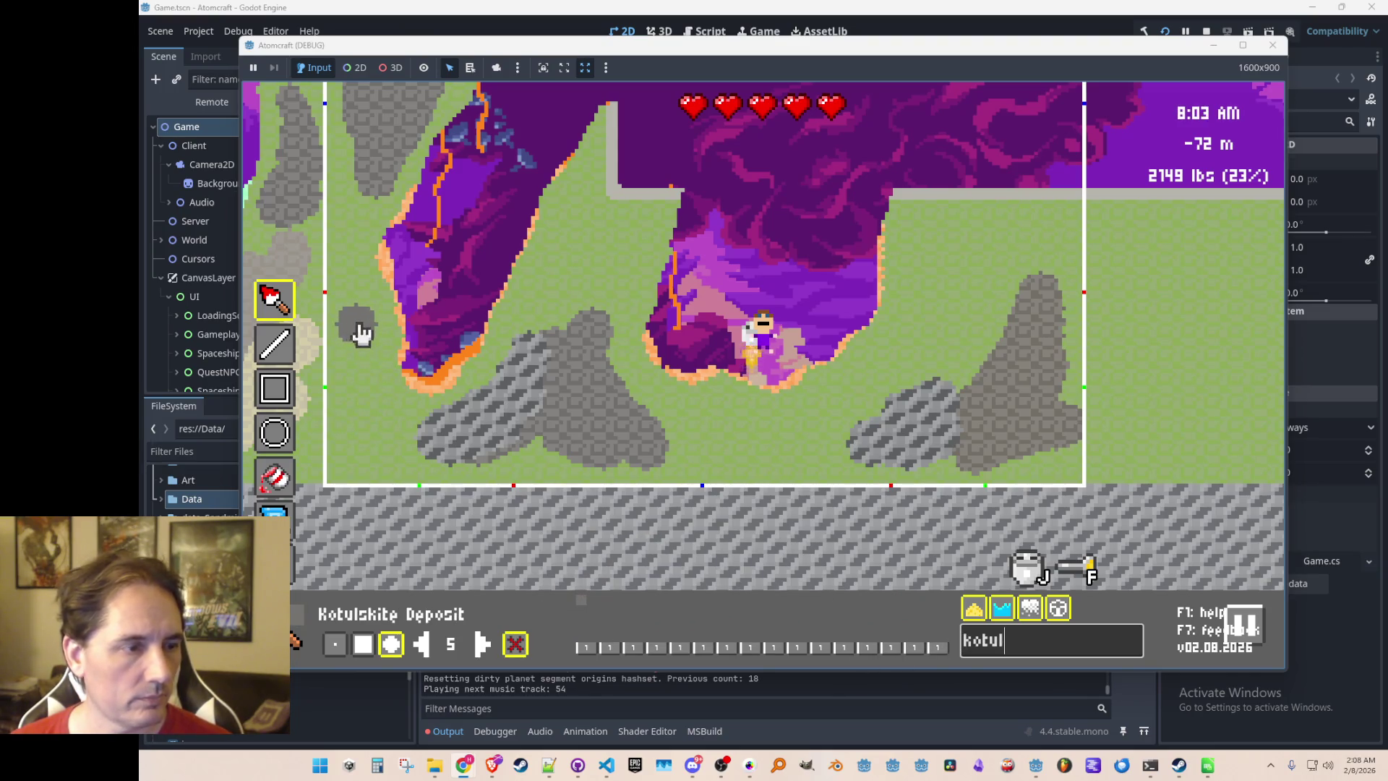
{"action": "mouse_move", "coordinate": [384, 423]}
{"action": "left_mouse_down"}
{"action": "mouse_move", "coordinate": [357, 458]}
{"action": "mouse_move", "coordinate": [373, 428]}
{"action": "left_mouse_up"}
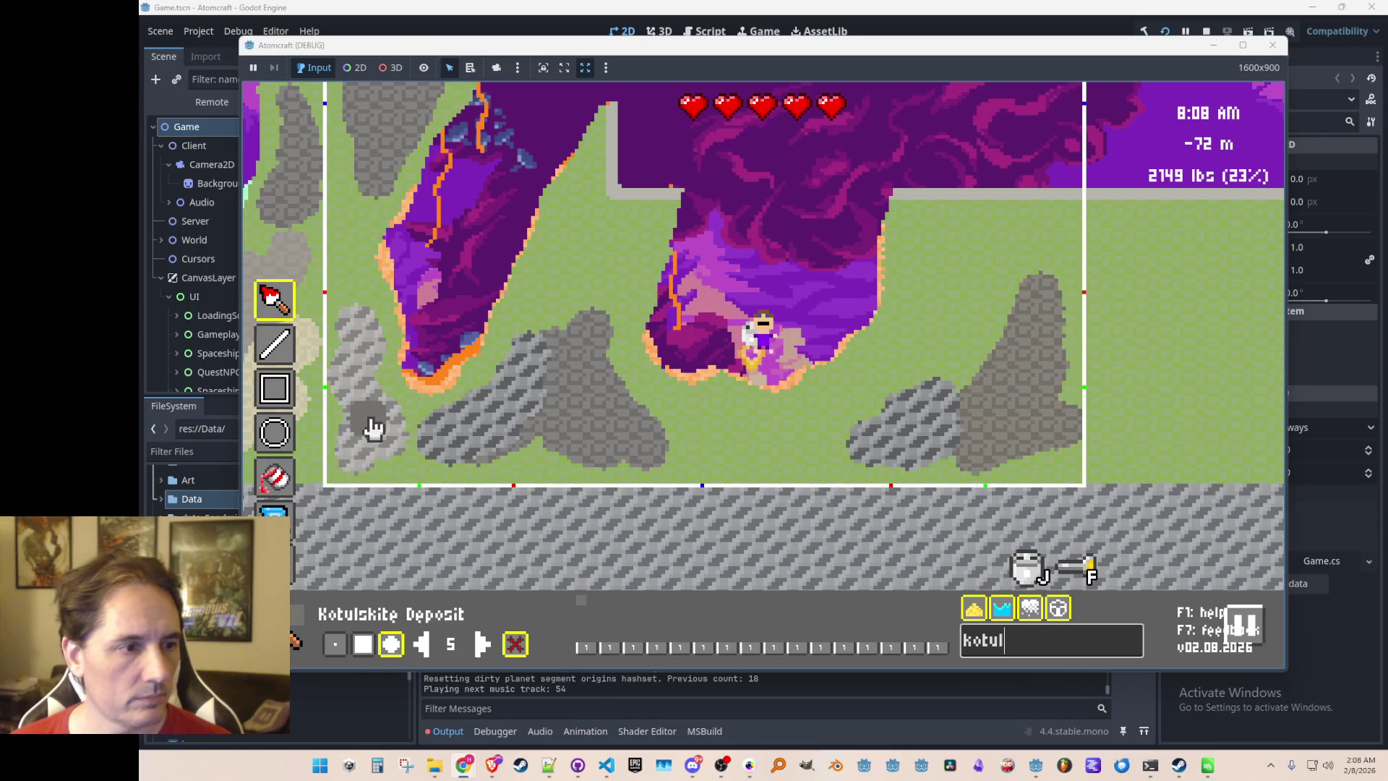
{"action": "mouse_move", "coordinate": [933, 229]}
{"action": "left_mouse_down"}
{"action": "mouse_move", "coordinate": [924, 268]}
{"action": "mouse_move", "coordinate": [975, 232]}
{"action": "mouse_move", "coordinate": [913, 289]}
{"action": "left_mouse_up"}
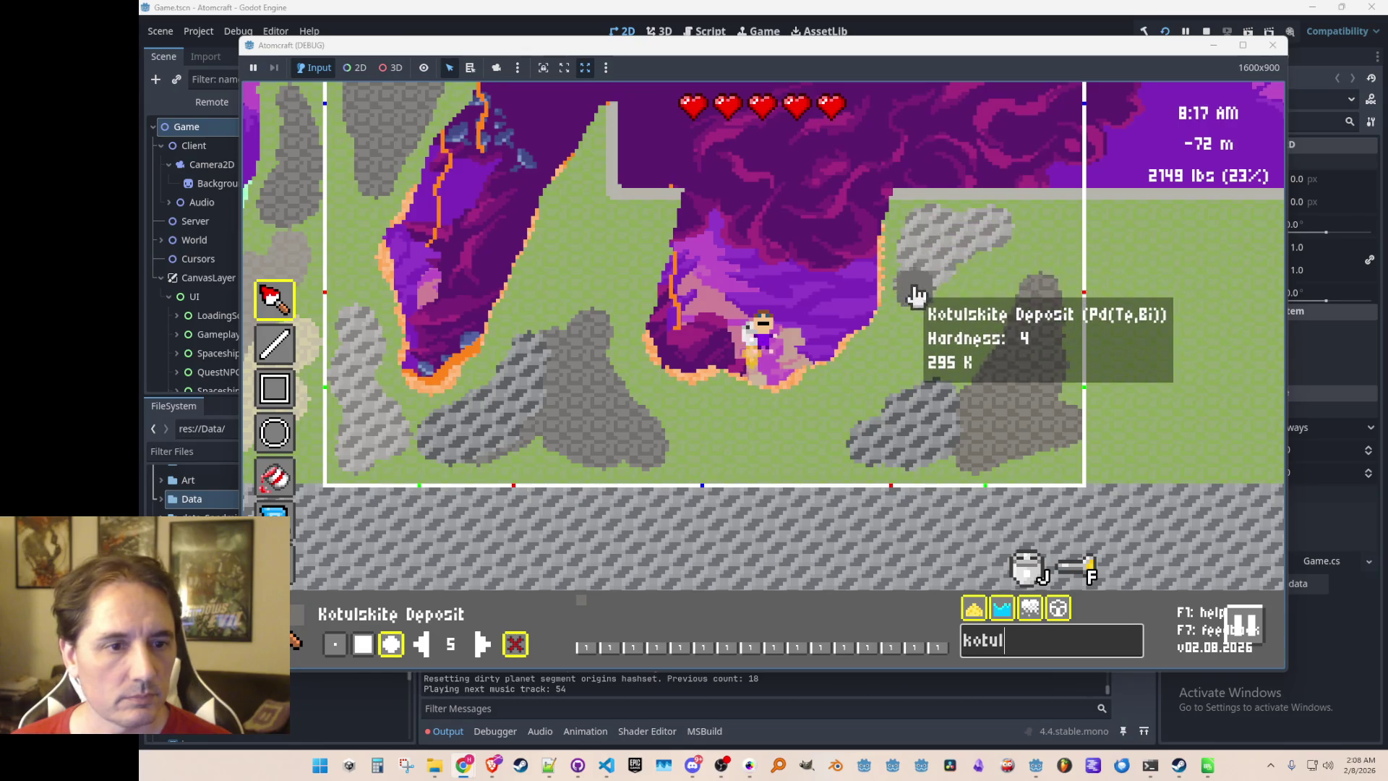
{"action": "type", "text": "w"}
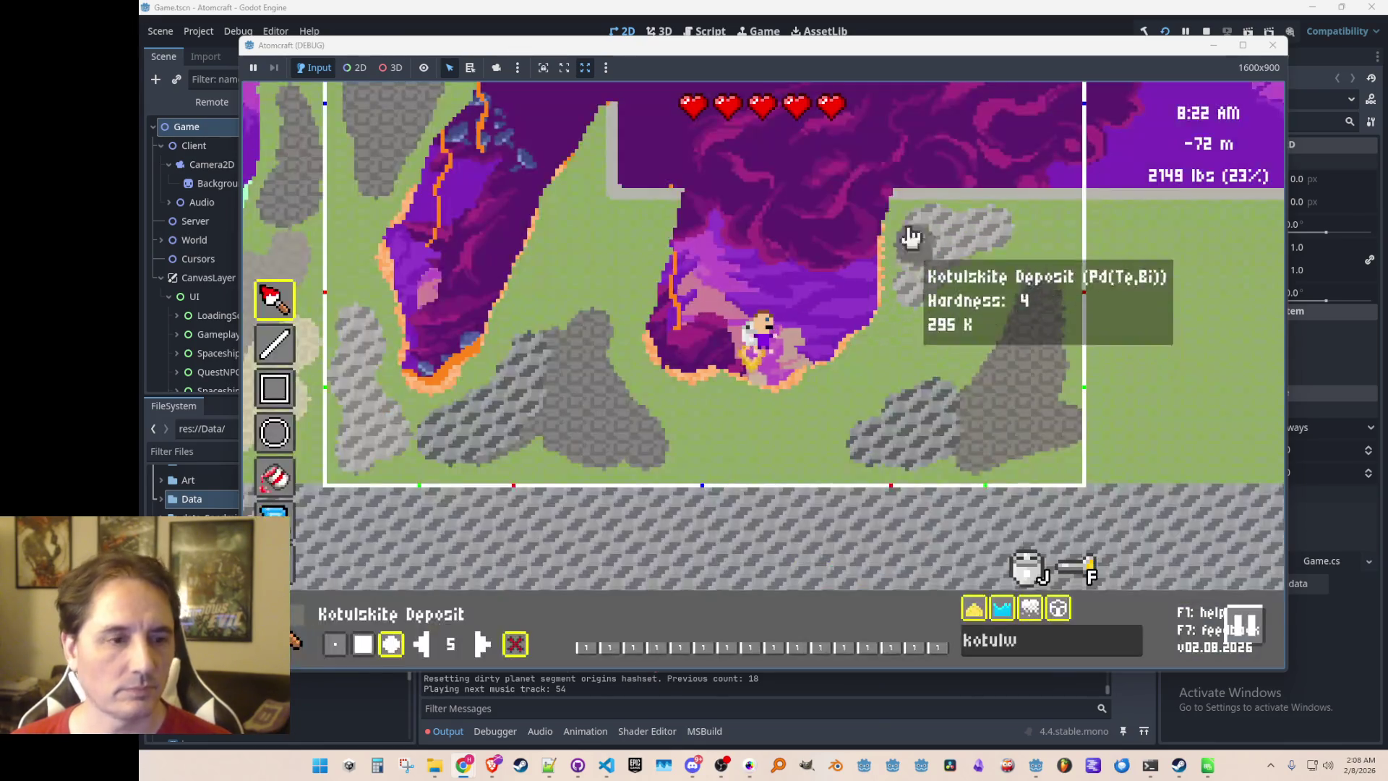
{"action": "type", "text": "w"}
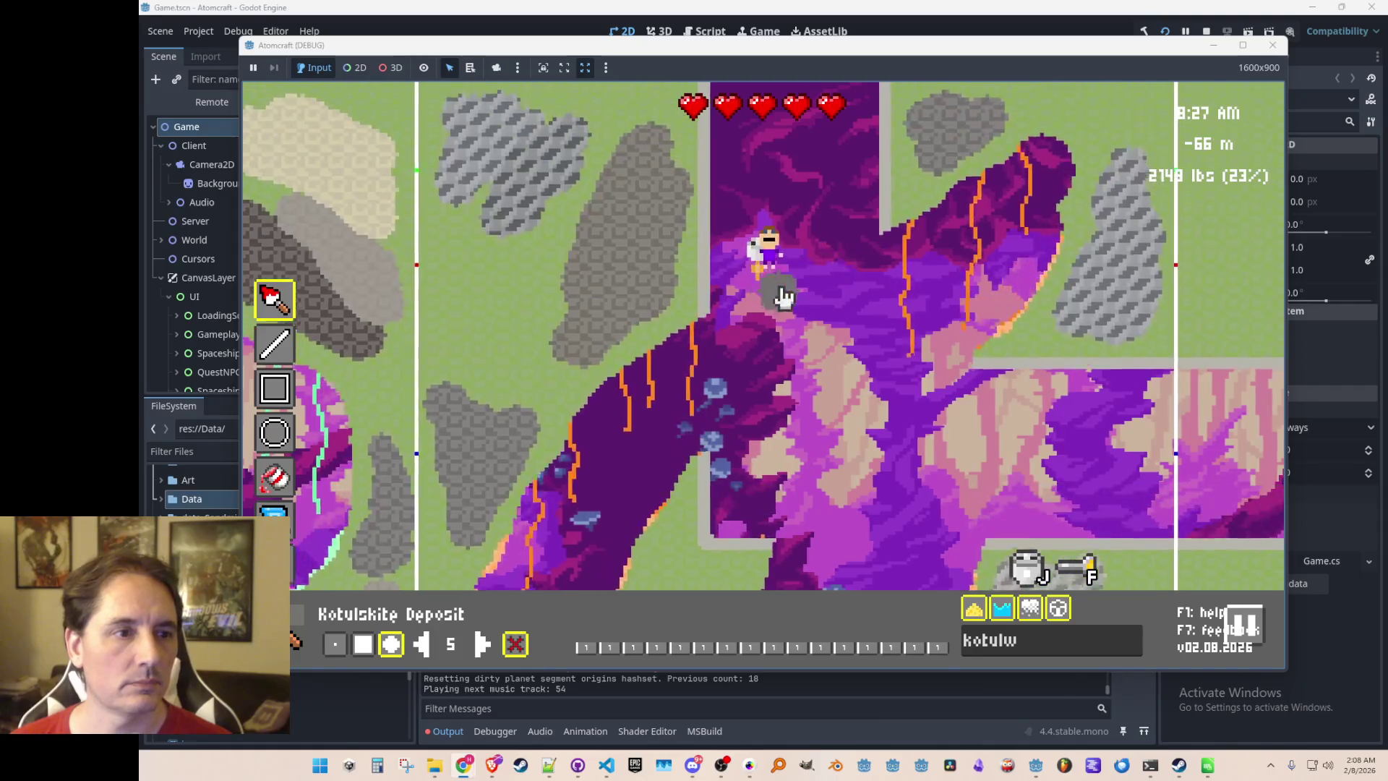
{"action": "mouse_move", "coordinate": [1093, 238]}
{"action": "left_mouse_down"}
{"action": "mouse_move", "coordinate": [1087, 223]}
{"action": "mouse_move", "coordinate": [1049, 224]}
{"action": "mouse_move", "coordinate": [1084, 223]}
{"action": "mouse_move", "coordinate": [1125, 248]}
{"action": "left_mouse_up"}
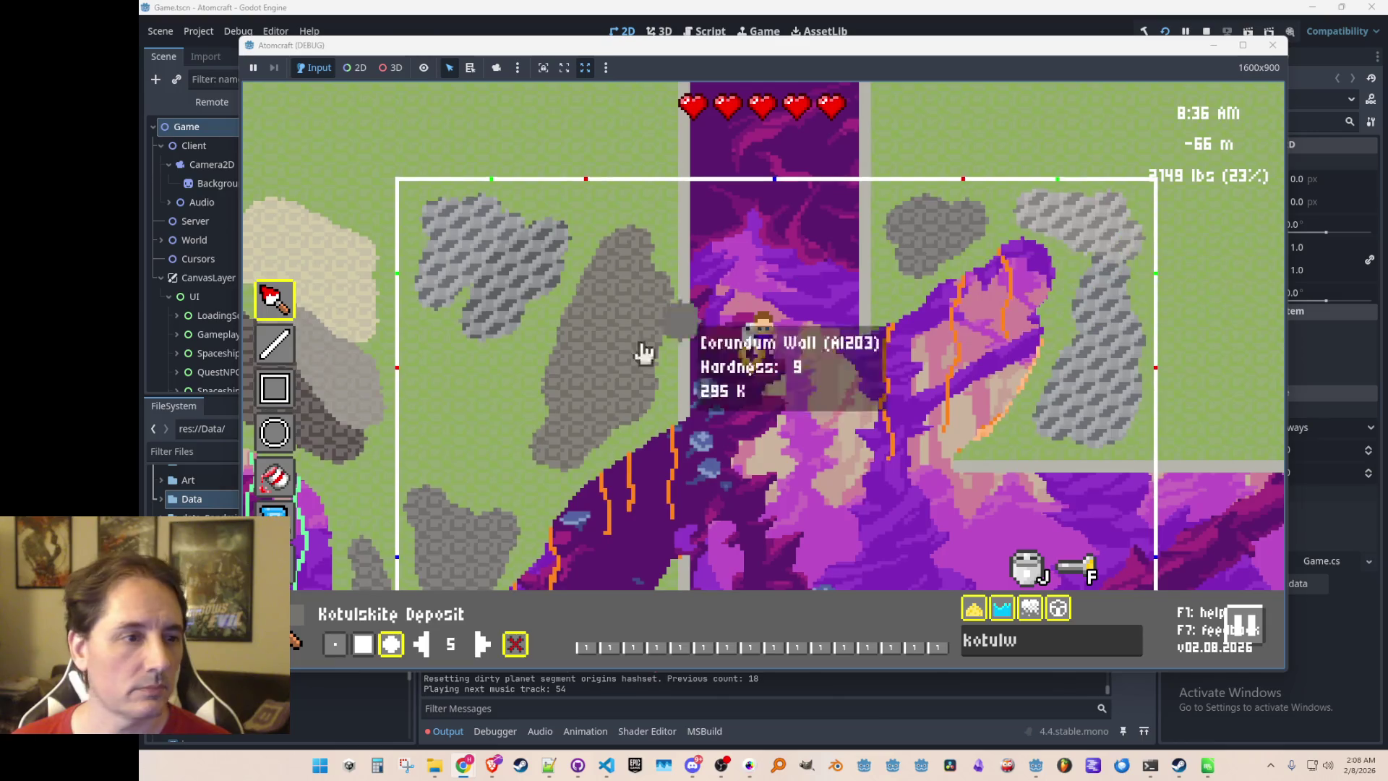
{"action": "mouse_move", "coordinate": [443, 347]}
{"action": "left_mouse_down"}
{"action": "mouse_move", "coordinate": [441, 362]}
{"action": "mouse_move", "coordinate": [460, 328]}
{"action": "left_mouse_up"}
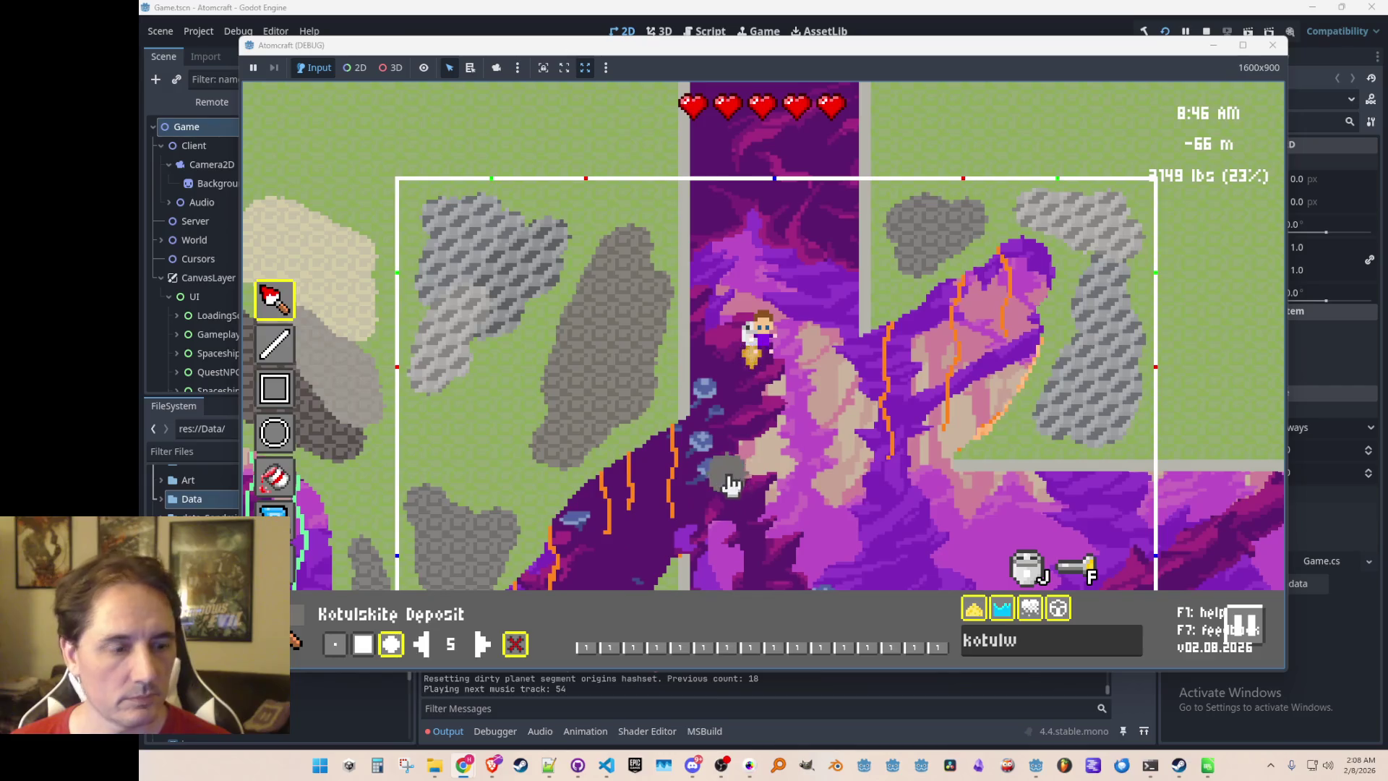
{"action": "left_click", "coordinate": [966, 651]}
{"action": "type", "text": "crude oil"}
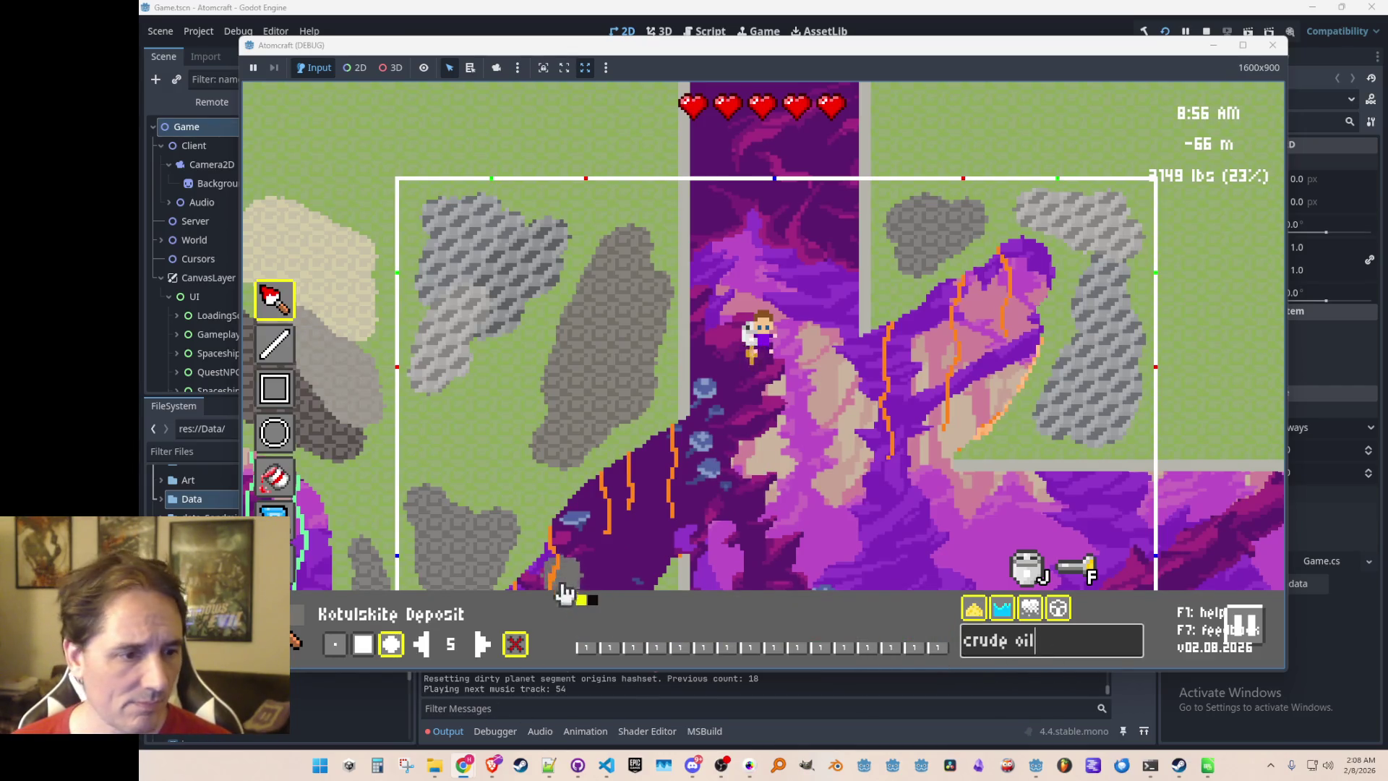
Pick Crude Oil, paint four black pools around the cave, then return to normal play
{"action": "left_click", "coordinate": [593, 599]}
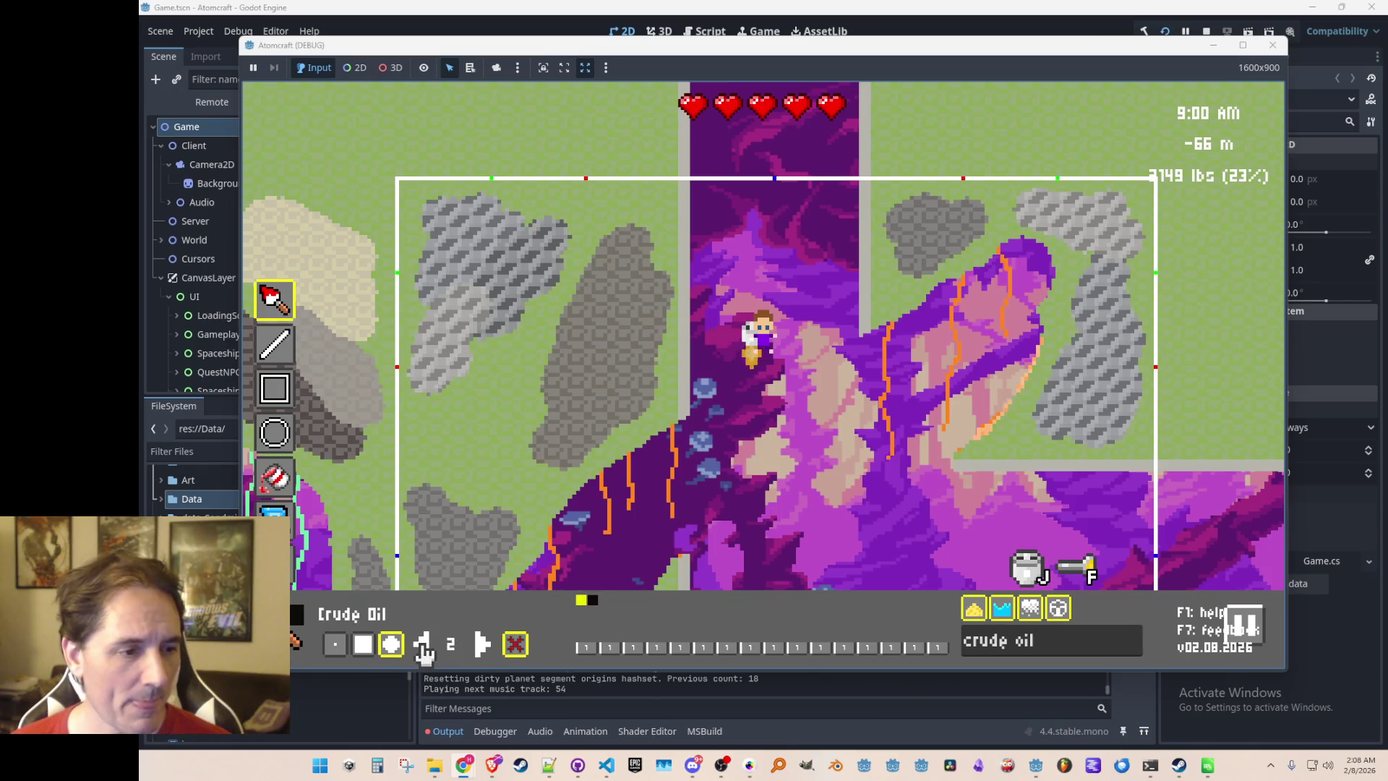
{"action": "left_click_drag", "start_coordinate": [514, 356], "coordinate": [475, 424]}
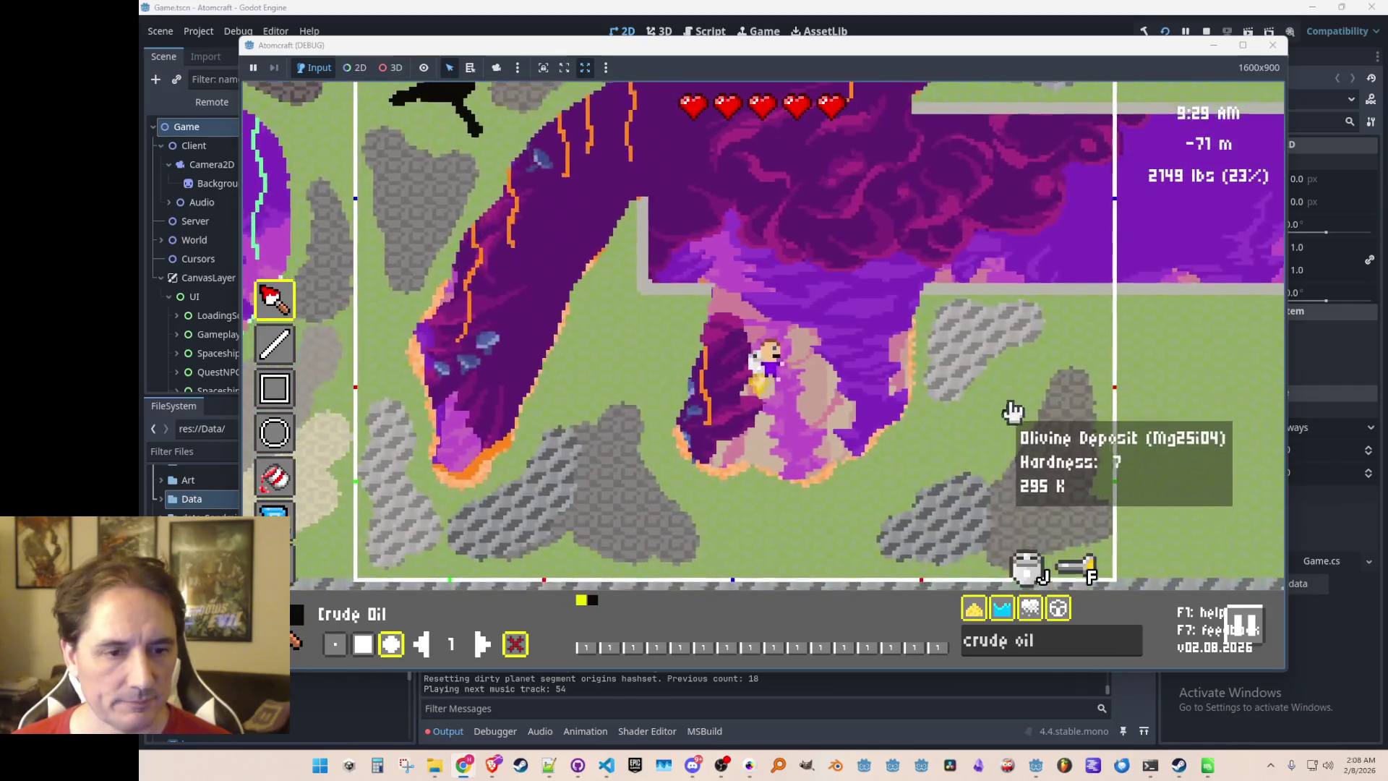
{"action": "mouse_move", "coordinate": [1026, 357]}
{"action": "left_mouse_down"}
{"action": "mouse_move", "coordinate": [996, 404]}
{"action": "mouse_move", "coordinate": [908, 424]}
{"action": "mouse_move", "coordinate": [939, 397]}
{"action": "mouse_move", "coordinate": [936, 425]}
{"action": "mouse_move", "coordinate": [1032, 325]}
{"action": "left_mouse_up"}
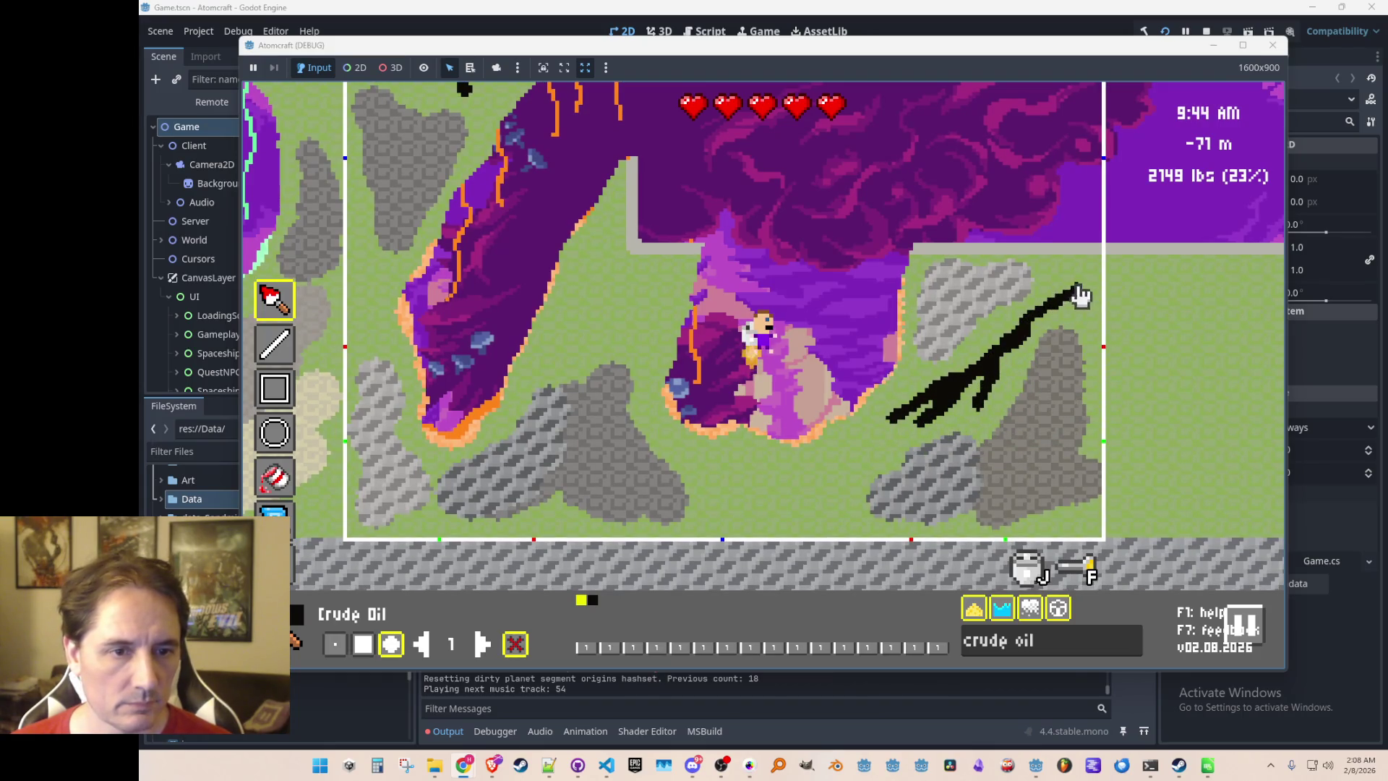
{"action": "mouse_move", "coordinate": [823, 506]}
{"action": "left_mouse_down"}
{"action": "mouse_move", "coordinate": [726, 484]}
{"action": "mouse_move", "coordinate": [725, 506]}
{"action": "mouse_move", "coordinate": [774, 489]}
{"action": "mouse_move", "coordinate": [843, 519]}
{"action": "mouse_move", "coordinate": [861, 461]}
{"action": "mouse_move", "coordinate": [821, 480]}
{"action": "mouse_move", "coordinate": [857, 466]}
{"action": "mouse_move", "coordinate": [868, 487]}
{"action": "mouse_move", "coordinate": [799, 495]}
{"action": "mouse_move", "coordinate": [860, 441]}
{"action": "left_mouse_up"}
{"action": "mouse_move", "coordinate": [647, 292]}
{"action": "left_mouse_down"}
{"action": "mouse_move", "coordinate": [561, 375]}
{"action": "mouse_move", "coordinate": [611, 334]}
{"action": "mouse_move", "coordinate": [595, 274]}
{"action": "mouse_move", "coordinate": [626, 334]}
{"action": "left_mouse_up"}
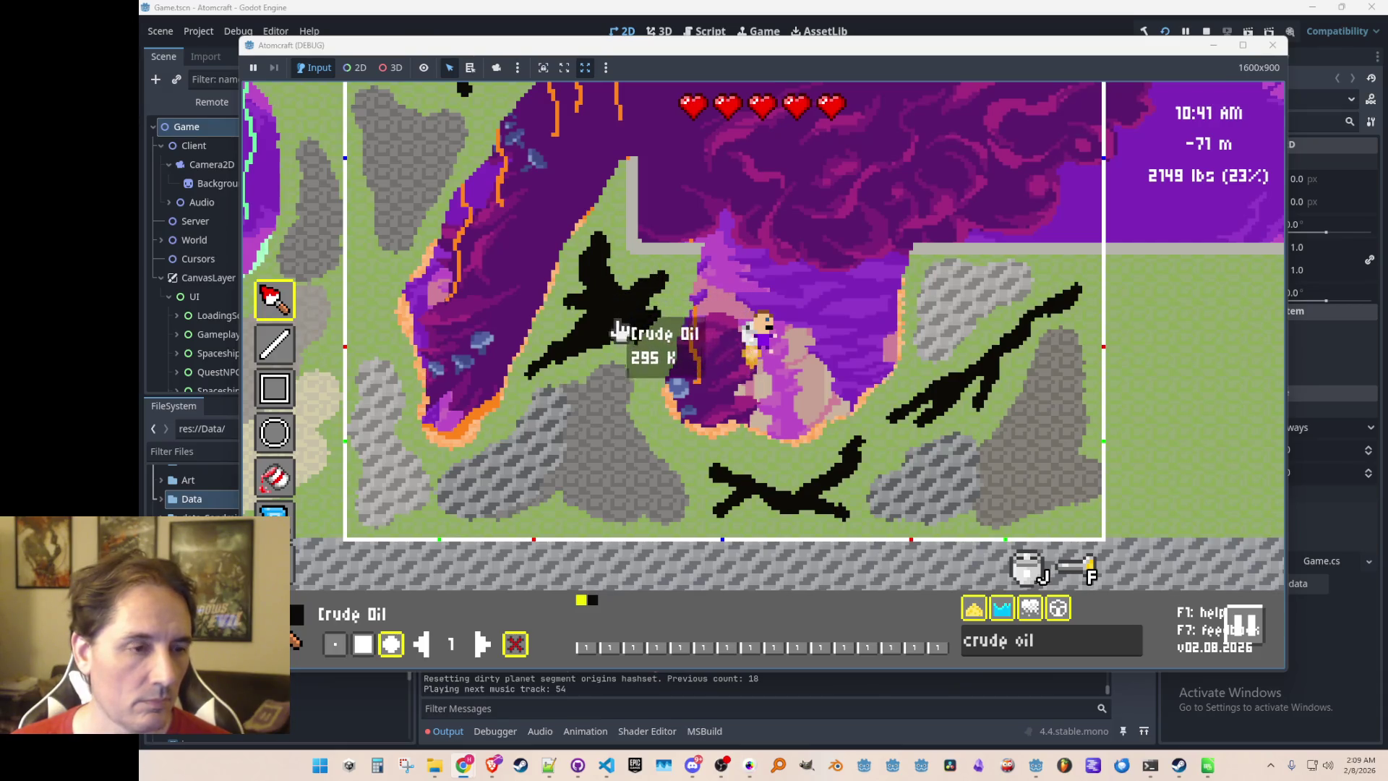
{"action": "key", "text": "w"}
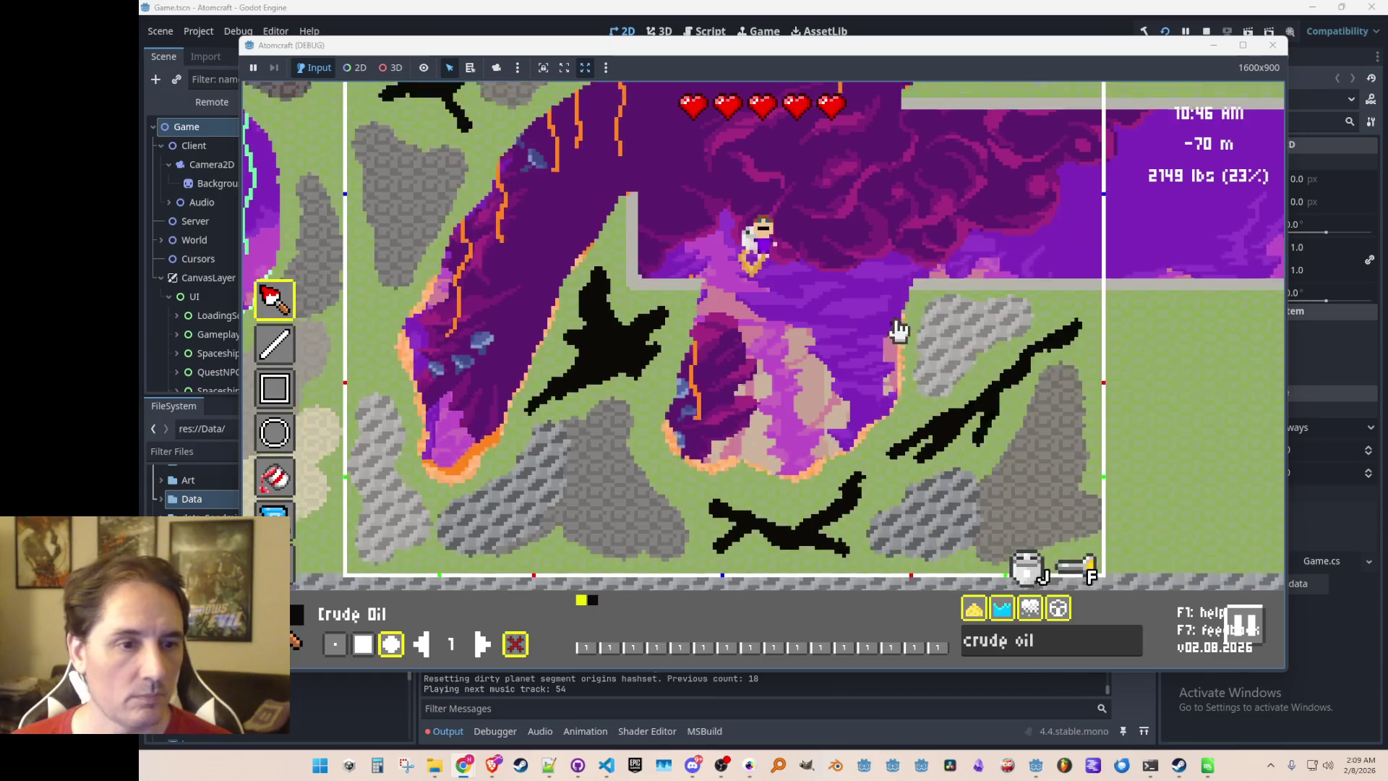
{"action": "key", "text": "Tab"}
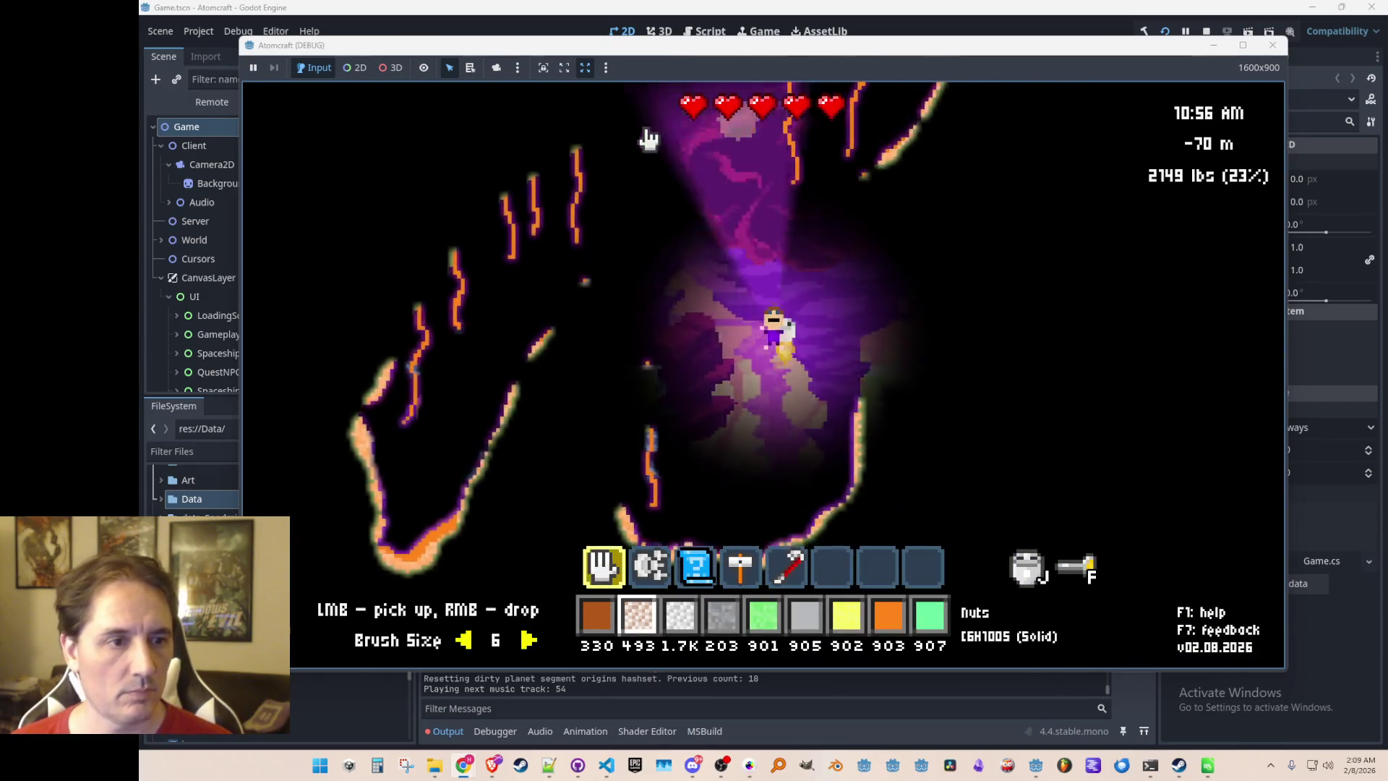
Reopen the room editor and browse to ProcGenRooms/02-07-2026 in the save dialog
{"action": "key", "text": "w"}
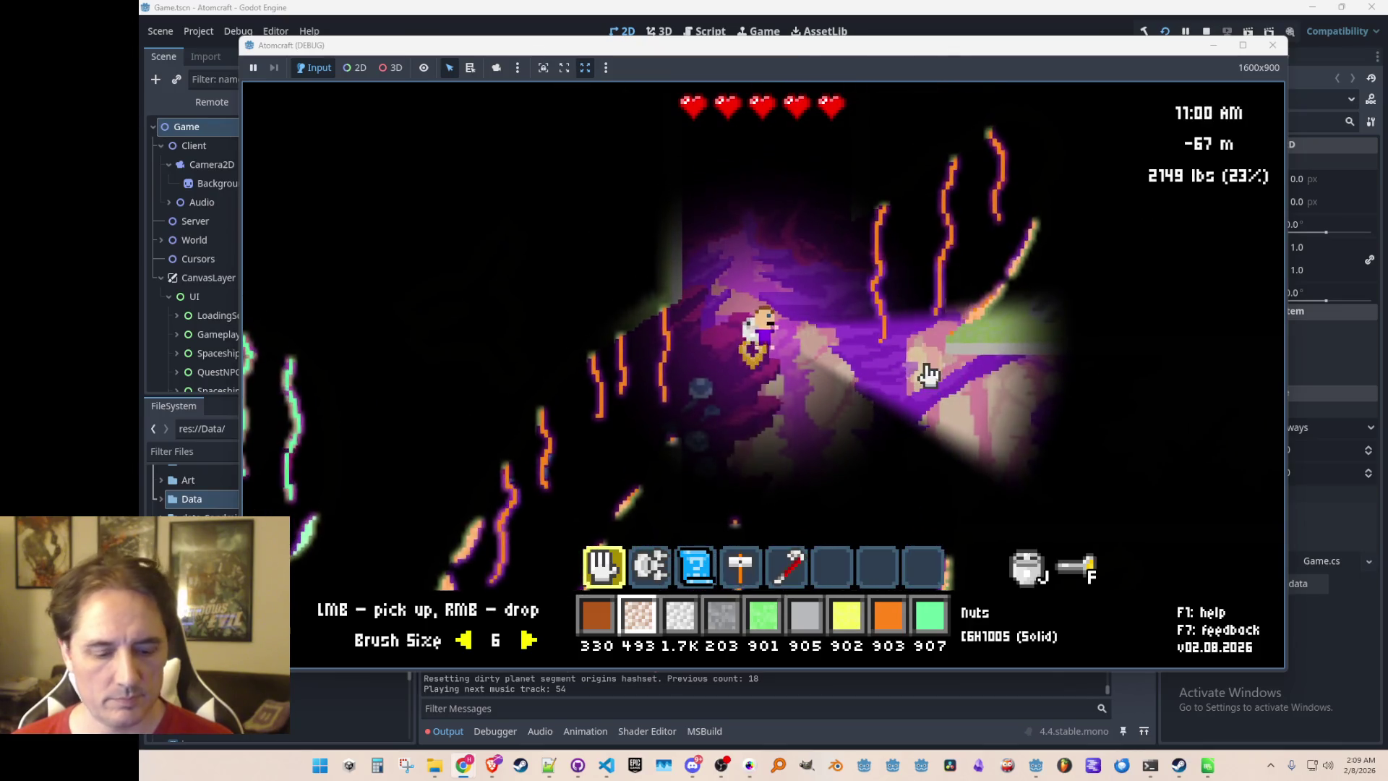
{"action": "key", "text": "Tab"}
{"action": "key", "text": "ctrl+s"}
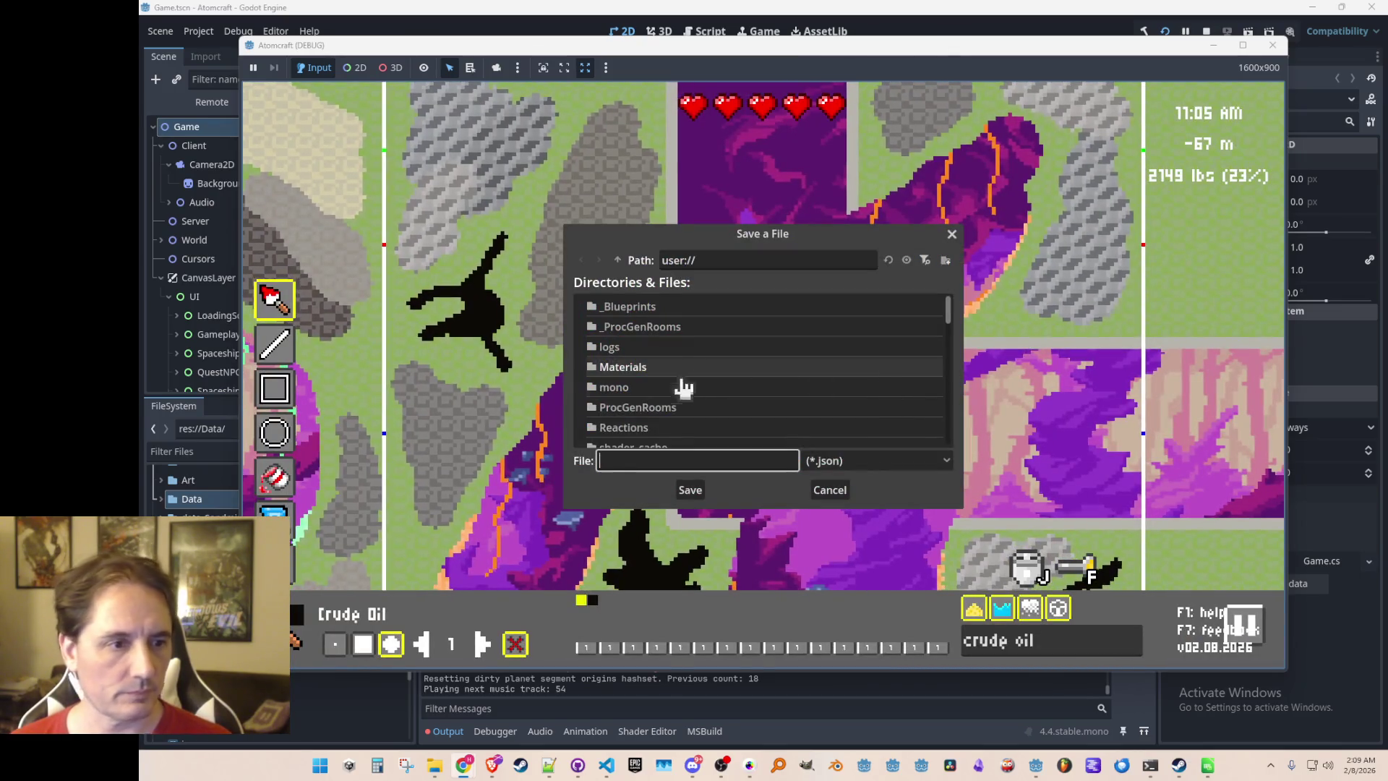
{"action": "double_click", "coordinate": [674, 412]}
{"action": "double_click", "coordinate": [694, 335]}
{"action": "scroll", "coordinate": [723, 376], "scroll_direction": "down", "scroll_amount": 5}
{"action": "scroll", "coordinate": [770, 395], "scroll_direction": "up", "scroll_amount": 1}
{"action": "scroll", "coordinate": [763, 390], "scroll_direction": "up", "scroll_amount": 1}
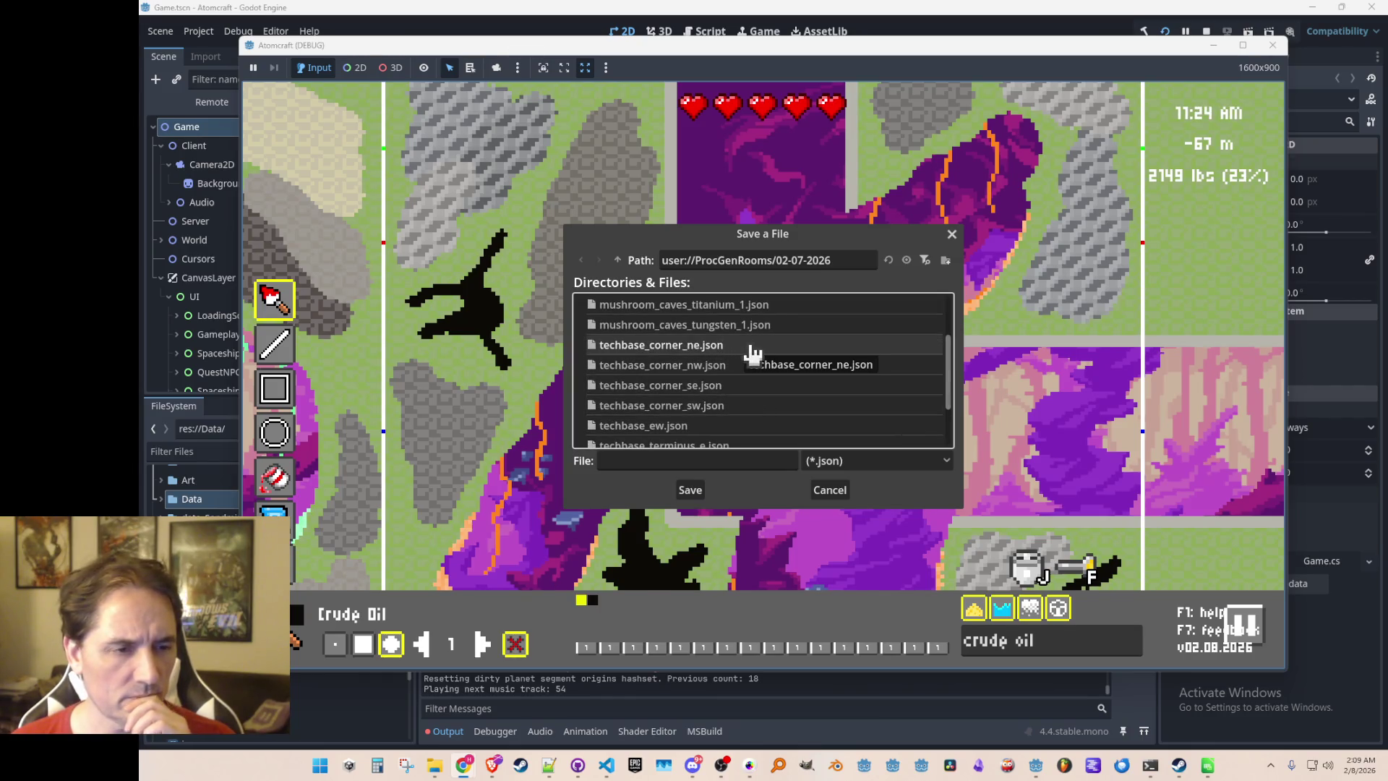
Save the room as techbase_corner_ne_broken.json in the ProcGenRooms folder
{"action": "left_click", "coordinate": [712, 344]}
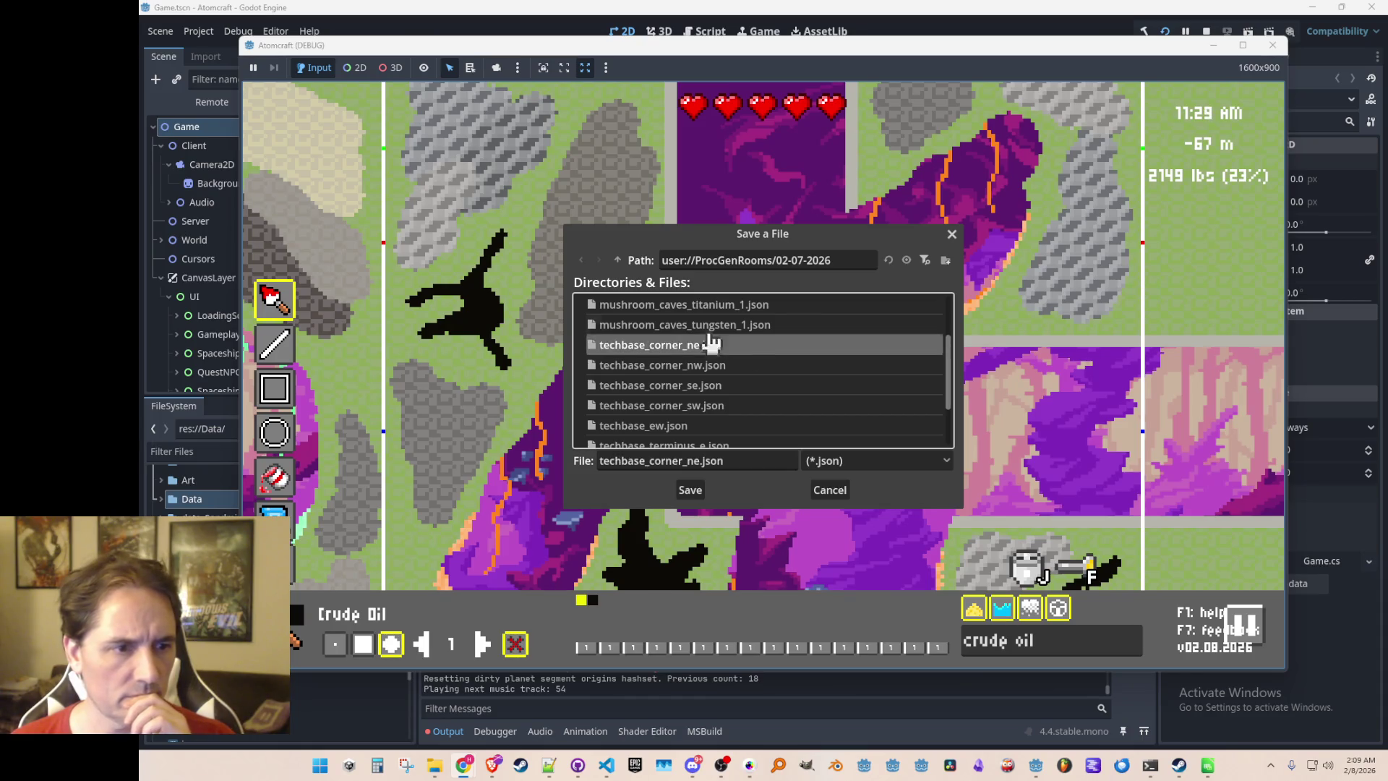
{"action": "left_click", "coordinate": [618, 263]}
{"action": "scroll", "coordinate": [799, 378], "scroll_direction": "down", "scroll_amount": 10}
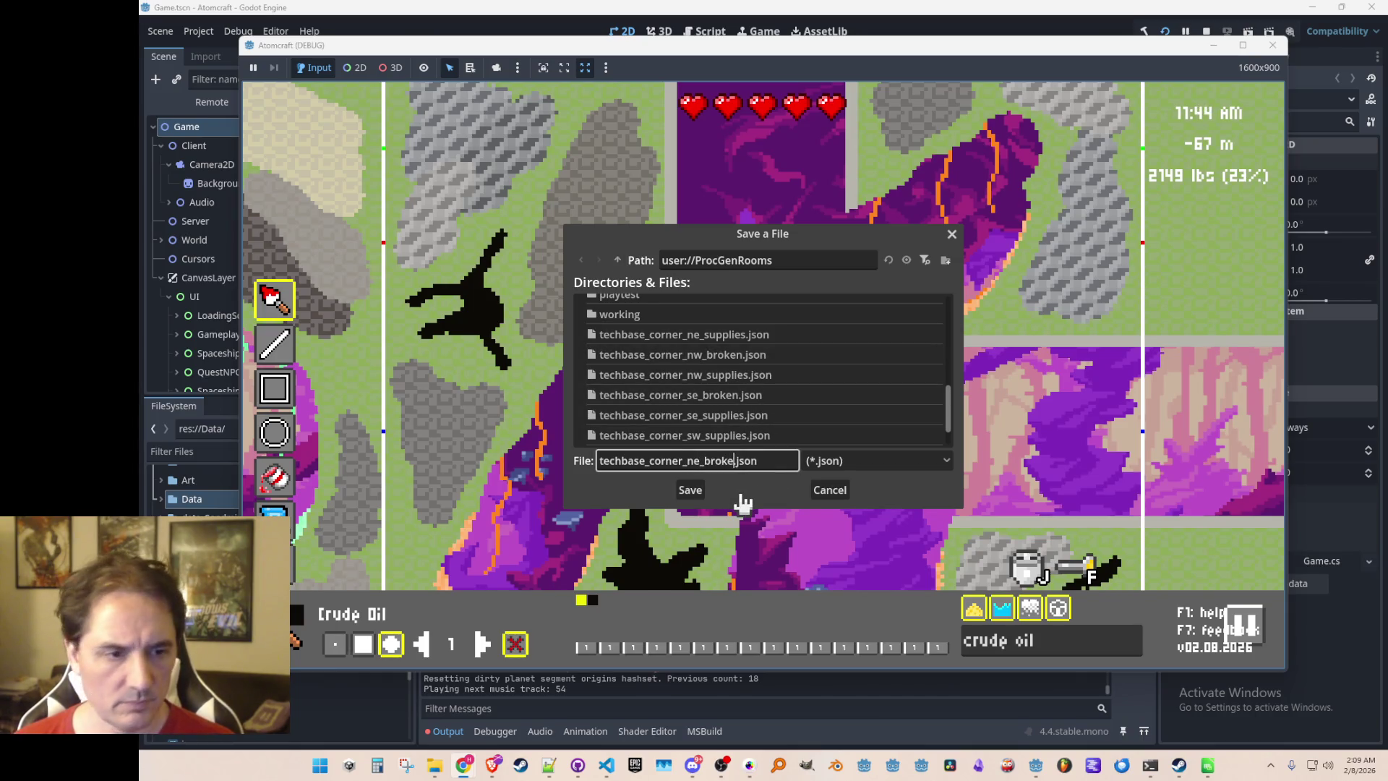
{"action": "key", "text": "Return"}
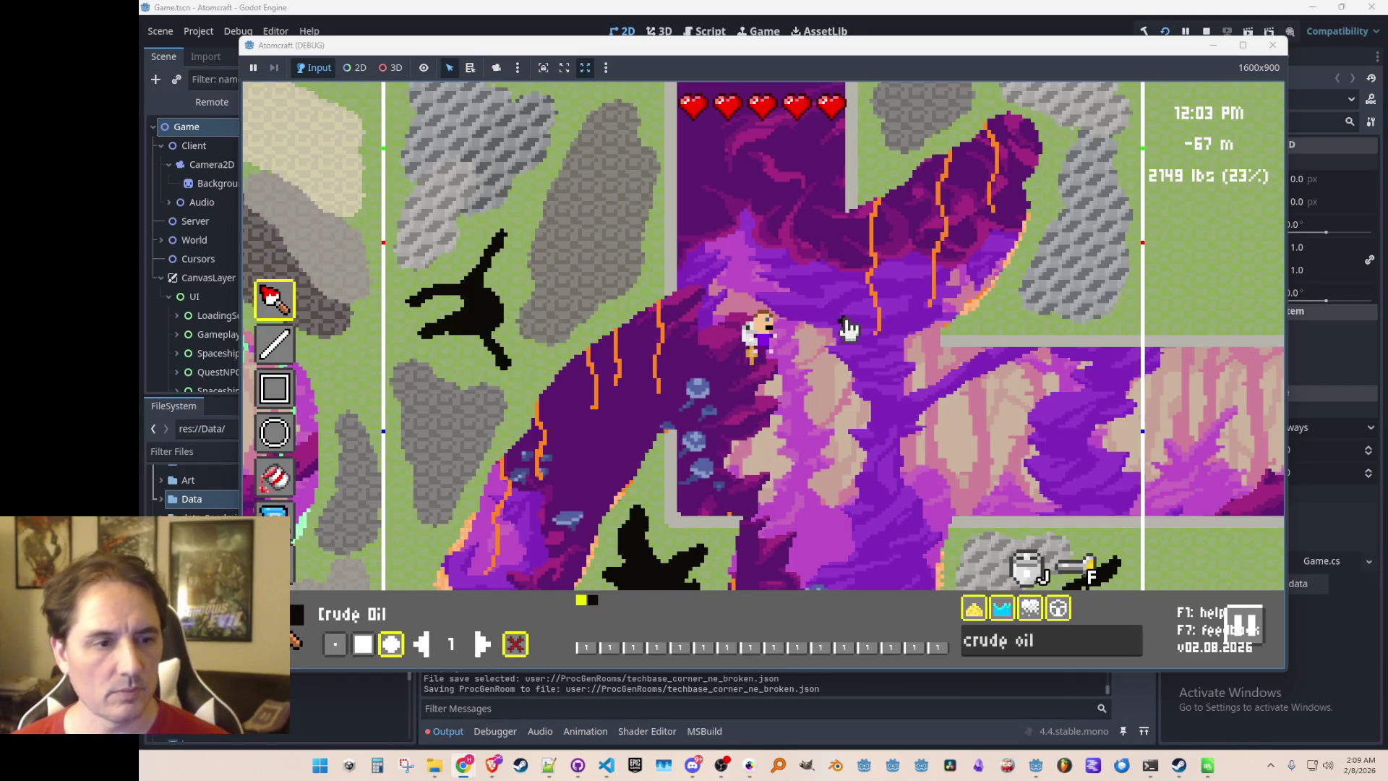
{"action": "key", "text": "w"}
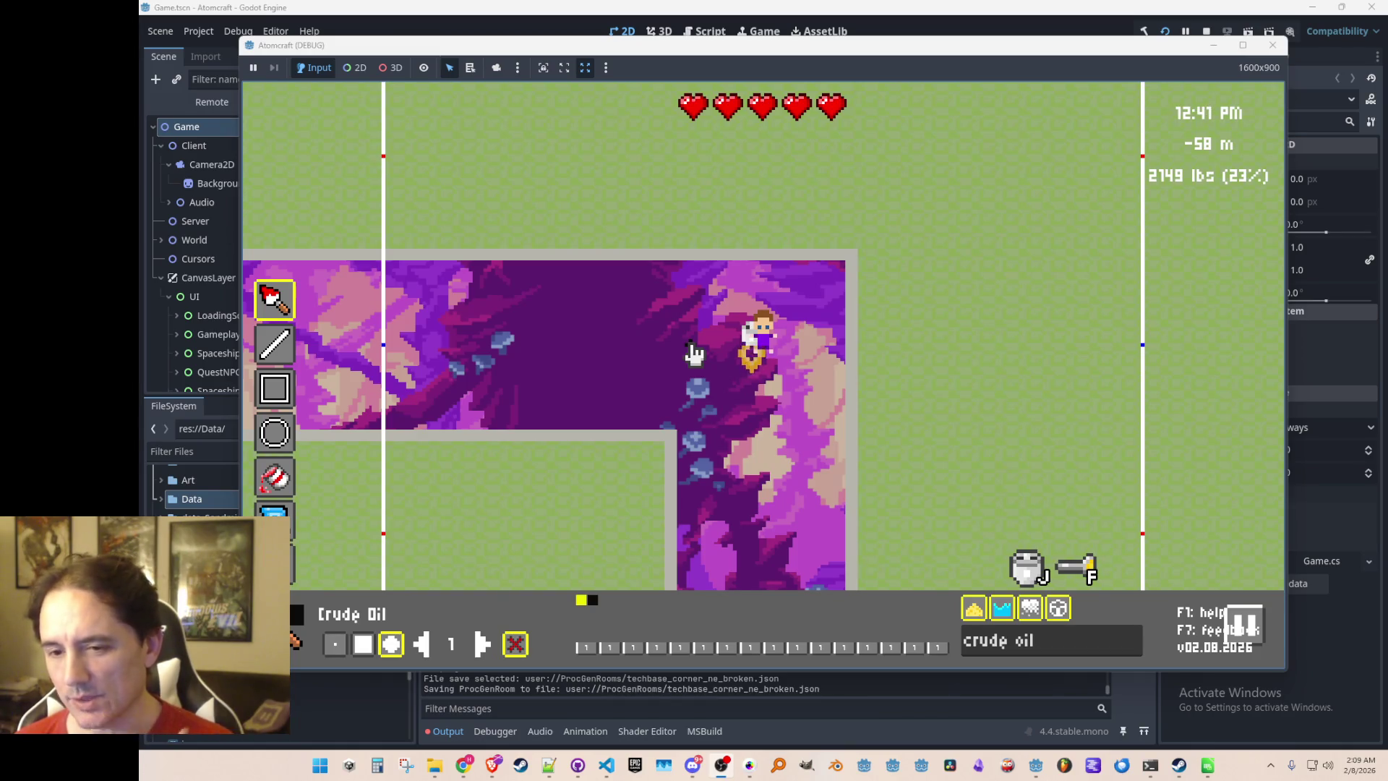
Search 'em' for Ember Crown and paint dark-purple terrain across the grass right of the cave
{"action": "key", "text": "s"}
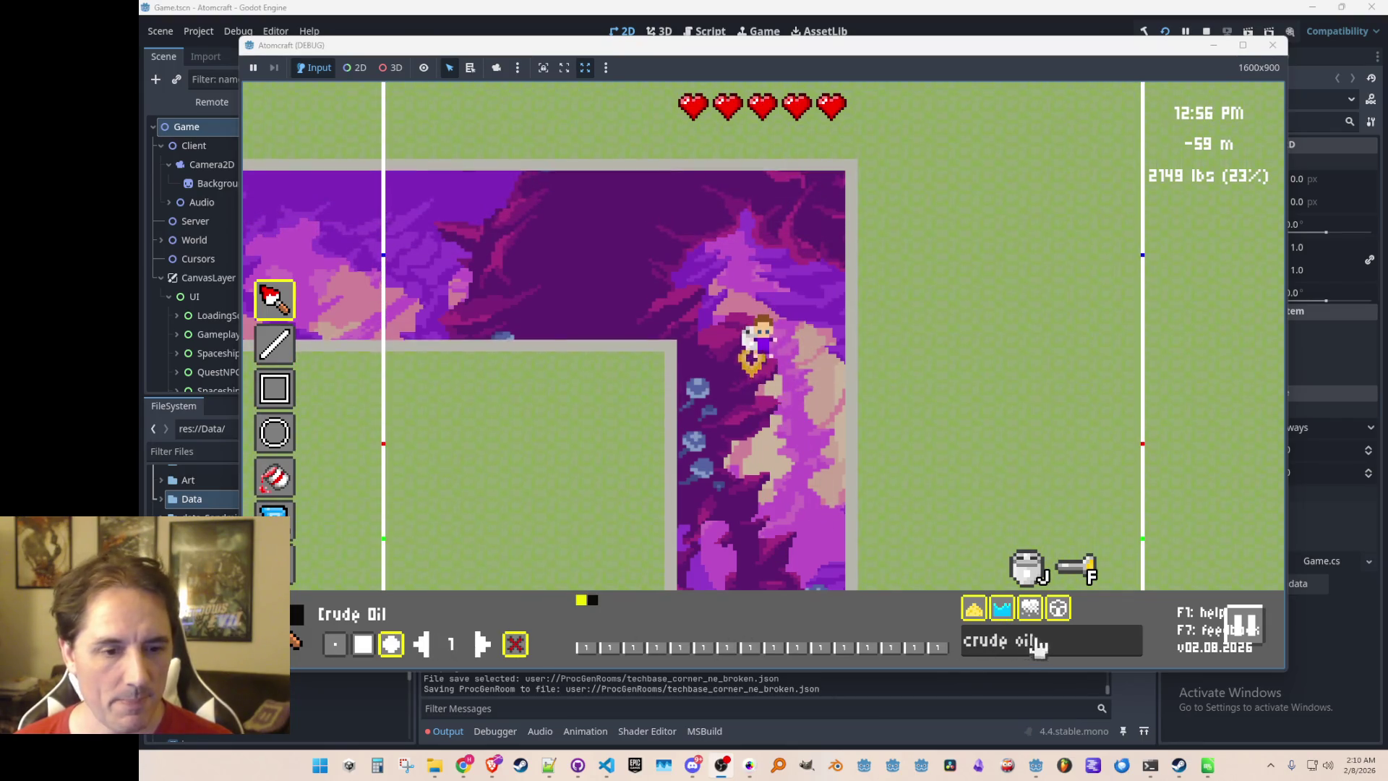
{"action": "left_click", "coordinate": [1073, 643]}
{"action": "type", "text": "ember"}
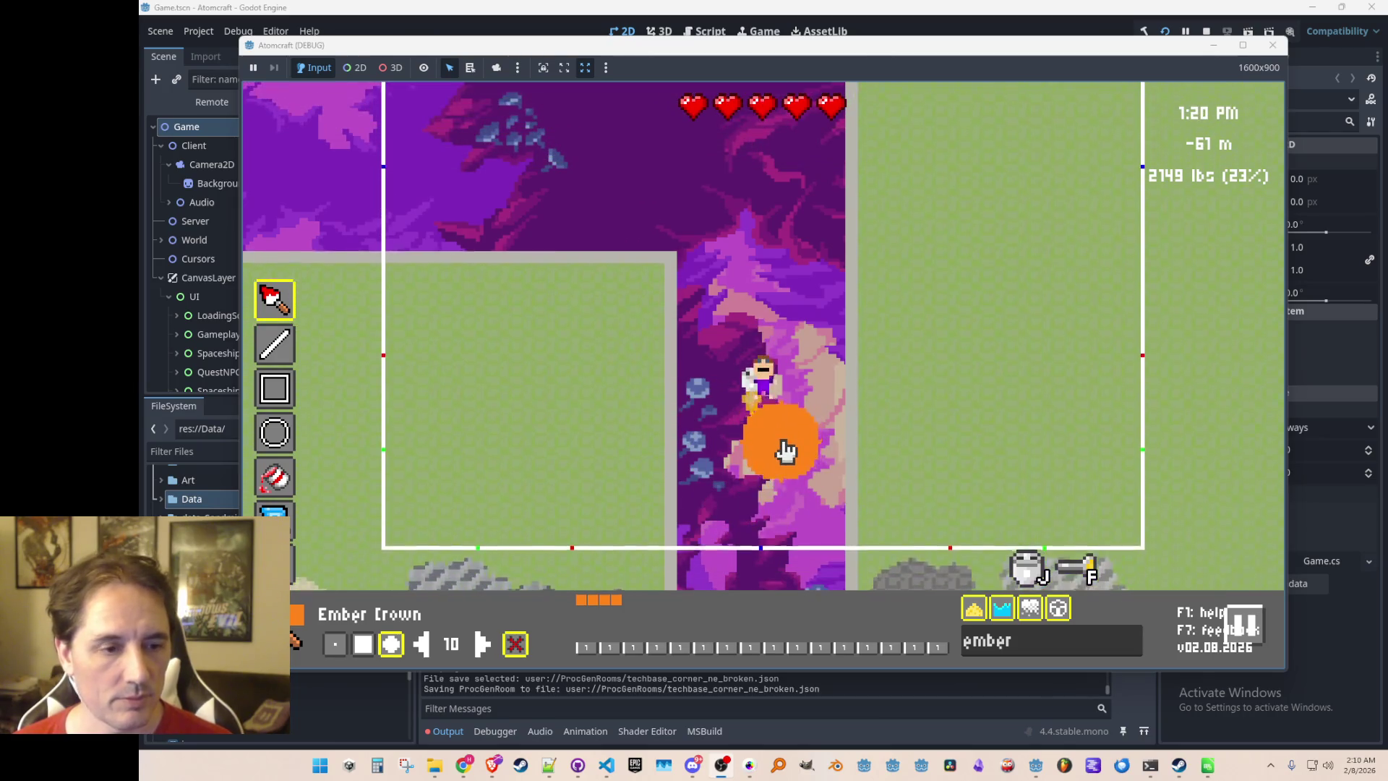
{"action": "mouse_move", "coordinate": [799, 419]}
{"action": "left_mouse_down"}
{"action": "mouse_move", "coordinate": [969, 310]}
{"action": "mouse_move", "coordinate": [1038, 217]}
{"action": "mouse_move", "coordinate": [850, 345]}
{"action": "left_mouse_up"}
{"action": "left_click_drag", "start_coordinate": [933, 325], "coordinate": [824, 475]}
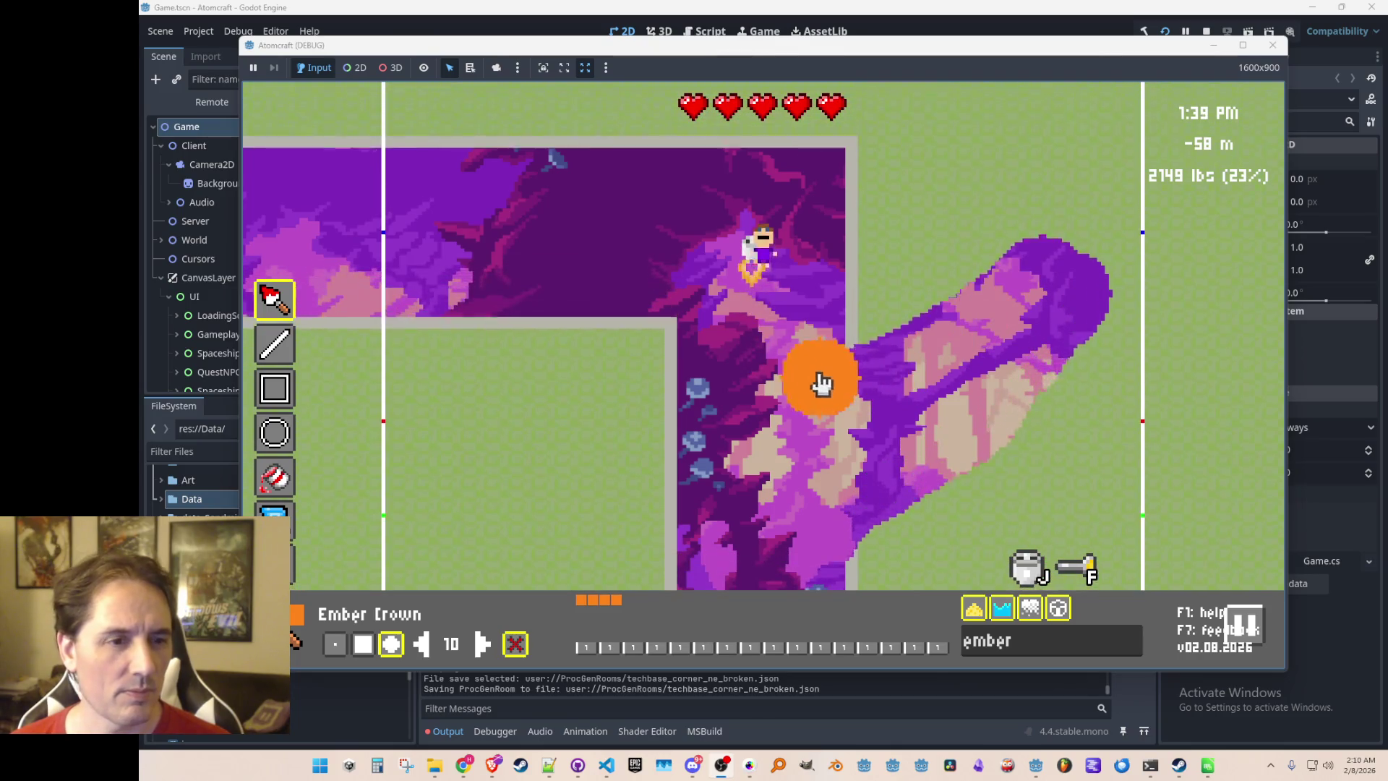
Extend the formation with upper lobes and paint an orange edge along its lower border
{"action": "mouse_move", "coordinate": [741, 485]}
{"action": "left_mouse_down"}
{"action": "mouse_move", "coordinate": [605, 471]}
{"action": "mouse_move", "coordinate": [527, 486]}
{"action": "mouse_move", "coordinate": [668, 477]}
{"action": "mouse_move", "coordinate": [685, 449]}
{"action": "mouse_move", "coordinate": [604, 452]}
{"action": "mouse_move", "coordinate": [861, 366]}
{"action": "mouse_move", "coordinate": [1026, 225]}
{"action": "left_mouse_up"}
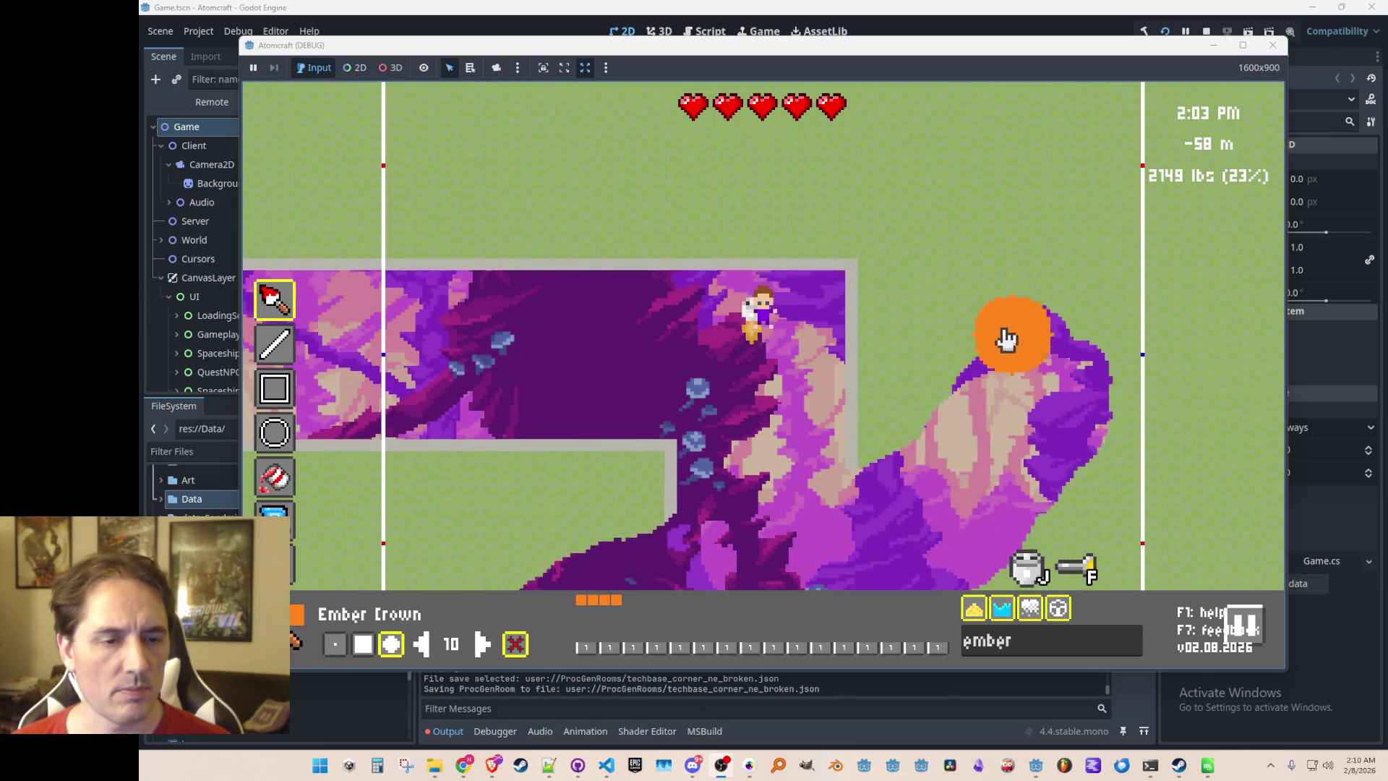
{"action": "mouse_move", "coordinate": [1007, 338]}
{"action": "left_mouse_down"}
{"action": "mouse_move", "coordinate": [985, 310]}
{"action": "mouse_move", "coordinate": [985, 338]}
{"action": "mouse_move", "coordinate": [1047, 220]}
{"action": "mouse_move", "coordinate": [1021, 270]}
{"action": "left_mouse_up"}
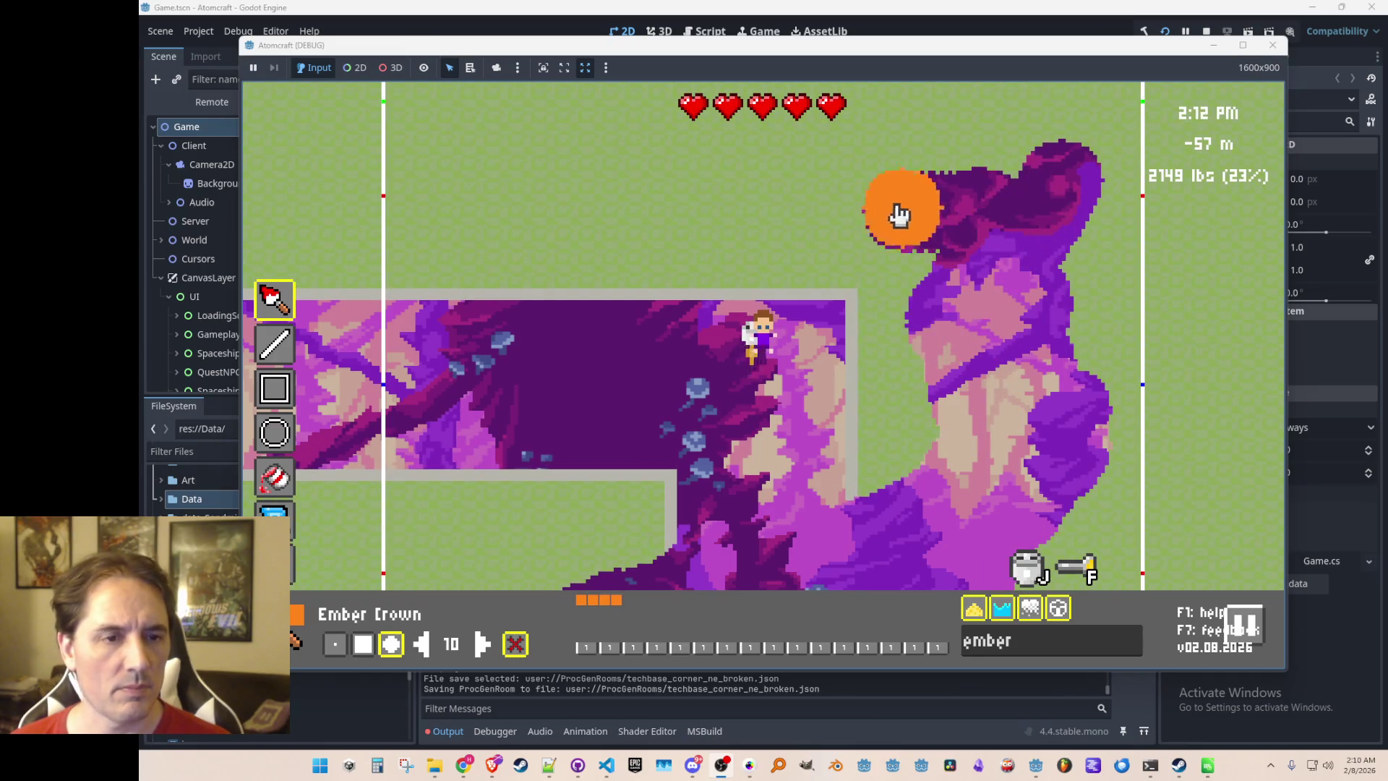
{"action": "left_click_drag", "start_coordinate": [899, 214], "coordinate": [972, 198]}
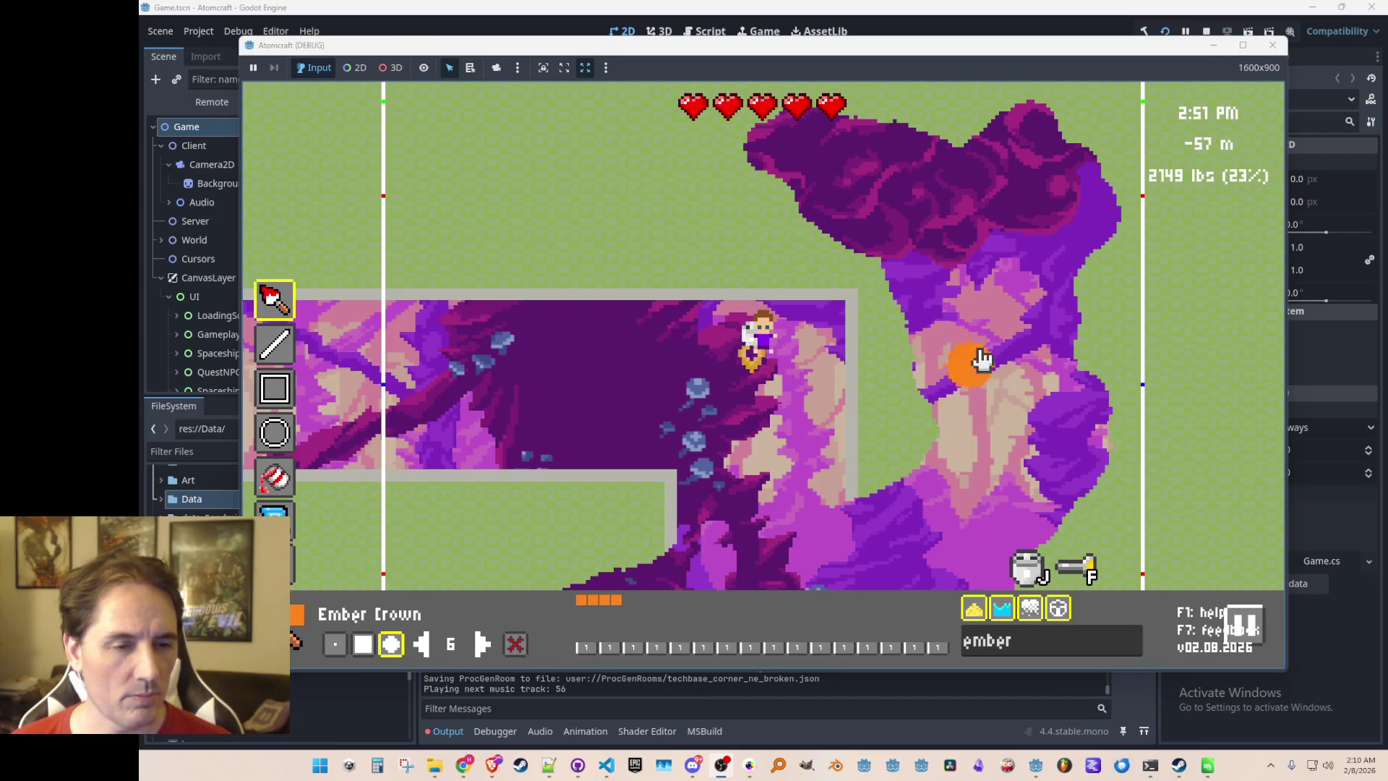
{"action": "key", "text": "w"}
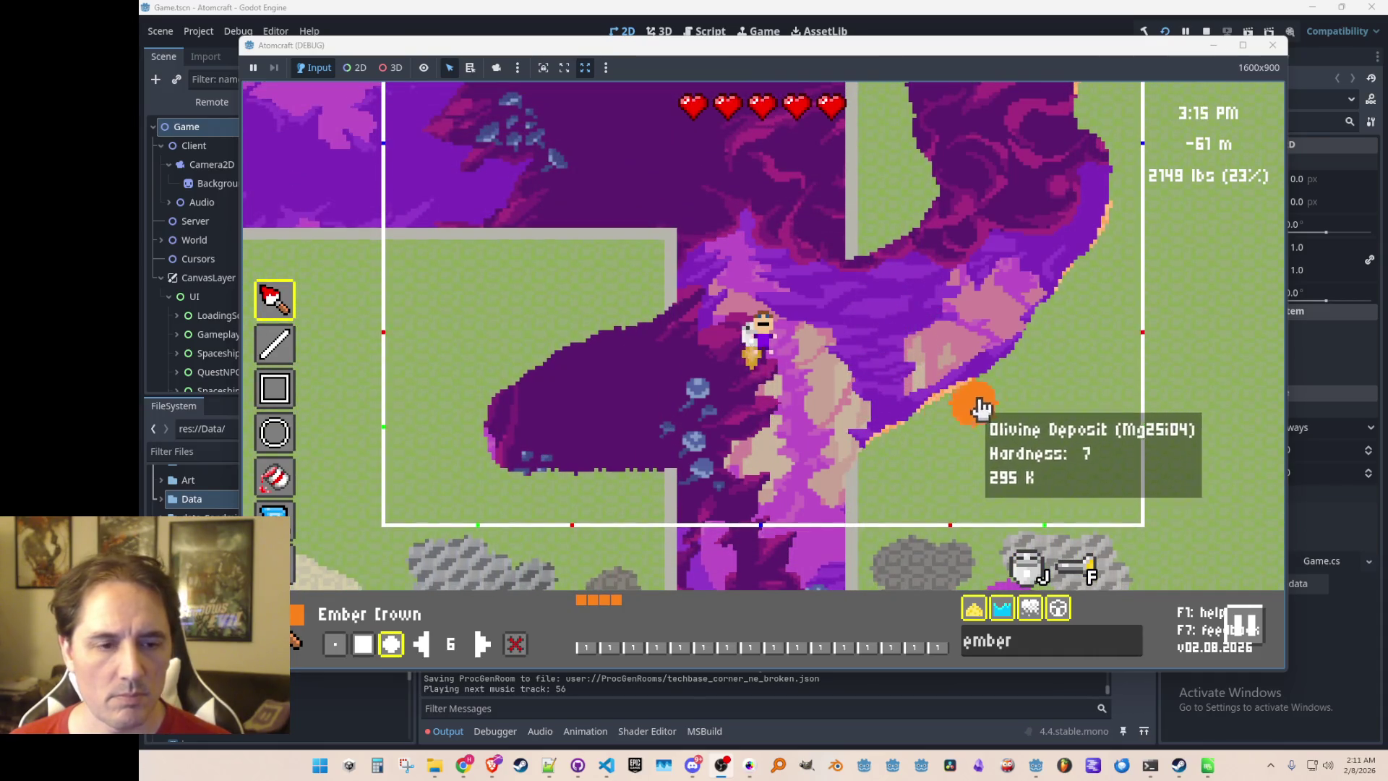
{"action": "mouse_move", "coordinate": [639, 497]}
{"action": "left_mouse_down"}
{"action": "mouse_move", "coordinate": [503, 494]}
{"action": "mouse_move", "coordinate": [473, 466]}
{"action": "left_mouse_up"}
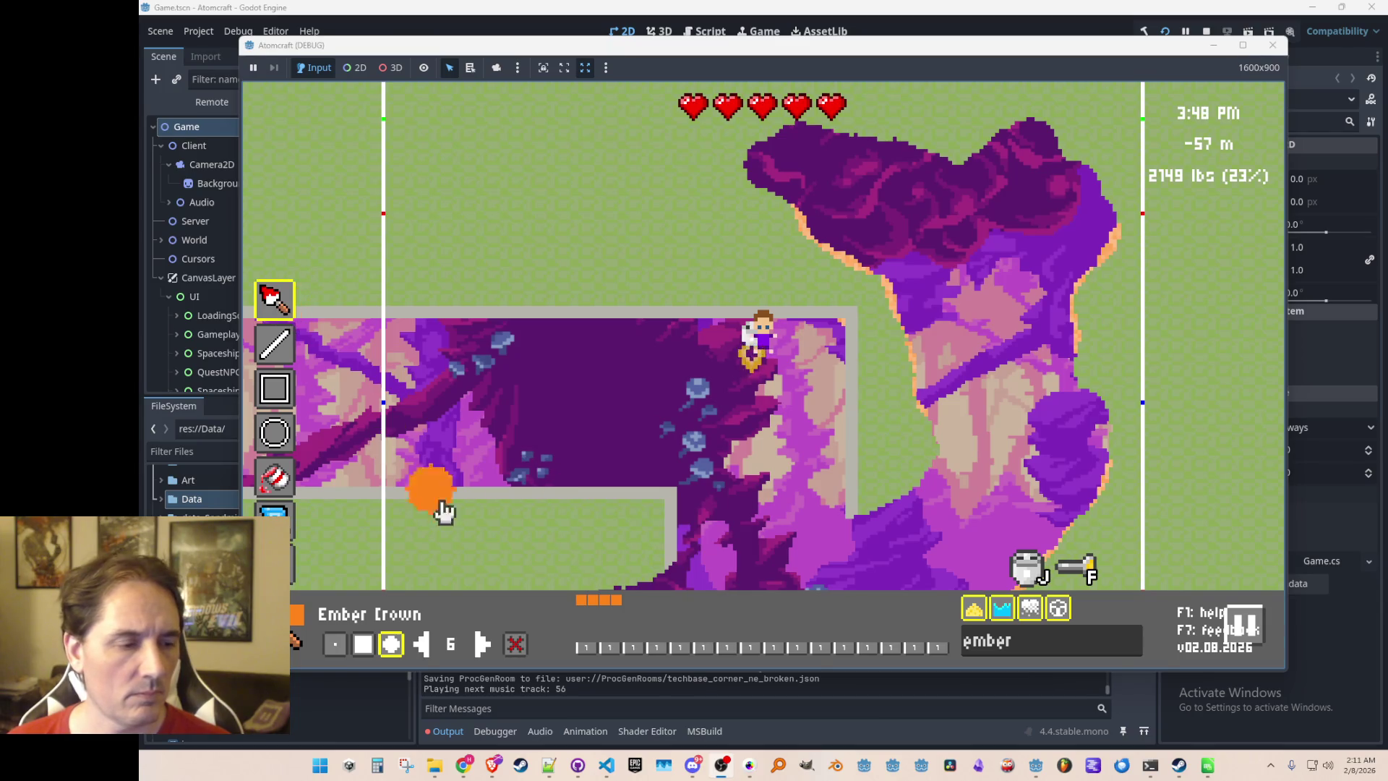
Toggle the editor off and on, then draw Ember Crown Streamer veins down the formation's right part
{"action": "key", "text": "Tab"}
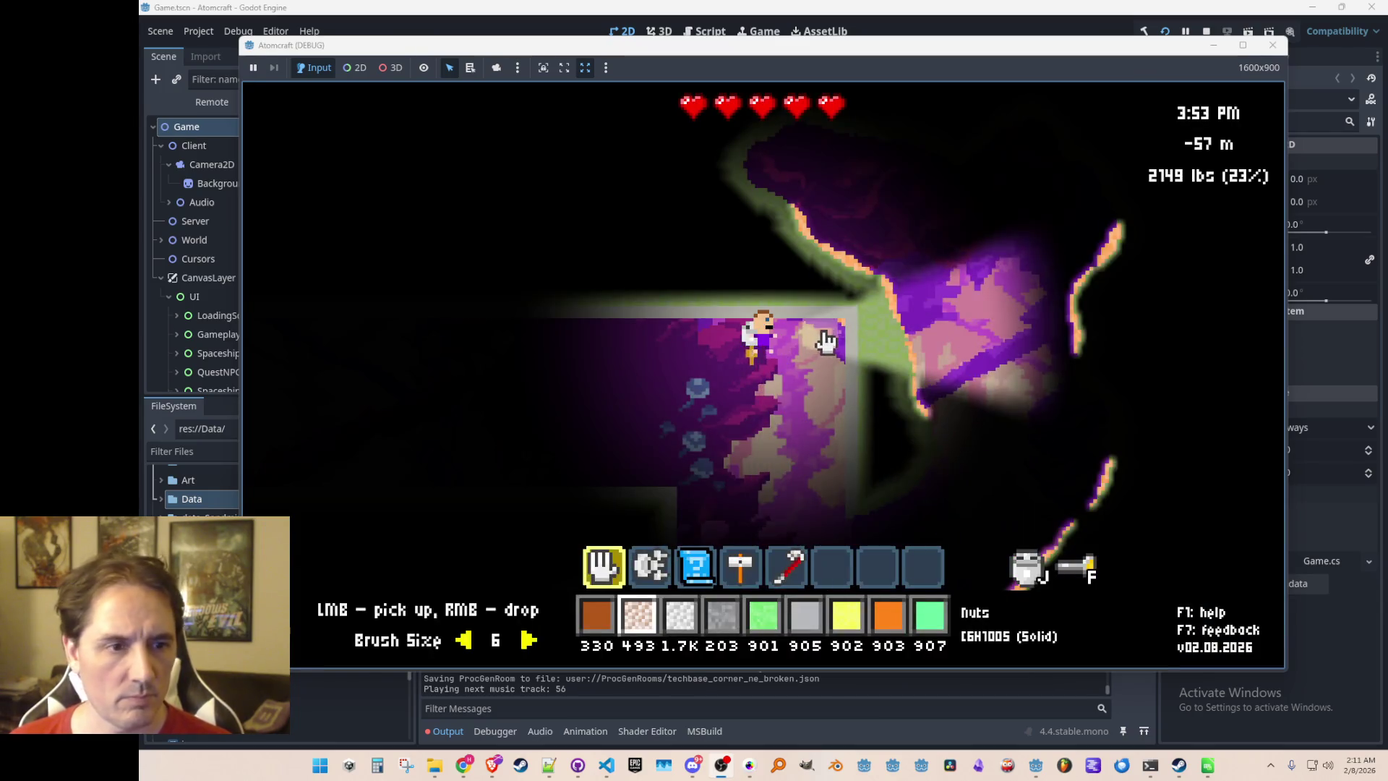
{"action": "key", "text": "Tab"}
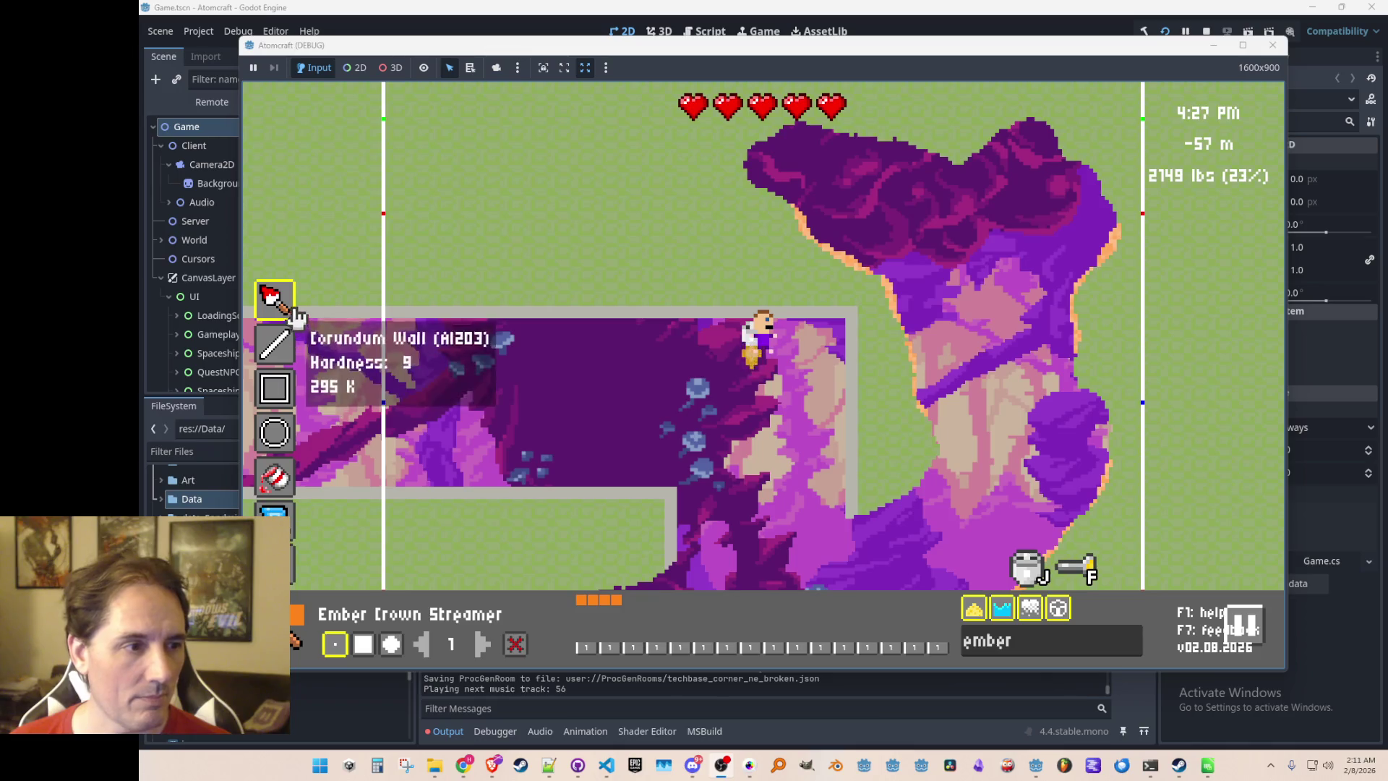
{"action": "left_click_drag", "start_coordinate": [1059, 152], "coordinate": [1063, 253]}
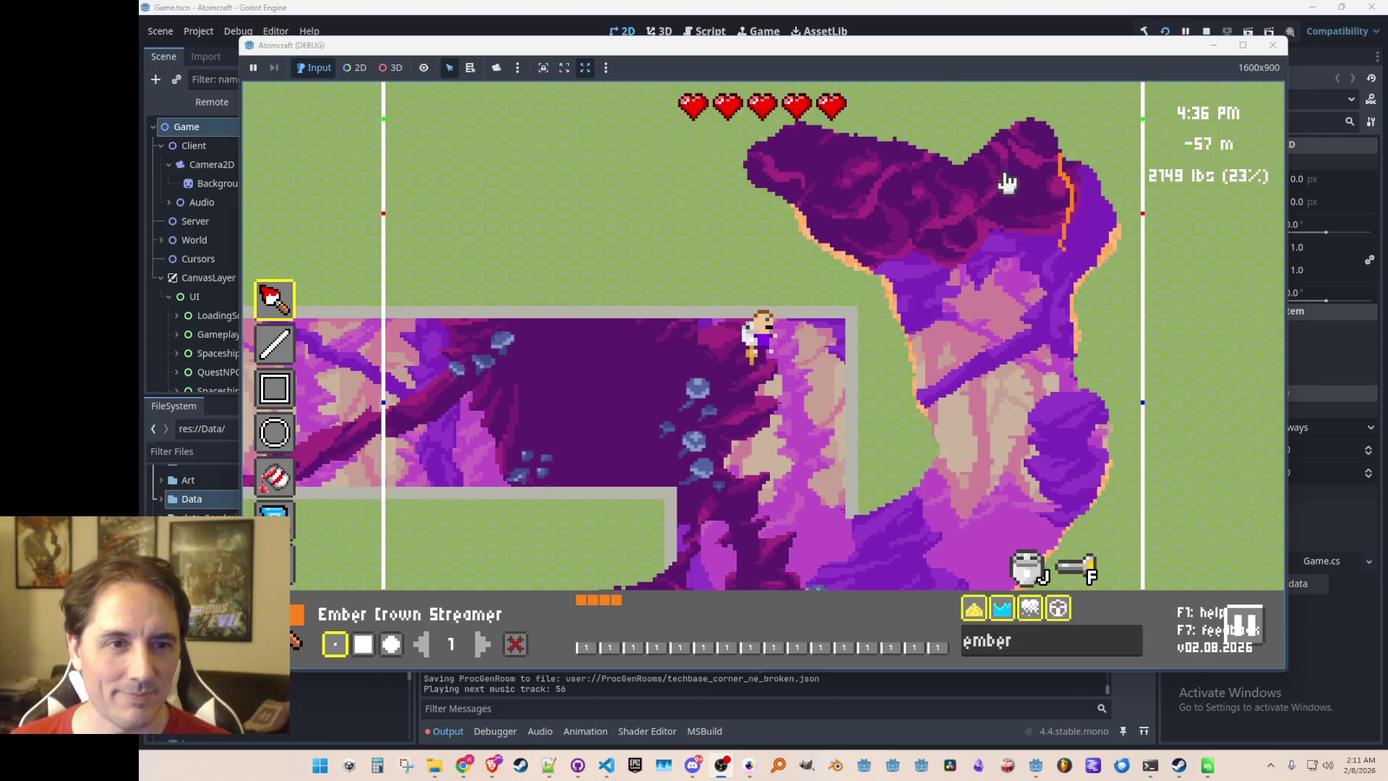
{"action": "left_click_drag", "start_coordinate": [1000, 137], "coordinate": [1014, 369]}
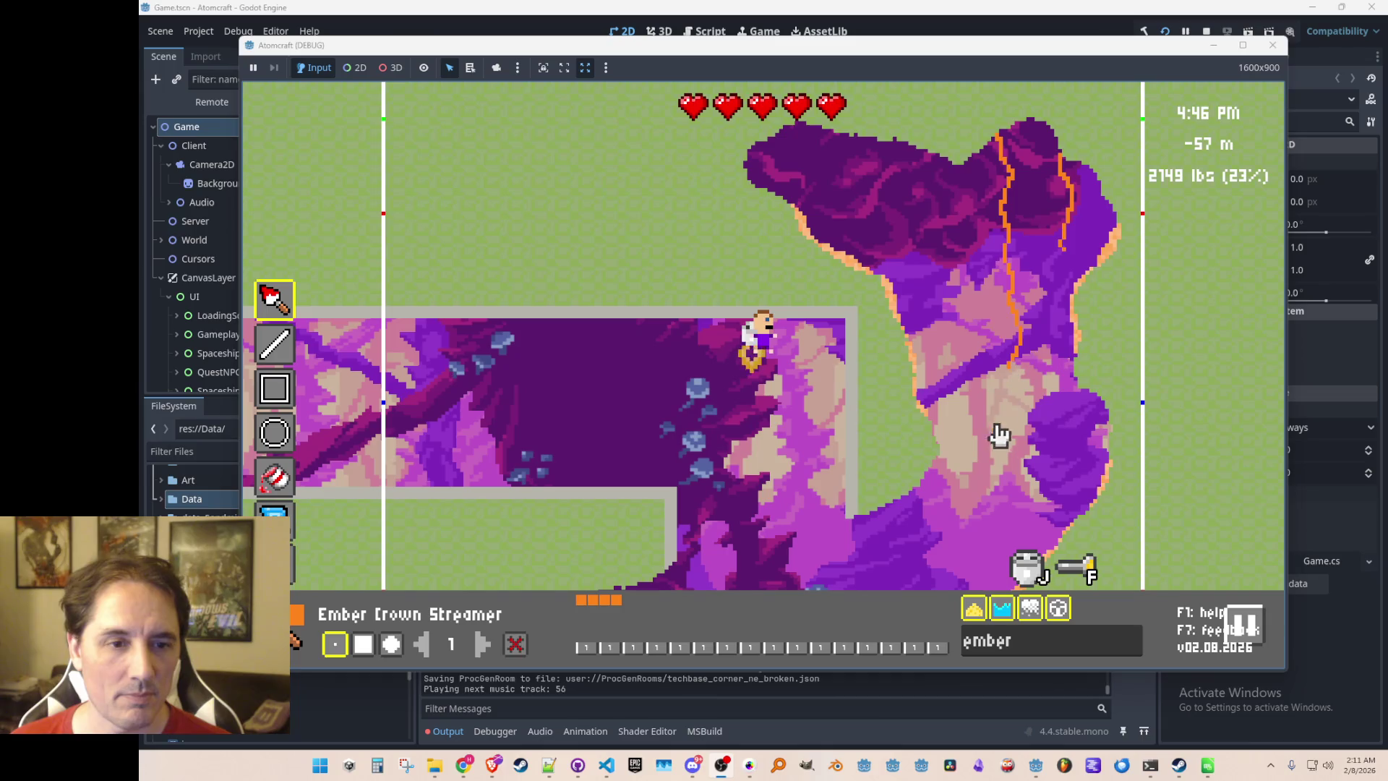
{"action": "left_click_drag", "start_coordinate": [947, 194], "coordinate": [940, 289]}
Add more streamer veins across the formation's top, right side and lower-left lobe
{"action": "mouse_move", "coordinate": [802, 127]}
{"action": "left_mouse_down"}
{"action": "mouse_move", "coordinate": [800, 177]}
{"action": "mouse_move", "coordinate": [856, 145]}
{"action": "mouse_move", "coordinate": [856, 210]}
{"action": "left_mouse_up"}
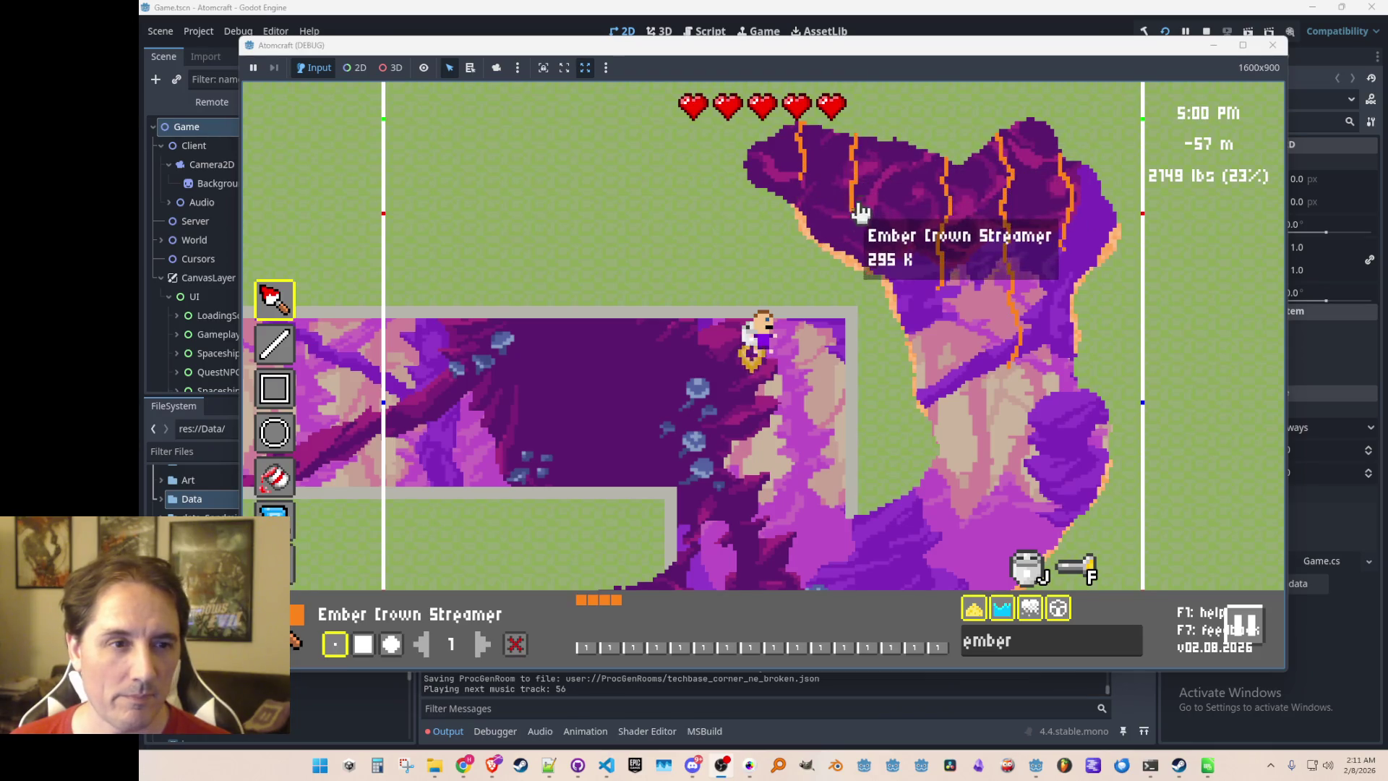
{"action": "left_click_drag", "start_coordinate": [899, 133], "coordinate": [896, 187]}
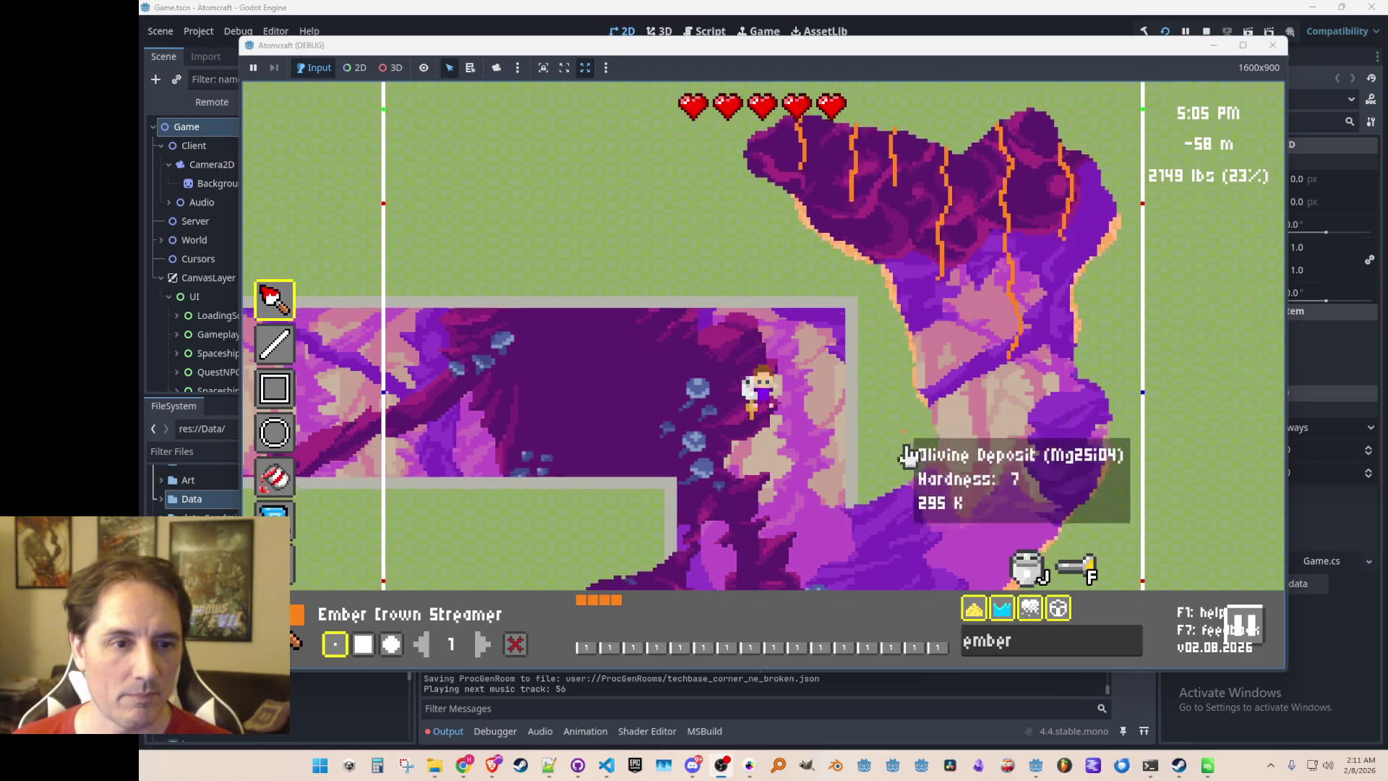
{"action": "key", "text": "s"}
{"action": "left_click_drag", "start_coordinate": [1077, 165], "coordinate": [1072, 206]}
{"action": "left_click_drag", "start_coordinate": [649, 322], "coordinate": [634, 406]}
{"action": "mouse_move", "coordinate": [577, 346]}
{"action": "left_mouse_down"}
{"action": "mouse_move", "coordinate": [574, 402]}
{"action": "mouse_move", "coordinate": [525, 406]}
{"action": "left_mouse_up"}
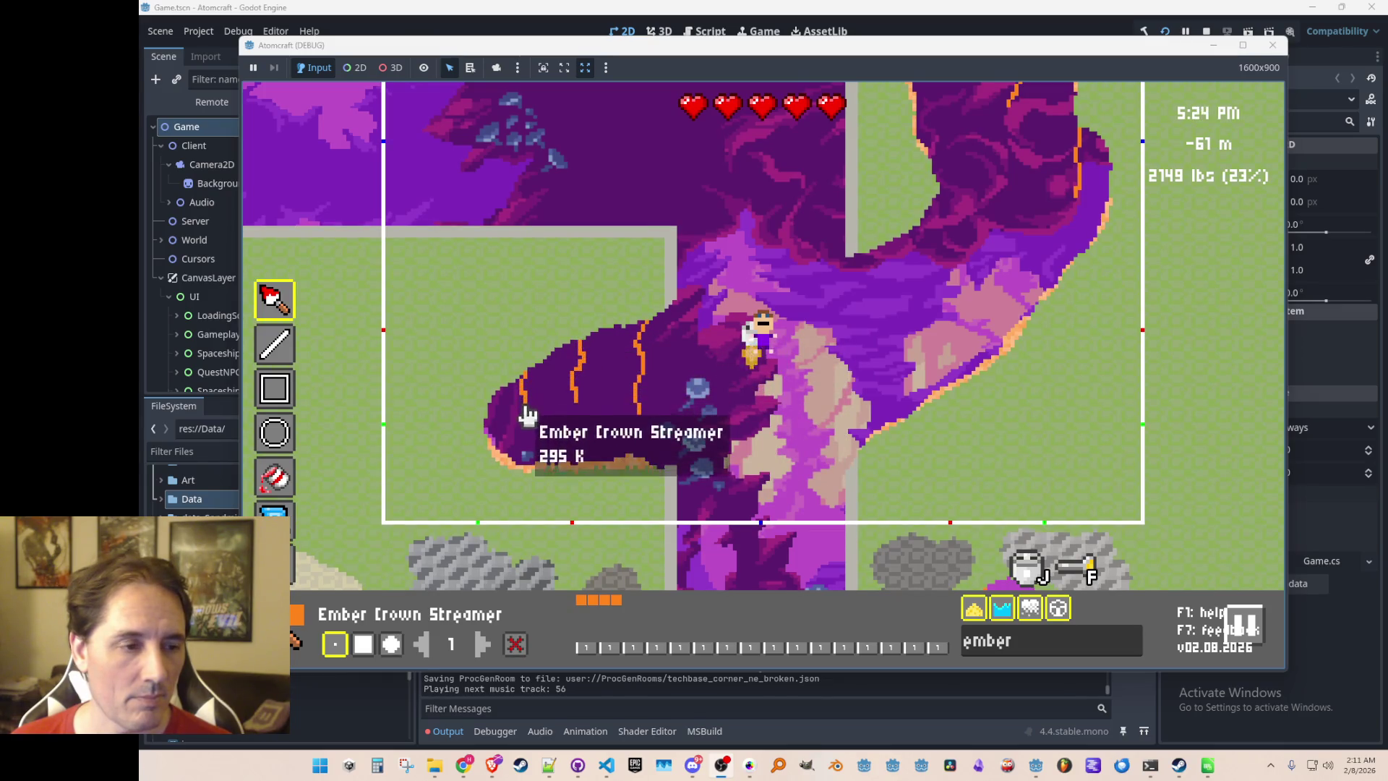
Fly the character up through the cave in play view, then reopen the lit room editor
{"action": "key", "text": "Tab"}
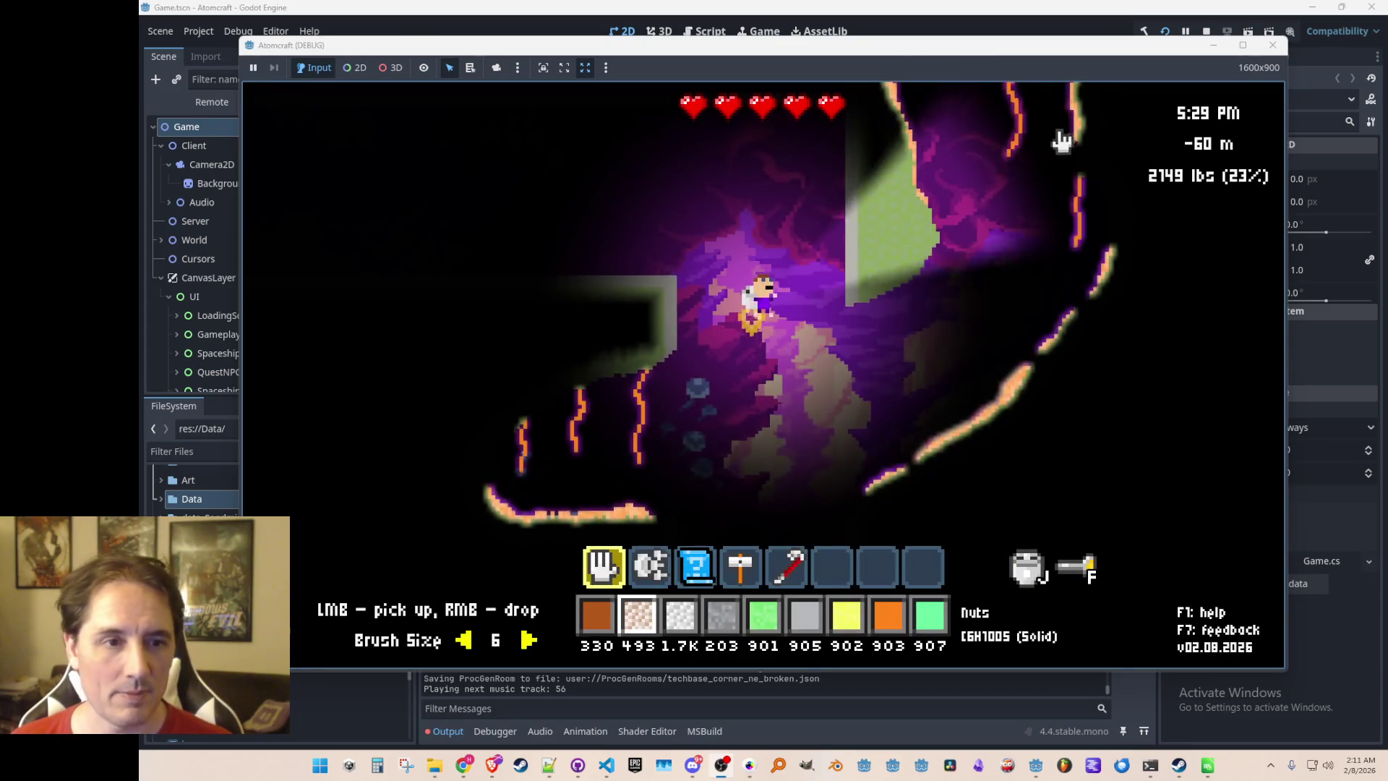
{"action": "key", "text": "a"}
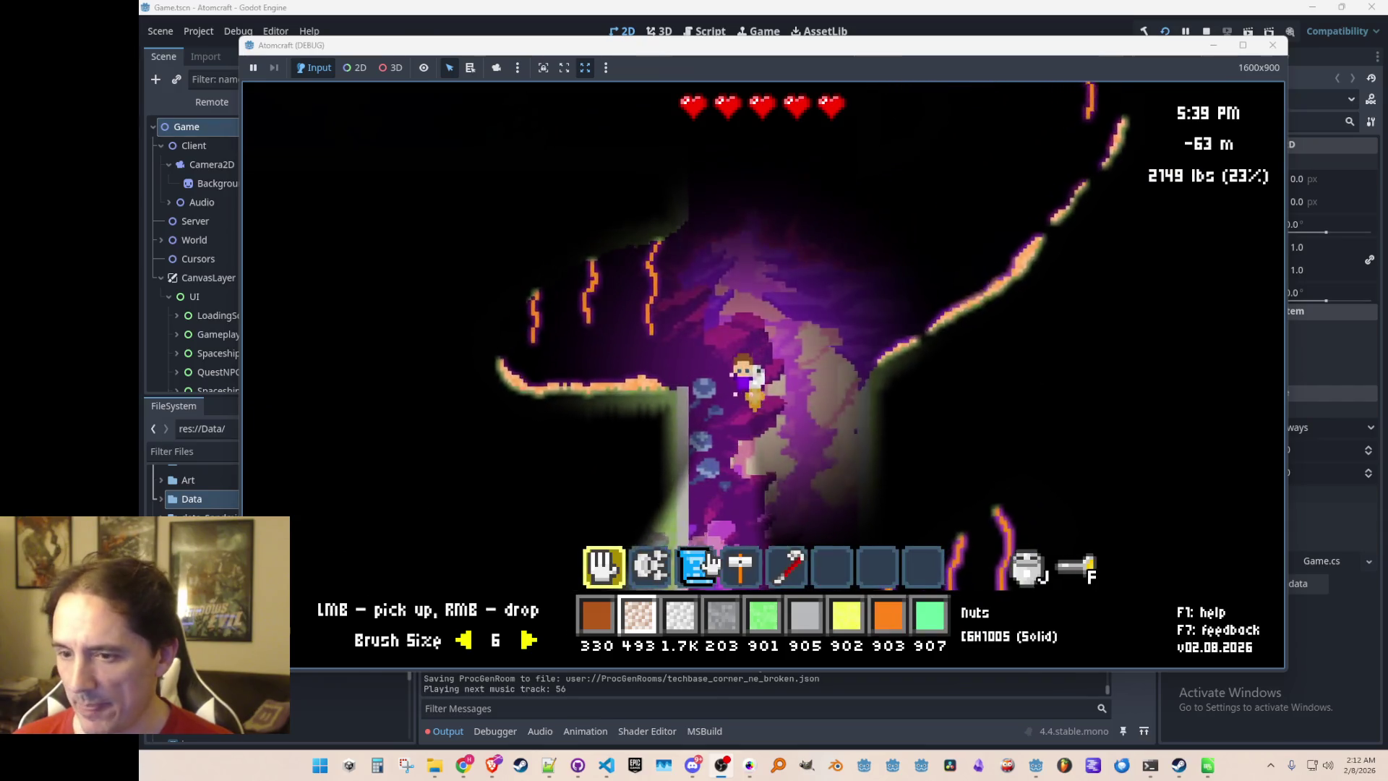
{"action": "key", "text": "d"}
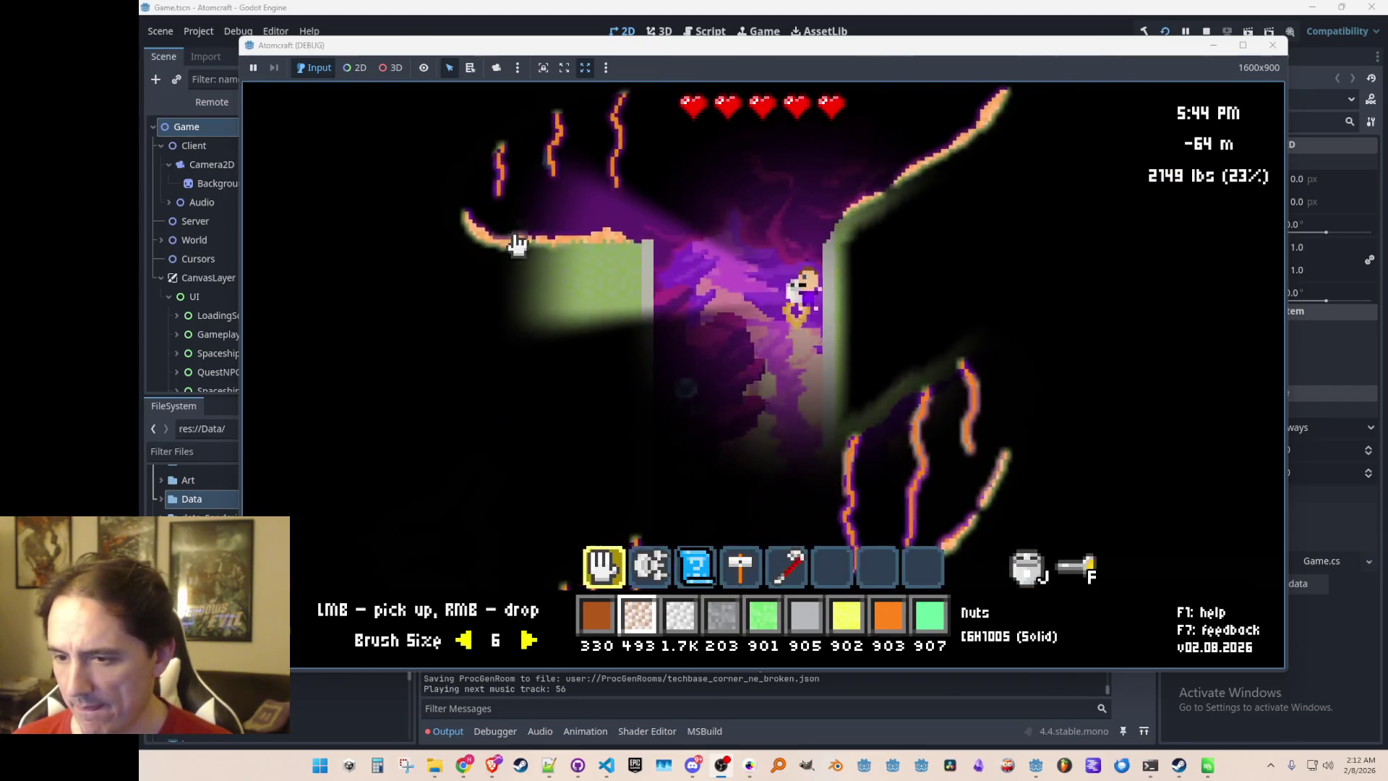
{"action": "key", "text": "w"}
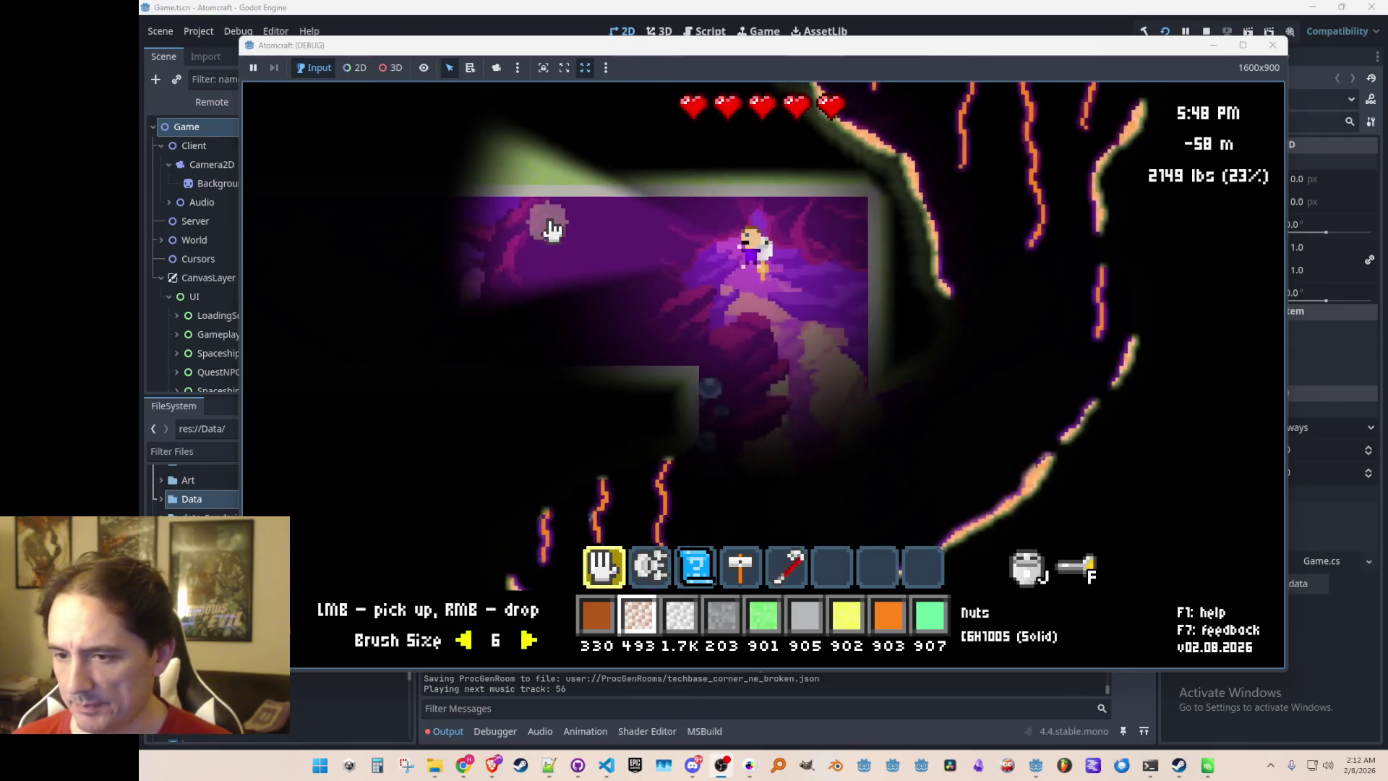
{"action": "key", "text": "Tab"}
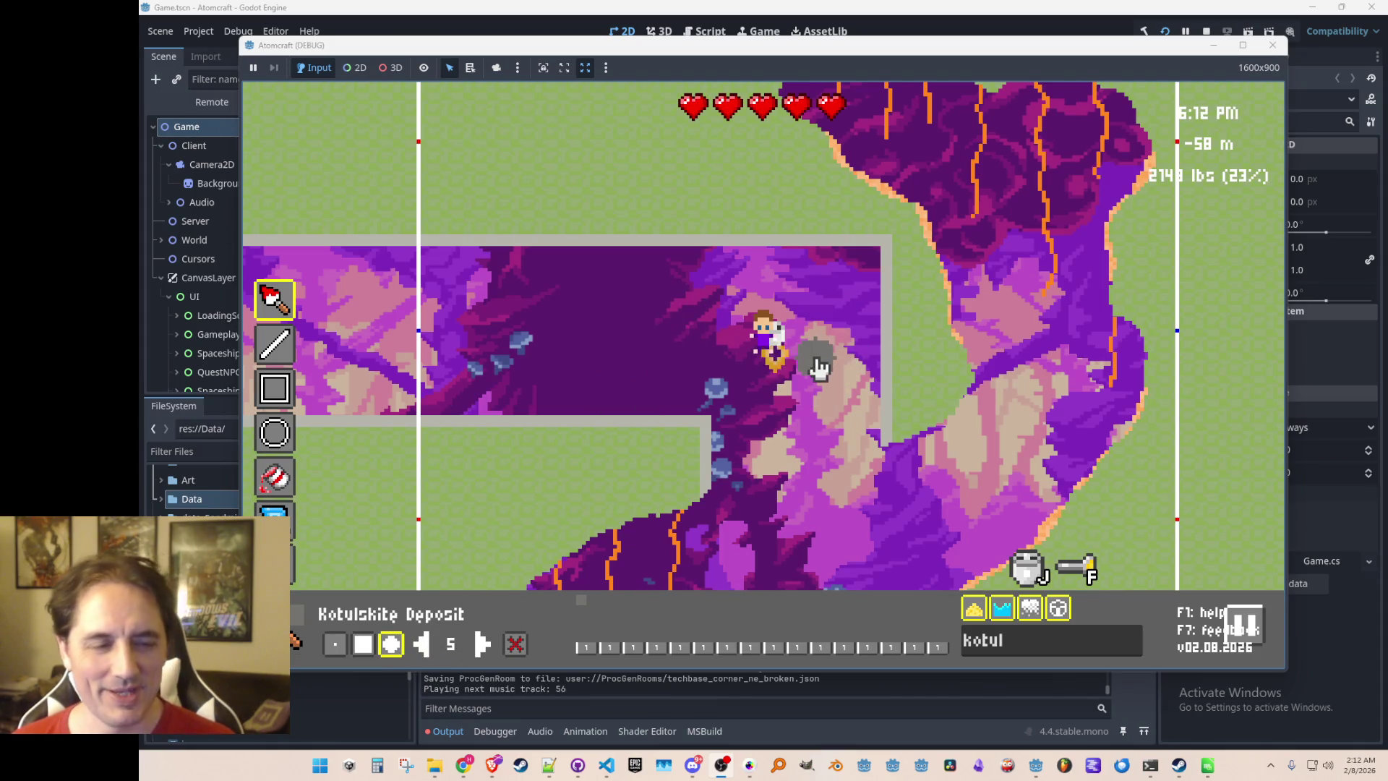
Fly up-left and paint a Kotulskite deposit on the grass above the character
{"action": "key", "text": "w"}
{"action": "key", "text": "a"}
{"action": "mouse_move", "coordinate": [660, 248]}
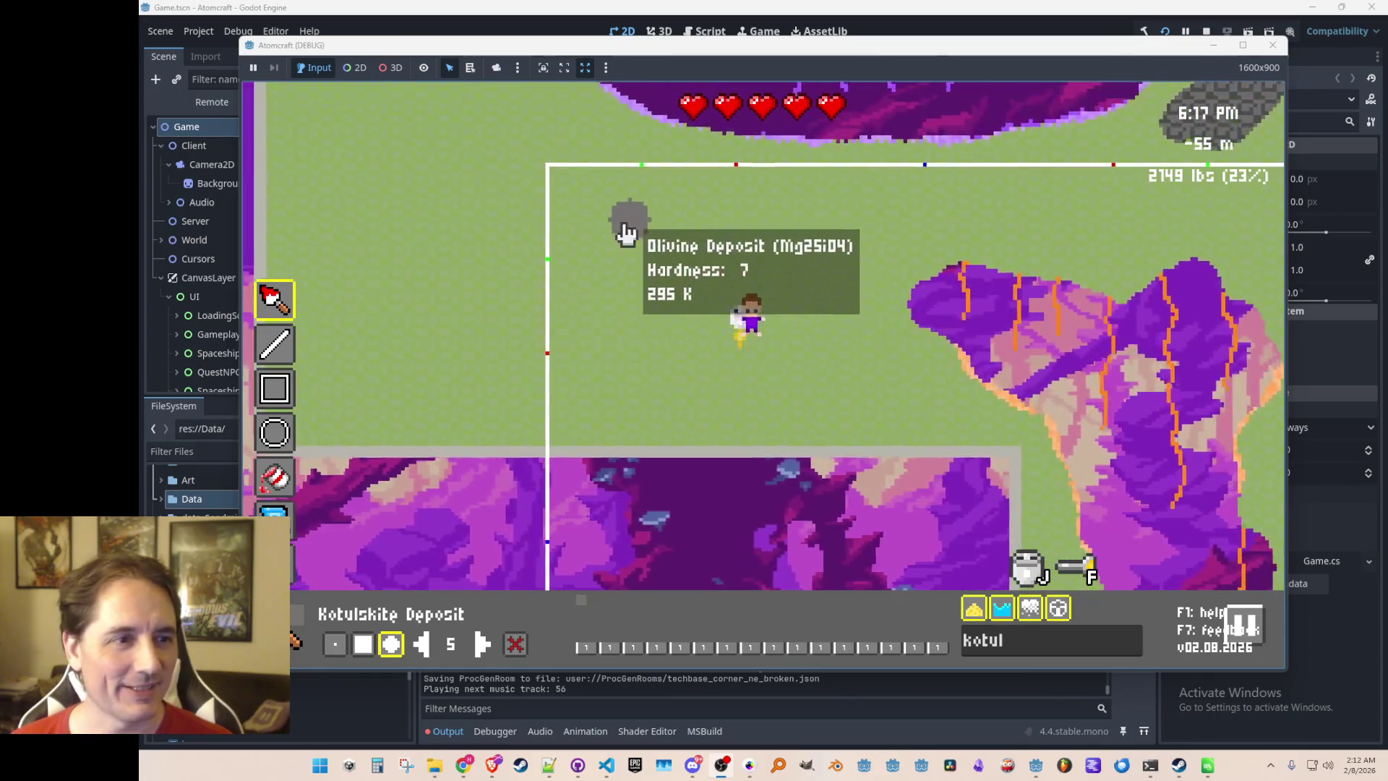
{"action": "left_click", "coordinate": [515, 645]}
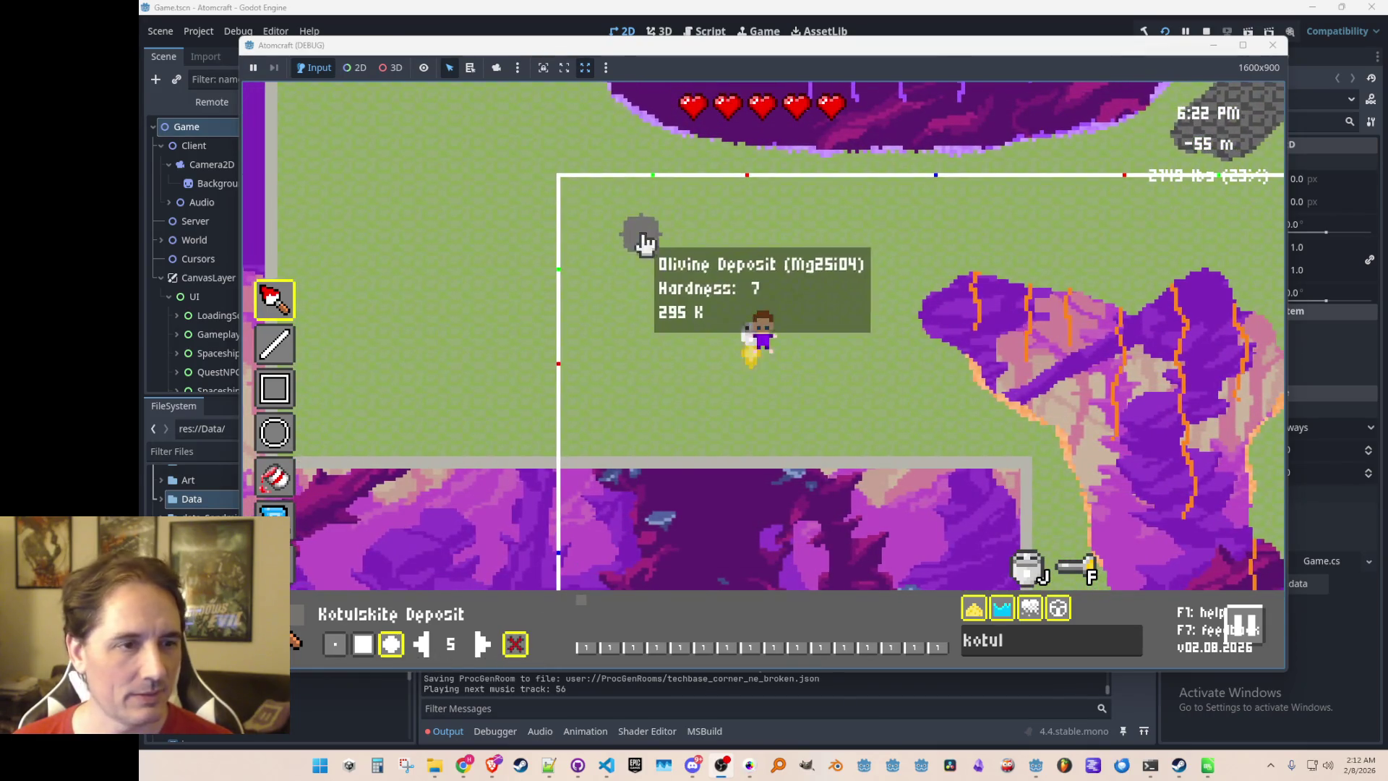
{"action": "mouse_move", "coordinate": [747, 262]}
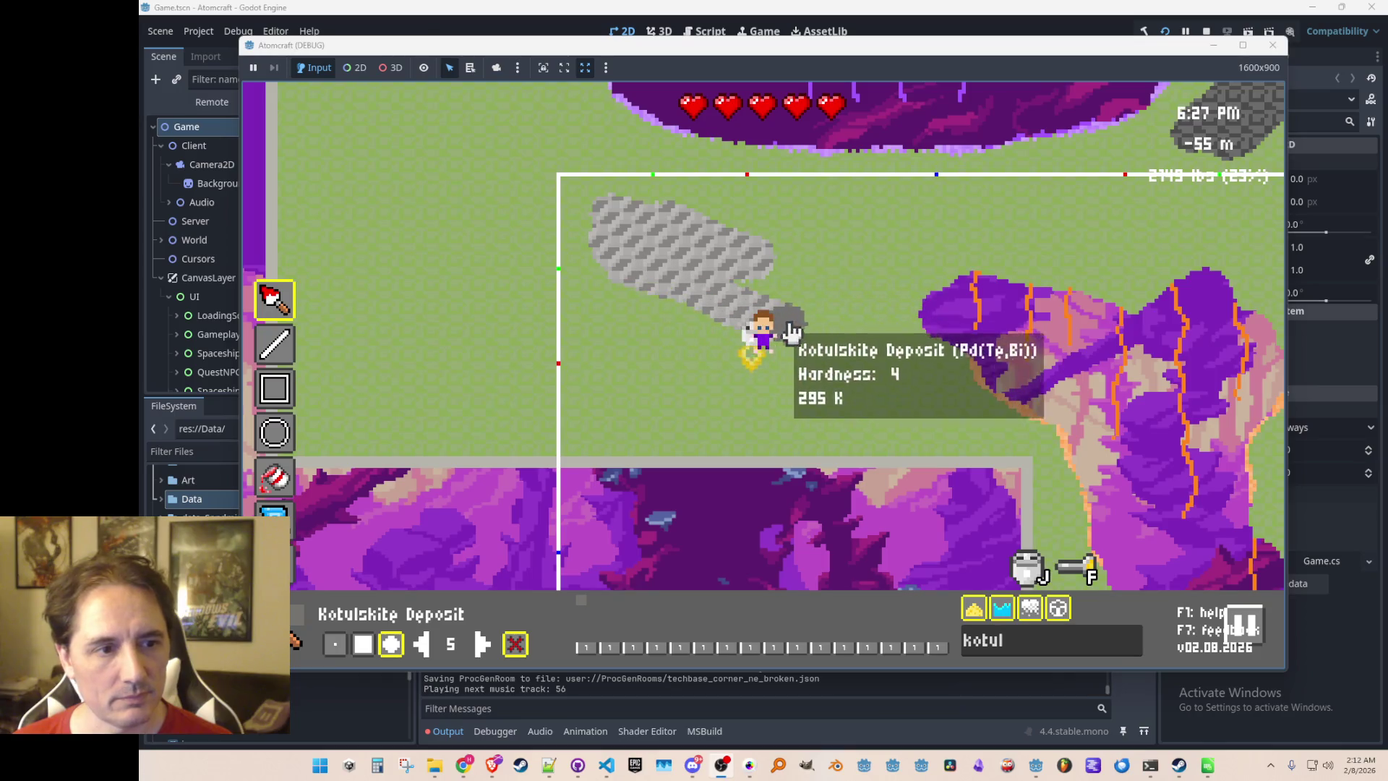
{"action": "mouse_move", "coordinate": [774, 279]}
{"action": "left_mouse_down"}
{"action": "mouse_move", "coordinate": [836, 371]}
{"action": "mouse_move", "coordinate": [759, 232]}
{"action": "mouse_move", "coordinate": [830, 279]}
{"action": "left_mouse_up"}
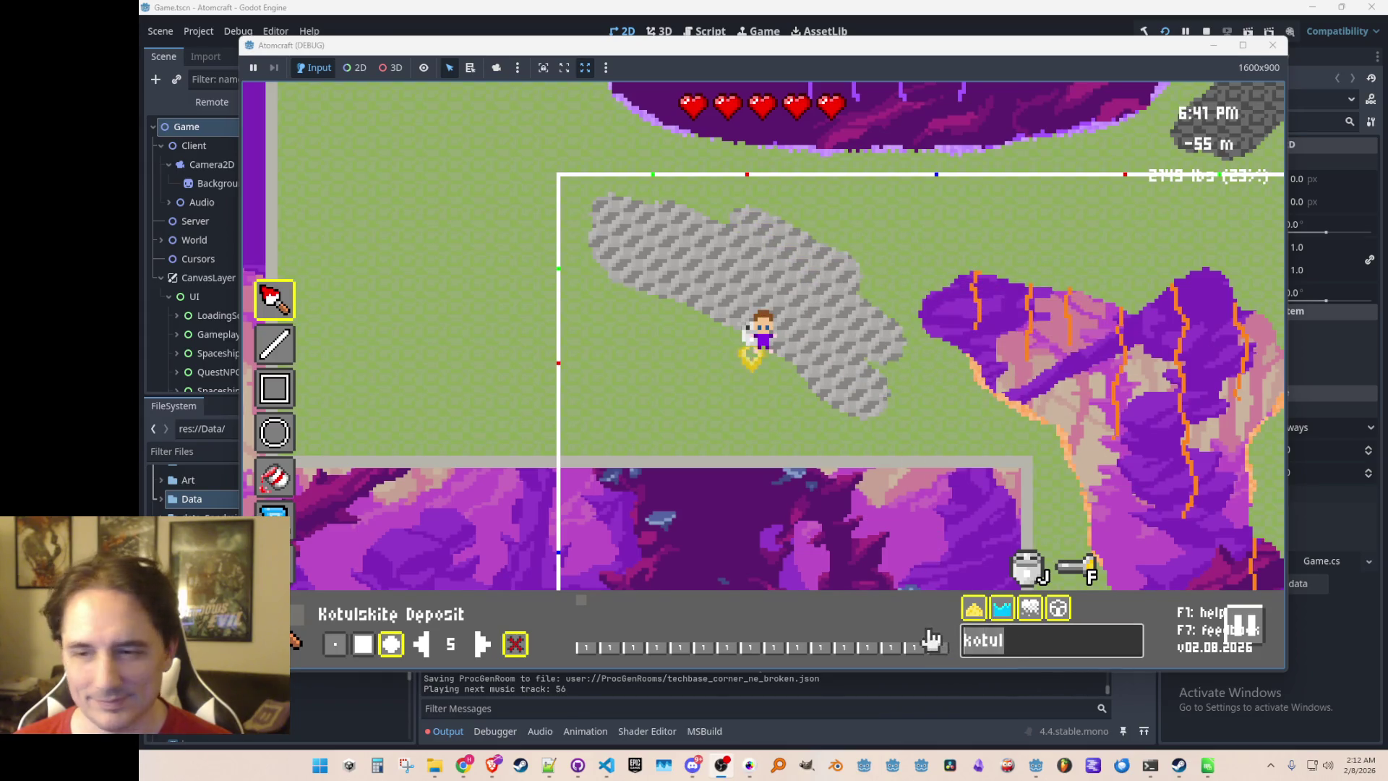
Switch the paint material to Braggite Deposit and paint a patch around the player
{"action": "key", "text": "Escape"}
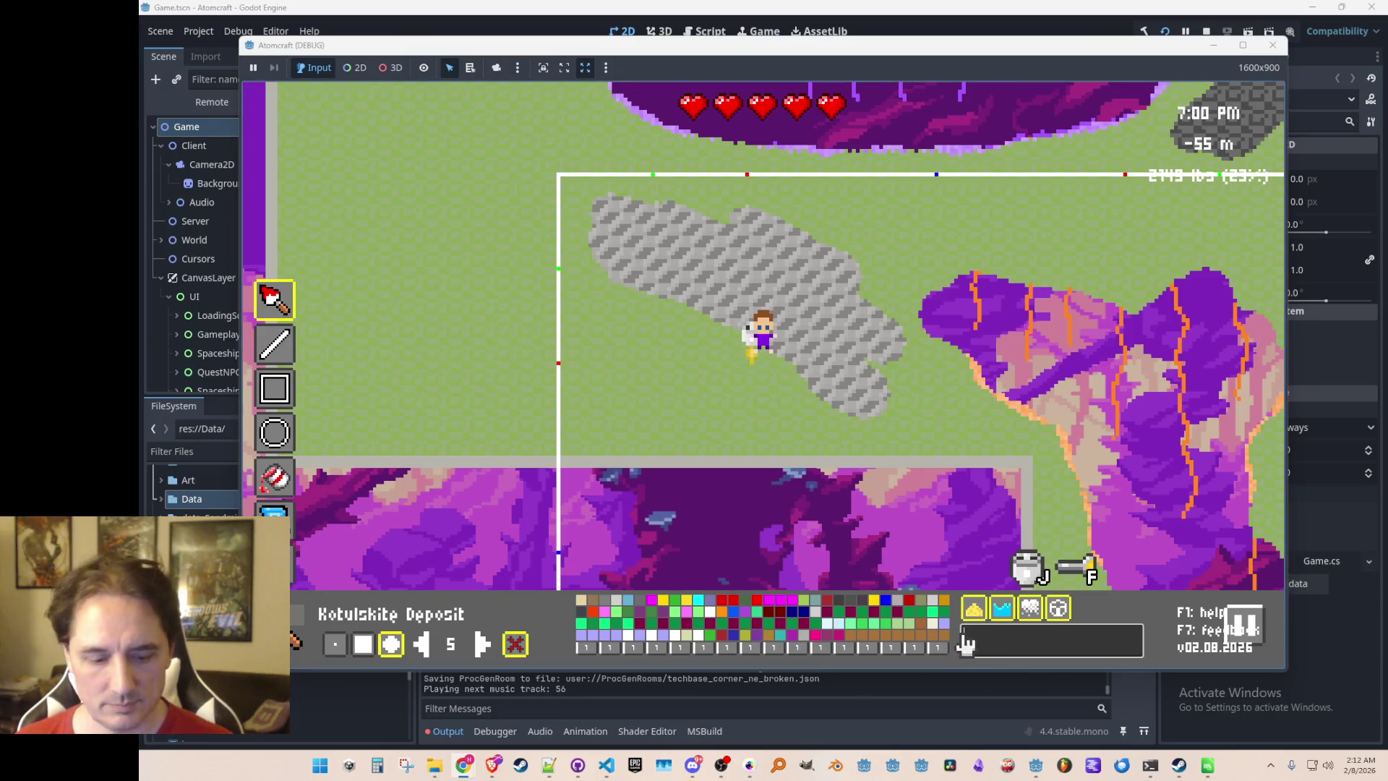
{"action": "type", "text": "s"}
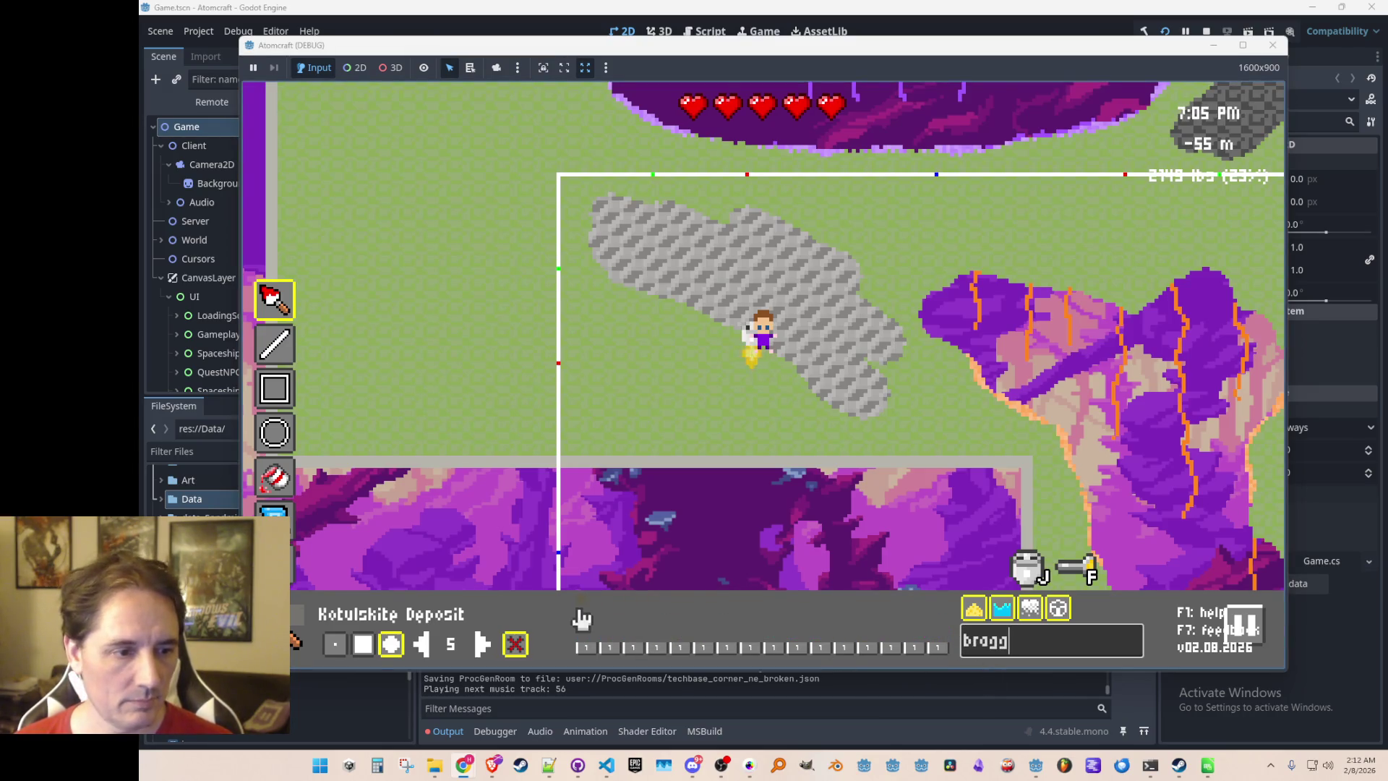
{"action": "mouse_move", "coordinate": [616, 353]}
{"action": "mouse_move", "coordinate": [631, 353]}
{"action": "left_mouse_down"}
{"action": "mouse_move", "coordinate": [750, 424]}
{"action": "mouse_move", "coordinate": [709, 371]}
{"action": "mouse_move", "coordinate": [746, 387]}
{"action": "mouse_move", "coordinate": [675, 331]}
{"action": "mouse_move", "coordinate": [799, 403]}
{"action": "mouse_move", "coordinate": [709, 319]}
{"action": "left_mouse_up"}
Fly to the lower room and paint another Braggite patch on the left grass
{"action": "mouse_move", "coordinate": [1025, 428]}
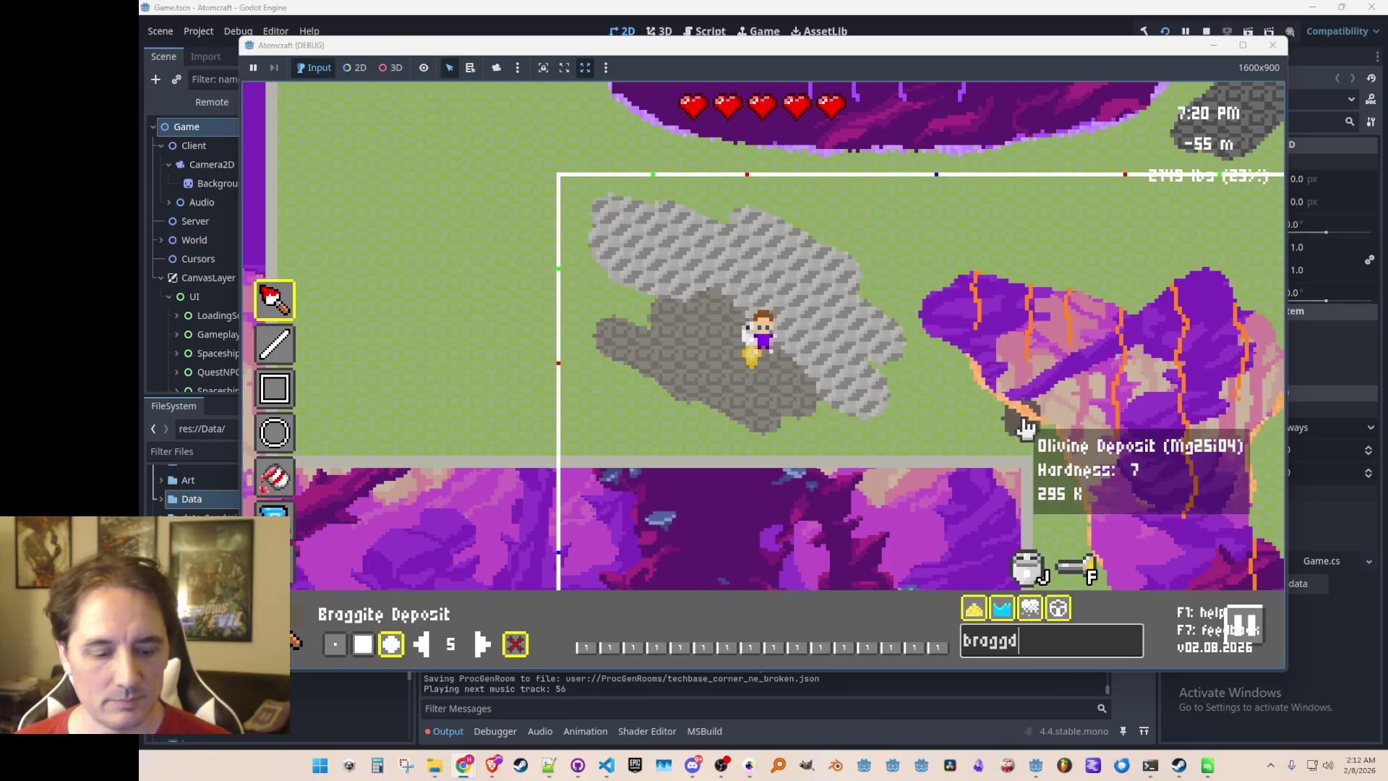
{"action": "key", "text": "d"}
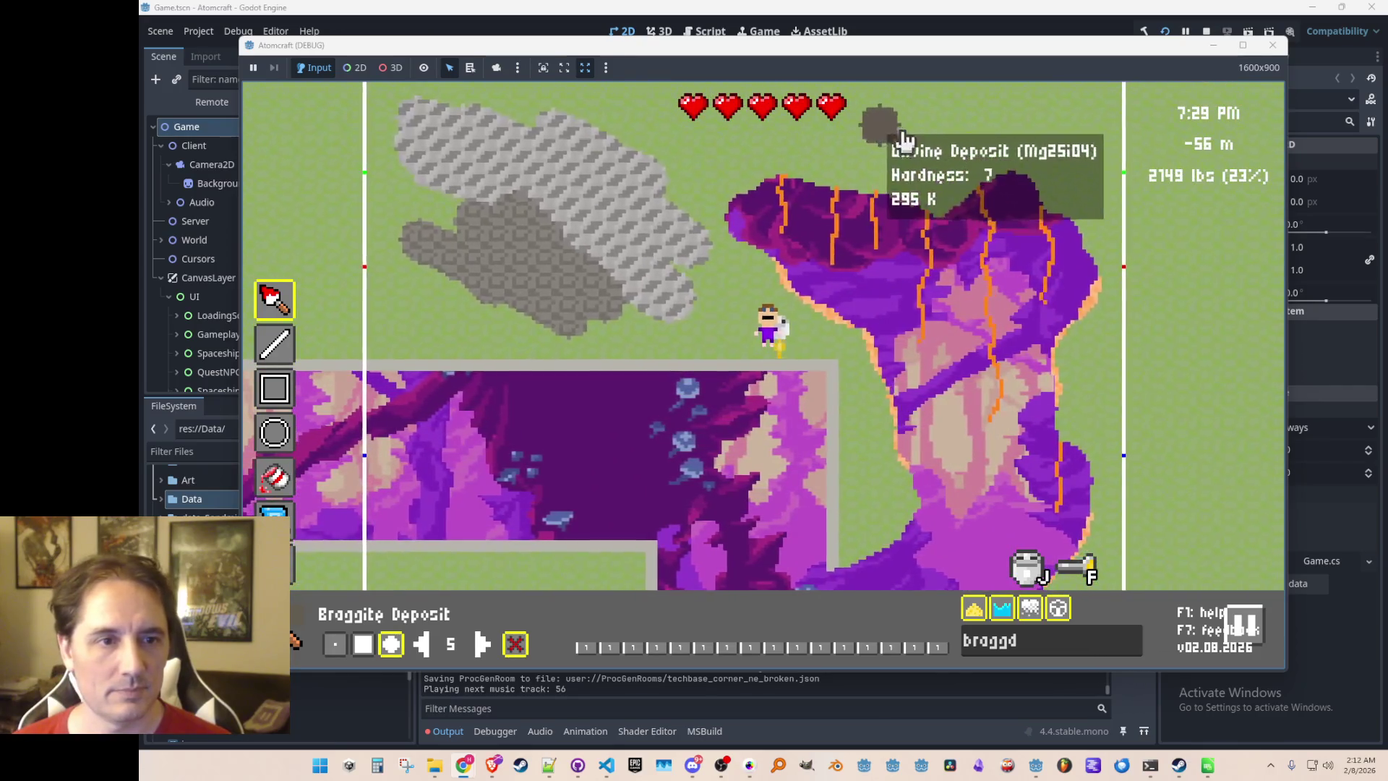
{"action": "mouse_move", "coordinate": [940, 144]}
{"action": "key", "text": "w"}
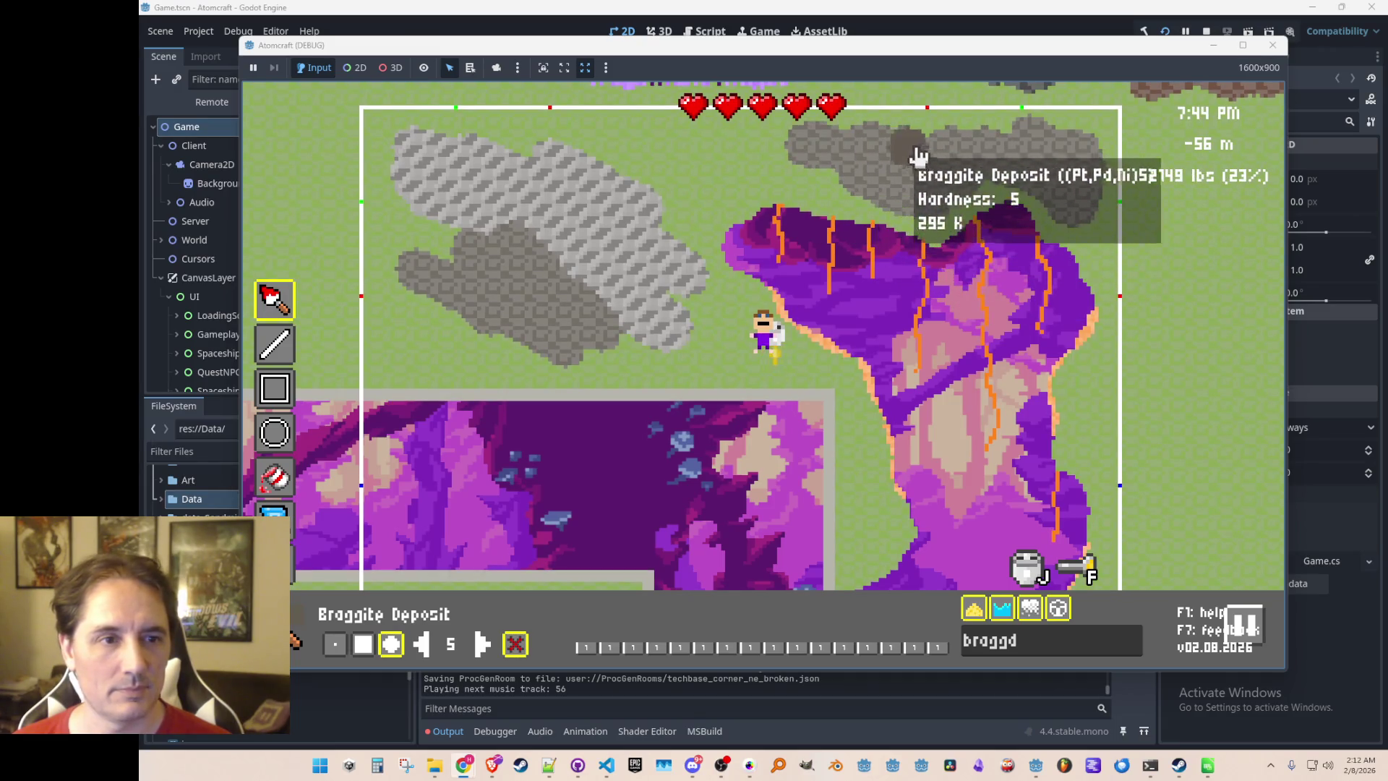
{"action": "key", "text": "s"}
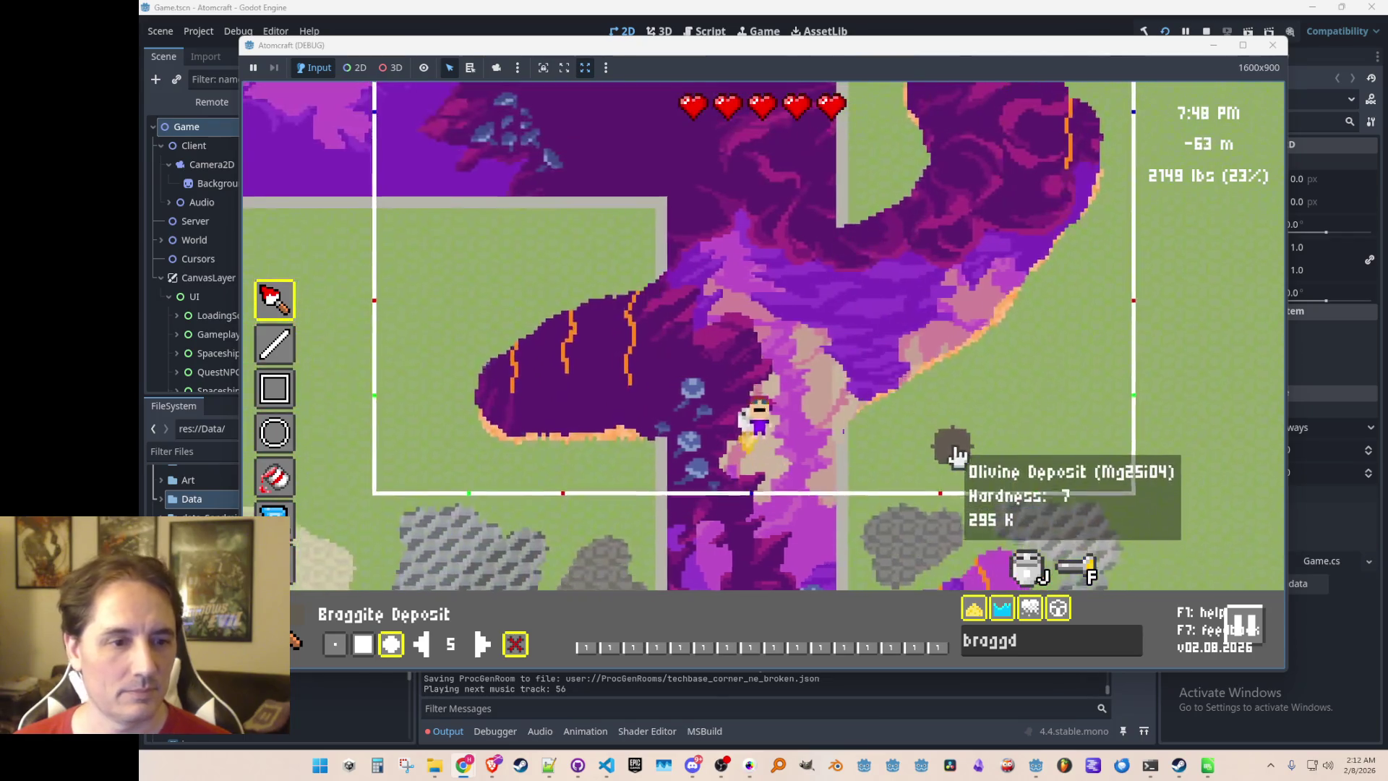
{"action": "key", "text": "w"}
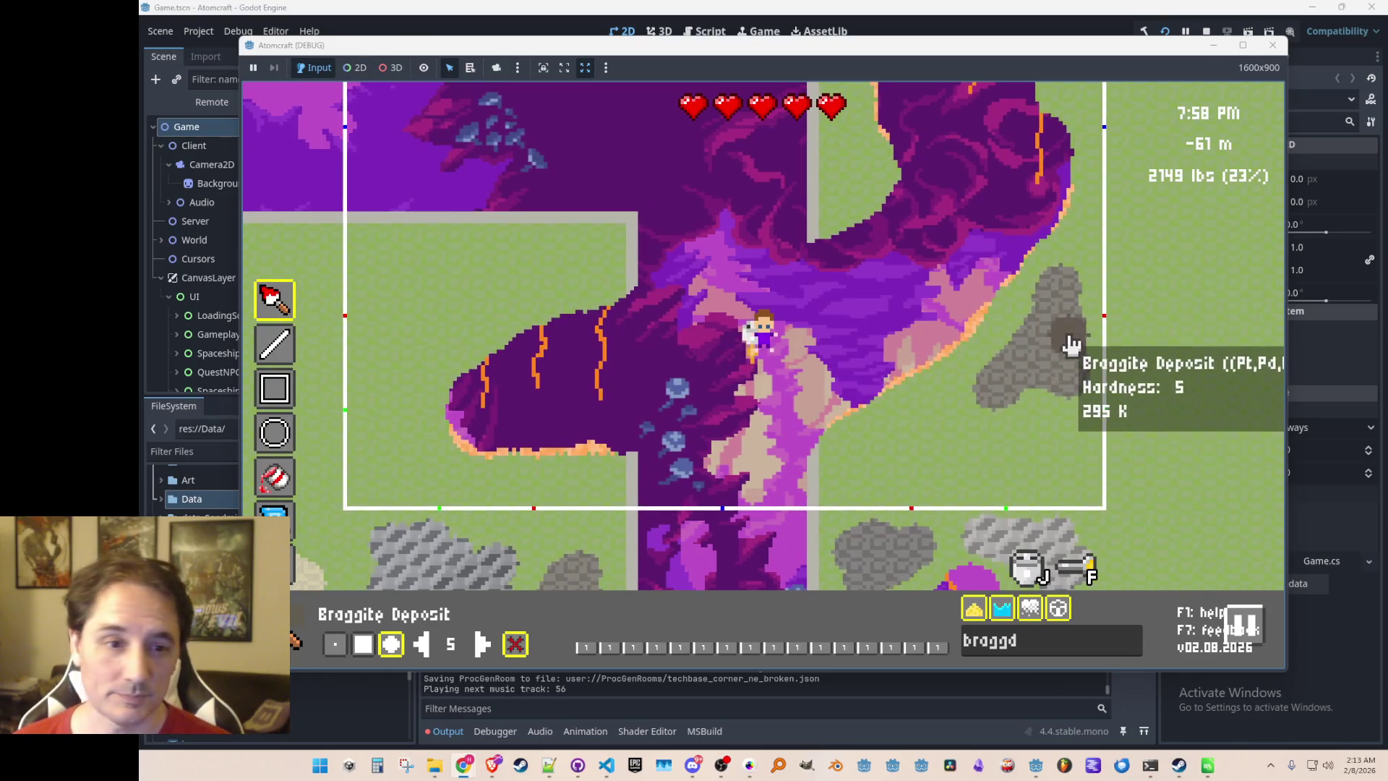
{"action": "mouse_move", "coordinate": [470, 280]}
{"action": "left_mouse_down"}
{"action": "mouse_move", "coordinate": [589, 272]}
{"action": "mouse_move", "coordinate": [471, 325]}
{"action": "left_mouse_up"}
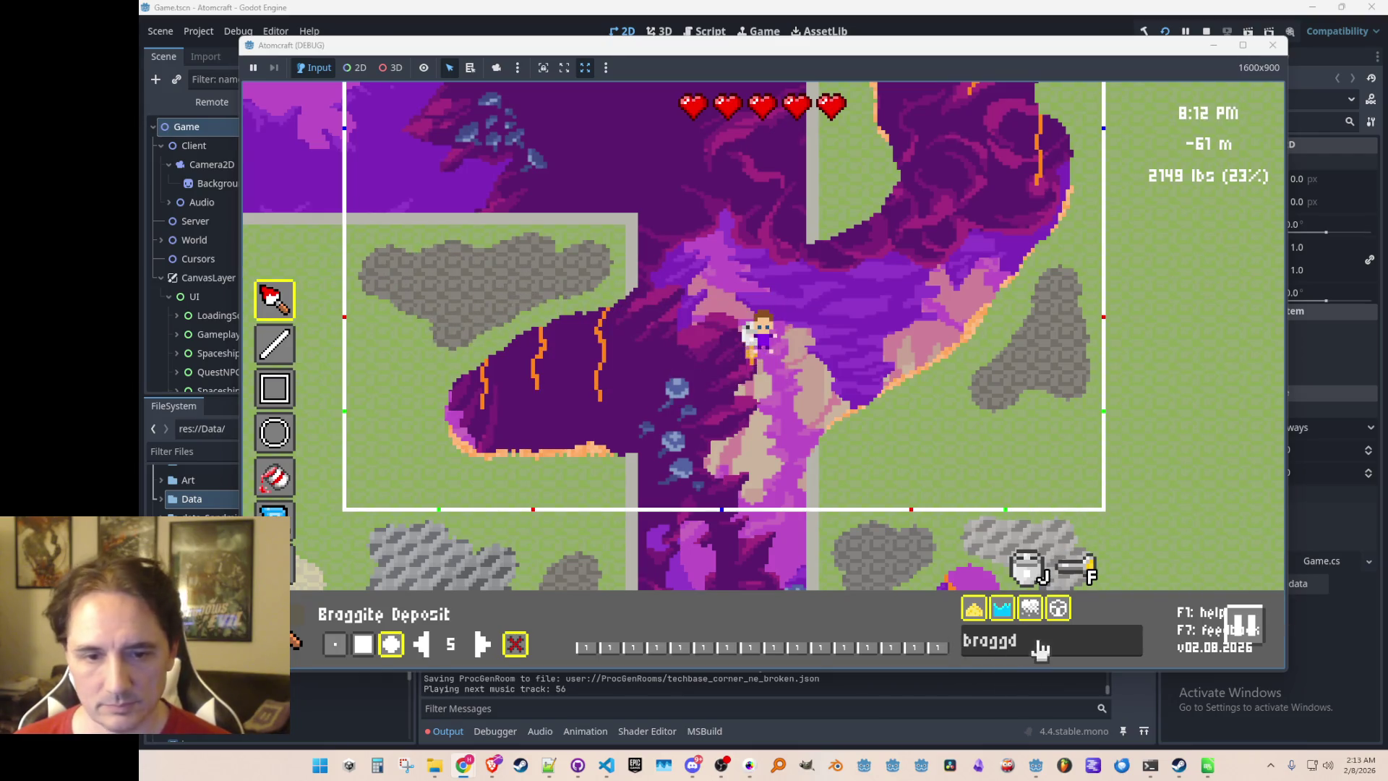
Filter for Vysotskite and paint deposits on the left grass strip and lower grass
{"action": "key", "text": "BackSpace"}
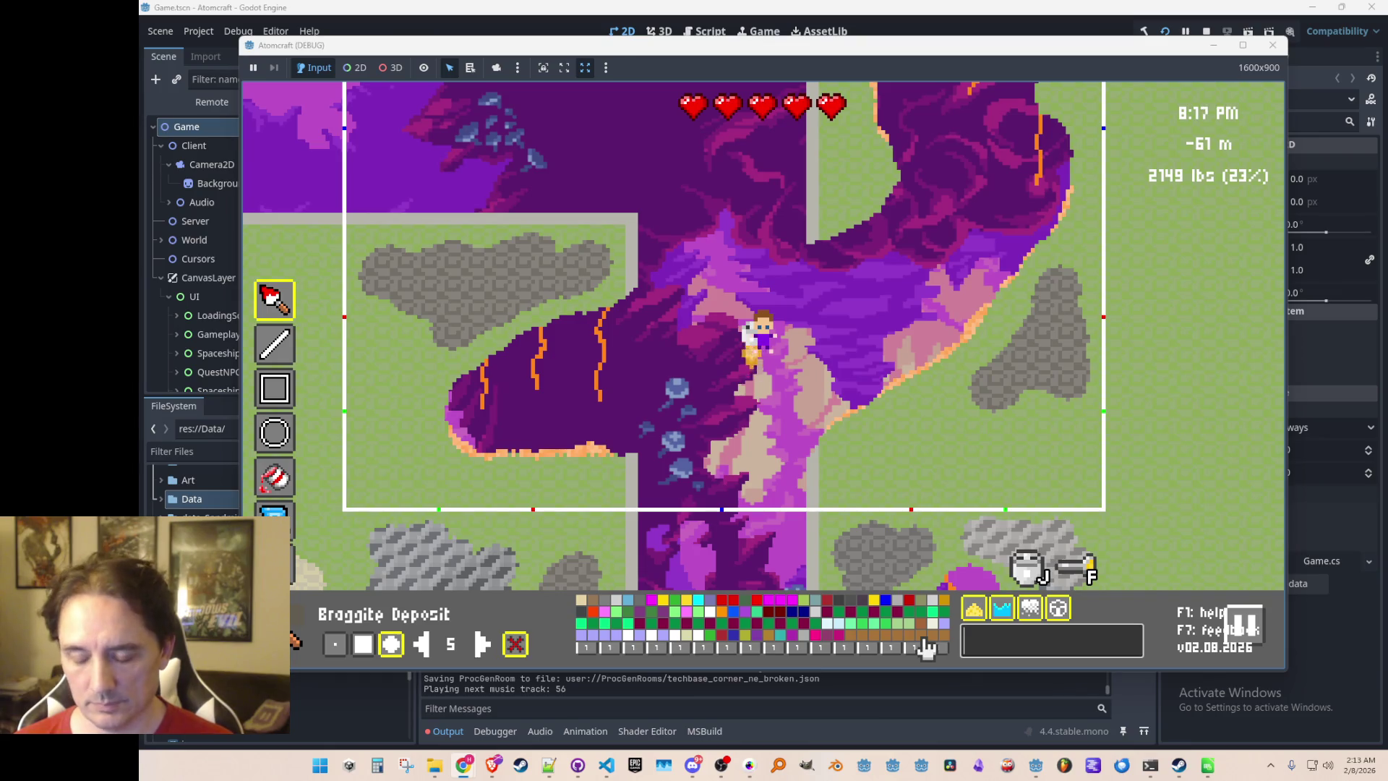
{"action": "type", "text": "ye"}
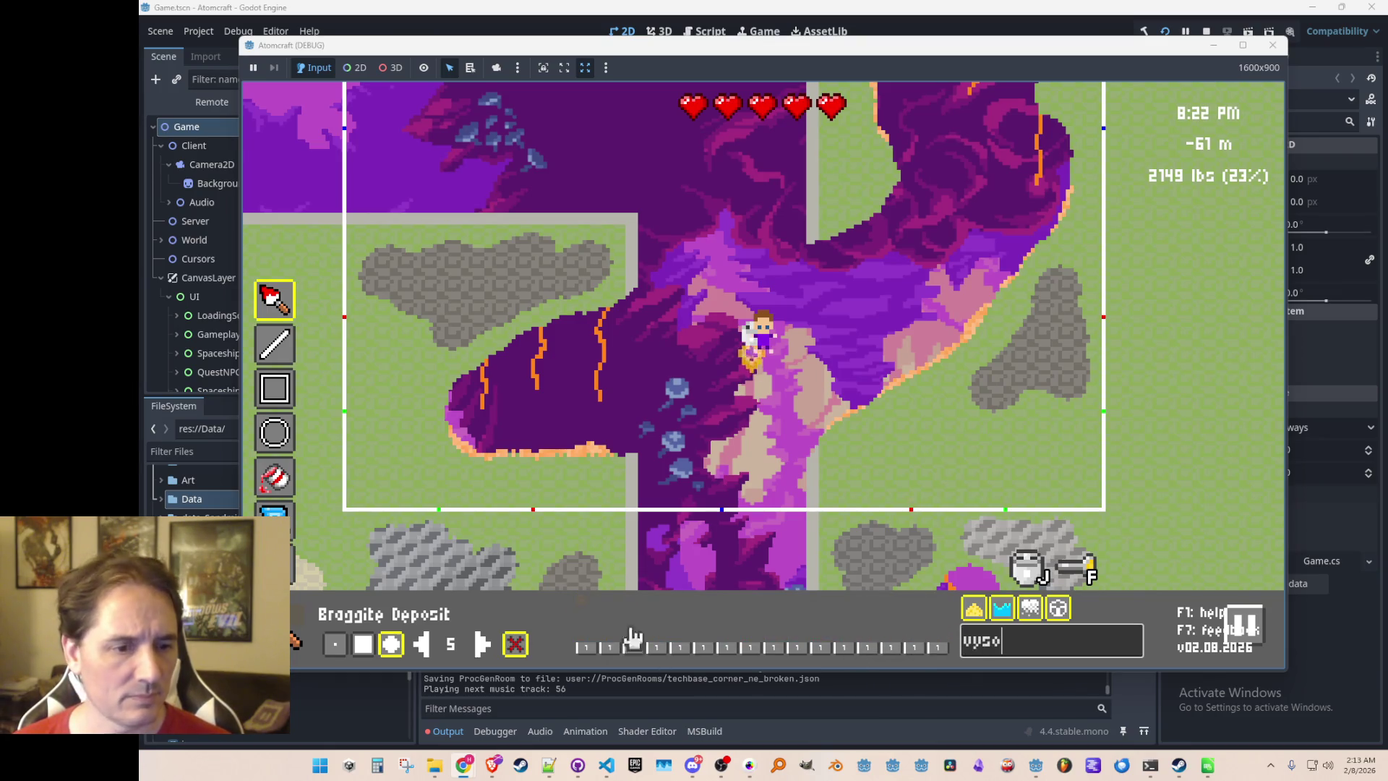
{"action": "left_click_drag", "start_coordinate": [418, 471], "coordinate": [413, 455]}
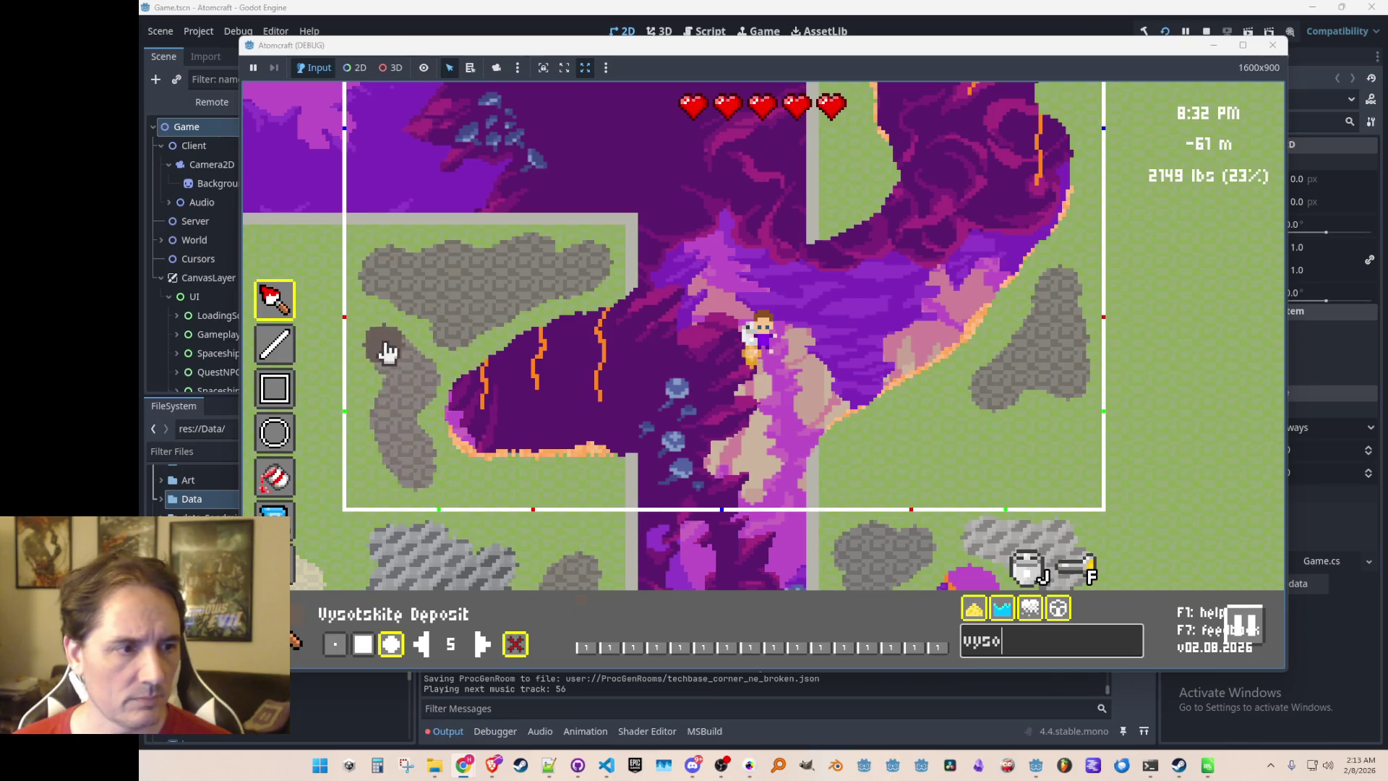
{"action": "mouse_move", "coordinate": [917, 443]}
{"action": "left_mouse_down"}
{"action": "mouse_move", "coordinate": [868, 465]}
{"action": "mouse_move", "coordinate": [900, 439]}
{"action": "mouse_move", "coordinate": [867, 480]}
{"action": "mouse_move", "coordinate": [917, 441]}
{"action": "mouse_move", "coordinate": [928, 464]}
{"action": "mouse_move", "coordinate": [939, 412]}
{"action": "mouse_move", "coordinate": [923, 455]}
{"action": "left_mouse_up"}
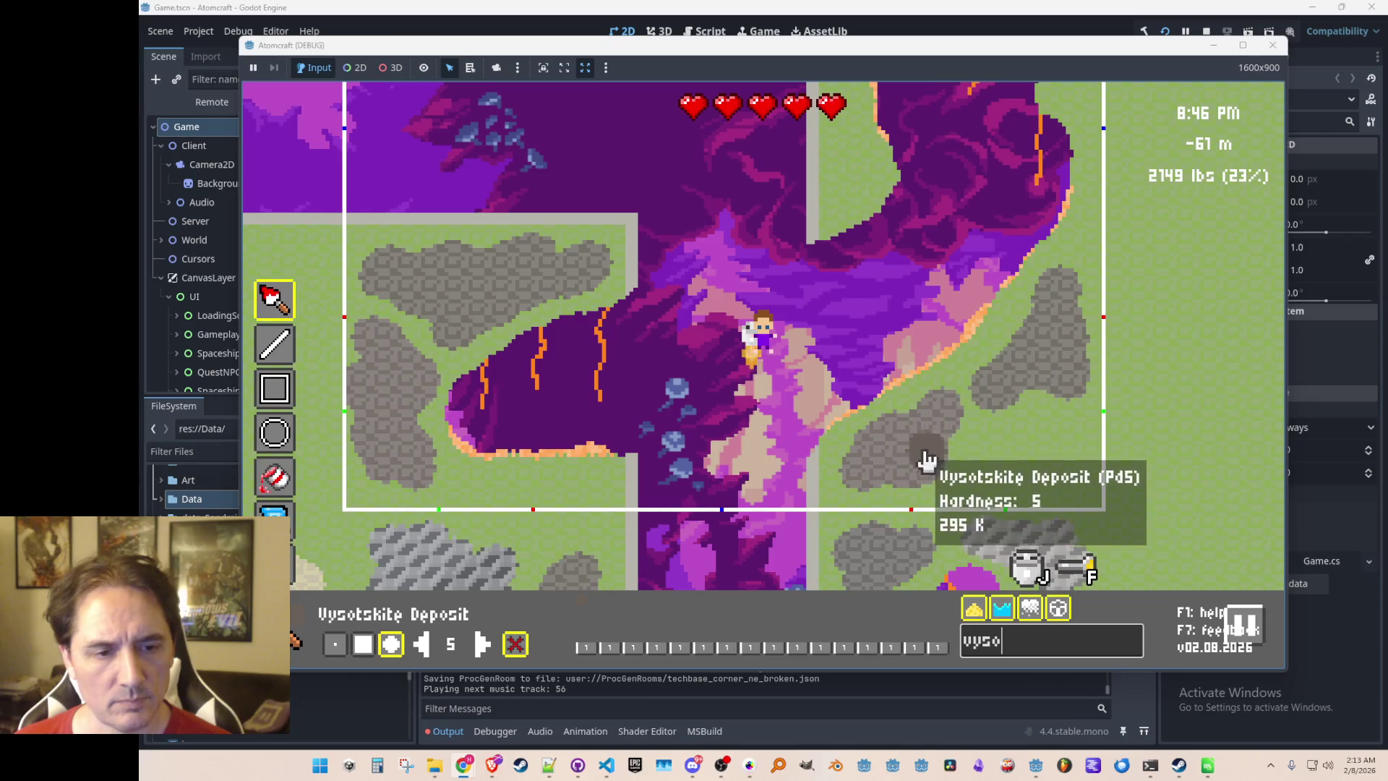
Fly upward and change the paint material to Zircon Deposit
{"action": "key", "text": "w"}
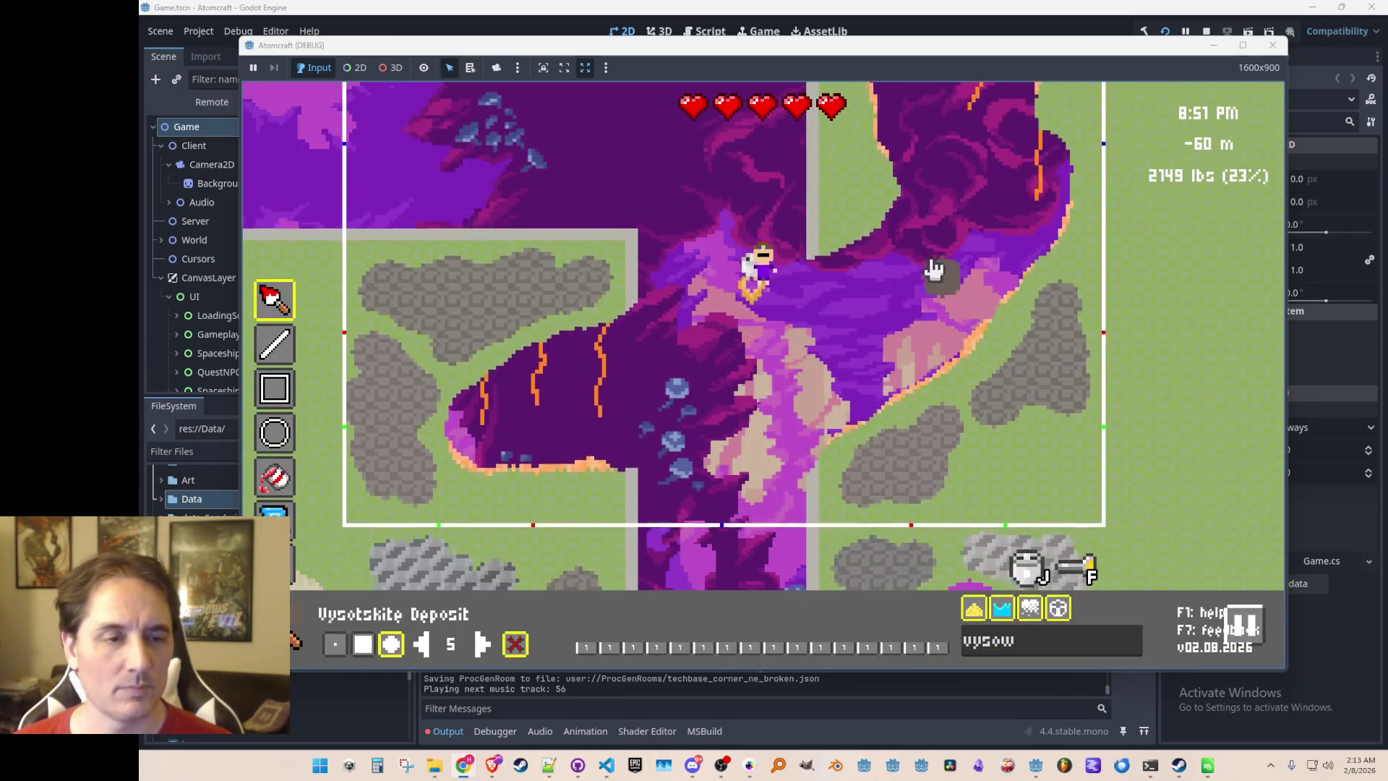
{"action": "key", "text": "w"}
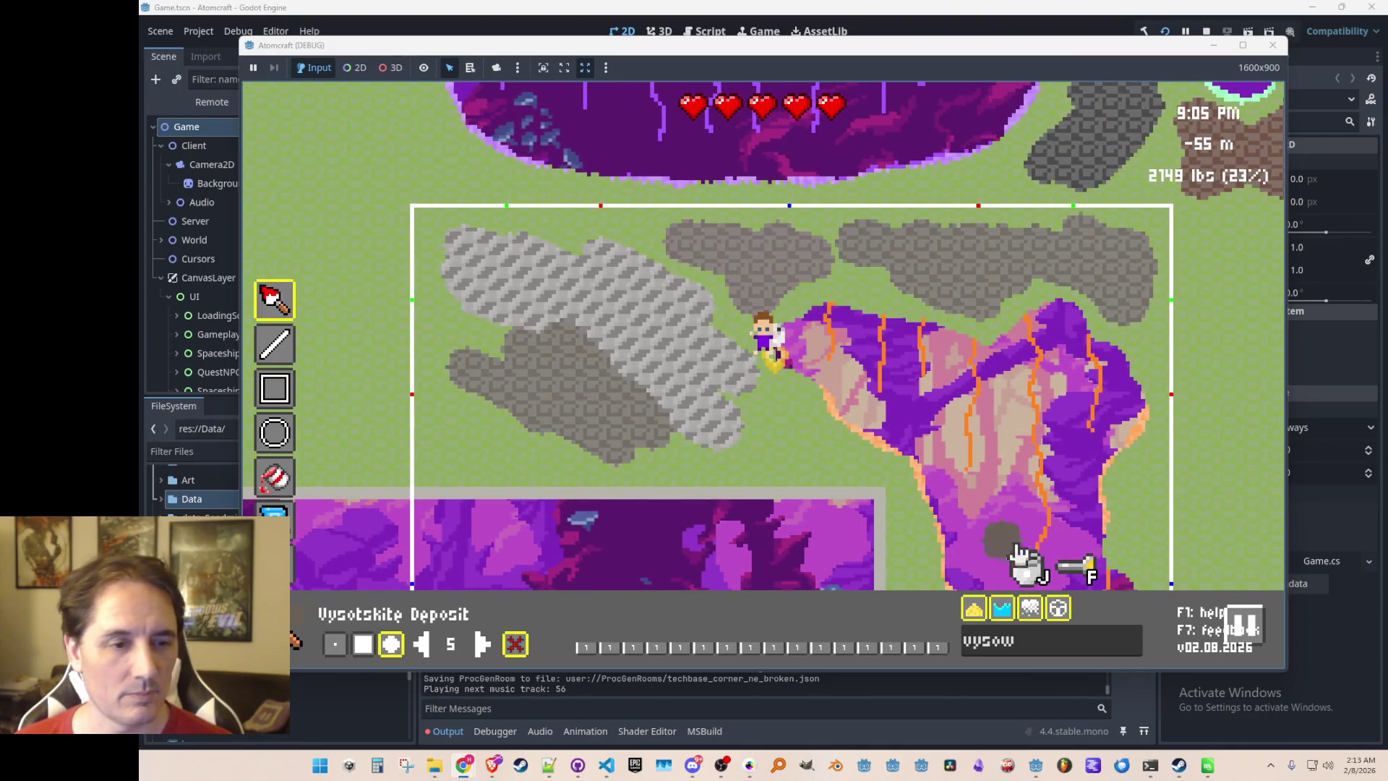
{"action": "key", "text": "s"}
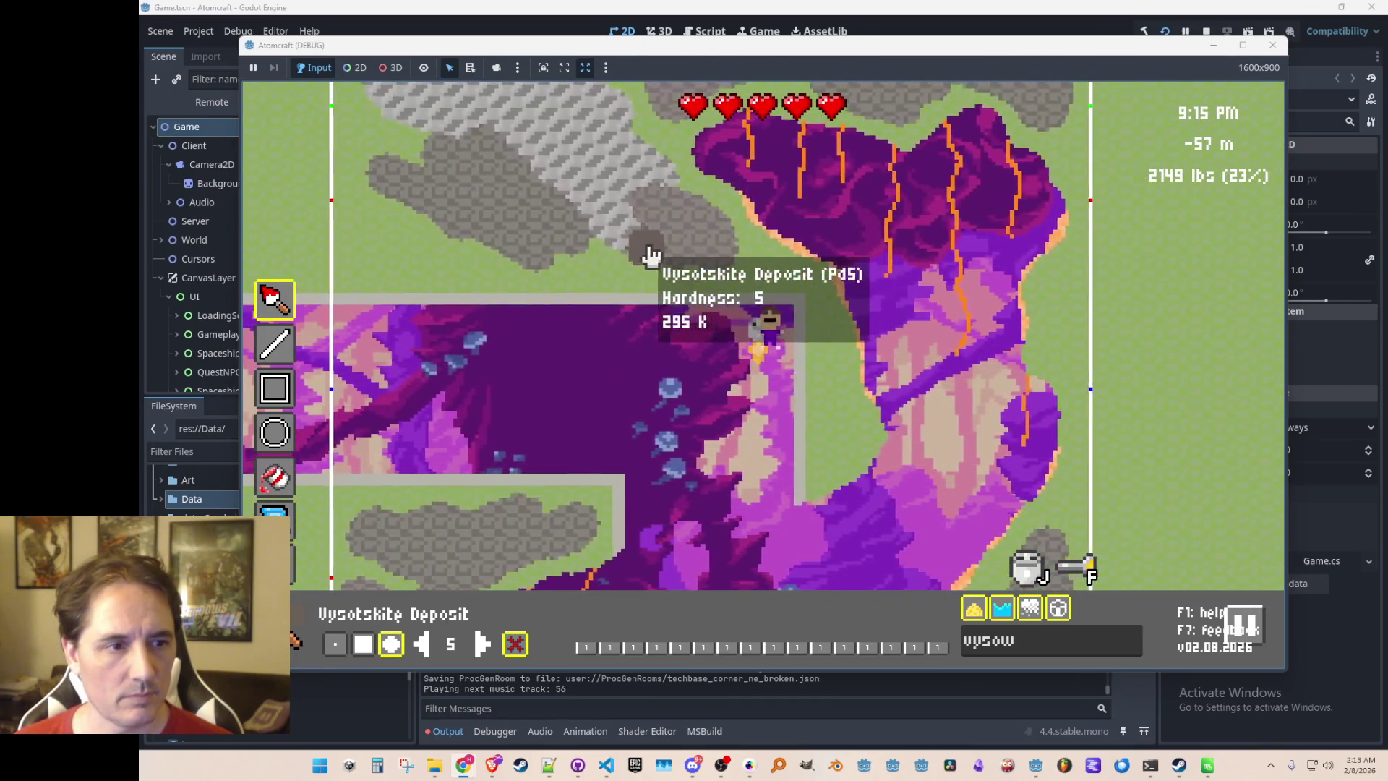
{"action": "key", "text": "w"}
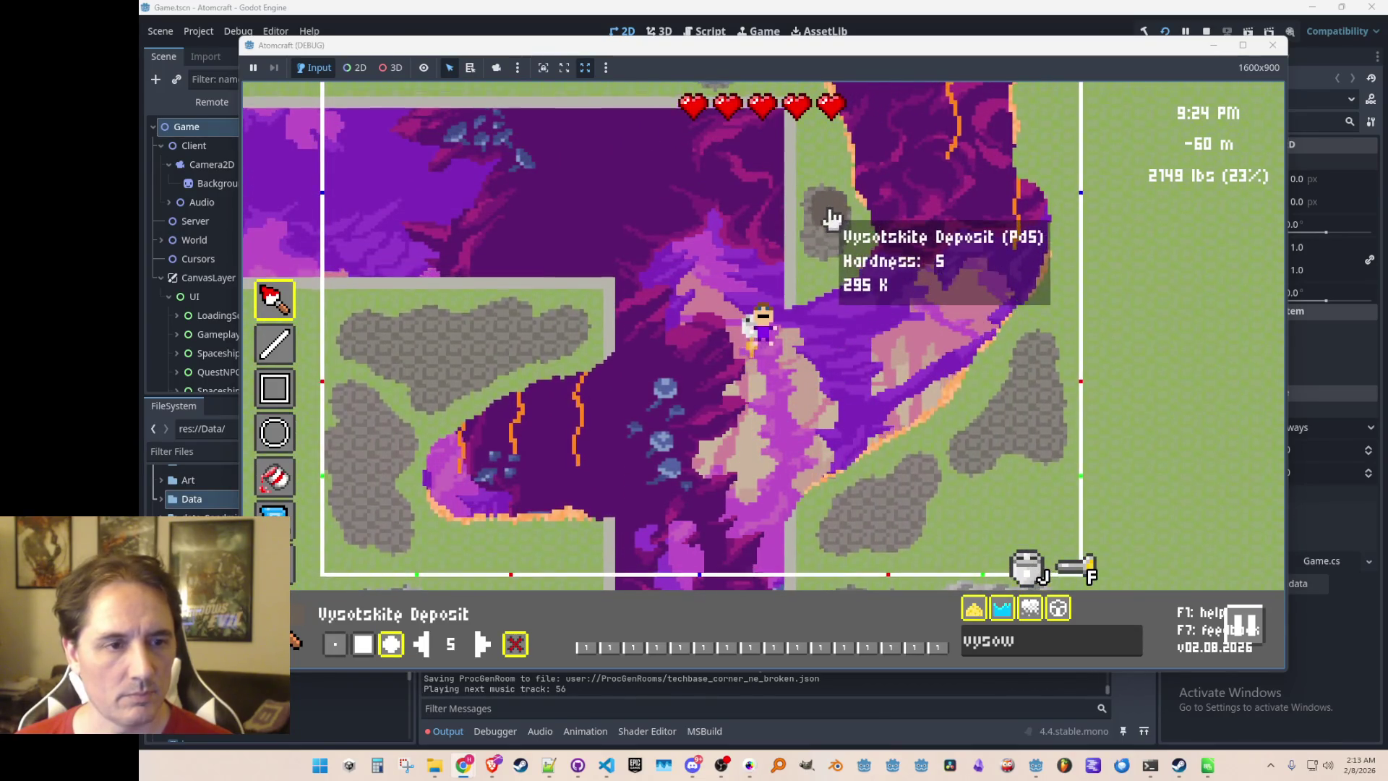
{"action": "left_click", "coordinate": [986, 642]}
{"action": "type", "text": "zirco"}
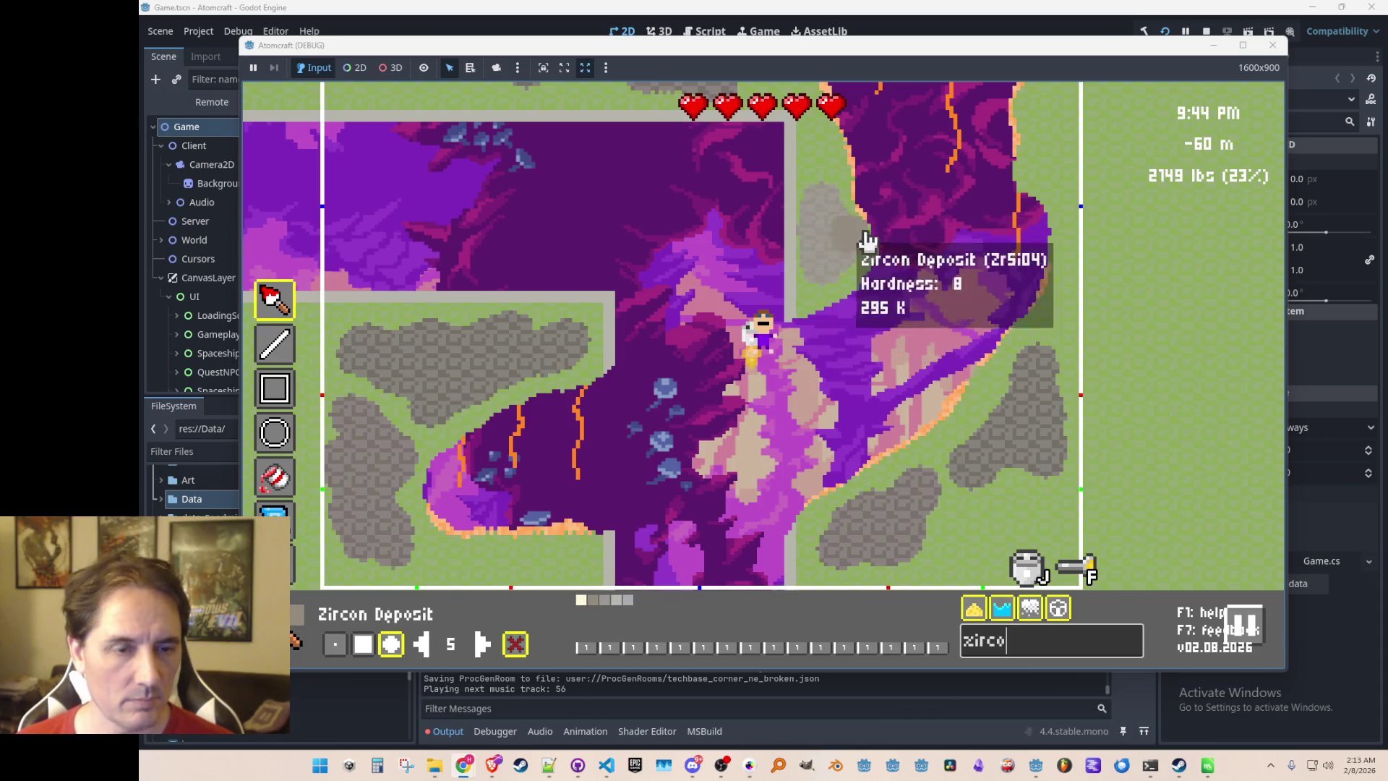
{"action": "type", "text": "ww"}
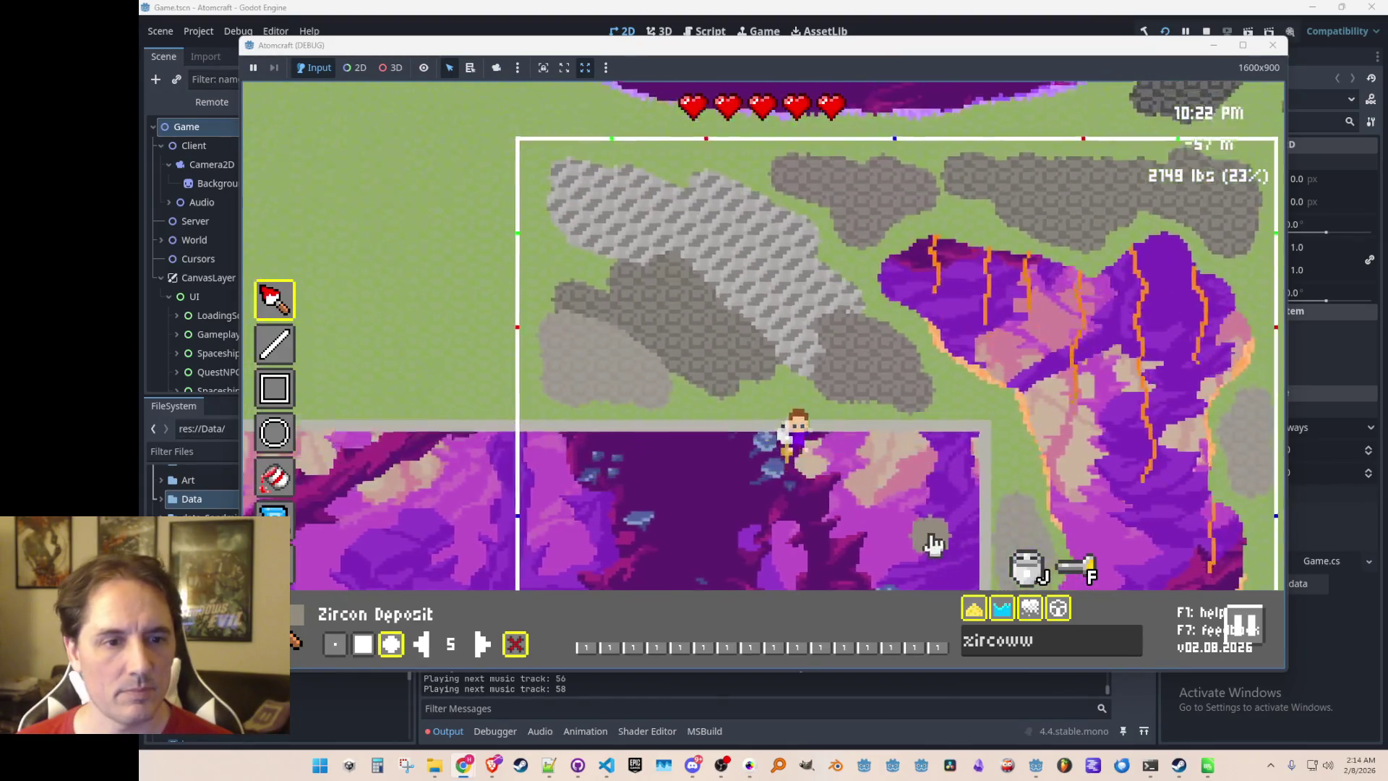
Save the edited room as techbase_corner_sw_broken.json
{"action": "key", "text": "Tab"}
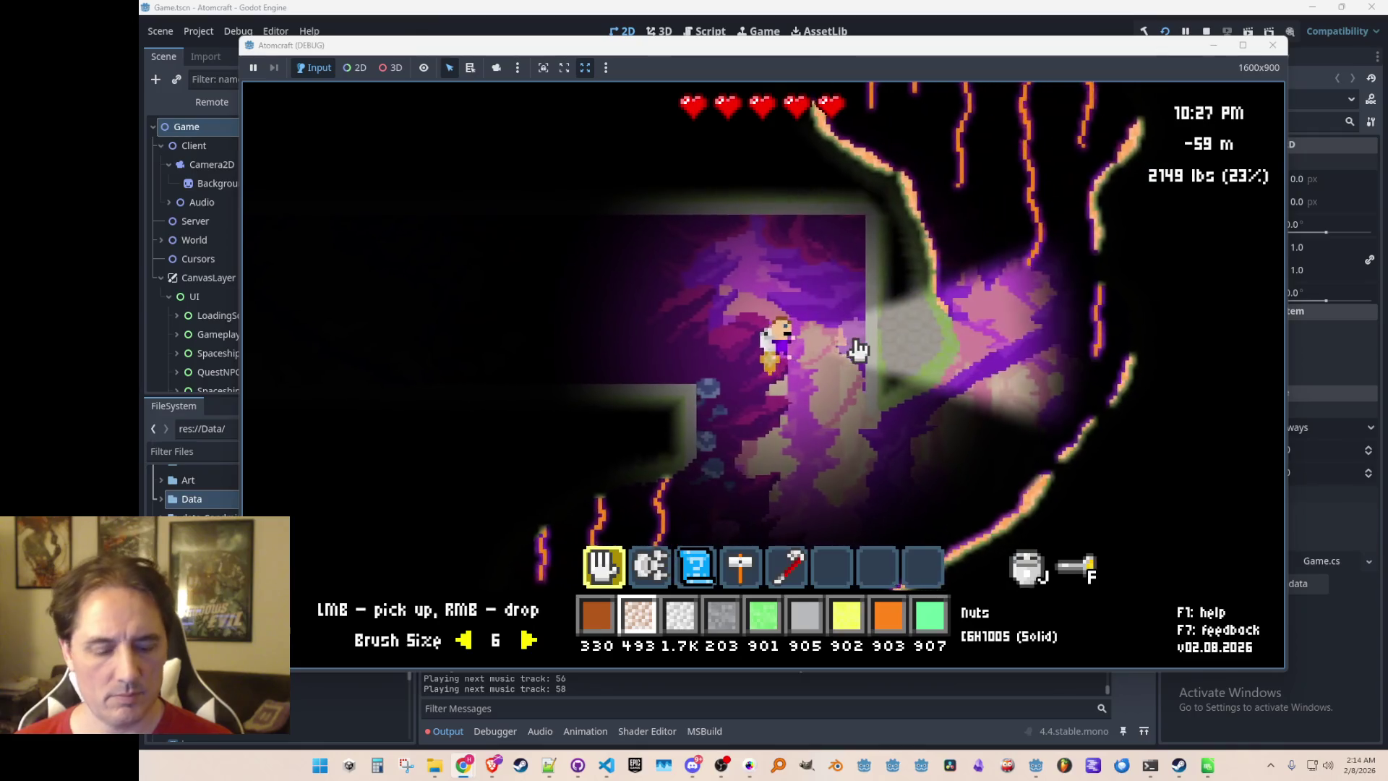
{"action": "key", "text": "Tab"}
{"action": "key", "text": "ctrl+s"}
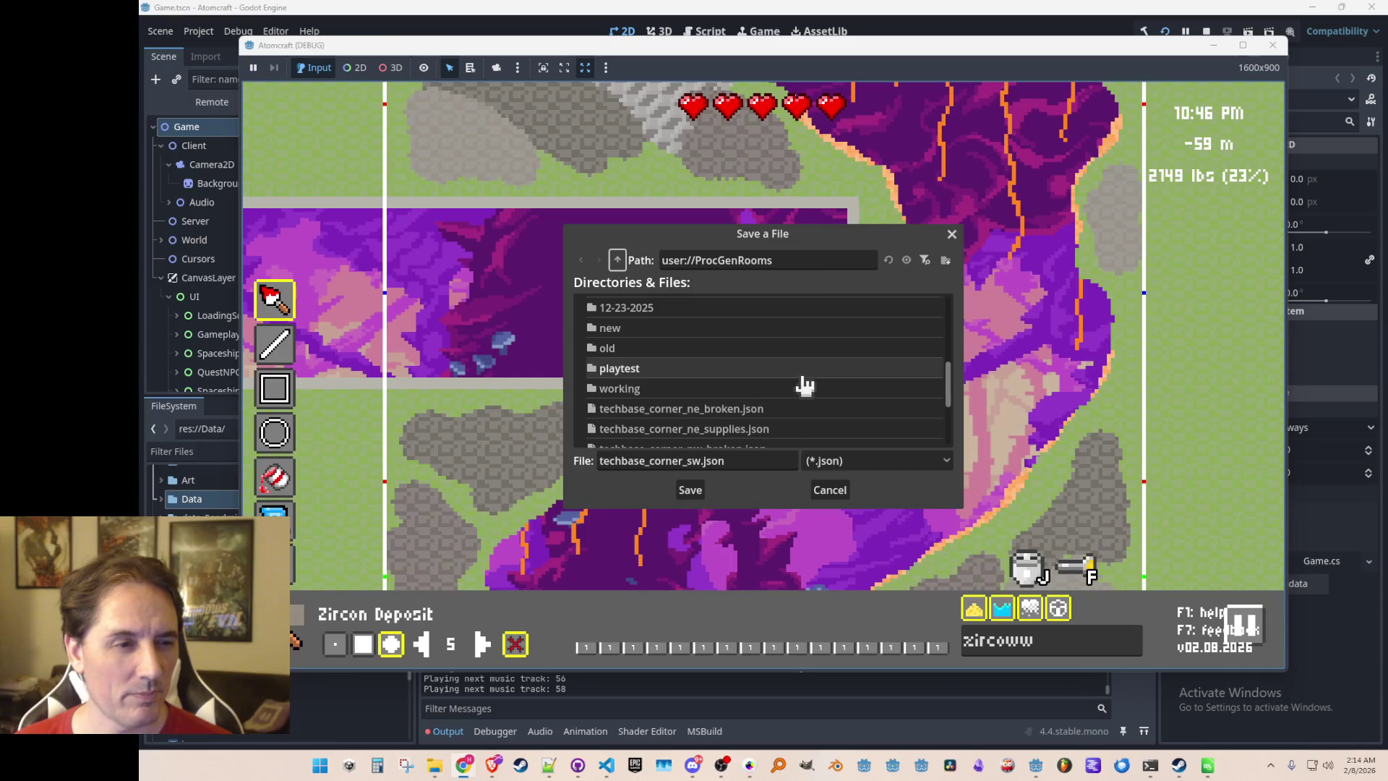
{"action": "scroll", "coordinate": [766, 433], "scroll_direction": "down", "scroll_amount": 1}
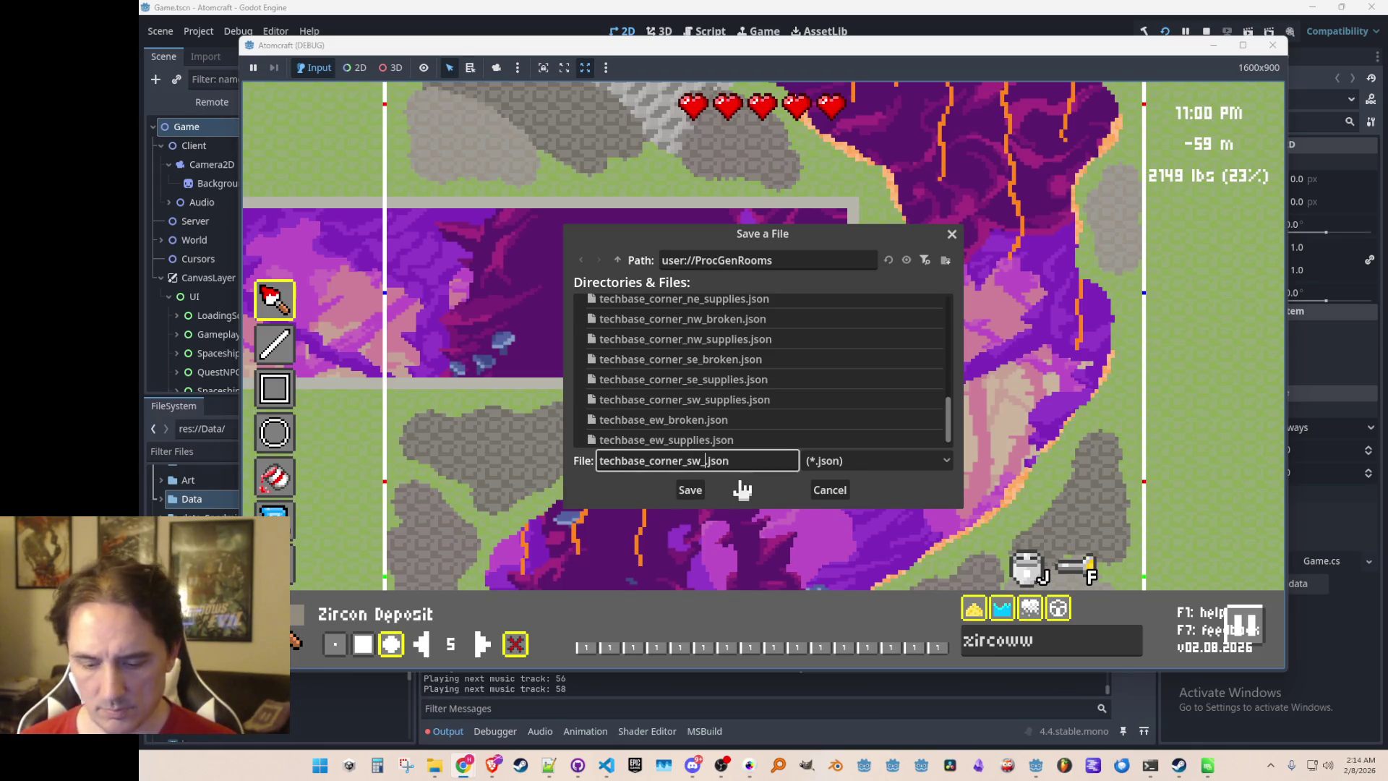
{"action": "key", "text": "Return"}
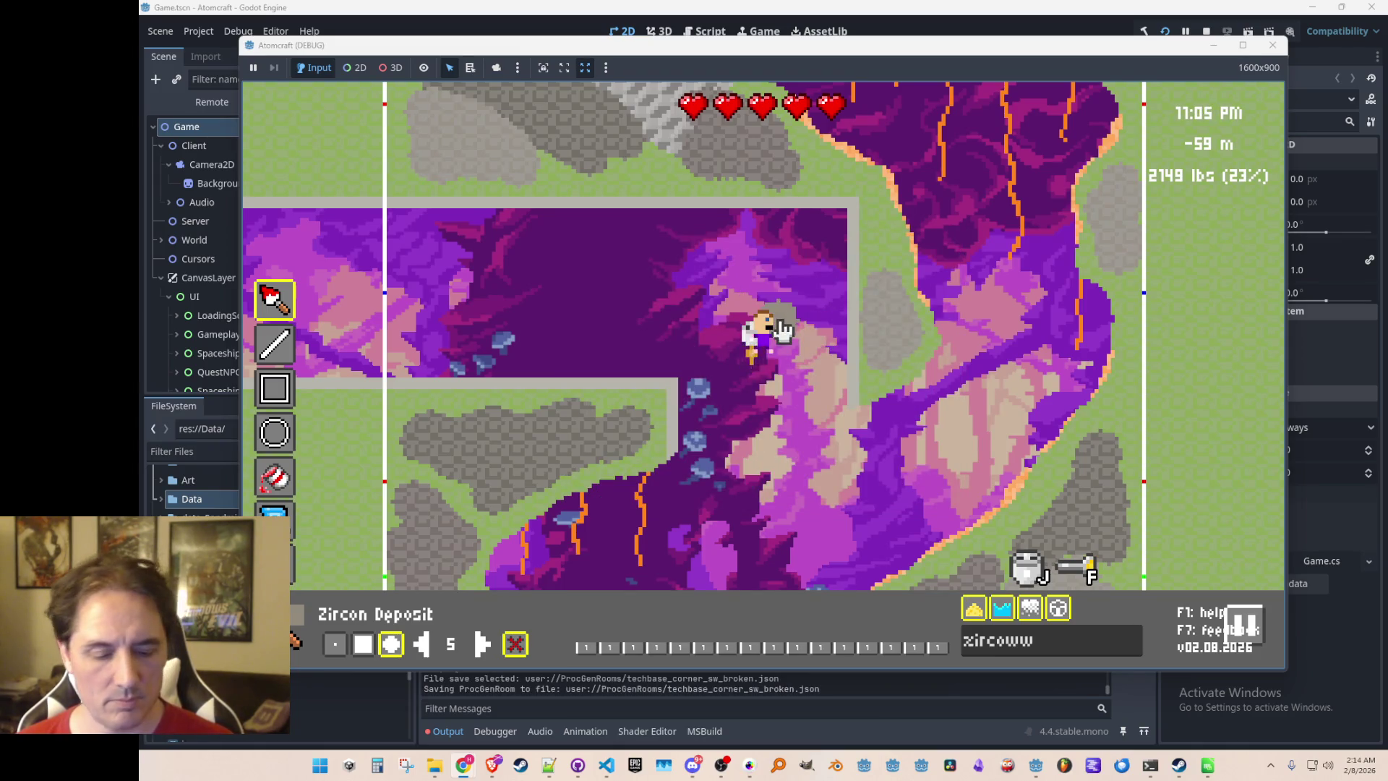
Exit the room editor back to play and close the debug game window with F8
{"action": "key", "text": "s"}
{"action": "key", "text": "s"}
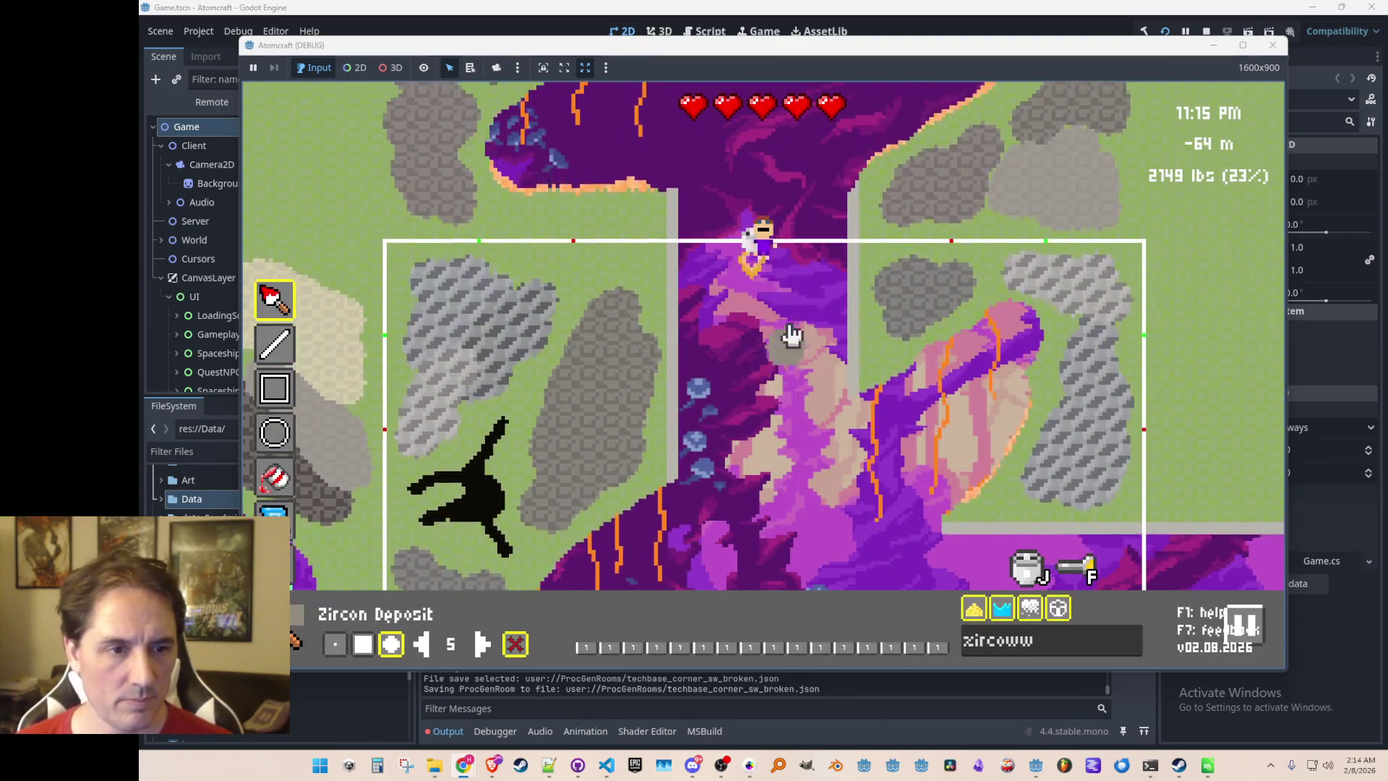
{"action": "key", "text": "w"}
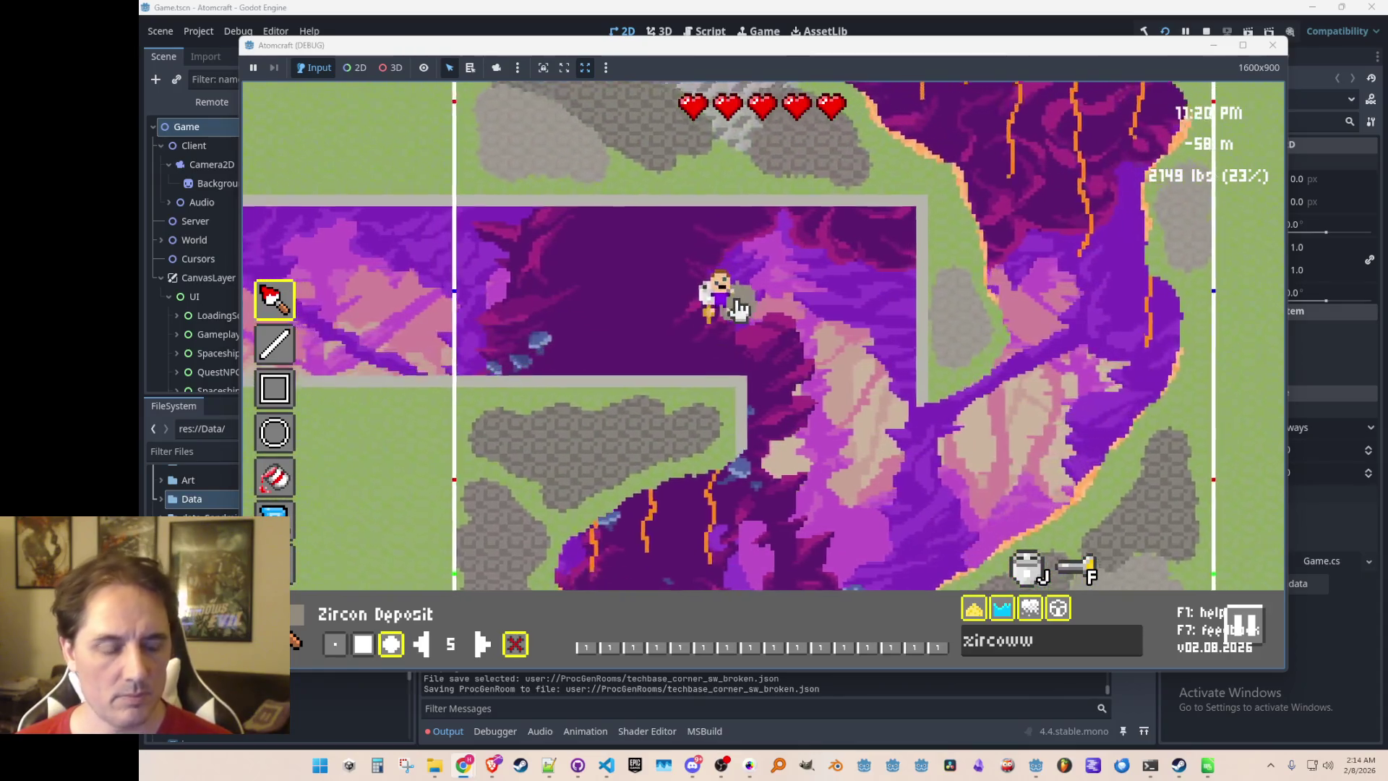
{"action": "key", "text": "Escape"}
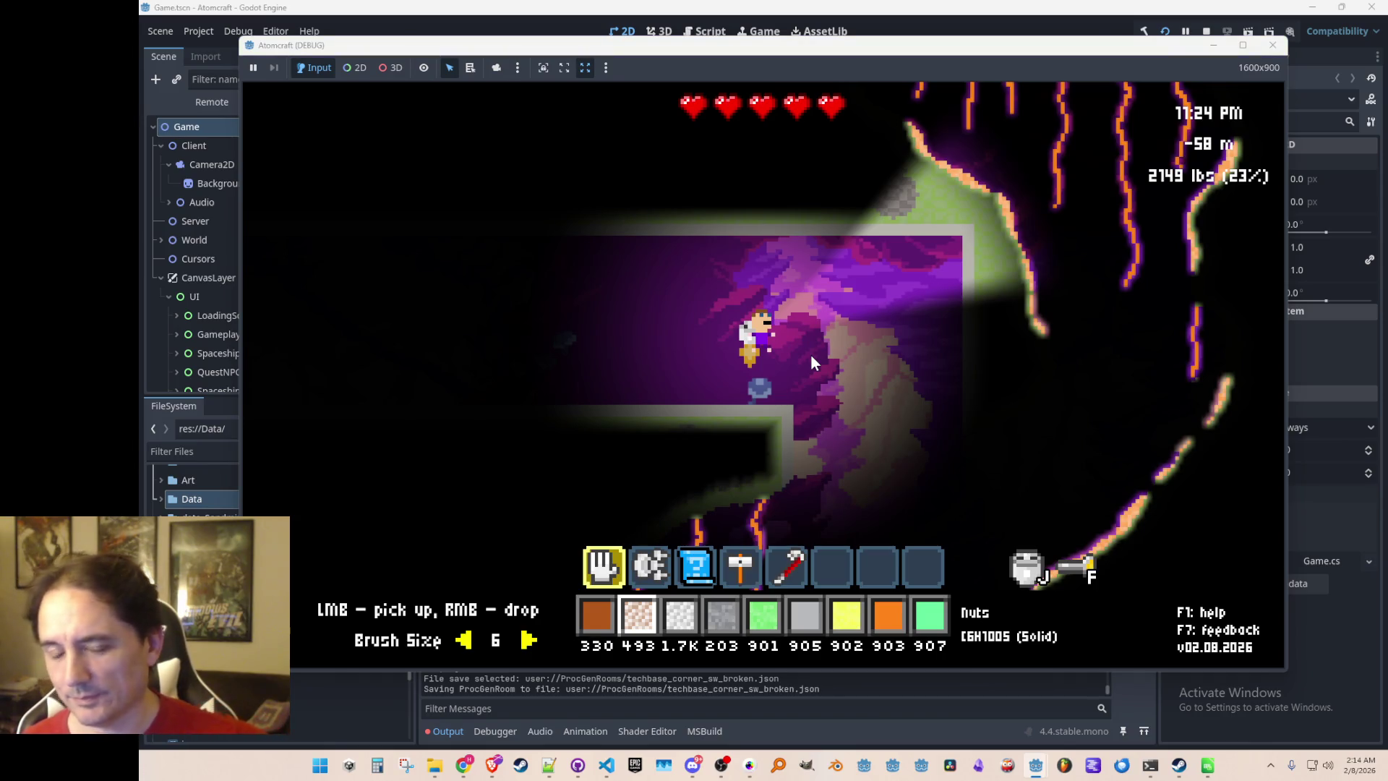
{"action": "key", "text": "F8"}
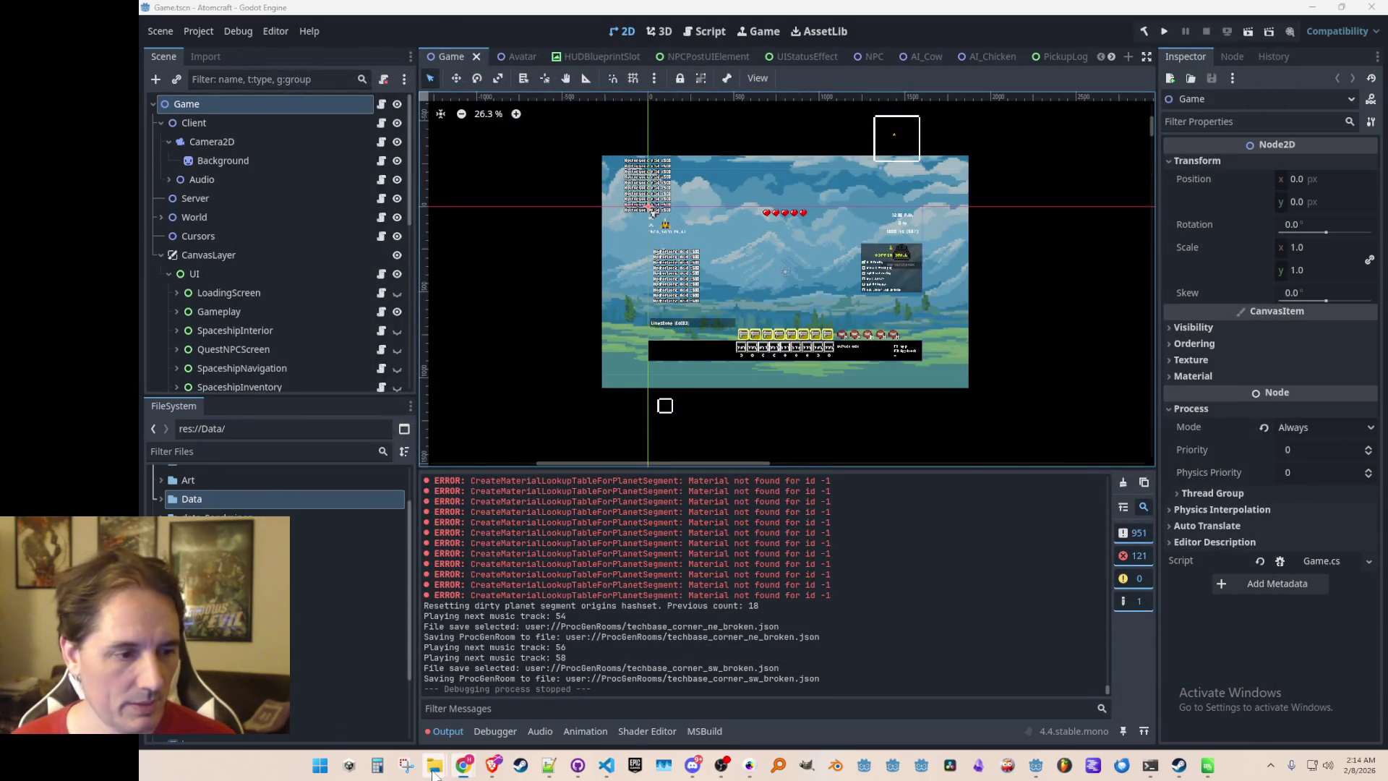
Open techbase_corner_ne_broken.json from the ProcGenRooms folder in Notepad++
{"action": "mouse_move", "coordinate": [433, 772]}
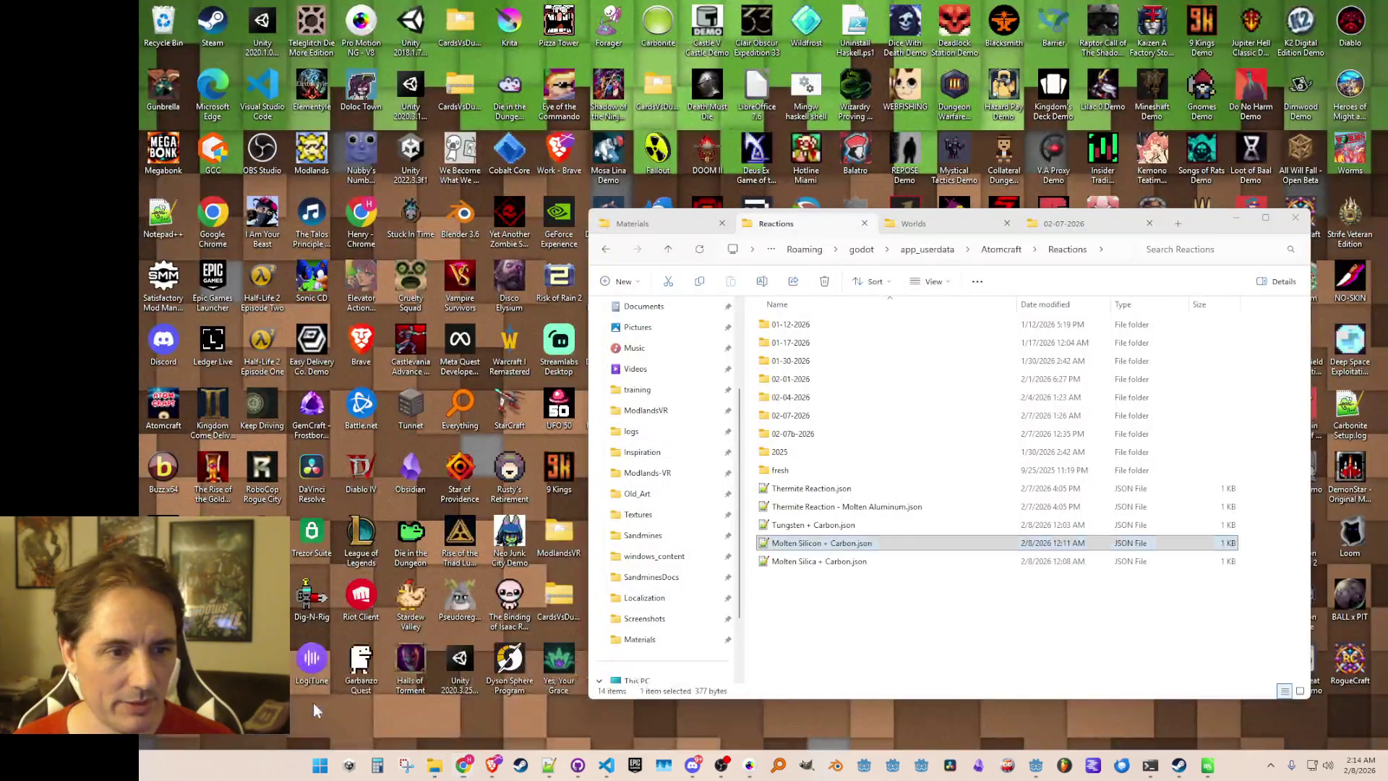
{"action": "left_click", "coordinate": [712, 693]}
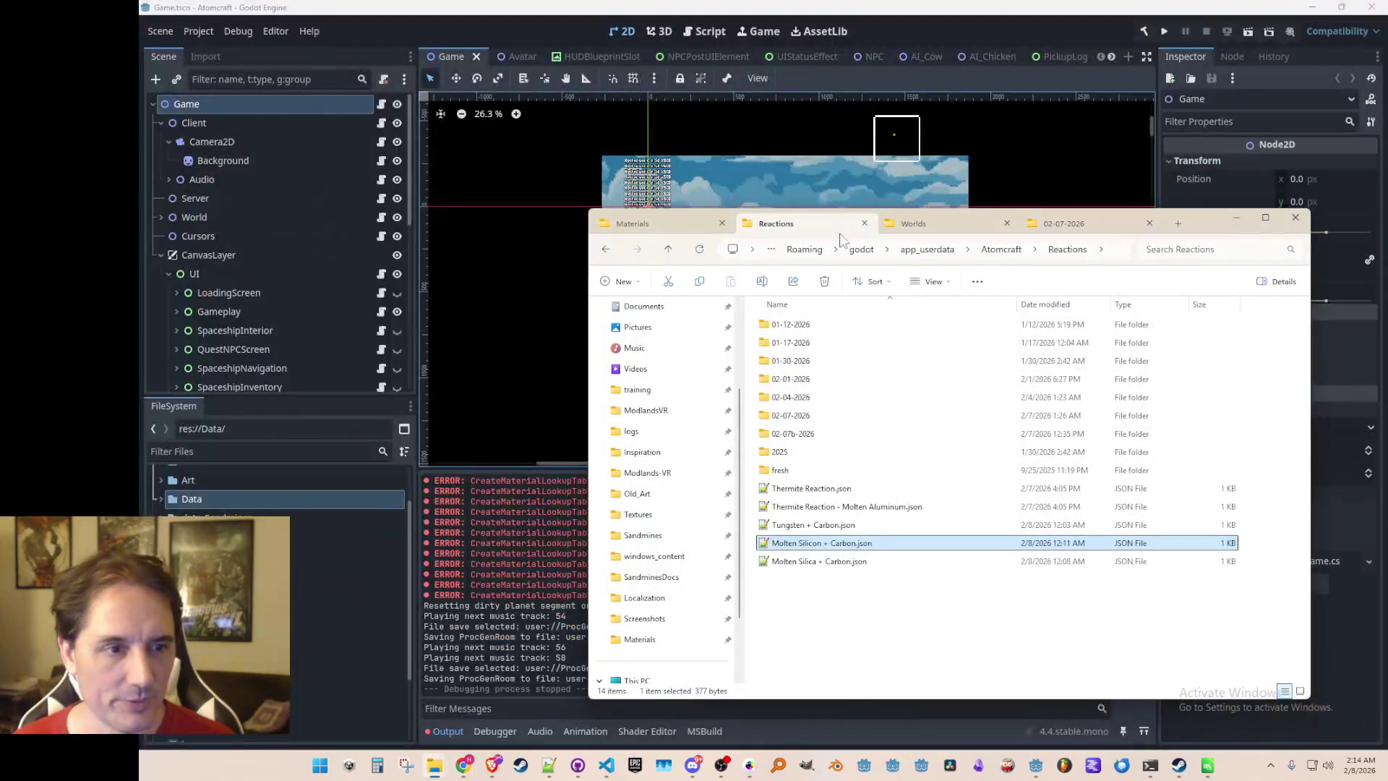
{"action": "left_click", "coordinate": [1059, 224]}
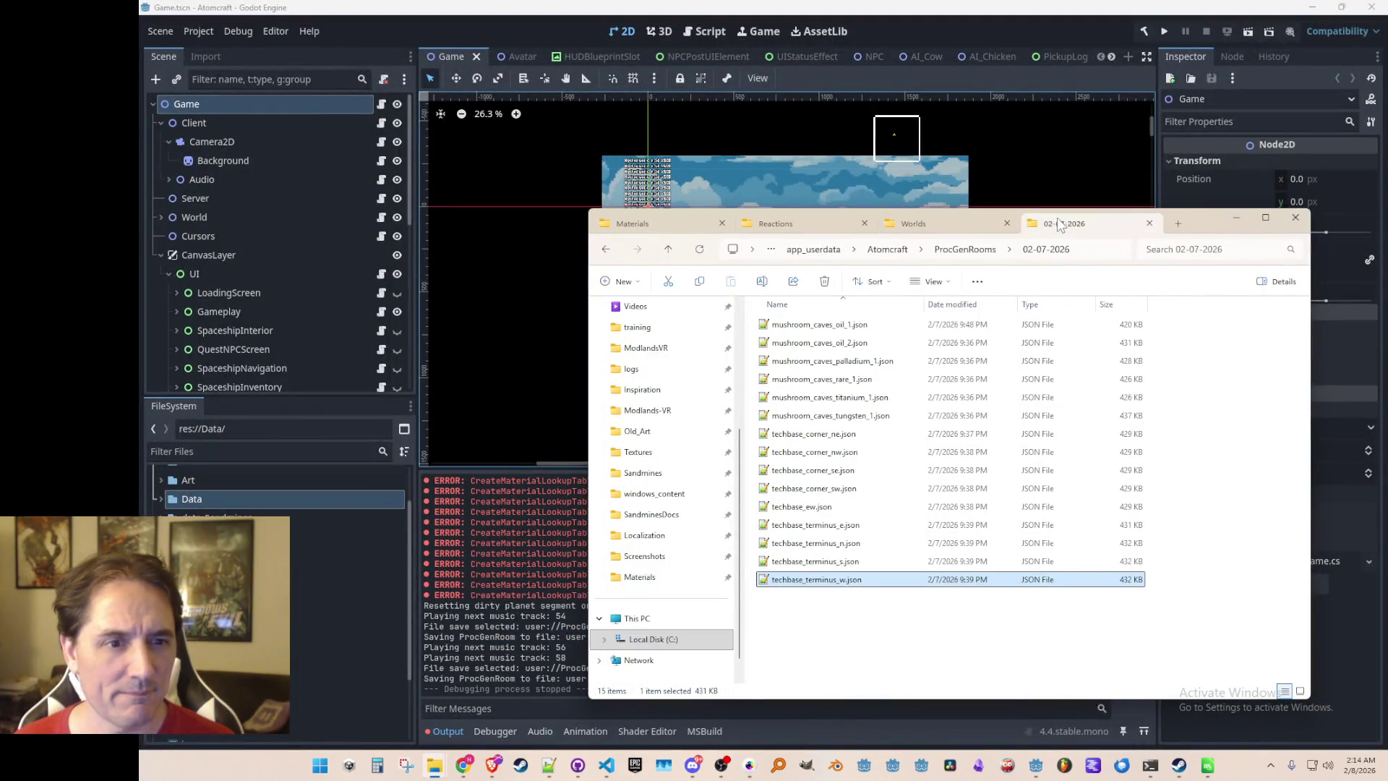
{"action": "left_click", "coordinate": [965, 249]}
{"action": "scroll", "coordinate": [864, 578], "scroll_direction": "down", "scroll_amount": 2}
{"action": "double_click", "coordinate": [861, 516]}
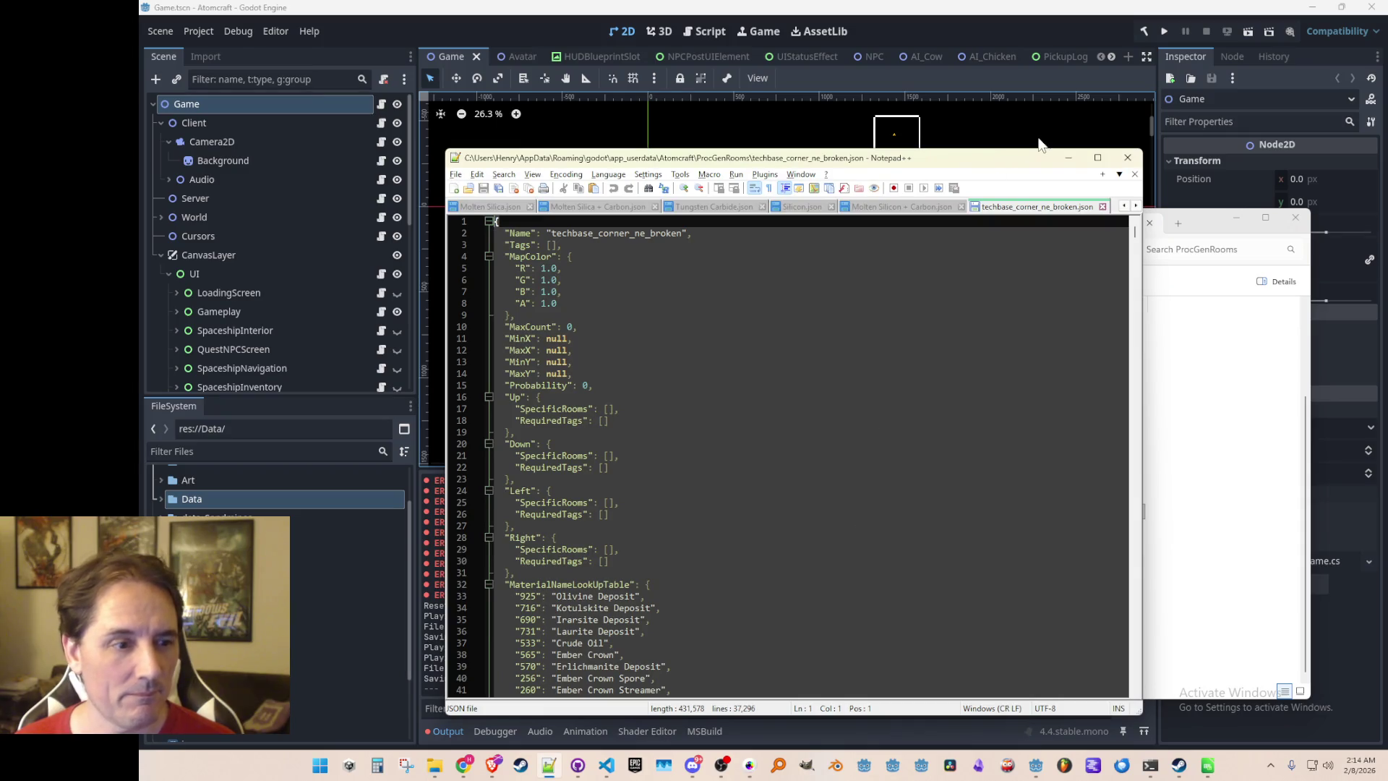
{"action": "left_click_drag", "start_coordinate": [1033, 165], "coordinate": [850, 168]}
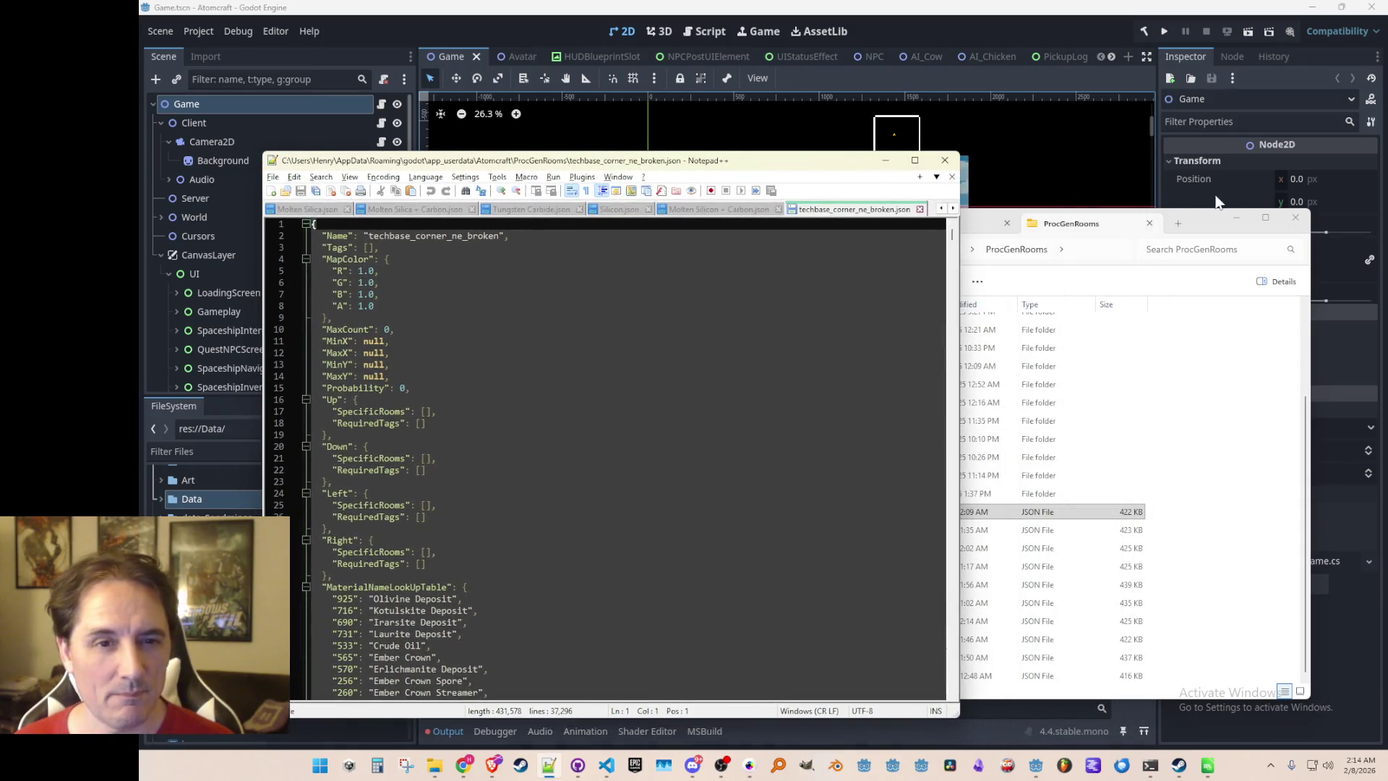
Select the ten techbase room JSON files in ProcGenRooms
{"action": "left_click", "coordinate": [1245, 193]}
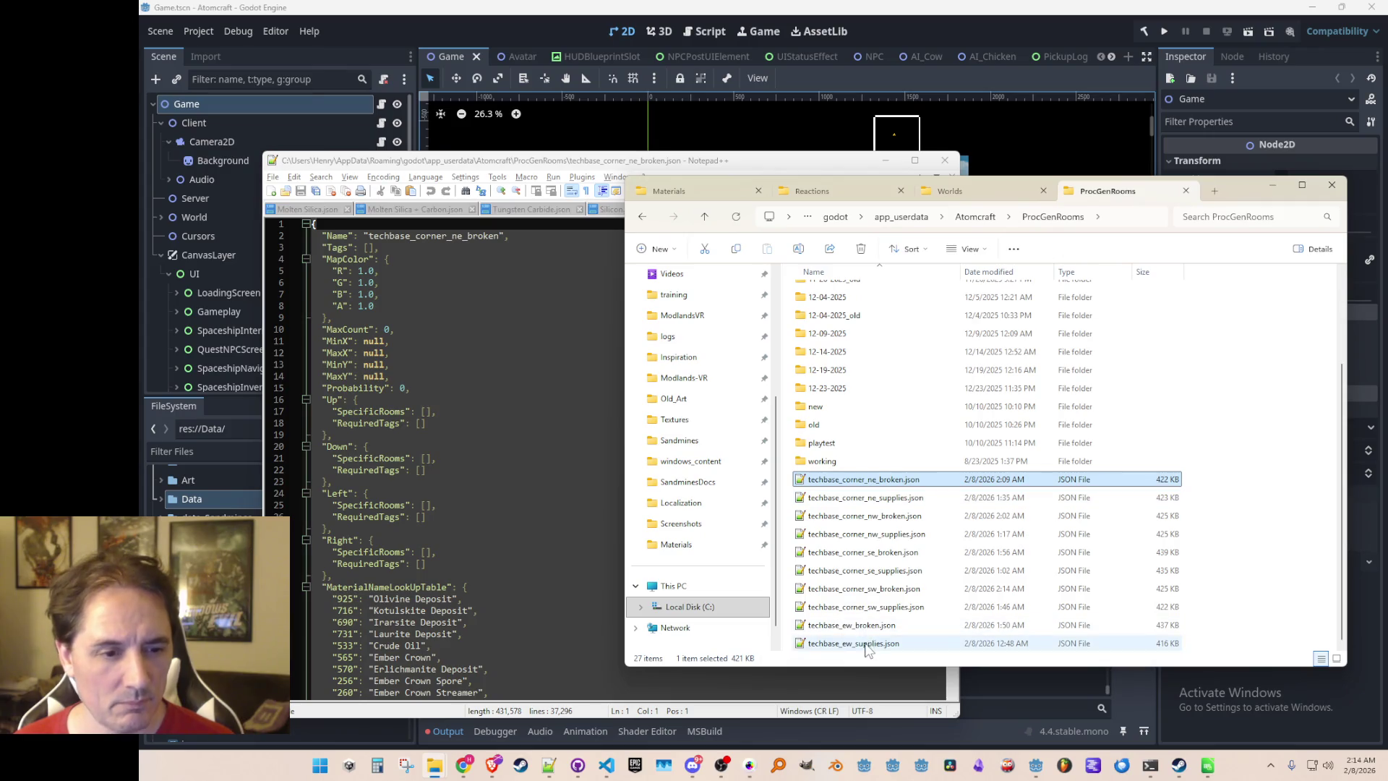
{"action": "left_click", "coordinate": [860, 643]}
{"action": "left_click", "coordinate": [901, 480], "text": "shift"}
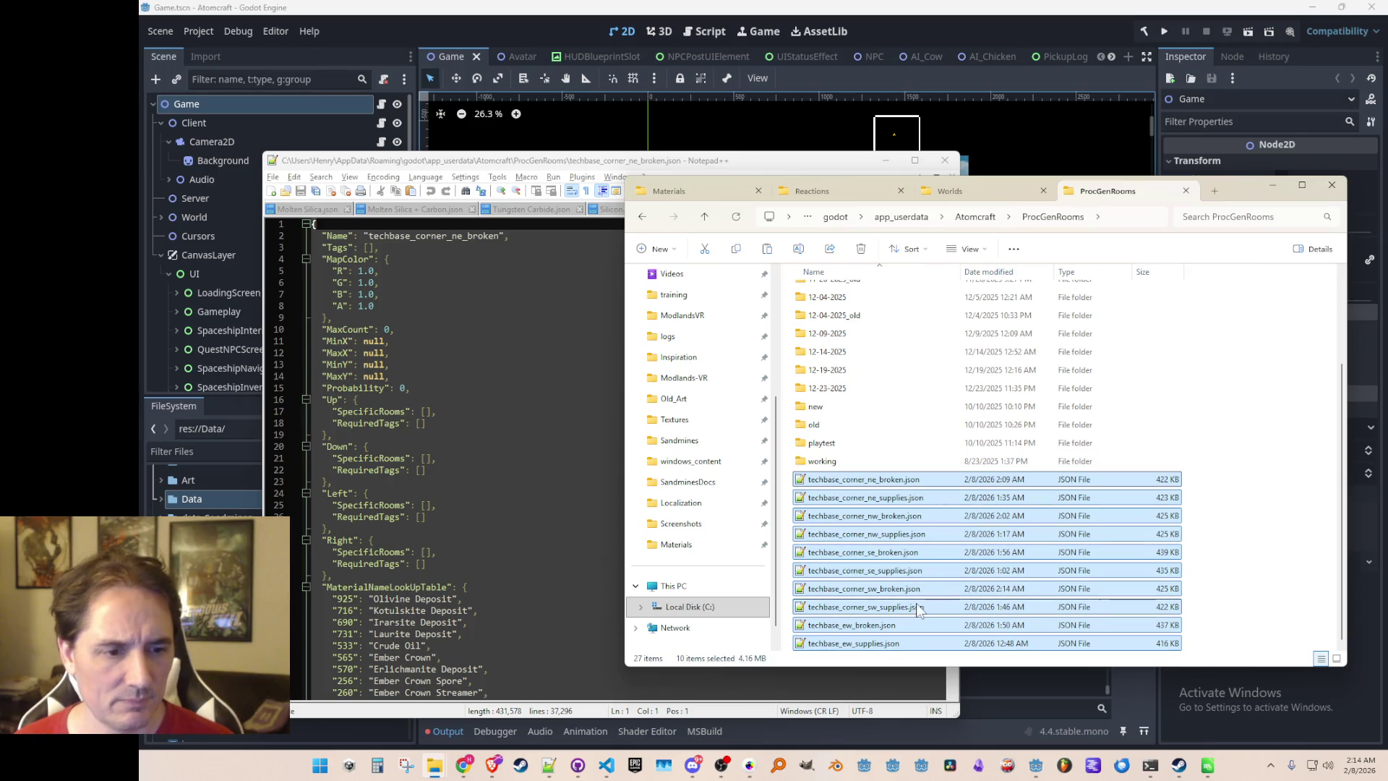
Paste the ten techbase room files into the 02-07-2026 folder
{"action": "scroll", "coordinate": [868, 504], "scroll_direction": "up", "scroll_amount": 2}
{"action": "double_click", "coordinate": [853, 310]}
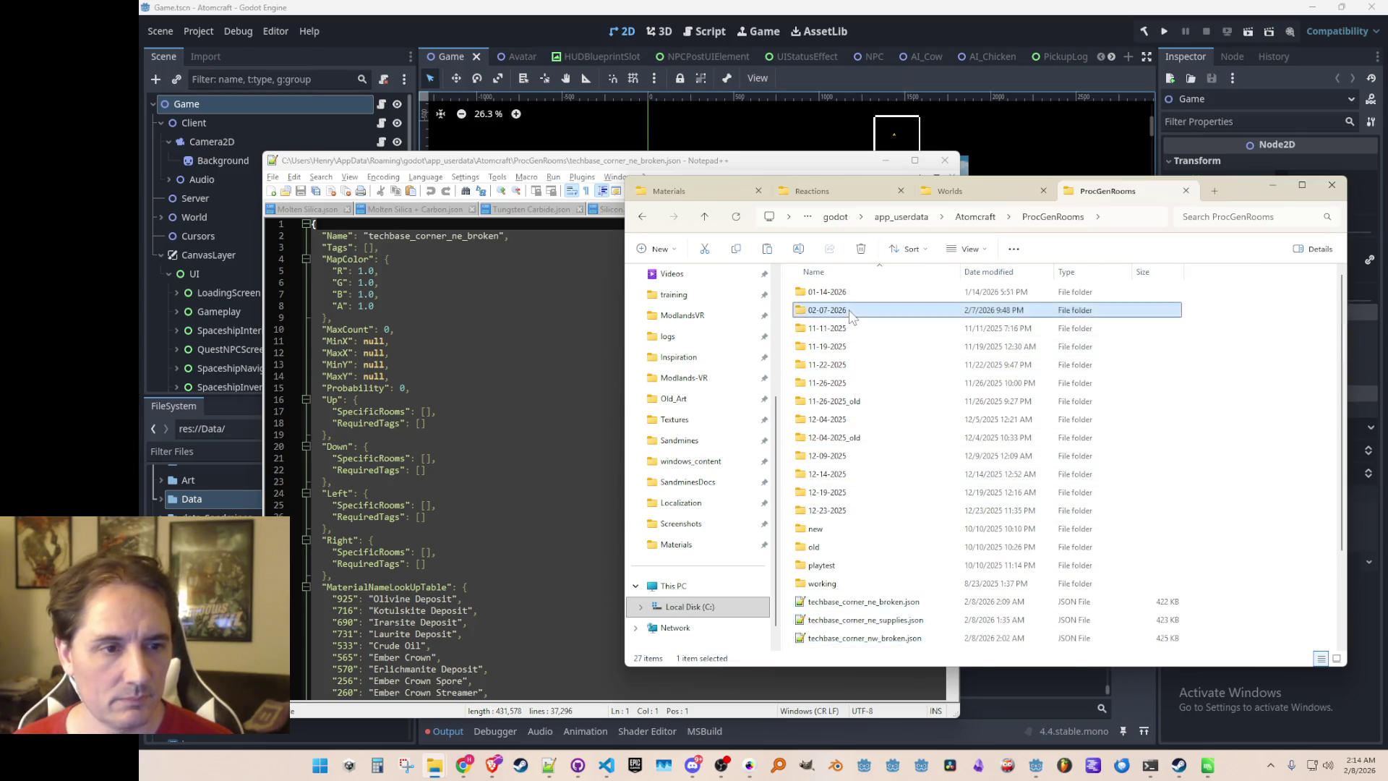
{"action": "key", "text": "ctrl+v"}
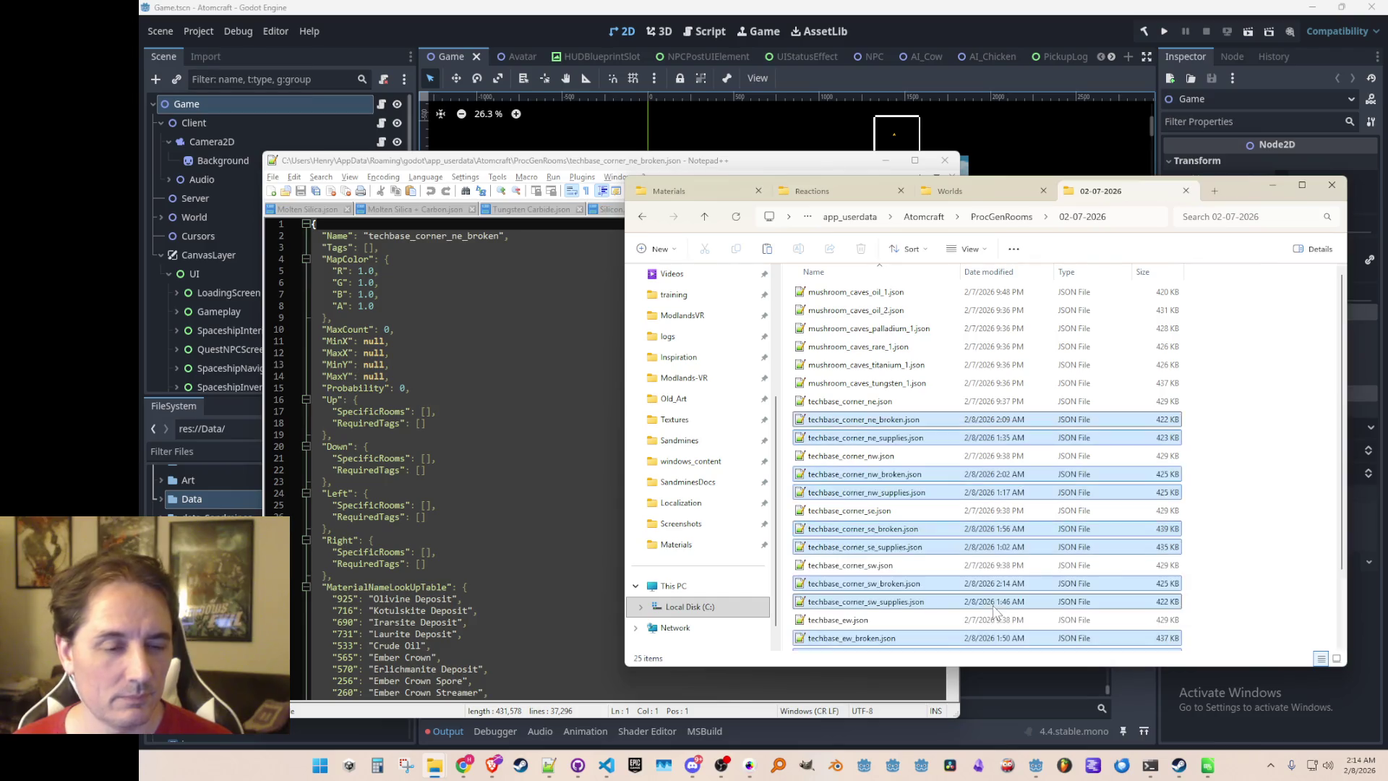
{"action": "left_click", "coordinate": [889, 402]}
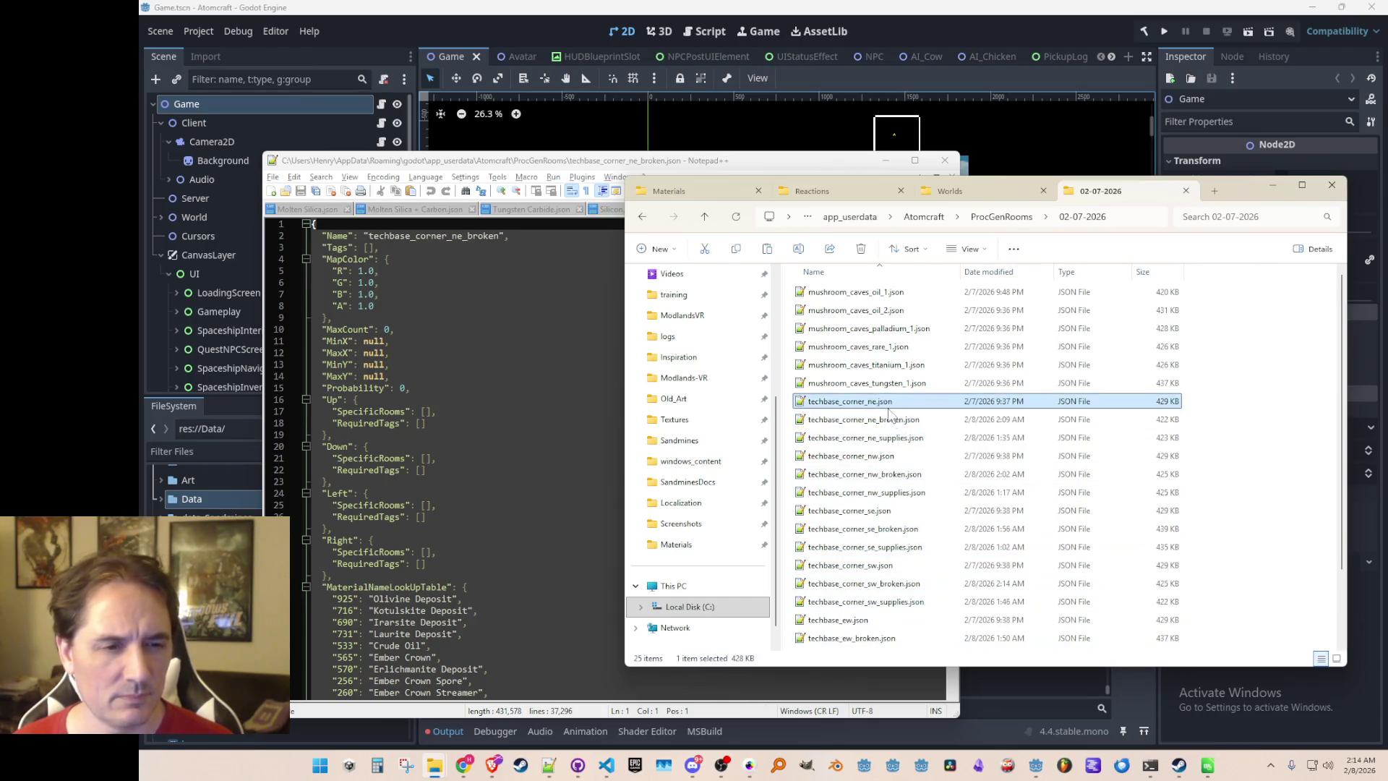
Open techbase_corner_se.json from the 02-07-2026 folder in Notepad++
{"action": "left_click", "coordinate": [1003, 218]}
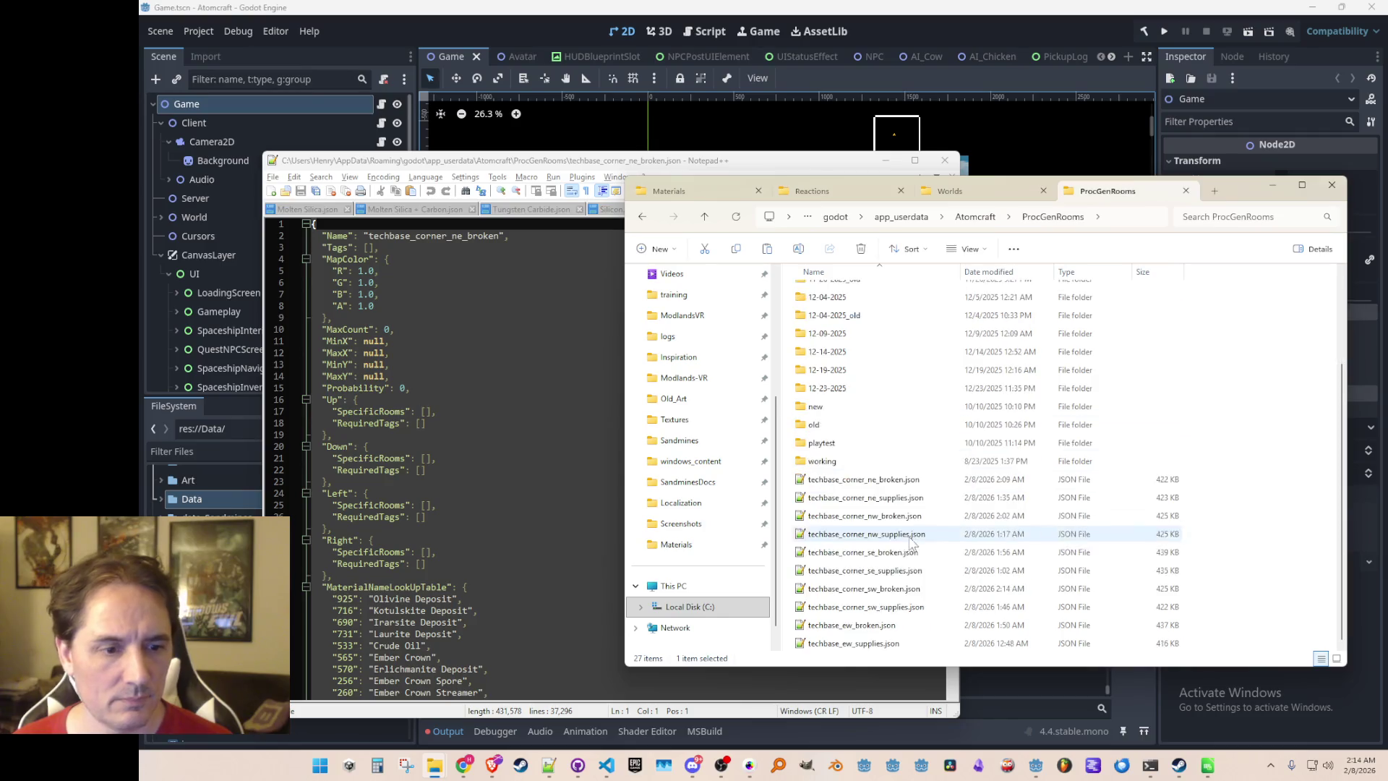
{"action": "double_click", "coordinate": [831, 310]}
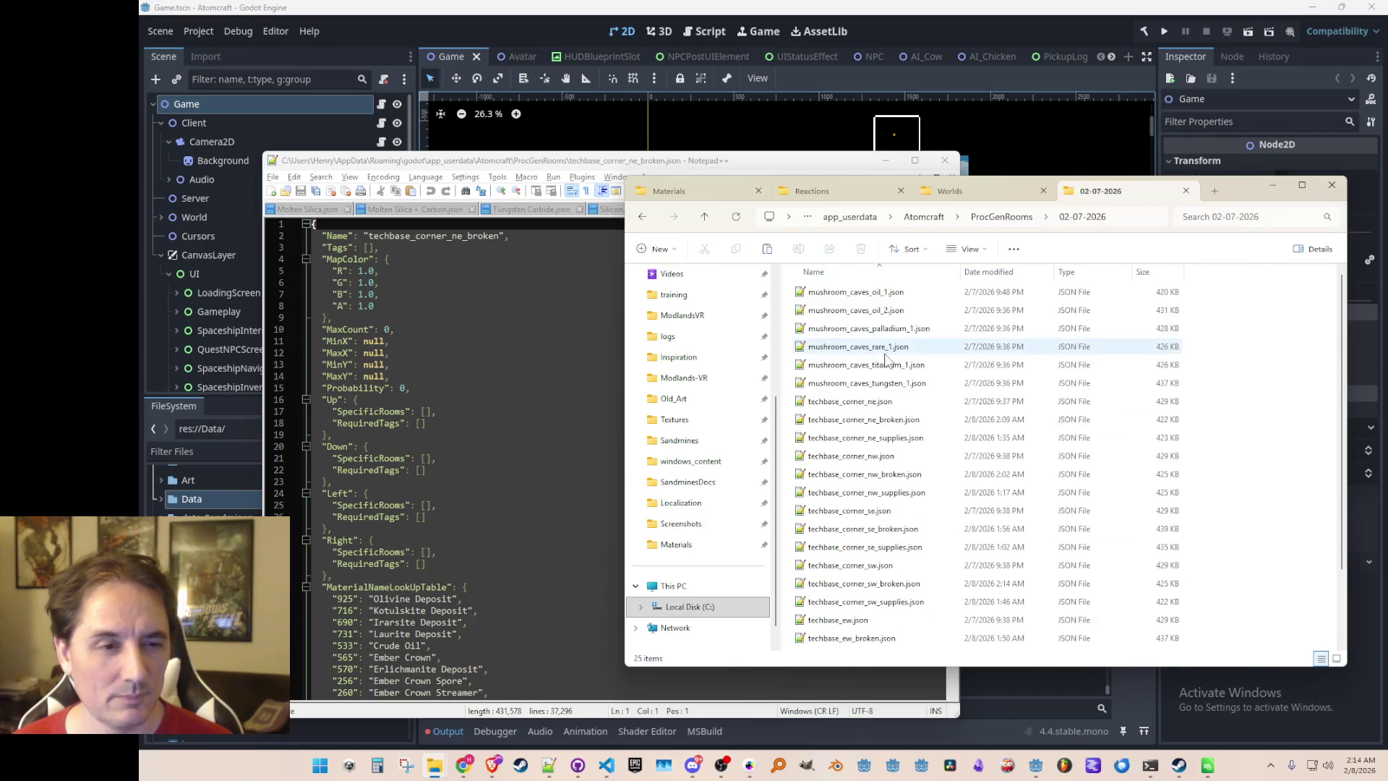
{"action": "scroll", "coordinate": [940, 470], "scroll_direction": "down", "scroll_amount": 2}
{"action": "double_click", "coordinate": [907, 426]}
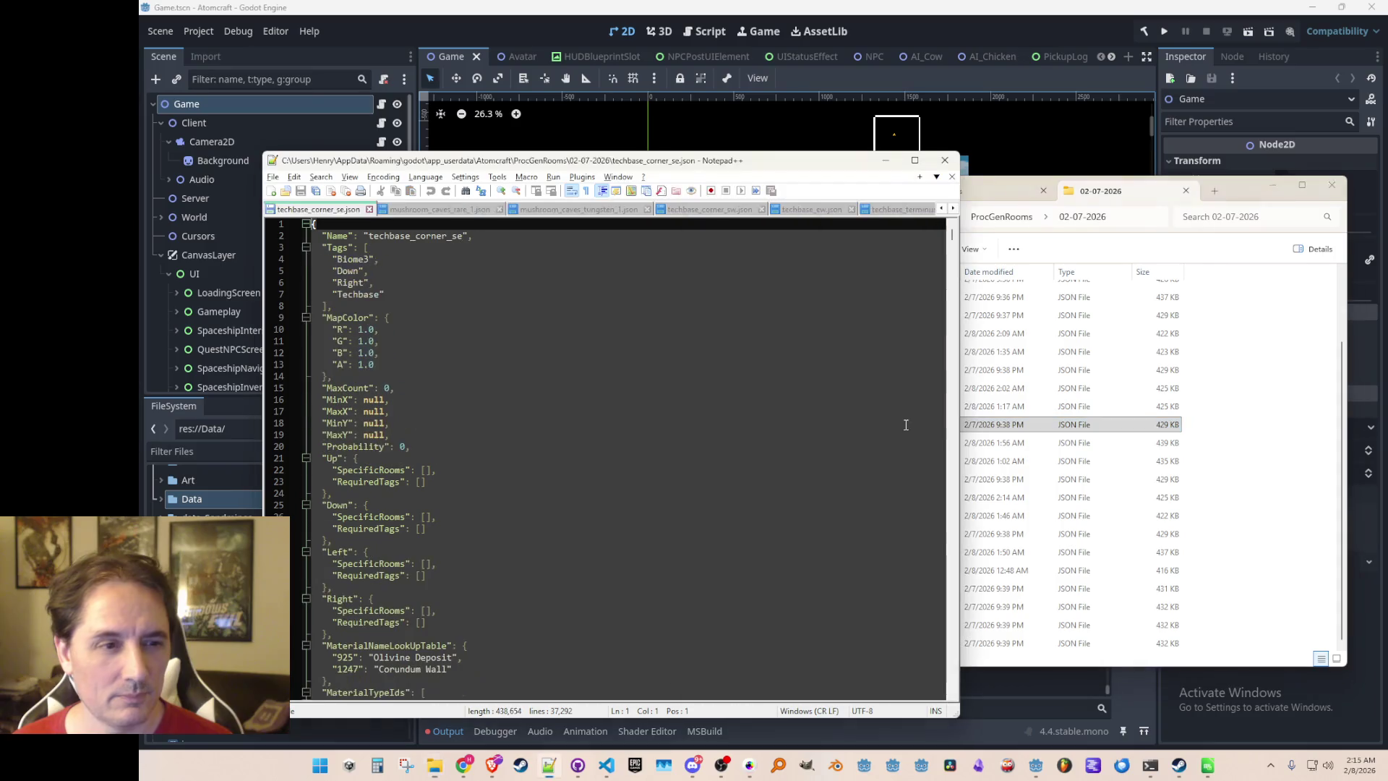
Copy the Tags block from techbase_corner_se.json
{"action": "left_click", "coordinate": [480, 293]}
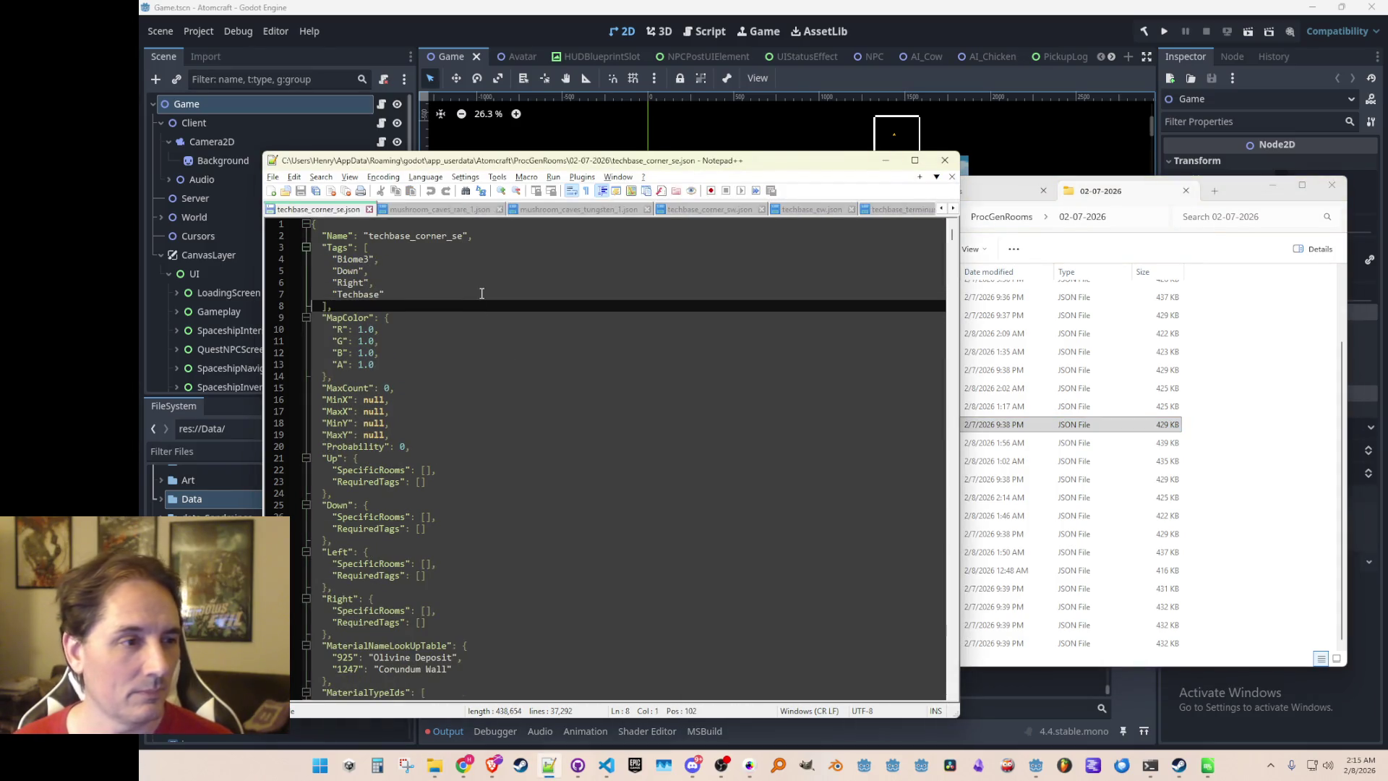
{"action": "key", "text": "shift+Up"}
{"action": "key", "text": "shift+Up"}
{"action": "key", "text": "shift+Home"}
{"action": "key", "text": "Up"}
{"action": "key", "text": "Up"}
{"action": "key", "text": "shift+Down"}
{"action": "key", "text": "shift+Down"}
{"action": "key", "text": "shift+Down"}
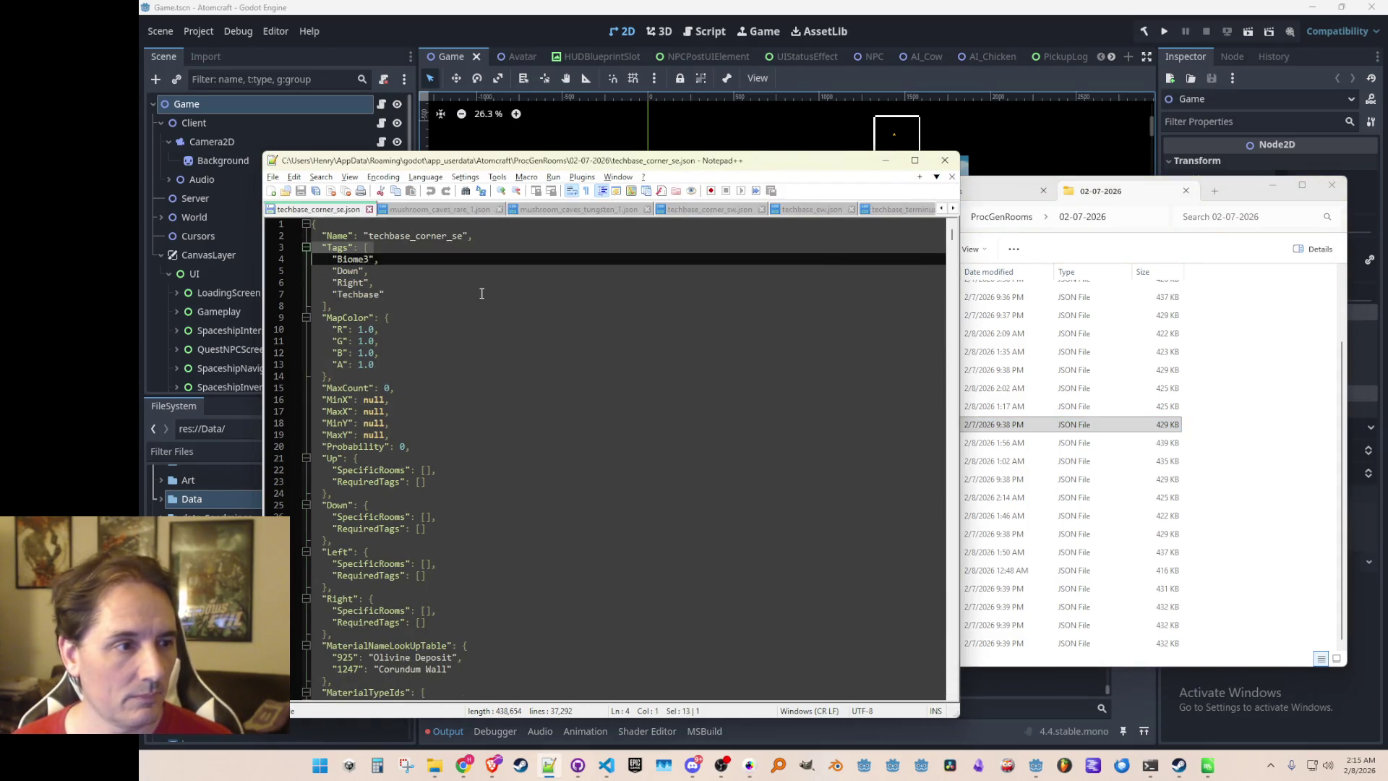
{"action": "key", "text": "Down"}
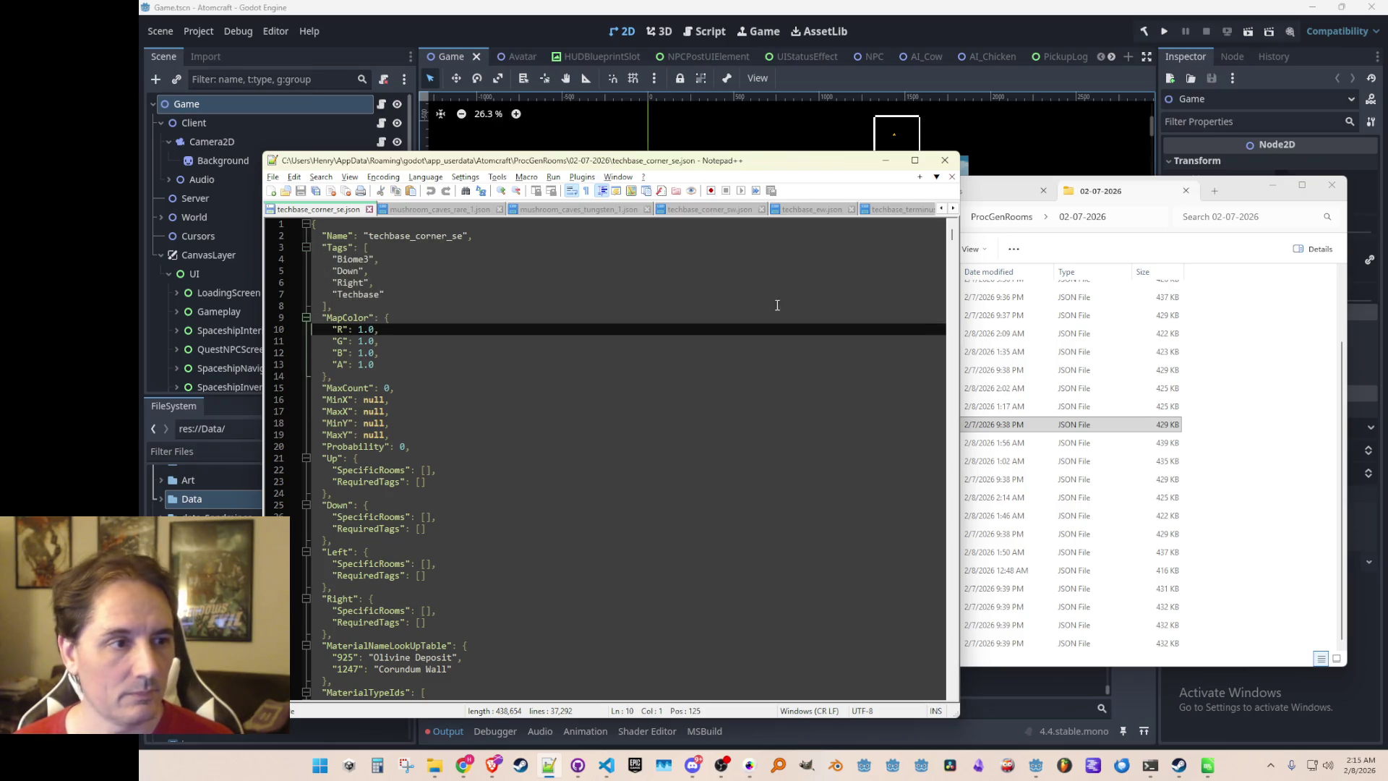
Paste the tags into techbase_corner_se_broken.json and add a new tag line after Techbase
{"action": "left_click", "coordinate": [1026, 424]}
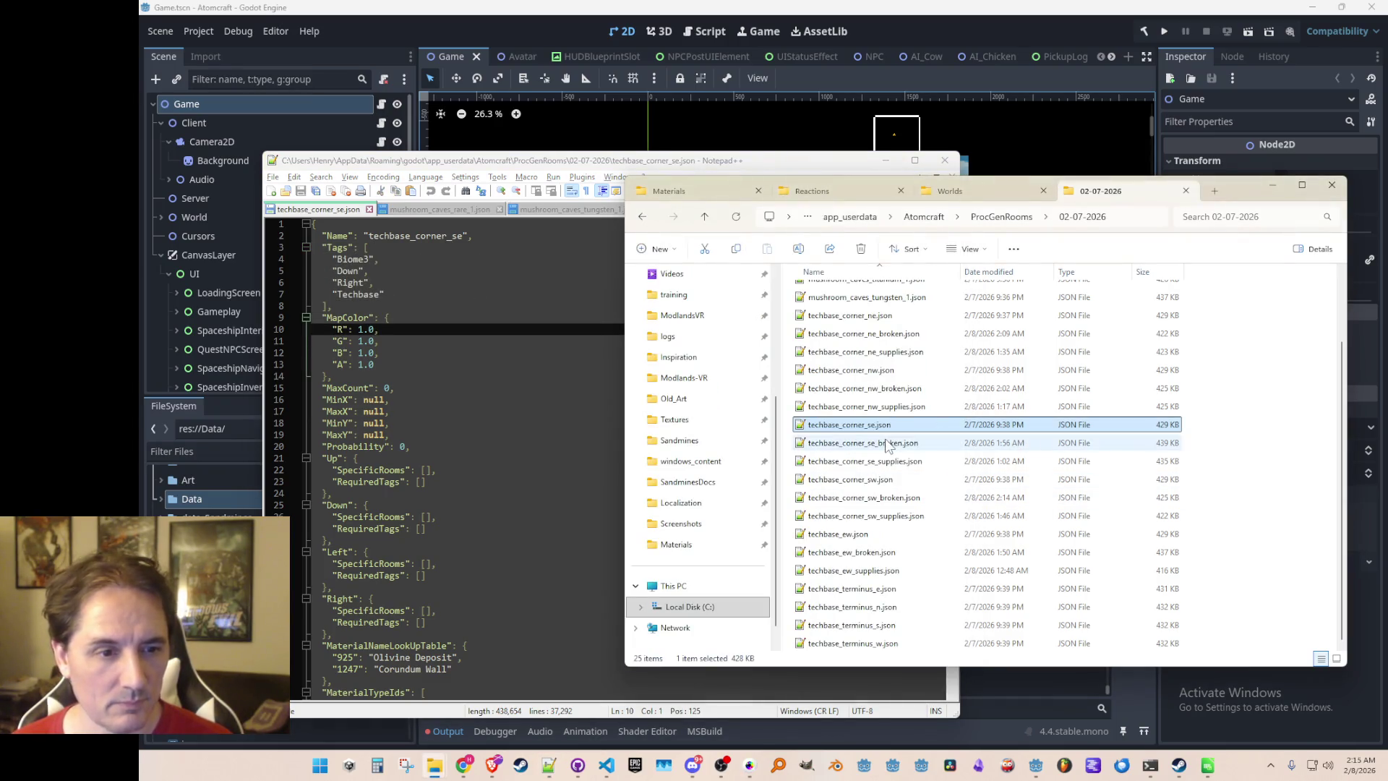
{"action": "double_click", "coordinate": [887, 444]}
{"action": "left_click", "coordinate": [711, 245]}
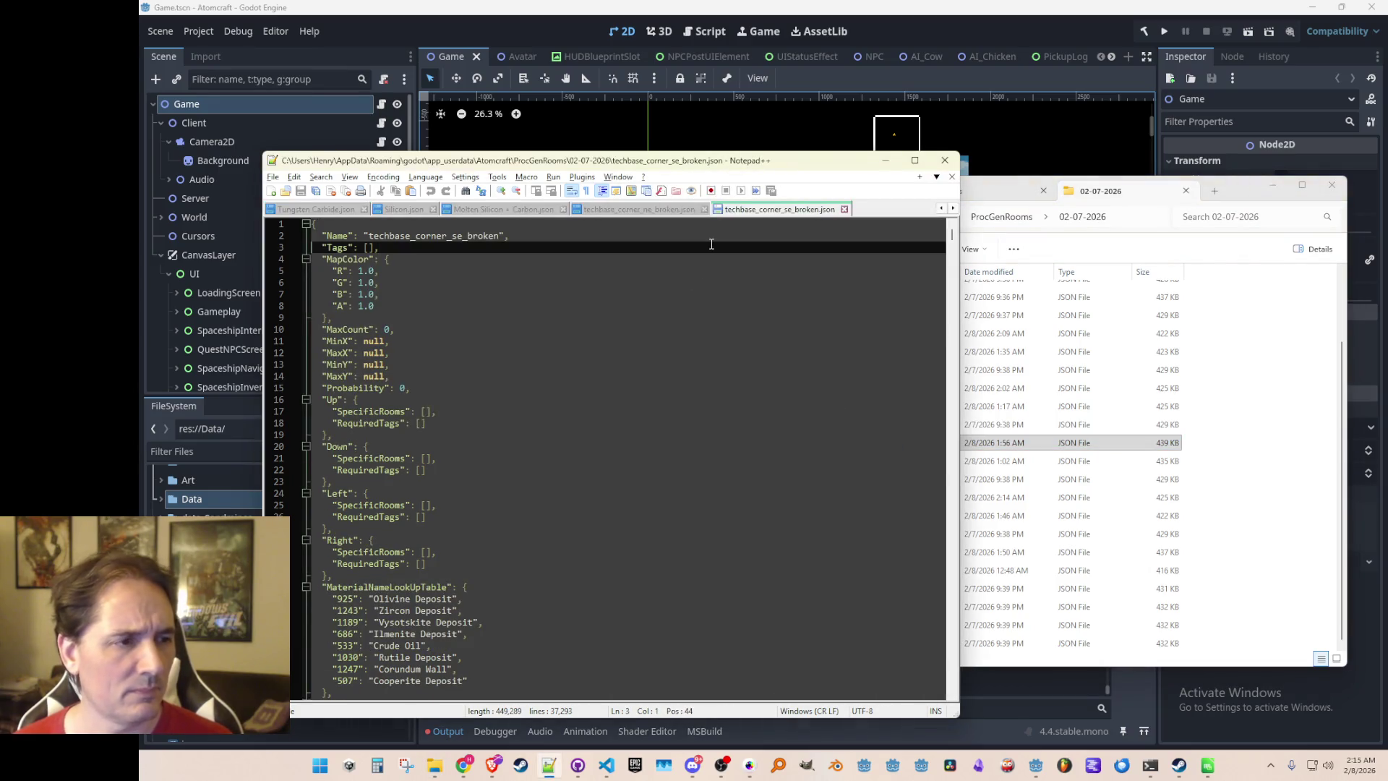
{"action": "type", "text": "\"Tags\": [     \"Biome3\",     \"Down\",     \"Right\",     \"Techbase\"   ],"}
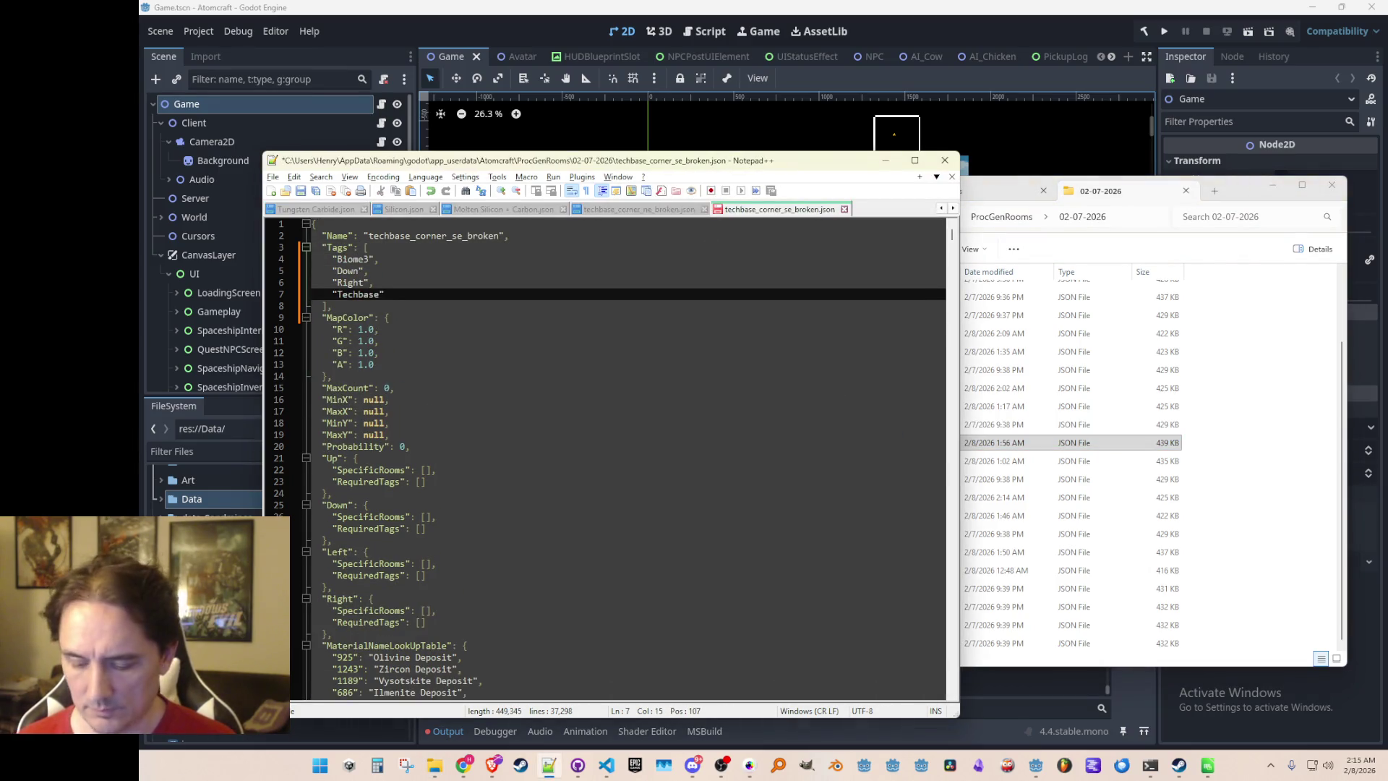
{"action": "type", "text": ","}
{"action": "key", "text": "Return"}
{"action": "type", "text": "\"Broken\""}
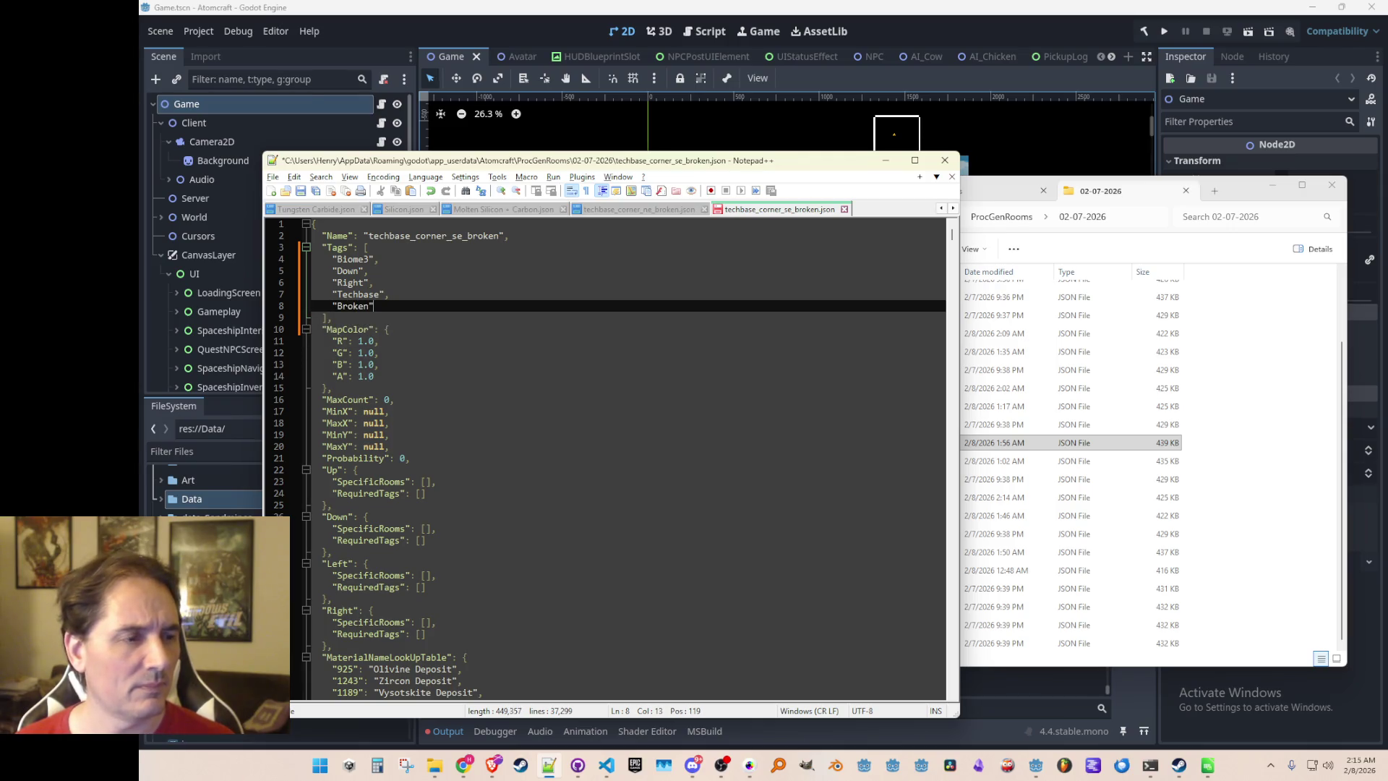
{"action": "left_click", "coordinate": [313, 294]}
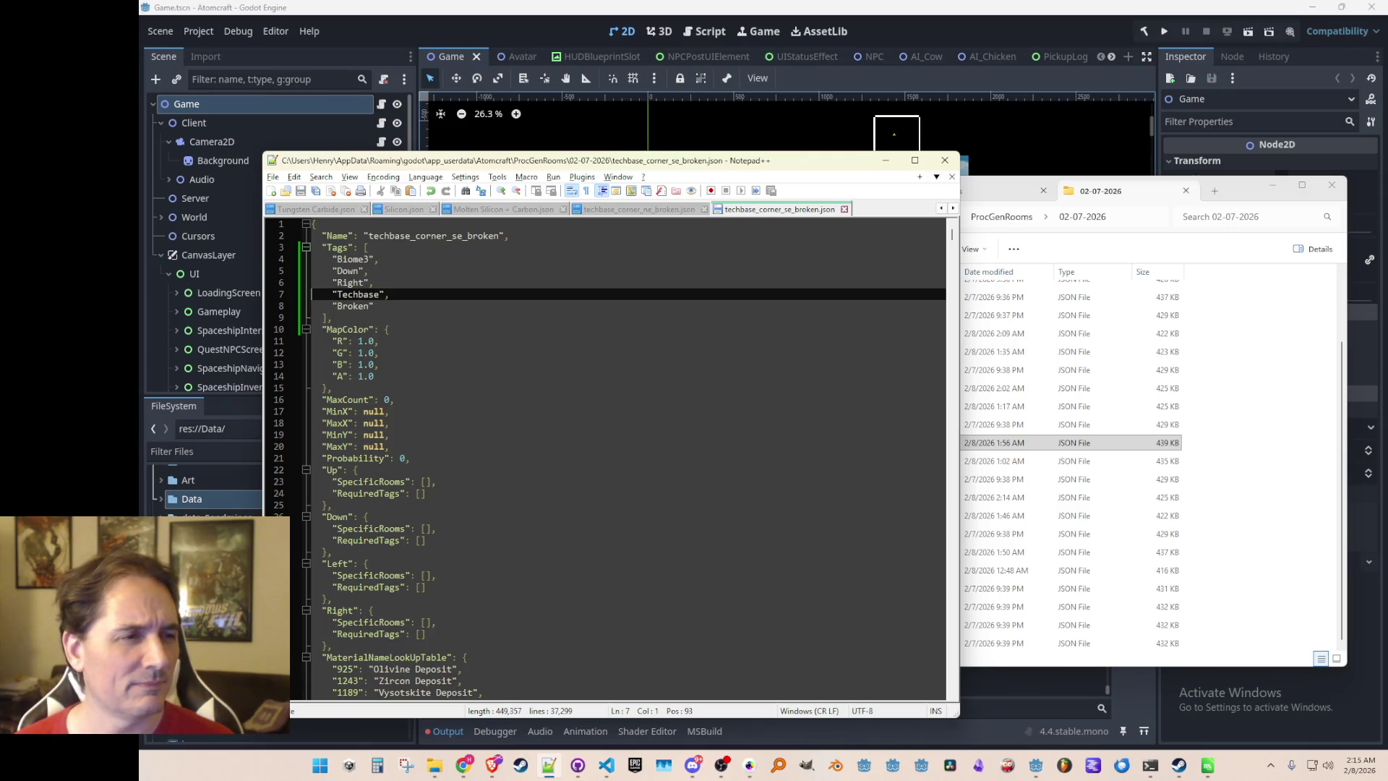
Recheck techbase_corner_se.json and reopen techbase_corner_se_broken.json
{"action": "left_click", "coordinate": [967, 443]}
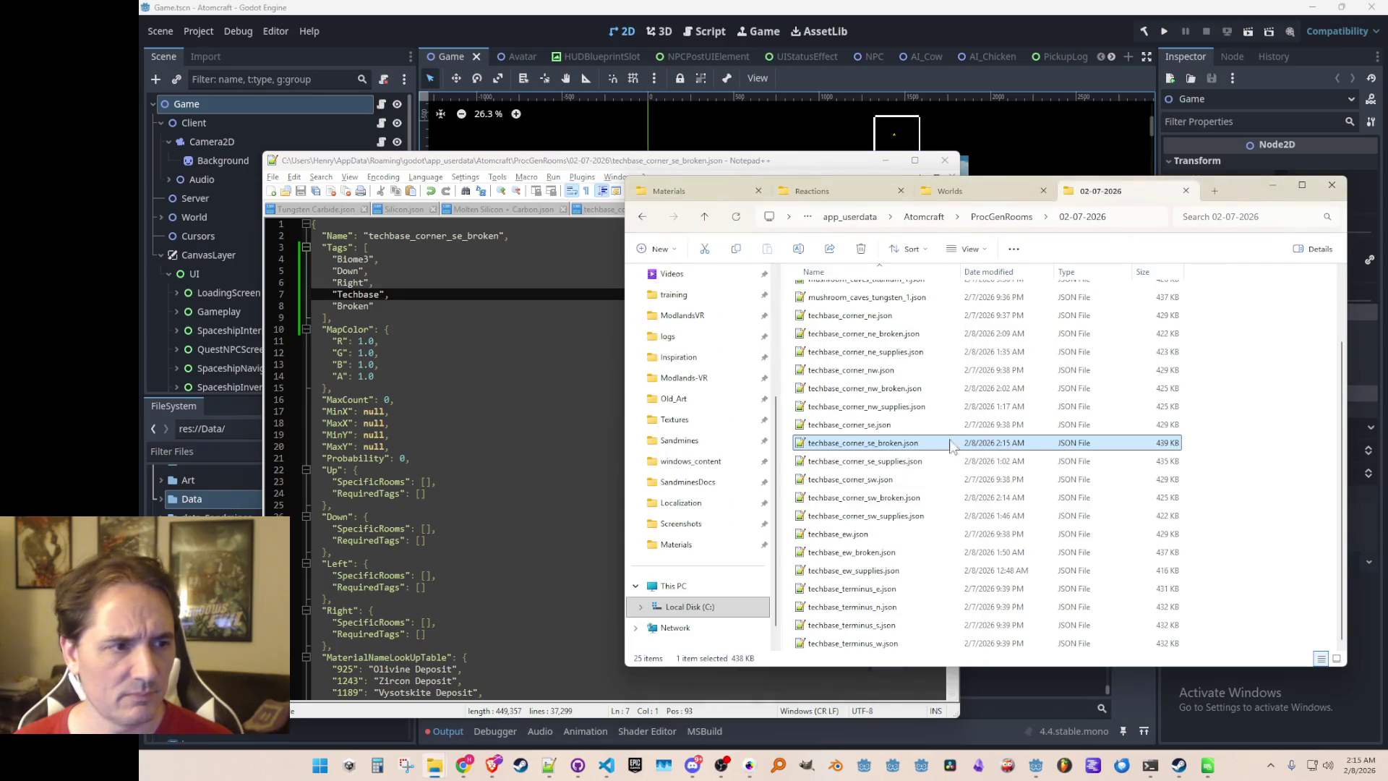
{"action": "double_click", "coordinate": [853, 424]}
{"action": "left_click", "coordinate": [654, 257]}
{"action": "key", "text": "Down"}
{"action": "key", "text": "Down"}
{"action": "key", "text": "Down"}
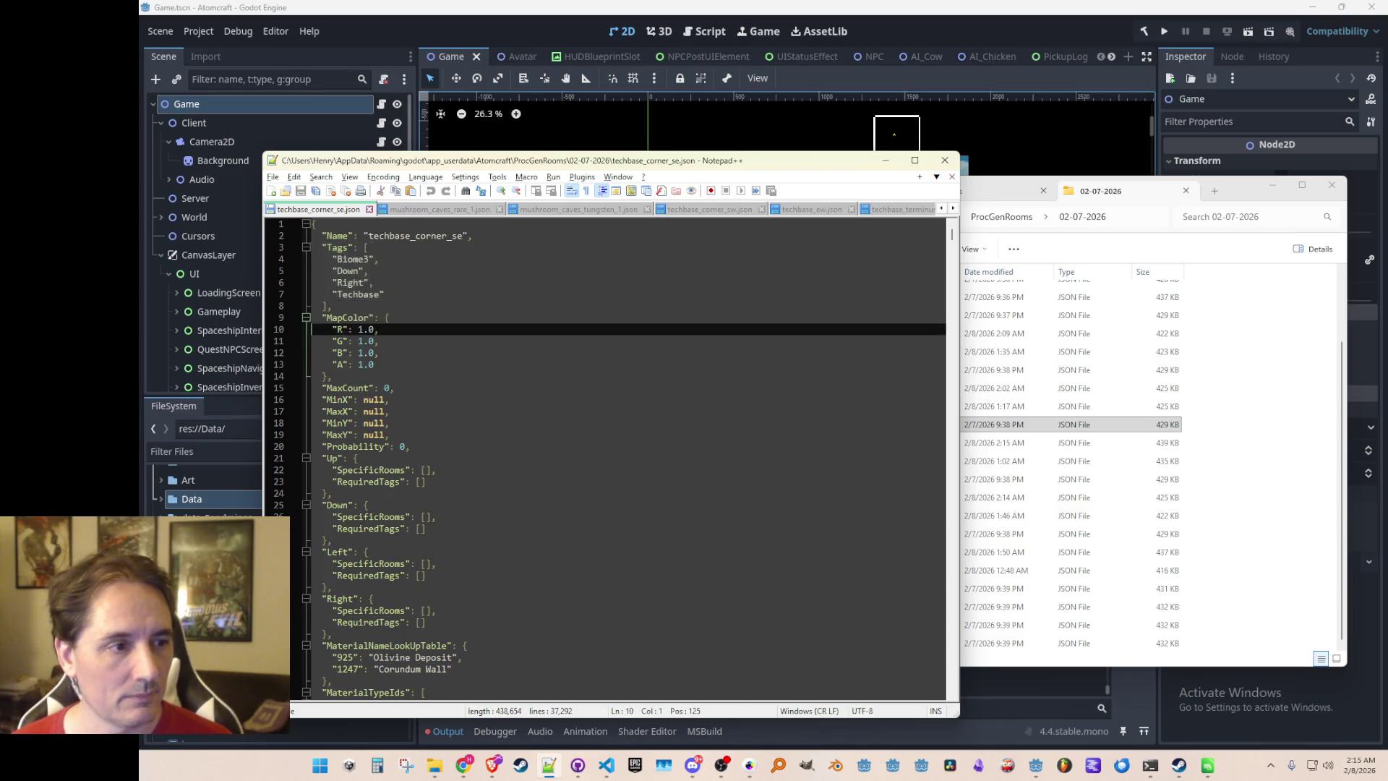
{"action": "left_click", "coordinate": [1005, 442]}
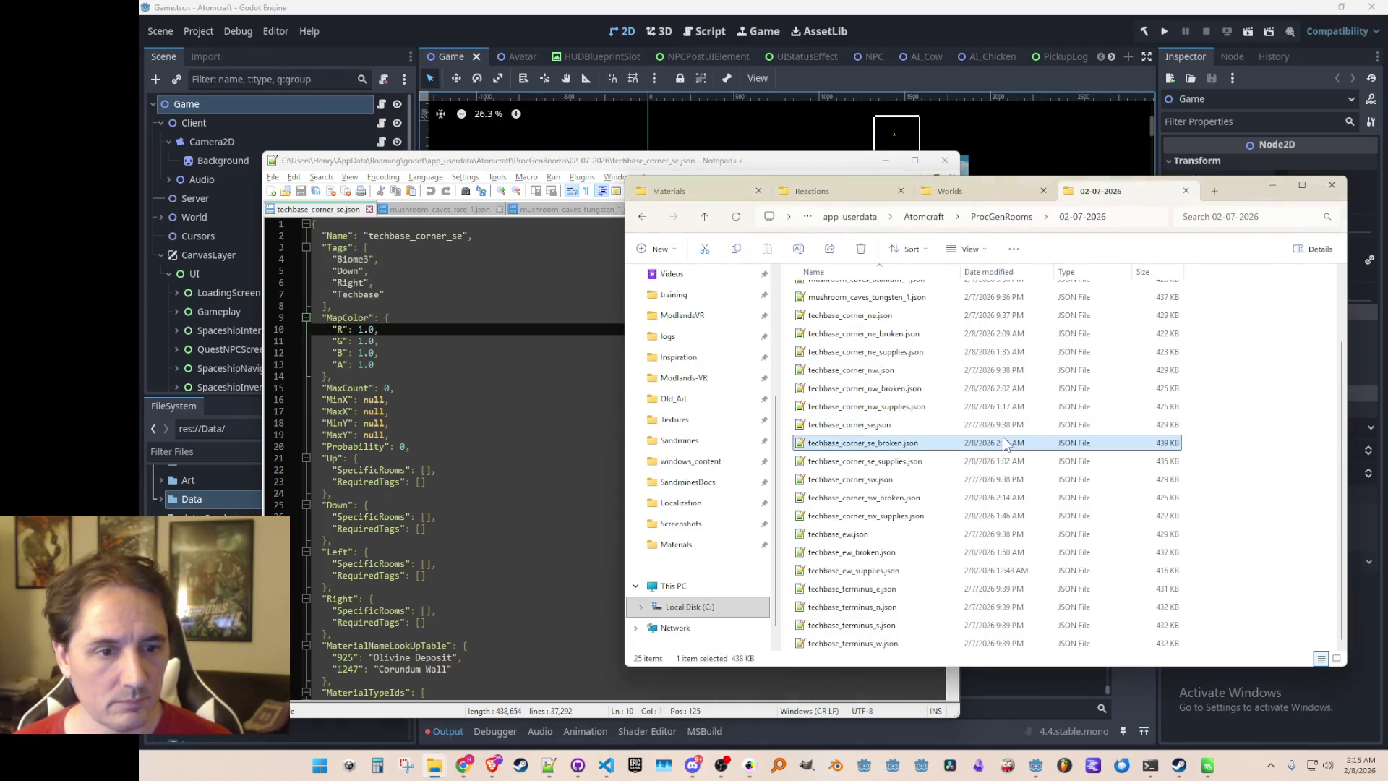
{"action": "double_click", "coordinate": [1005, 442]}
Paste the Biome3, Down, Right, Techbase tags into techbase_corner_se_supplies.json
{"action": "left_click", "coordinate": [1005, 460]}
{"action": "double_click", "coordinate": [1005, 460]}
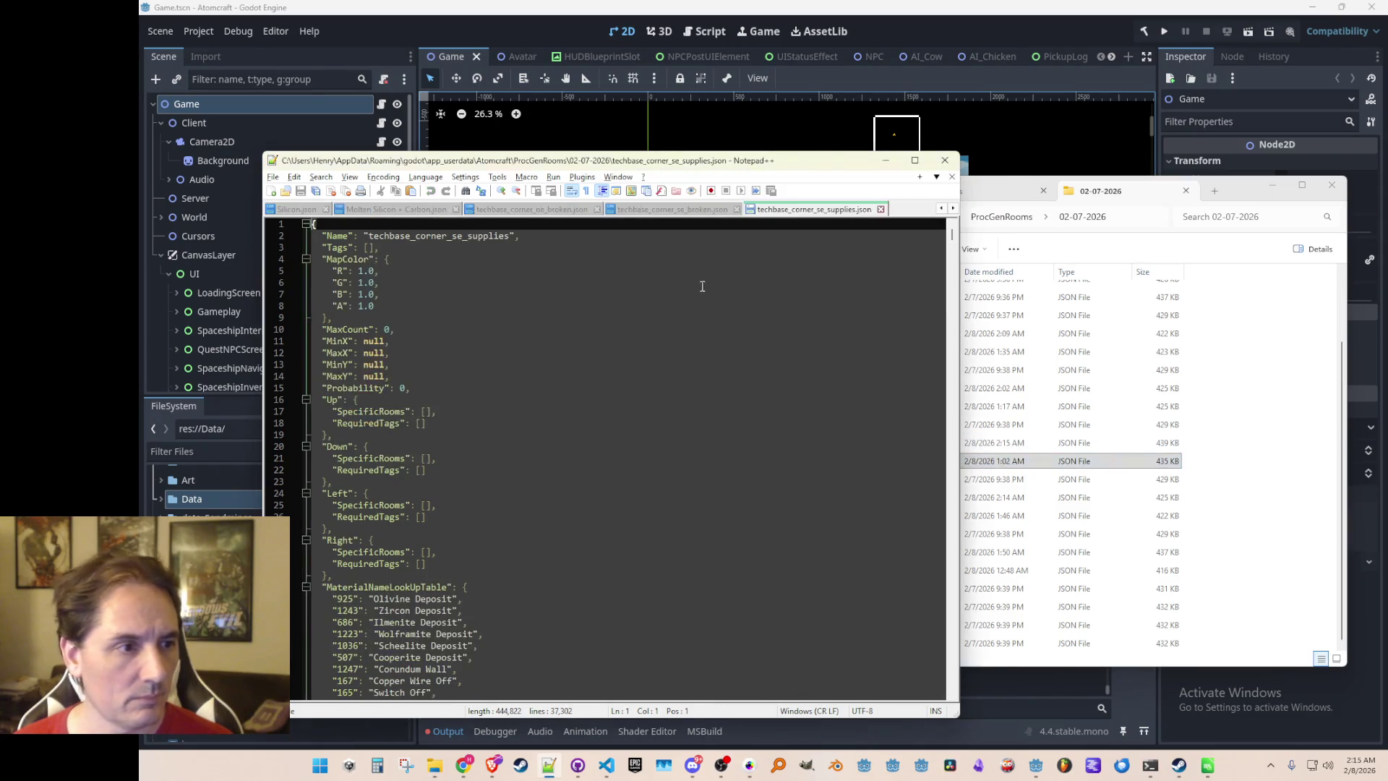
{"action": "left_click", "coordinate": [674, 256]}
{"action": "type", "text": "\"Tags\": [     \"Biome3\",     \"Down\",     \"Right\",     \"Techbase\"   ],"}
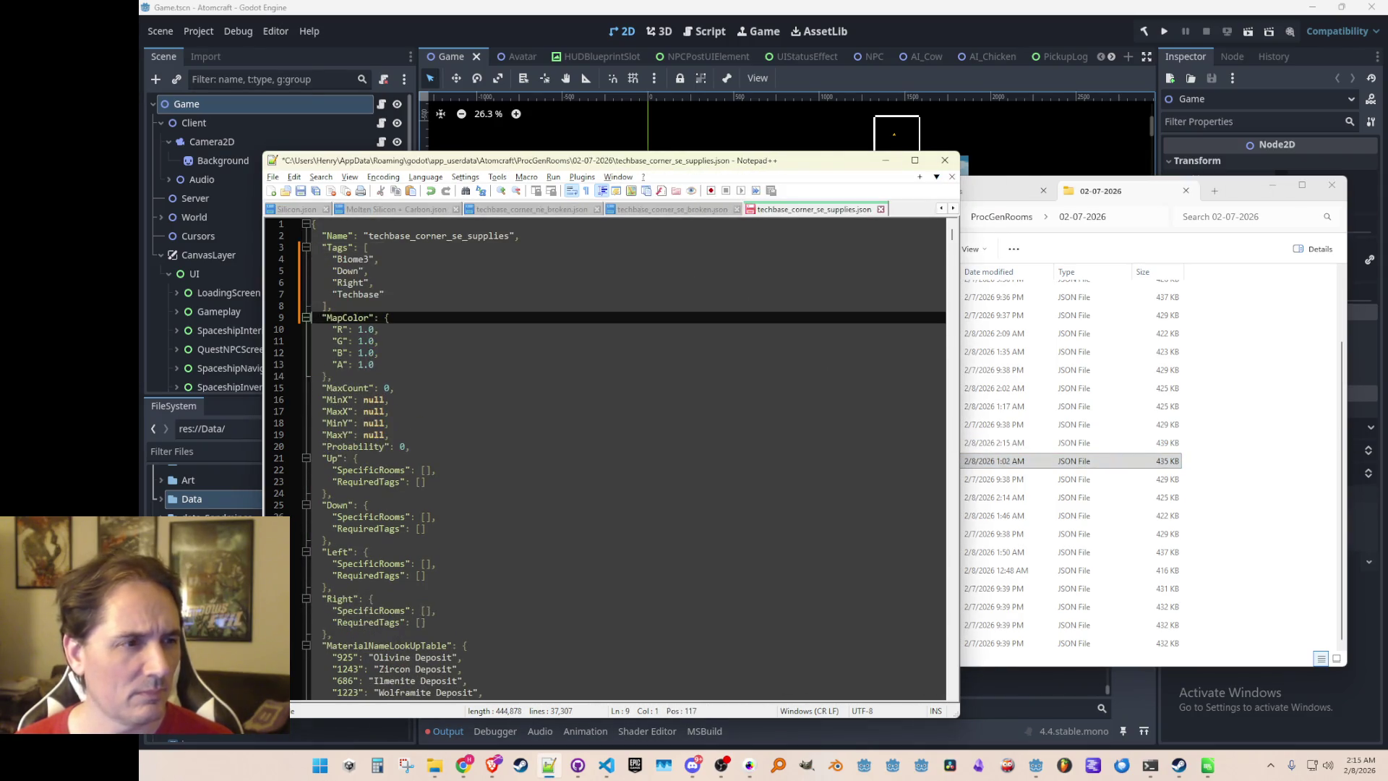
Open techbase_corner_sw.json at its Tags list
{"action": "left_click", "coordinate": [1017, 483]}
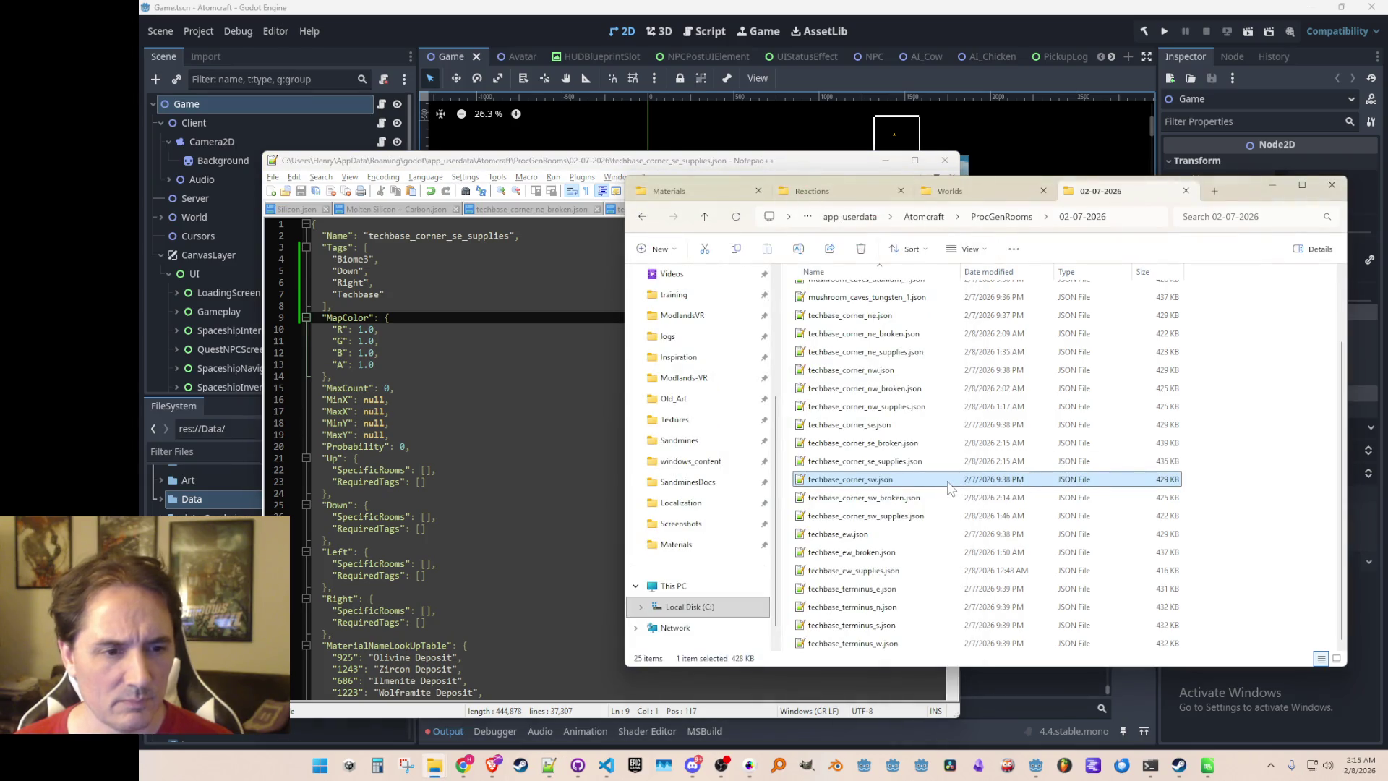
{"action": "double_click", "coordinate": [948, 480]}
{"action": "left_click", "coordinate": [612, 248]}
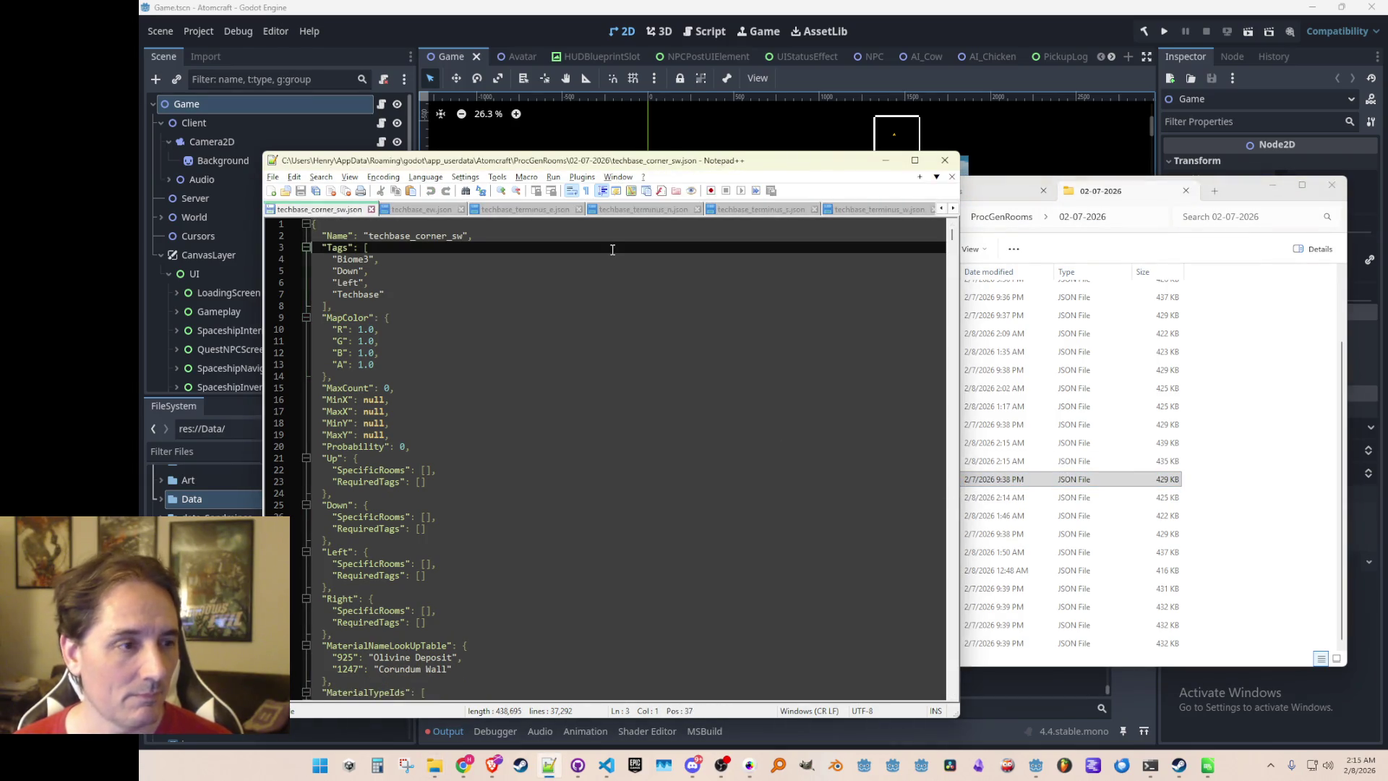
Paste the sw corner's tags into techbase_corner_sw_broken.json and start a new tag entry
{"action": "key", "text": "Down"}
{"action": "key", "text": "Down"}
{"action": "key", "text": "Down"}
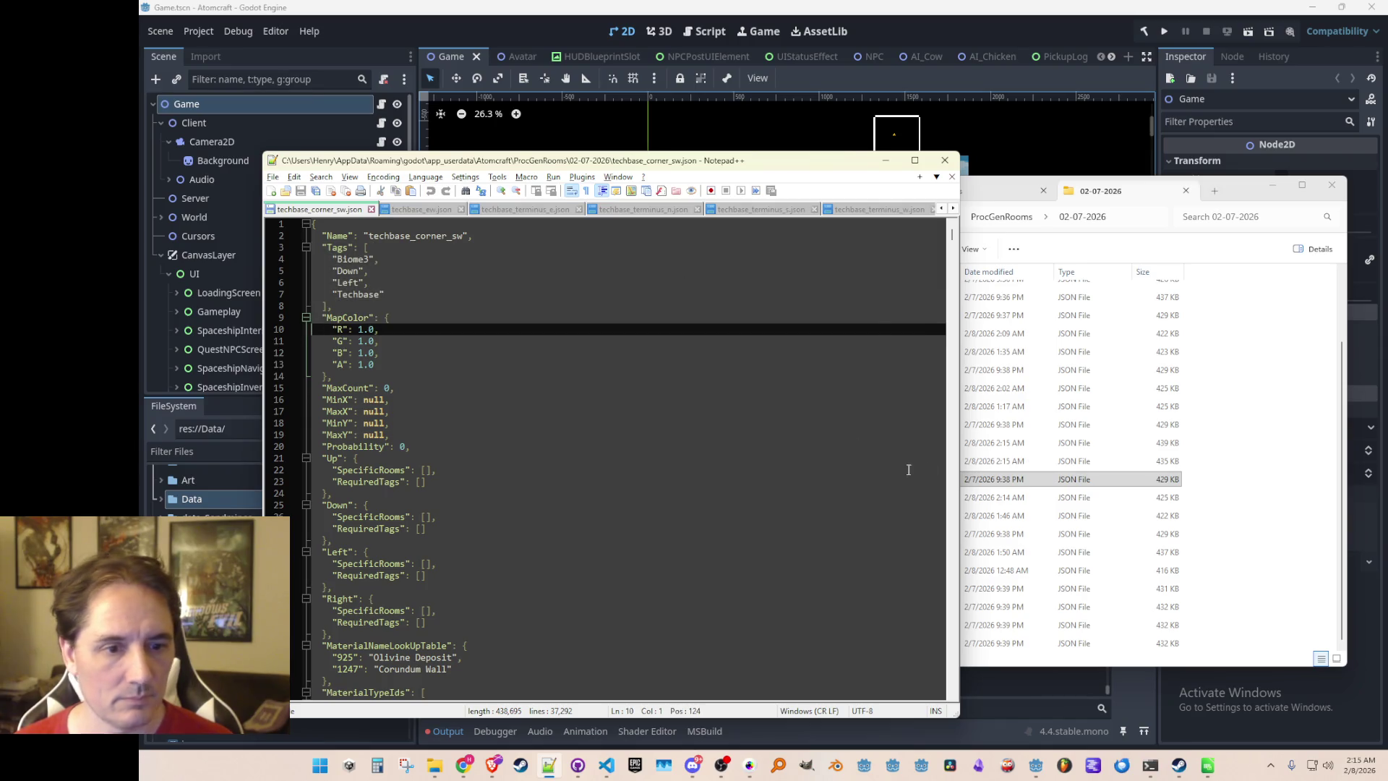
{"action": "left_click_drag", "start_coordinate": [842, 156], "coordinate": [774, 151]}
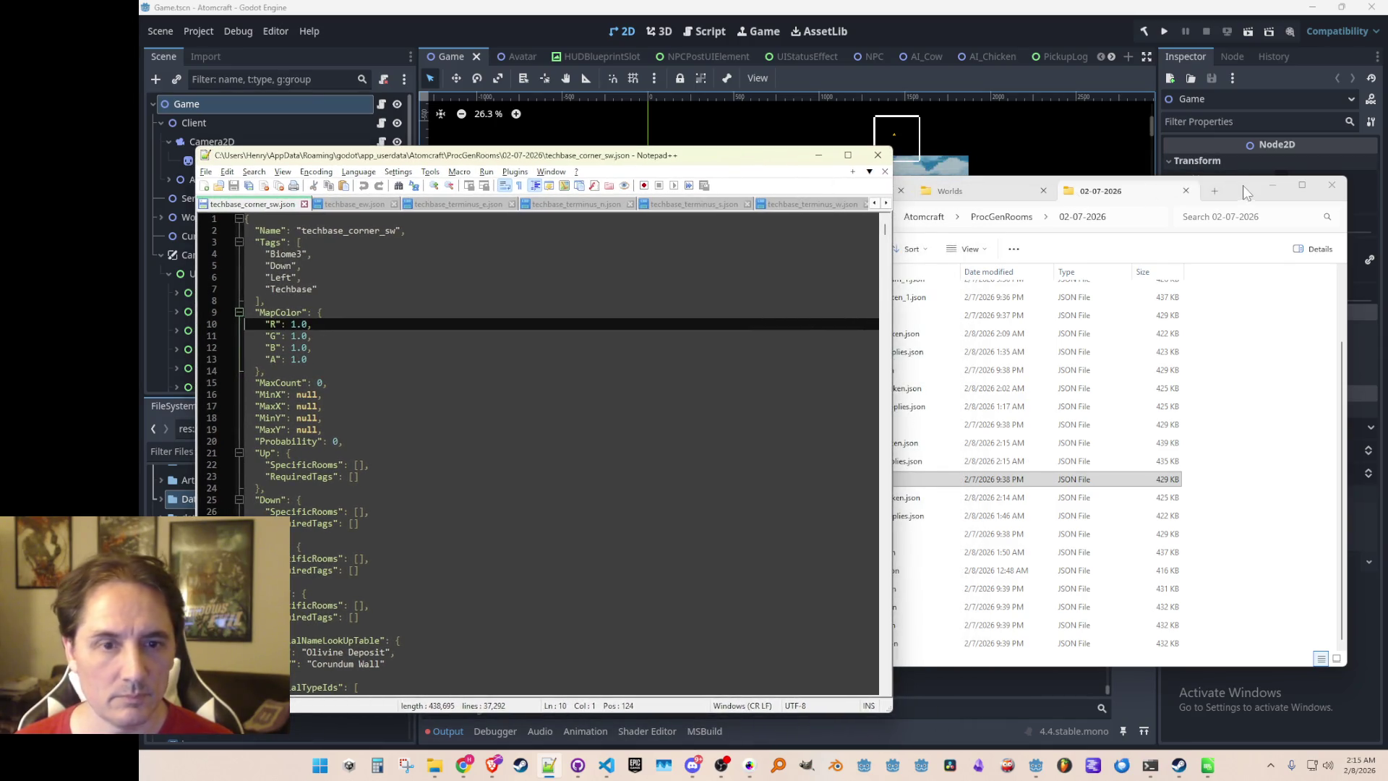
{"action": "left_click_drag", "start_coordinate": [1246, 194], "coordinate": [1243, 196]}
{"action": "mouse_move", "coordinate": [619, 226]}
{"action": "left_mouse_down"}
{"action": "mouse_move", "coordinate": [799, 226]}
{"action": "mouse_move", "coordinate": [777, 226]}
{"action": "left_mouse_up"}
{"action": "double_click", "coordinate": [1005, 504]}
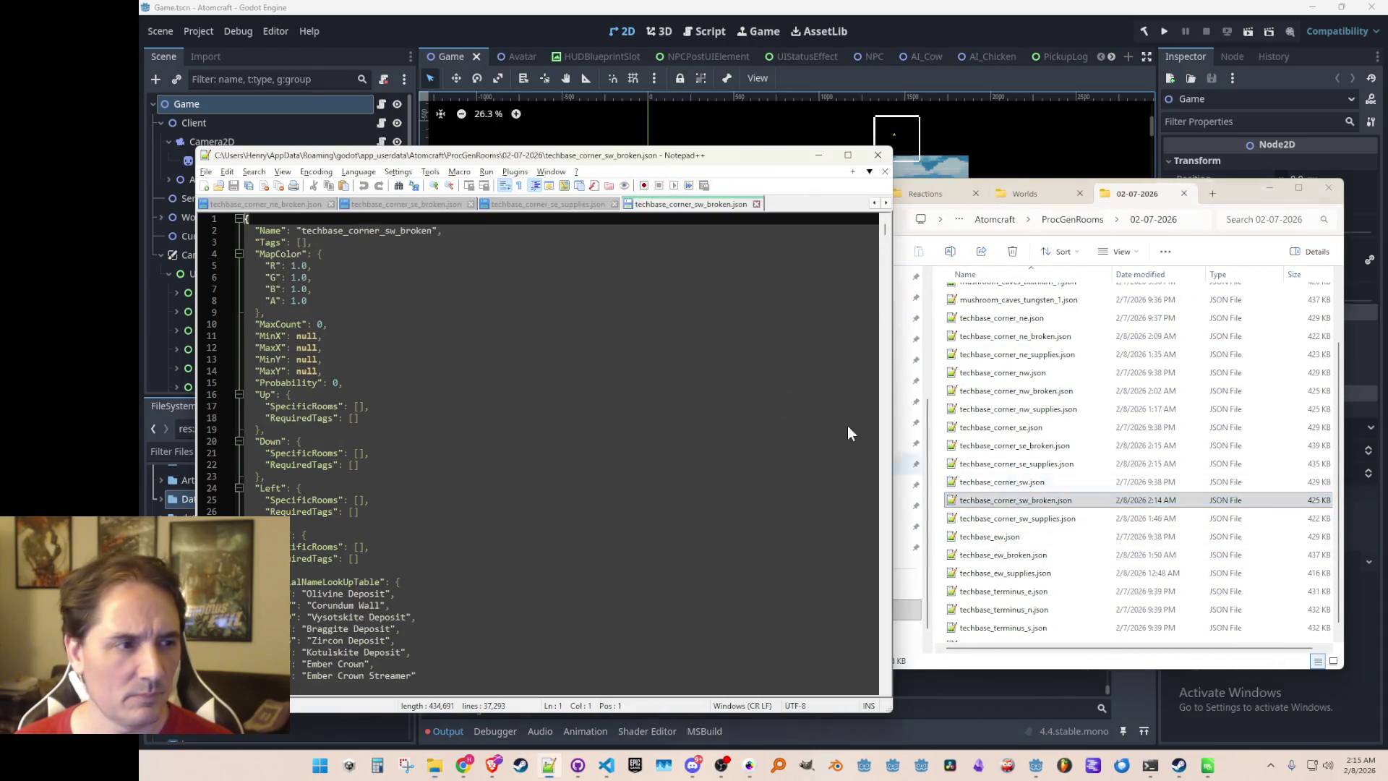
{"action": "left_click", "coordinate": [532, 242]}
{"action": "type", "text": "\"Tags\": [     \"Biome3\",     \"Down\",     \"Left\",     \"Techbase\"   ],"}
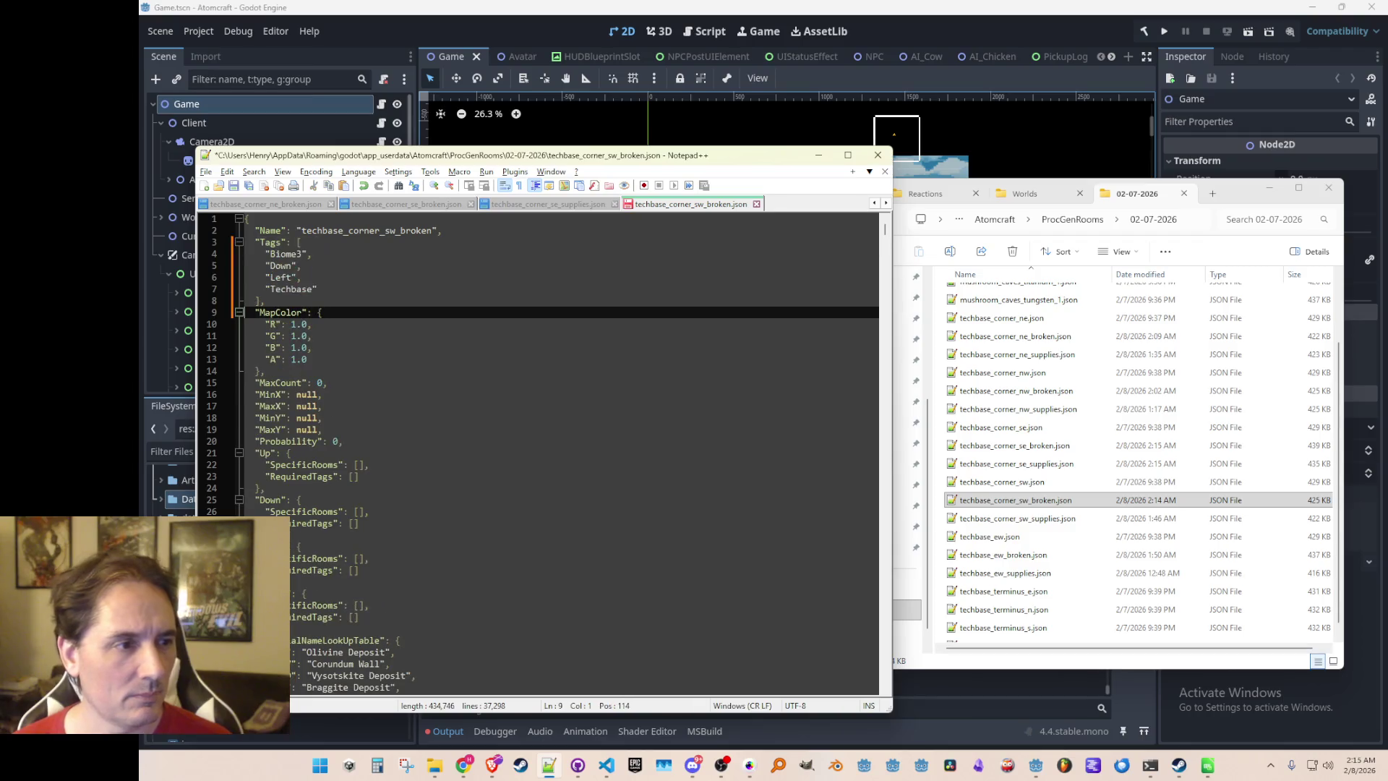
{"action": "type", "text": ","}
{"action": "key", "text": "Return"}
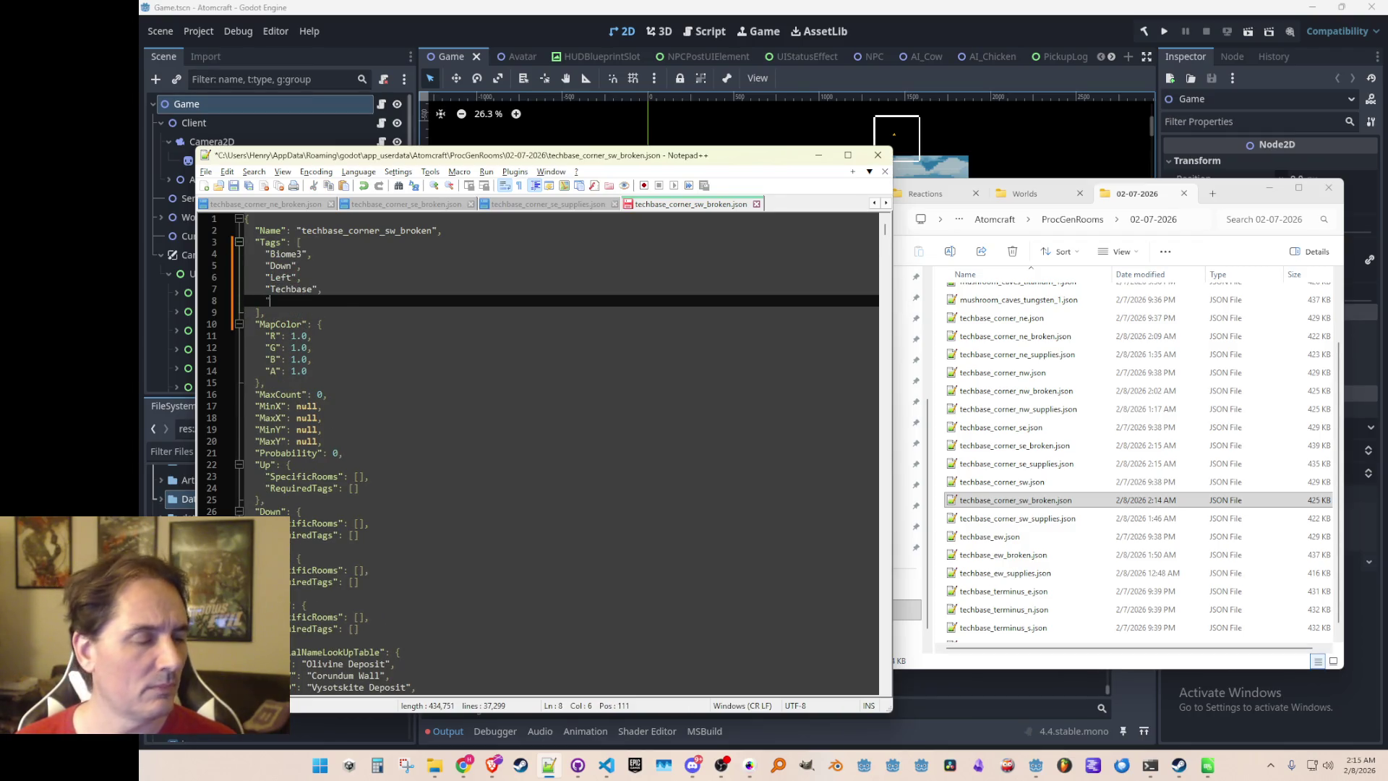
Replace the empty Tags list in techbase_corner_sw_supplies.json with the sw corner's tags
{"action": "double_click", "coordinate": [1026, 518]}
{"action": "left_click", "coordinate": [557, 245]}
{"action": "key", "text": "Home"}
{"action": "key", "text": "shift+Down"}
{"action": "type", "text": "\"Tags\": [     \"Biome3\",     \"Down\",     \"Left\",     \"Techbase\"   ],"}
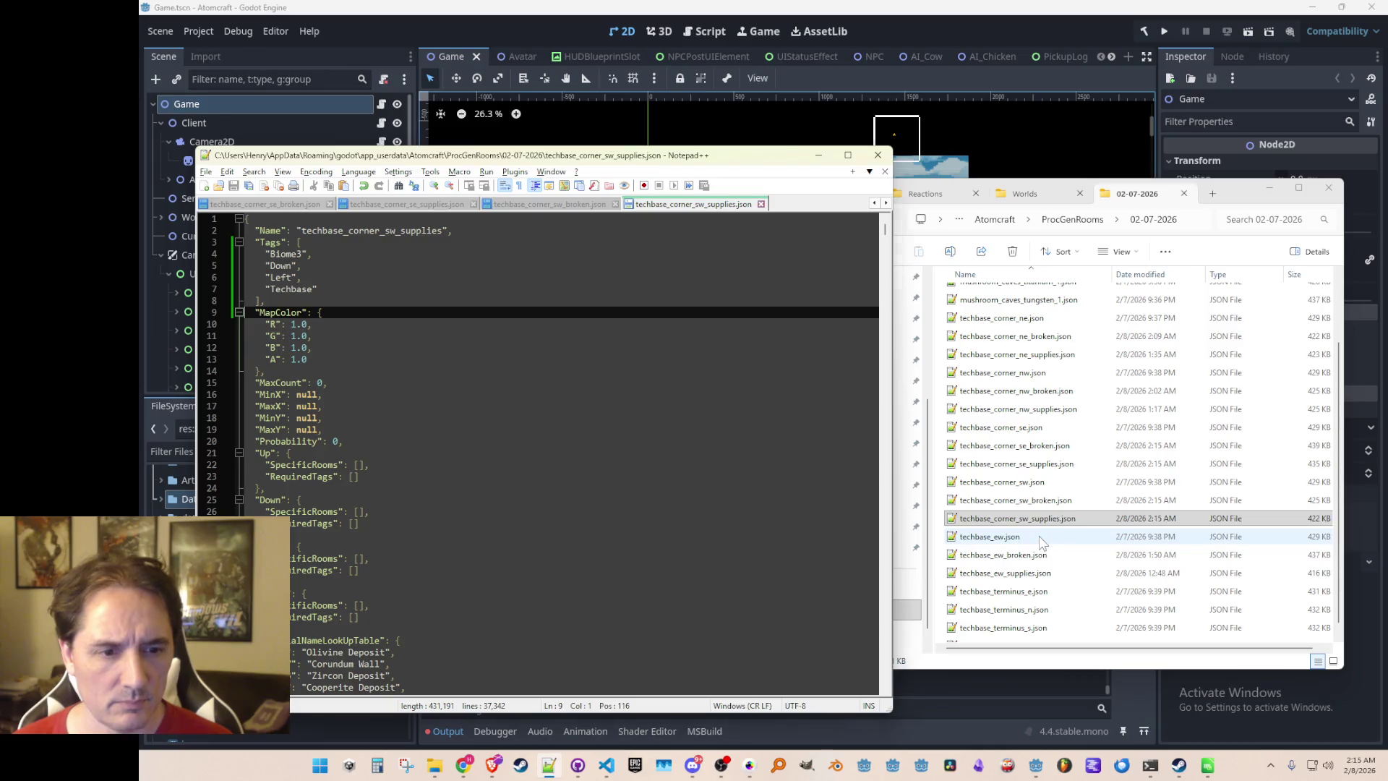
Copy techbase_ew's Left/Right tags into techbase_ew_broken.json, add a new tag entry, and save
{"action": "left_click", "coordinate": [1039, 539]}
{"action": "left_click", "coordinate": [610, 246]}
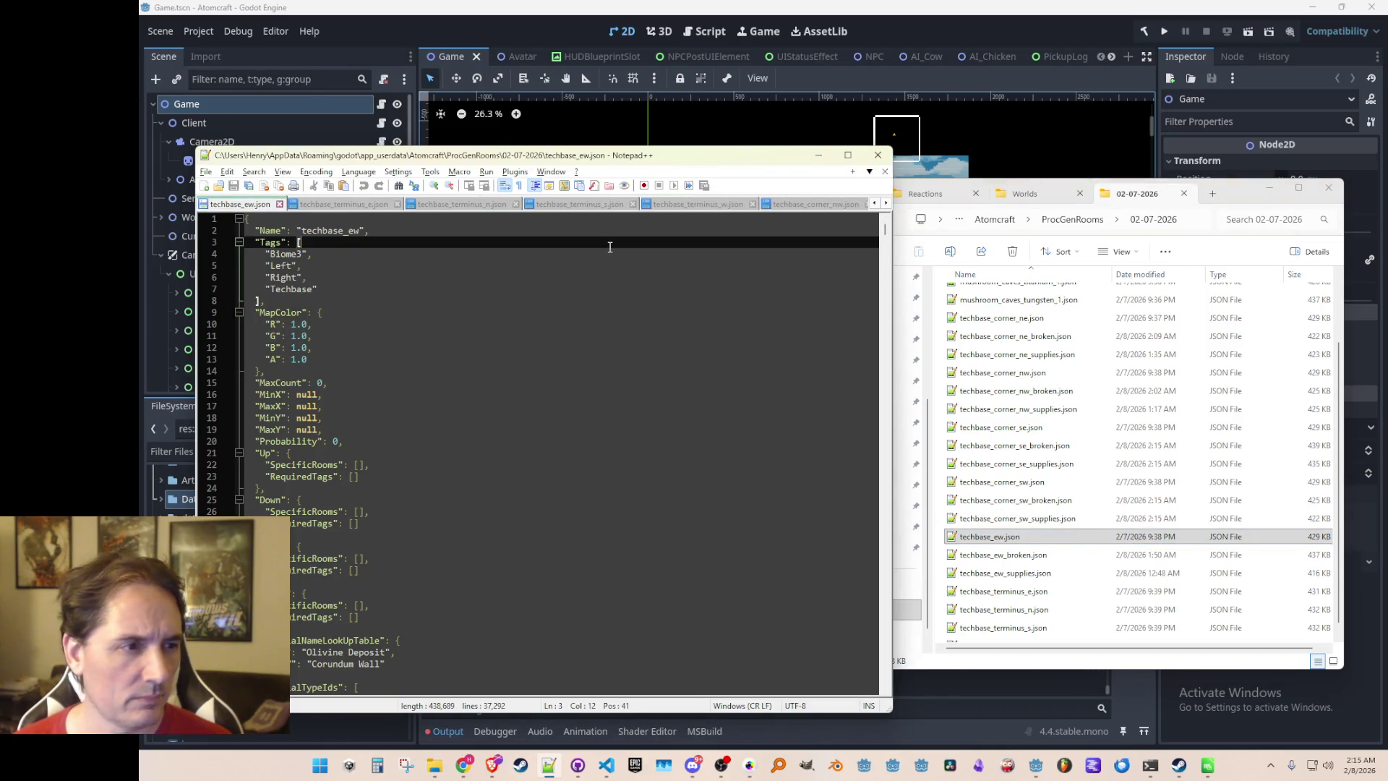
{"action": "key", "text": "Down"}
{"action": "key", "text": "Down"}
{"action": "key", "text": "Down"}
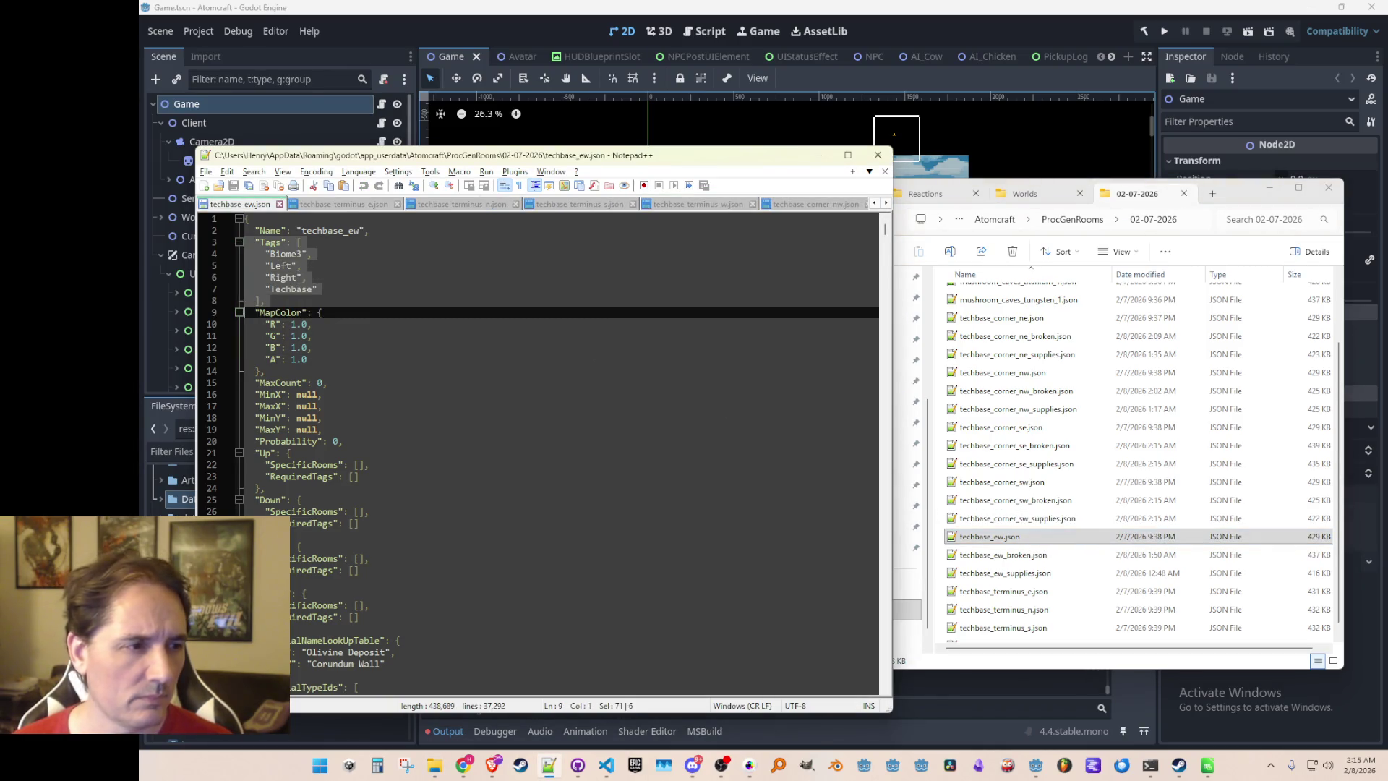
{"action": "double_click", "coordinate": [1053, 555]}
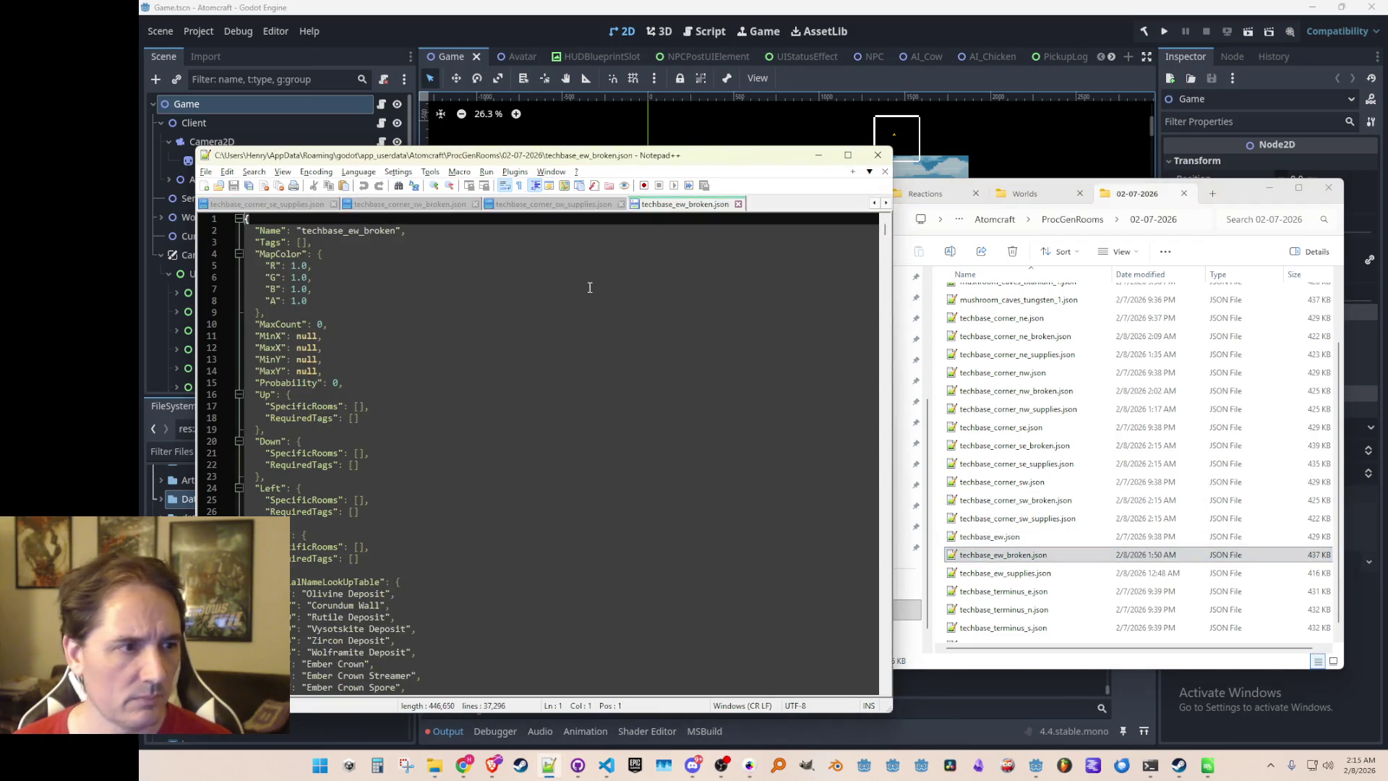
{"action": "left_click", "coordinate": [618, 236]}
{"action": "type", "text": "\"Tags\": [     \"Biome3\",     \"Left\",     \"Right\",     \"Techbase\"   ],"}
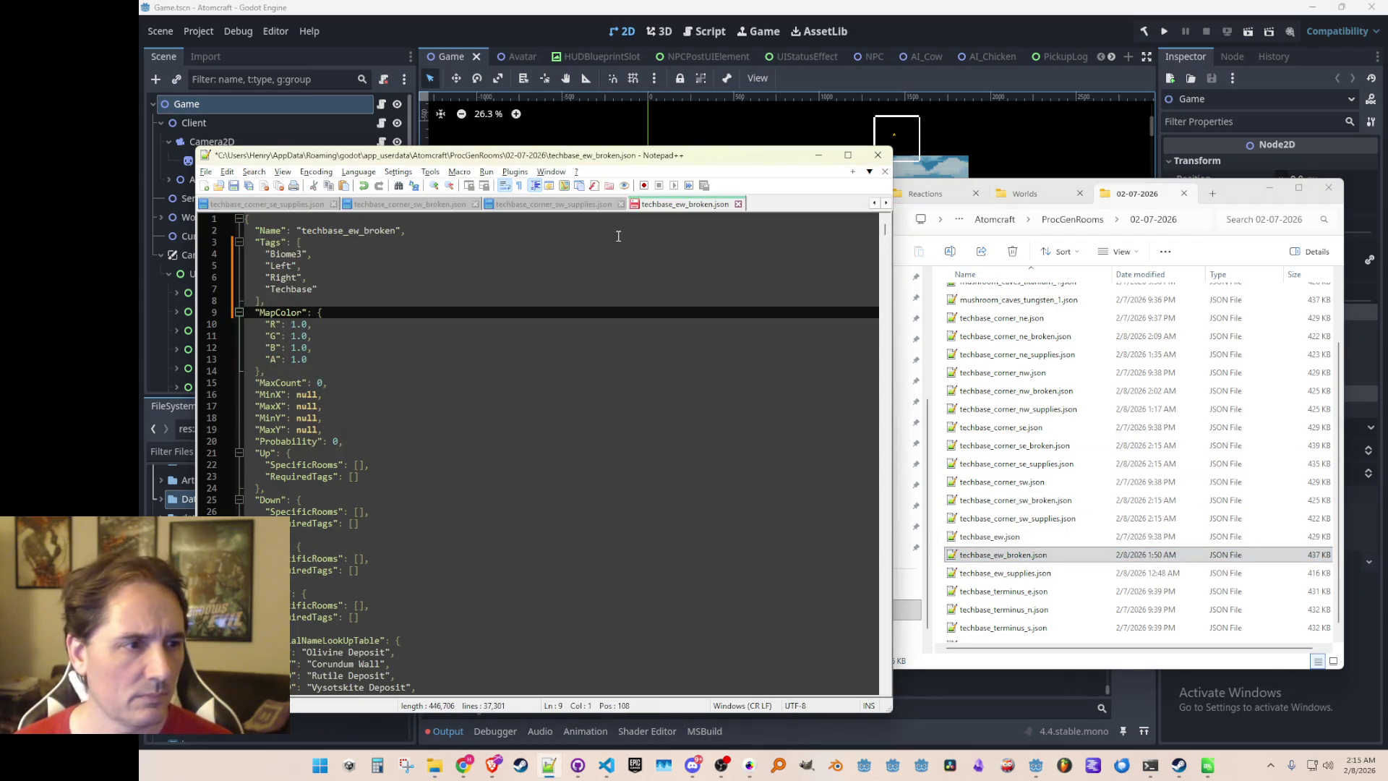
{"action": "key", "text": "Up"}
{"action": "key", "text": "Up"}
{"action": "key", "text": "End"}
{"action": "type", "text": ","}
{"action": "key", "text": "Return"}
{"action": "type", "text": "\""}
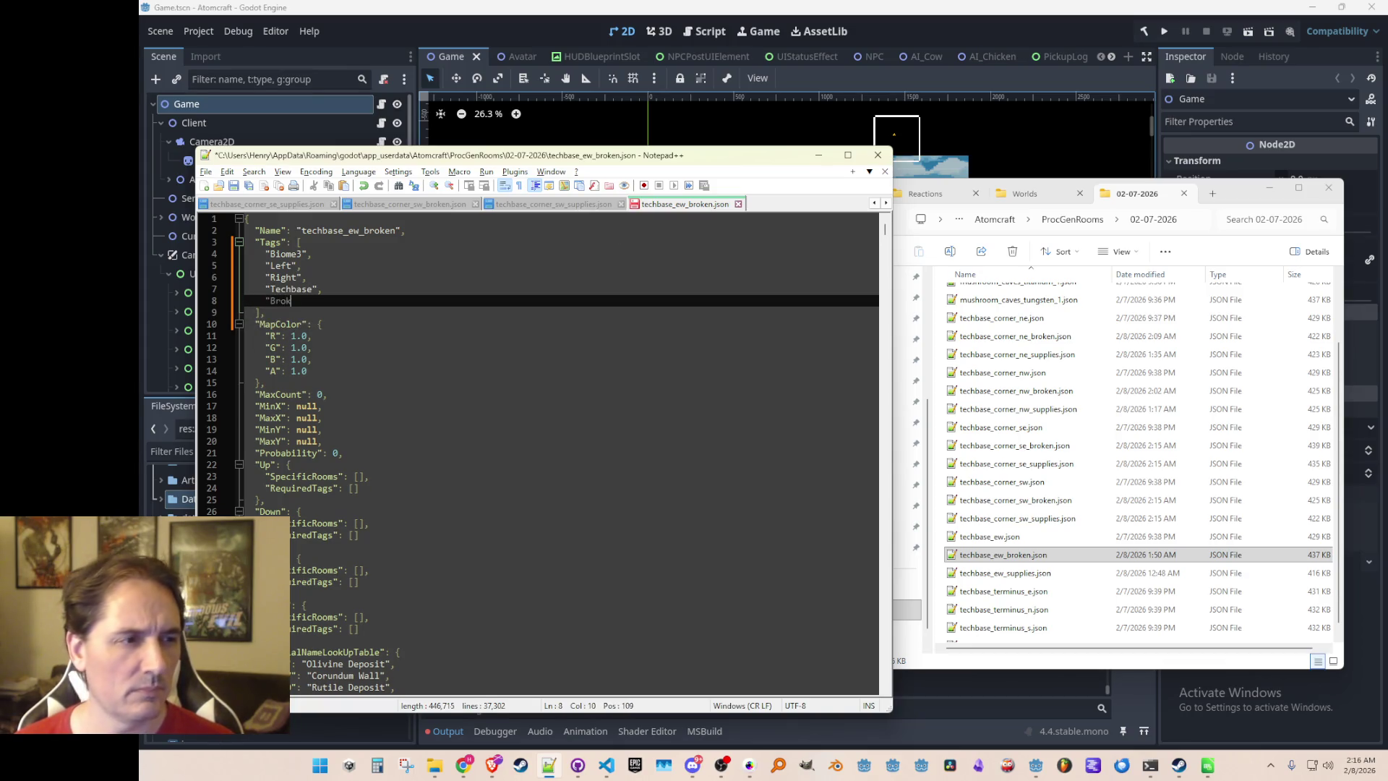
{"action": "key", "text": "ctrl+s"}
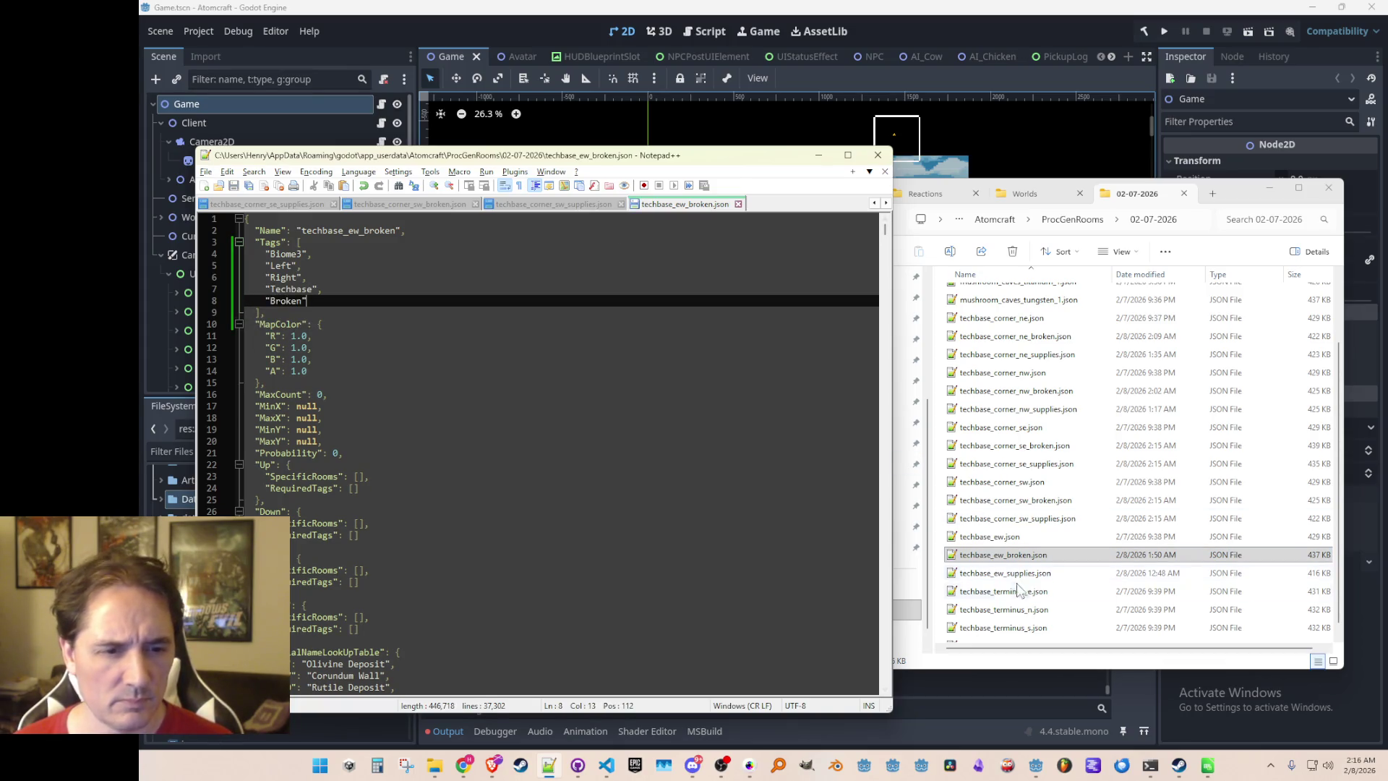
Fill techbase_ew_supplies.json's Tags with the ew tags and save
{"action": "double_click", "coordinate": [1012, 573]}
{"action": "left_click", "coordinate": [648, 252]}
{"action": "key", "text": "Up"}
{"action": "key", "text": "Home"}
{"action": "key", "text": "shift+Down"}
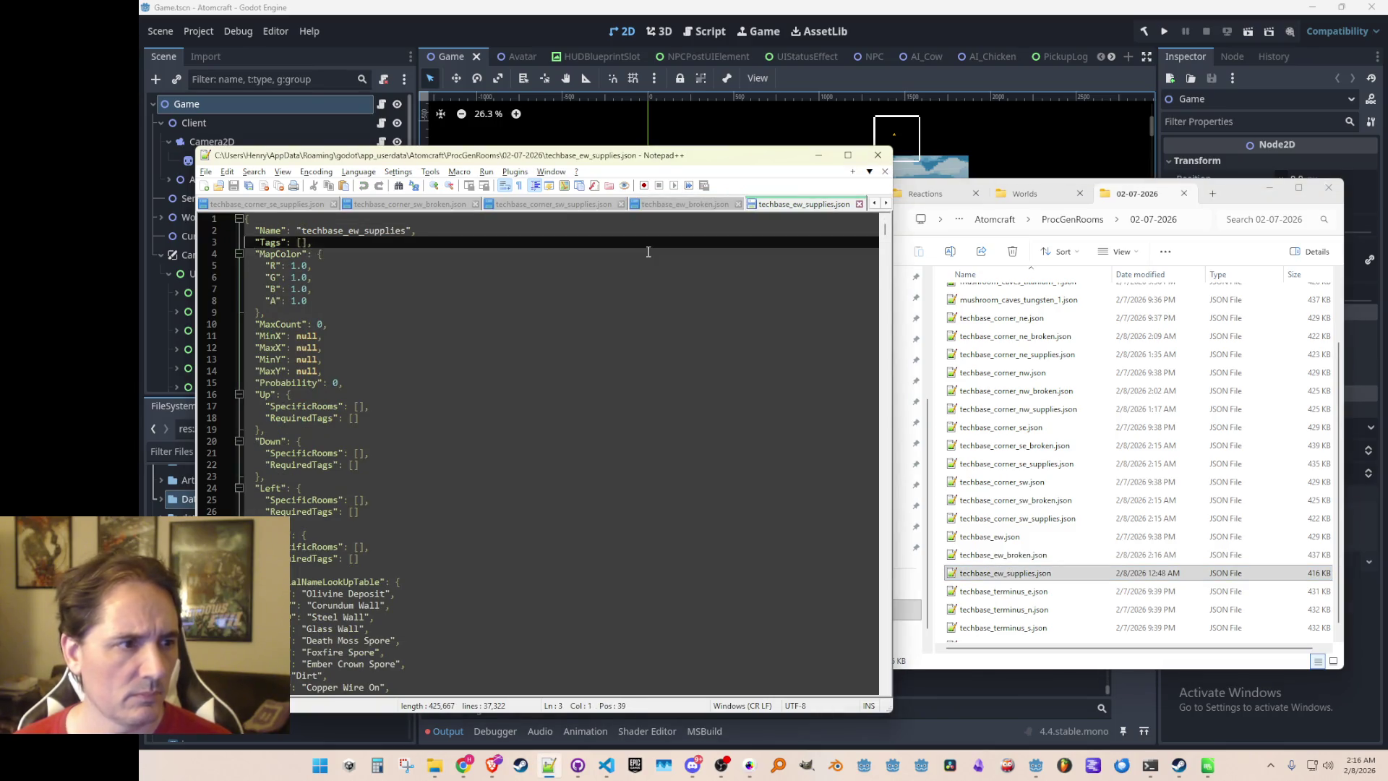
{"action": "type", "text": "\"Tags\": [     \"Biome3\",     \"Left\",     \"Right\",     \"Techbase\"   ],"}
{"action": "key", "text": "ctrl+s"}
Review the tags in techbase_corner_se.json and techbase_corner_se_broken.json
{"action": "left_click", "coordinate": [1014, 593]}
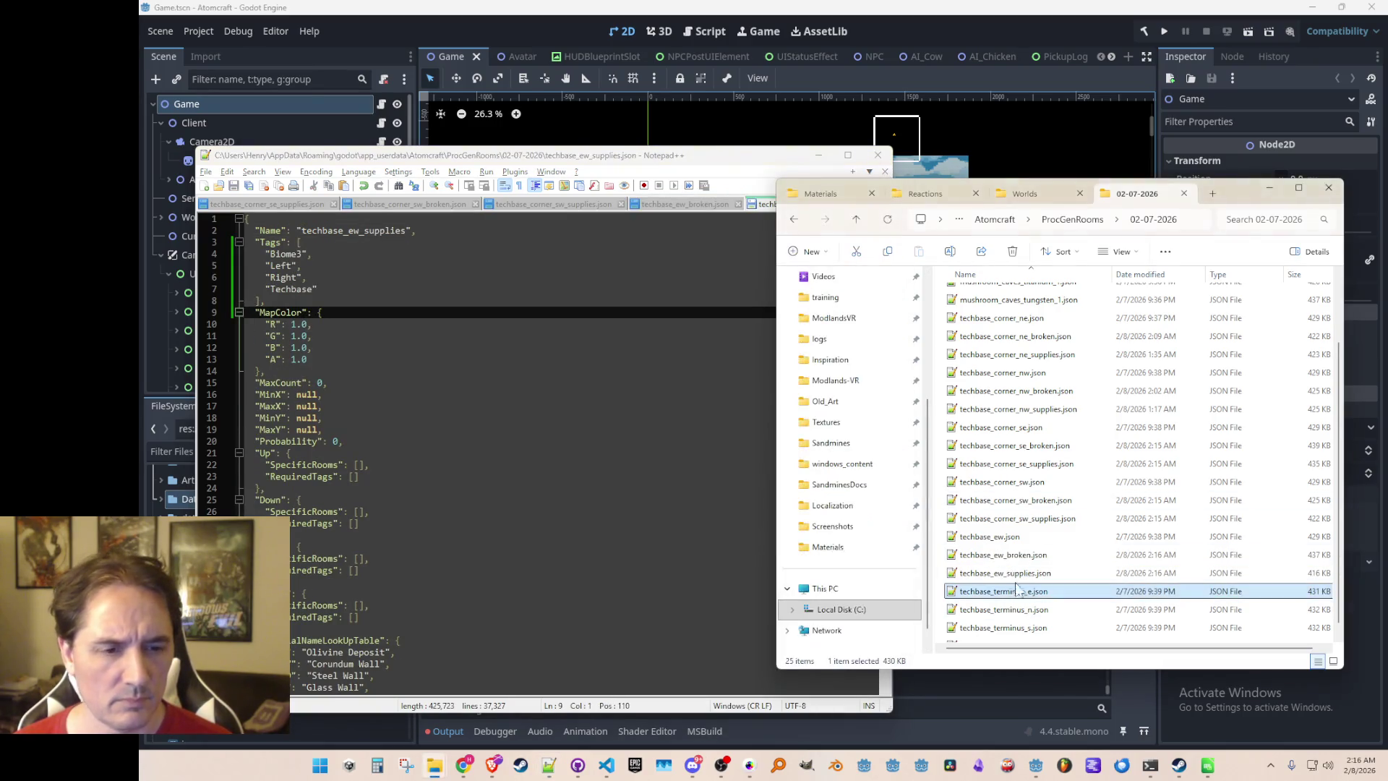
{"action": "double_click", "coordinate": [1053, 428]}
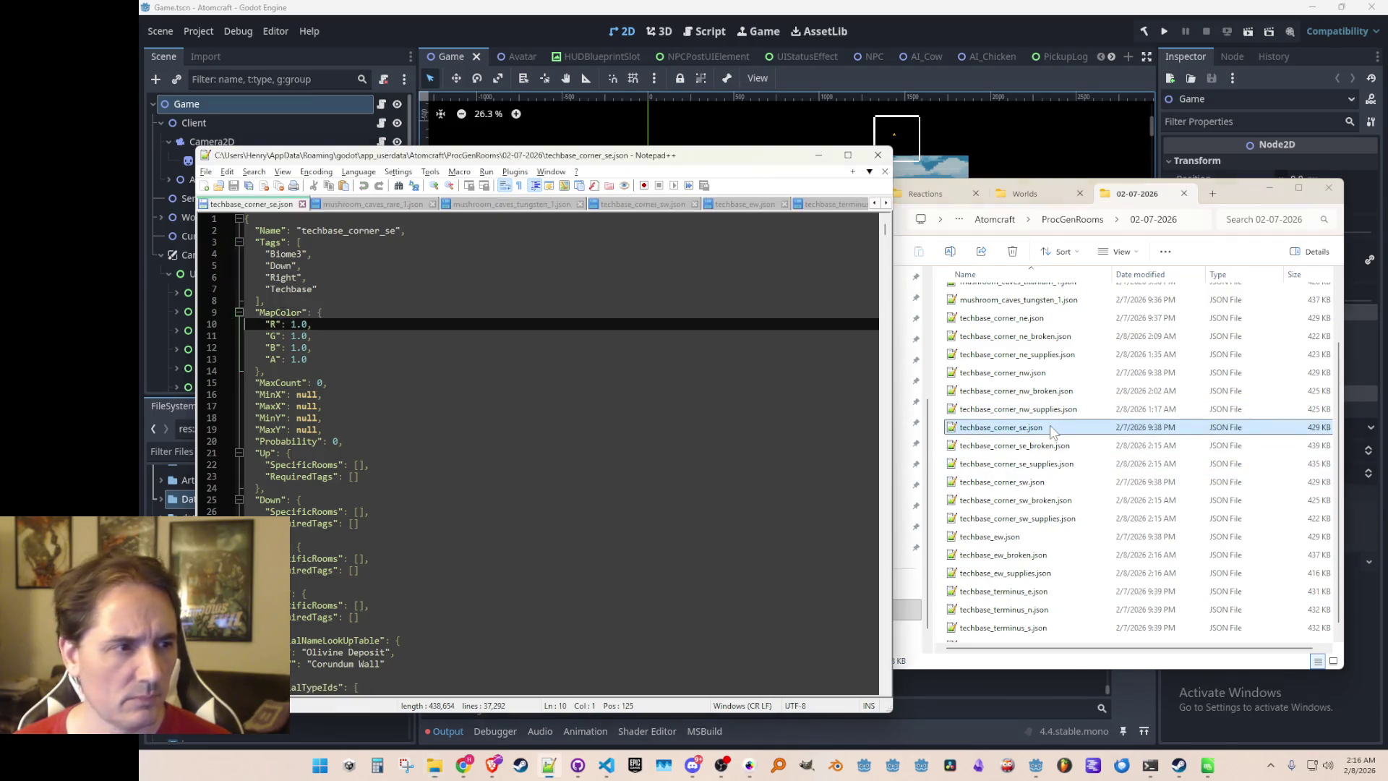
{"action": "double_click", "coordinate": [1038, 446]}
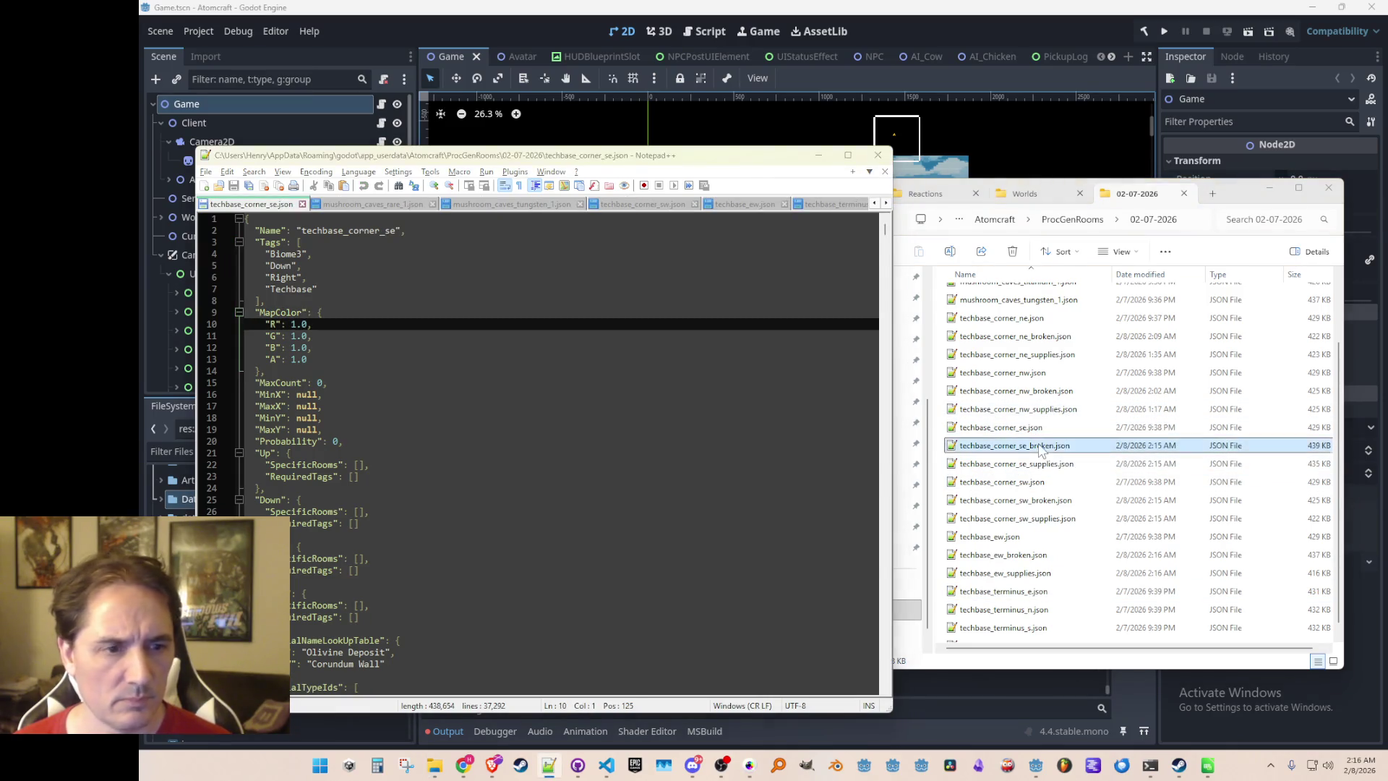
{"action": "double_click", "coordinate": [1041, 427]}
Give techbase_corner_nw_broken.json the Biome3, Up, Left, Techbase tags plus Broken
{"action": "double_click", "coordinate": [1041, 374]}
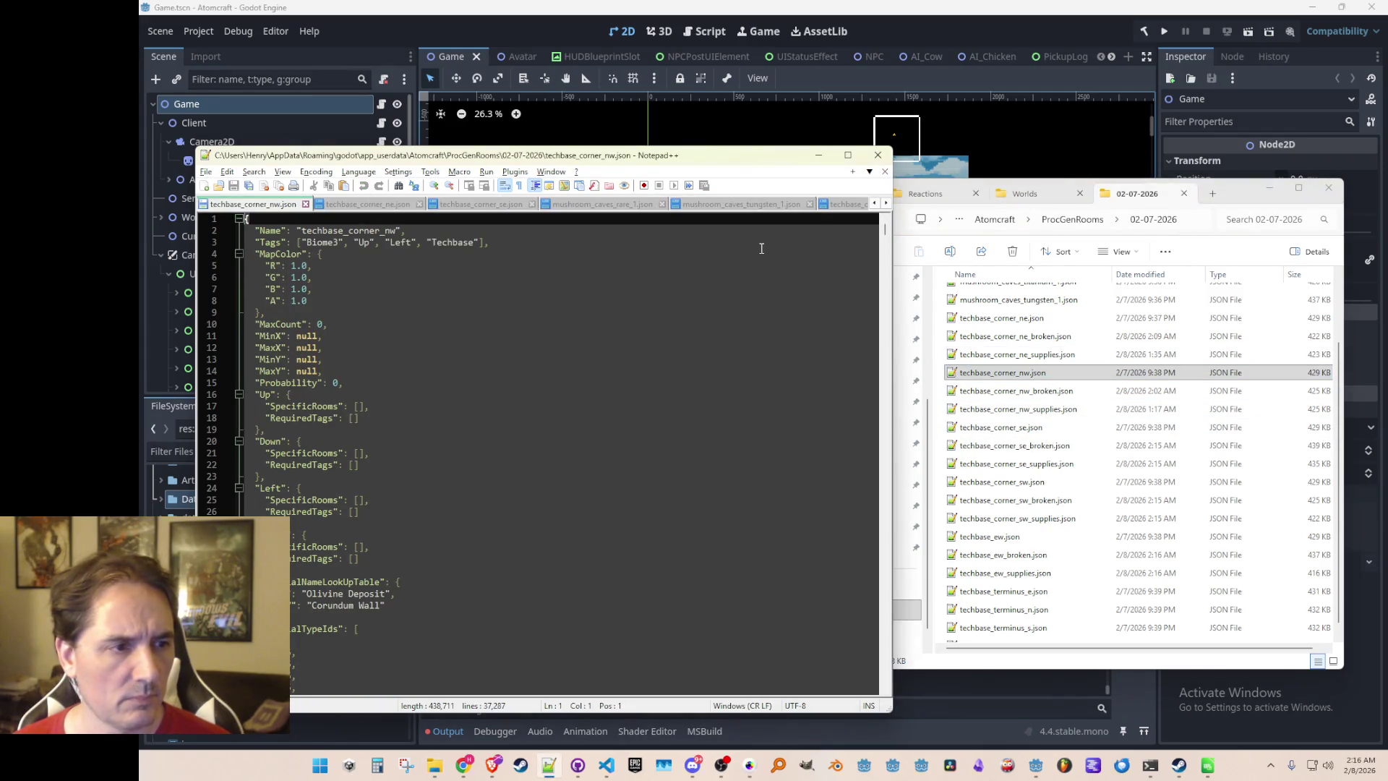
{"action": "key", "text": "Down"}
{"action": "key", "text": "Down"}
{"action": "key", "text": "Down"}
{"action": "double_click", "coordinate": [1026, 390]}
{"action": "left_click", "coordinate": [562, 243]}
{"action": "key", "text": "shift+End"}
{"action": "type", "text": "\"Tags\": [\"Biome3\", \"Up\", \"Left\", \"Techbase\"],"}
{"action": "type", "text": "\"Brok"}
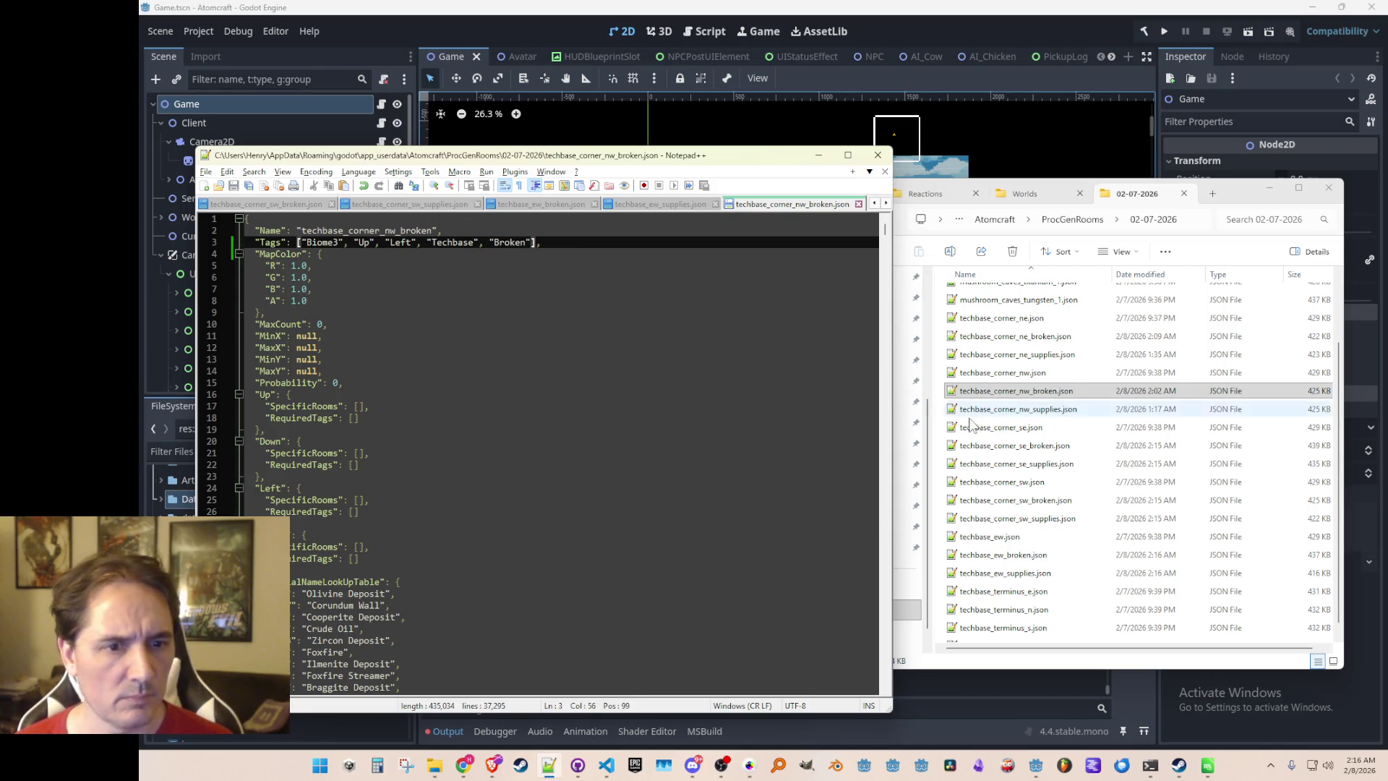
Paste the Up/Left tags into techbase_corner_nw_supplies.json and save
{"action": "double_click", "coordinate": [1026, 409]}
{"action": "left_click", "coordinate": [564, 242]}
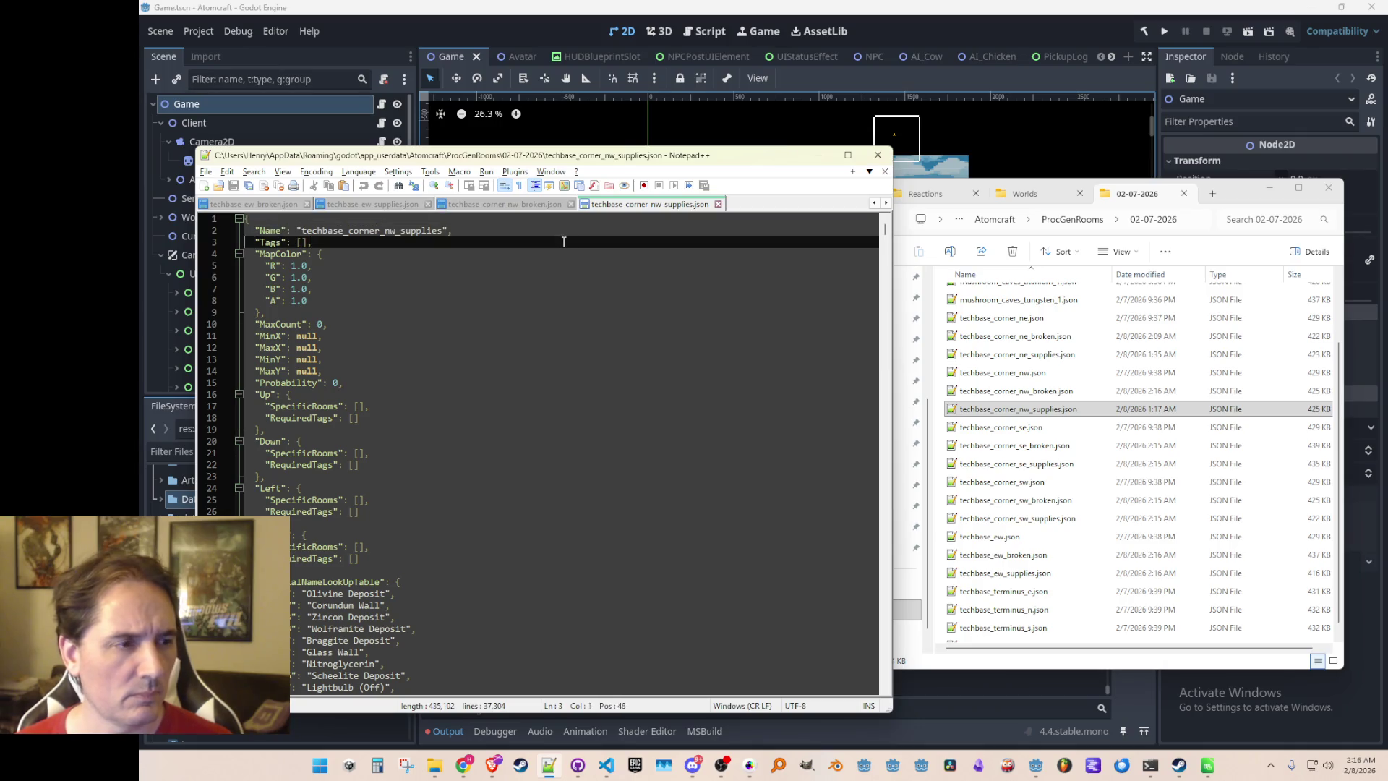
{"action": "key", "text": "shift+Down"}
{"action": "type", "text": "\"Tags\": [\"Biome3\", \"Up\", \"Left\", \"Techbase\"],"}
{"action": "key", "text": "ctrl+s"}
Open techbase_corner_ne.json and copy its Tags list
{"action": "left_click", "coordinate": [1058, 392]}
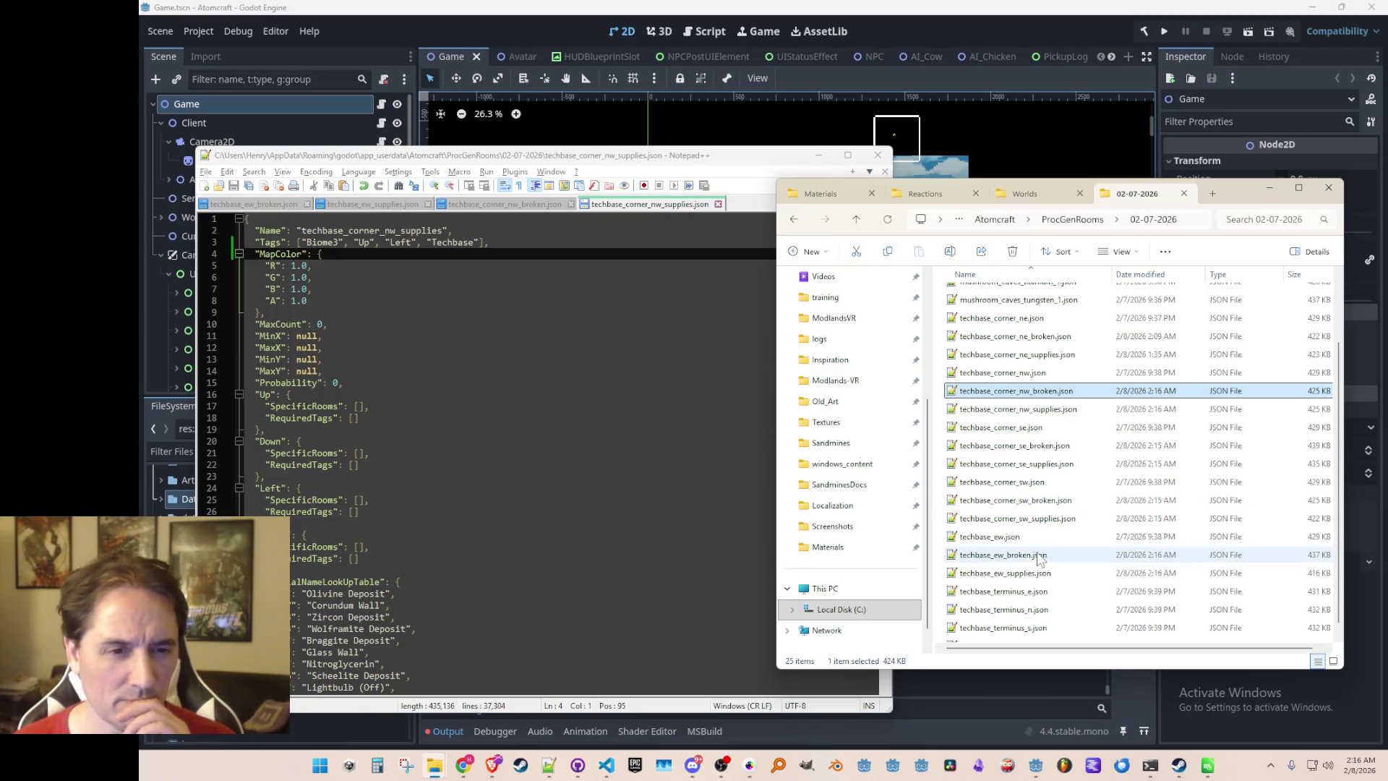
{"action": "scroll", "coordinate": [1039, 560], "scroll_direction": "up", "scroll_amount": 1}
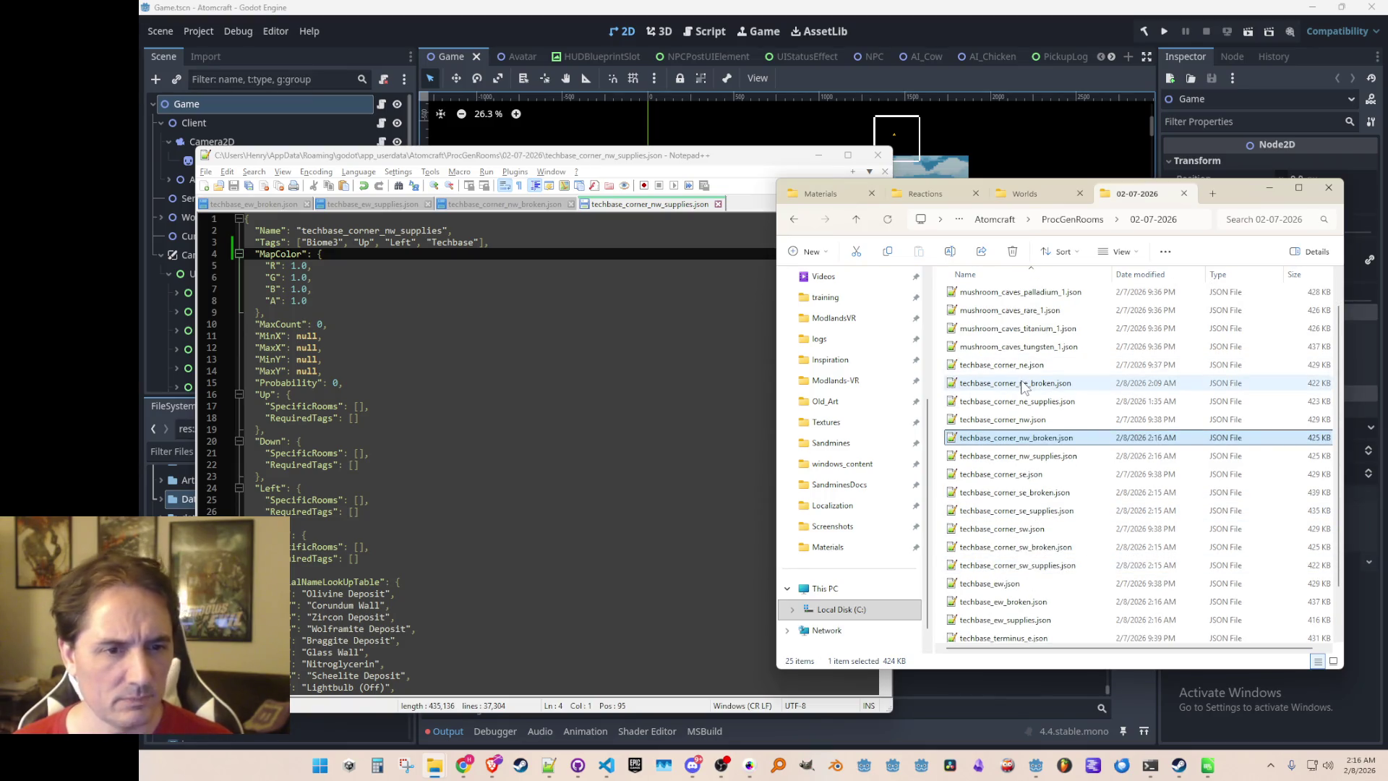
{"action": "double_click", "coordinate": [1012, 365]}
{"action": "left_click", "coordinate": [630, 245]}
{"action": "key", "text": "Home"}
{"action": "key", "text": "shift+Down"}
{"action": "key", "text": "Down"}
{"action": "key", "text": "Down"}
{"action": "key", "text": "Down"}
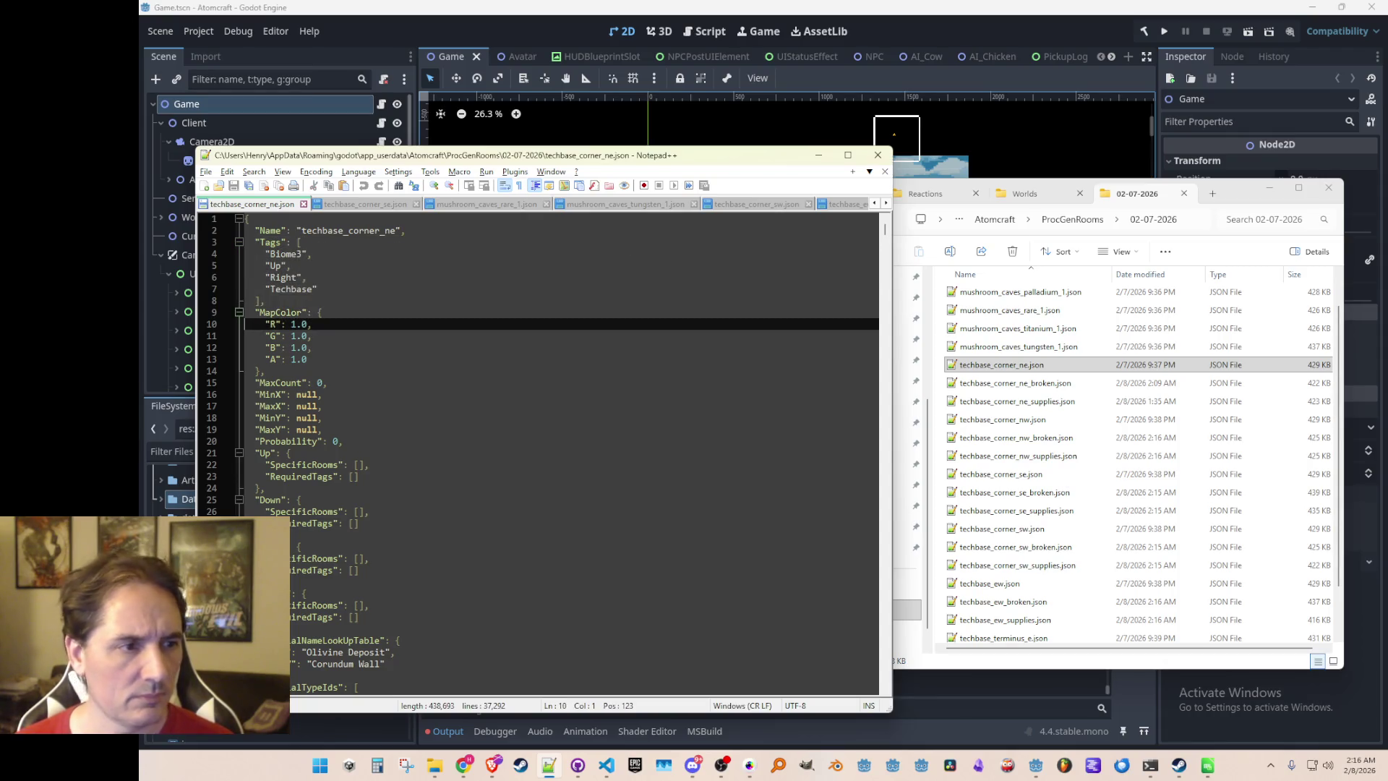
Paste the Up/Right Techbase tag list into techbase_corner_ne_broken.json, add a new tag line, and save
{"action": "double_click", "coordinate": [1046, 385]}
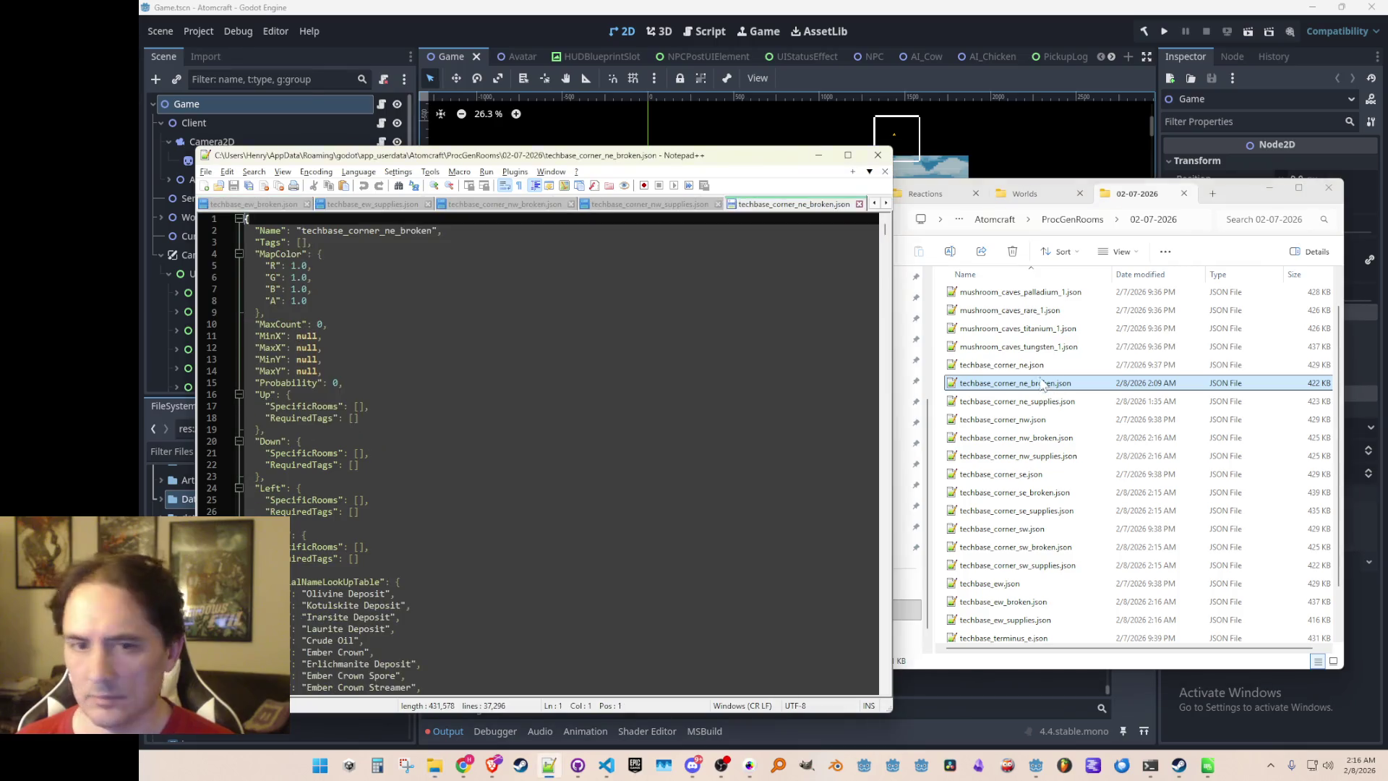
{"action": "left_click", "coordinate": [678, 242]}
{"action": "type", "text": "\"Tags\": [     \"Biome3\",     \"Up\",     \"Right\",     \"Techbase\"   ],"}
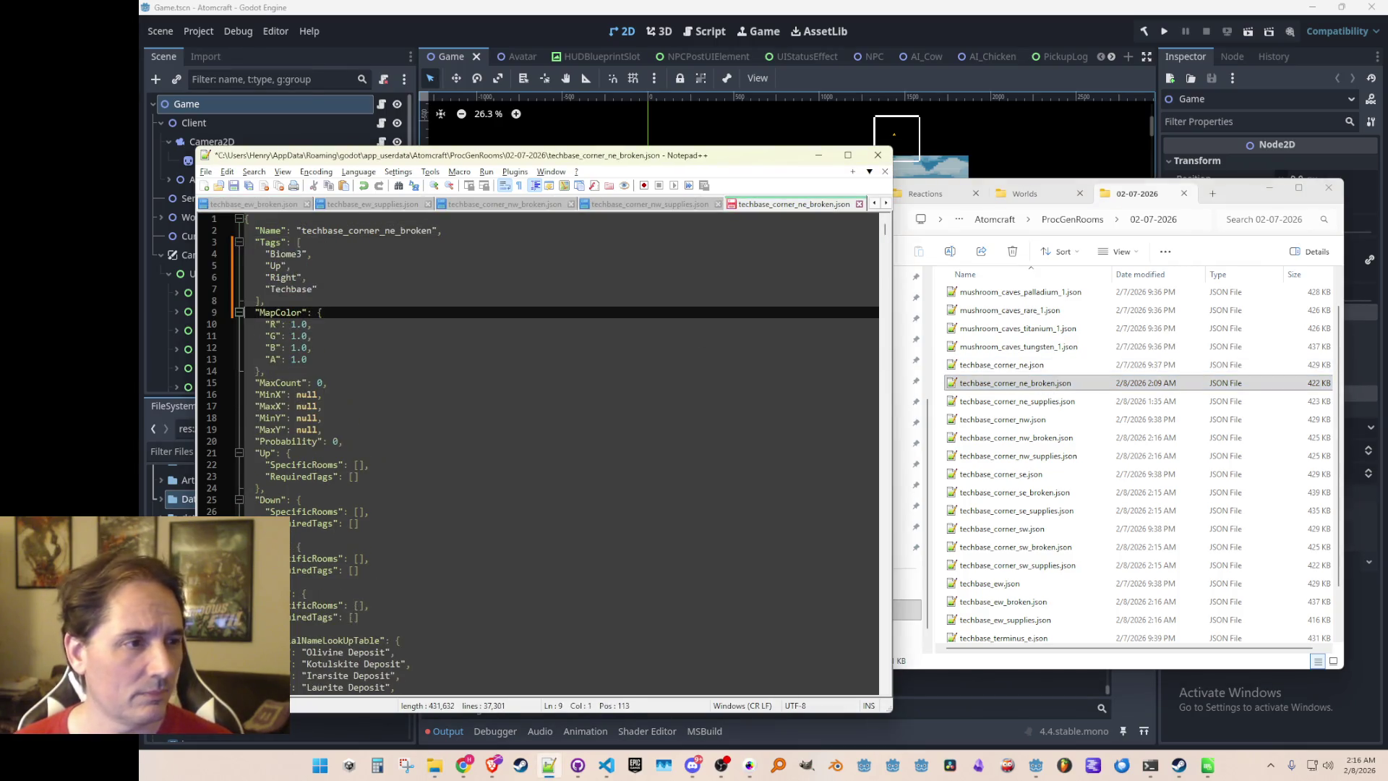
{"action": "type", "text": ","}
{"action": "key", "text": "Return"}
{"action": "type", "text": "\"Broken\""}
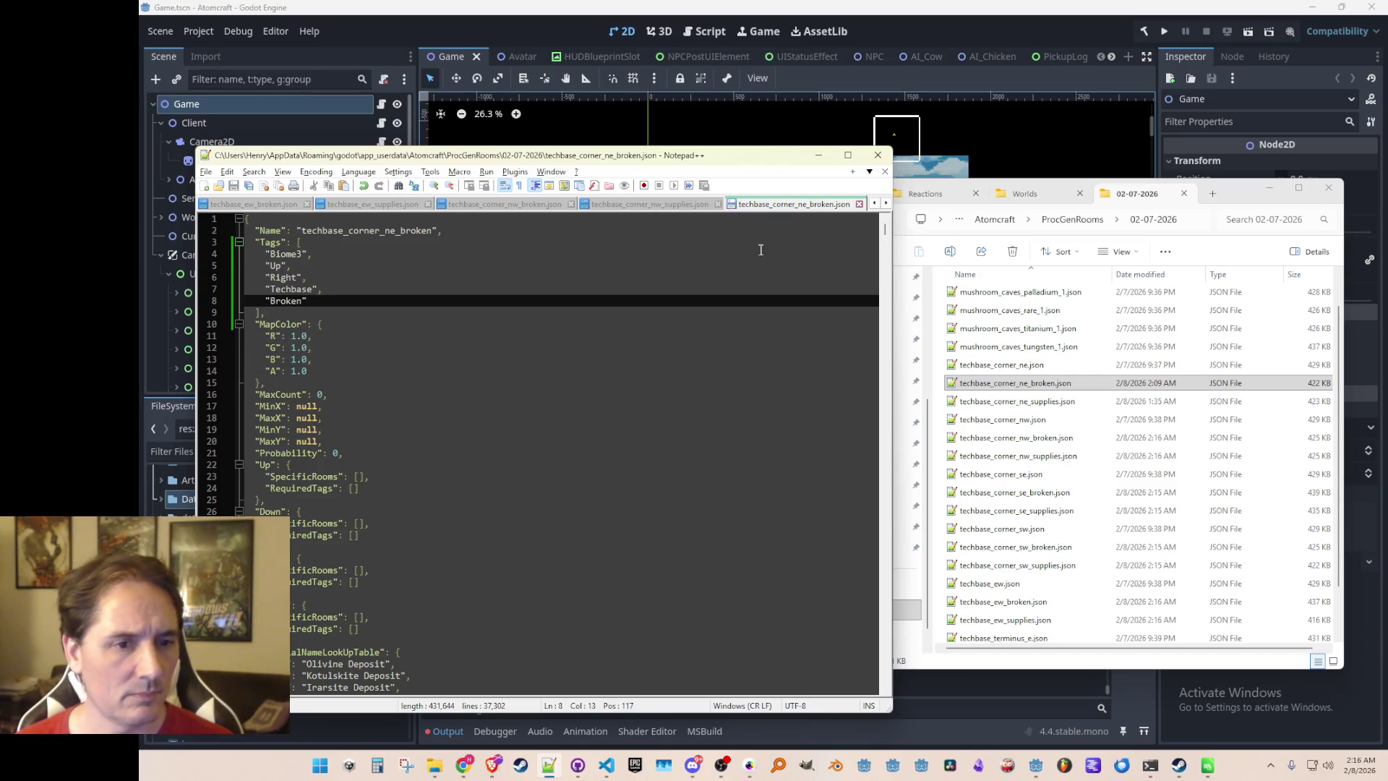
{"action": "key", "text": "ctrl+s"}
Paste the same tag list into techbase_corner_ne_supplies.json, save it, and recheck its Tags
{"action": "double_click", "coordinate": [1017, 401]}
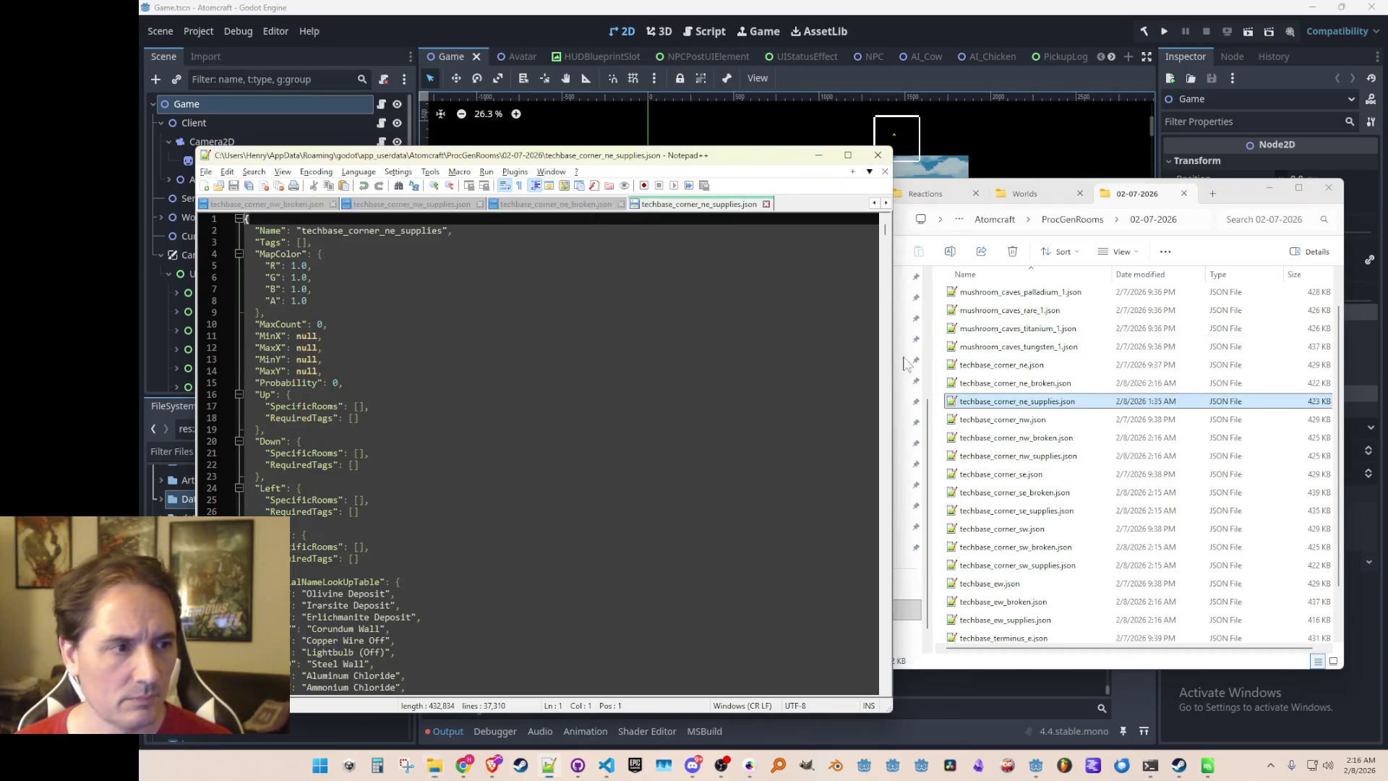
{"action": "left_click", "coordinate": [678, 242]}
{"action": "type", "text": "\"Tags\": [     \"Biome3\",     \"Up\",     \"Right\",     \"Techbase\"   ],"}
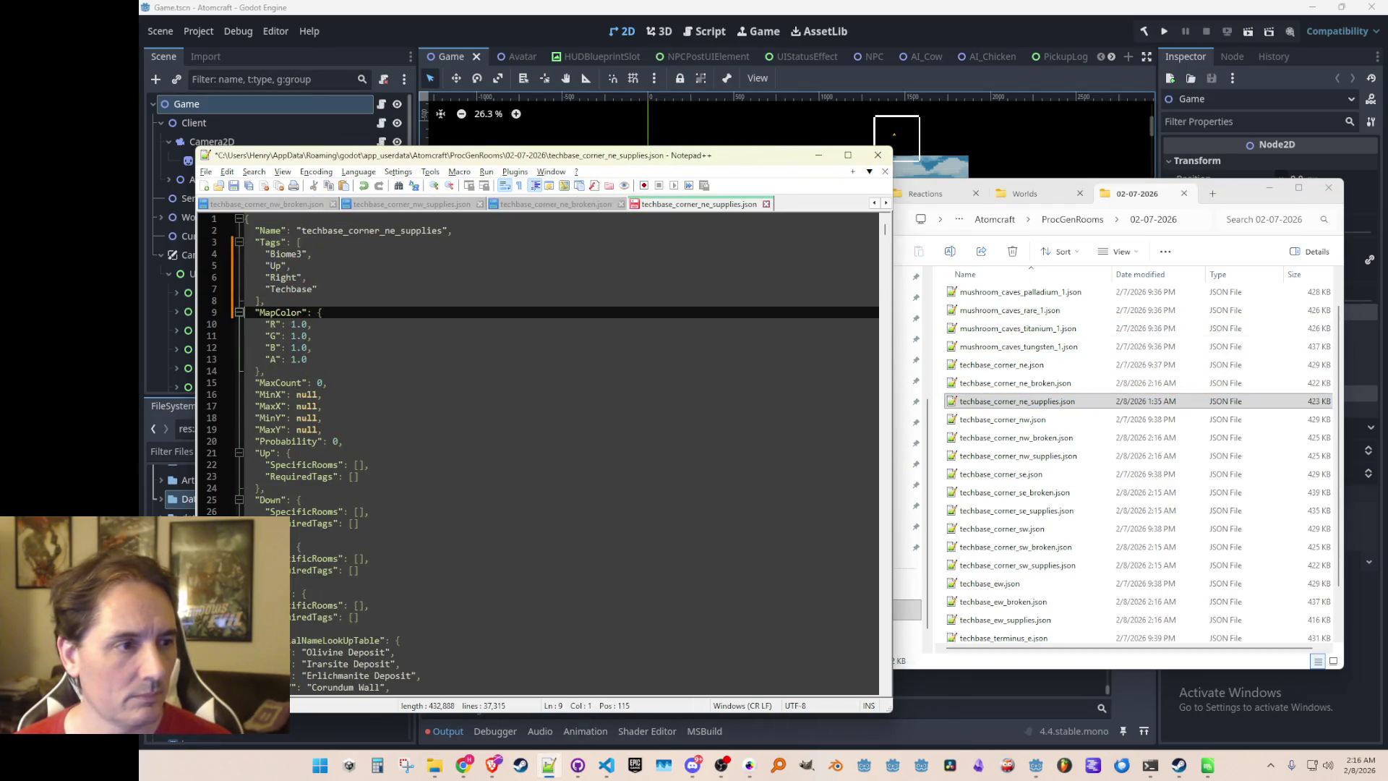
{"action": "key", "text": "ctrl+s"}
{"action": "key", "text": "Up"}
{"action": "key", "text": "Up"}
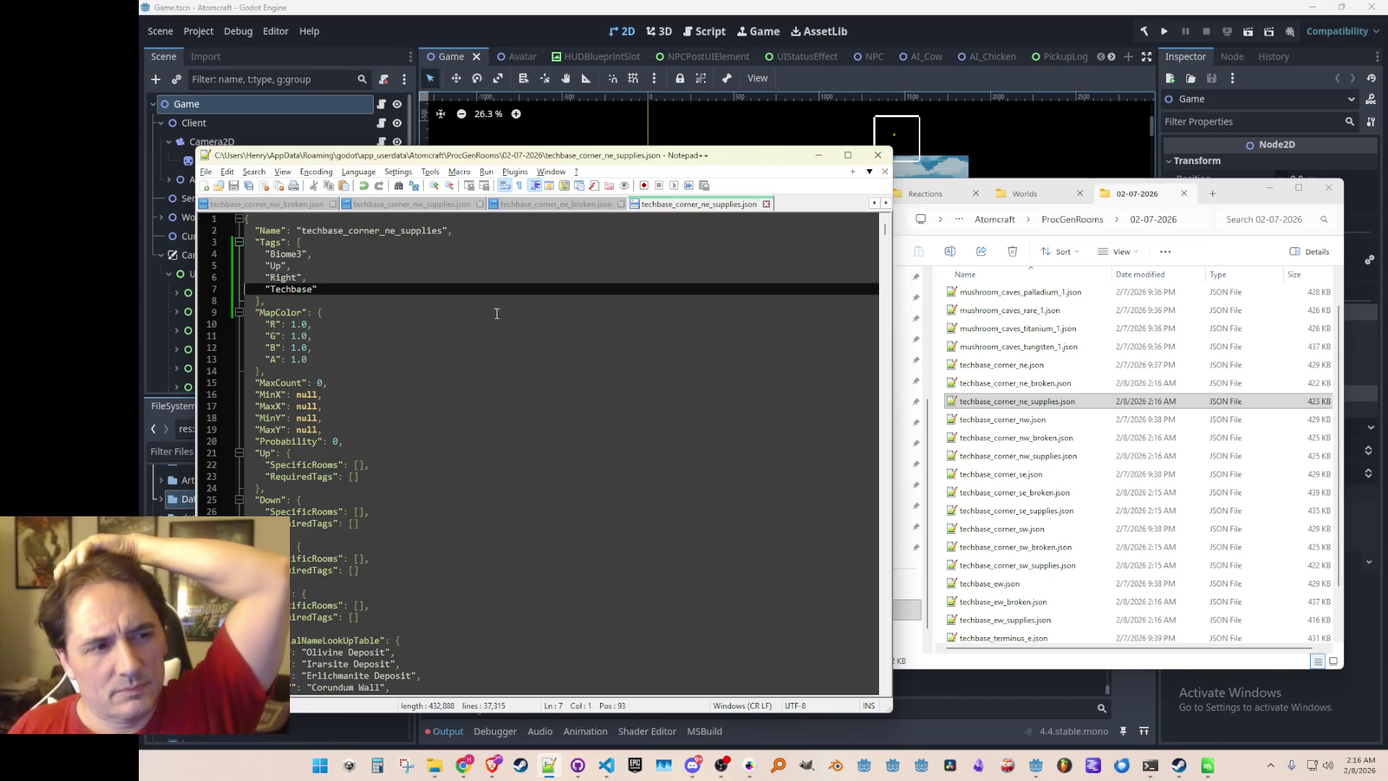
{"action": "left_click", "coordinate": [481, 266]}
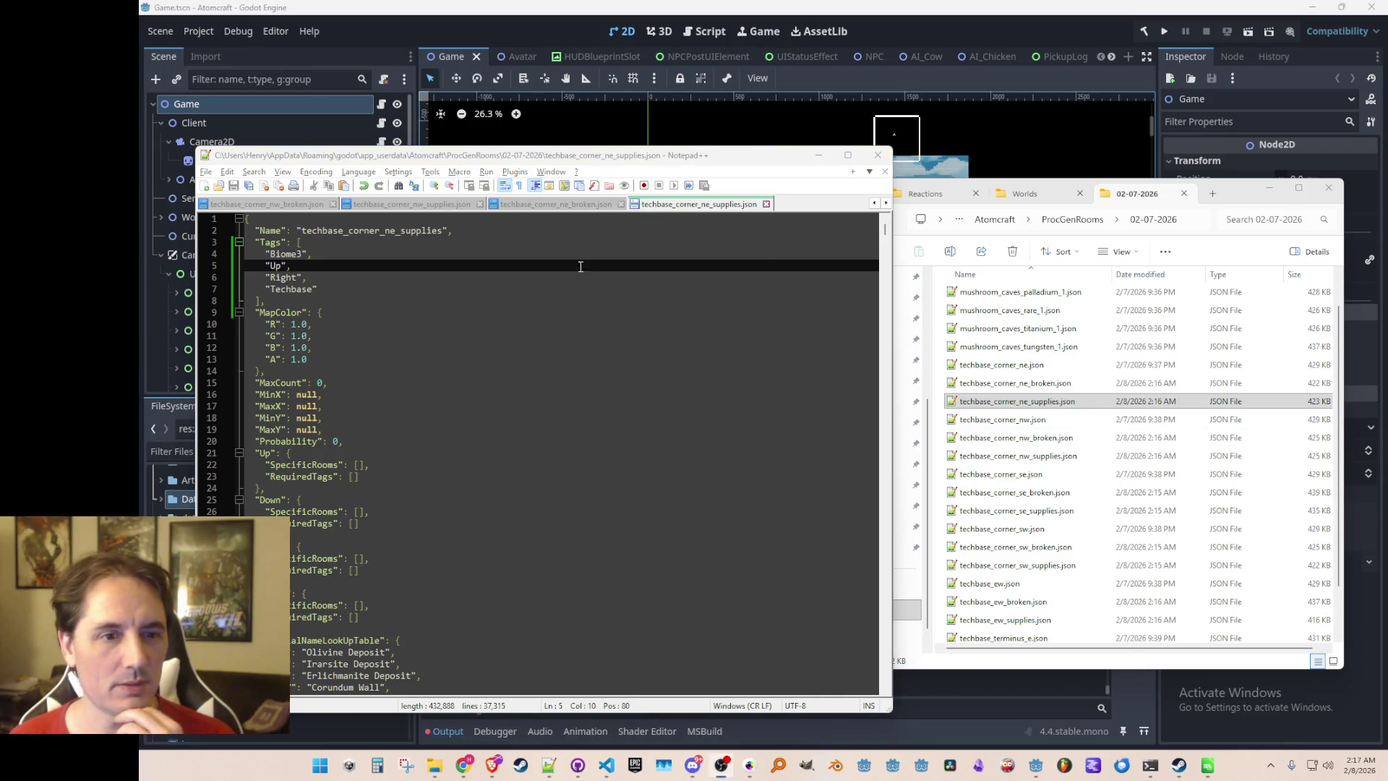
{"action": "left_click", "coordinate": [1015, 383]}
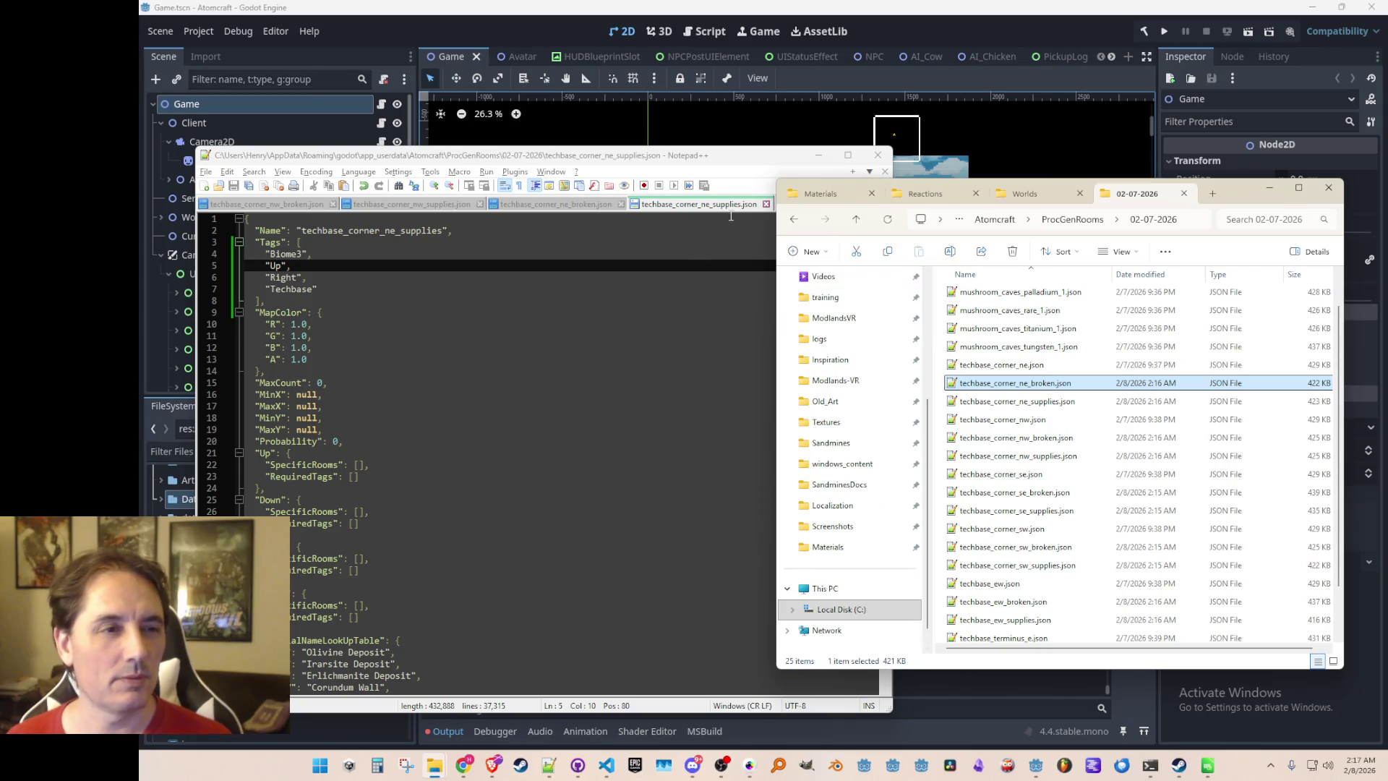
Minimize Notepad++ and the file browser to reveal Godot, then switch back to the ProcGenRooms folder
{"action": "left_click", "coordinate": [730, 216]}
{"action": "left_click", "coordinate": [818, 154]}
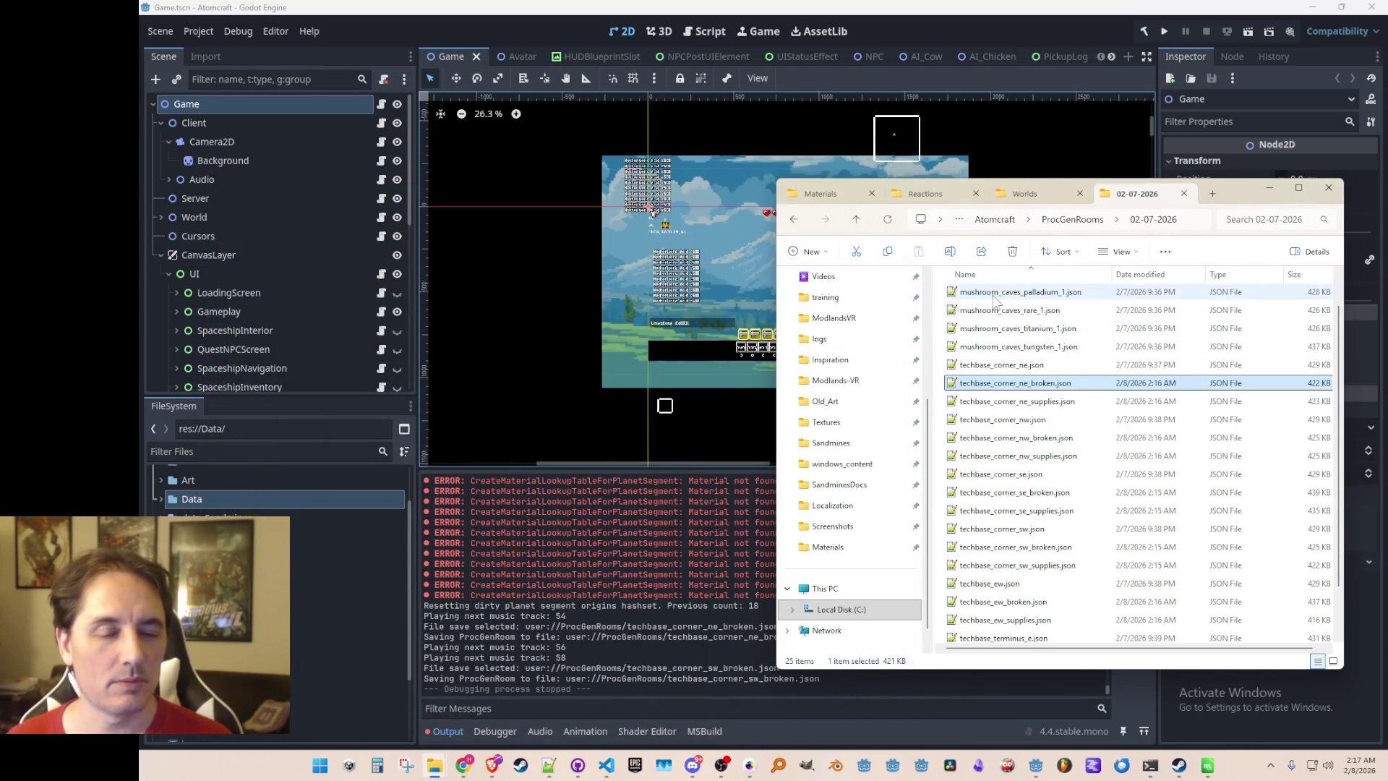
{"action": "left_click", "coordinate": [1269, 187]}
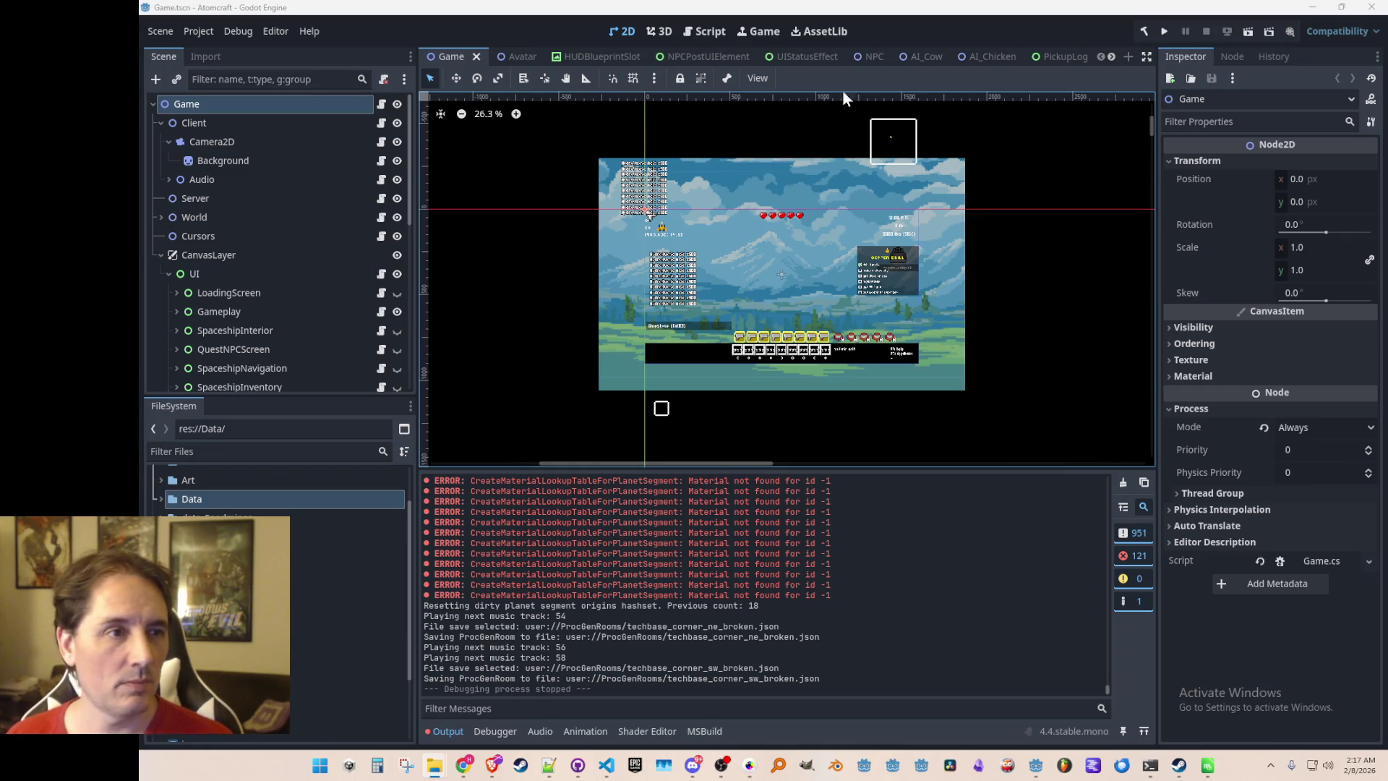
{"action": "left_click", "coordinate": [1165, 32]}
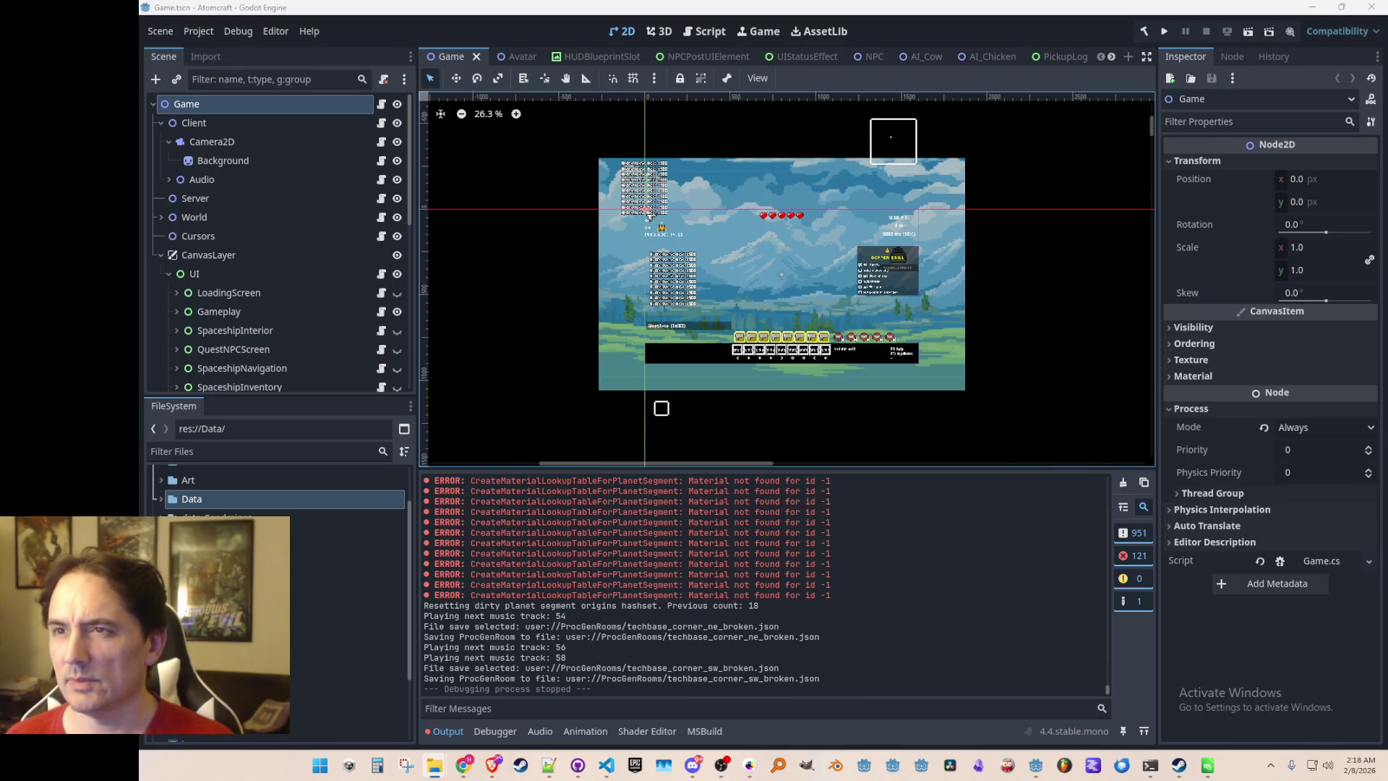
{"action": "key", "text": "alt+Tab"}
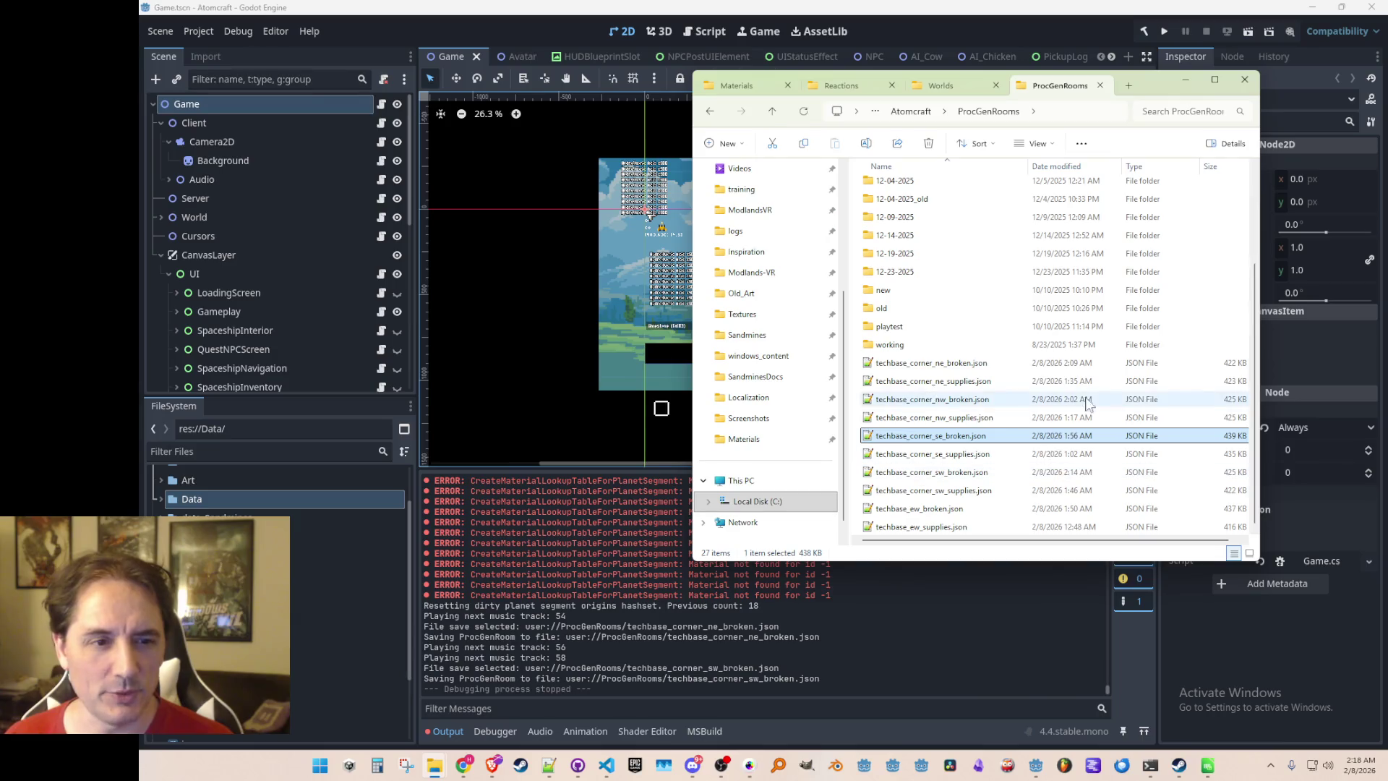
Create a new folder in ProcGenRooms named '02-07-2026 - more techbase'
{"action": "right_click", "coordinate": [1214, 370]}
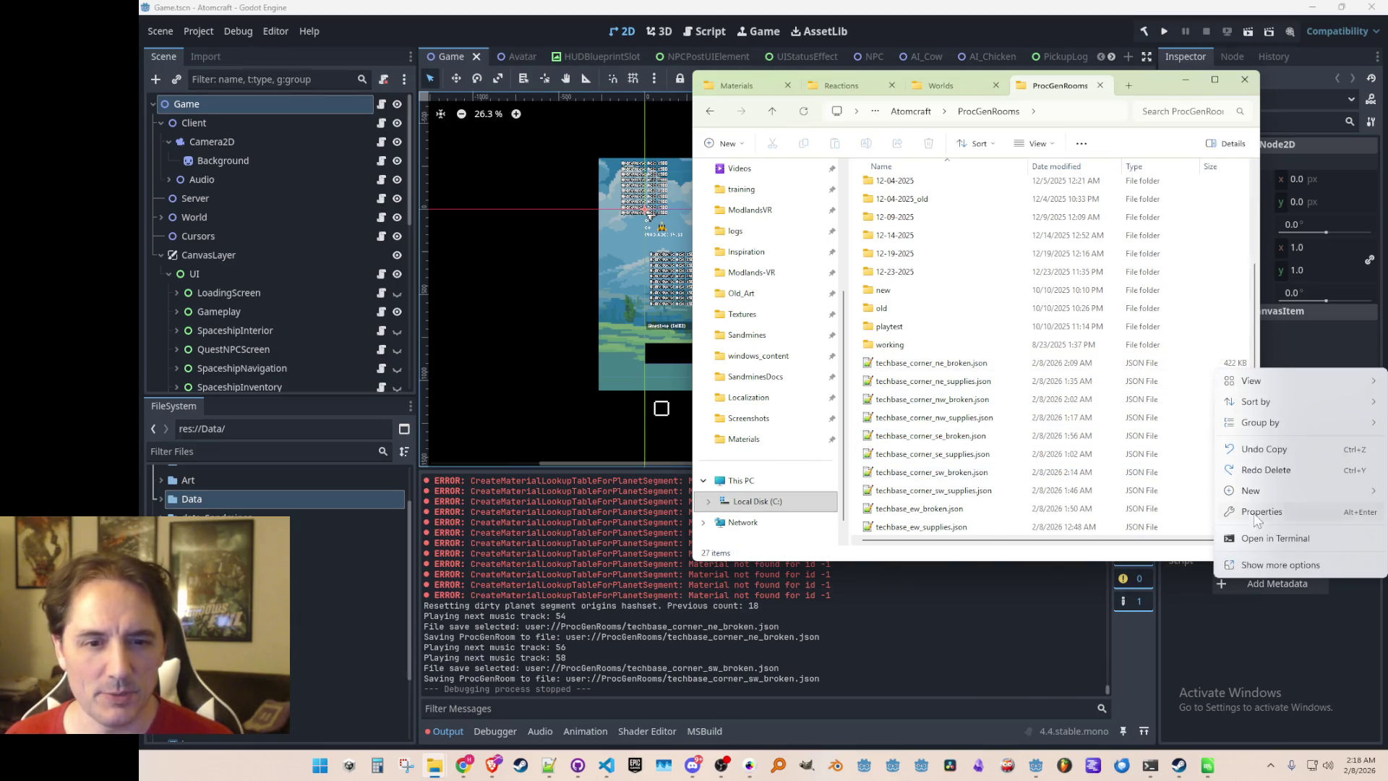
{"action": "mouse_move", "coordinate": [1251, 491]}
{"action": "left_click", "coordinate": [1160, 496]}
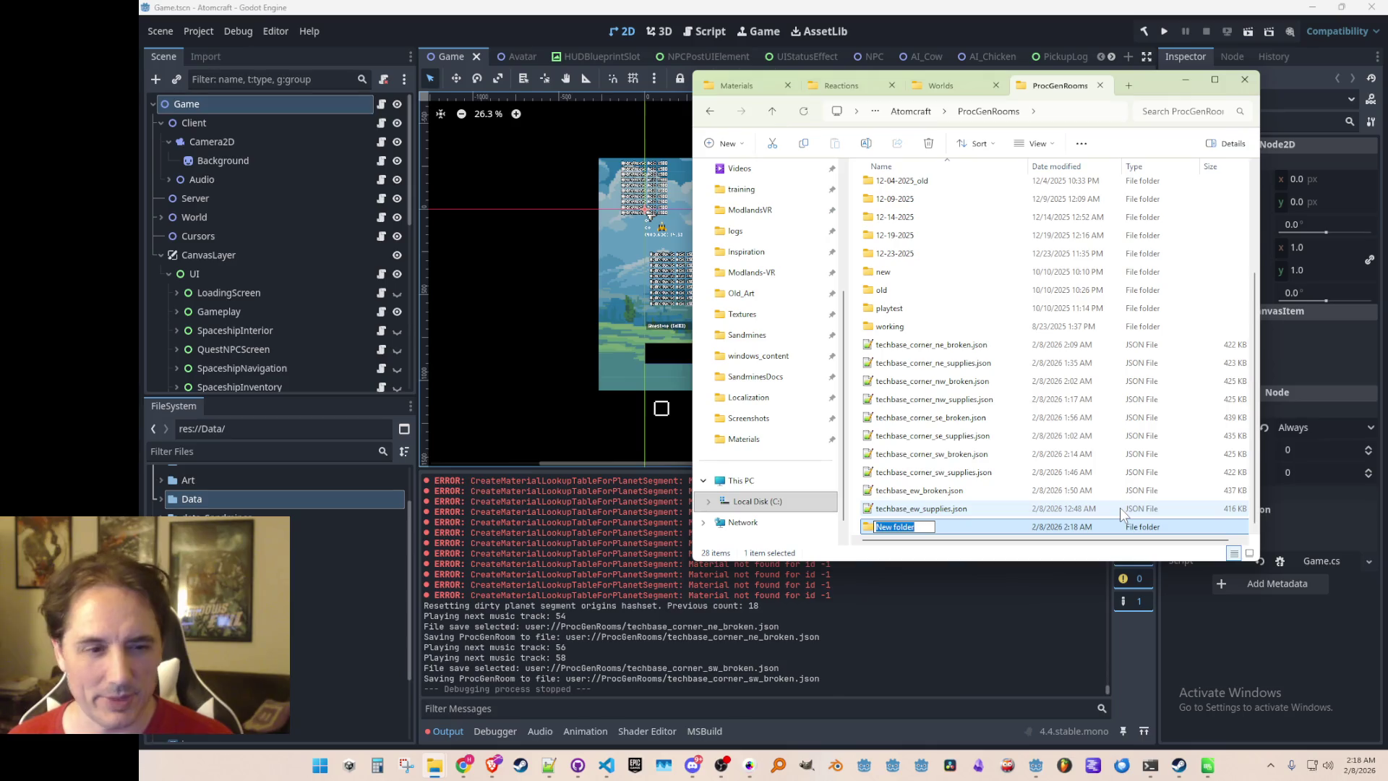
{"action": "type", "text": "02-07-"}
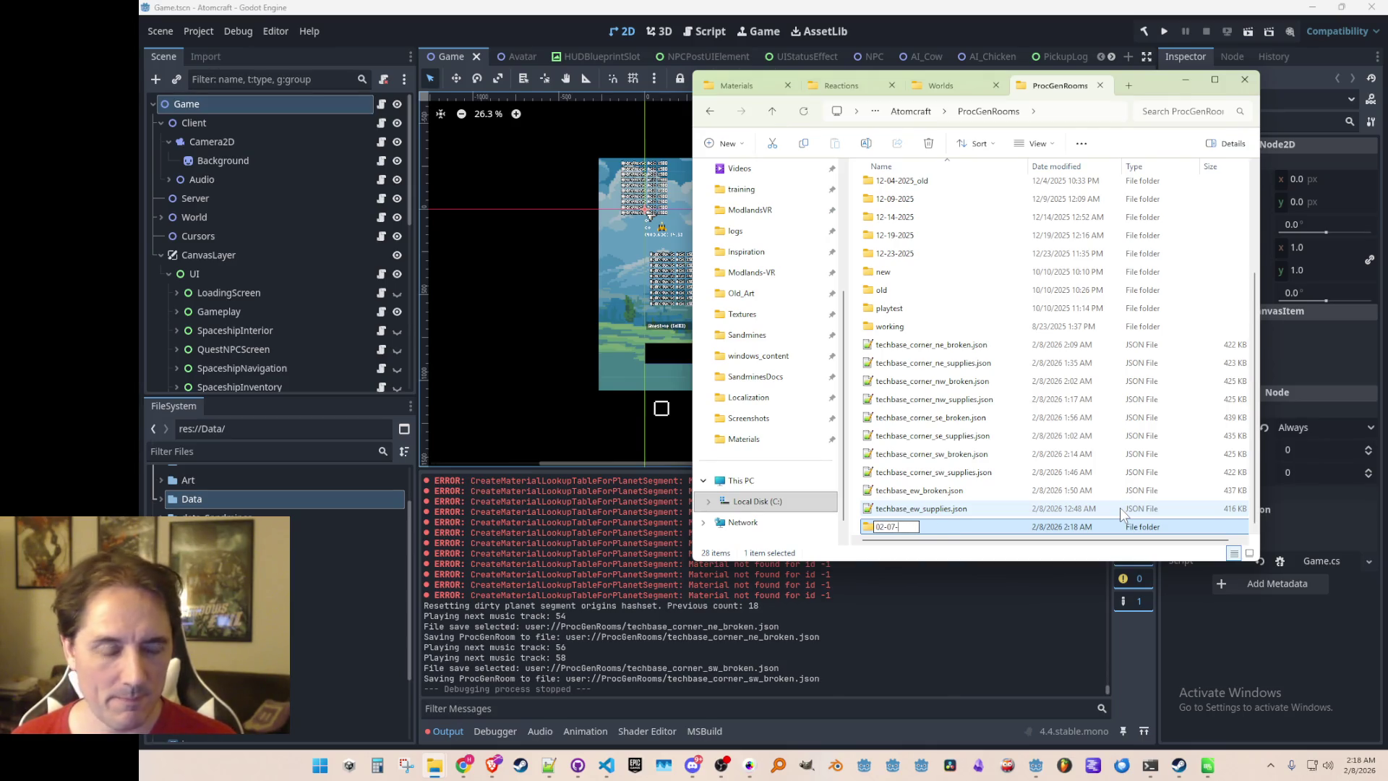
{"action": "type", "text": "2026"}
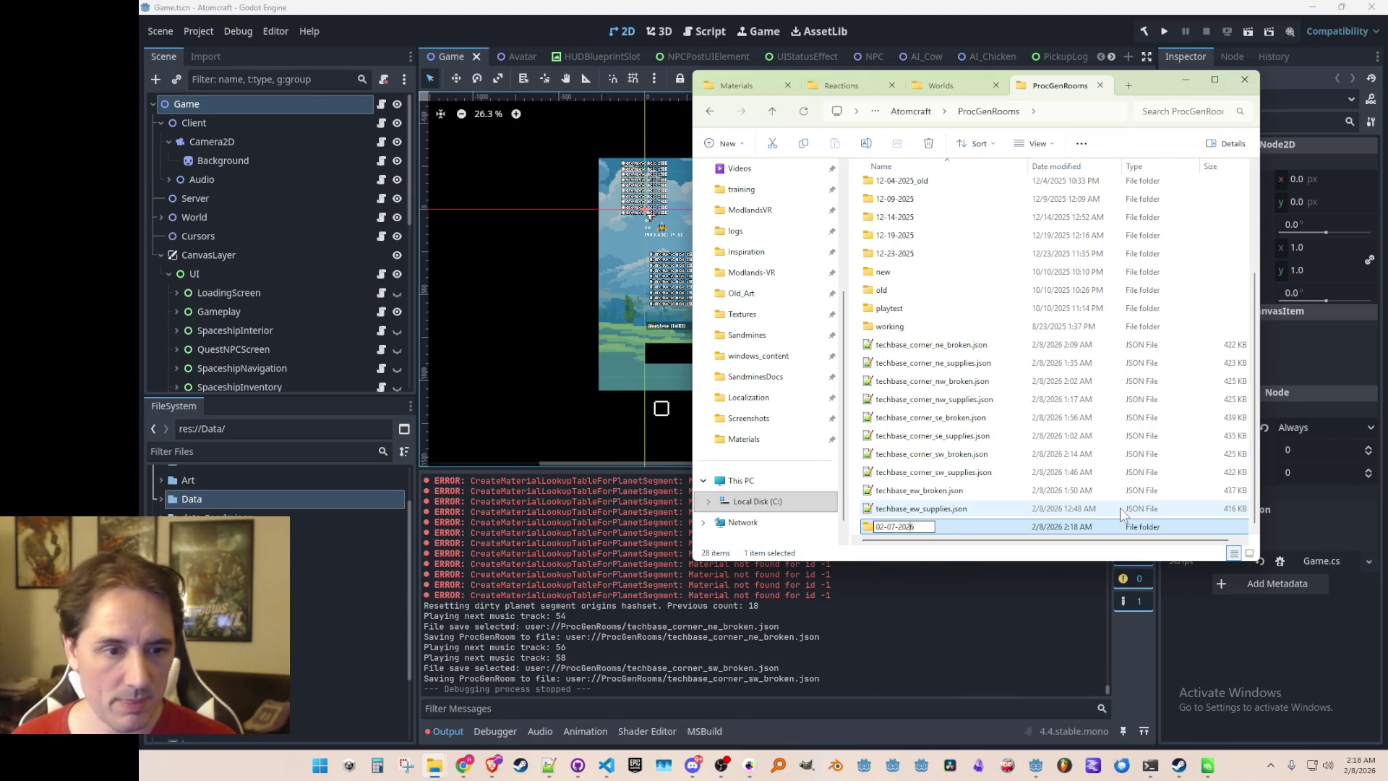
{"action": "type", "text": " -"}
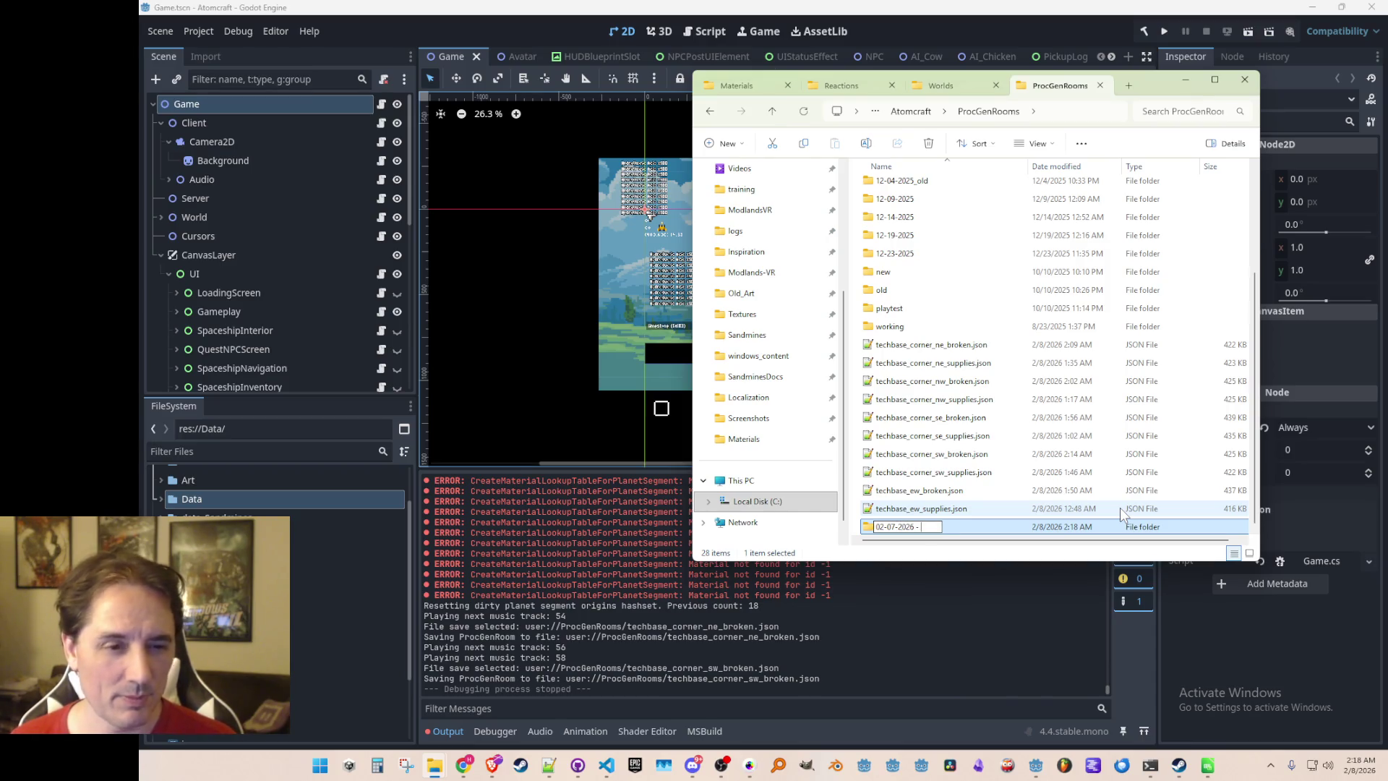
{"action": "type", "text": " more techbase"}
{"action": "key", "text": "Return"}
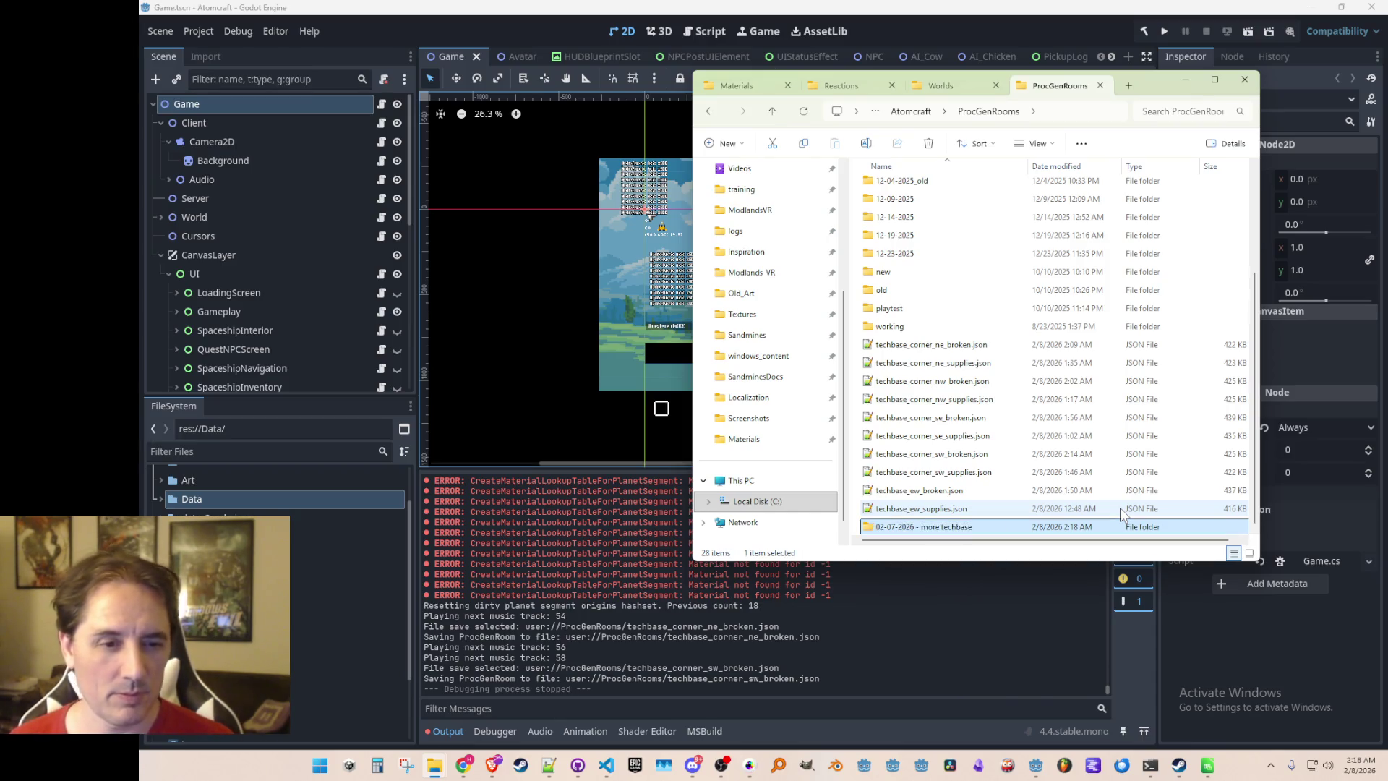
Move the ten techbase files, techbase_corner_ne_broken through techbase_ew_supplies, into it and close the window
{"action": "left_click", "coordinate": [961, 344]}
{"action": "left_click", "coordinate": [945, 508], "text": "shift"}
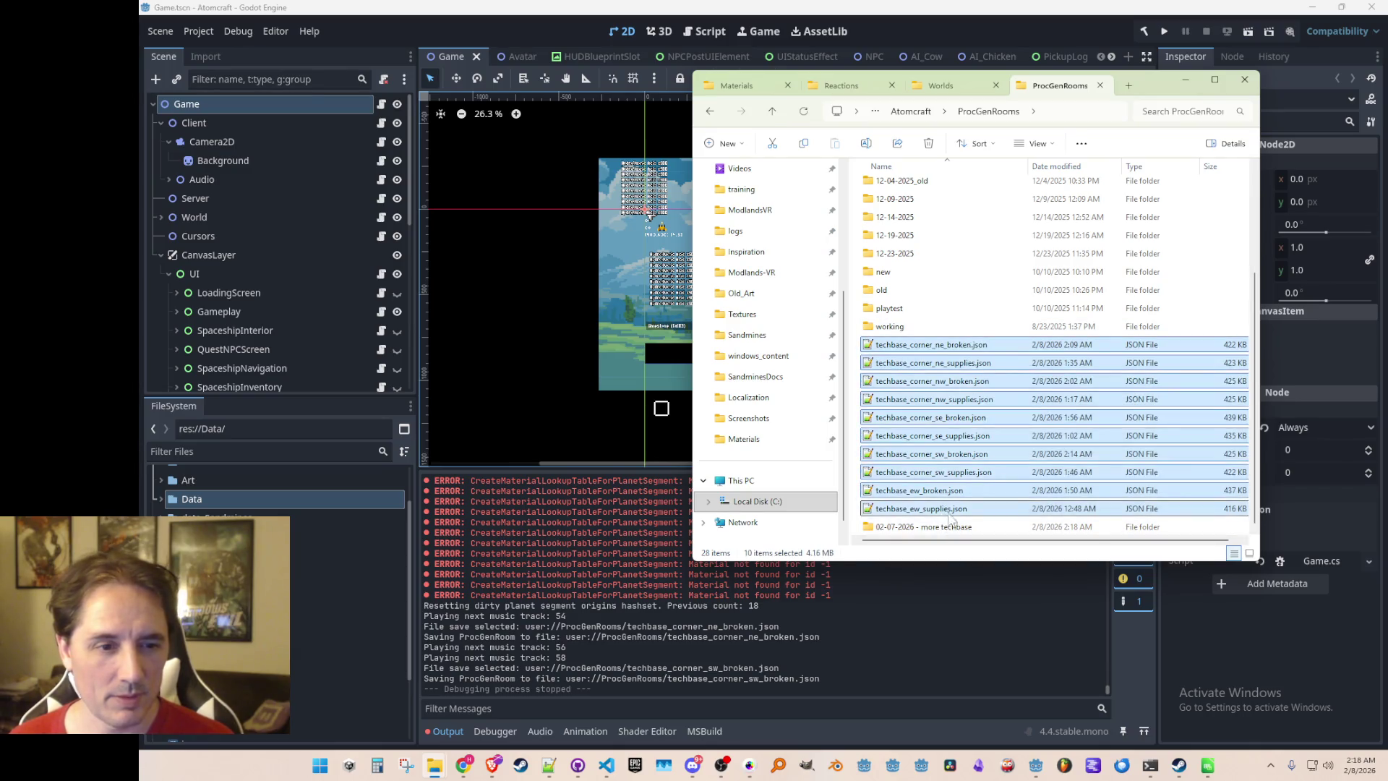
{"action": "left_click_drag", "start_coordinate": [954, 533], "coordinate": [959, 533]}
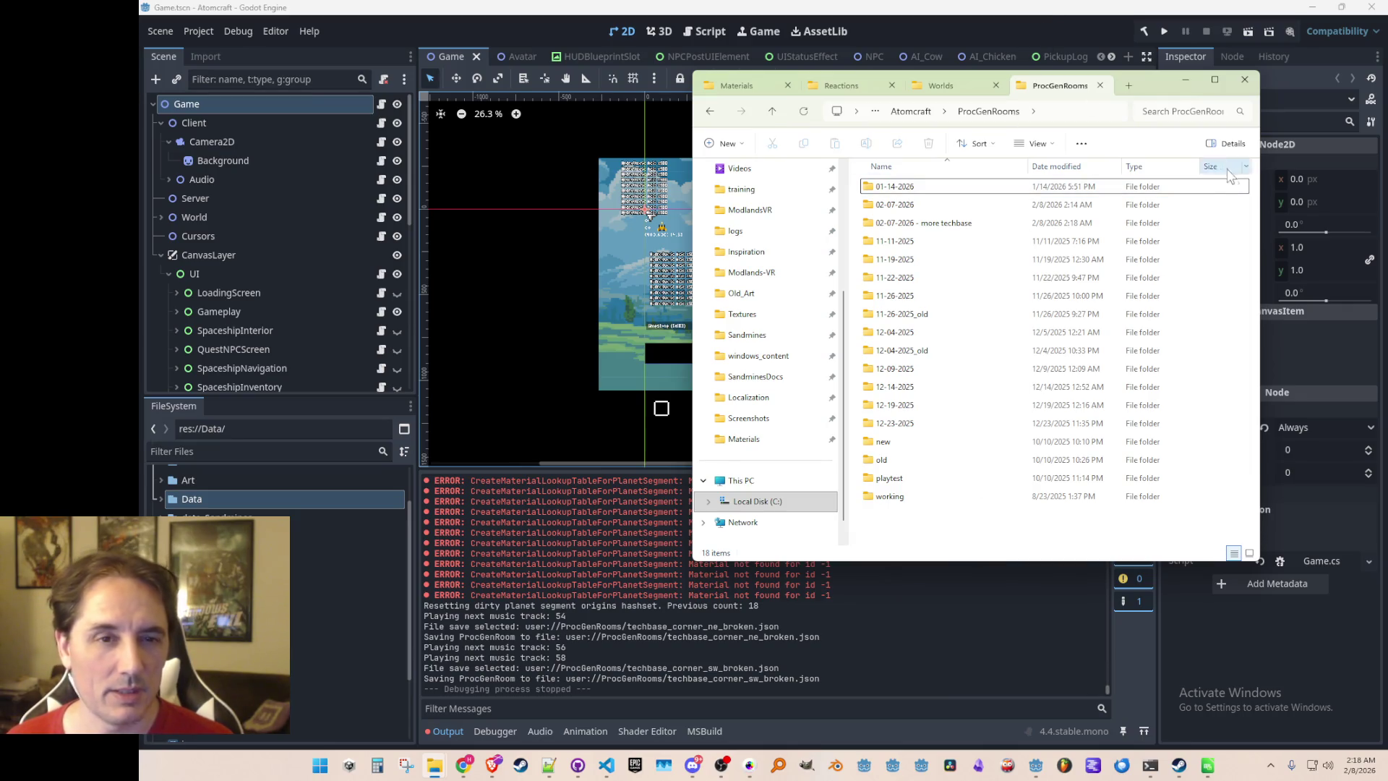
{"action": "left_click", "coordinate": [1185, 80]}
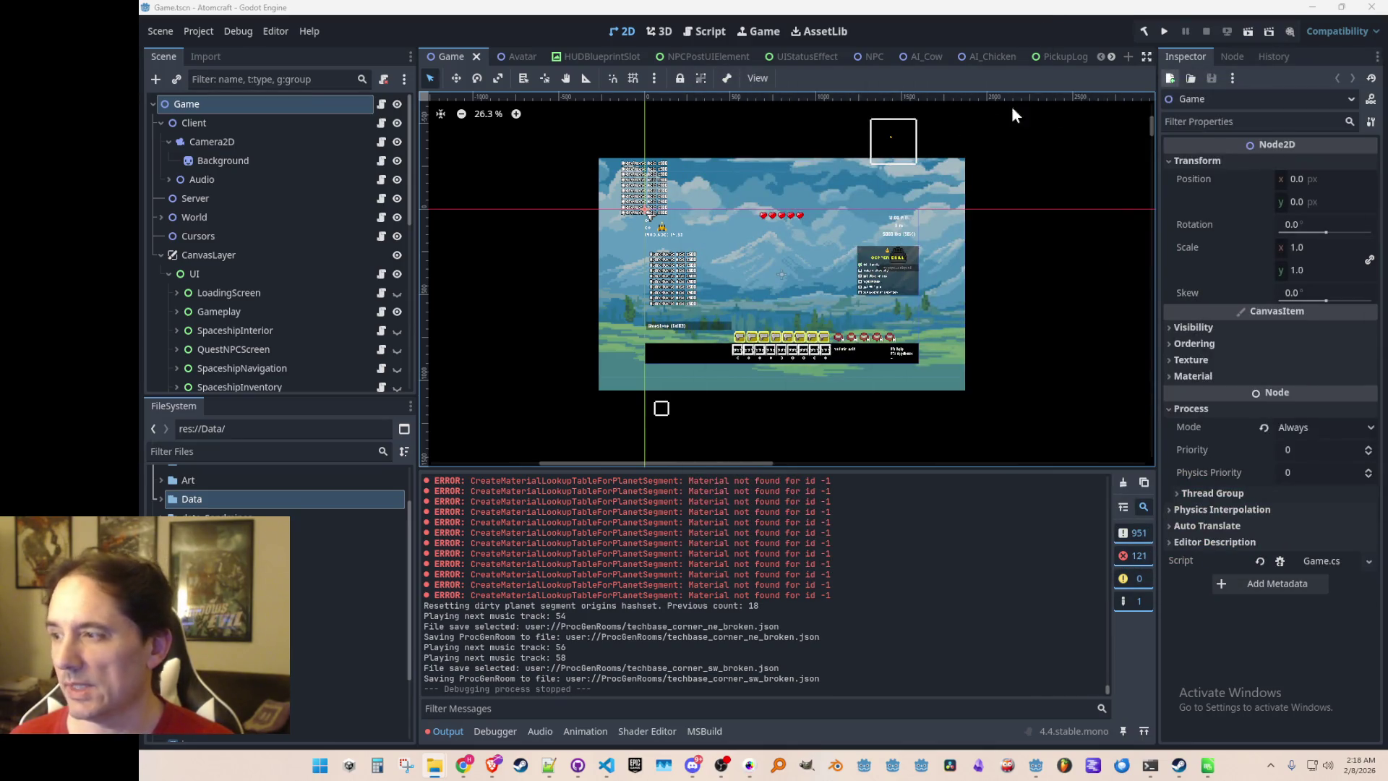
Save the scene, start a debug run of Atomcraft, and choose Single Player
{"action": "key", "text": "ctrl+s"}
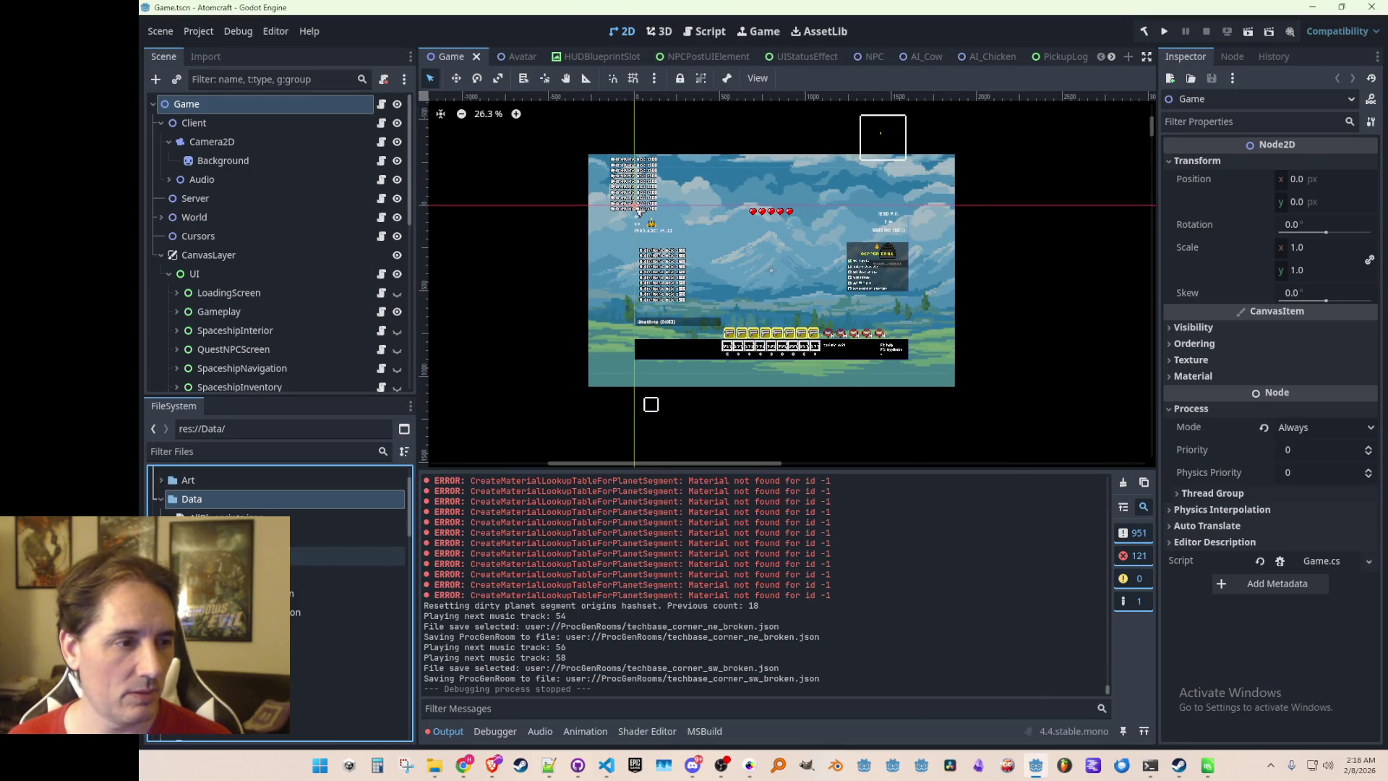
{"action": "left_click", "coordinate": [1173, 34]}
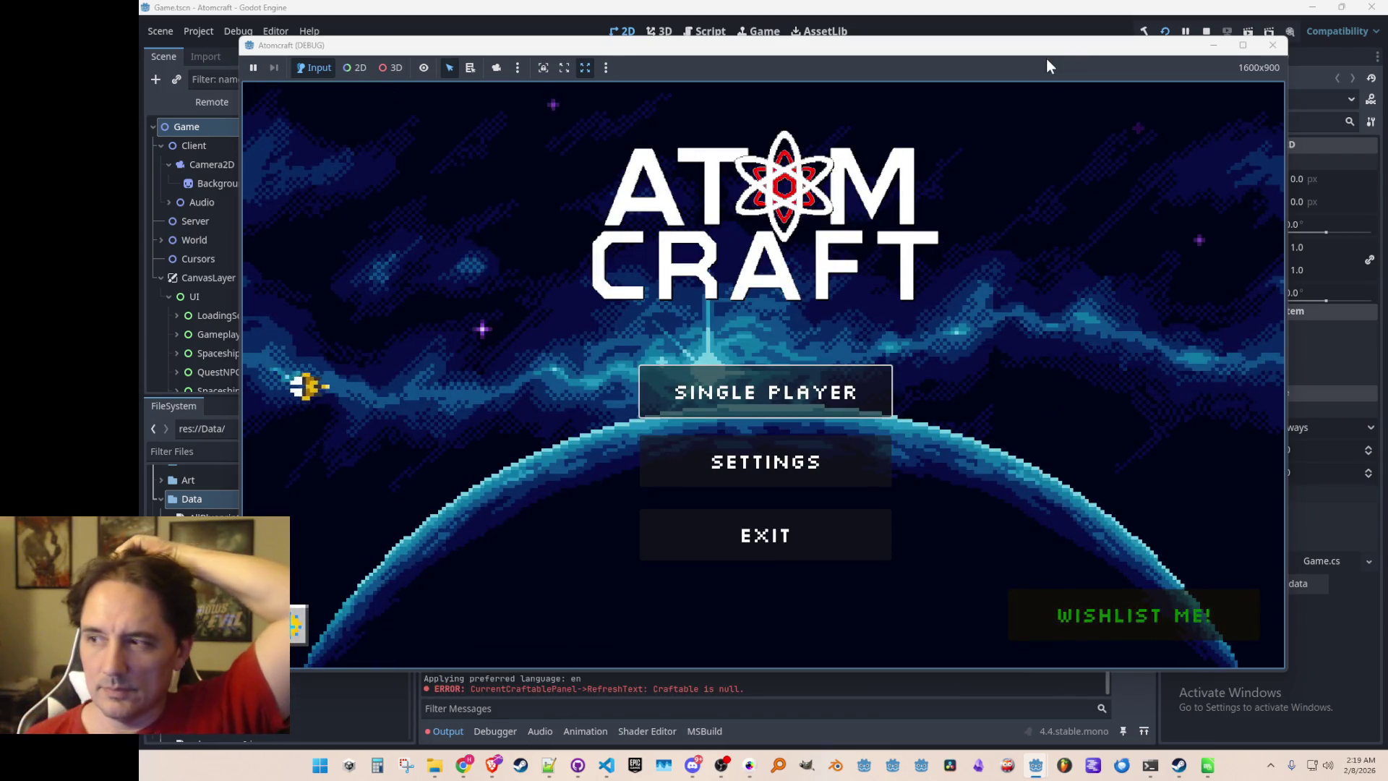
{"action": "left_click", "coordinate": [653, 390]}
Pick a profile, load Enchanted Vista, and run export_indiv_rooms in the in-game console
{"action": "scroll", "coordinate": [665, 373], "scroll_direction": "down", "scroll_amount": 5}
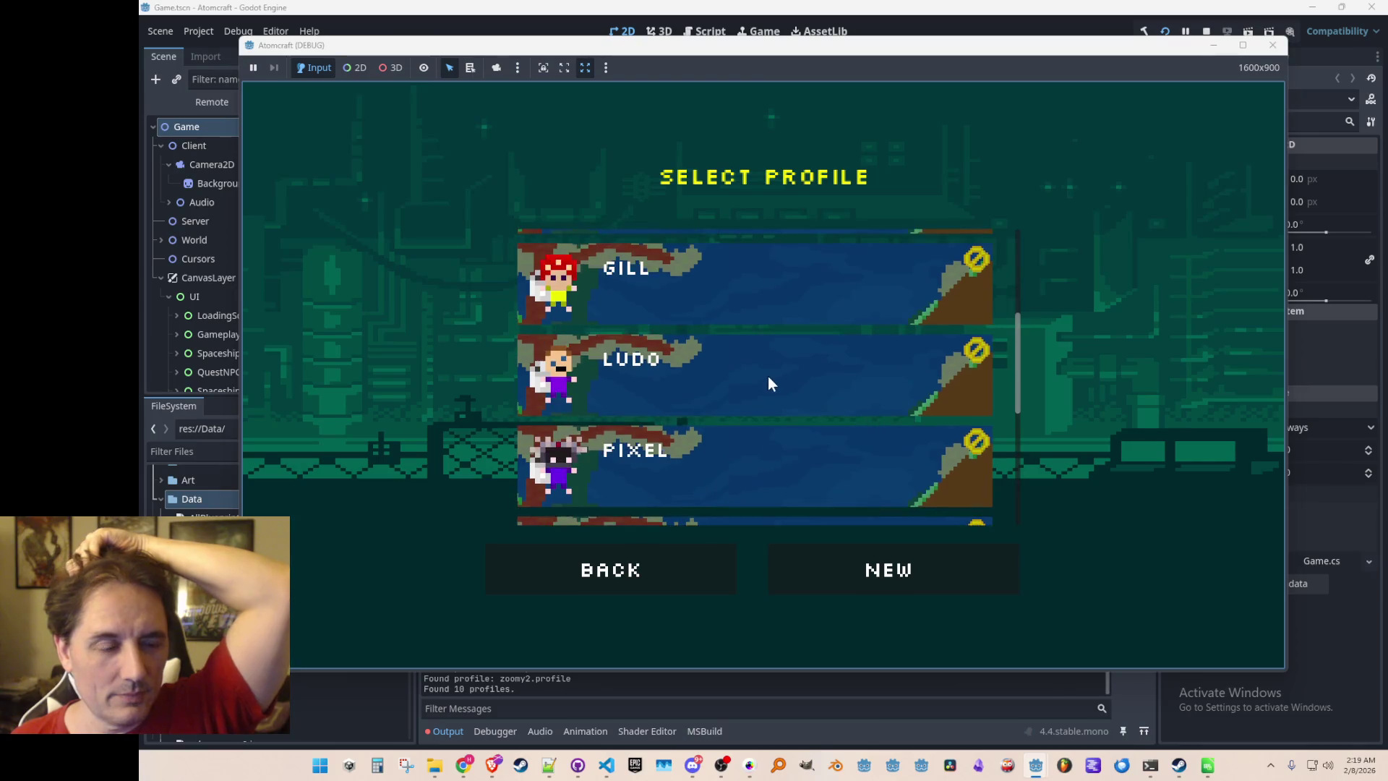
{"action": "left_click", "coordinate": [766, 375]}
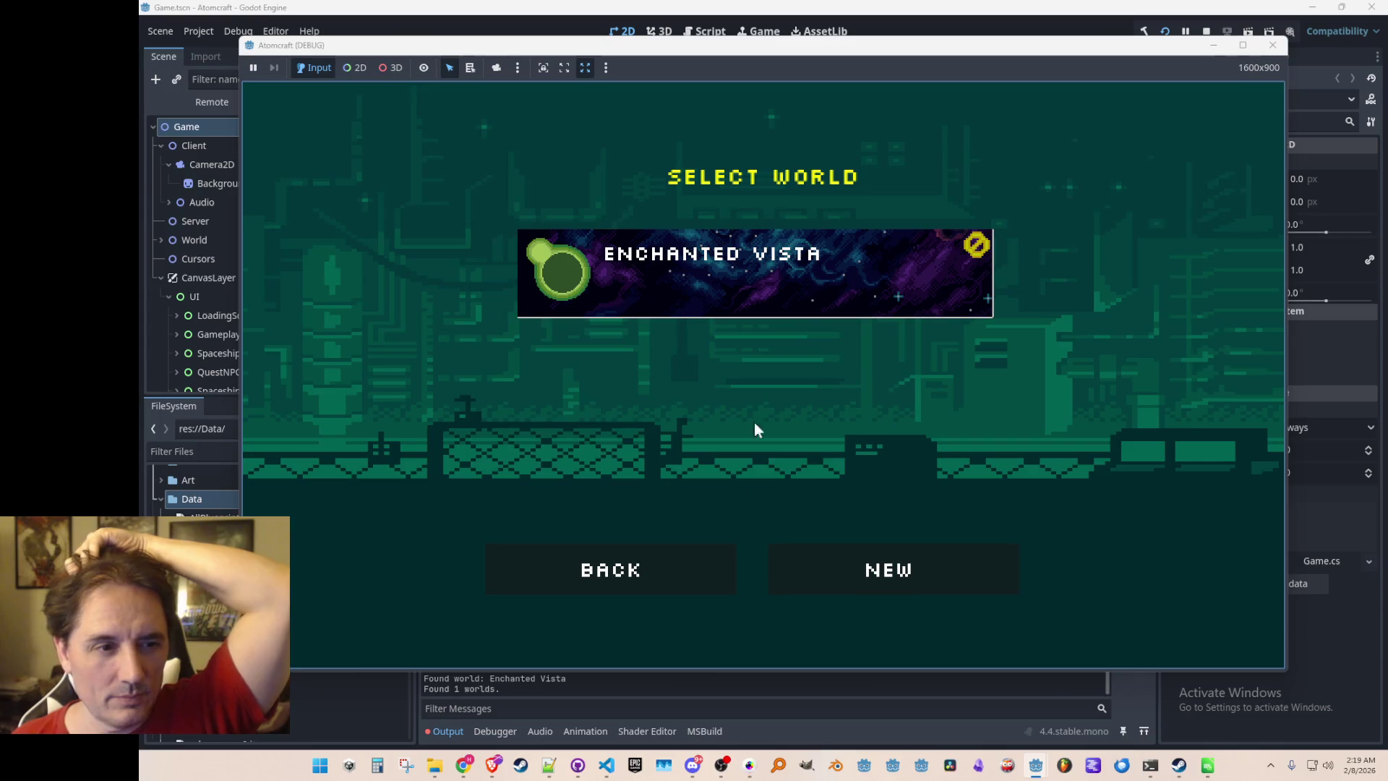
{"action": "left_click", "coordinate": [811, 282]}
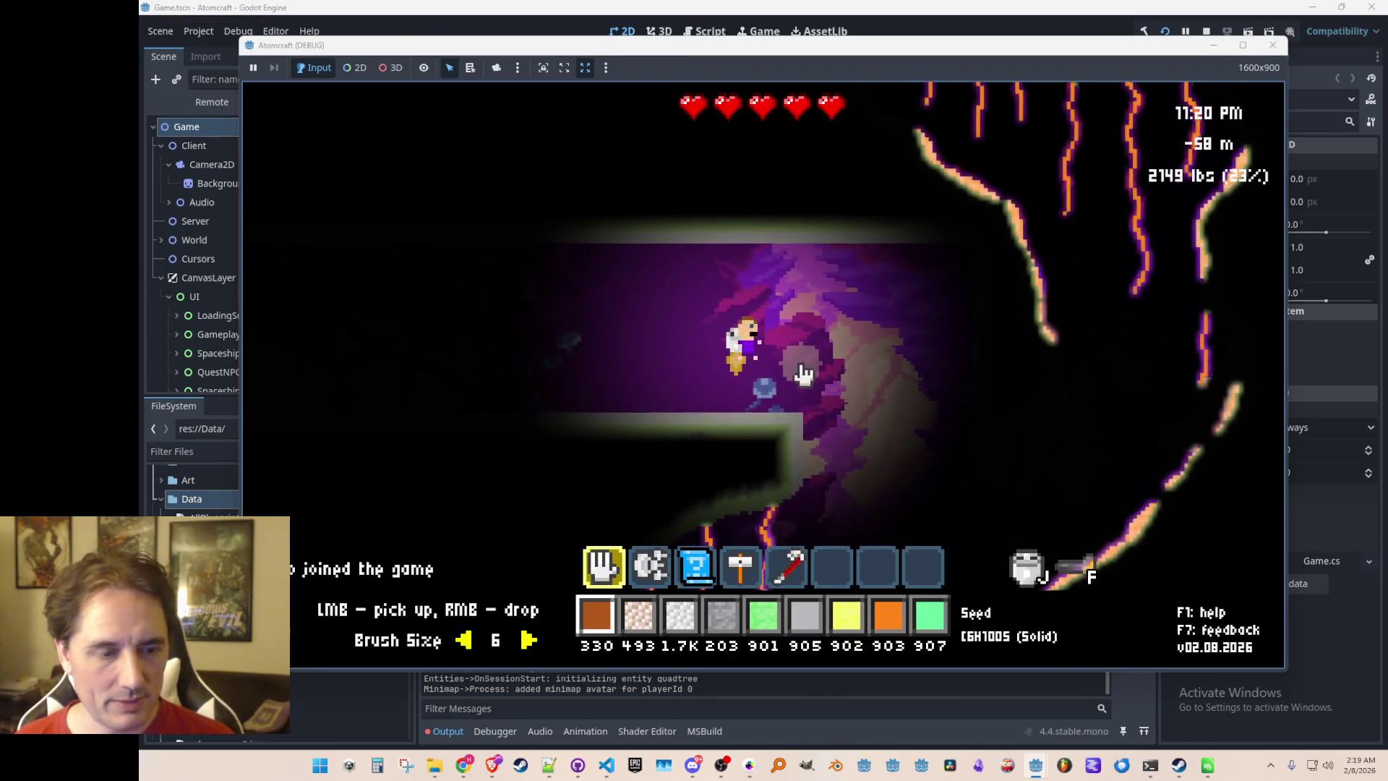
{"action": "key", "text": "grave"}
{"action": "type", "text": "export_"}
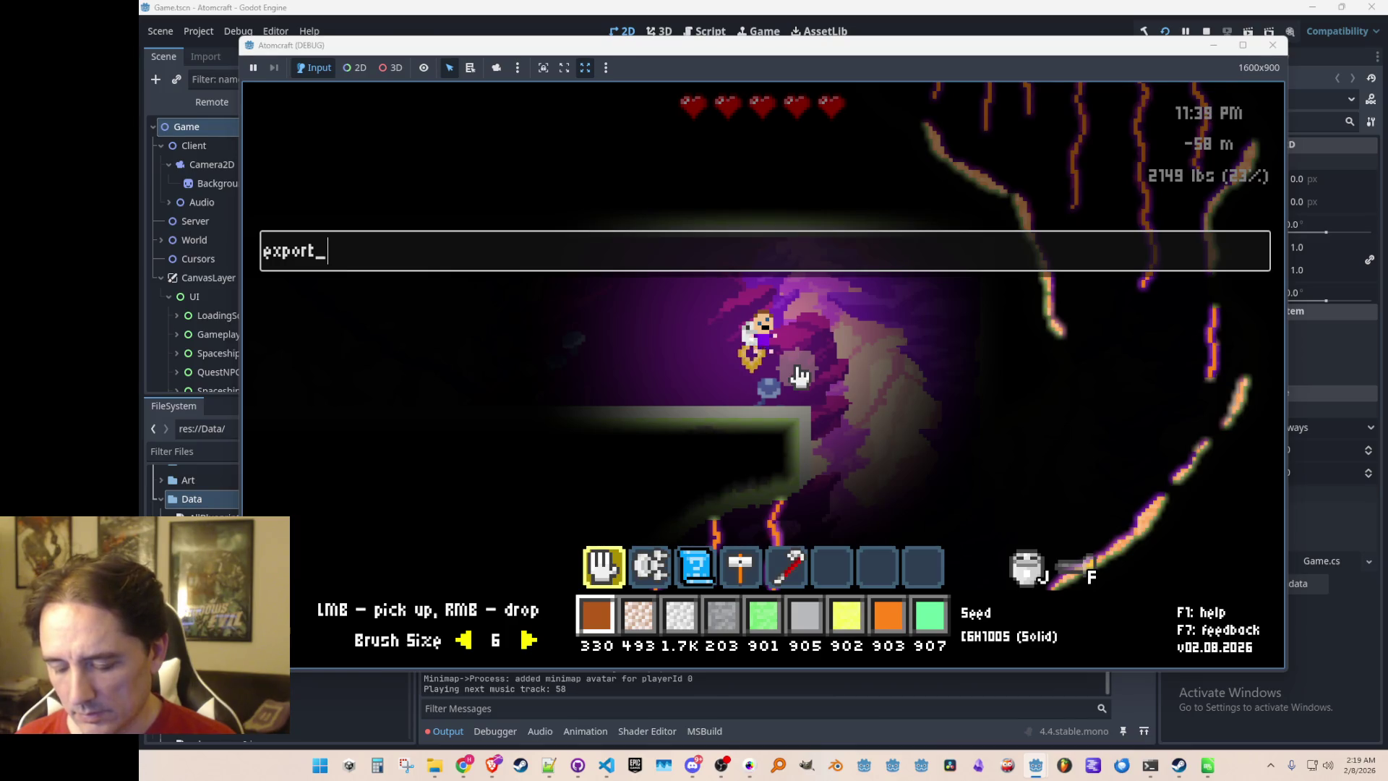
{"action": "type", "text": "indiv_rooms"}
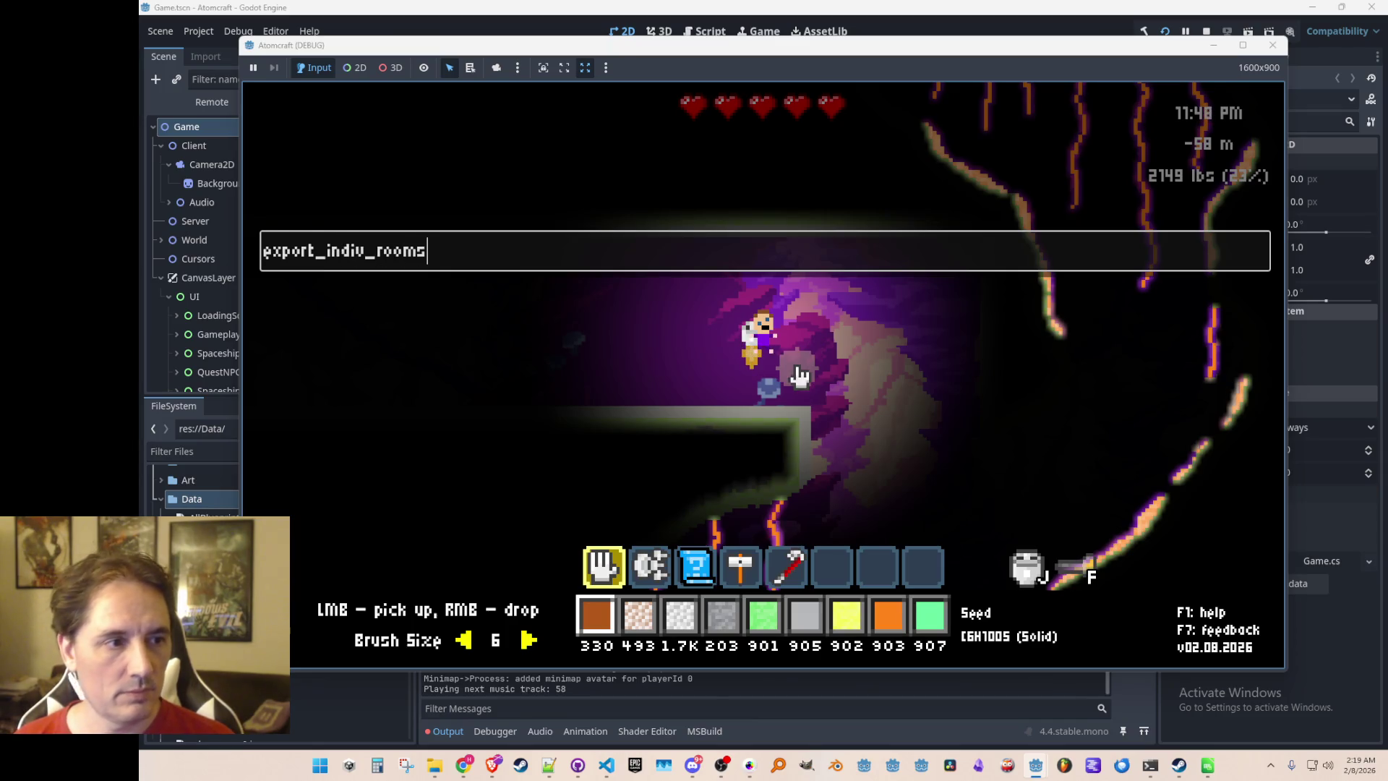
{"action": "key", "text": "Return"}
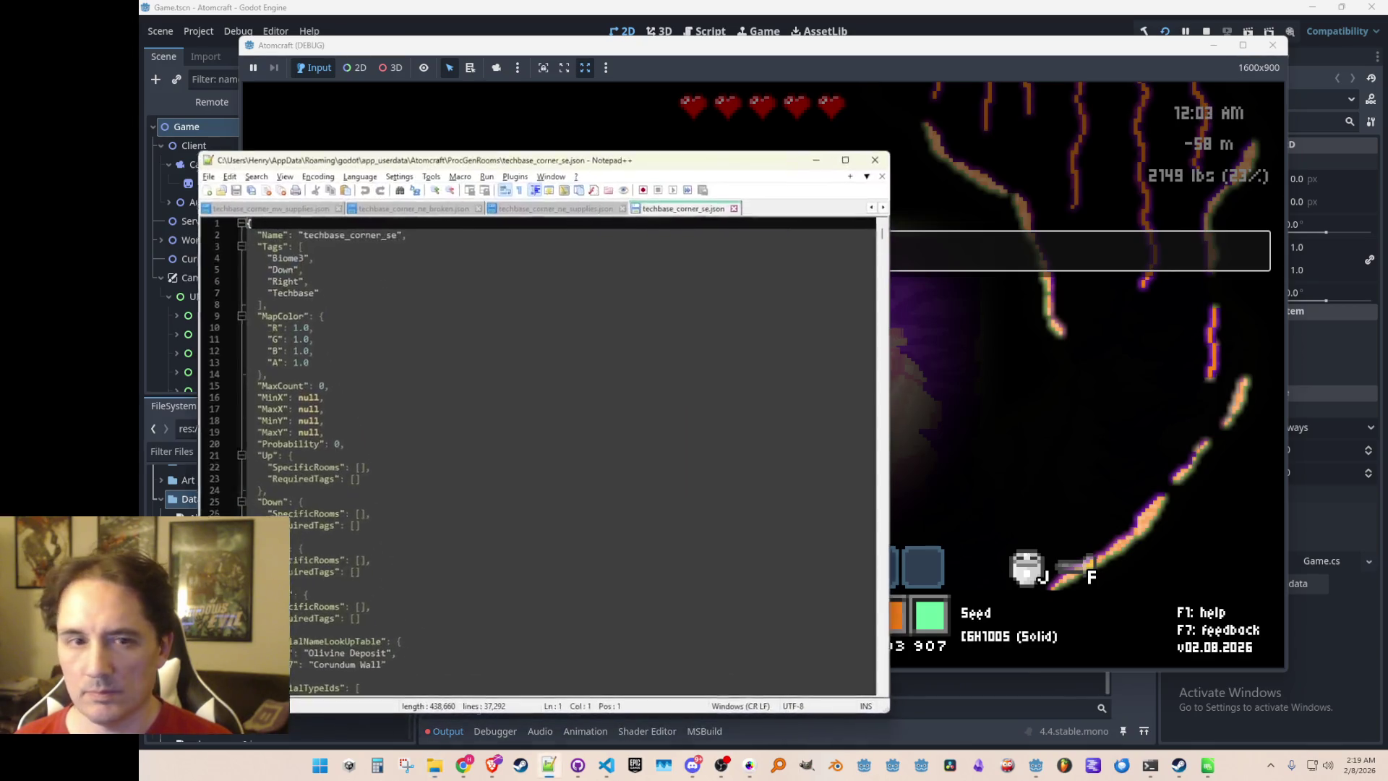
Close techbase_corner_se.json and minimize Notepad++
{"action": "left_click", "coordinate": [736, 205]}
{"action": "left_click", "coordinate": [818, 155]}
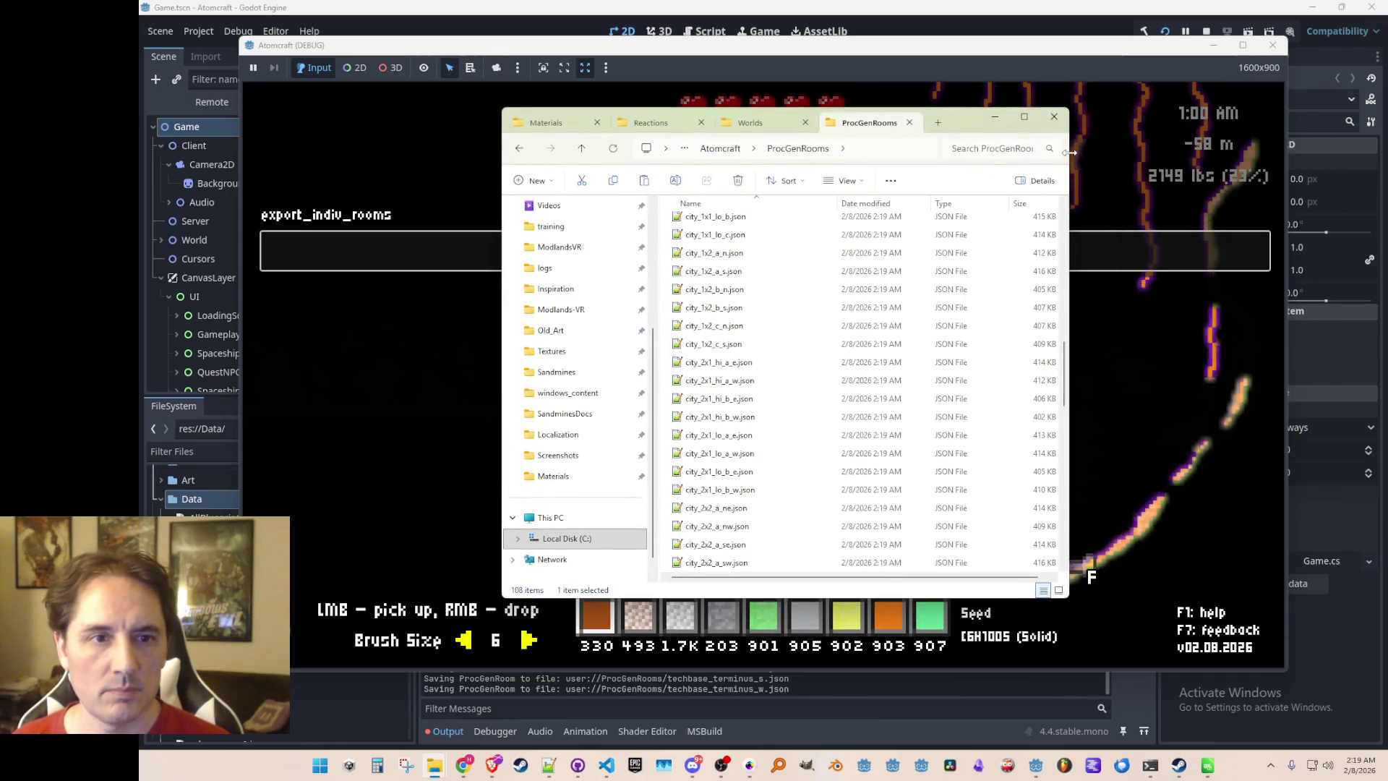
Widen the ProcGenRooms window and refresh it to show the newly exported files
{"action": "left_click_drag", "start_coordinate": [1070, 151], "coordinate": [1285, 154]}
{"action": "left_click", "coordinate": [1162, 250]}
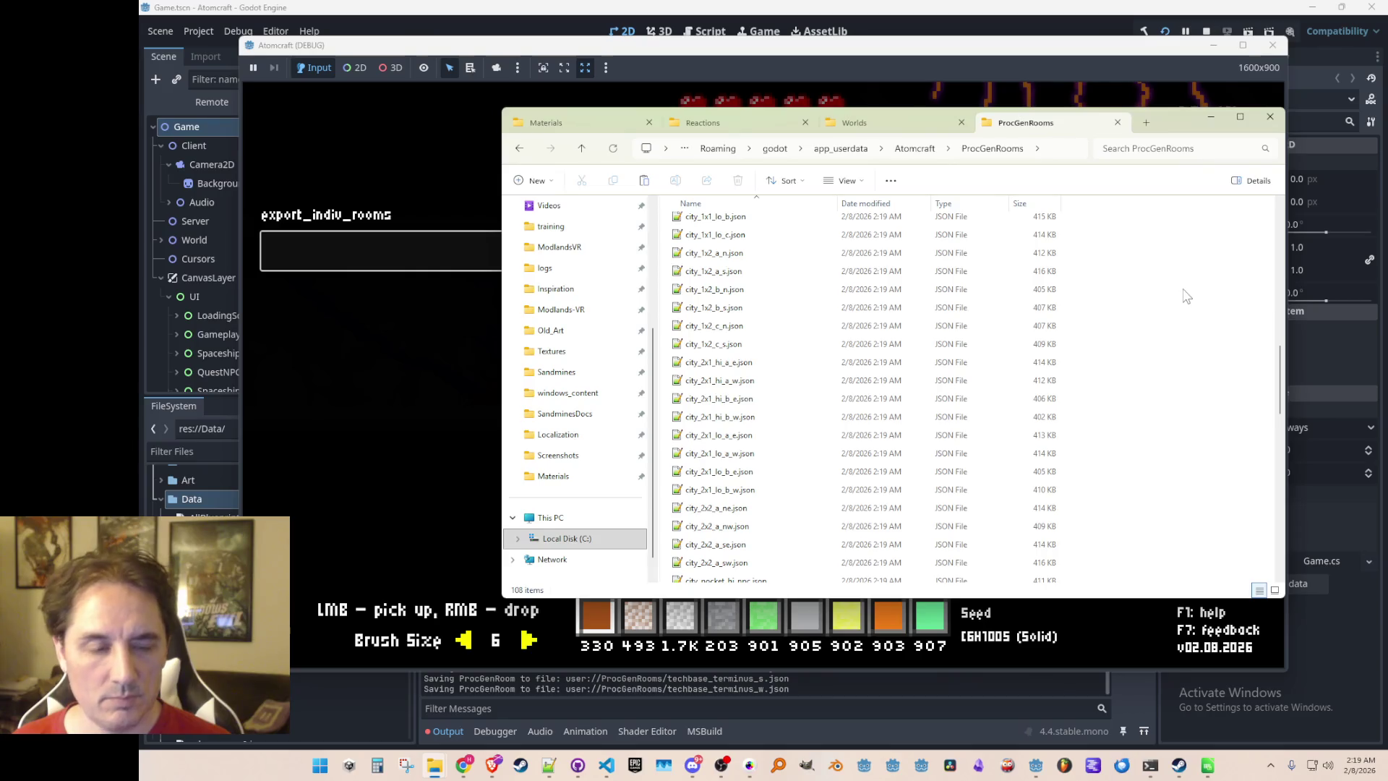
{"action": "key", "text": "ctrl+v"}
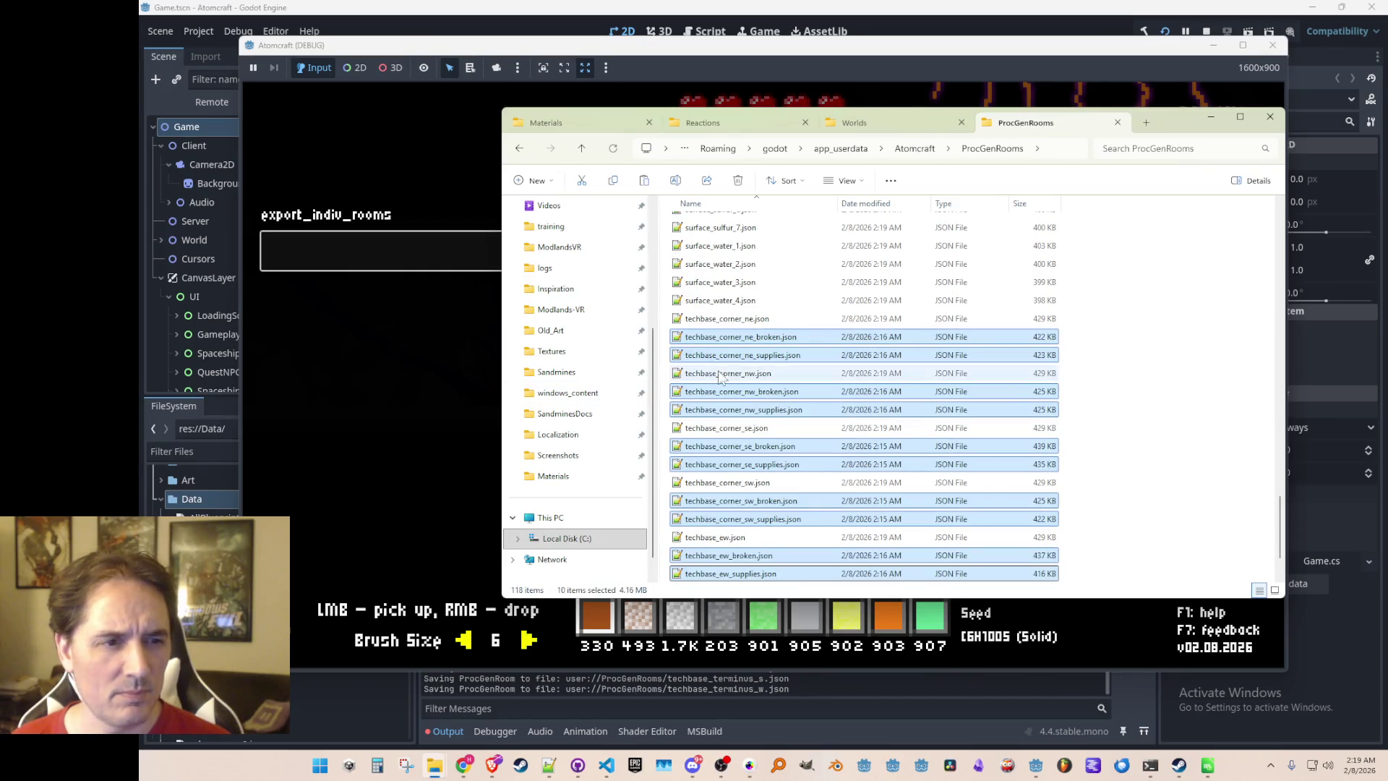
{"action": "scroll", "coordinate": [831, 383], "scroll_direction": "down", "scroll_amount": 2}
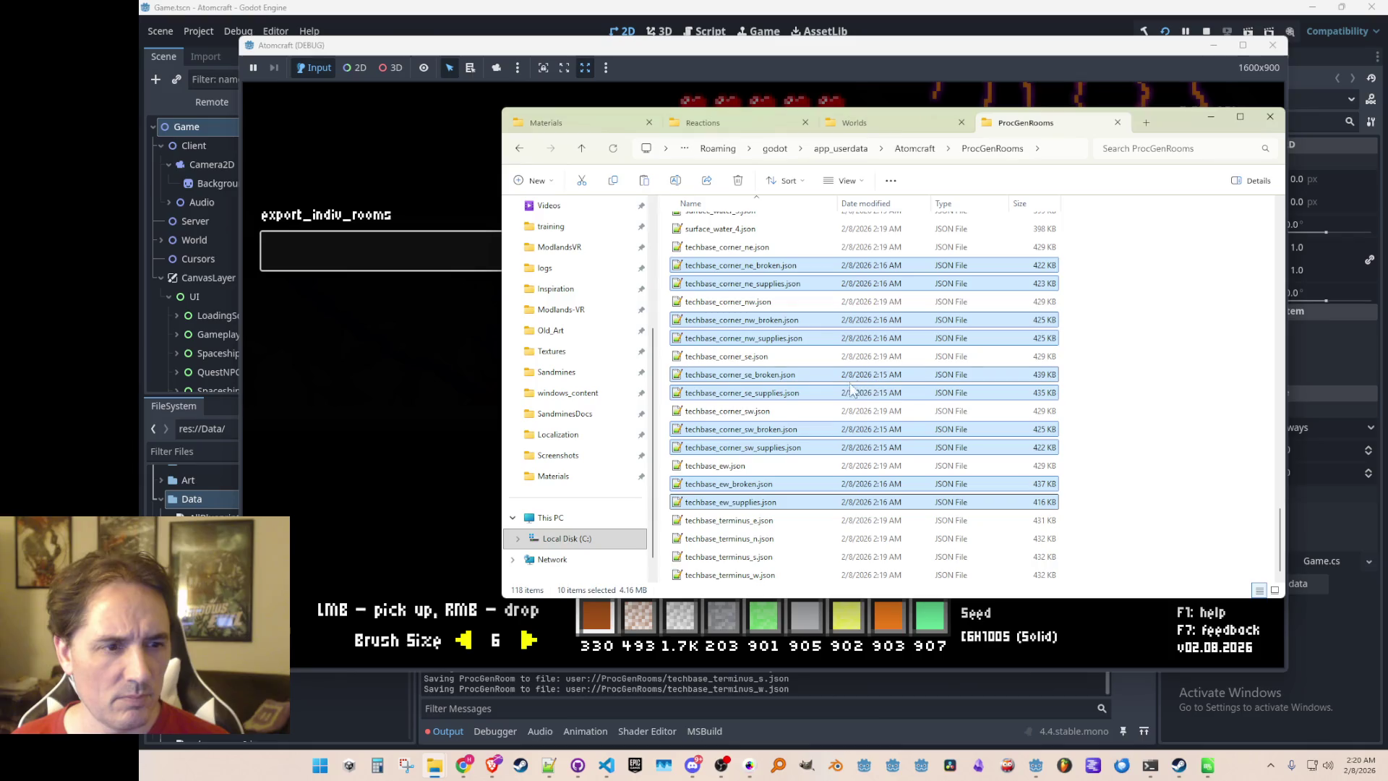
Delete techbase_corner_ne, nw, se, sw and techbase_ew.json, then move the window aside
{"action": "left_click", "coordinate": [758, 248]}
{"action": "left_click", "coordinate": [767, 303], "text": "ctrl"}
{"action": "left_click", "coordinate": [764, 357], "text": "ctrl"}
{"action": "left_click", "coordinate": [761, 411], "text": "ctrl"}
{"action": "left_click", "coordinate": [756, 466], "text": "ctrl"}
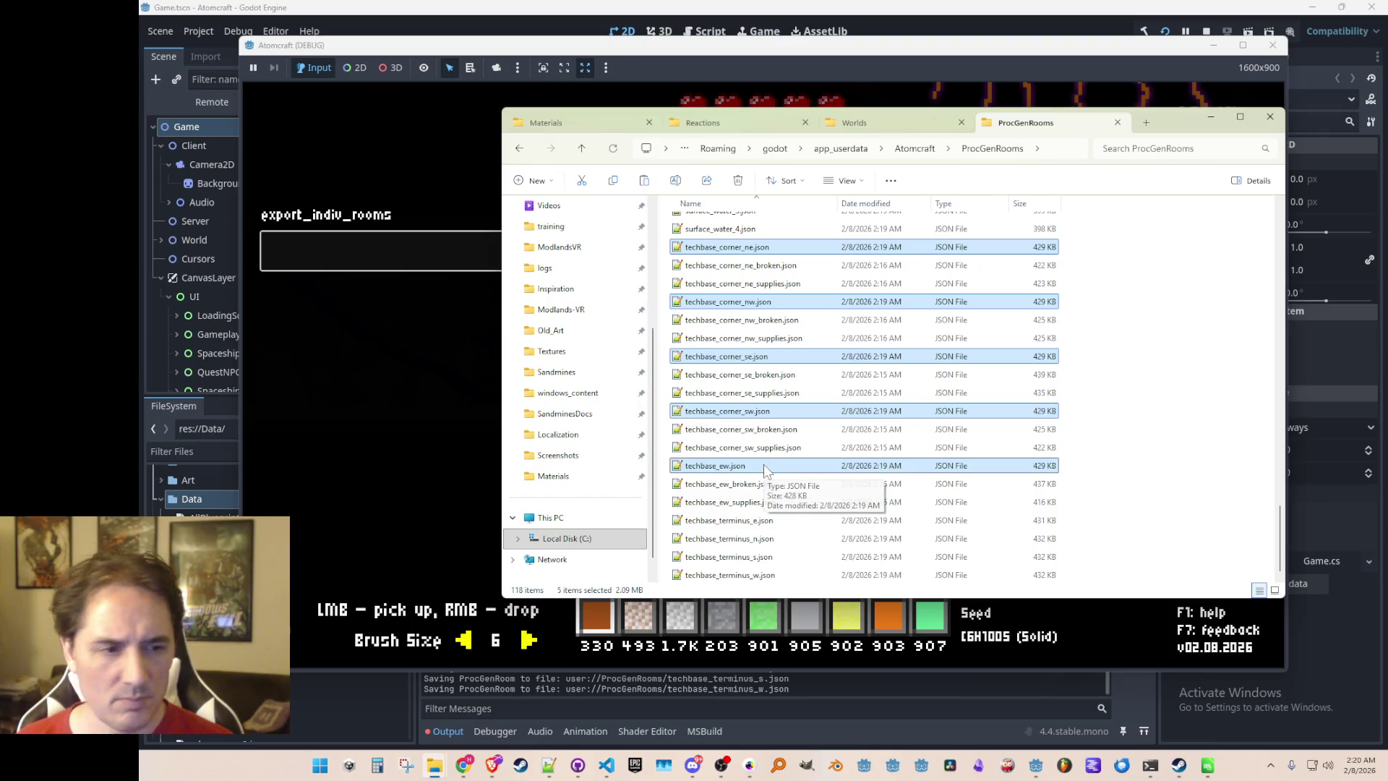
{"action": "key", "text": "Delete"}
{"action": "left_click_drag", "start_coordinate": [1279, 535], "coordinate": [1278, 231]}
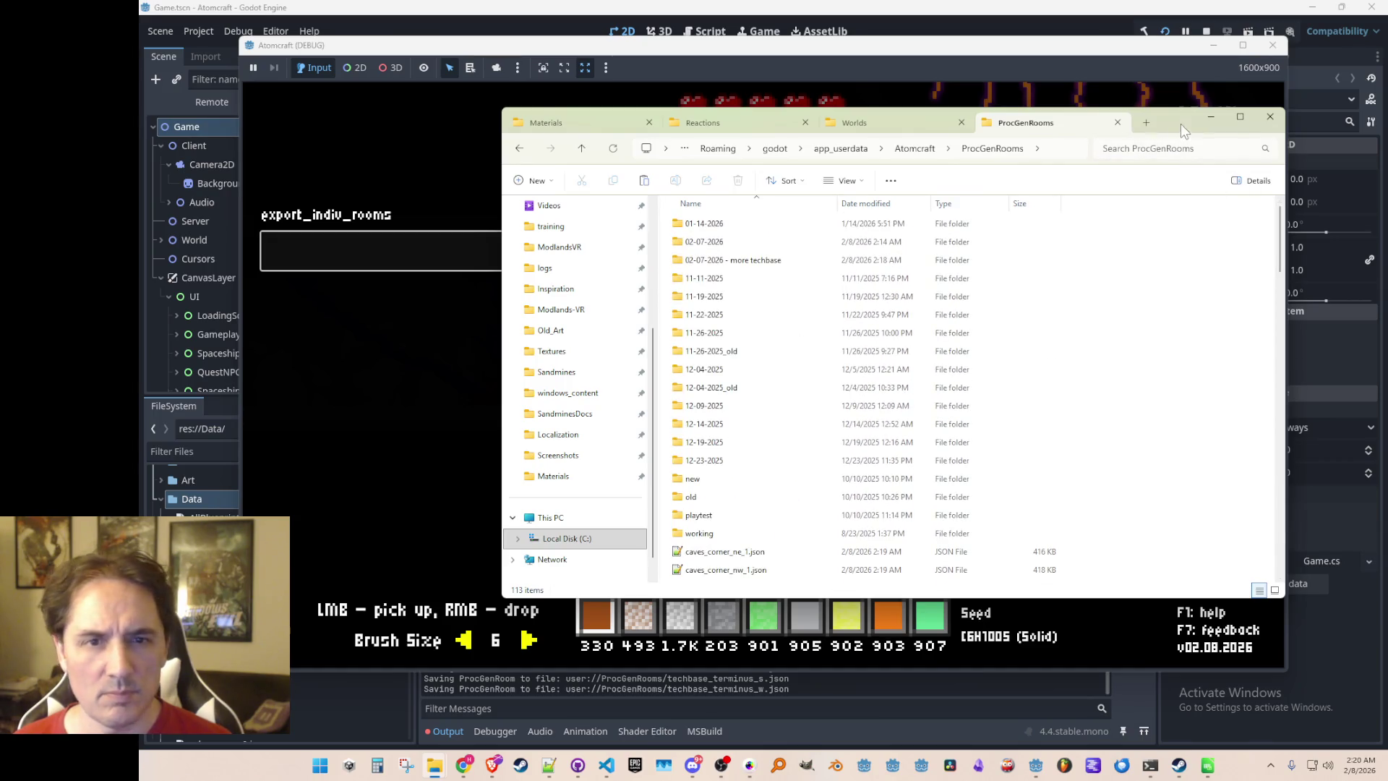
{"action": "left_click_drag", "start_coordinate": [1183, 130], "coordinate": [1387, 137]}
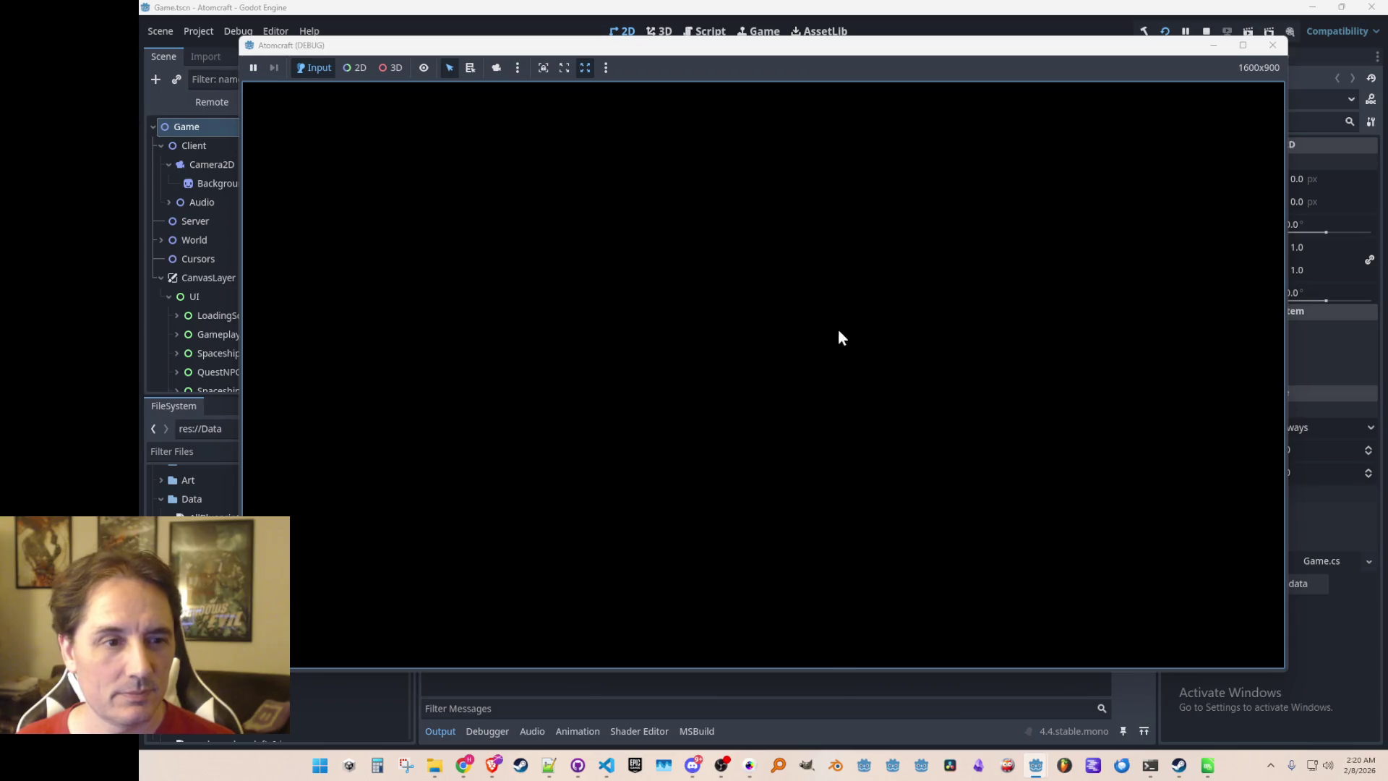
Pick a profile, load Enchanted Vista, run export_all_rooms, and bring up AllProcGenRooms.json
{"action": "left_click", "coordinate": [804, 380]}
{"action": "scroll", "coordinate": [787, 365], "scroll_direction": "down", "scroll_amount": 3}
{"action": "scroll", "coordinate": [788, 366], "scroll_direction": "down", "scroll_amount": 2}
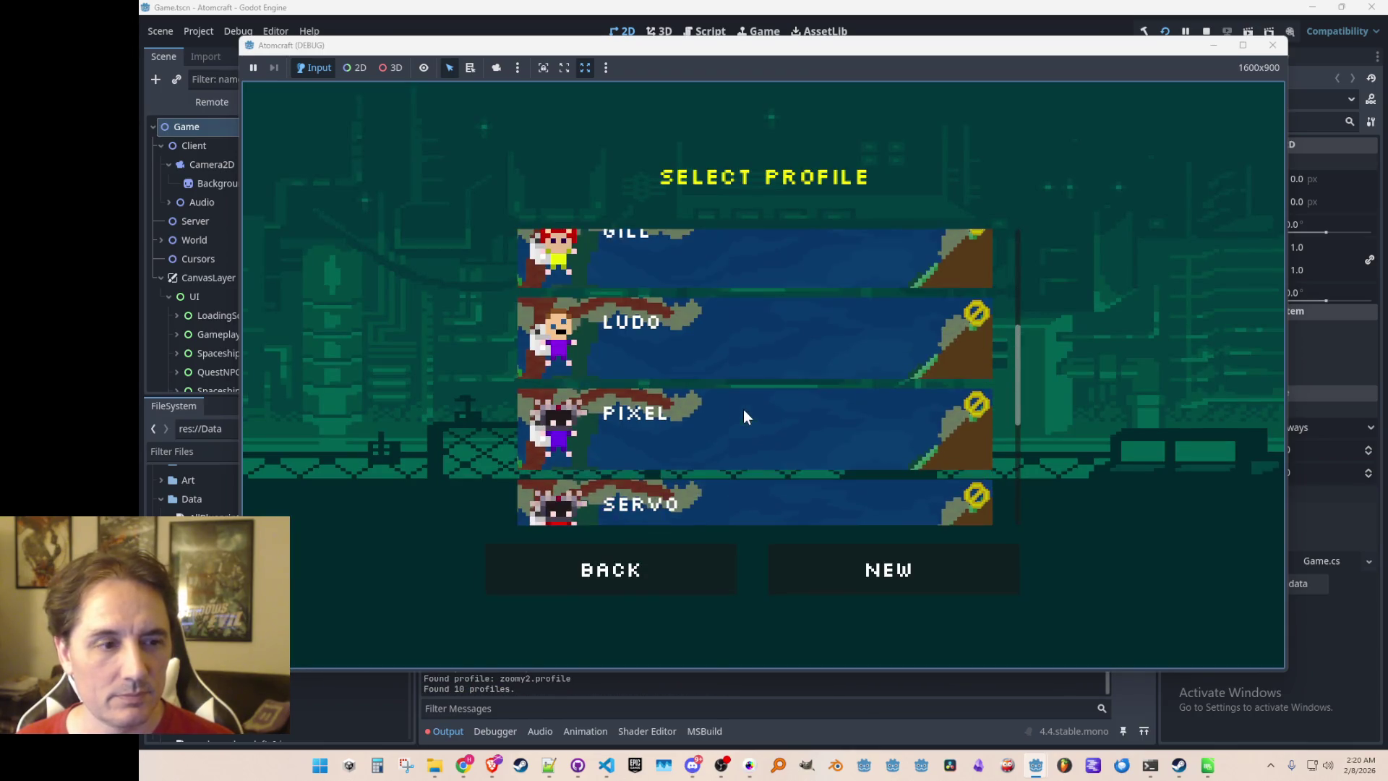
{"action": "left_click", "coordinate": [747, 342]}
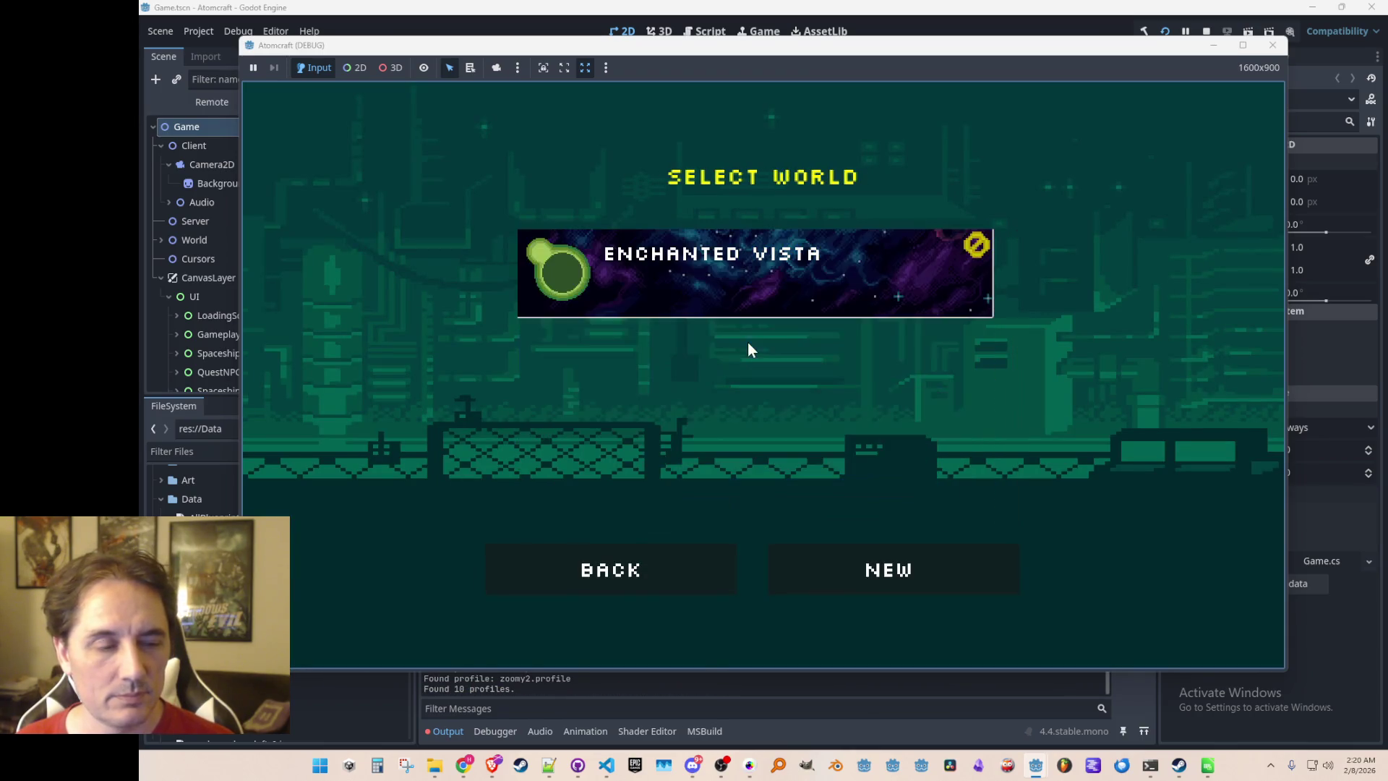
{"action": "left_click", "coordinate": [778, 268]}
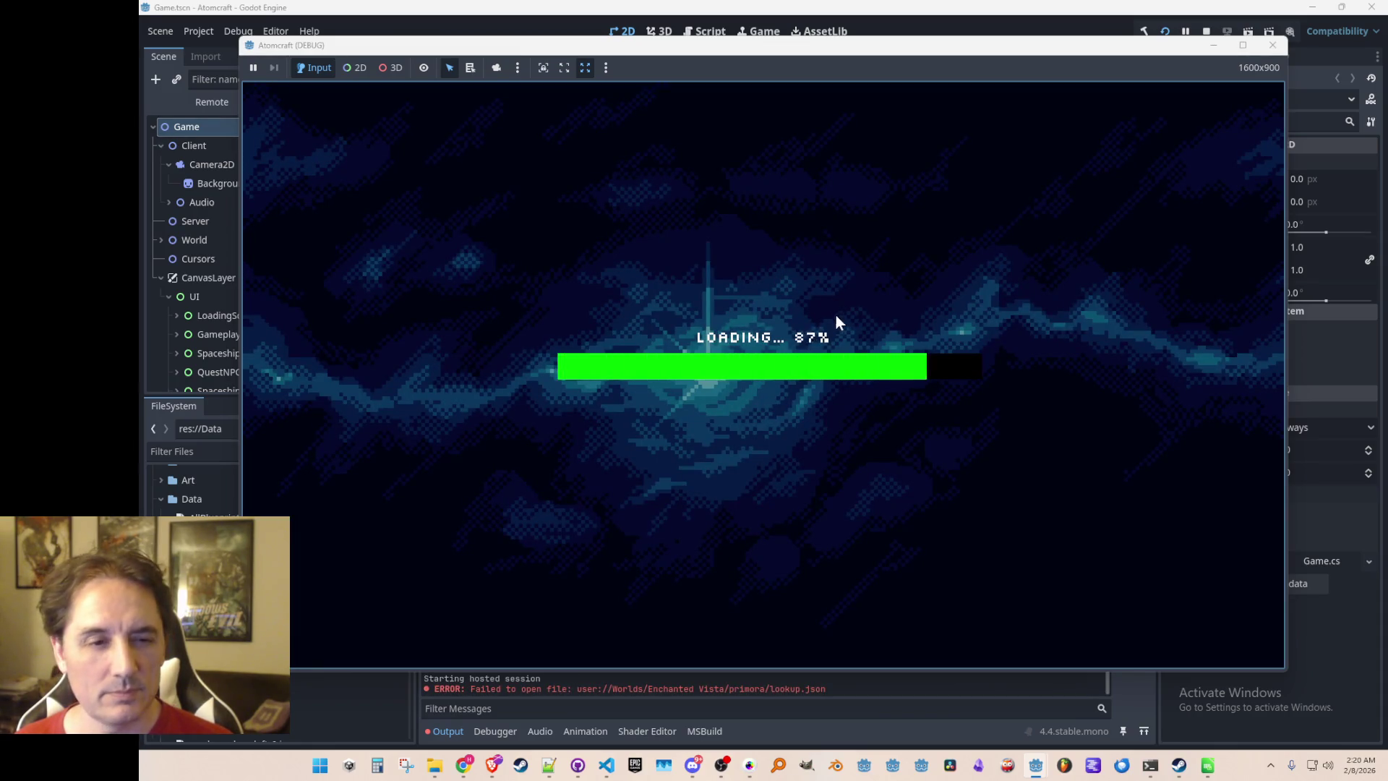
{"action": "key", "text": "grave"}
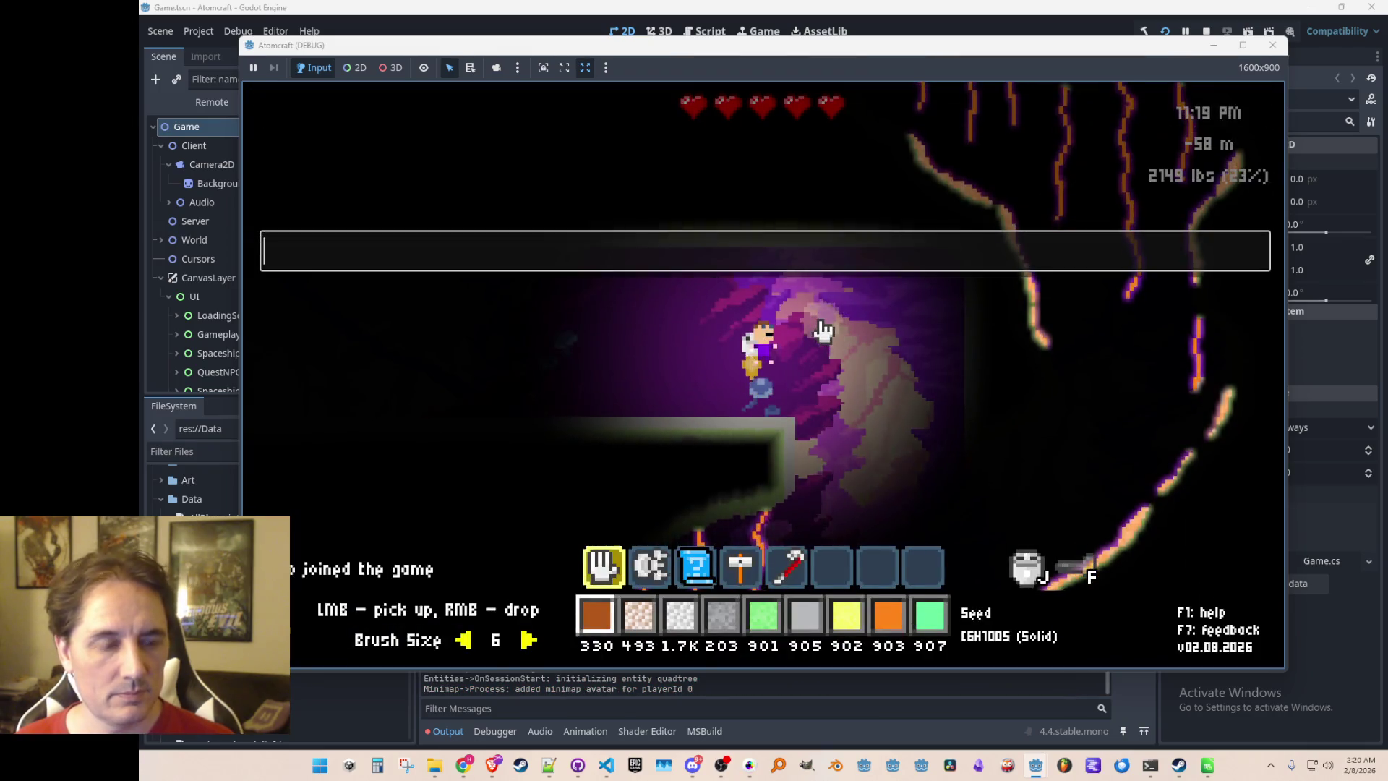
{"action": "type", "text": "export_all_rooms"}
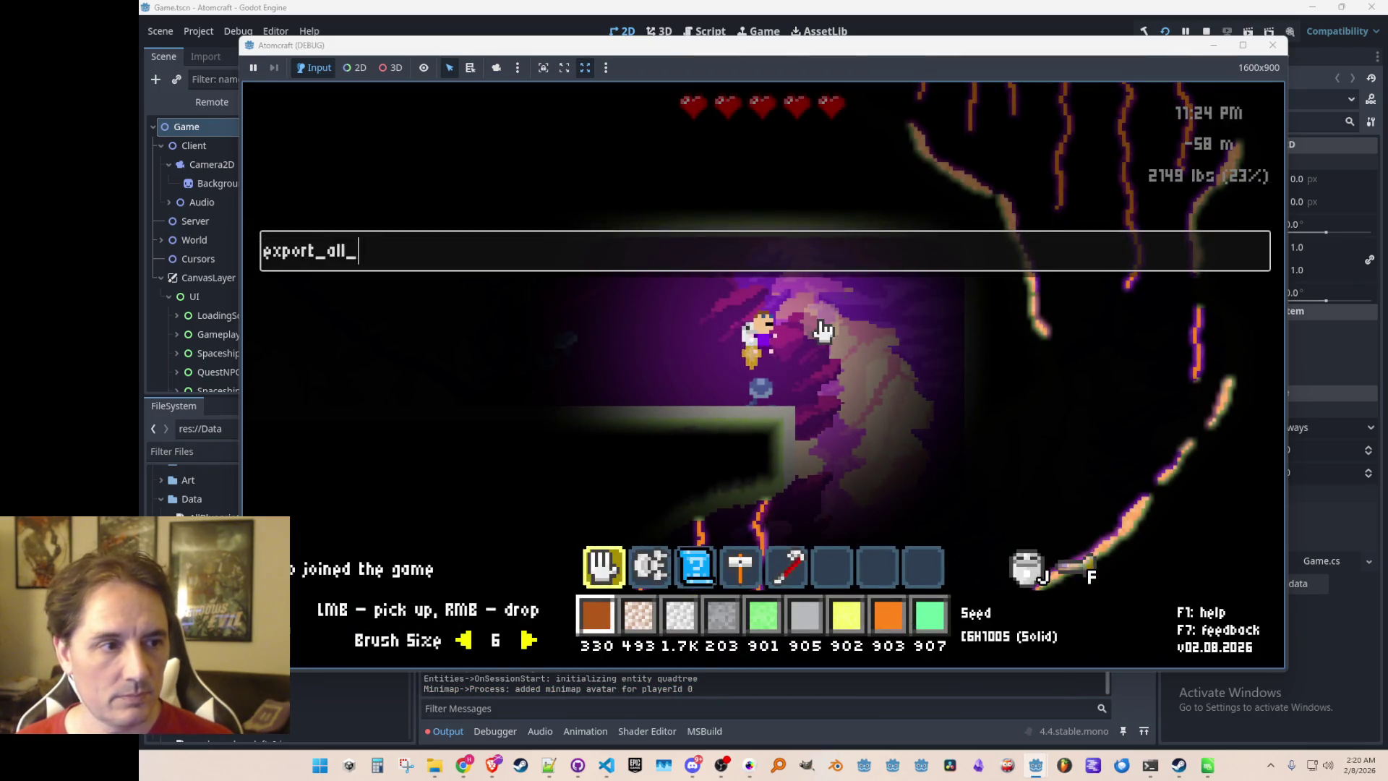
{"action": "key", "text": "Return"}
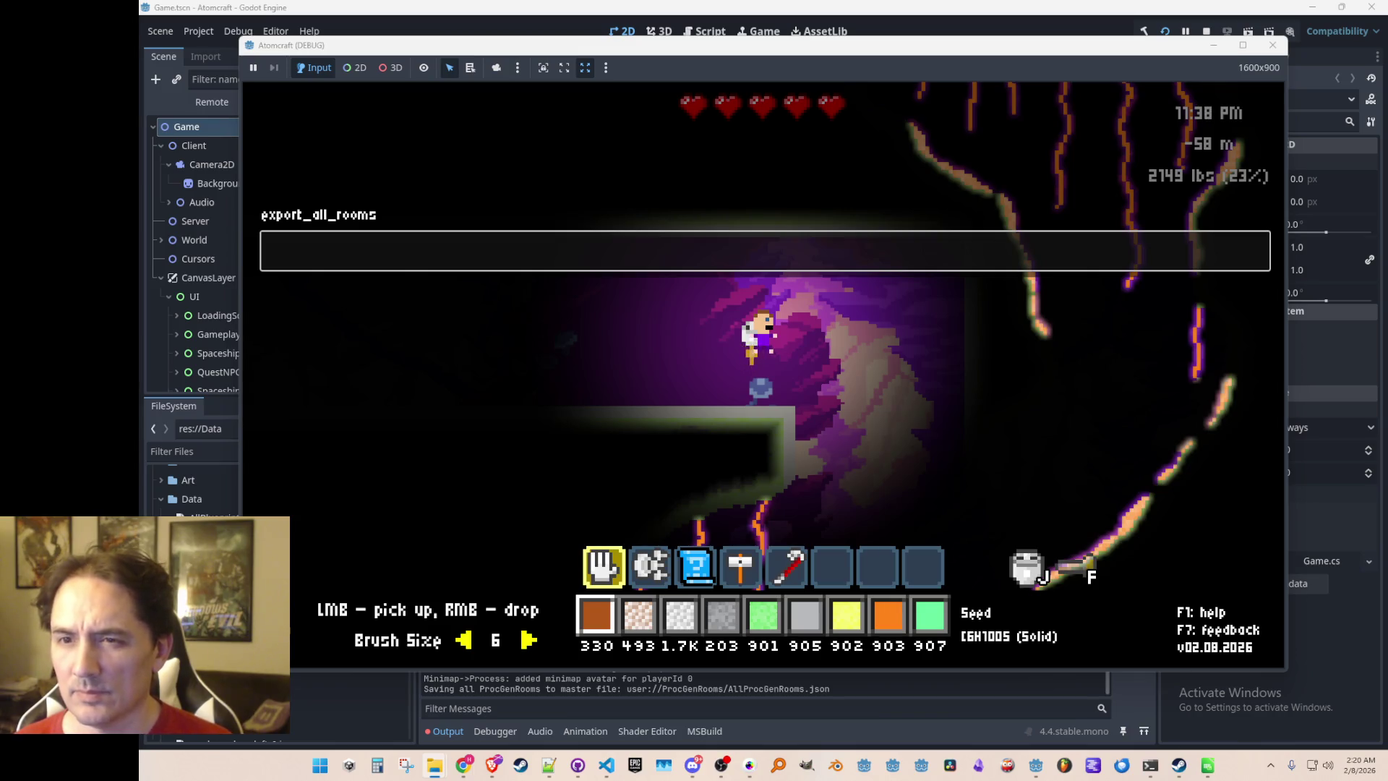
{"action": "left_click", "coordinate": [549, 765]}
Search AllProcGenRooms.json for 'Techbase' and step through each techbase room match
{"action": "left_click", "coordinate": [581, 292]}
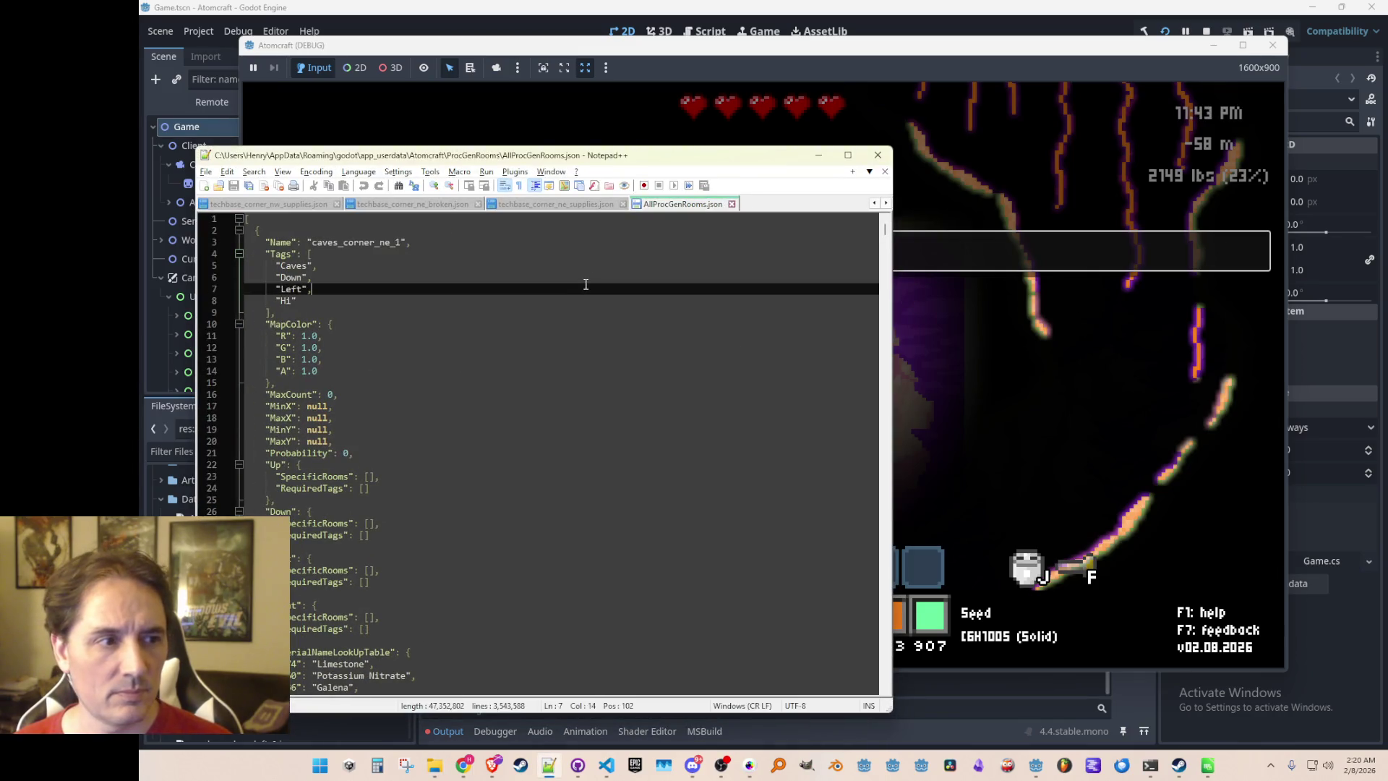
{"action": "key", "text": "ctrl+f"}
{"action": "type", "text": "Techbase"}
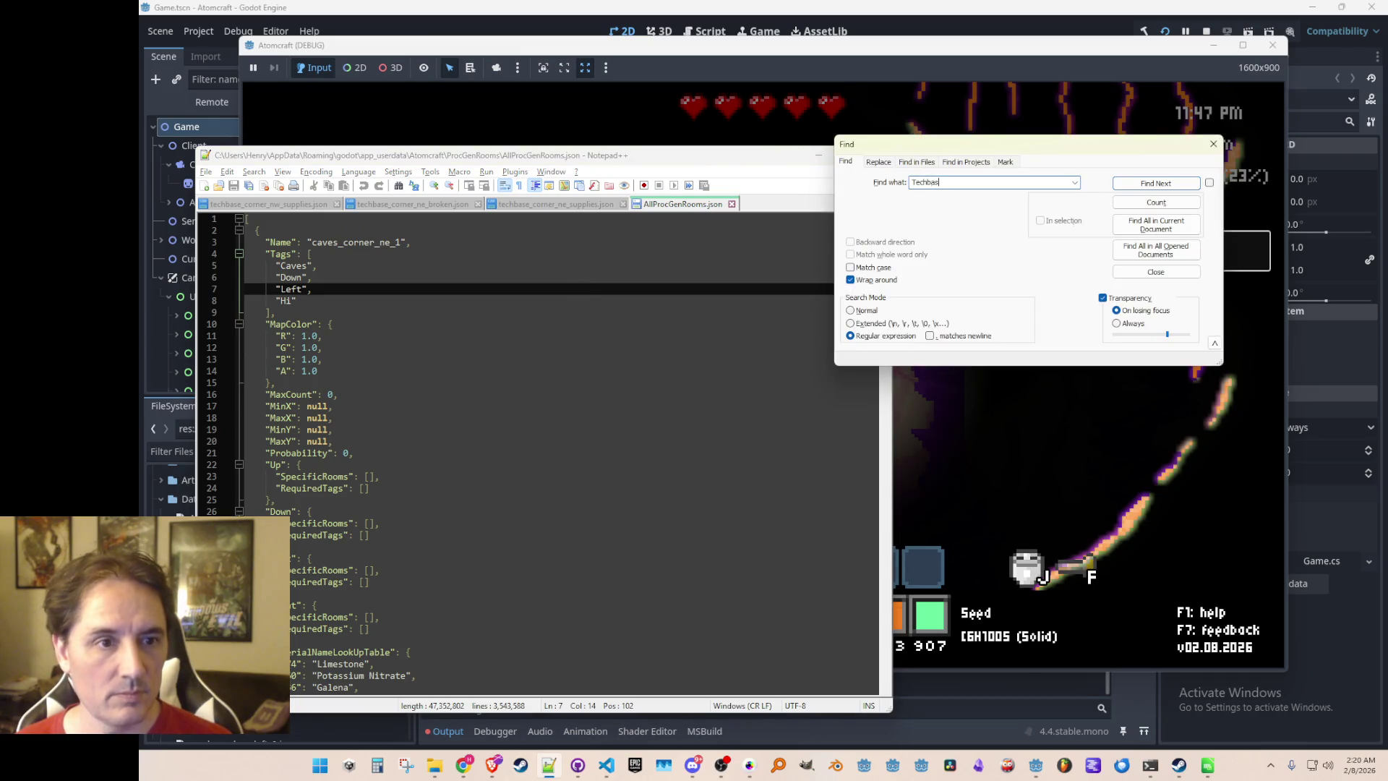
{"action": "key", "text": "Return"}
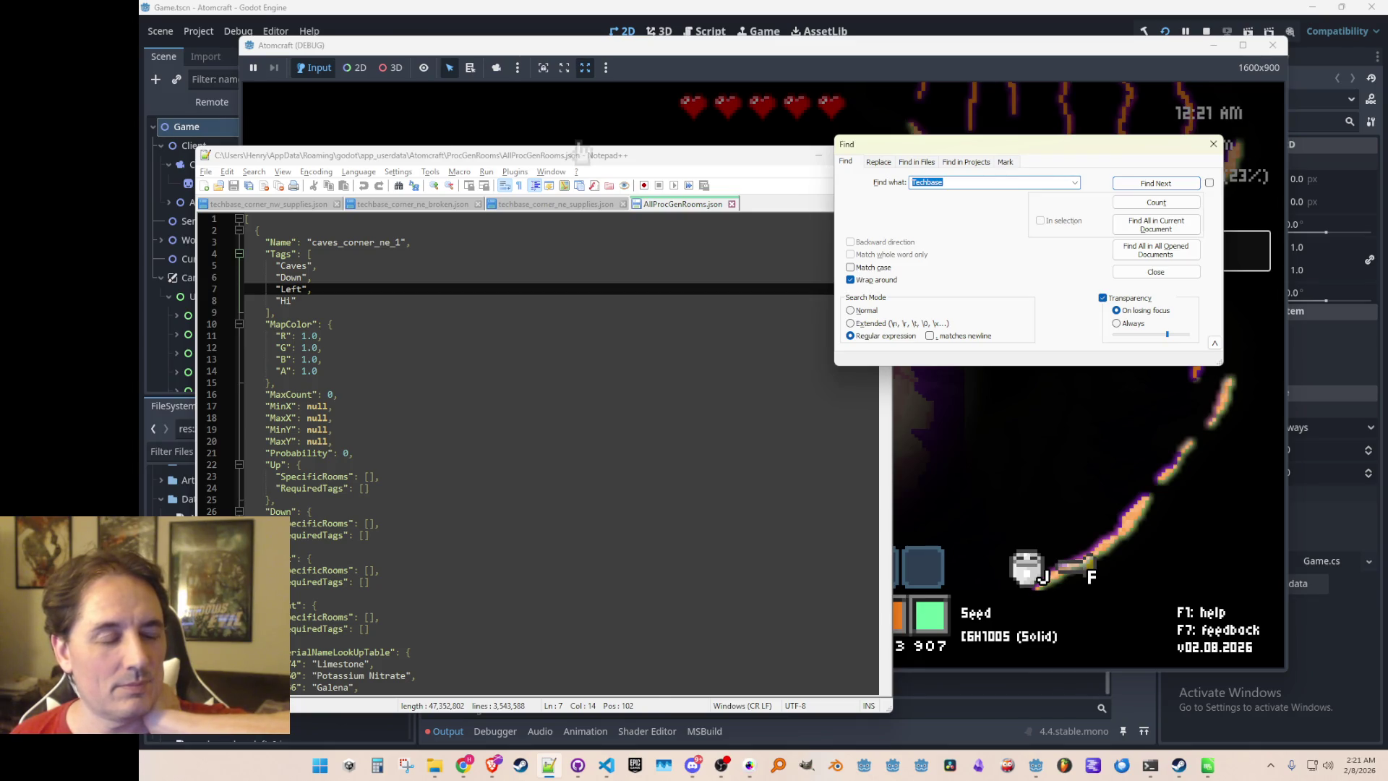
{"action": "key", "text": "Return"}
{"action": "left_click", "coordinate": [959, 183]}
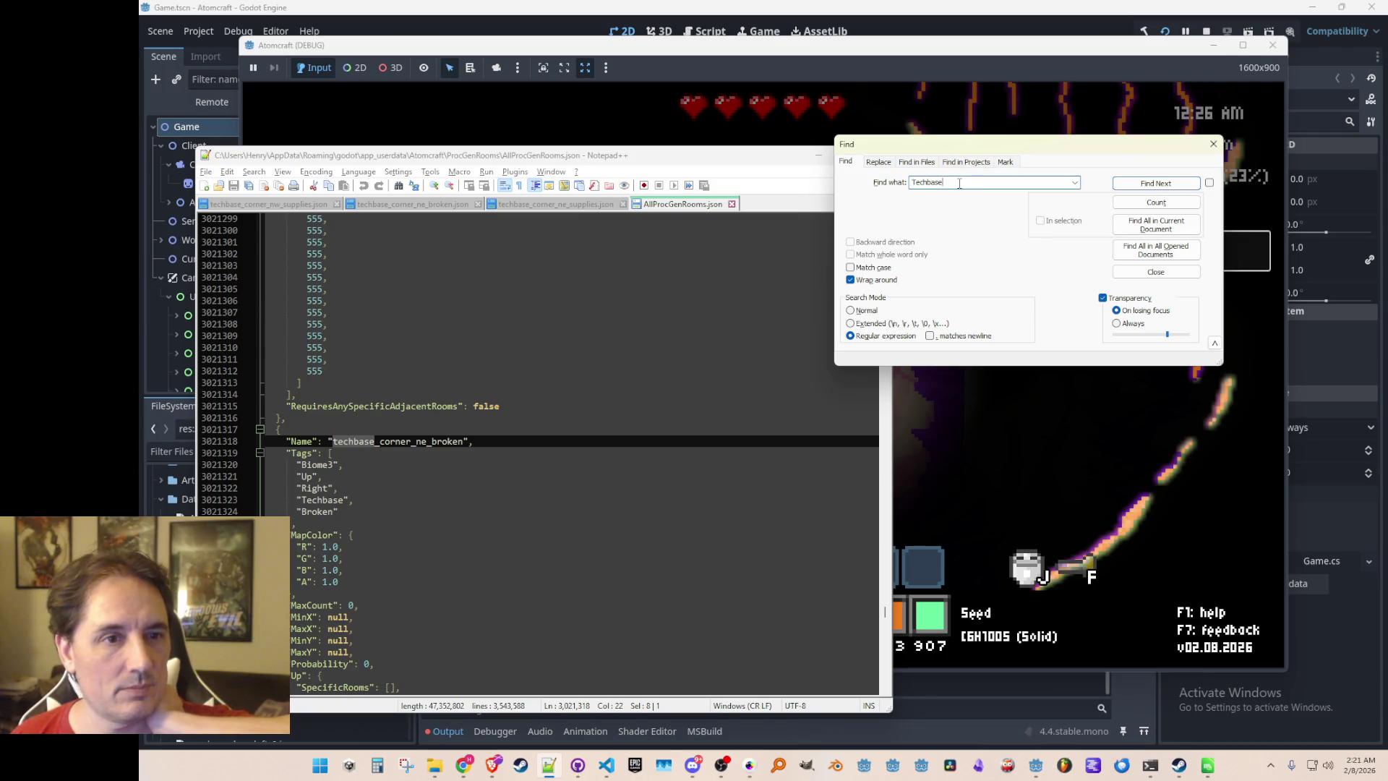
{"action": "key", "text": "Return"}
{"action": "key", "text": "Return"}
{"action": "key", "text": "Return"}
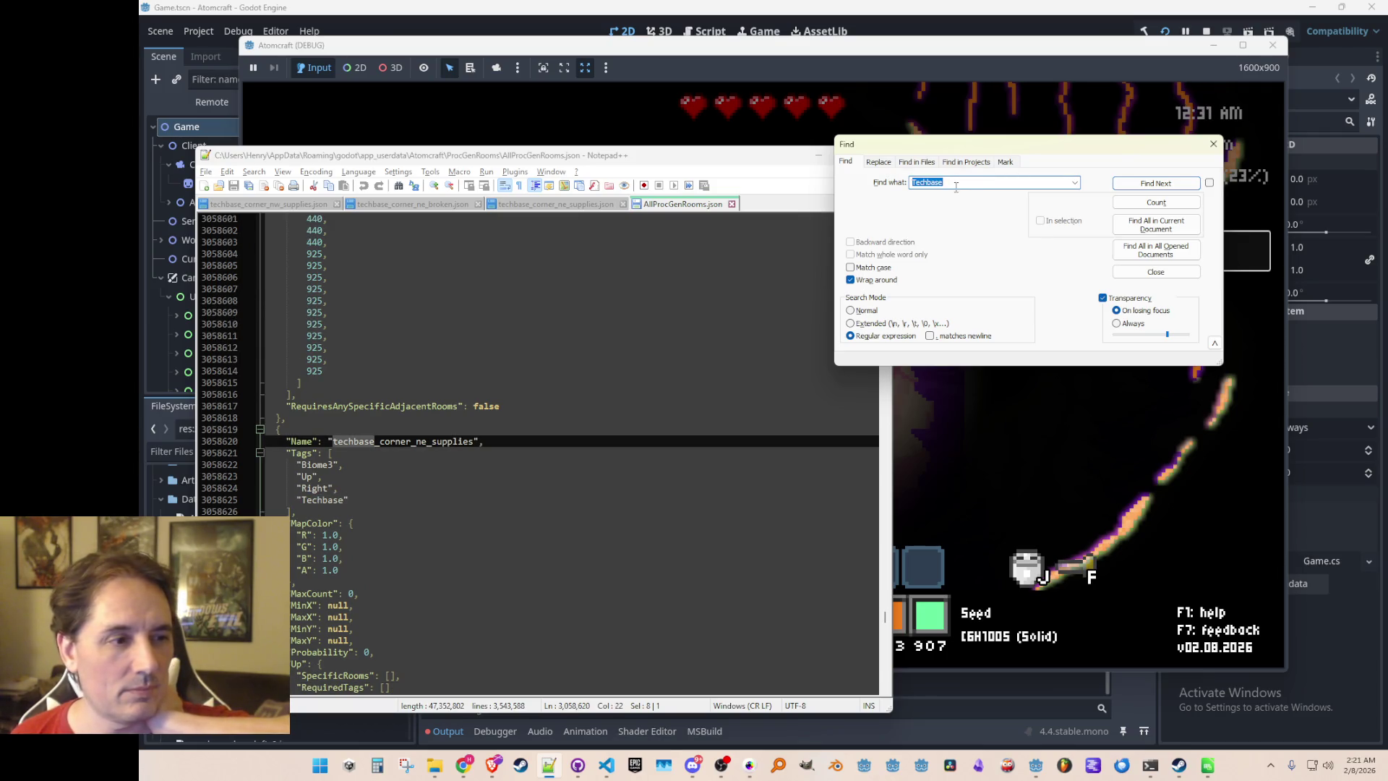
{"action": "key", "text": "Return"}
{"action": "key", "text": "Return"}
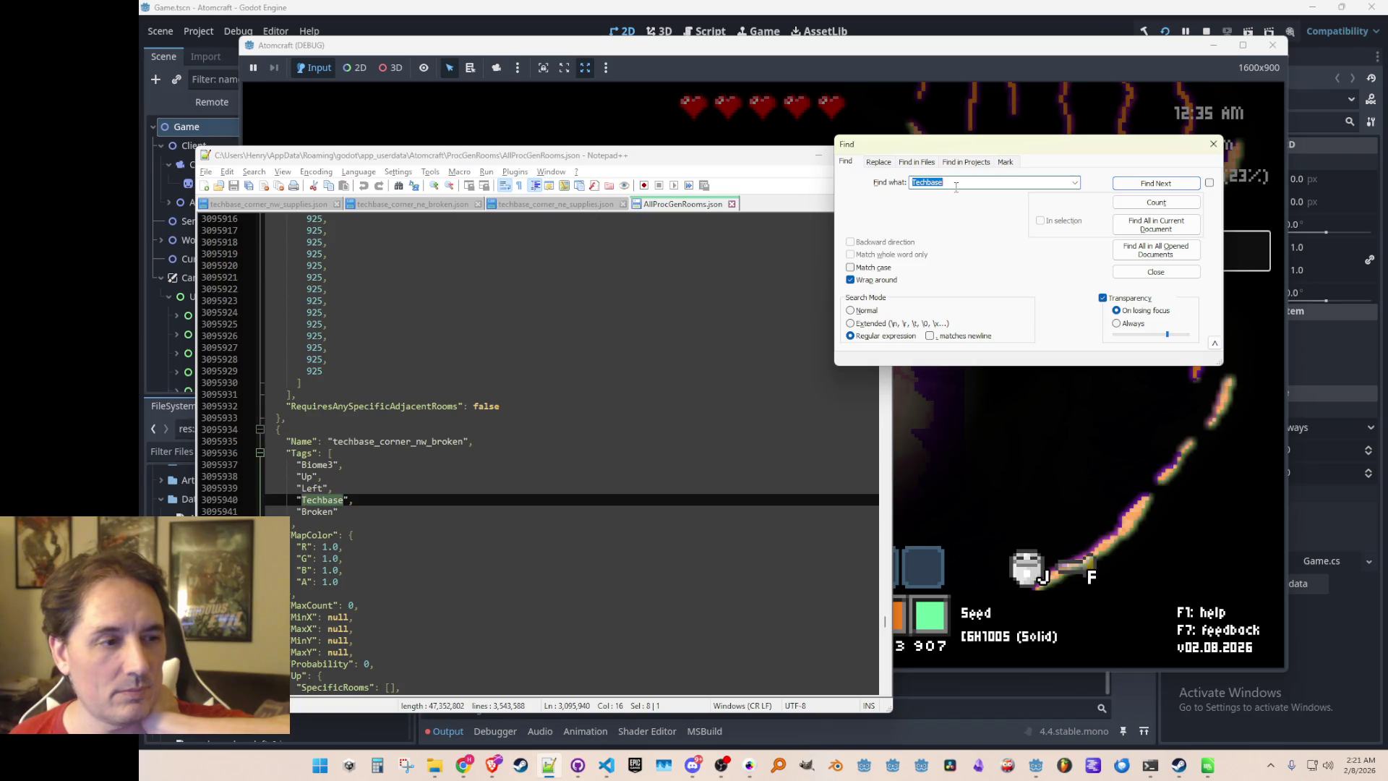
{"action": "key", "text": "Return"}
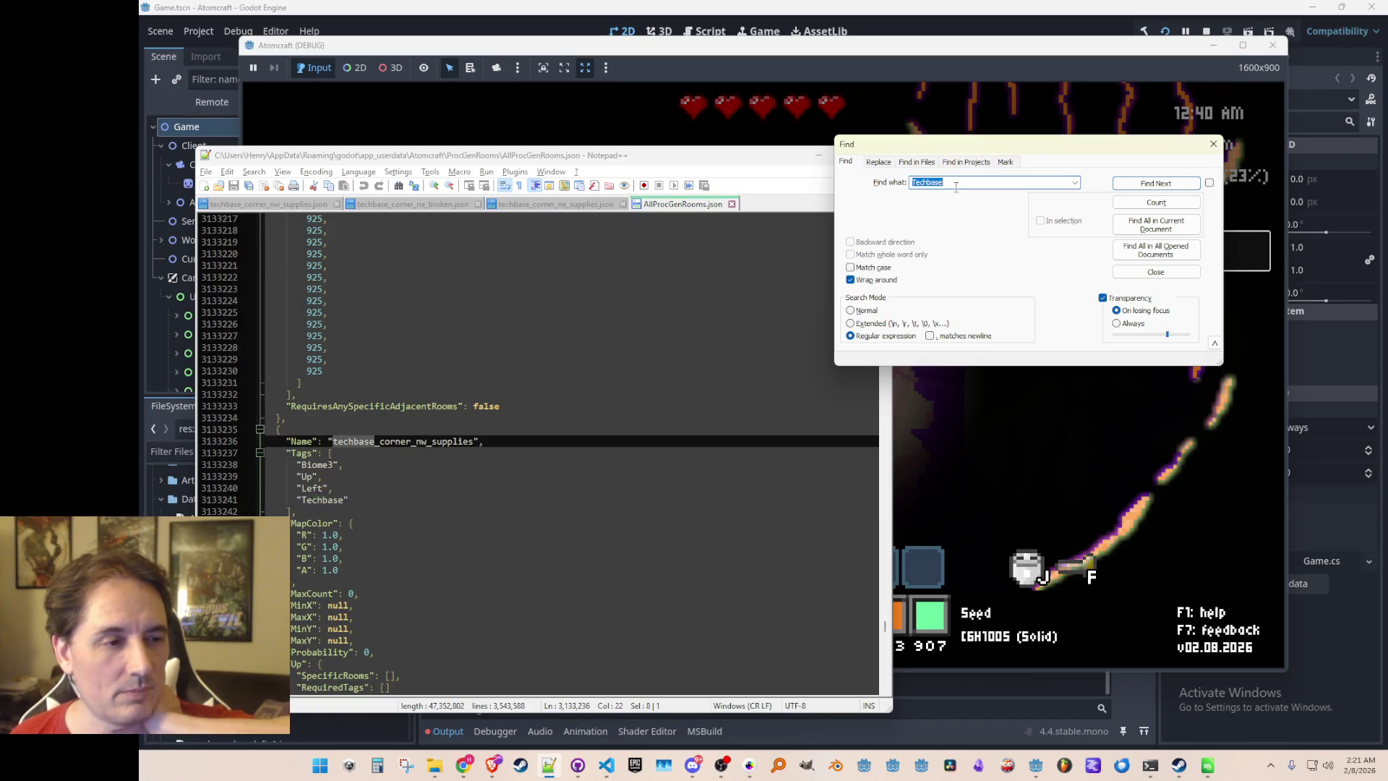
{"action": "key", "text": "Return"}
{"action": "key", "text": "Return"}
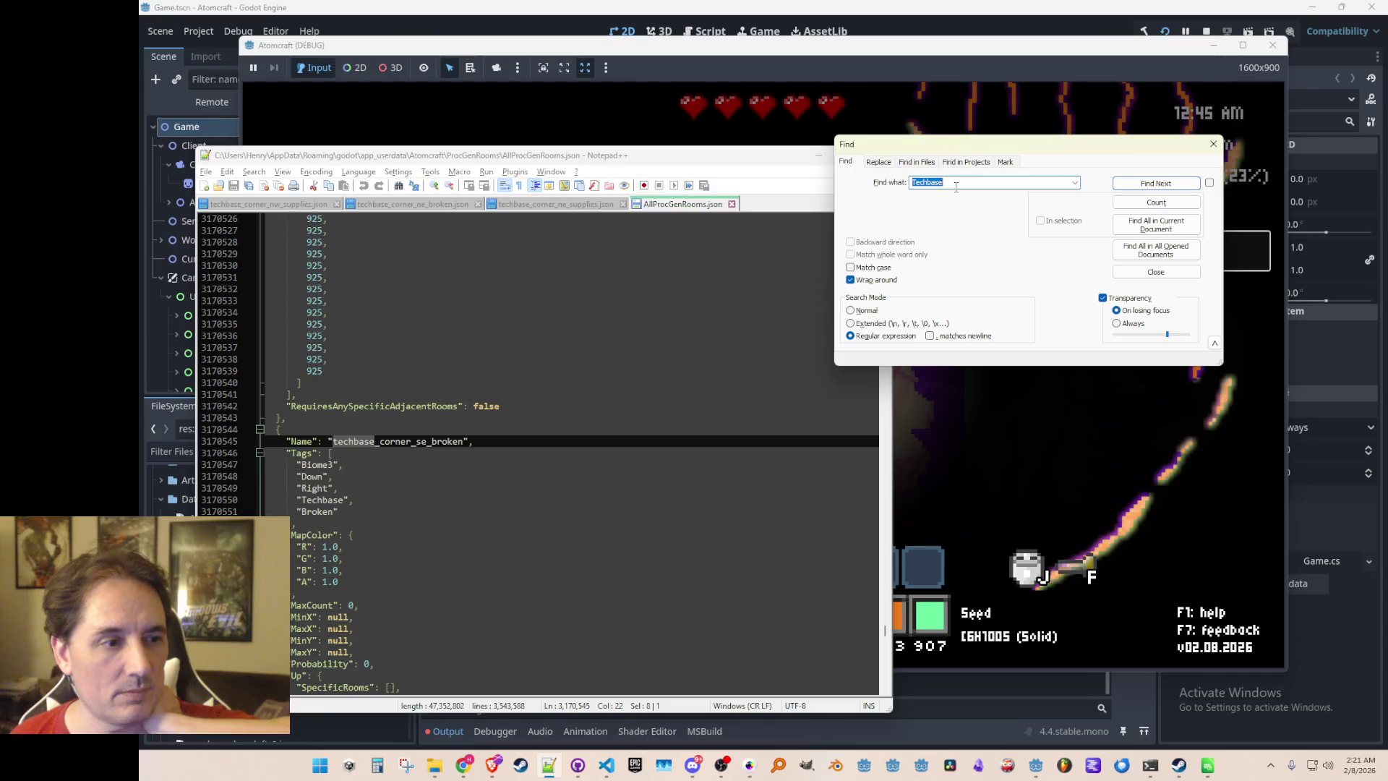
{"action": "key", "text": "Return"}
{"action": "key", "text": "Return"}
{"action": "key", "text": "Return"}
{"action": "key", "text": "Return"}
{"action": "key", "text": "Return"}
{"action": "key", "text": "Return"}
{"action": "key", "text": "Return"}
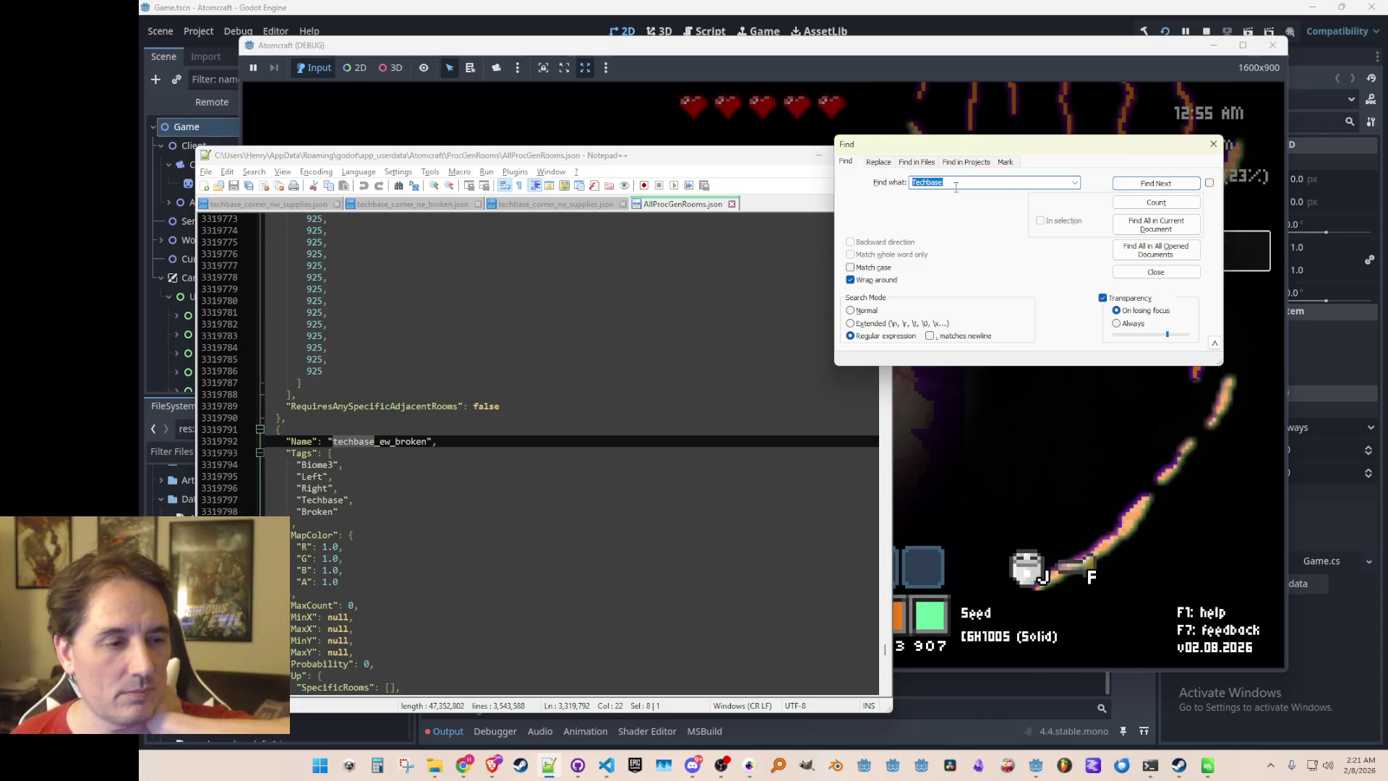
{"action": "key", "text": "Return"}
{"action": "key", "text": "Return"}
{"action": "key", "text": "Return"}
{"action": "key", "text": "Return"}
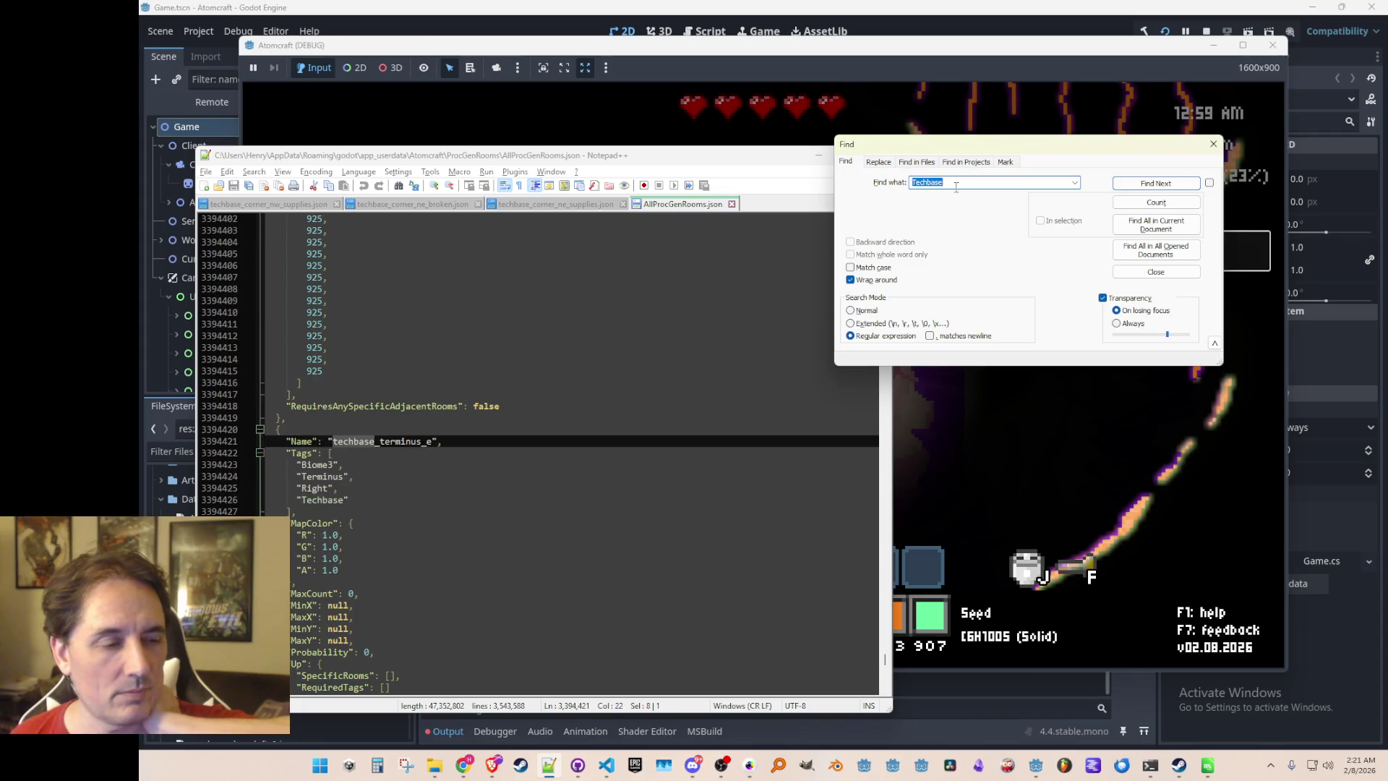
Close the Find dialog, the file and Notepad++, then stop the debug run
{"action": "left_click", "coordinate": [1213, 144]}
{"action": "left_click", "coordinate": [731, 204]}
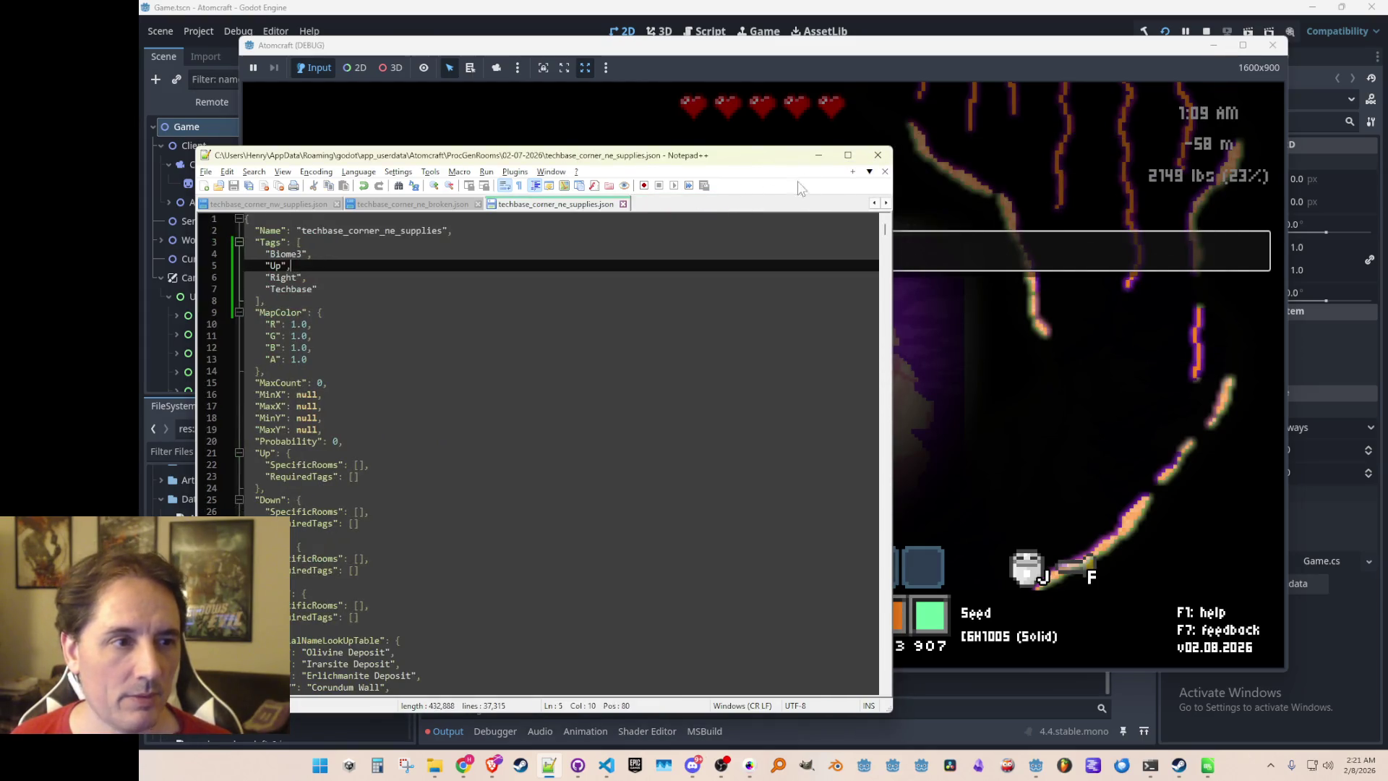
{"action": "left_click", "coordinate": [878, 155]}
{"action": "left_click", "coordinate": [1207, 31]}
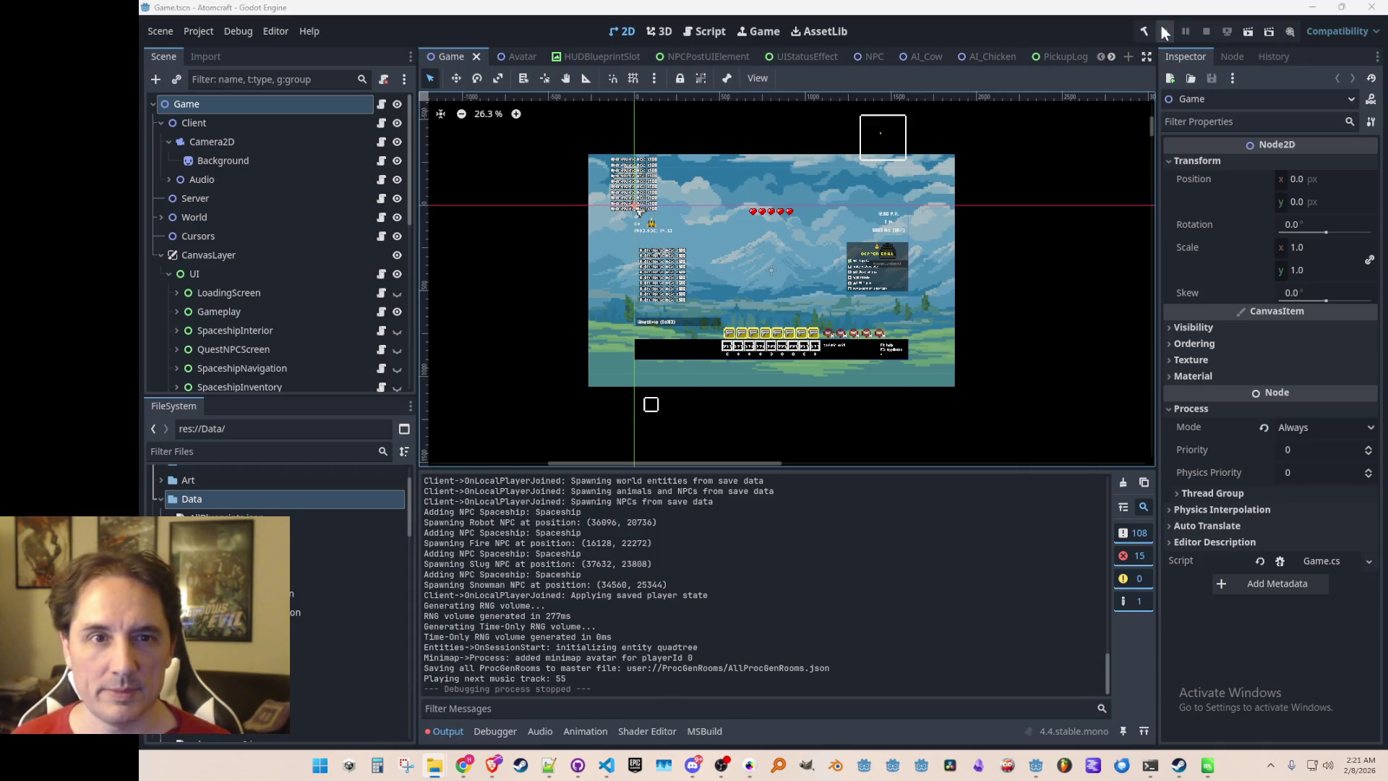
Launch a debug run with F5, pick a profile, and load the Enchanted Vista world
{"action": "key", "text": "F5"}
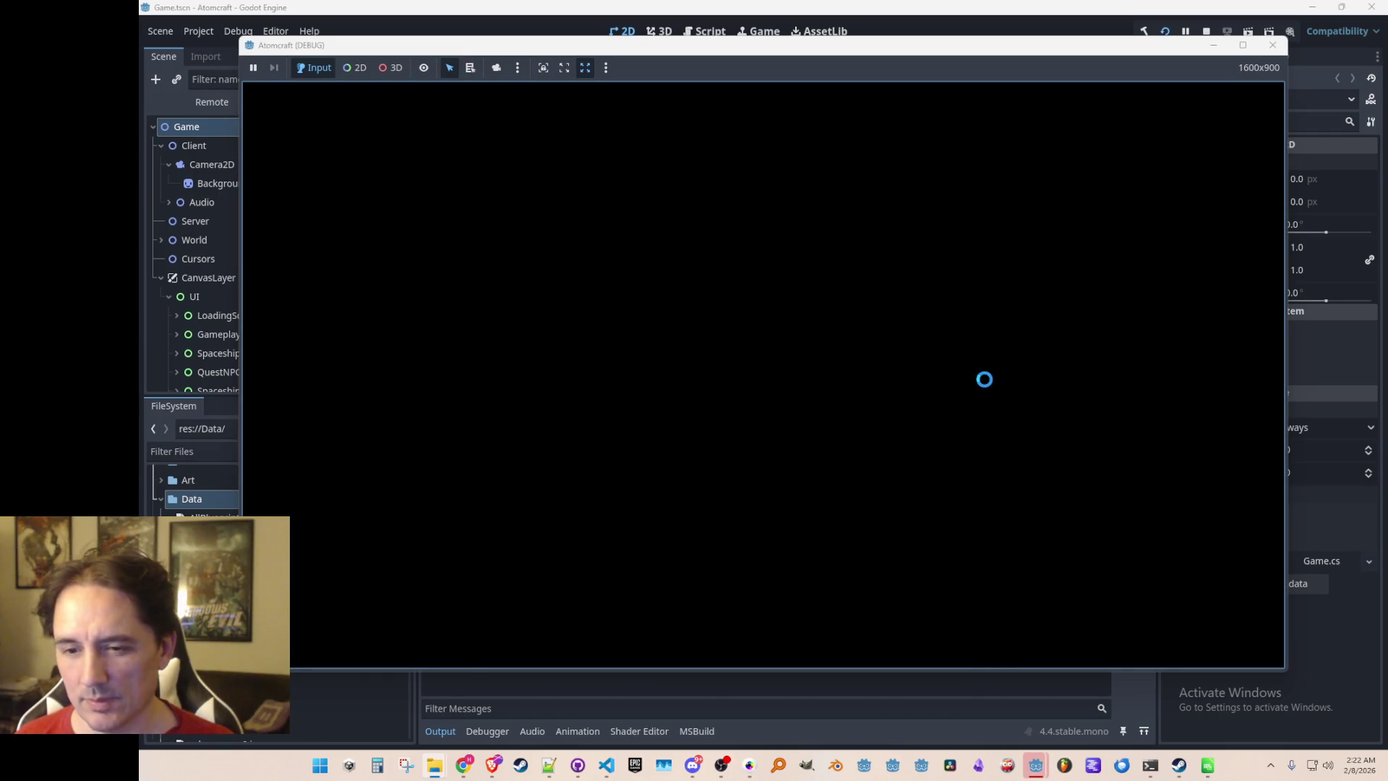
{"action": "left_click", "coordinate": [852, 391]}
{"action": "scroll", "coordinate": [752, 383], "scroll_direction": "down", "scroll_amount": 3}
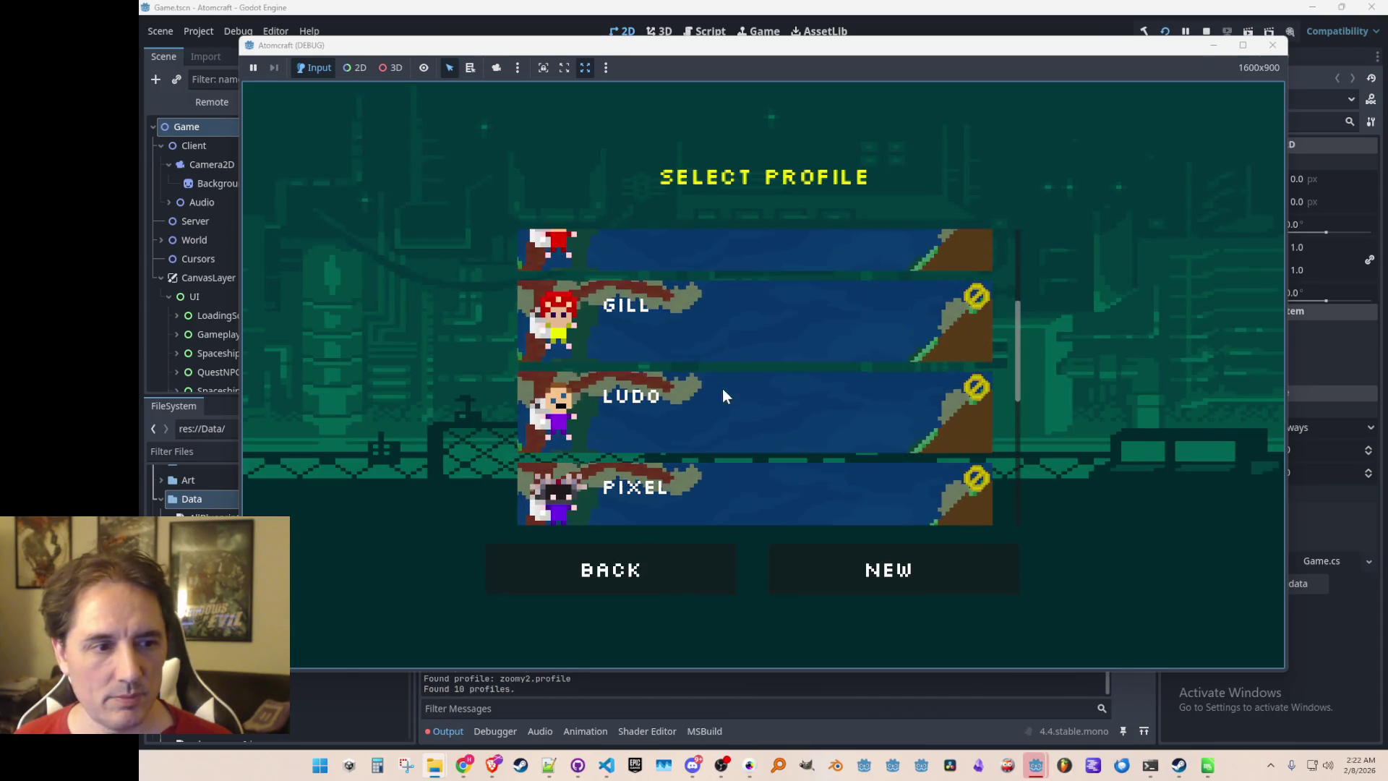
{"action": "left_click", "coordinate": [730, 396]}
{"action": "left_click", "coordinate": [808, 295]}
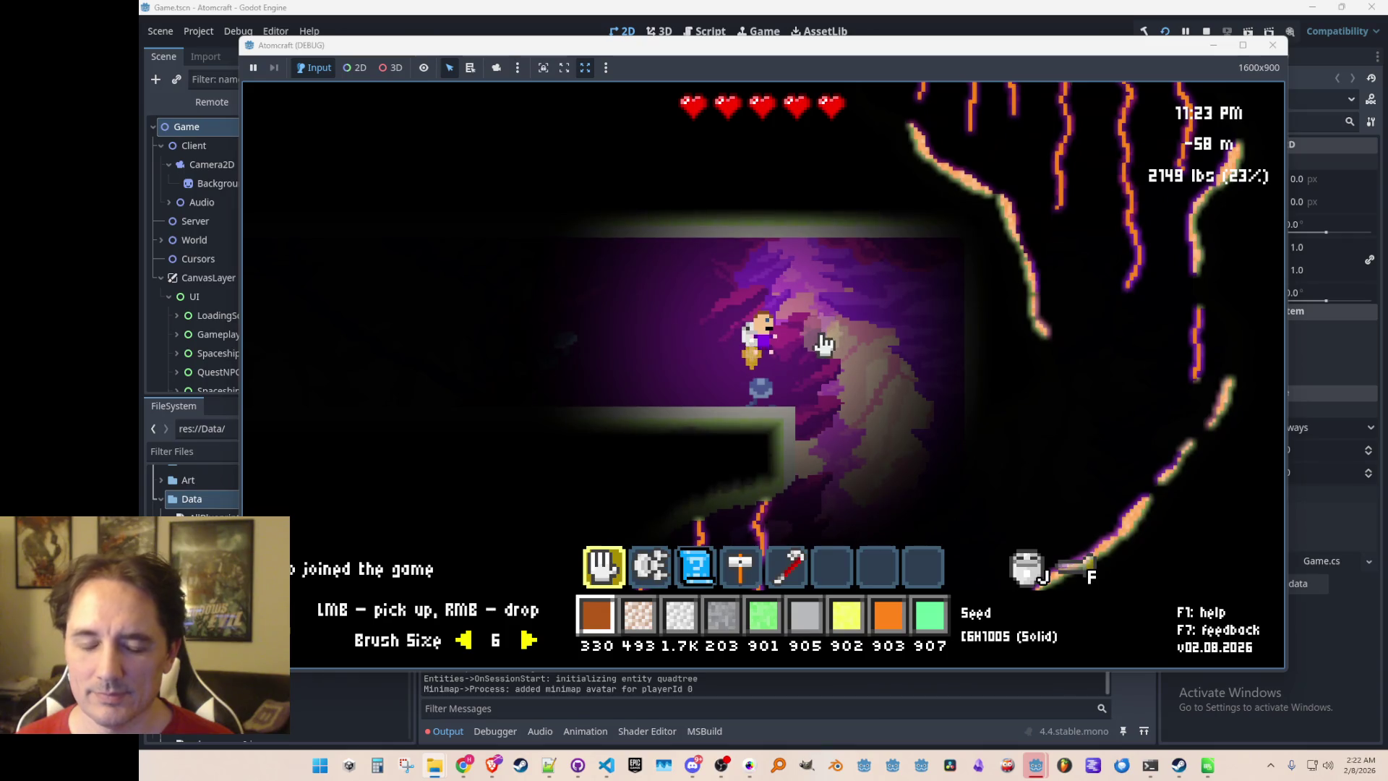
Run export_all_materials and export_all_reactions in the console, stop the game, and select AllMaterials.json
{"action": "key", "text": "Return"}
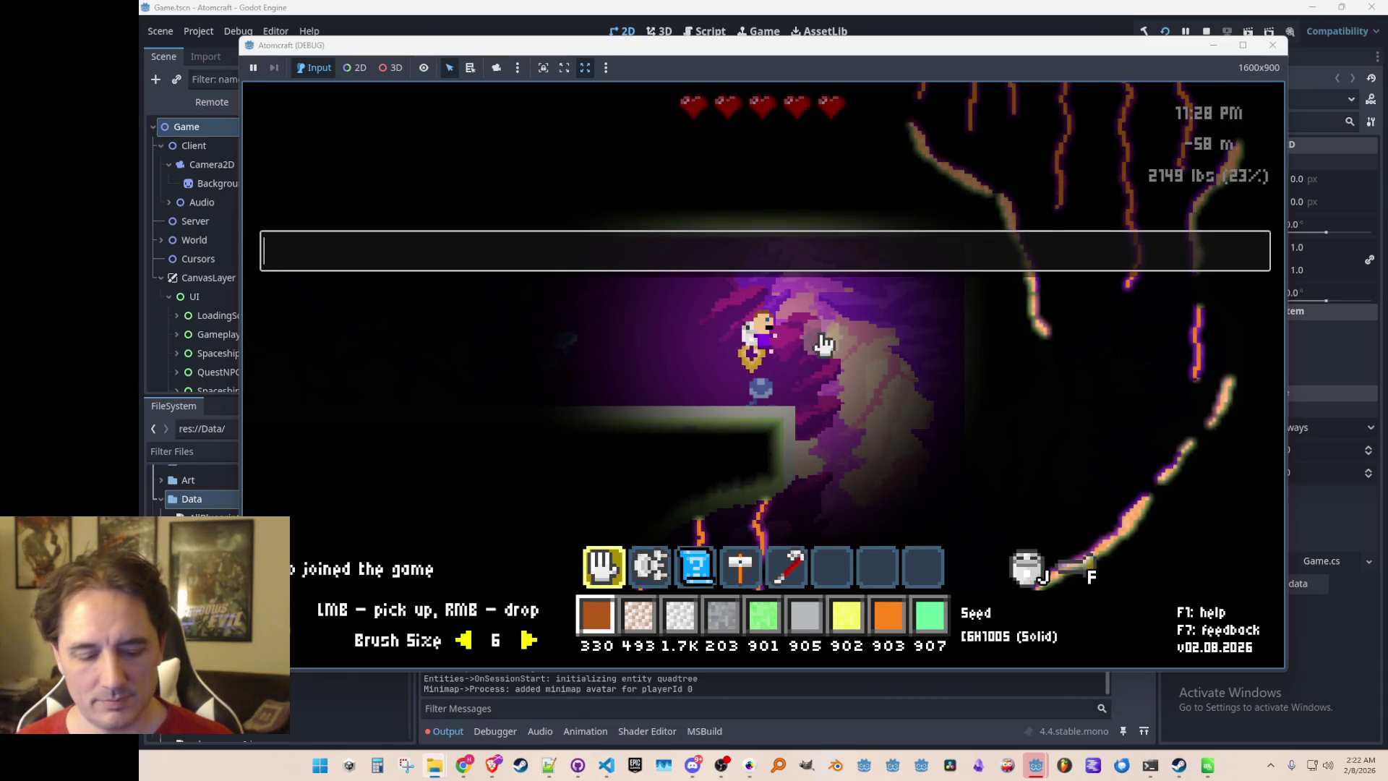
{"action": "key", "text": "Return"}
{"action": "key", "text": "Return"}
{"action": "type", "text": "export_all_materials"}
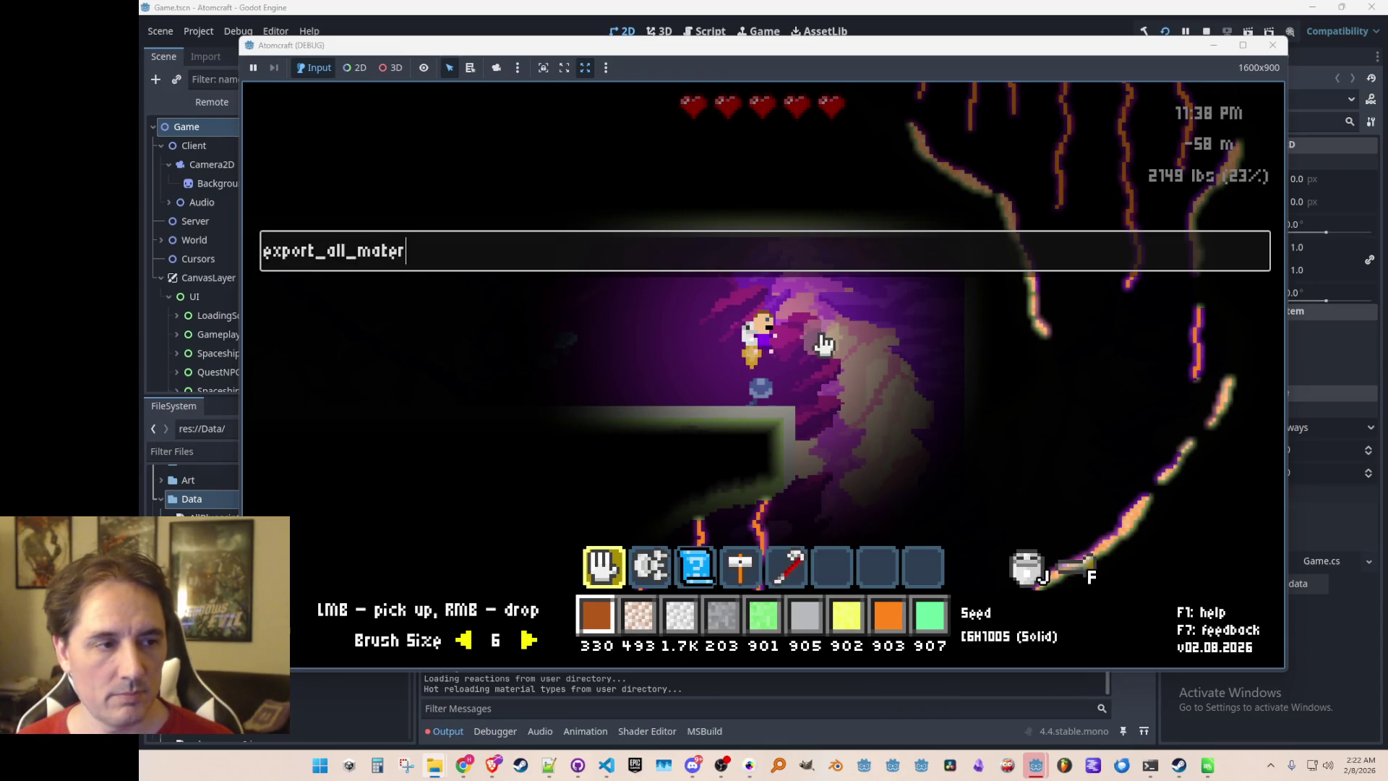
{"action": "key", "text": "Return"}
{"action": "type", "text": "export_al"}
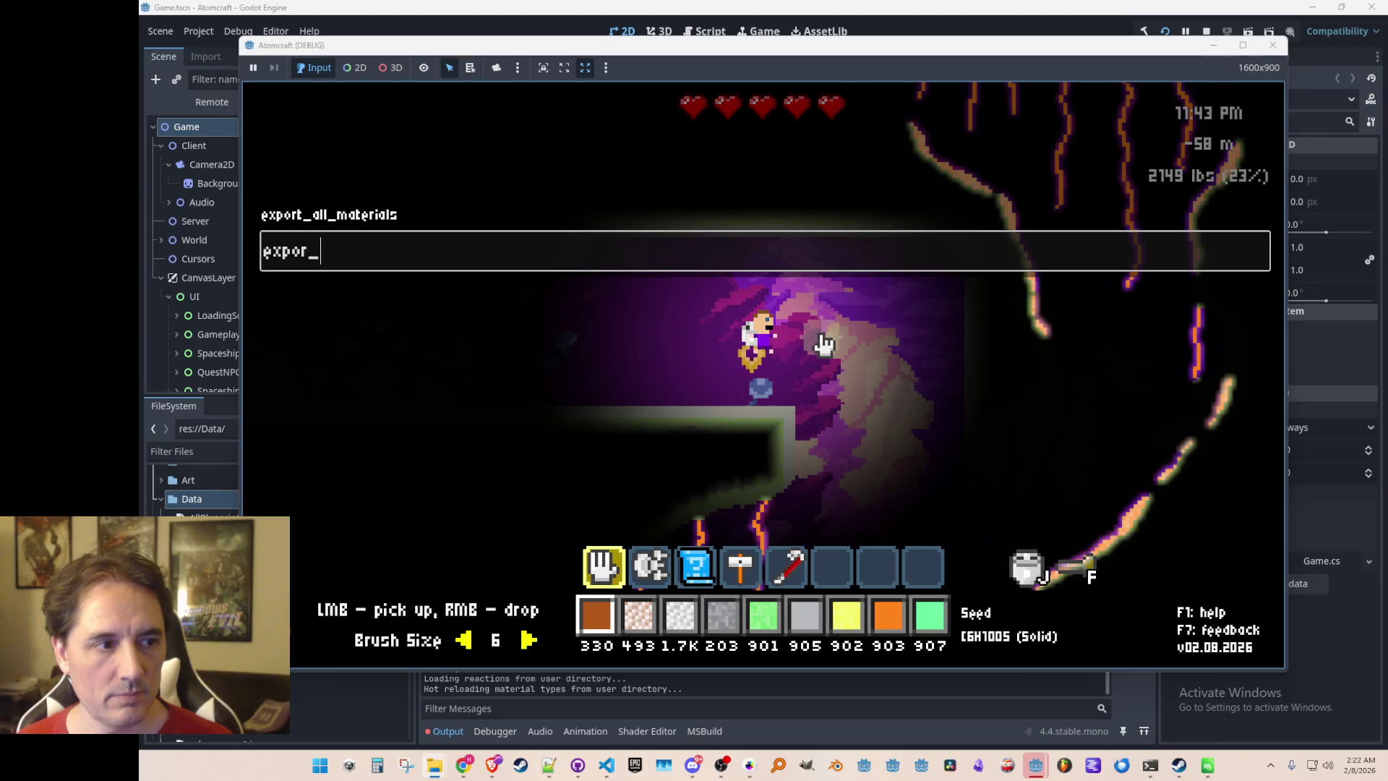
{"action": "type", "text": "l_r"}
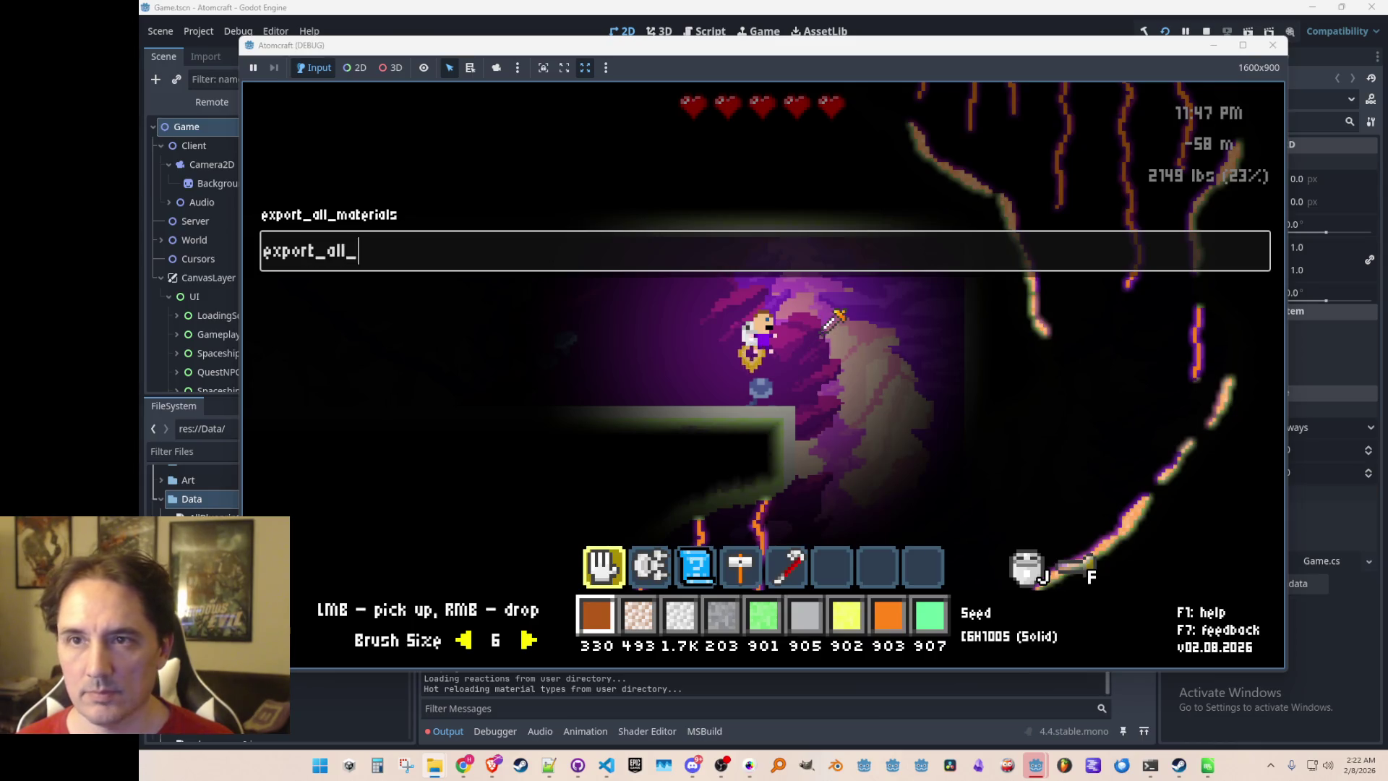
{"action": "type", "text": "eactions"}
{"action": "key", "text": "Return"}
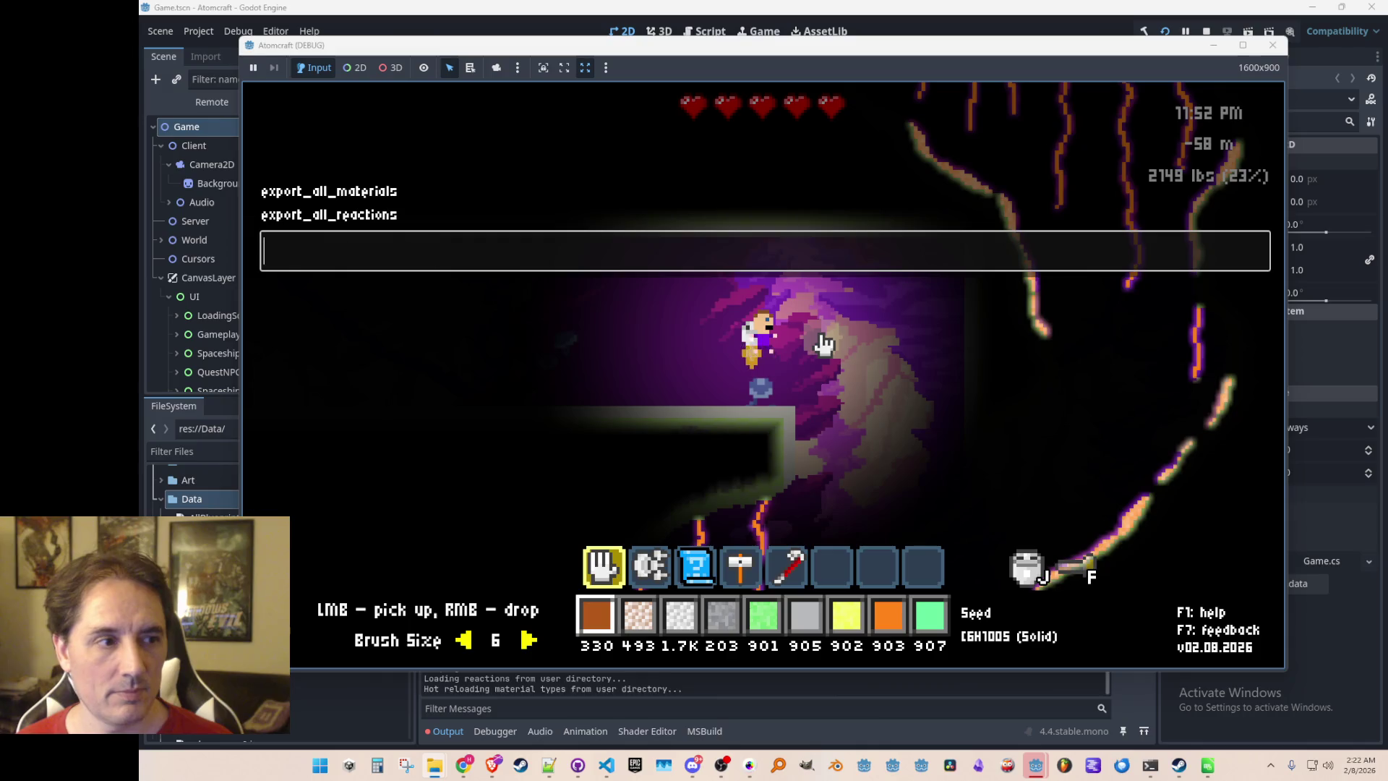
{"action": "key", "text": "Escape"}
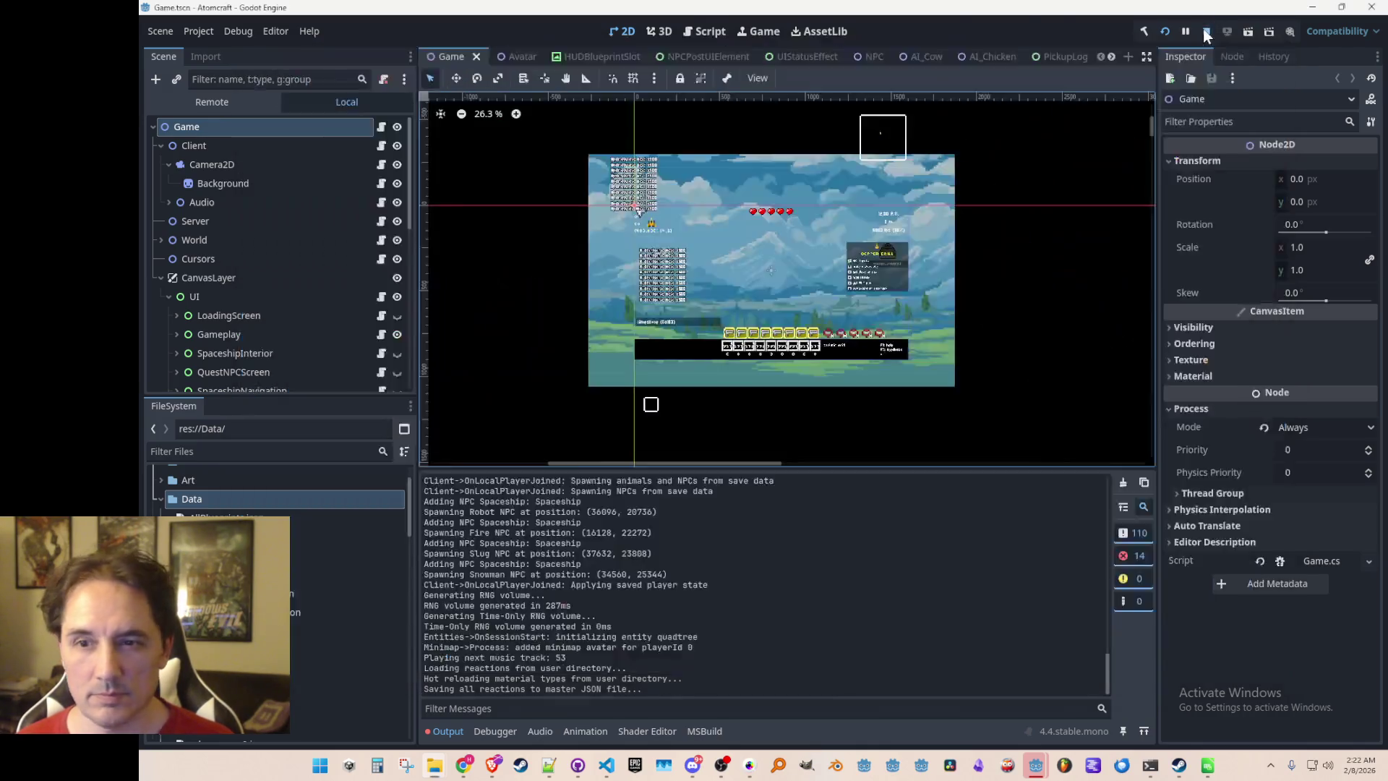
{"action": "key", "text": "F8"}
{"action": "left_click", "coordinate": [325, 535]}
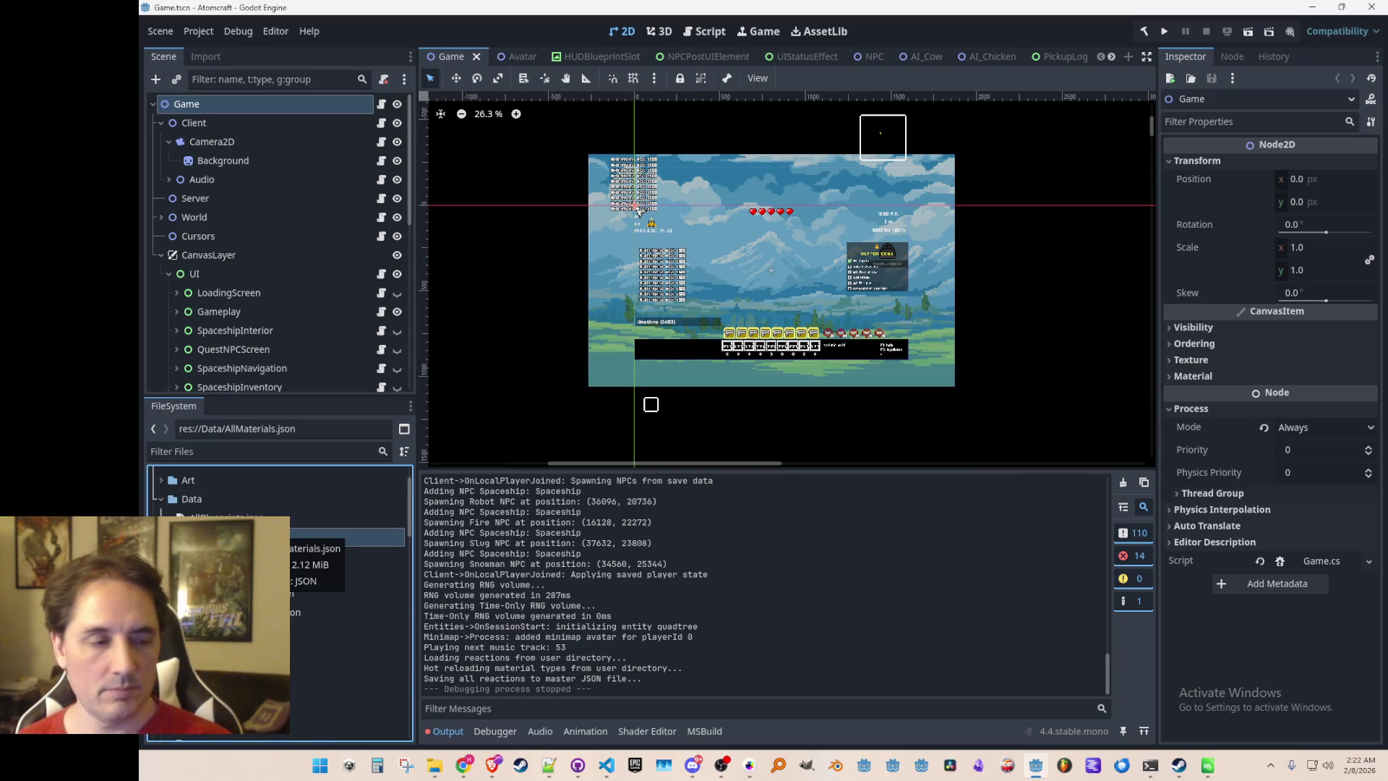
Open AllReactions.json from the Data folder in Notepad++ through its FileSystem context menu
{"action": "key", "text": "Delete"}
{"action": "key", "text": "Return"}
{"action": "key", "text": "Delete"}
{"action": "key", "text": "Return"}
{"action": "left_click", "coordinate": [217, 499]}
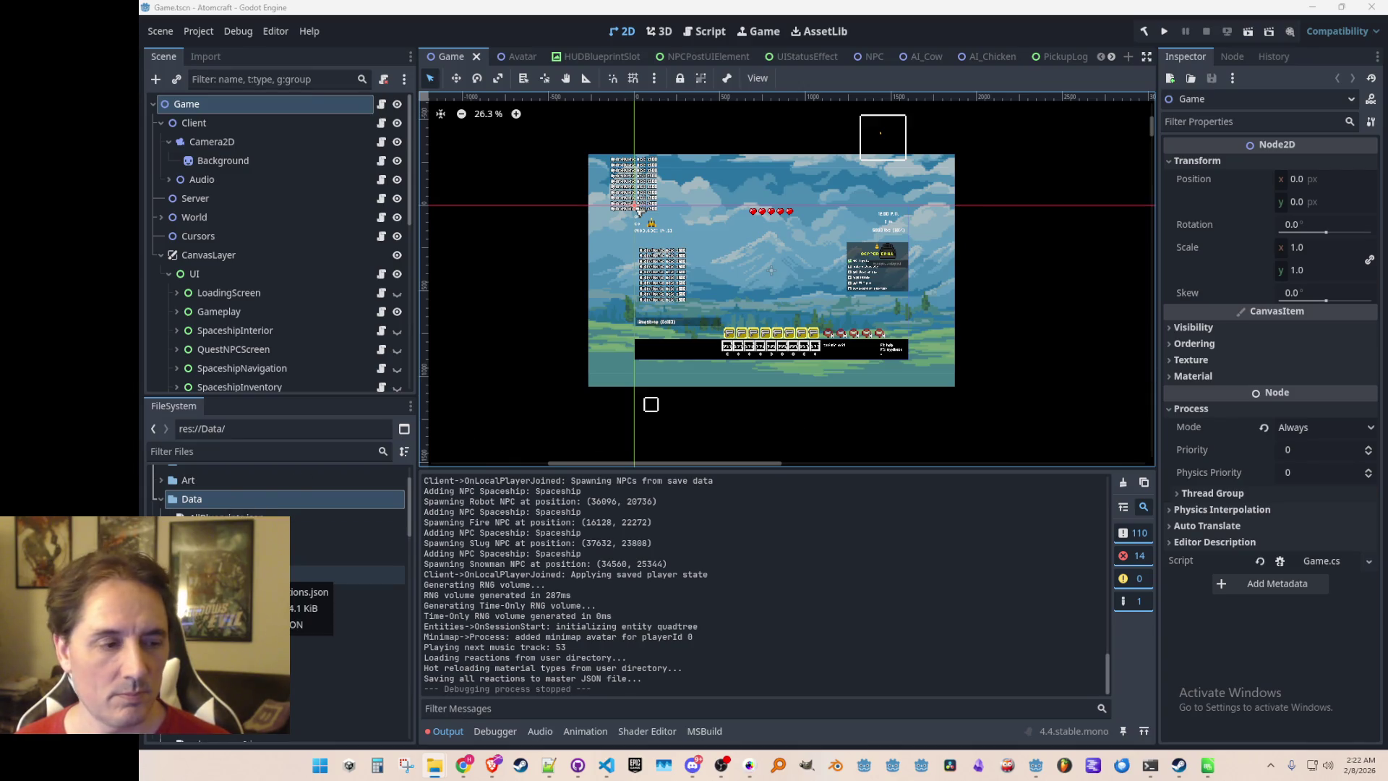
{"action": "right_click", "coordinate": [252, 575]}
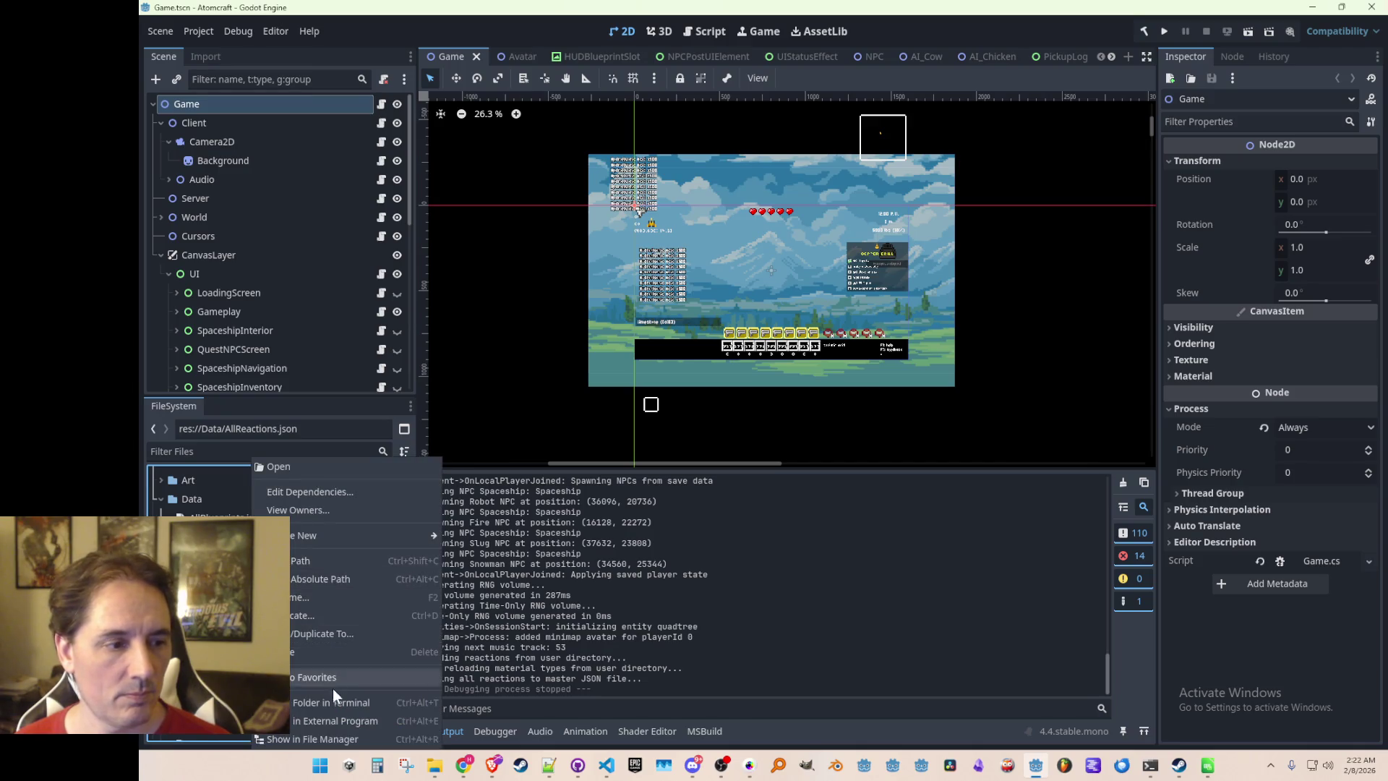
{"action": "left_click", "coordinate": [345, 723]}
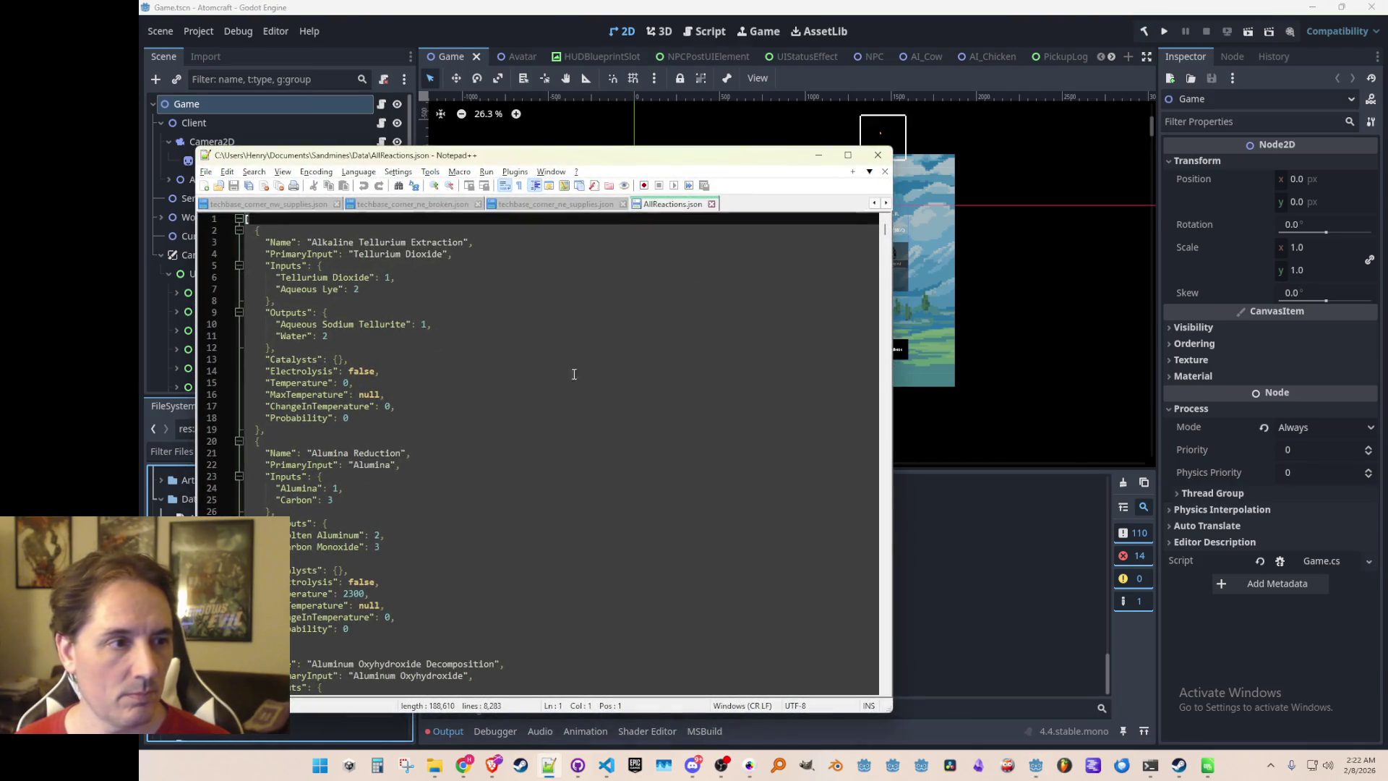
Scroll through AllReactions.json, close its tab and minimize Notepad++
{"action": "left_click_drag", "start_coordinate": [886, 232], "coordinate": [866, 669]}
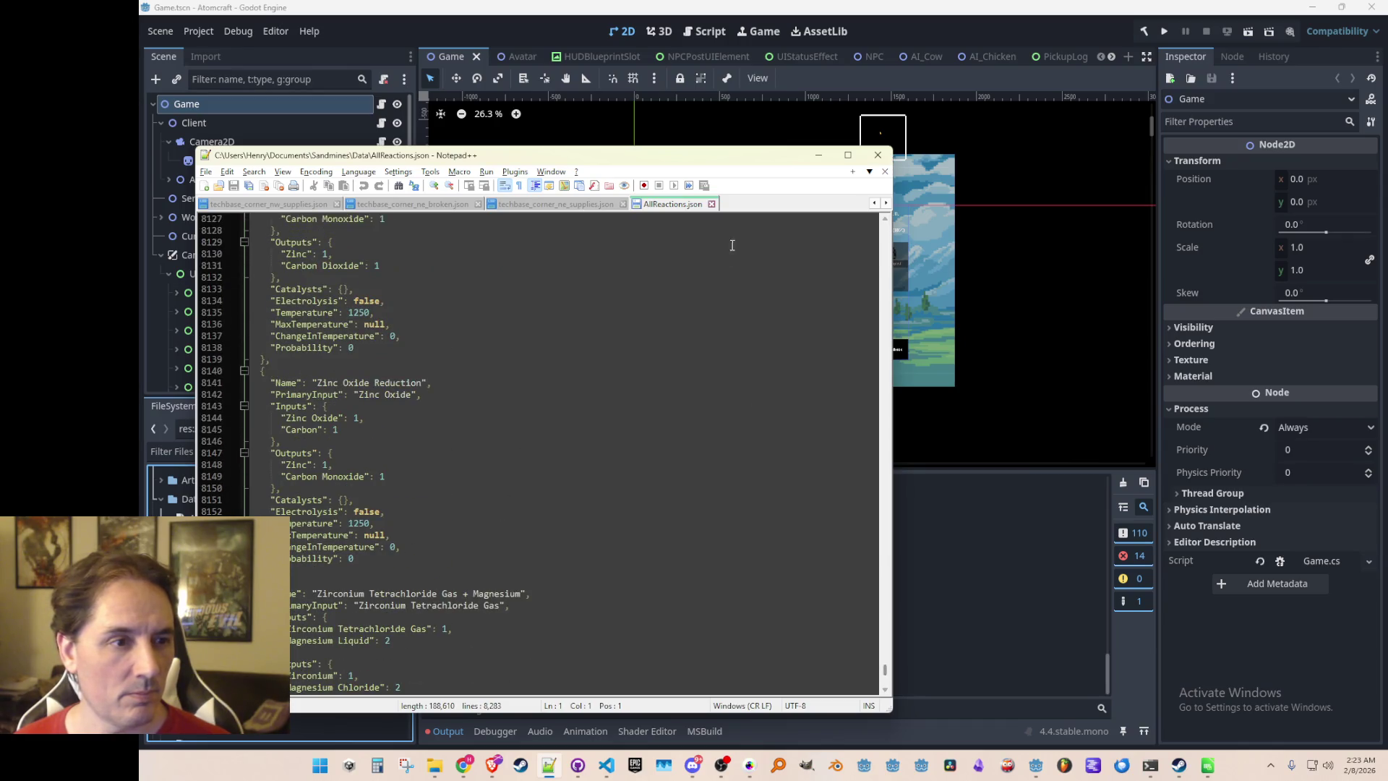
{"action": "left_click", "coordinate": [711, 203]}
{"action": "left_click", "coordinate": [819, 155]}
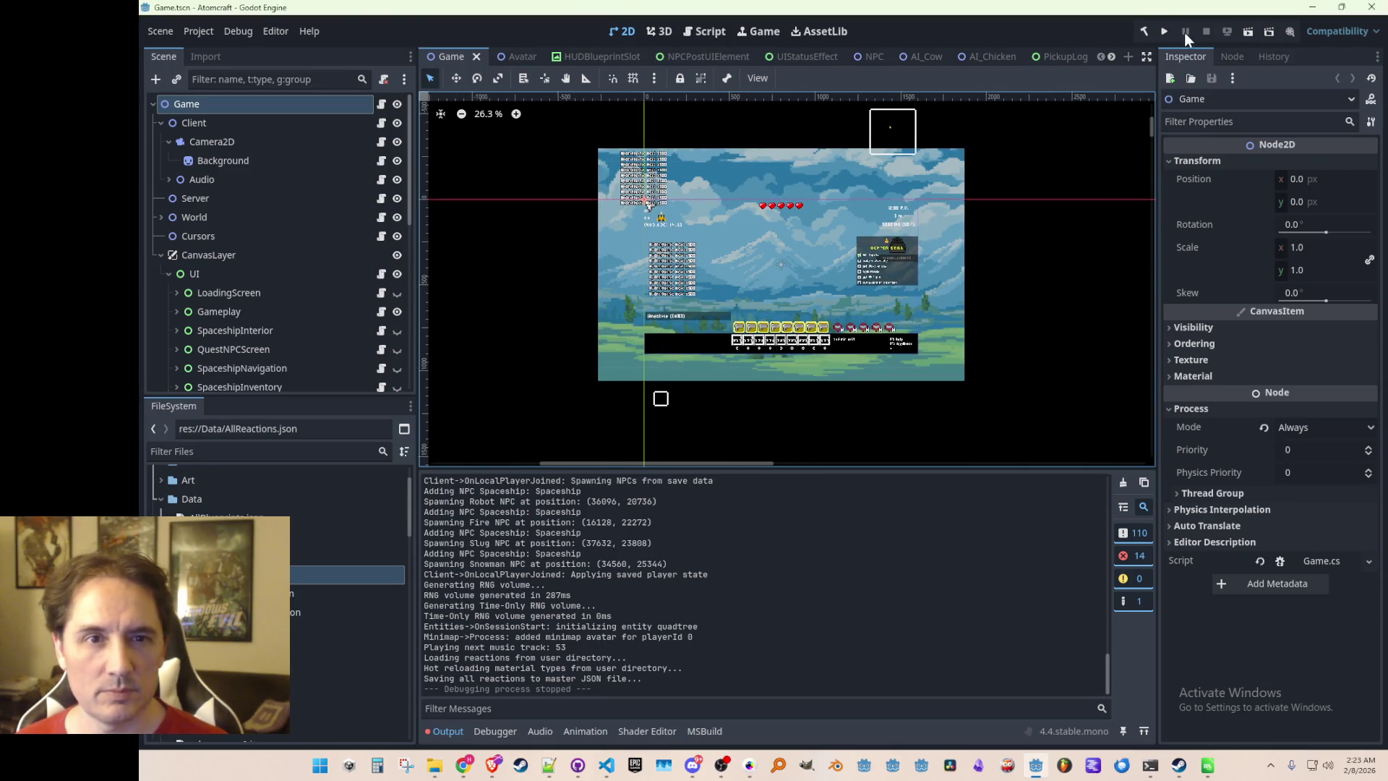
Launch a fresh Atomcraft debug run from the Run Project button
{"action": "left_click", "coordinate": [1168, 30]}
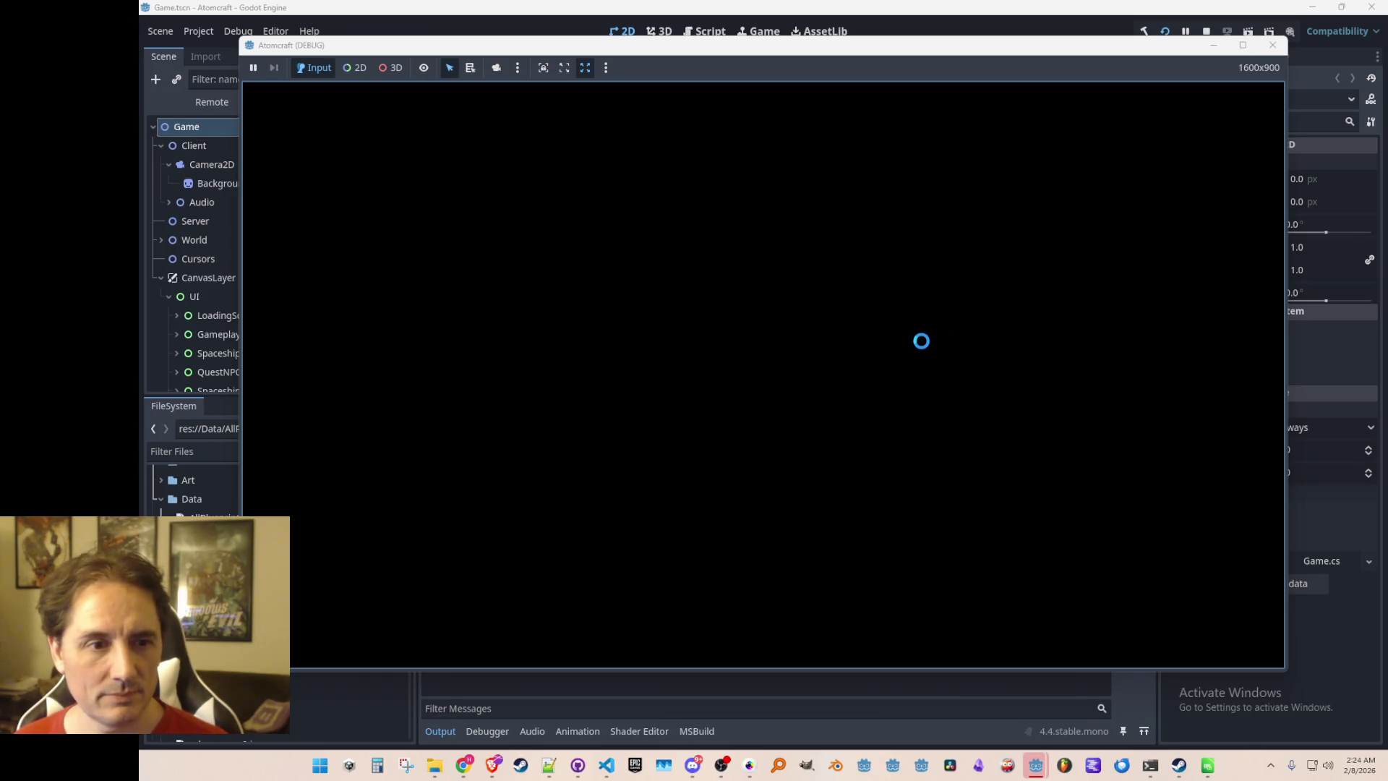
Choose a profile, create the world 'Echoing Odyssey' and load into it
{"action": "left_click", "coordinate": [802, 396]}
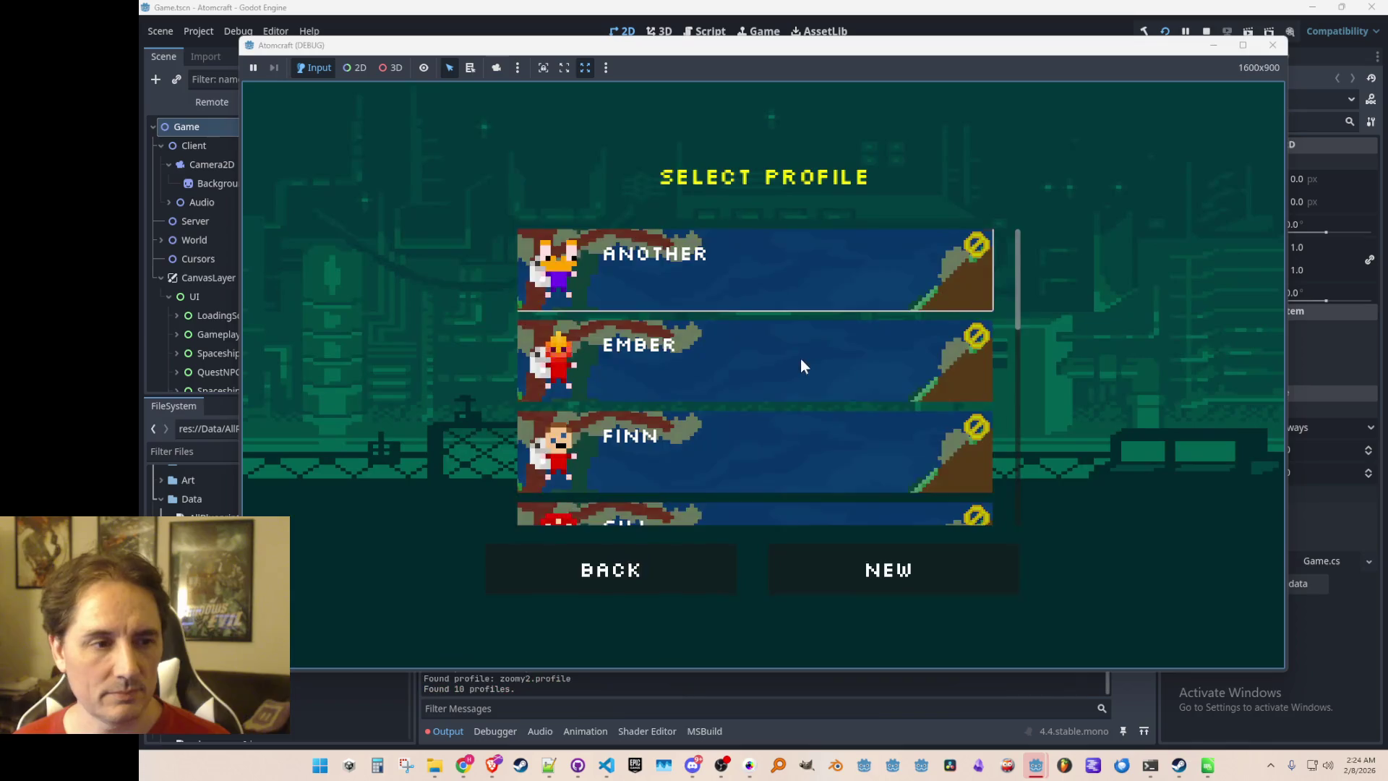
{"action": "scroll", "coordinate": [774, 383], "scroll_direction": "down", "scroll_amount": 3}
{"action": "left_click", "coordinate": [753, 380]}
{"action": "left_click", "coordinate": [876, 573]}
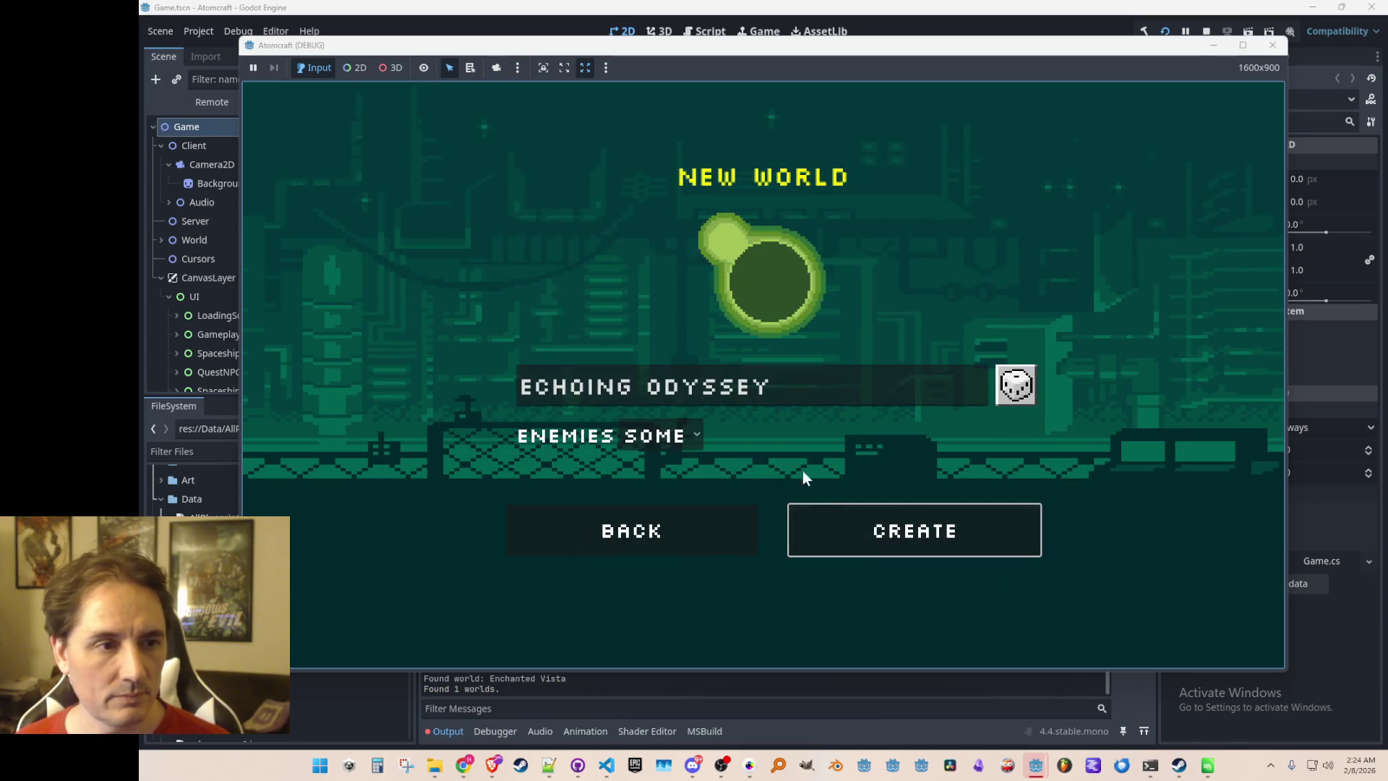
{"action": "left_click", "coordinate": [922, 530]}
{"action": "left_click", "coordinate": [797, 261]}
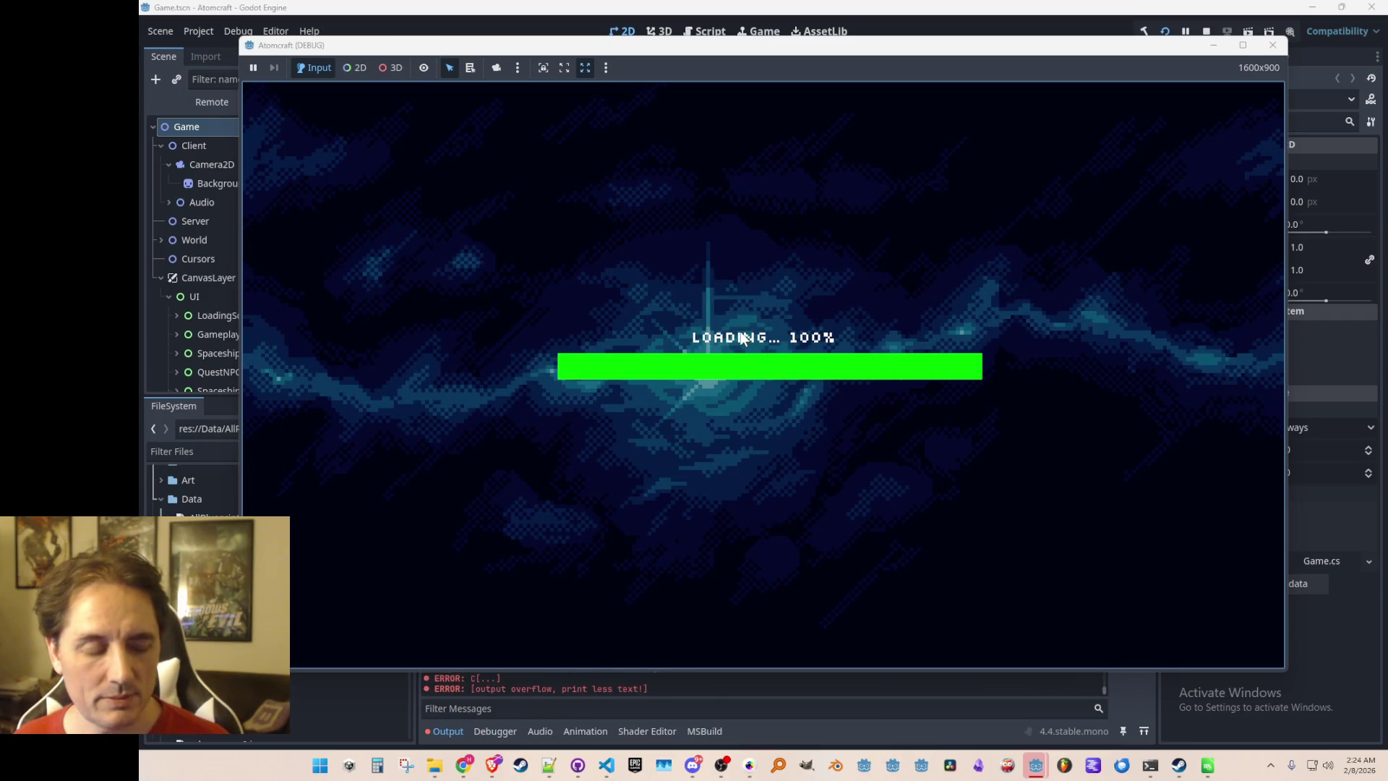
{"action": "key", "text": "F2"}
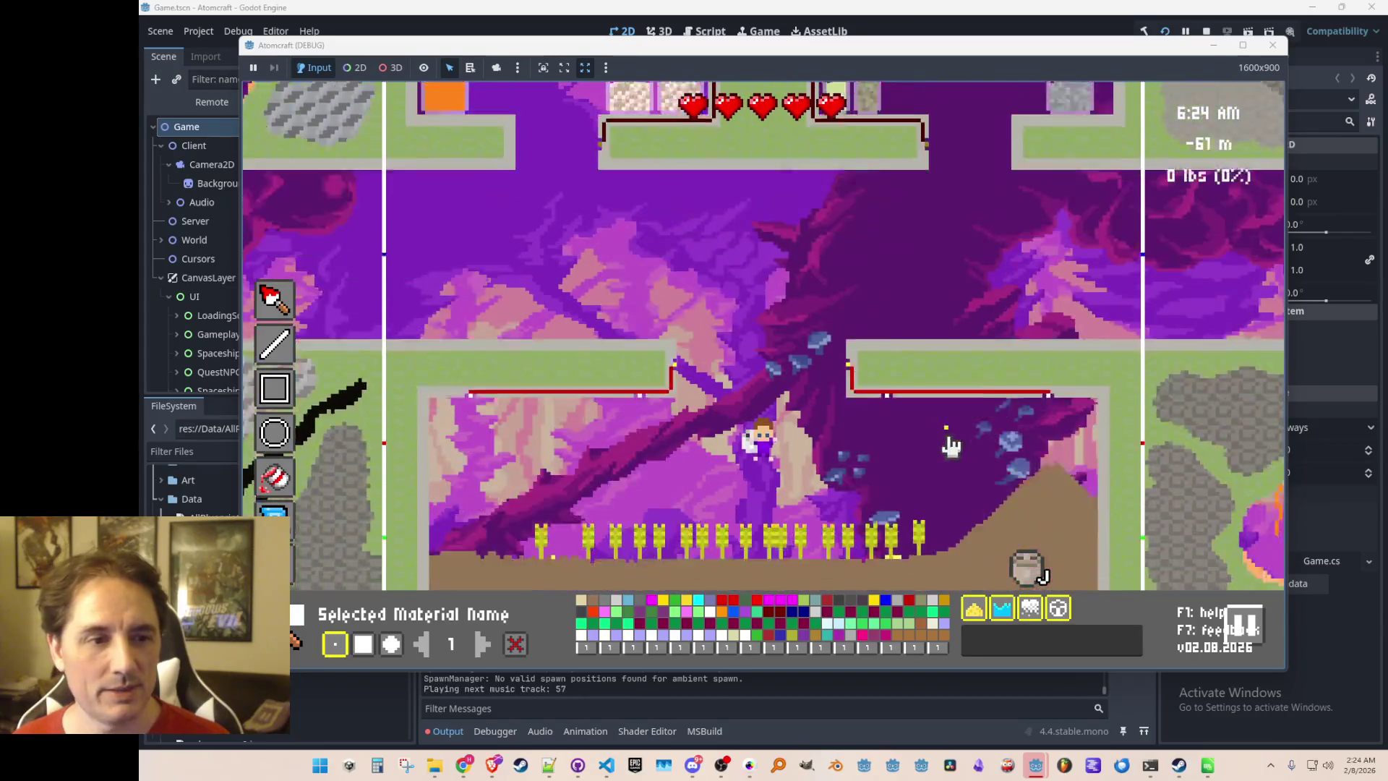
Walk the character right and up, then left across the generated surface terrain
{"action": "key", "text": "d"}
{"action": "key", "text": "w"}
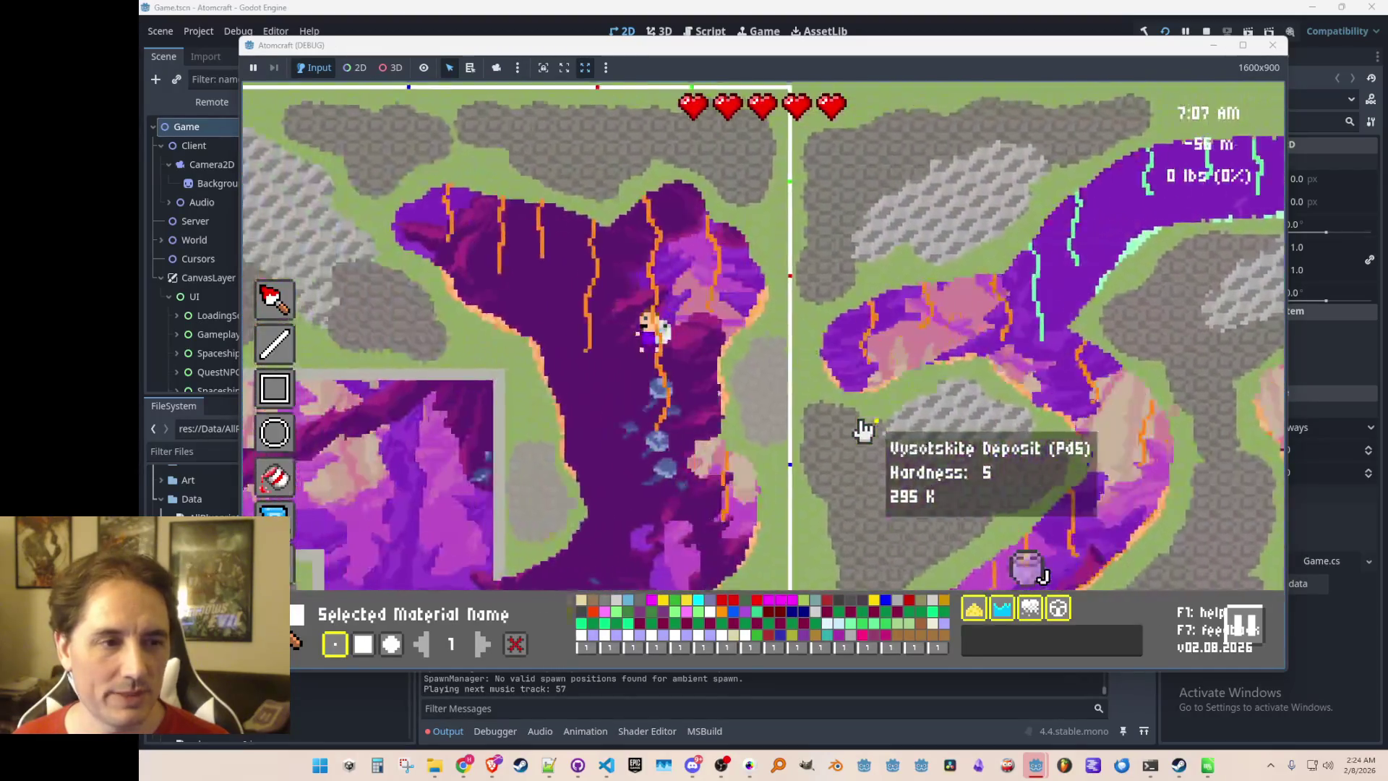
{"action": "key", "text": "a"}
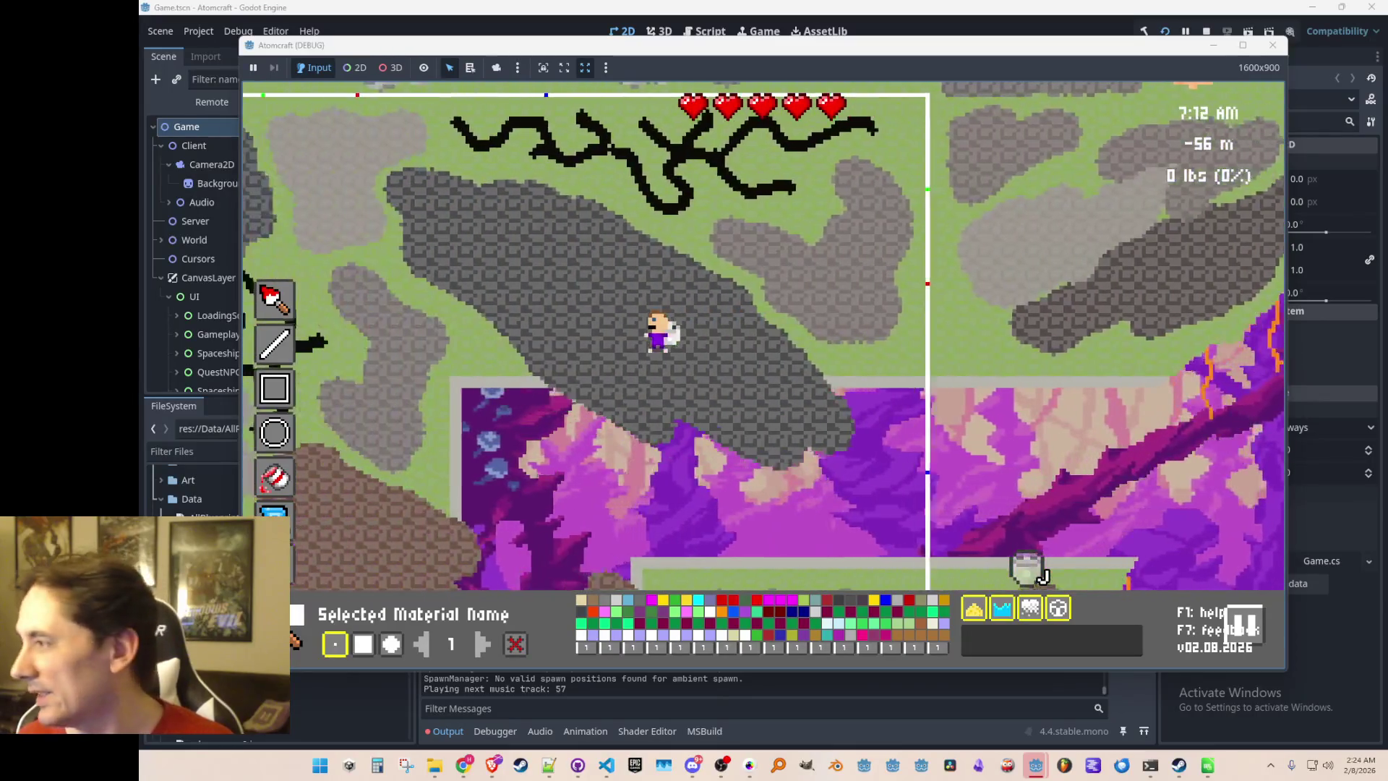
{"action": "key", "text": "a"}
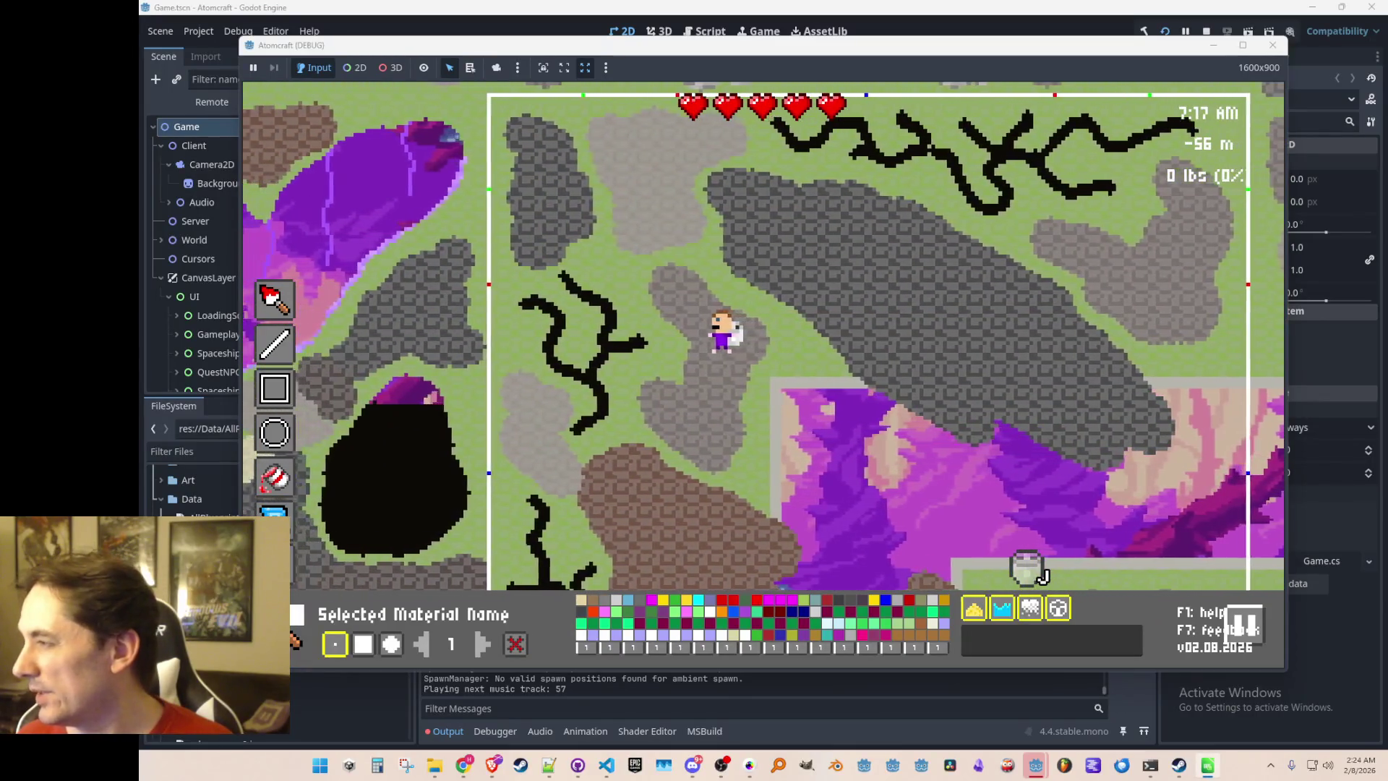
{"action": "key", "text": "a"}
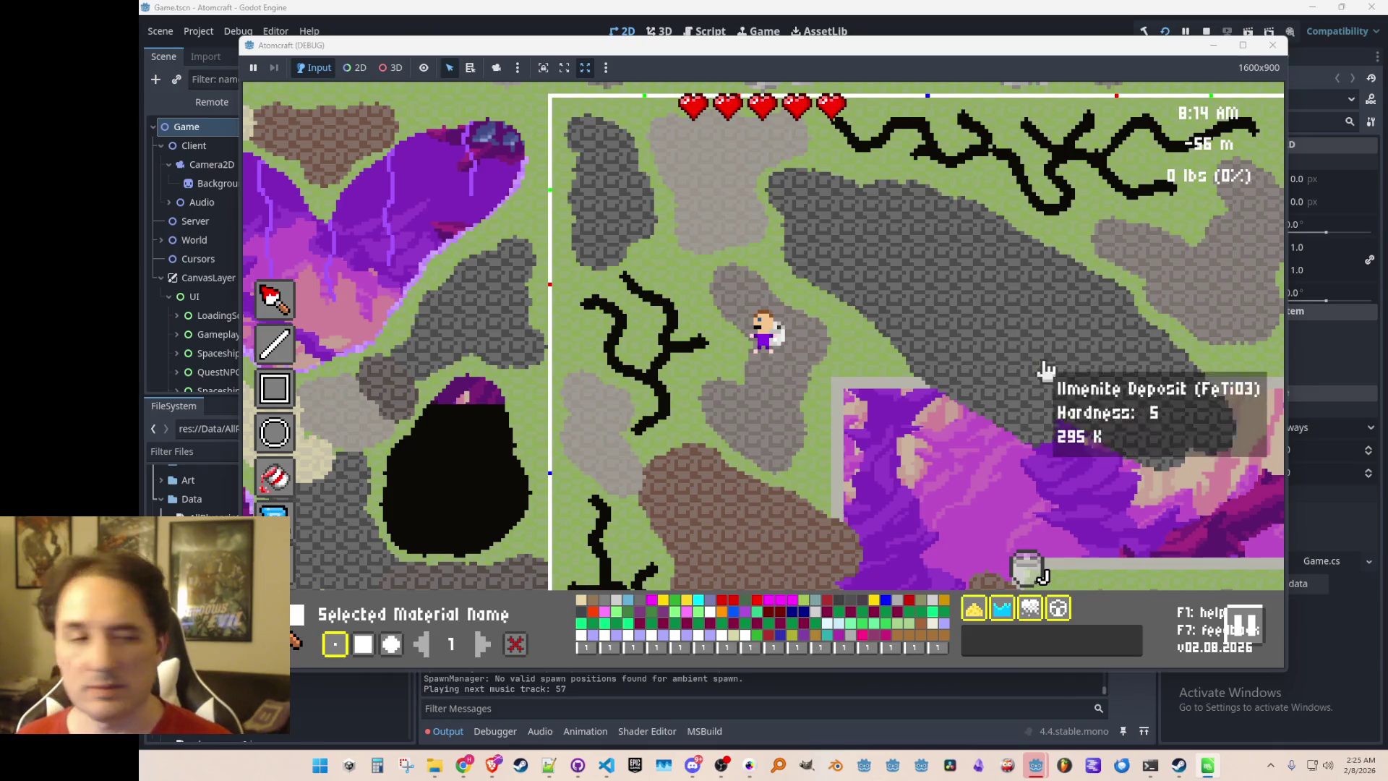
{"action": "key", "text": "Tab"}
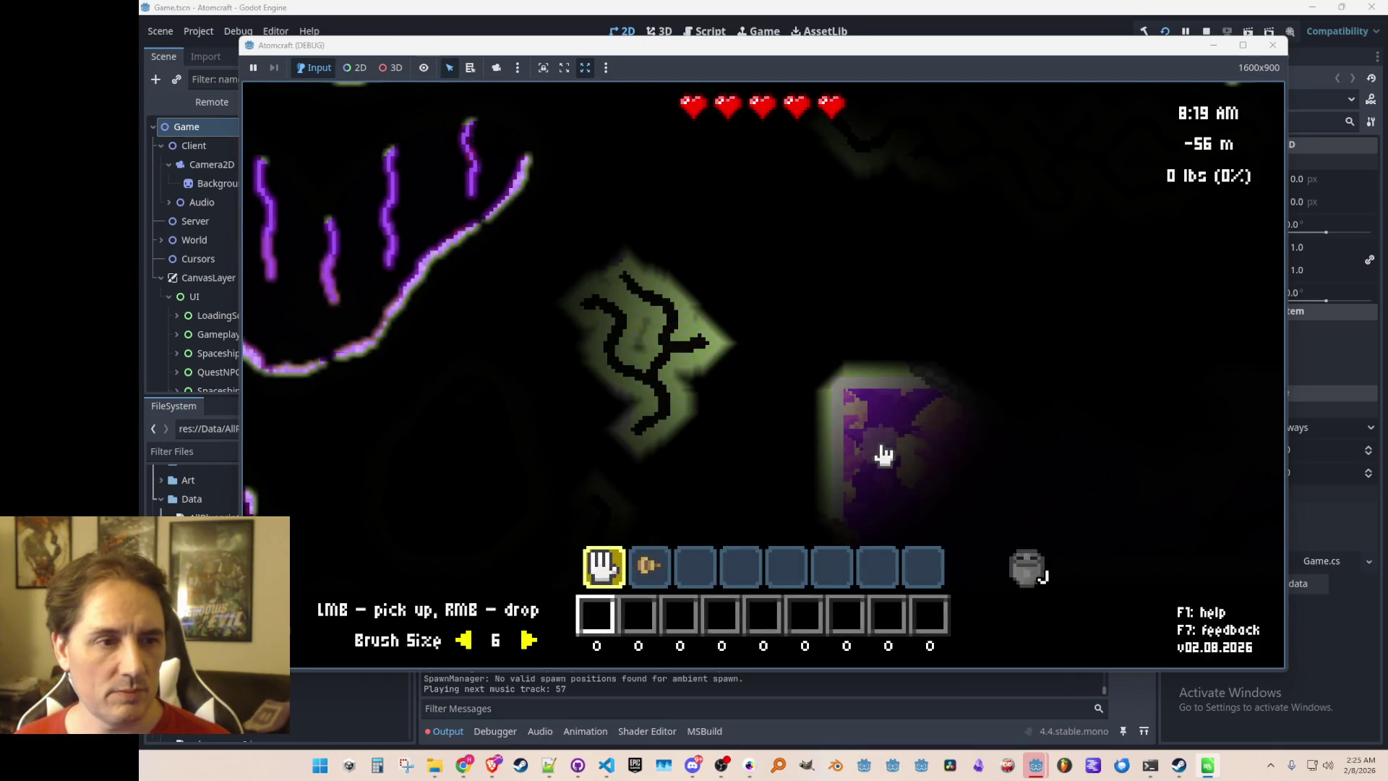
Toggle into material-editing mode with Tab
{"action": "key", "text": "Tab"}
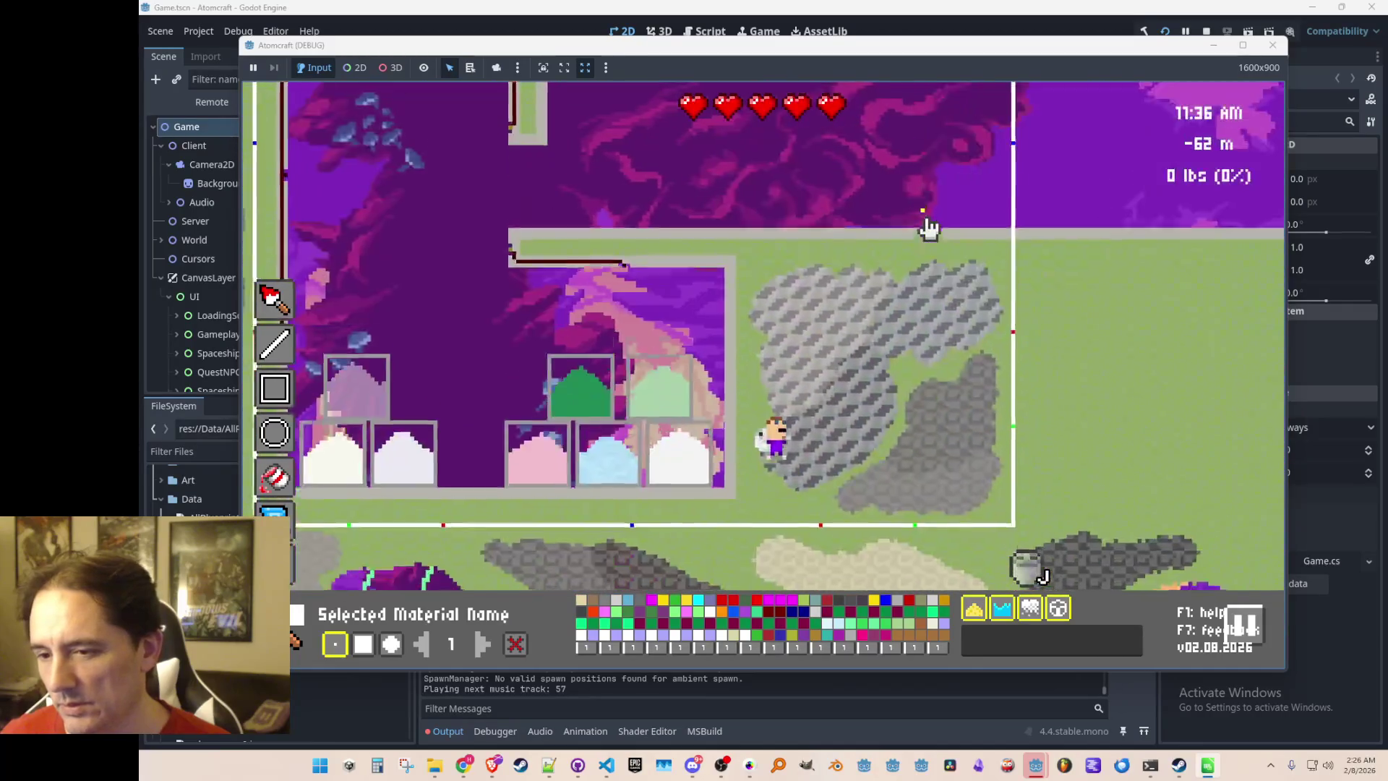
Fly the character up to open sky, return to play mode, and stop the debug run
{"action": "key", "text": "w"}
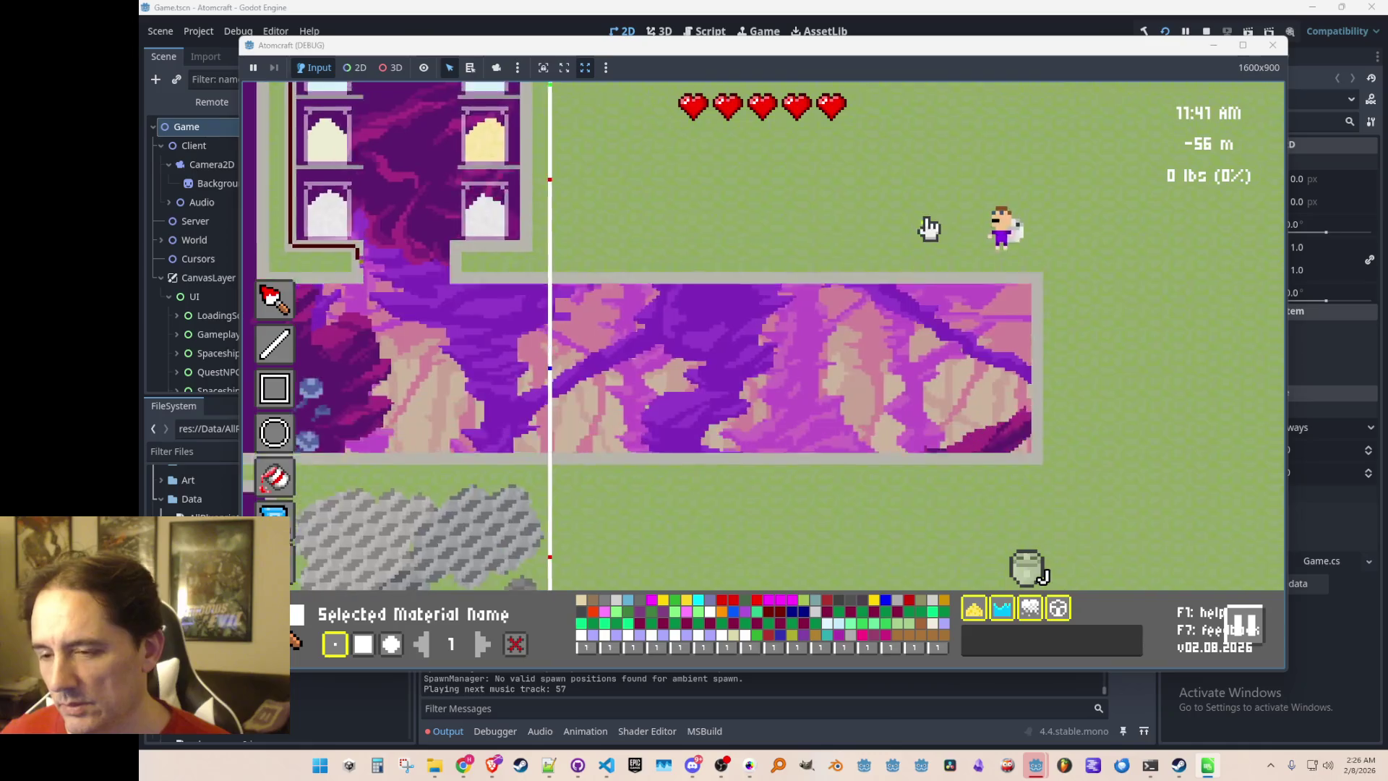
{"action": "key", "text": "w"}
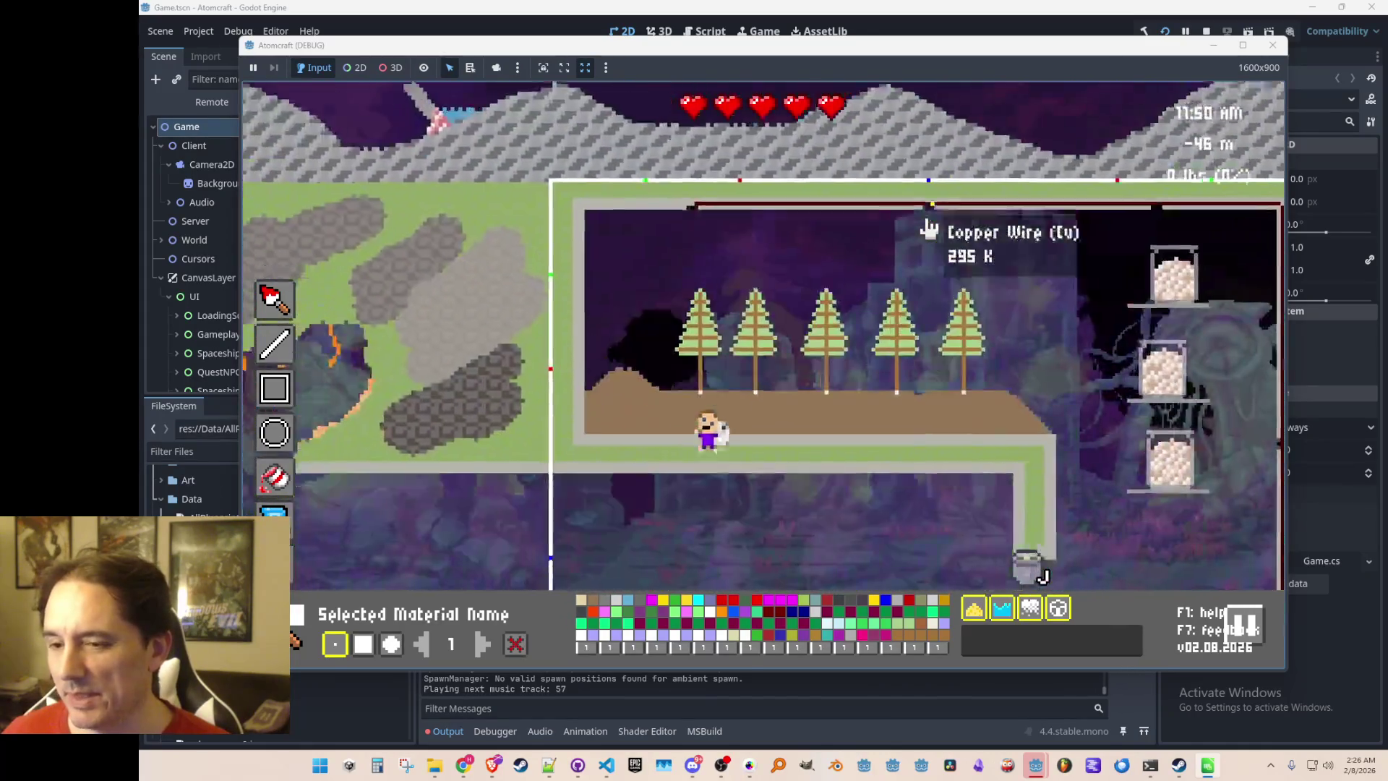
{"action": "key", "text": "w"}
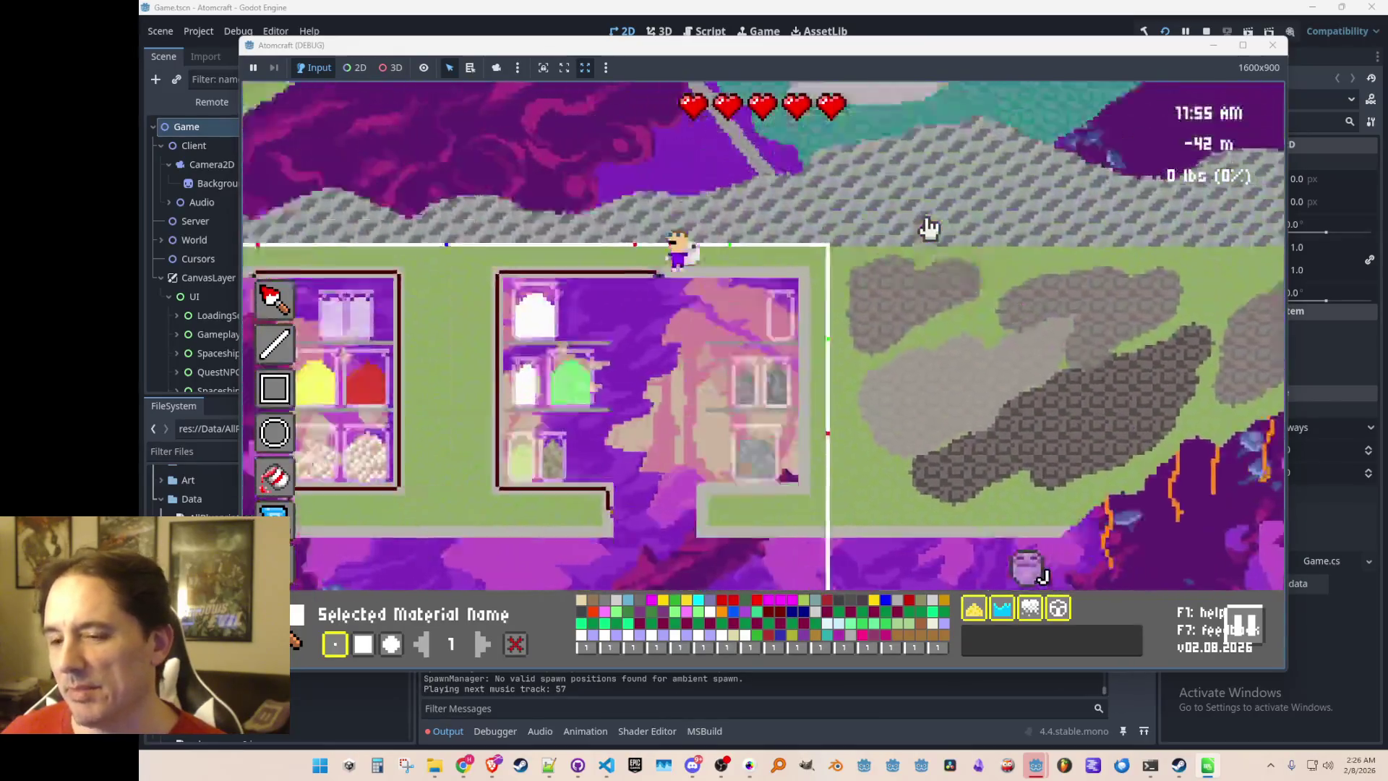
{"action": "key", "text": "w"}
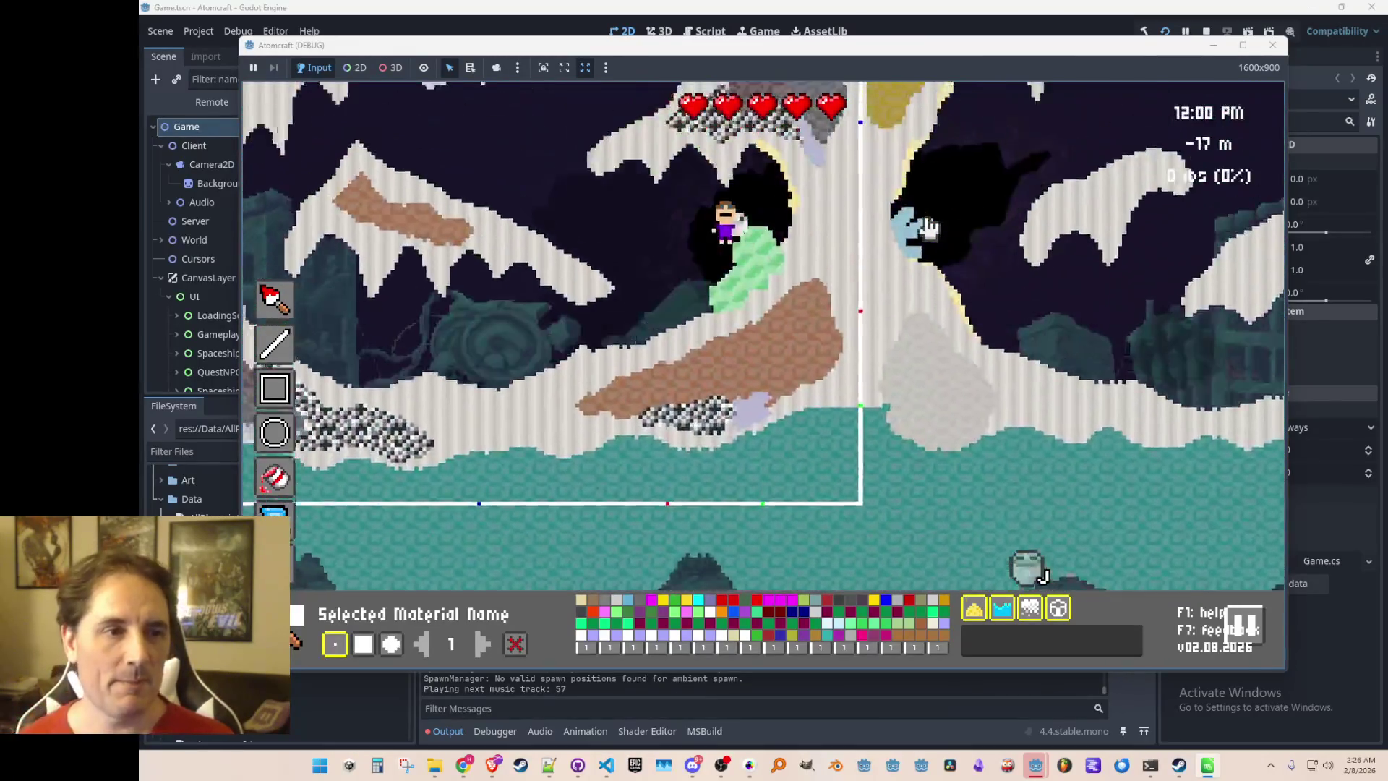
{"action": "key", "text": "w"}
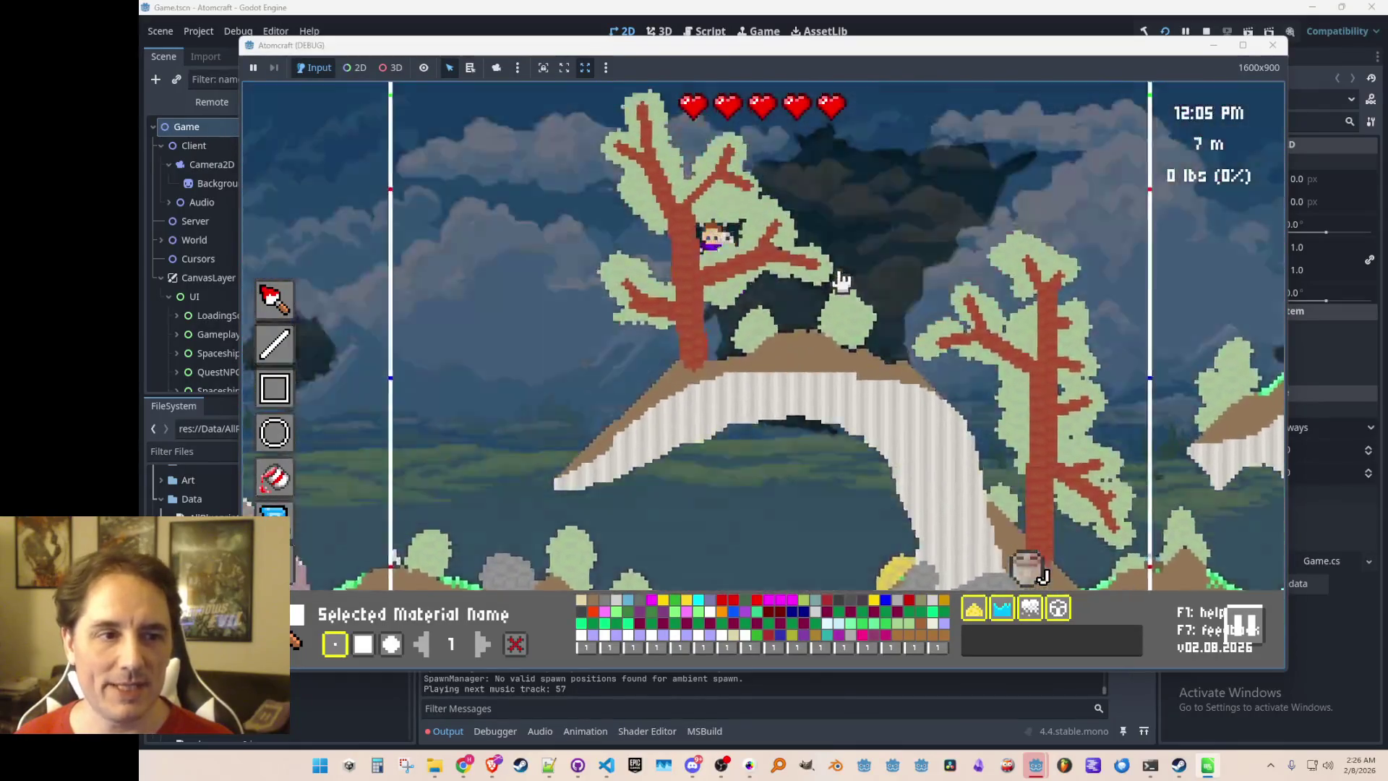
{"action": "key", "text": "Tab"}
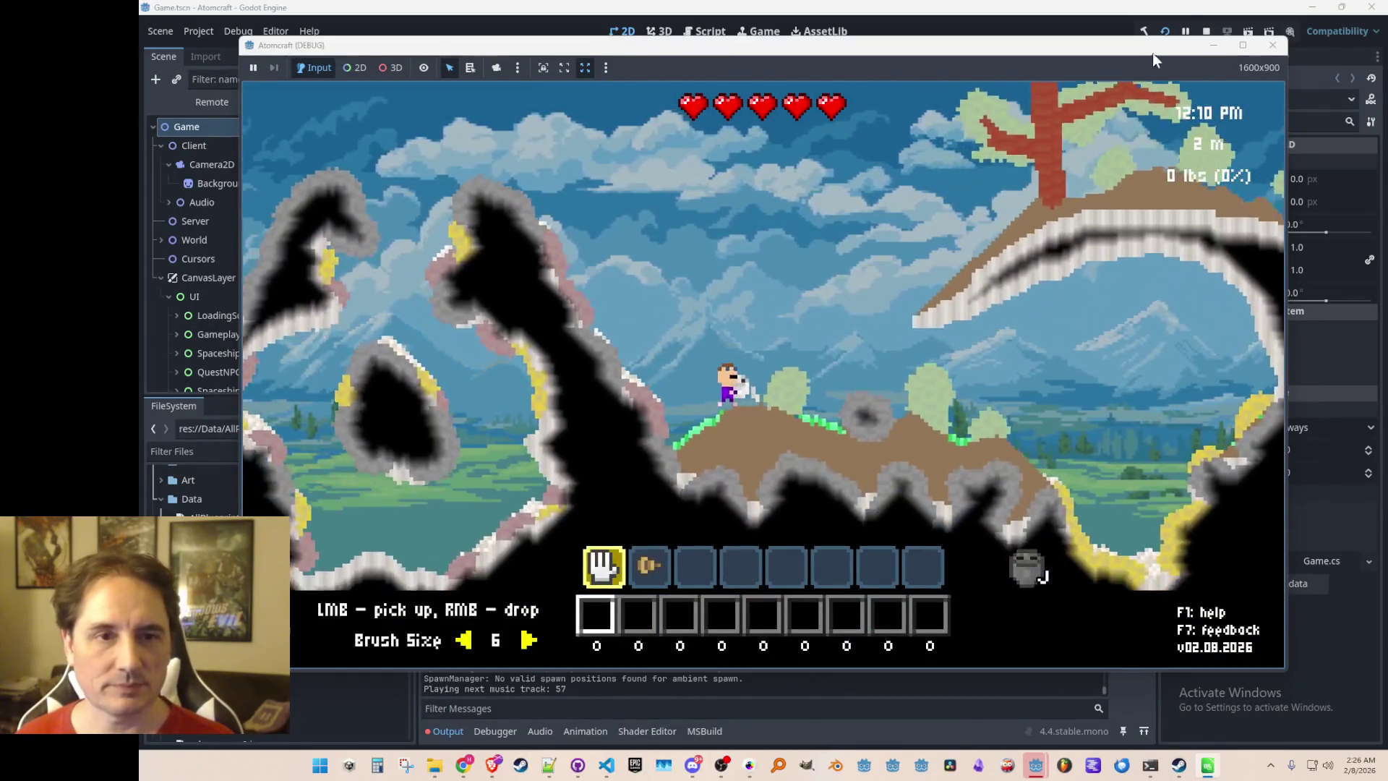
{"action": "left_click", "coordinate": [1207, 31]}
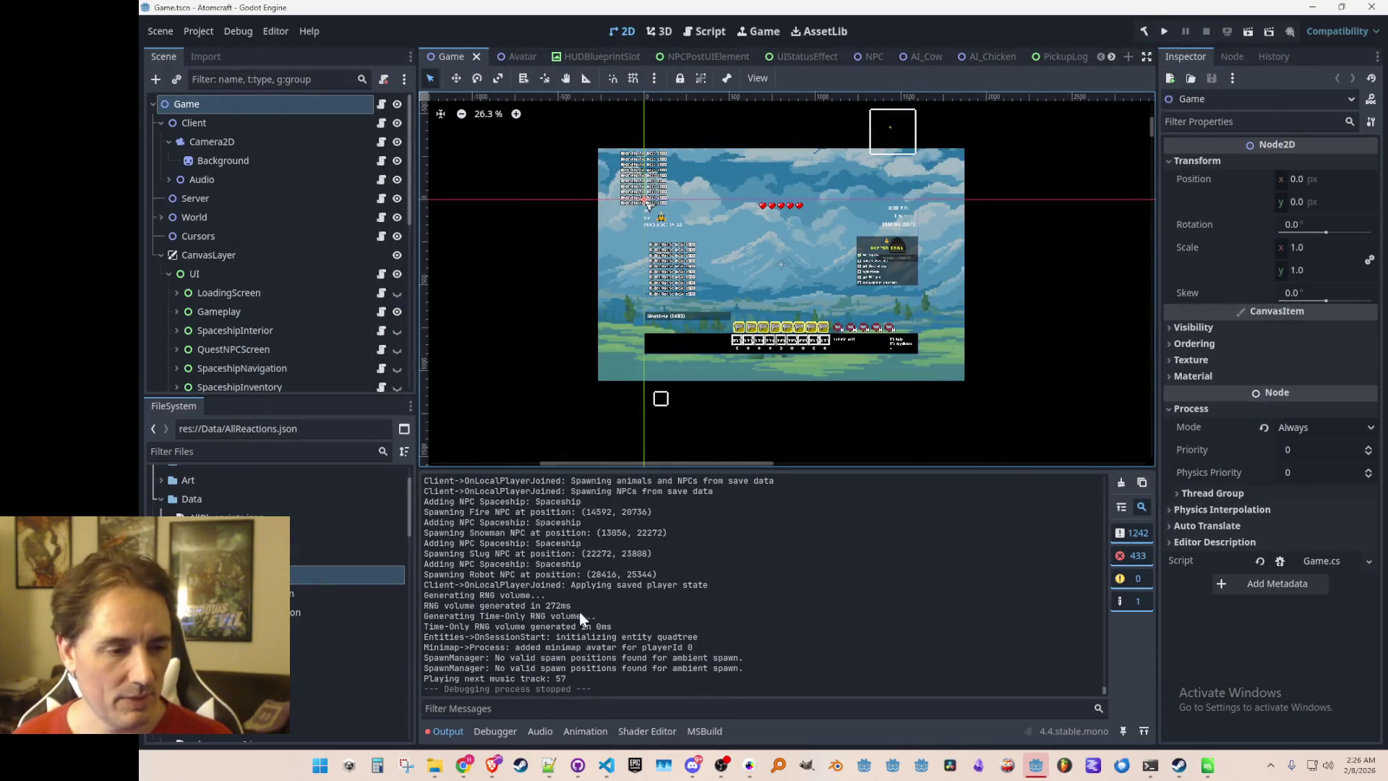
In VS Code, search 'Version' and open Version.cs
{"action": "left_click", "coordinate": [606, 766]}
{"action": "left_click", "coordinate": [979, 454]}
{"action": "key", "text": "ctrl+t"}
{"action": "key", "text": "ctrl+p"}
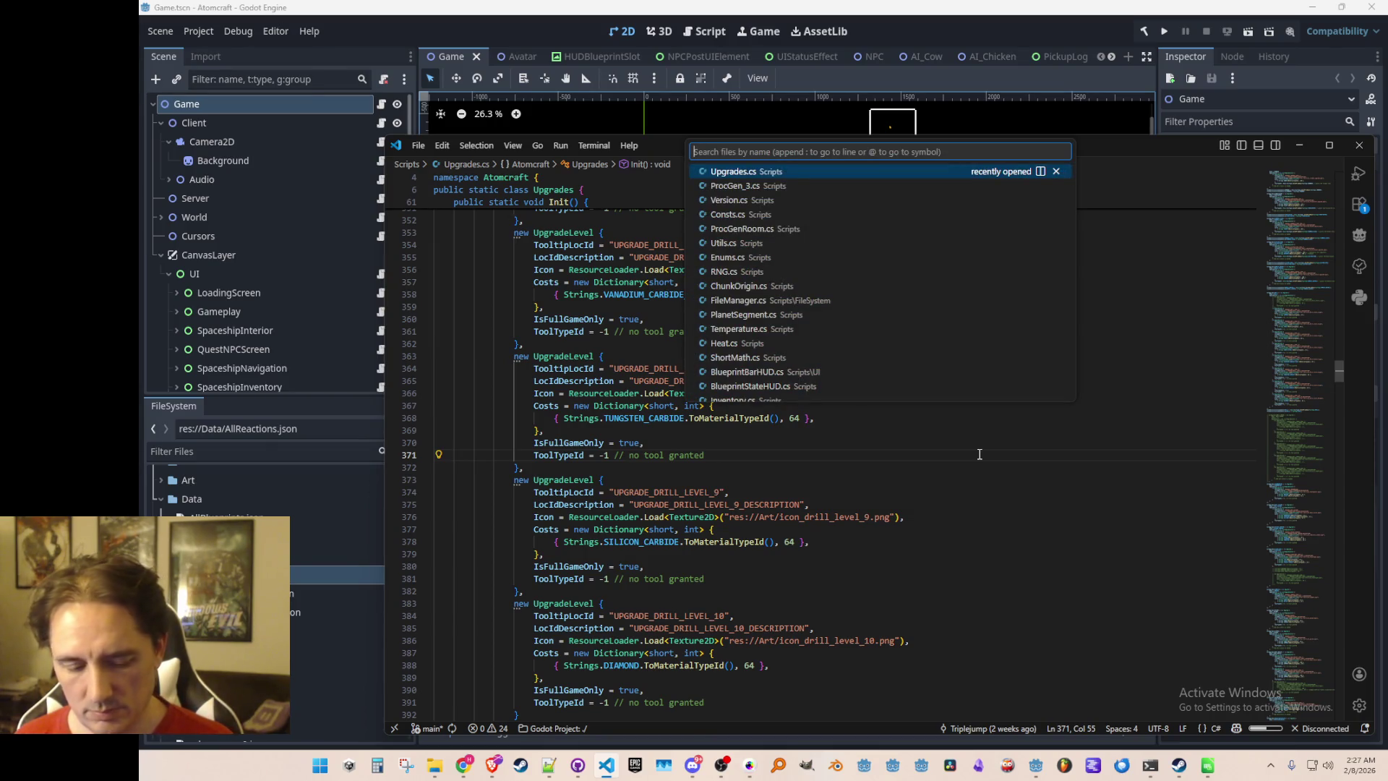
{"action": "type", "text": "Version"}
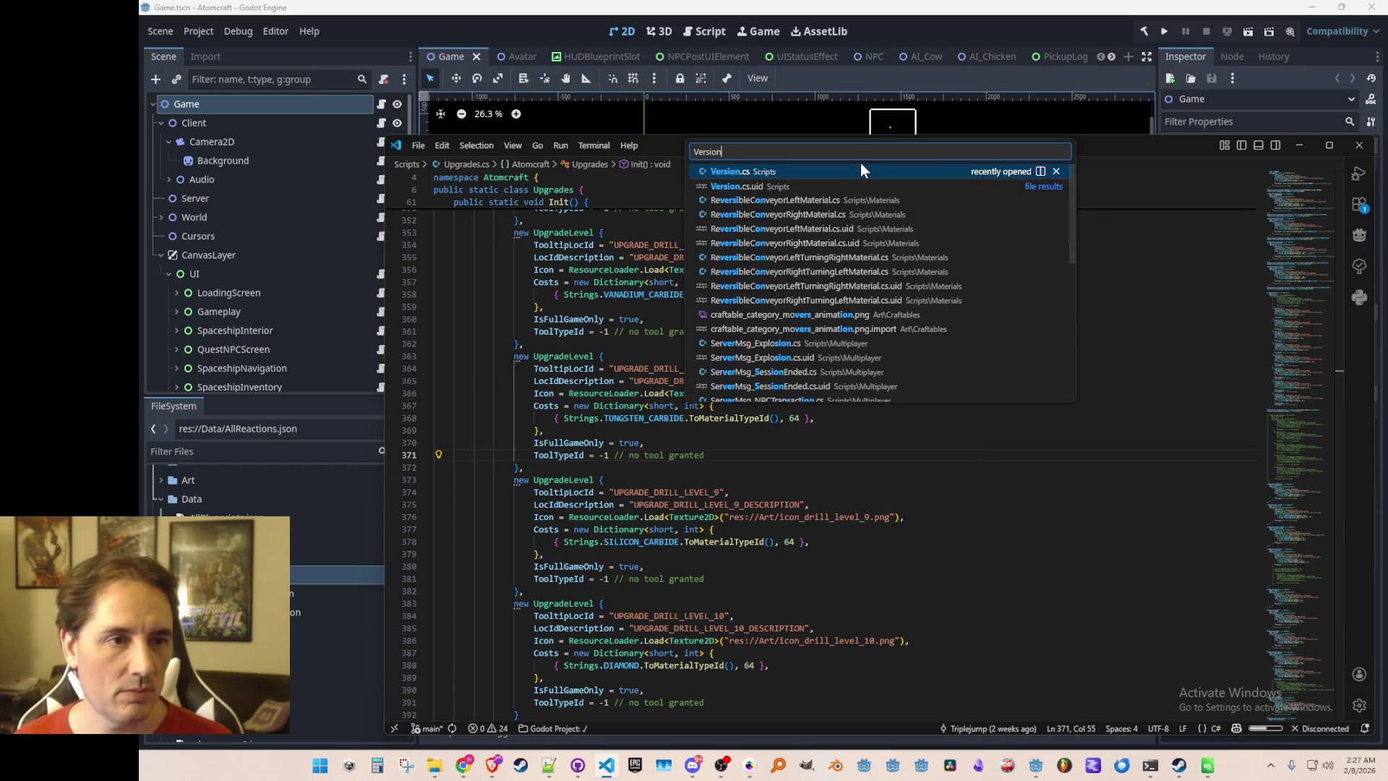
{"action": "left_click", "coordinate": [860, 172]}
Go to VersionName's definition in Consts.cs to review 'v02.08.2026', then return to Godot
{"action": "right_click", "coordinate": [827, 467]}
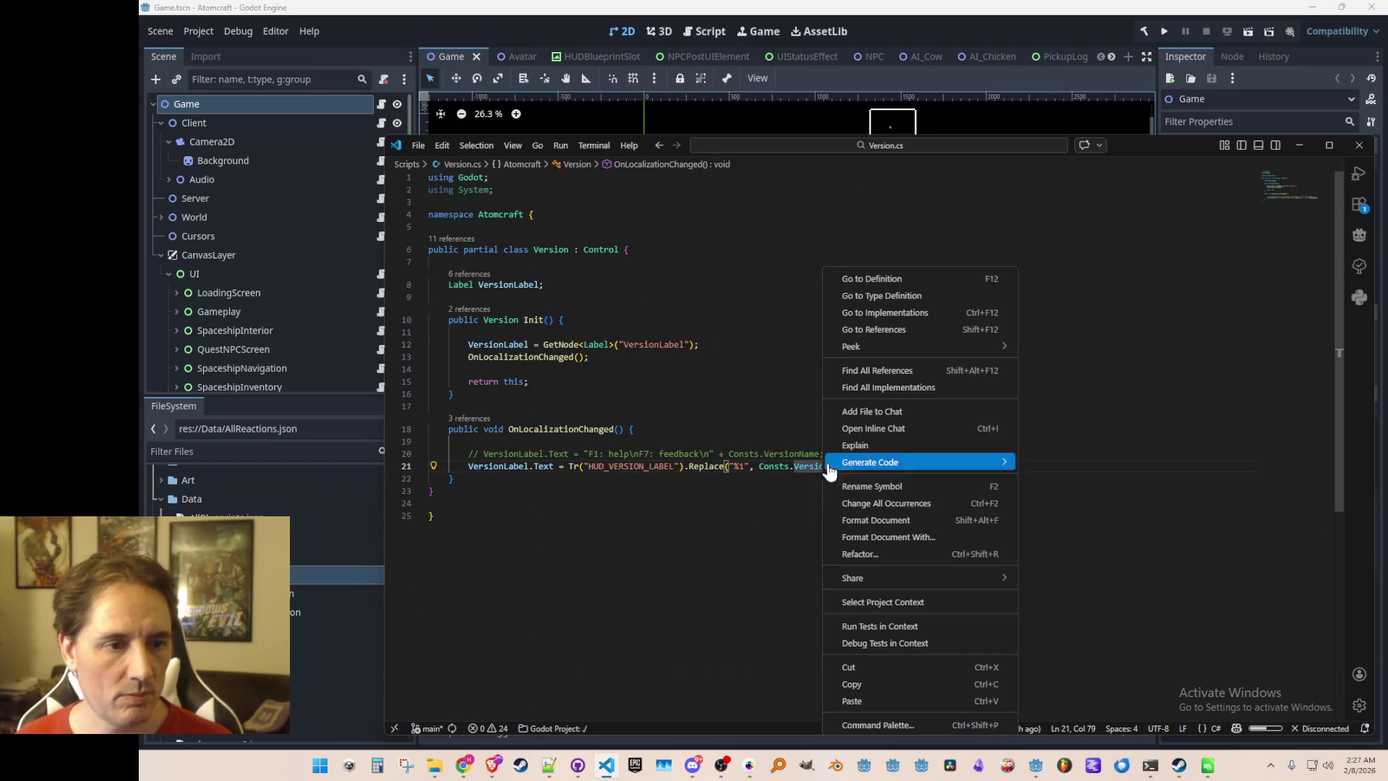
{"action": "left_click", "coordinate": [870, 278]}
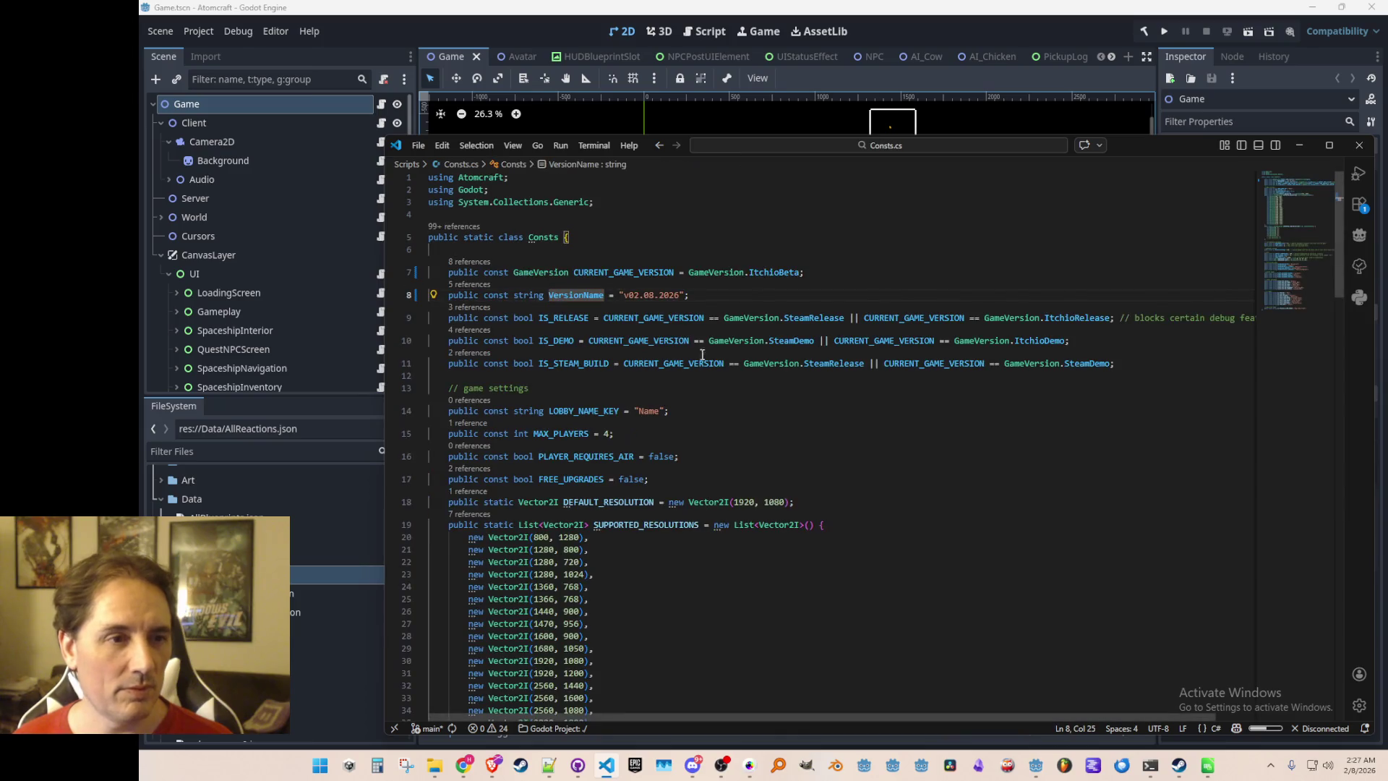
{"action": "left_click", "coordinate": [756, 246]}
{"action": "left_click", "coordinate": [675, 219]}
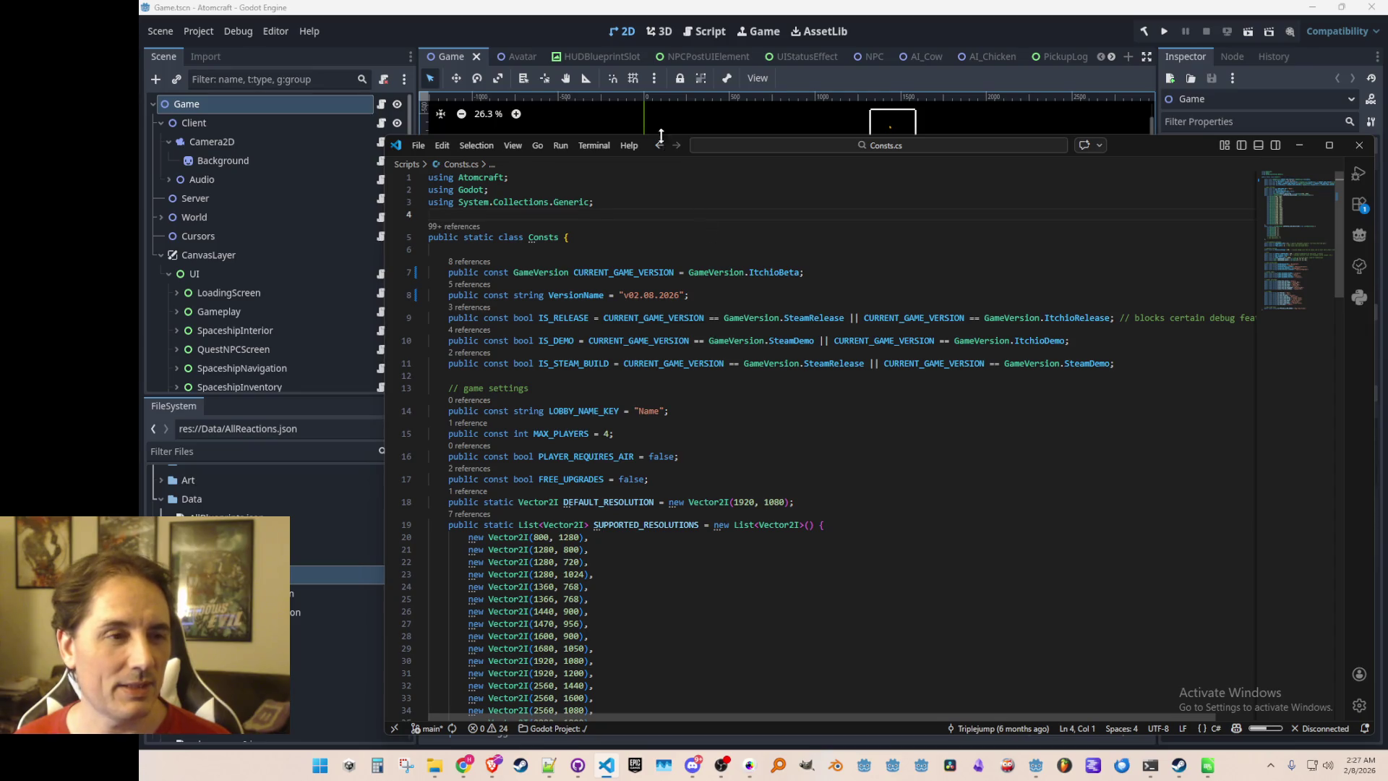
{"action": "left_click", "coordinate": [524, 19]}
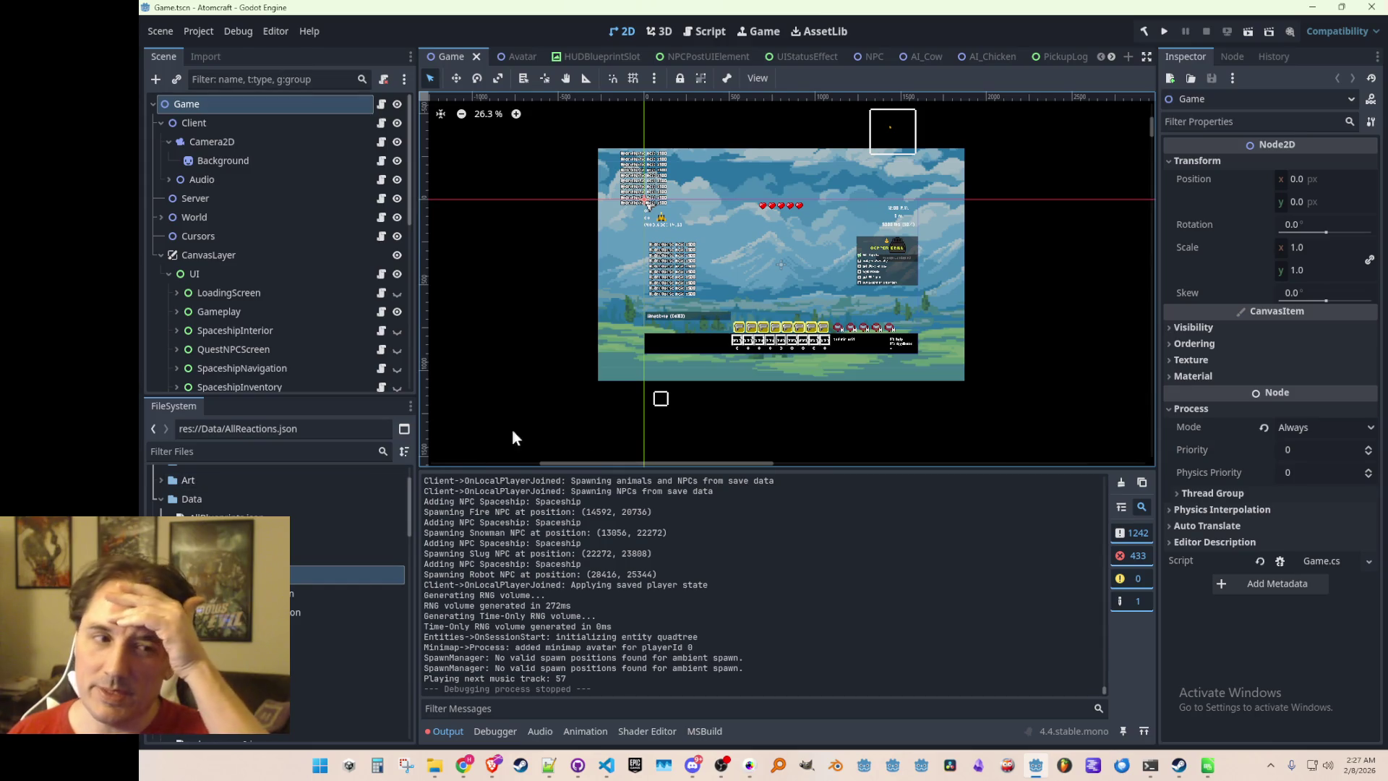
Export the Windows Desktop preset as AtomCraft.exe, overwriting the old build, then close the Export window
{"action": "left_click", "coordinate": [209, 33]}
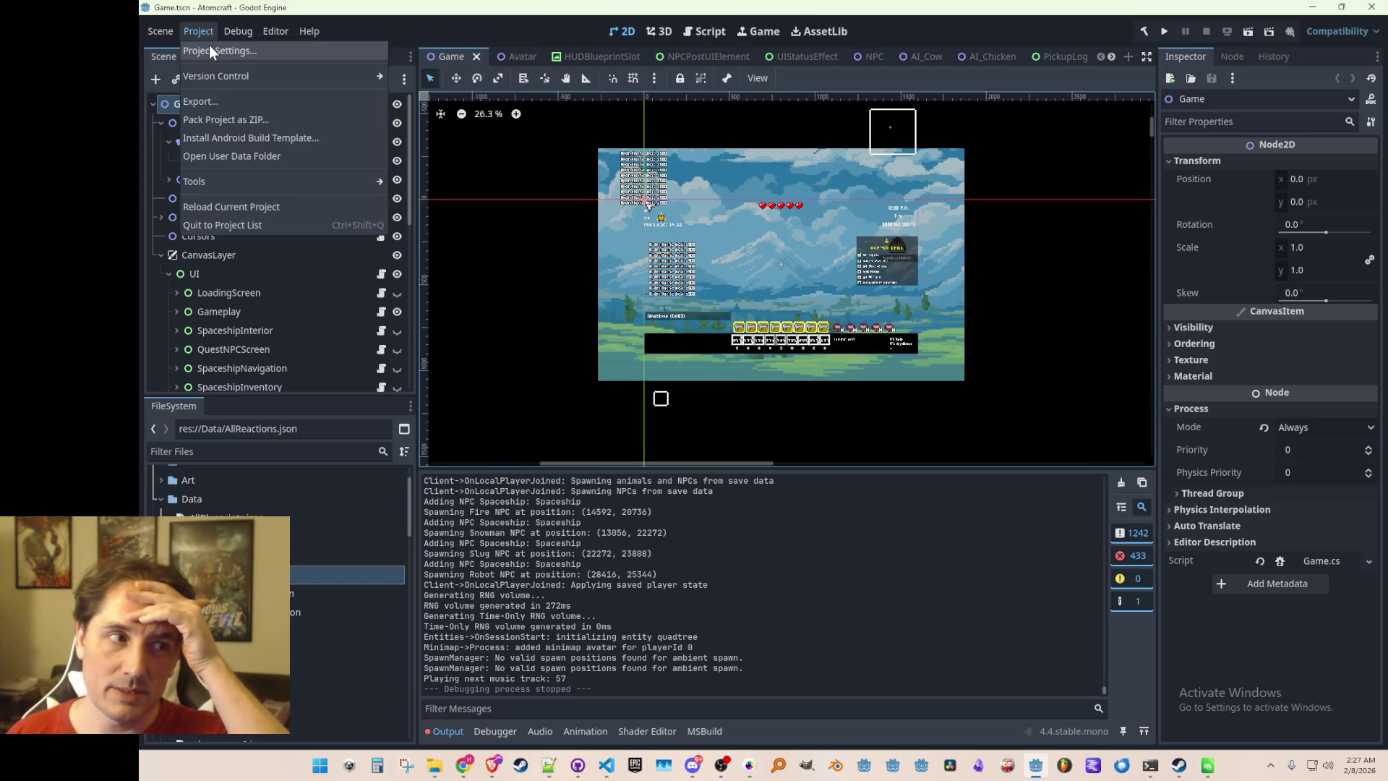
{"action": "left_click", "coordinate": [218, 102]}
{"action": "left_click", "coordinate": [526, 154]}
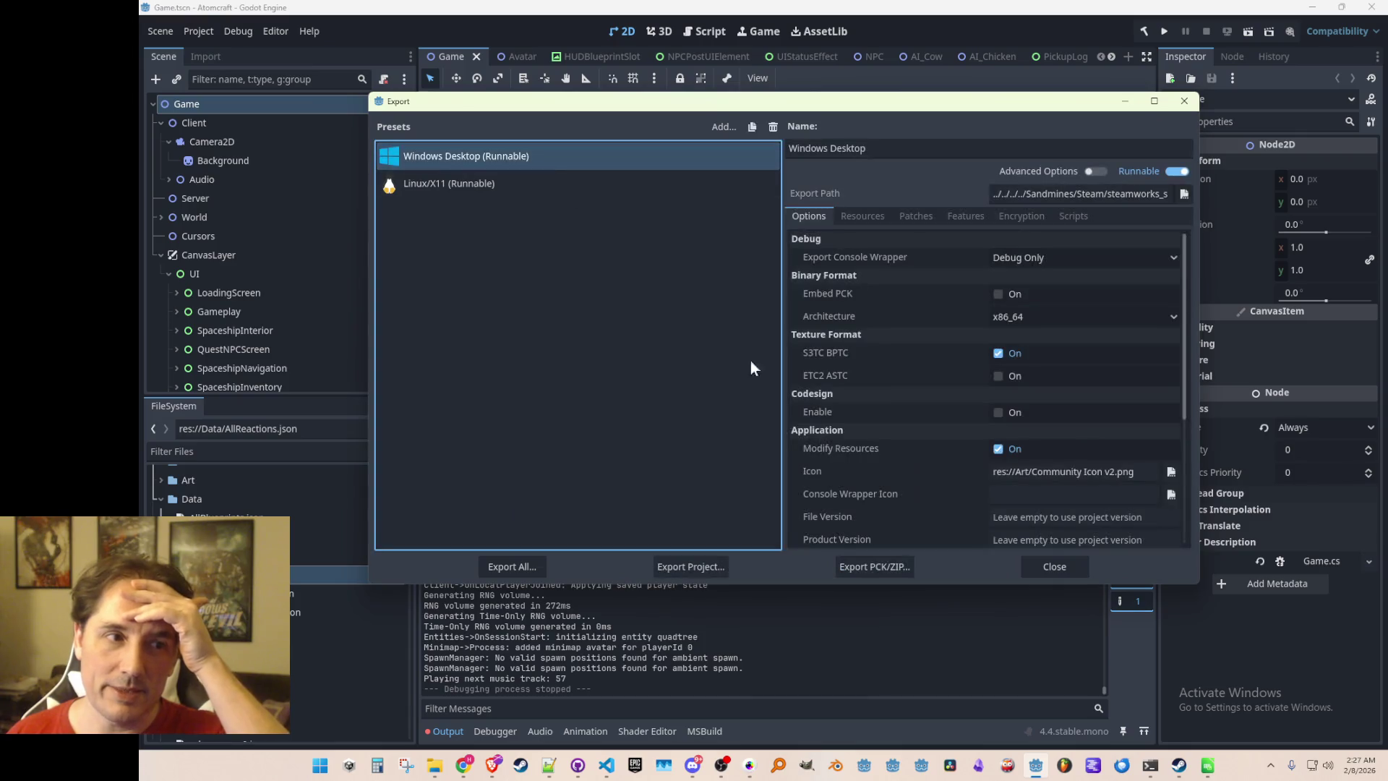
{"action": "left_click", "coordinate": [724, 567]}
{"action": "left_click", "coordinate": [640, 598]}
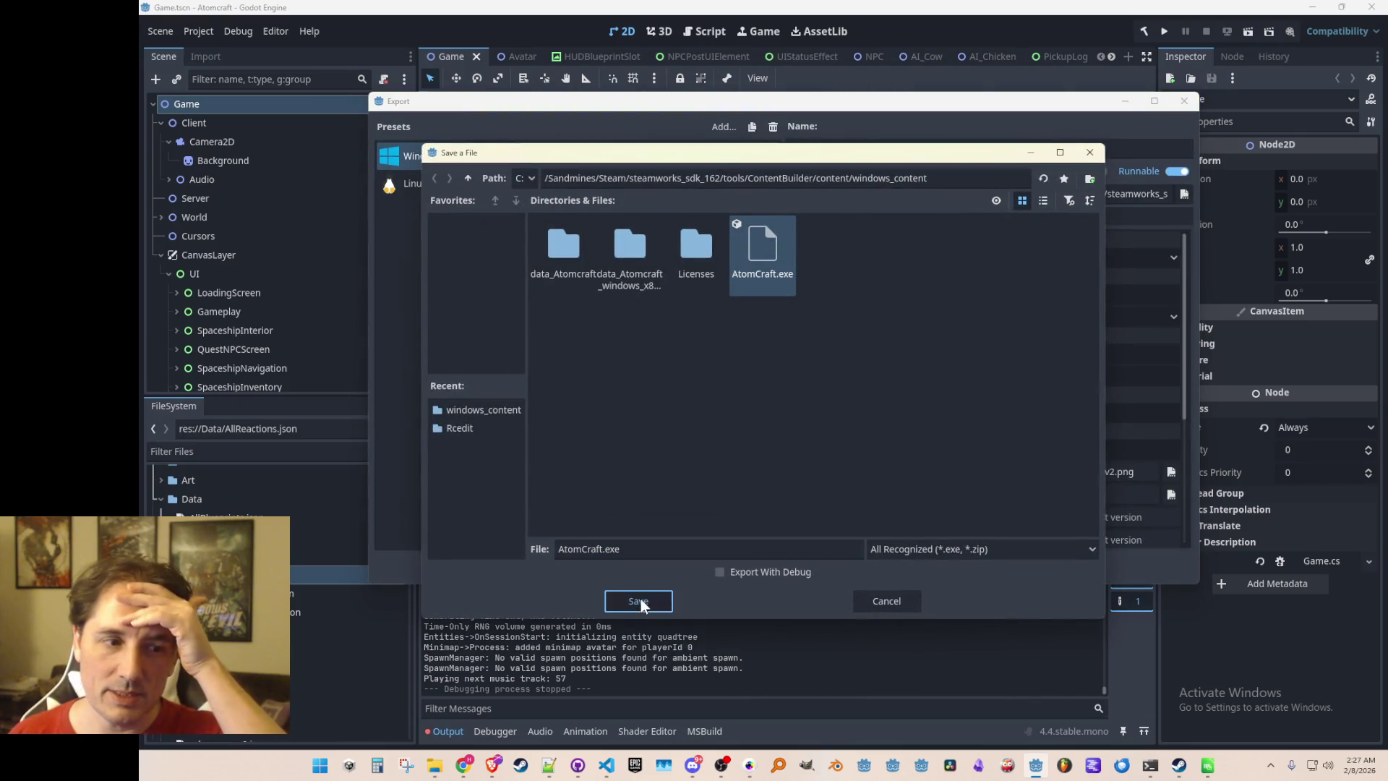
{"action": "left_click", "coordinate": [670, 411]}
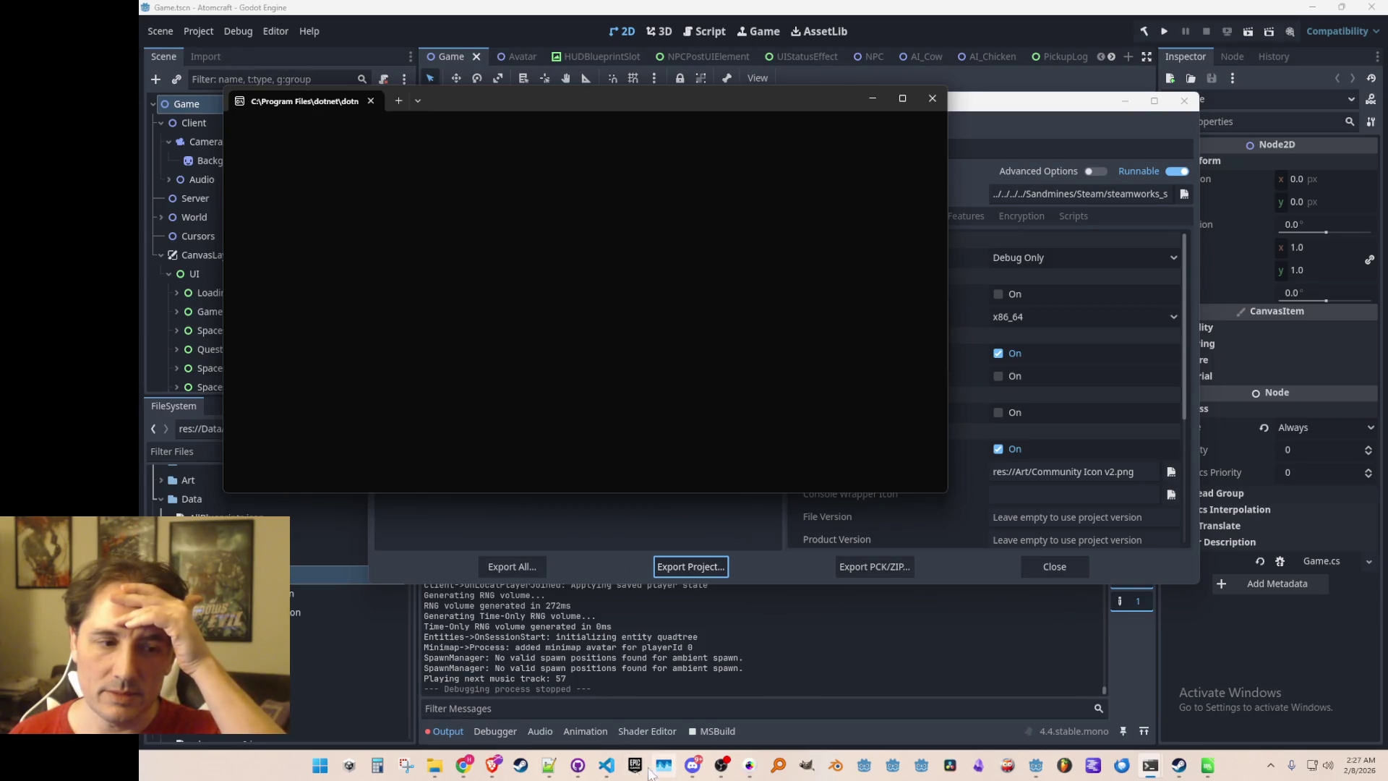
{"action": "left_click", "coordinate": [606, 765]}
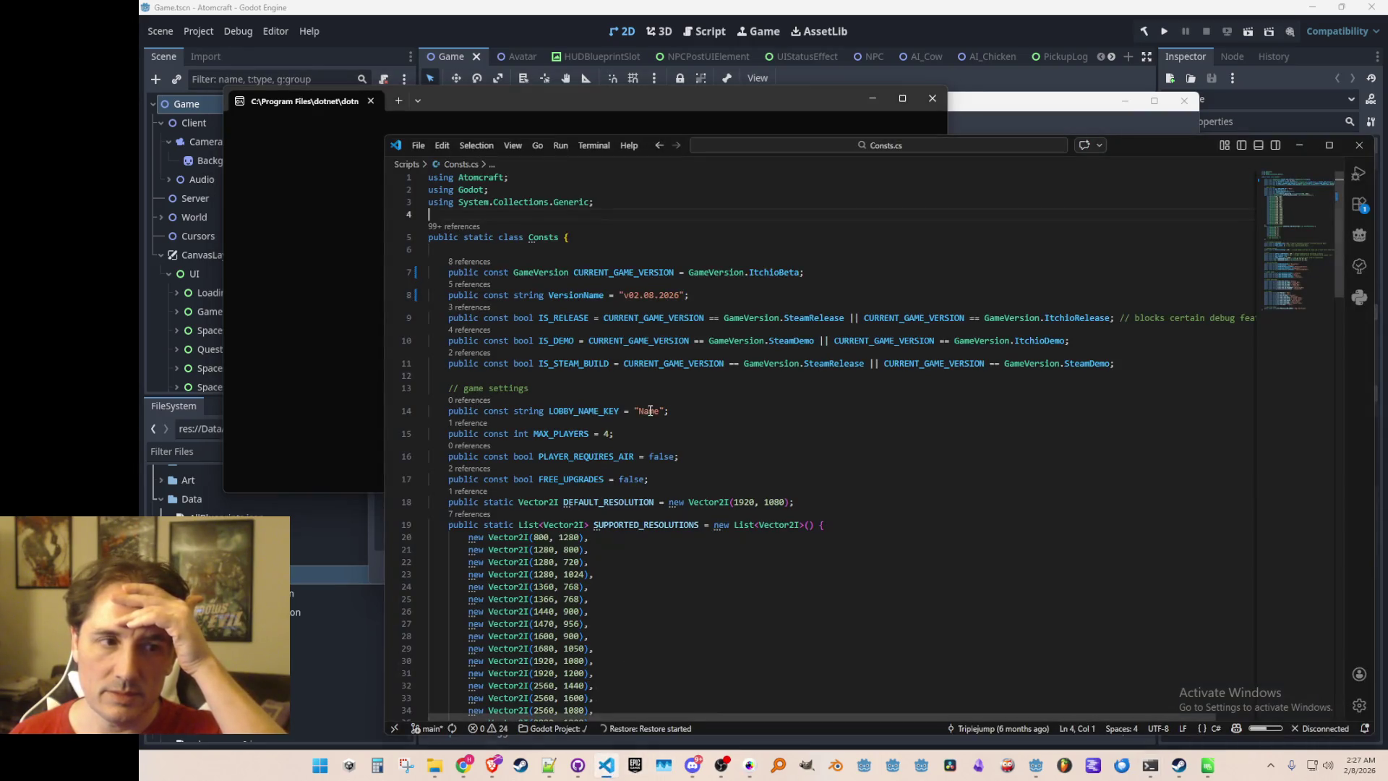
{"action": "left_click", "coordinate": [1299, 145]}
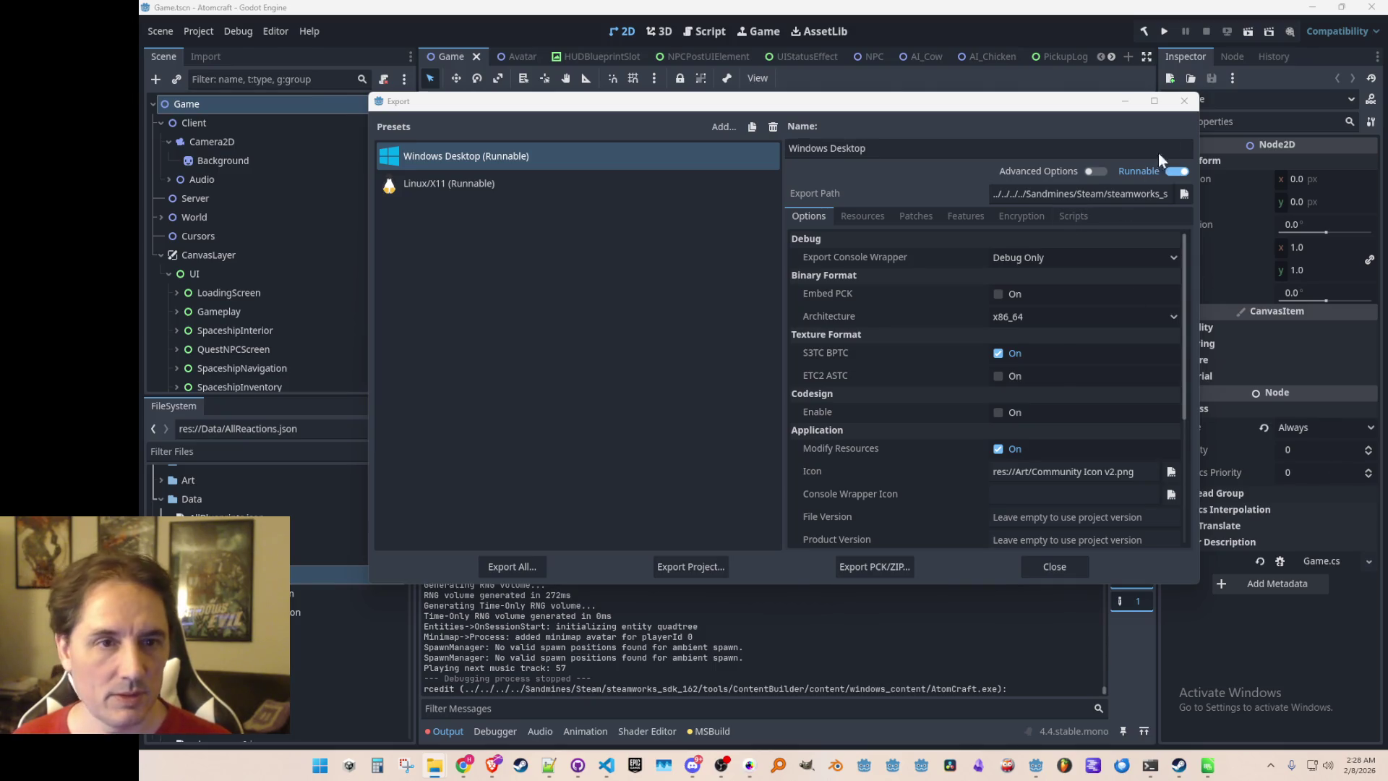
{"action": "left_click", "coordinate": [1190, 102]}
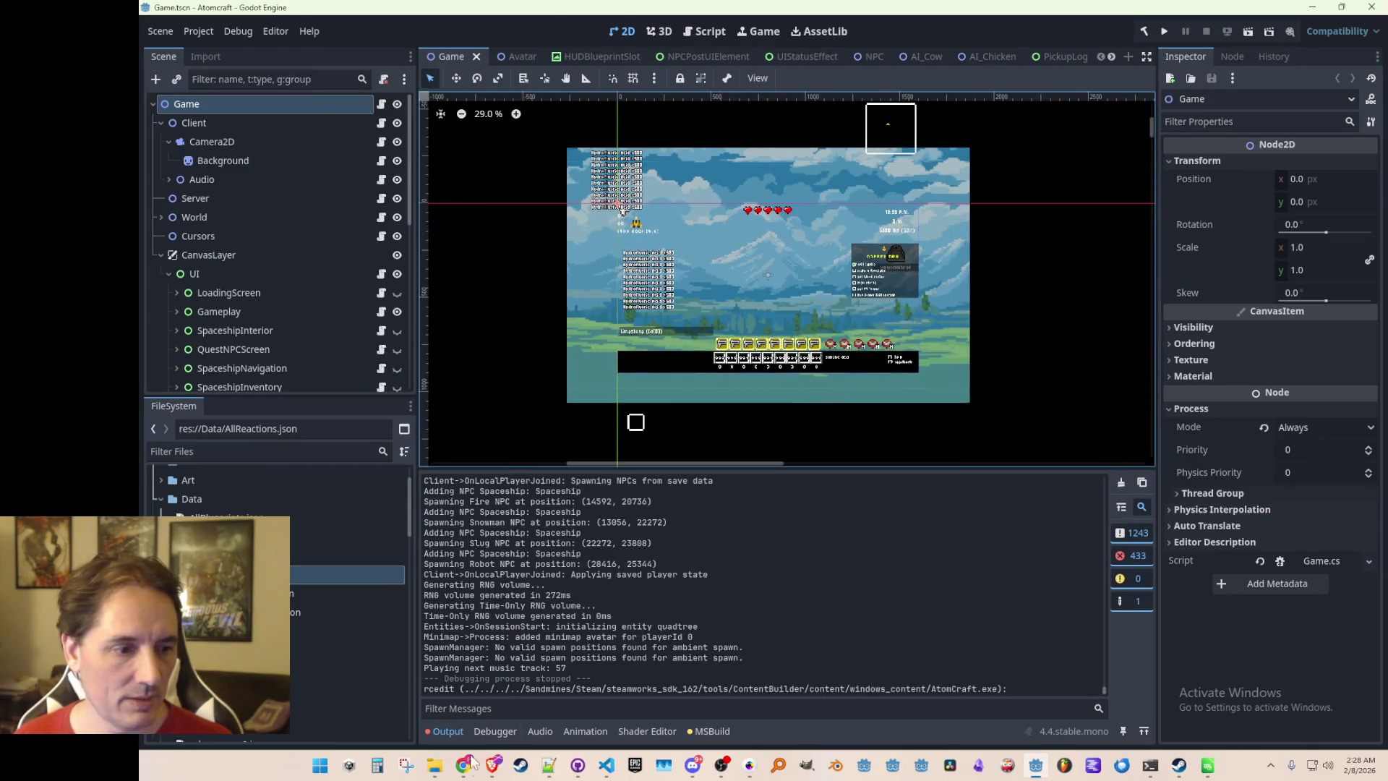
Start another Atomcraft debug run from the Godot toolbar
{"action": "mouse_move", "coordinate": [435, 766]}
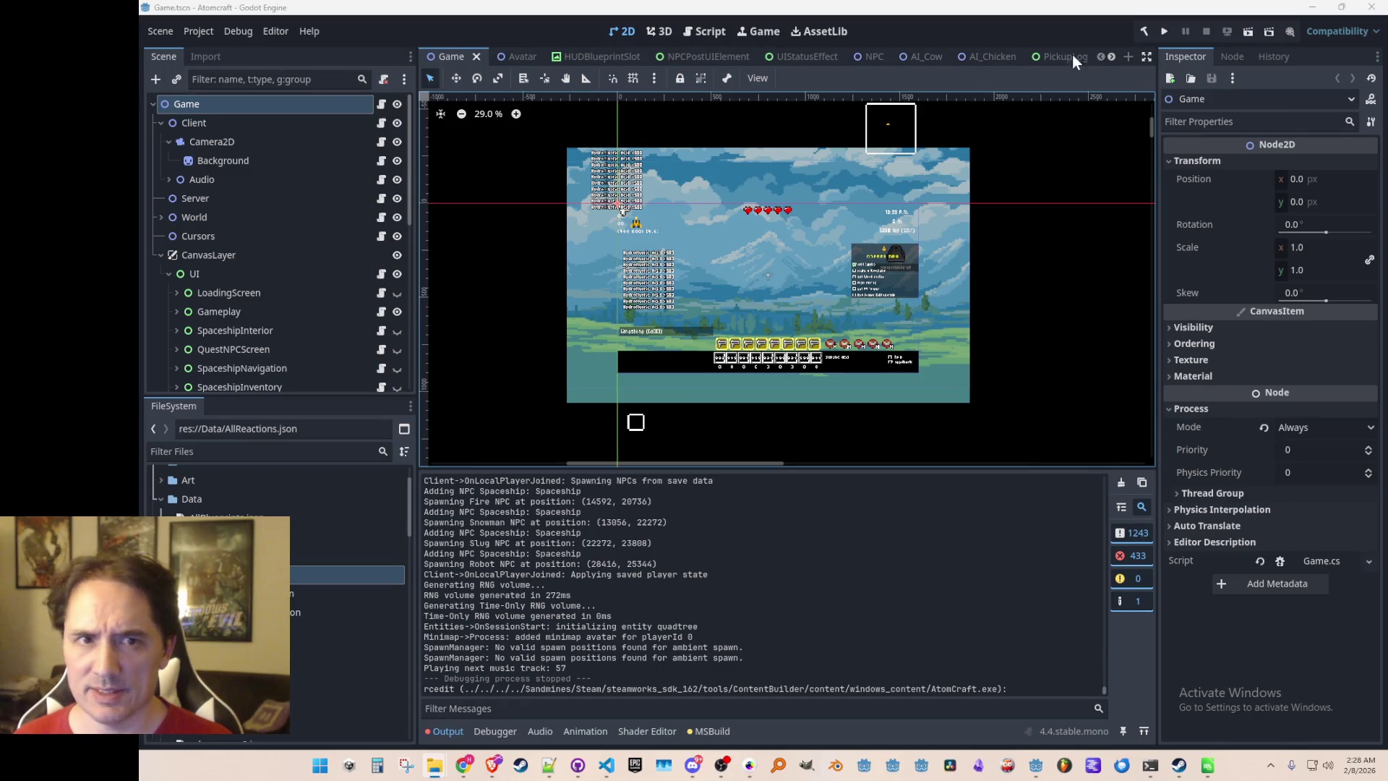
{"action": "left_click", "coordinate": [1157, 34]}
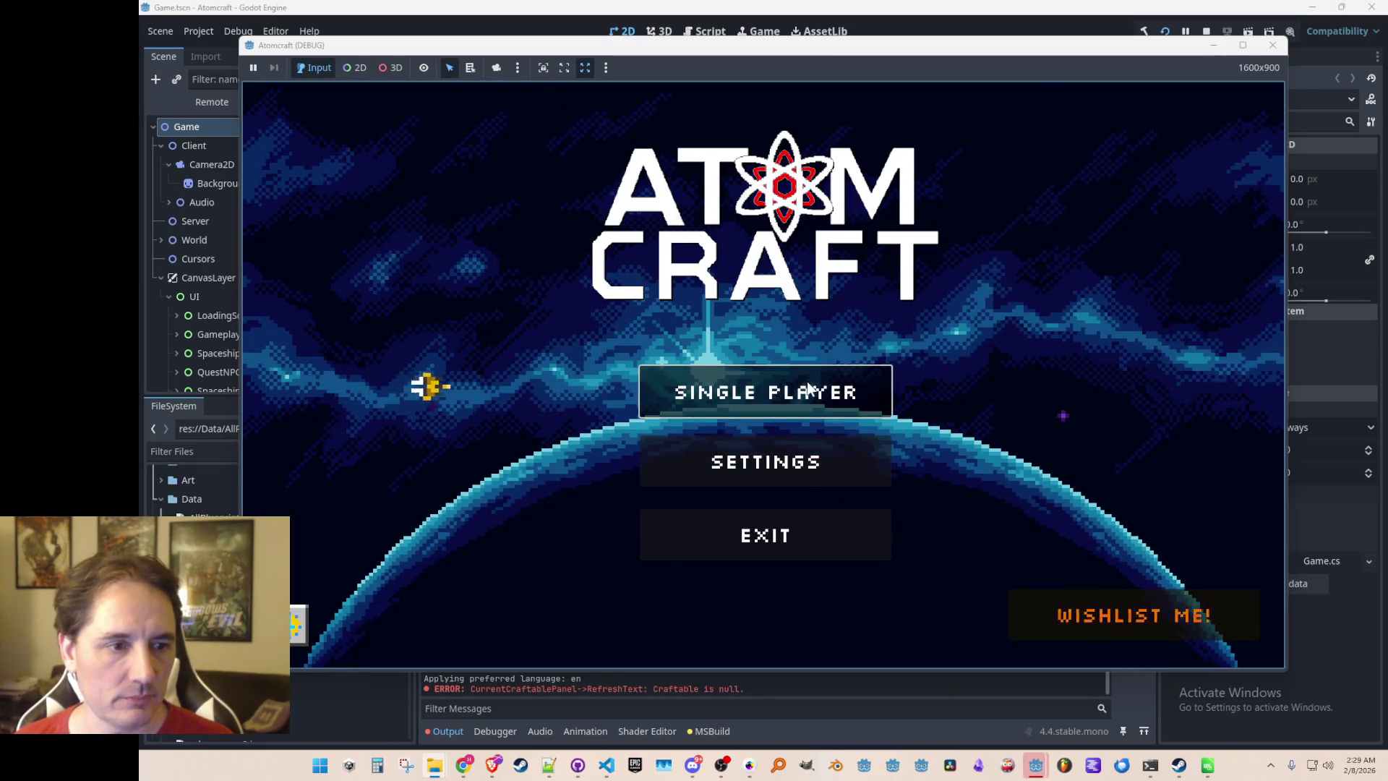
Create a new player and the Forgotten Odyssey world, fly up from -38 m underground, then close the game
{"action": "left_click", "coordinate": [770, 406]}
{"action": "left_click", "coordinate": [857, 517]}
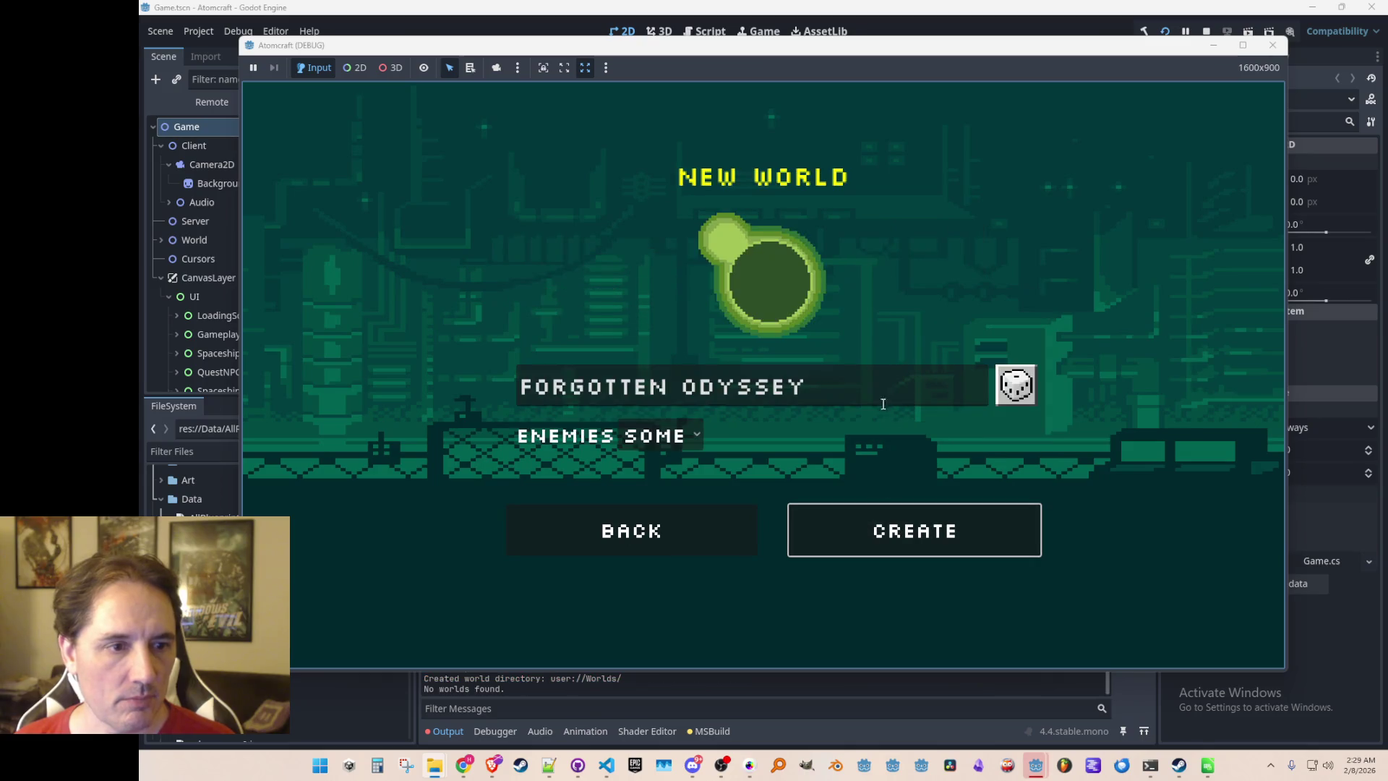
{"action": "left_click", "coordinate": [856, 536]}
{"action": "left_click", "coordinate": [778, 283]}
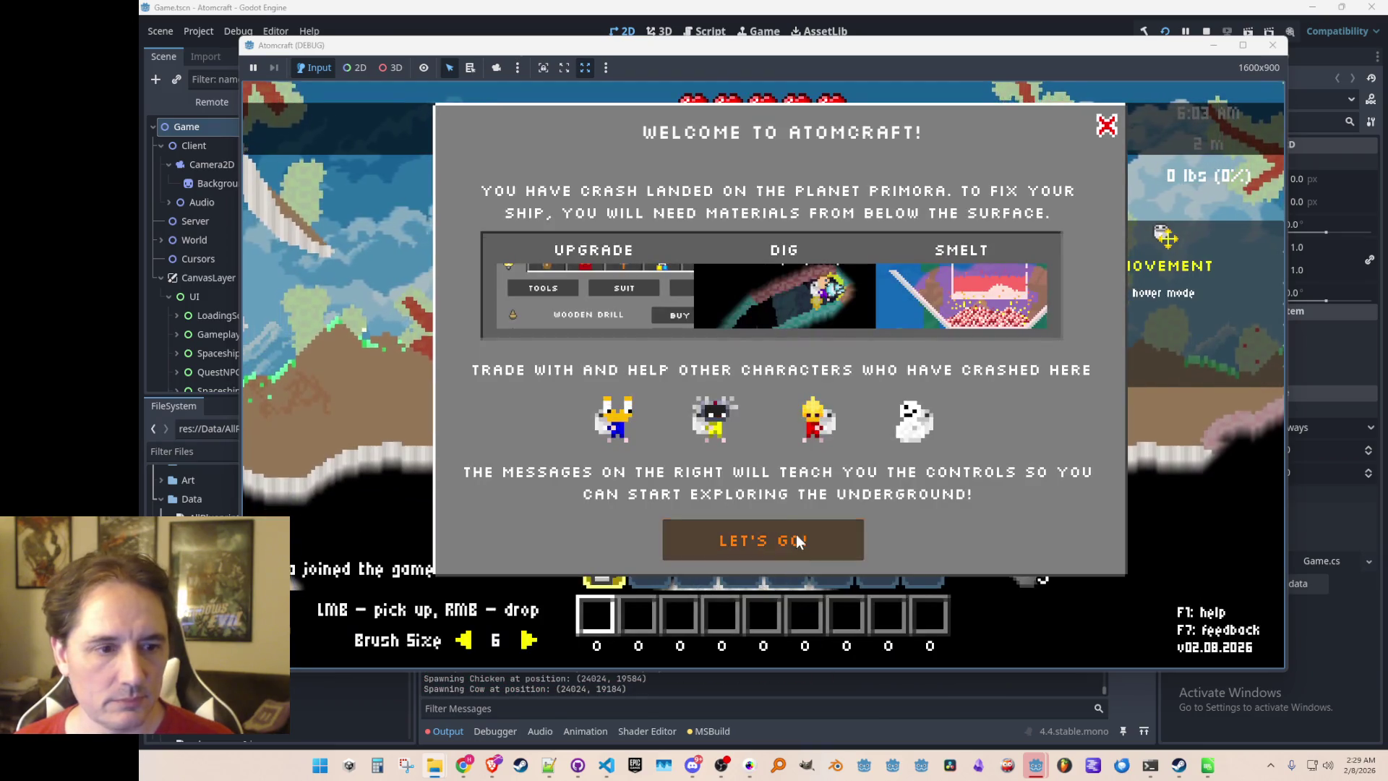
{"action": "left_click", "coordinate": [797, 541]}
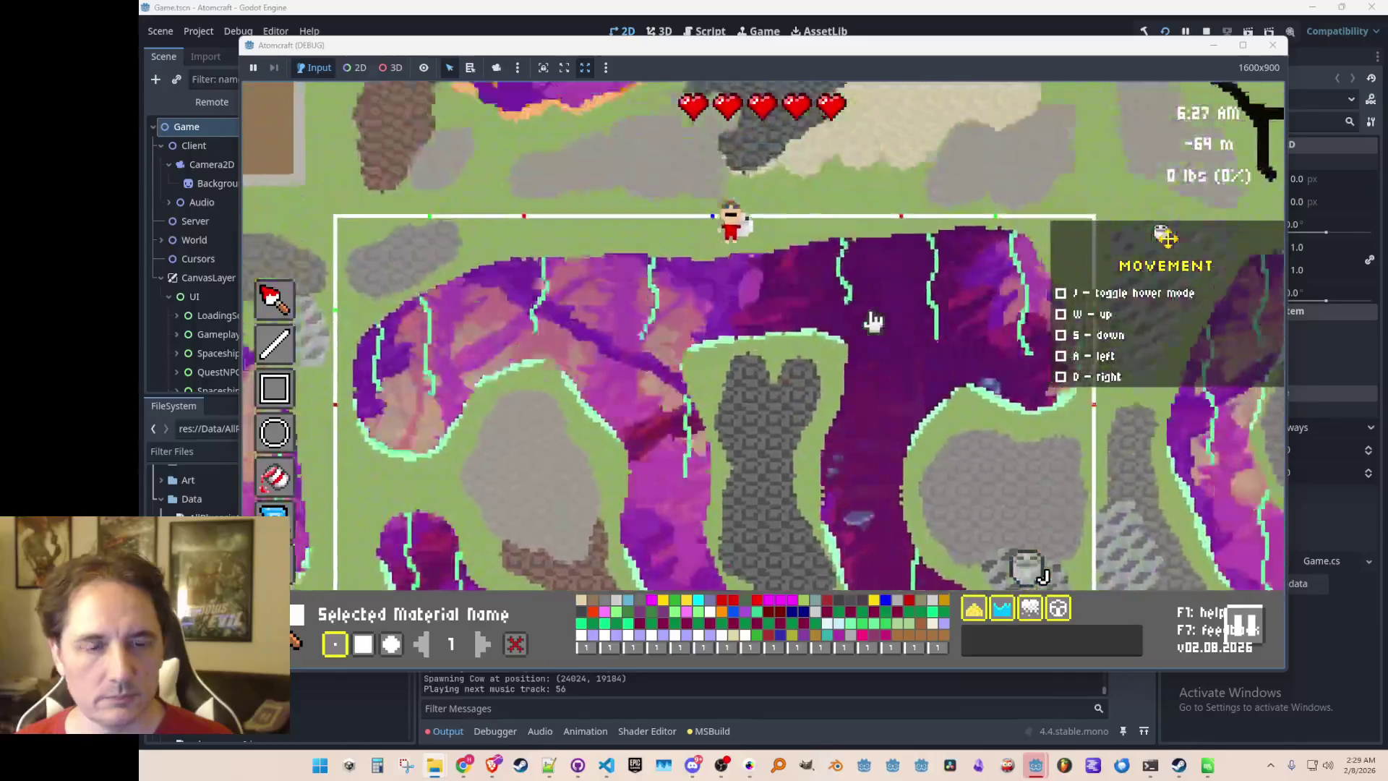
{"action": "key", "text": "w"}
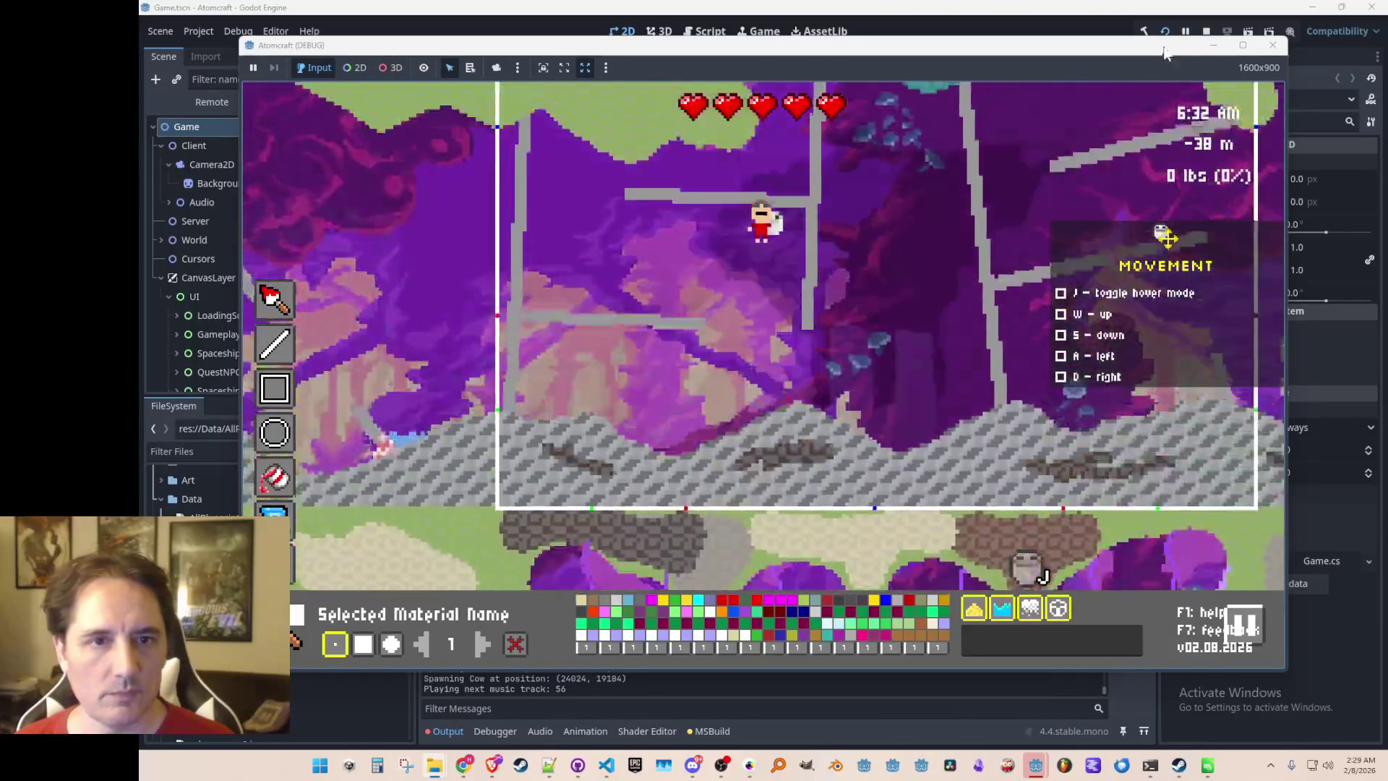
{"action": "left_click", "coordinate": [1204, 31]}
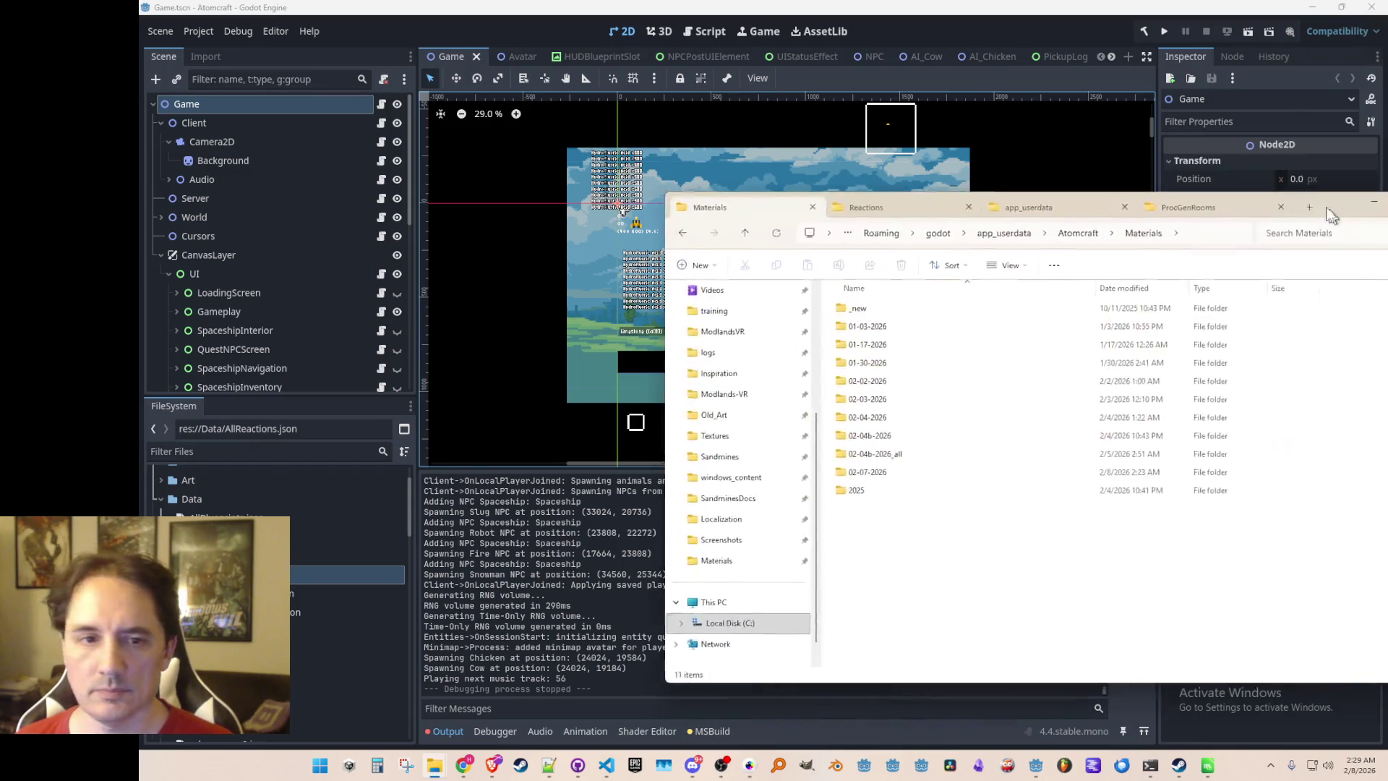
{"action": "left_click_drag", "start_coordinate": [1252, 173], "coordinate": [1230, 188]}
{"action": "left_click", "coordinate": [1275, 185]}
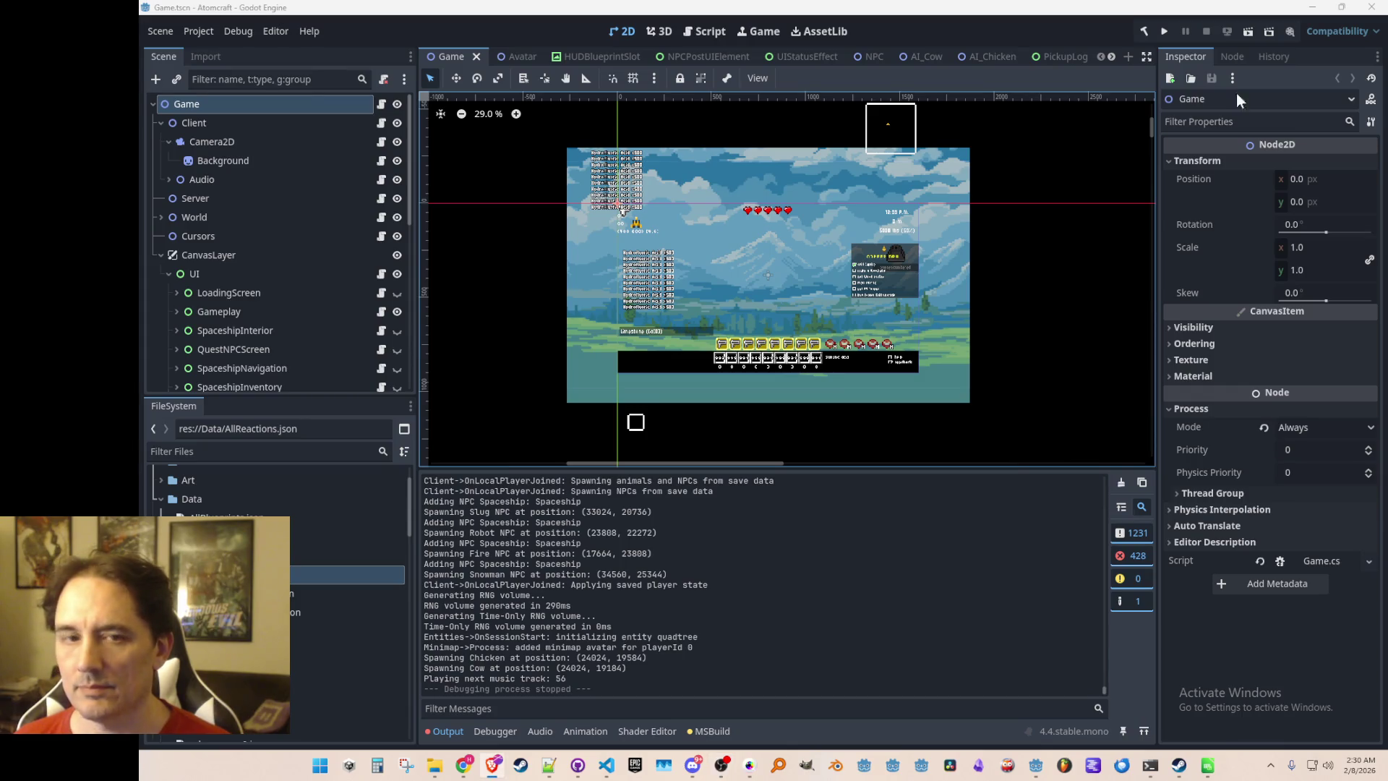
{"action": "scroll", "coordinate": [1021, 296], "scroll_direction": "down", "scroll_amount": 1}
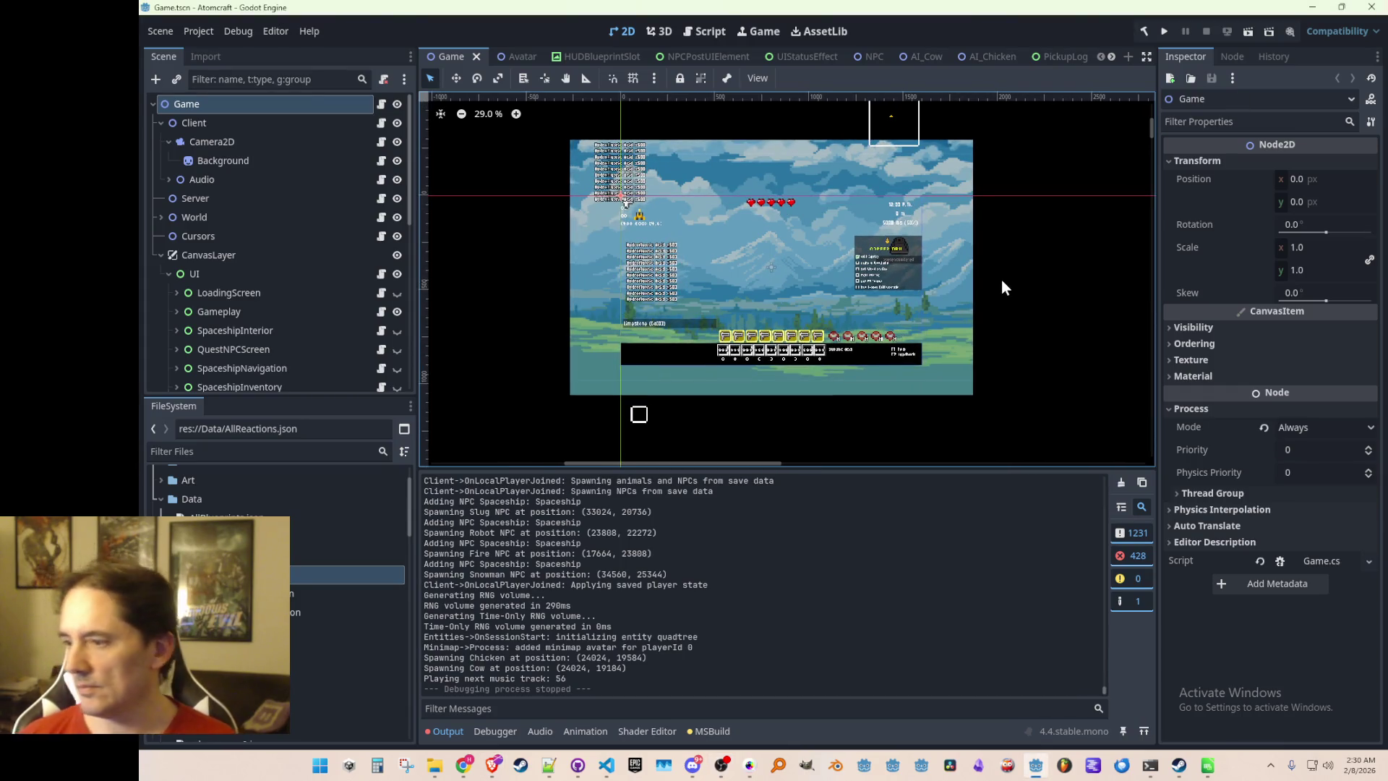
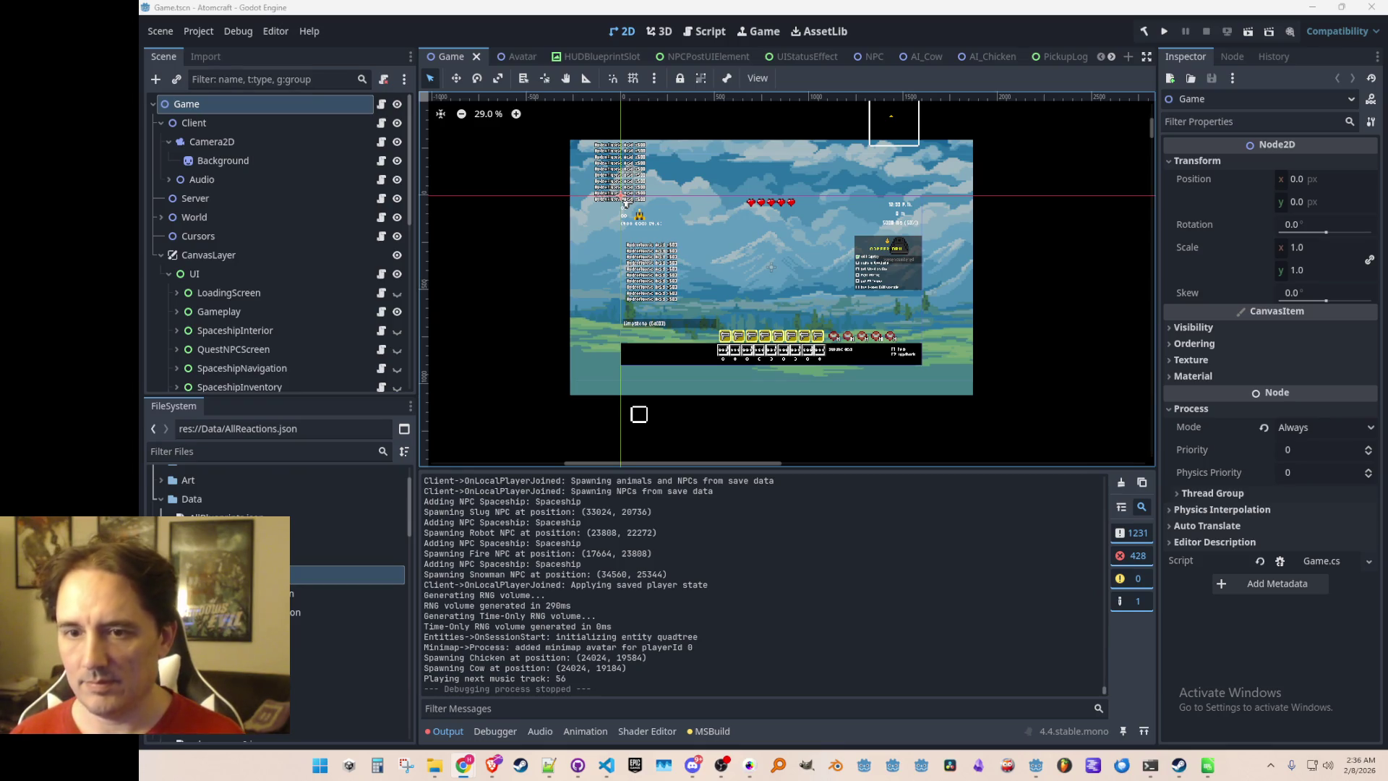
Leave the third-biome devlog in the browser and launch Atomcraft in debug from the editor
{"action": "key", "text": "alt+Tab"}
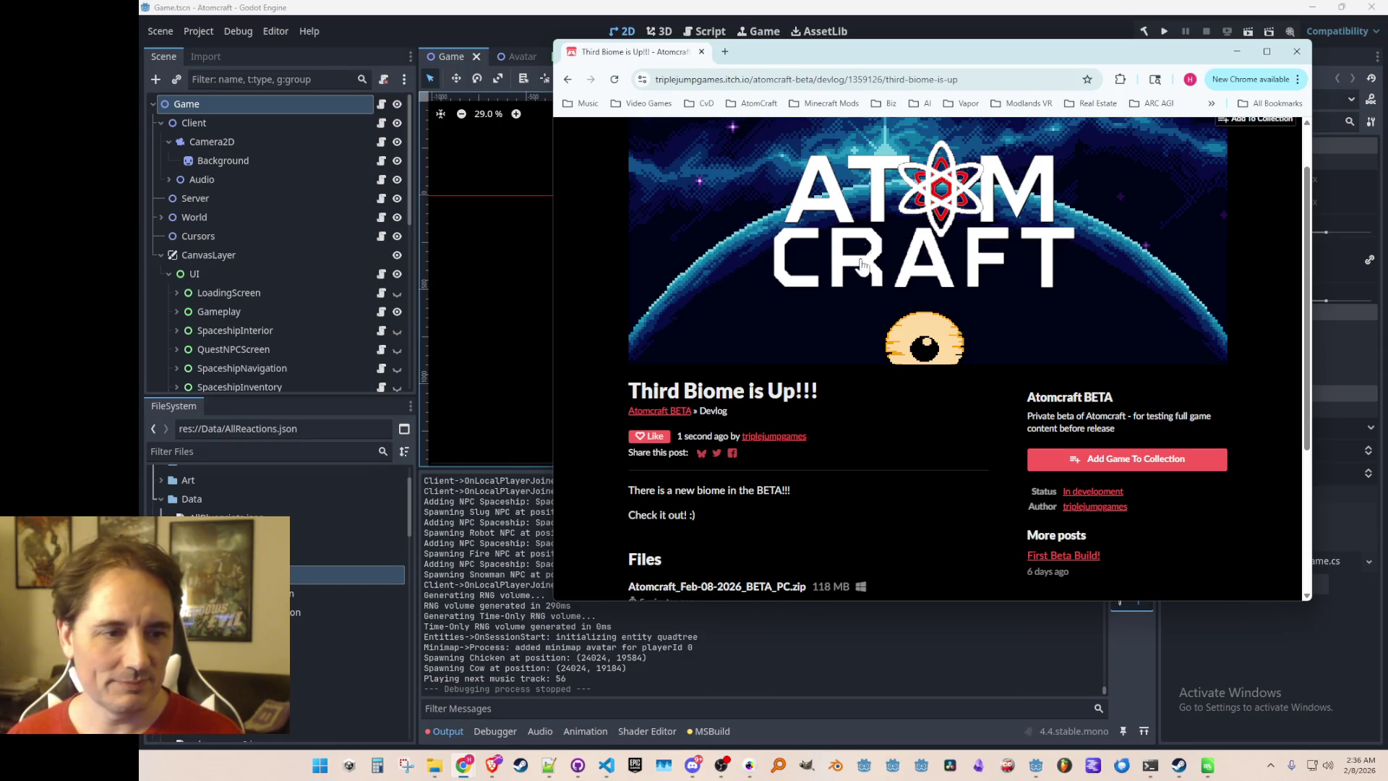
{"action": "left_click", "coordinate": [1253, 45]}
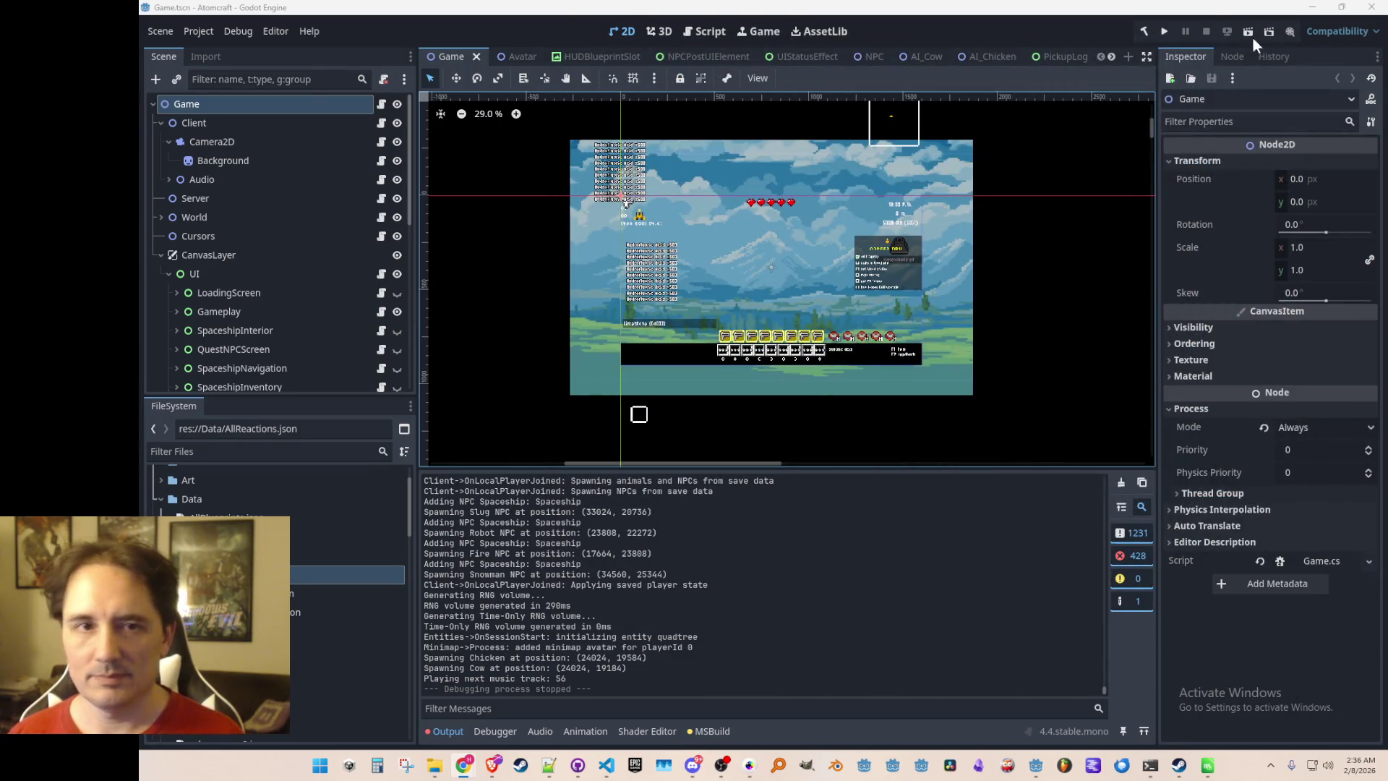
{"action": "left_click", "coordinate": [1165, 32]}
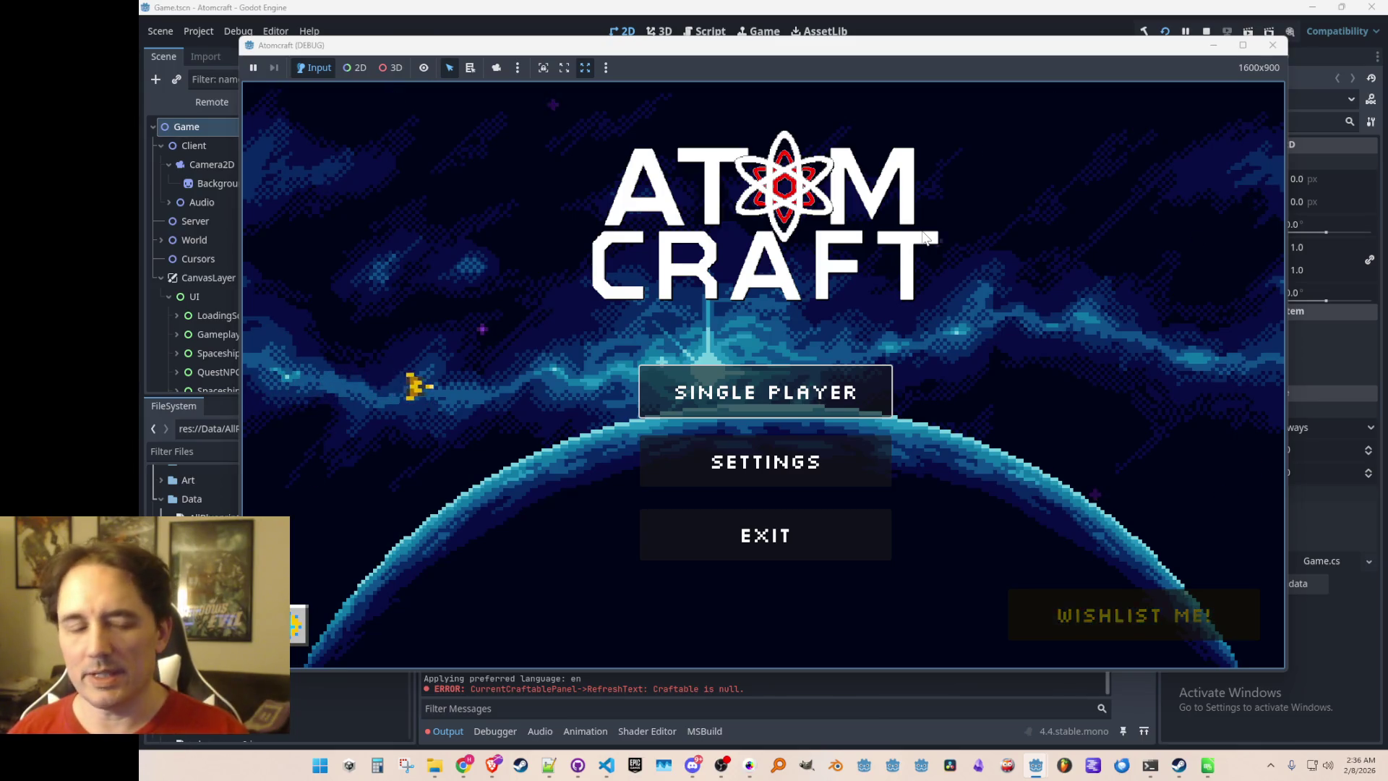
Start Single Player with a saved profile and load the Enchanted Vista world
{"action": "left_click", "coordinate": [777, 382]}
{"action": "scroll", "coordinate": [759, 361], "scroll_direction": "down", "scroll_amount": 4}
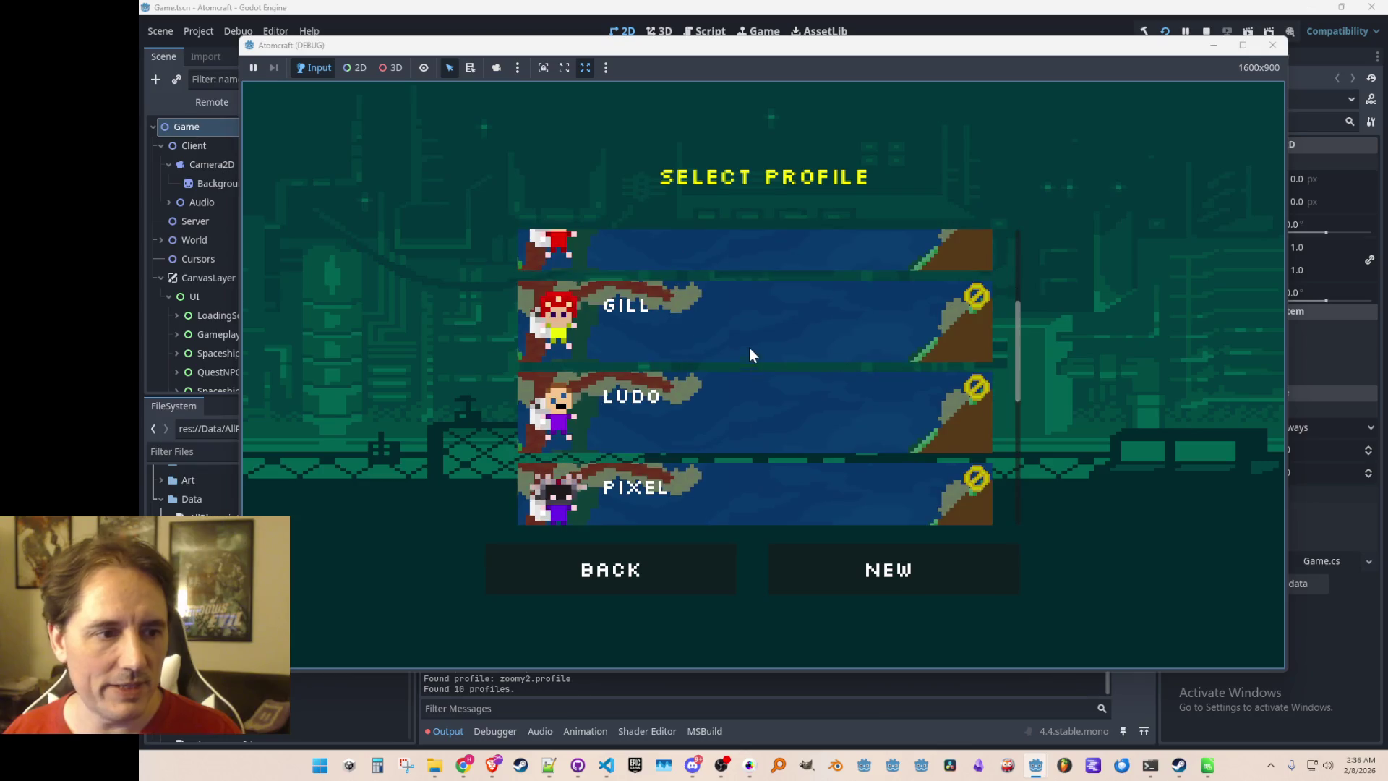
{"action": "left_click", "coordinate": [722, 373]}
{"action": "left_click", "coordinate": [710, 358]}
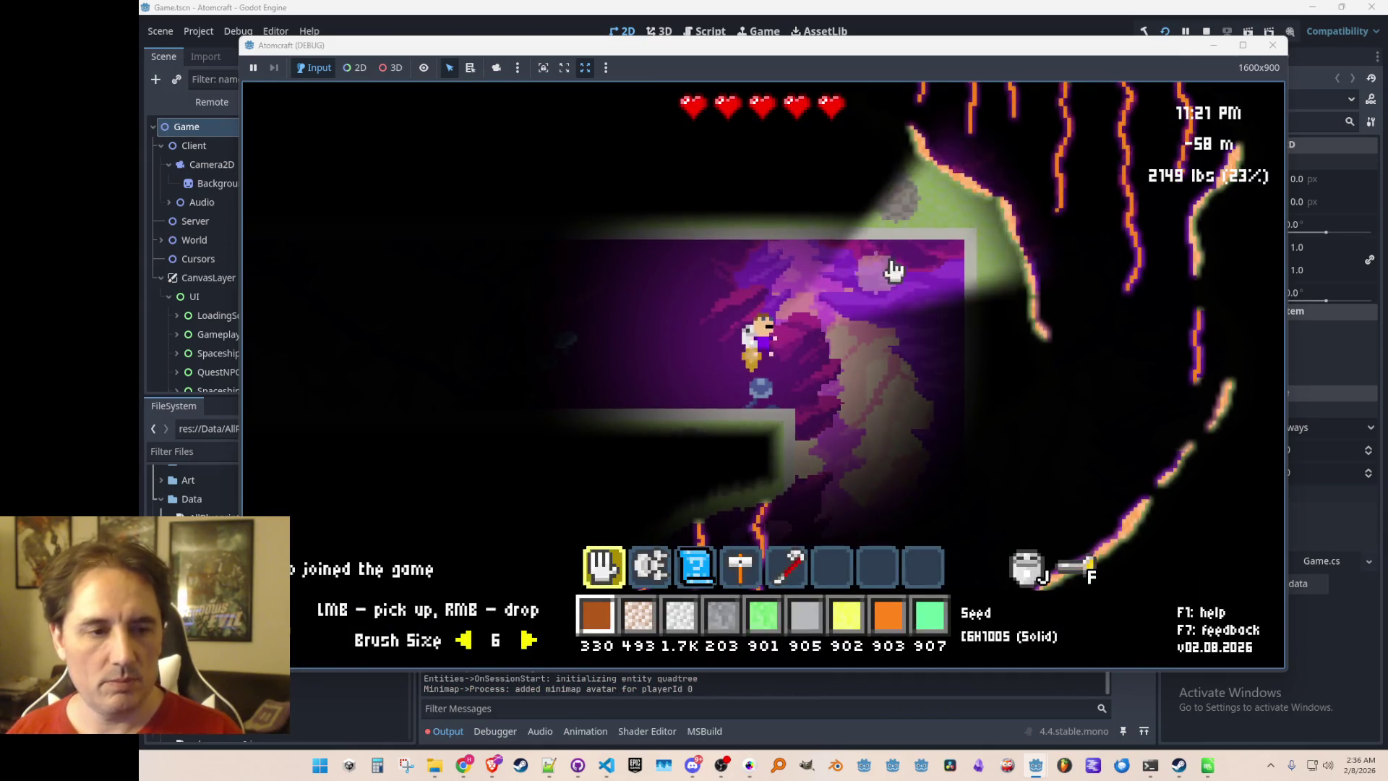
Jetpack up and left across the purple biome with the F2 level editor showing deposits, then close it with Escape
{"action": "key", "text": "w"}
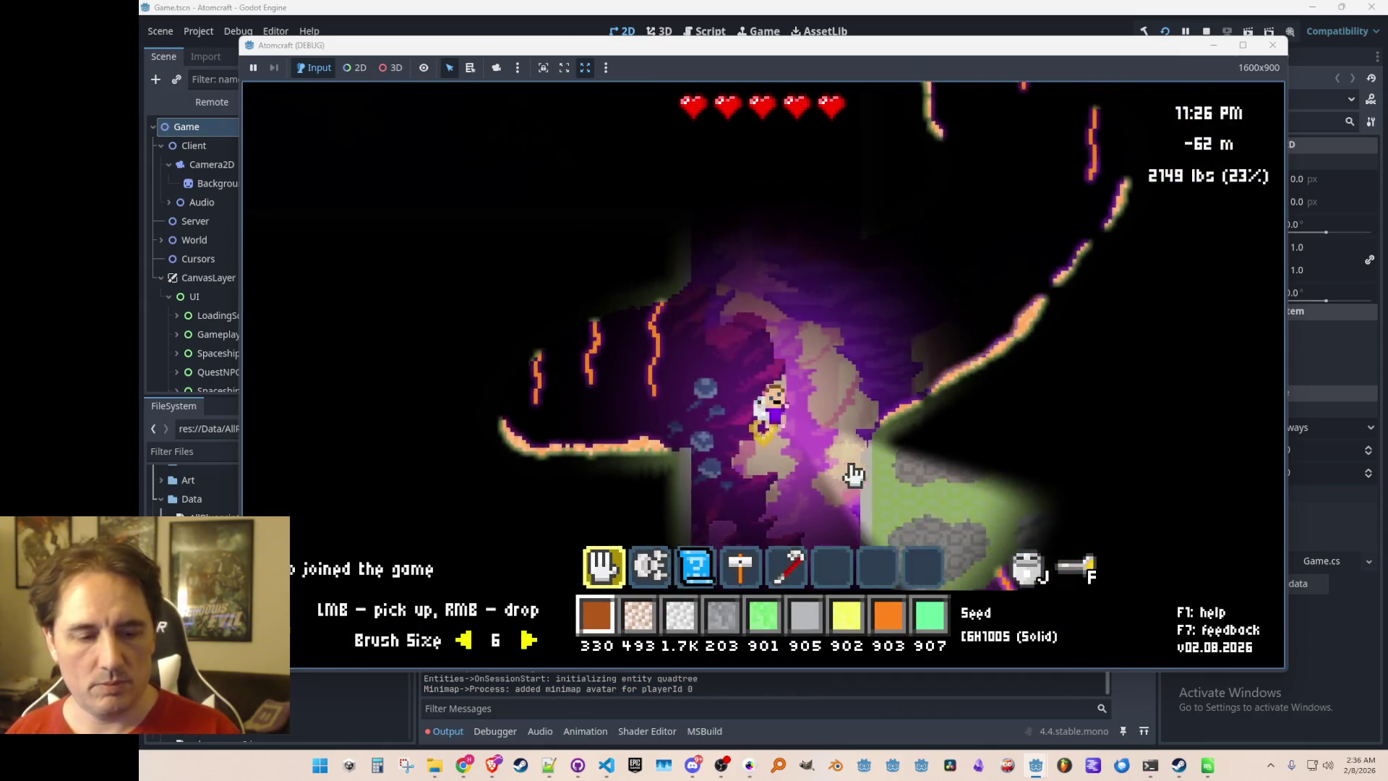
{"action": "key", "text": "F2"}
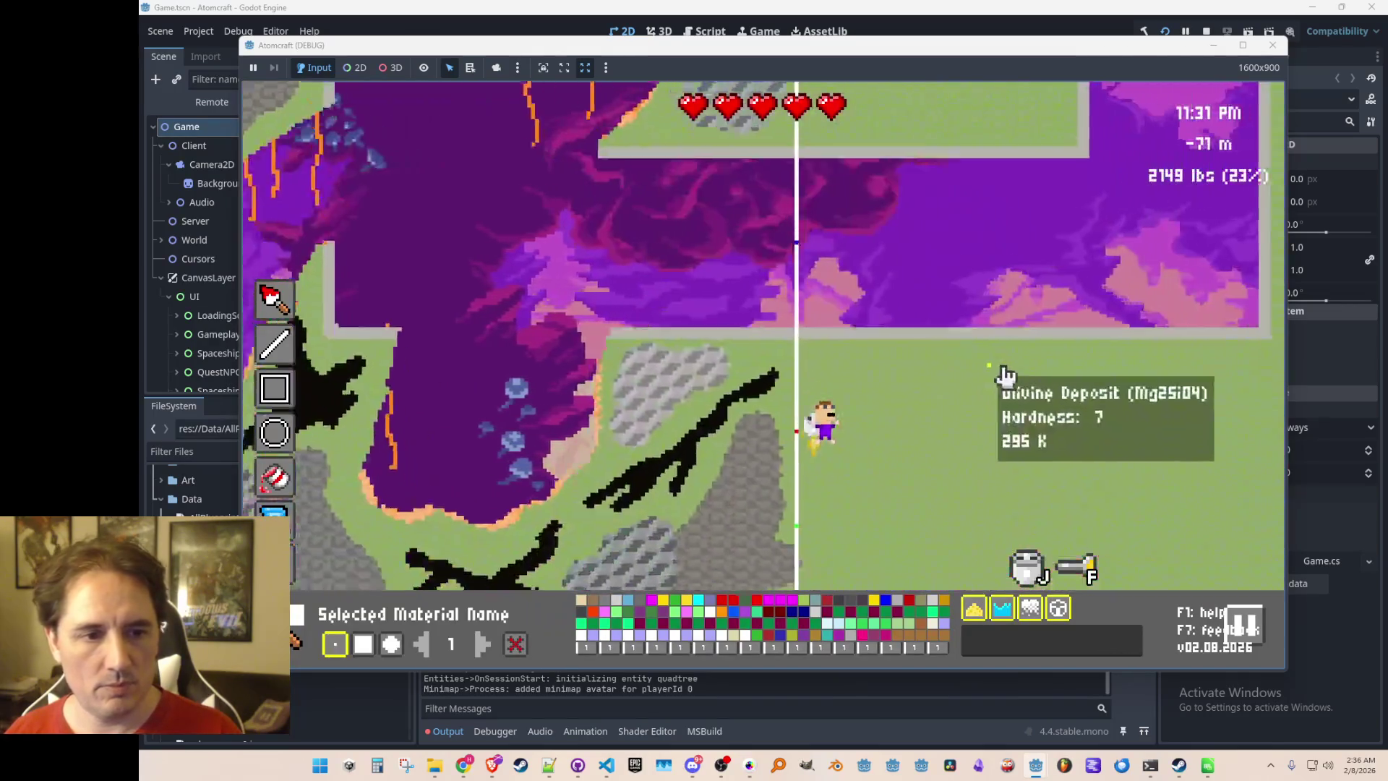
{"action": "key", "text": "w"}
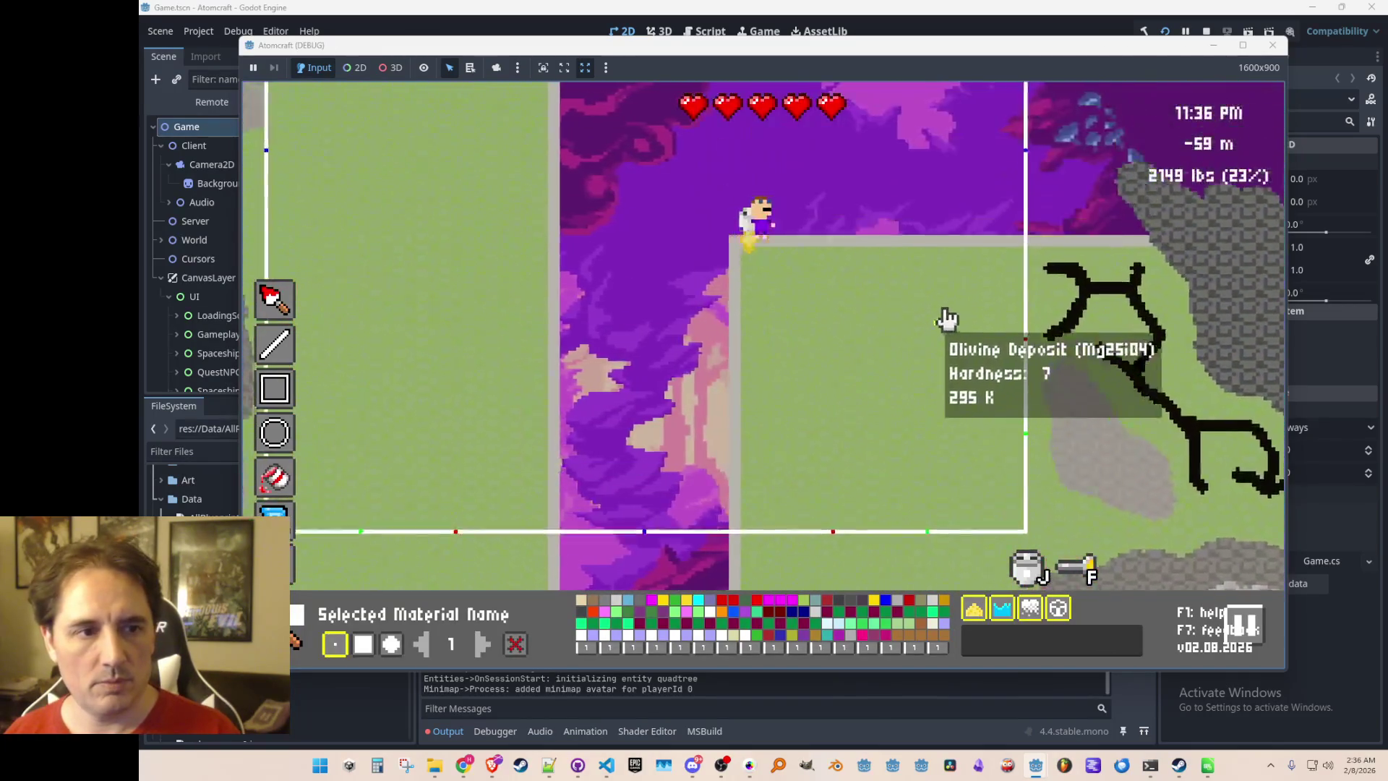
{"action": "key", "text": "w"}
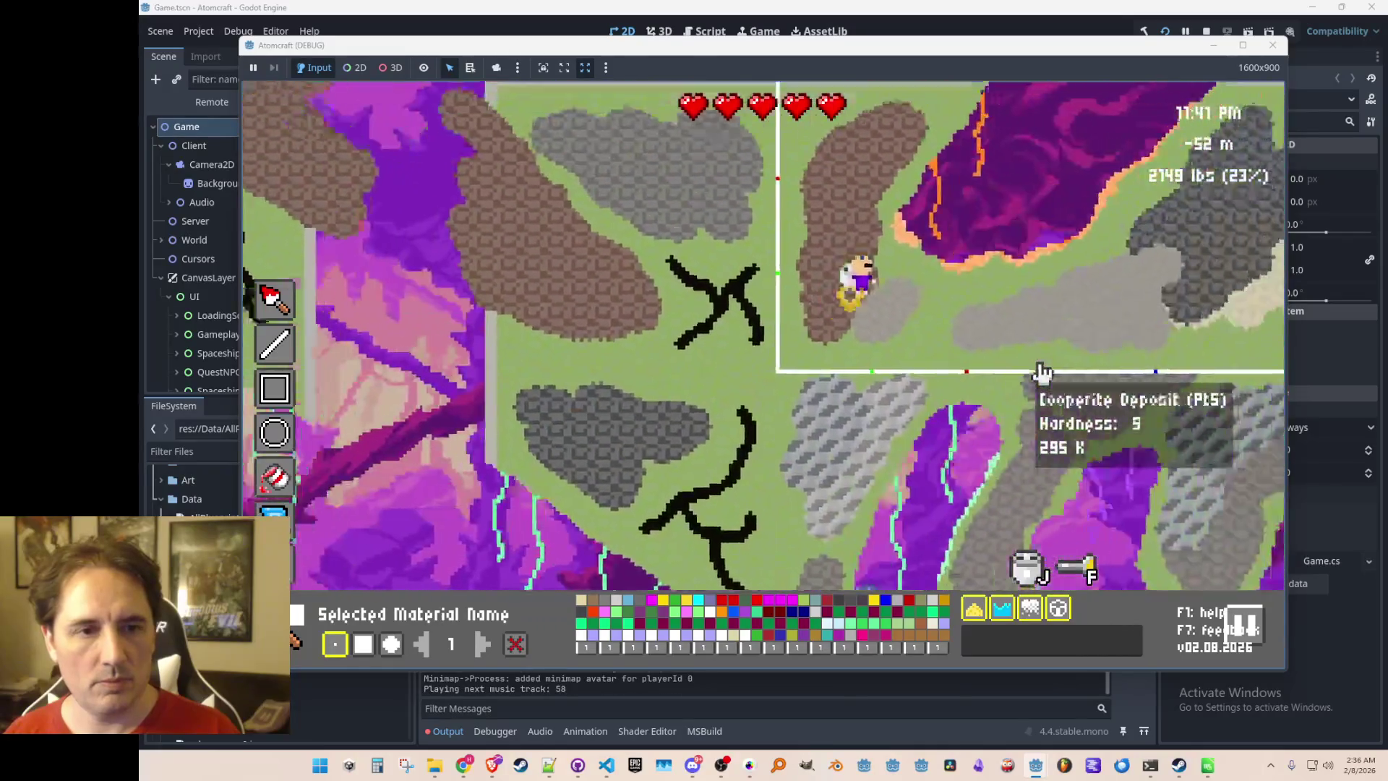
{"action": "key", "text": "w"}
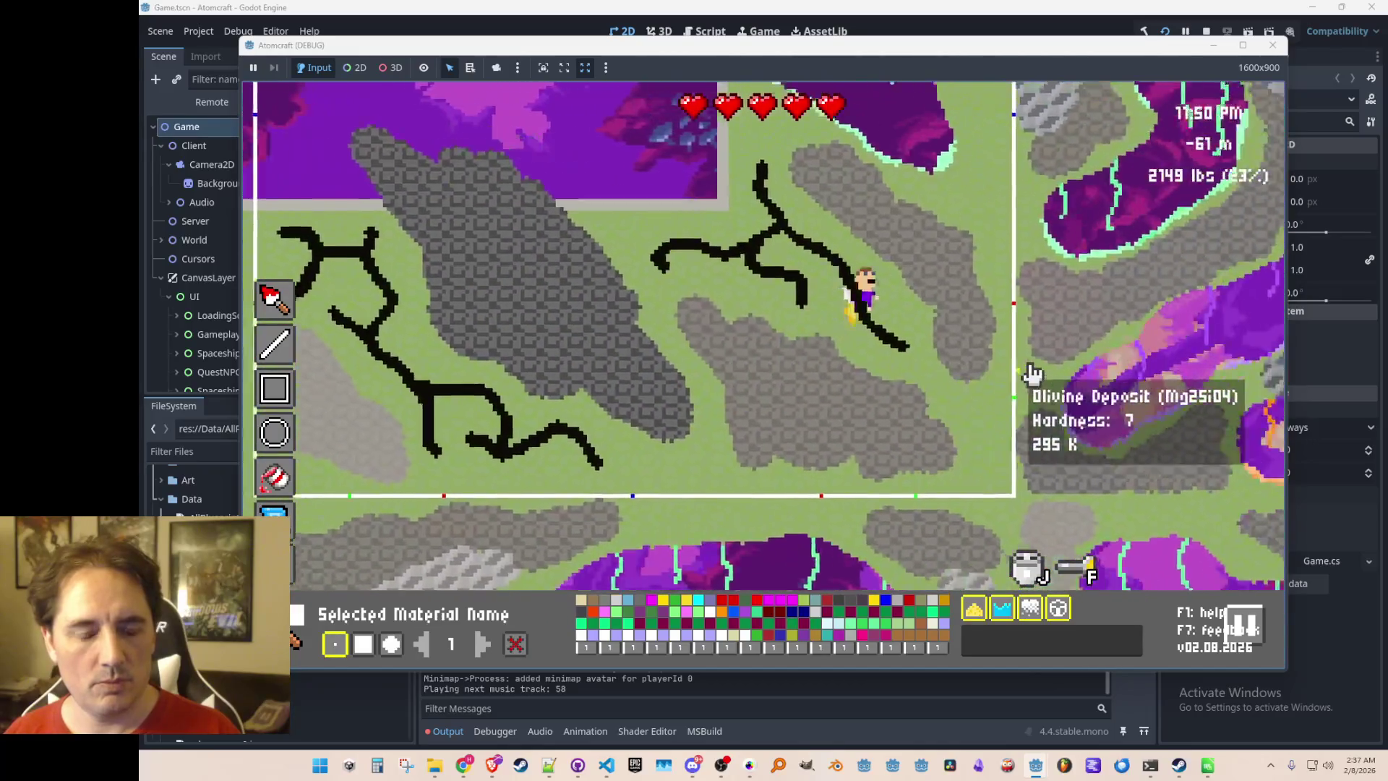
{"action": "key", "text": "w"}
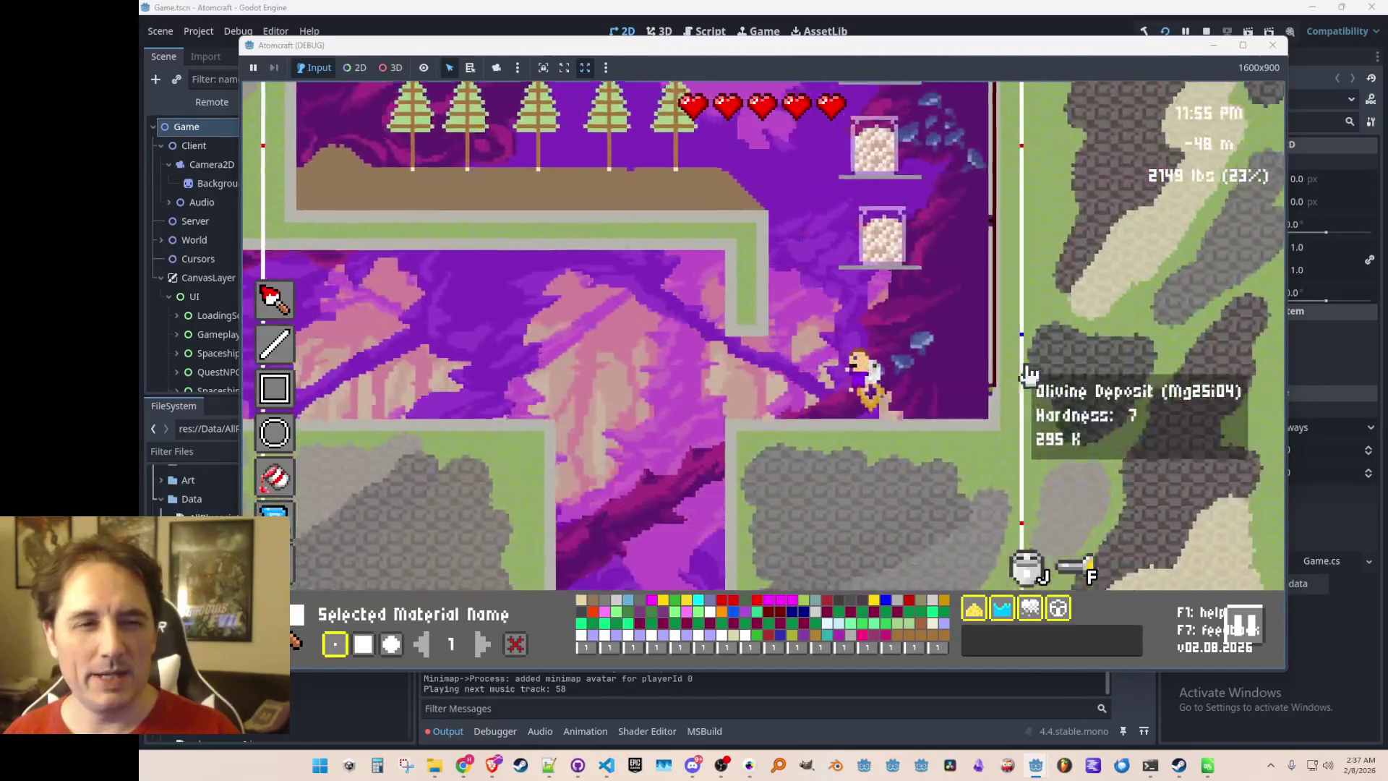
{"action": "key", "text": "a"}
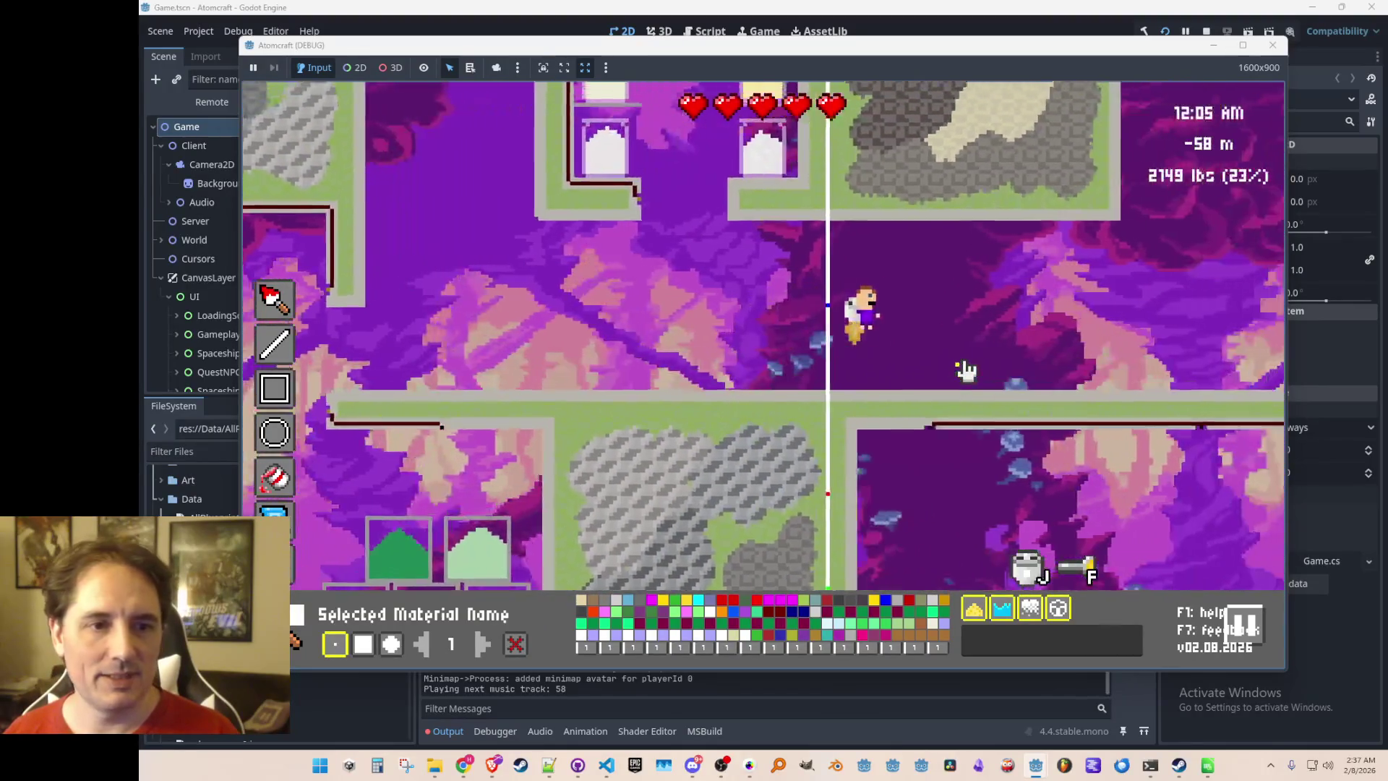
{"action": "key", "text": "w"}
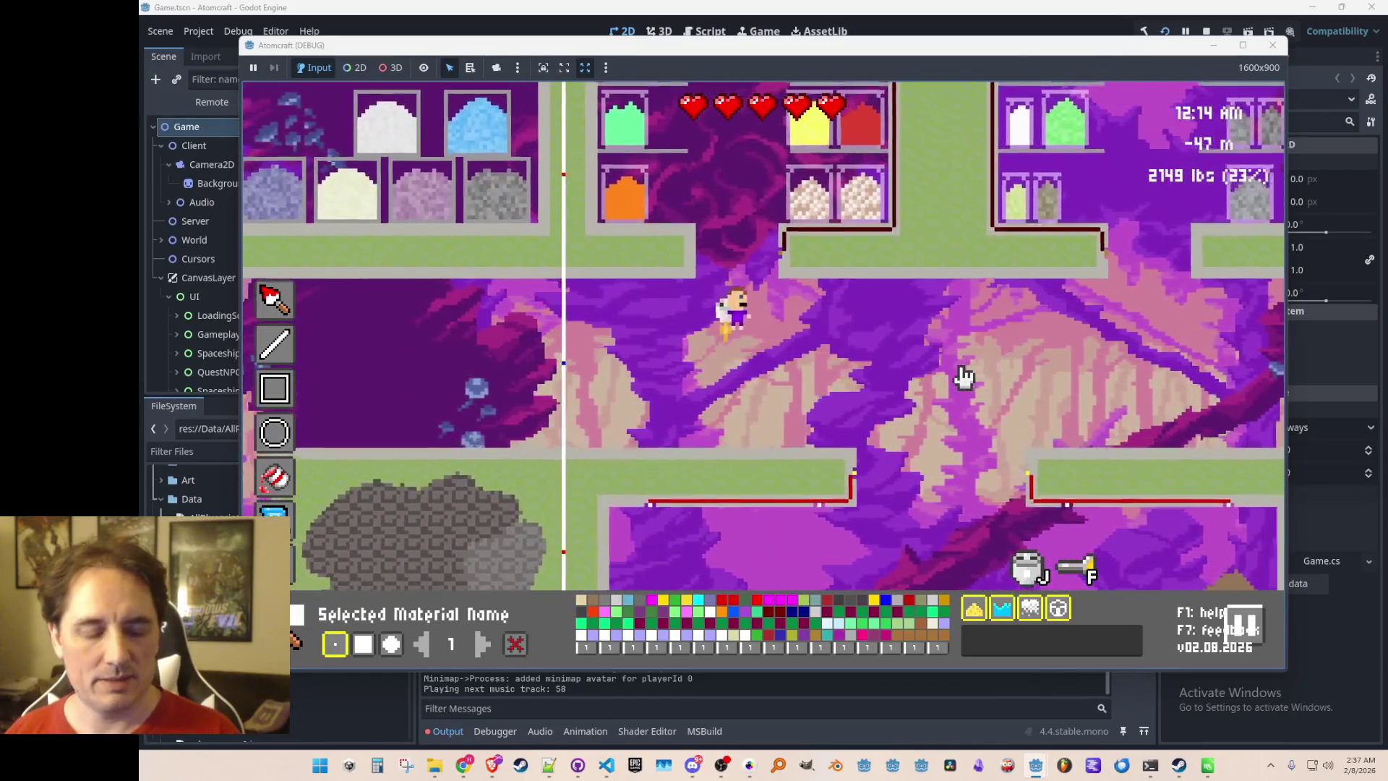
{"action": "key", "text": "Escape"}
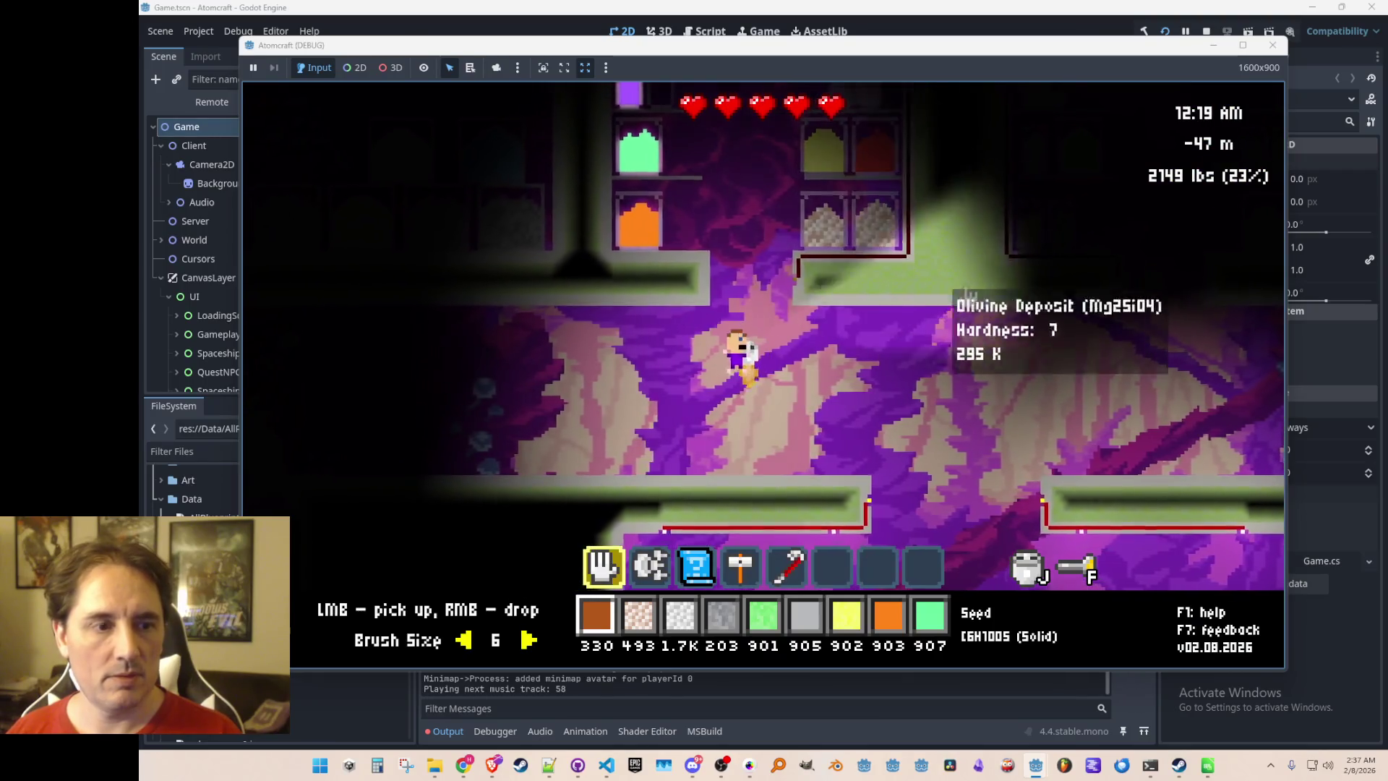
Jetpack up into the shelf room and back down, then begin a Win+Shift+S screen capture
{"action": "key", "text": "a"}
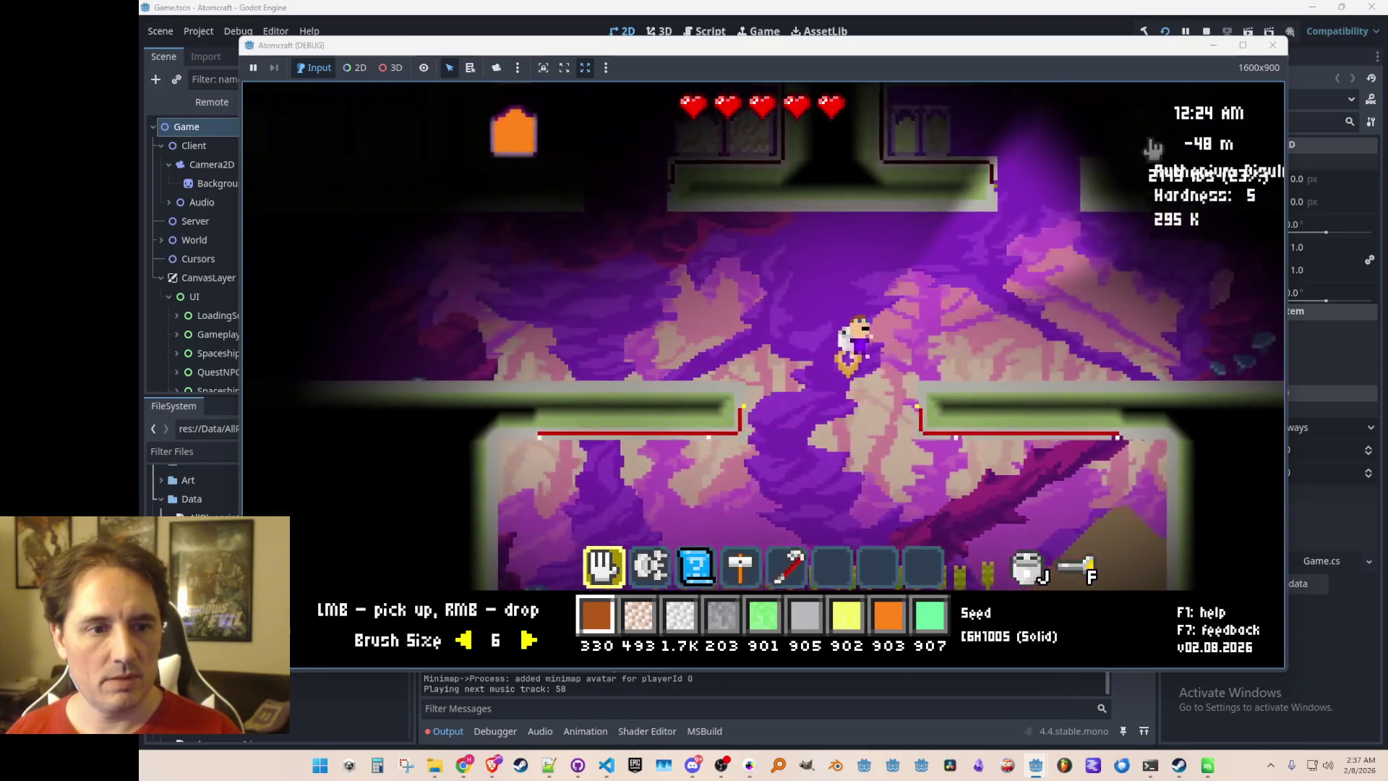
{"action": "key", "text": "w"}
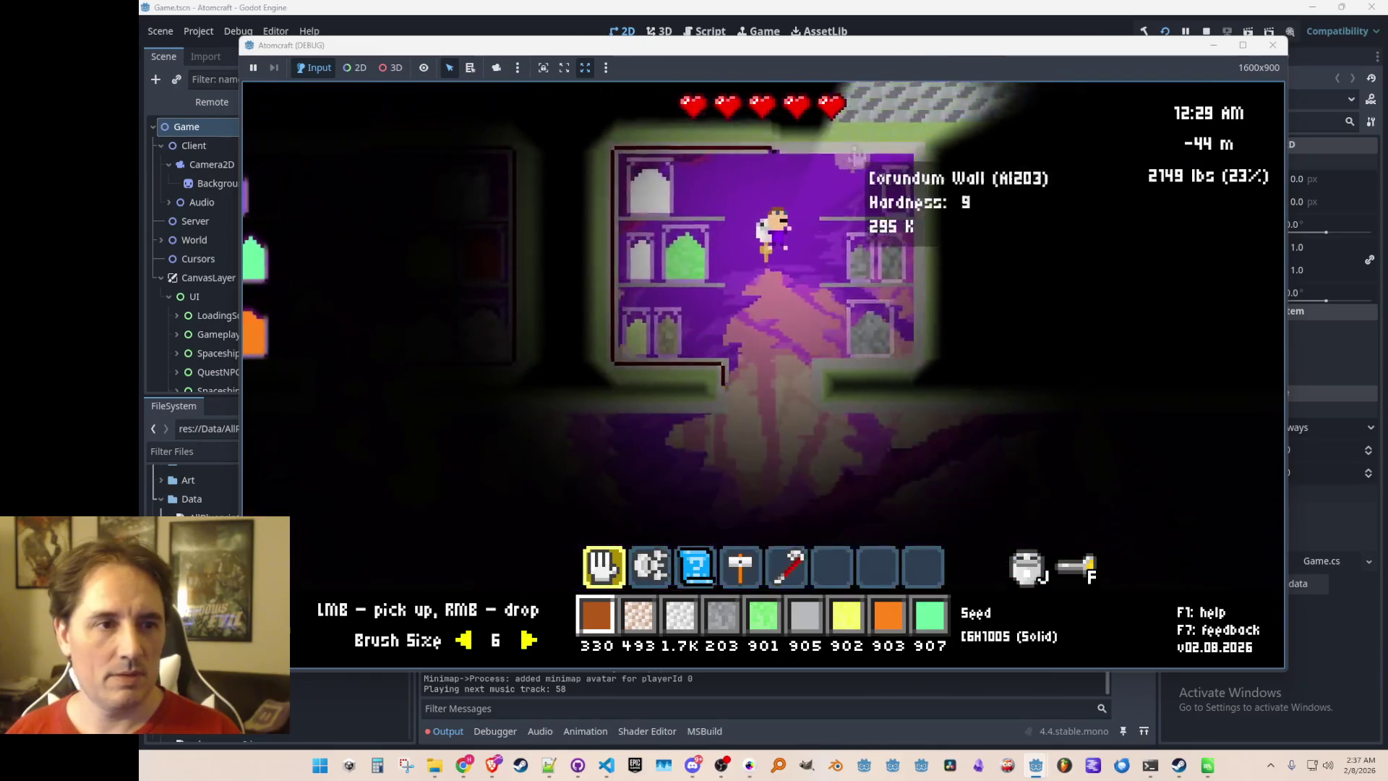
{"action": "key", "text": "s"}
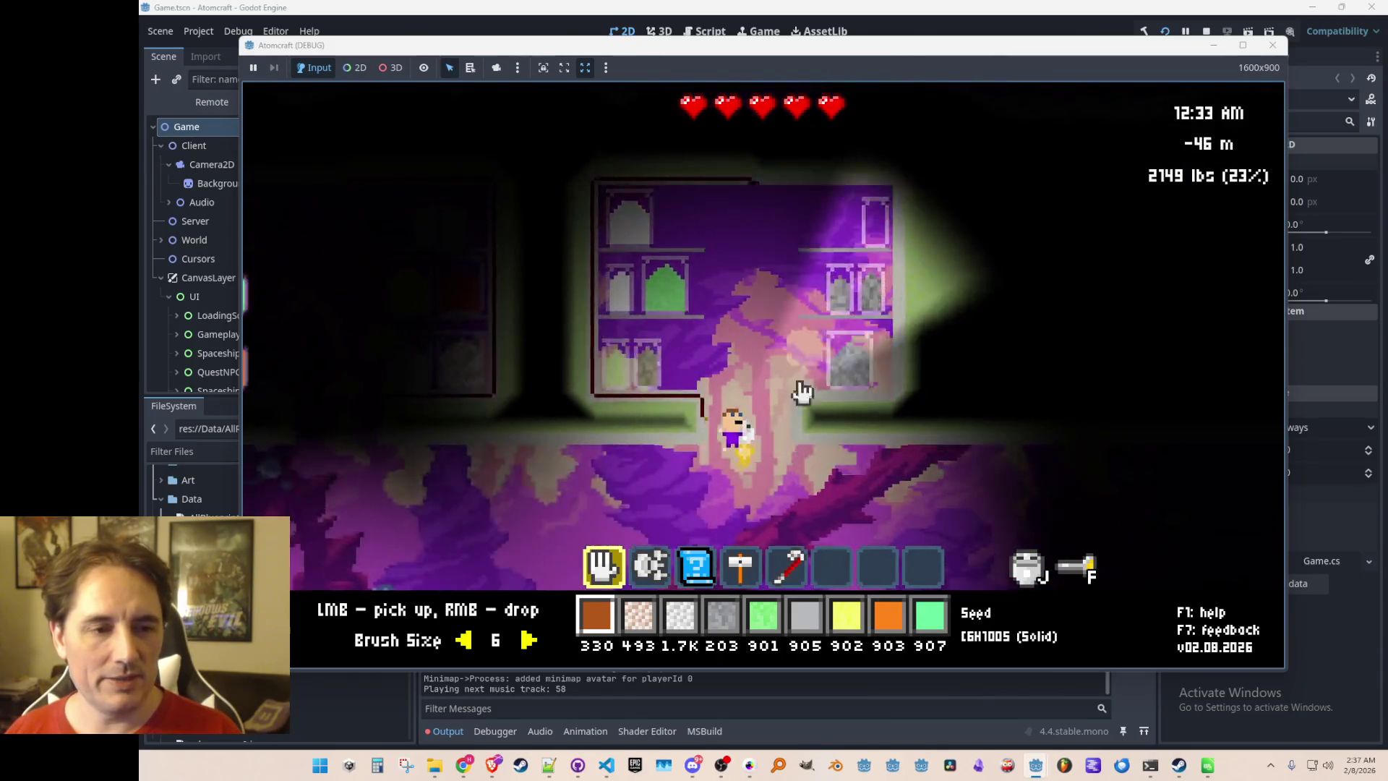
{"action": "key", "text": "a"}
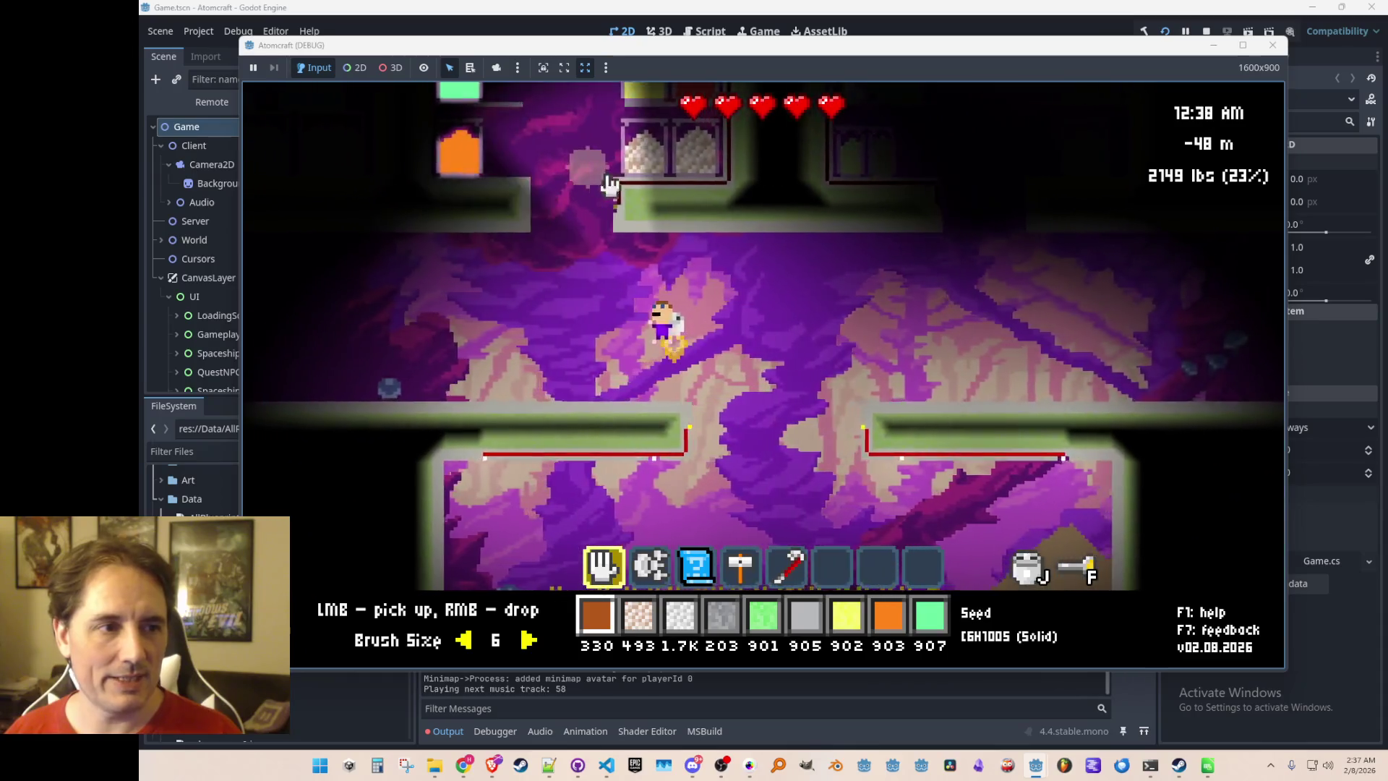
{"action": "key", "text": "w"}
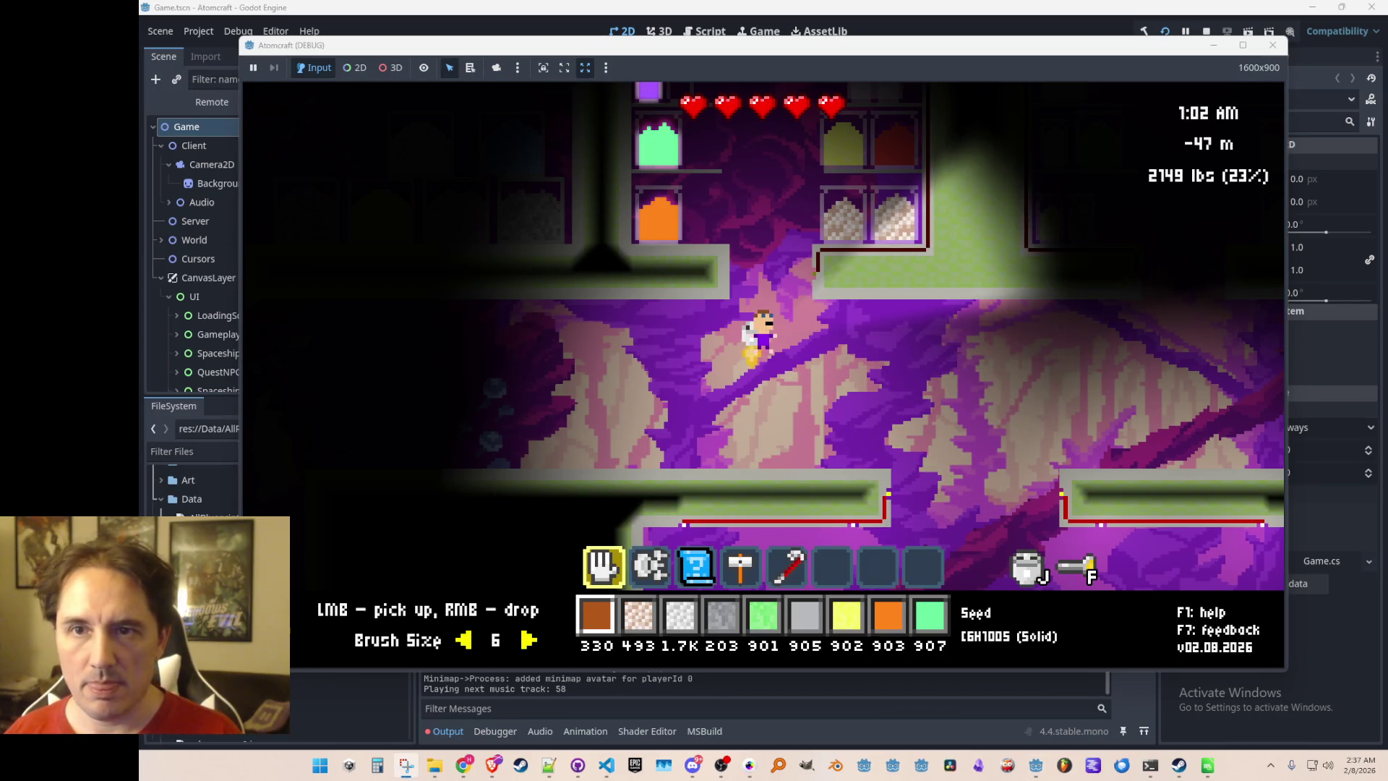
{"action": "key", "text": "super+shift+s"}
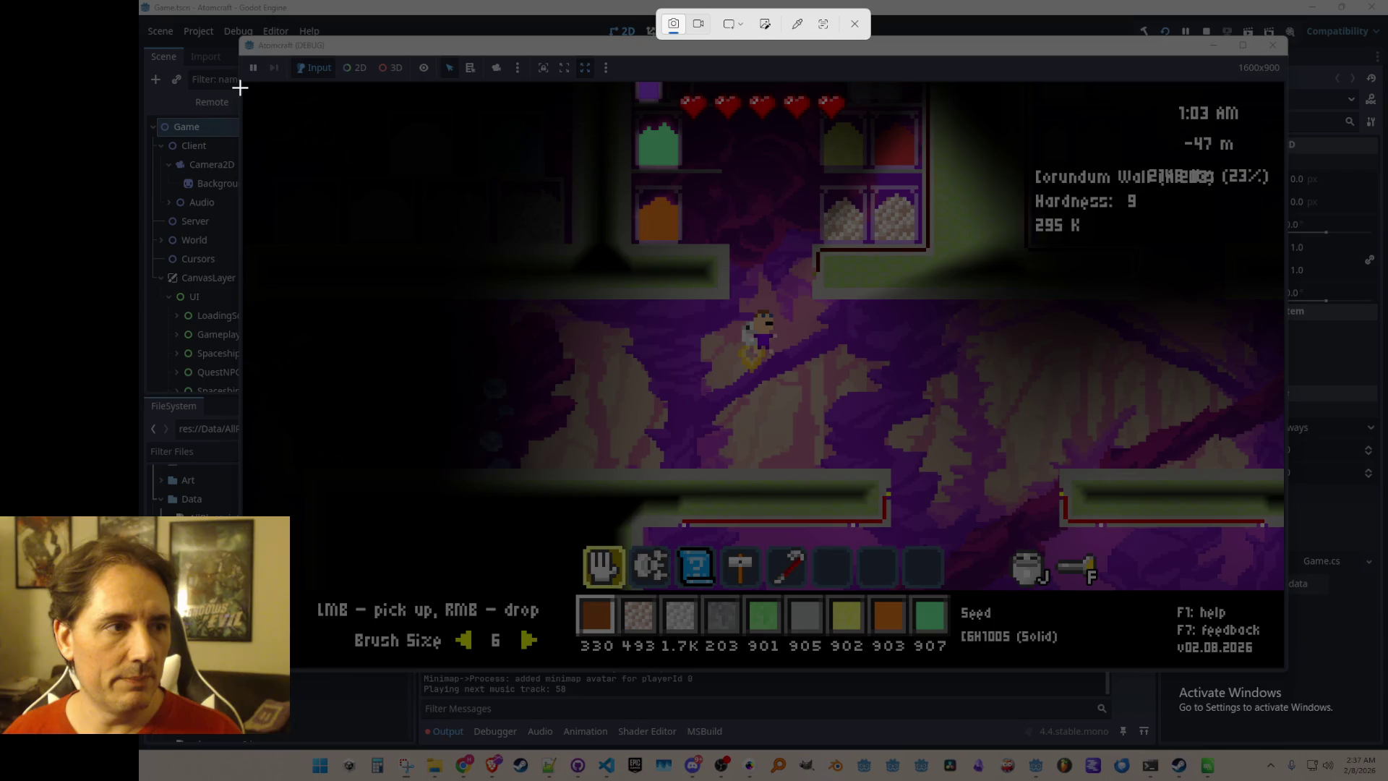